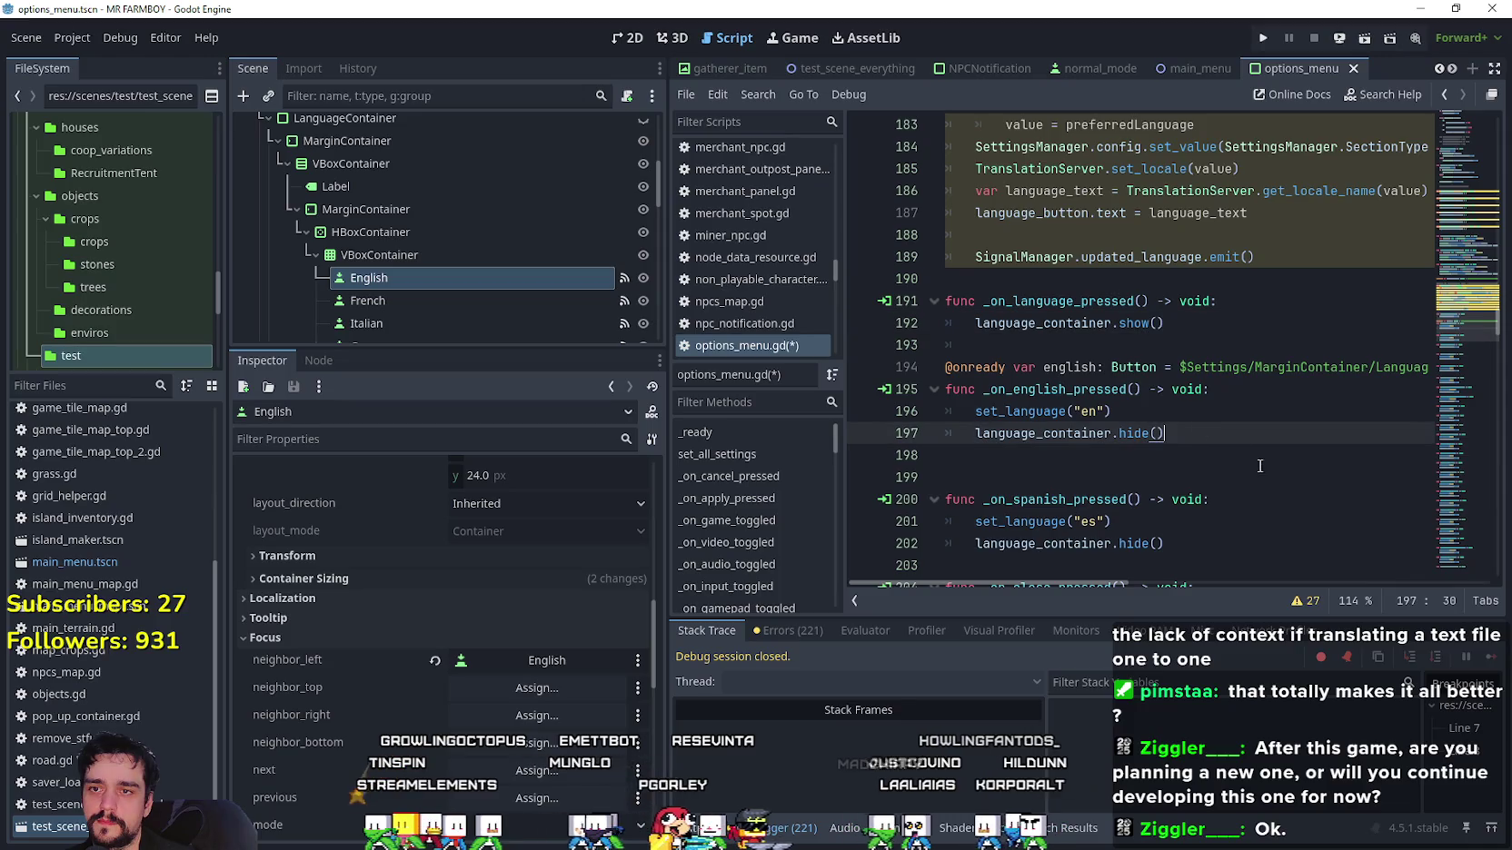
Add english.grab_focus() after language_container.show() in _on_language_pressed.
{"action": "left_click", "coordinate": [1197, 326]}
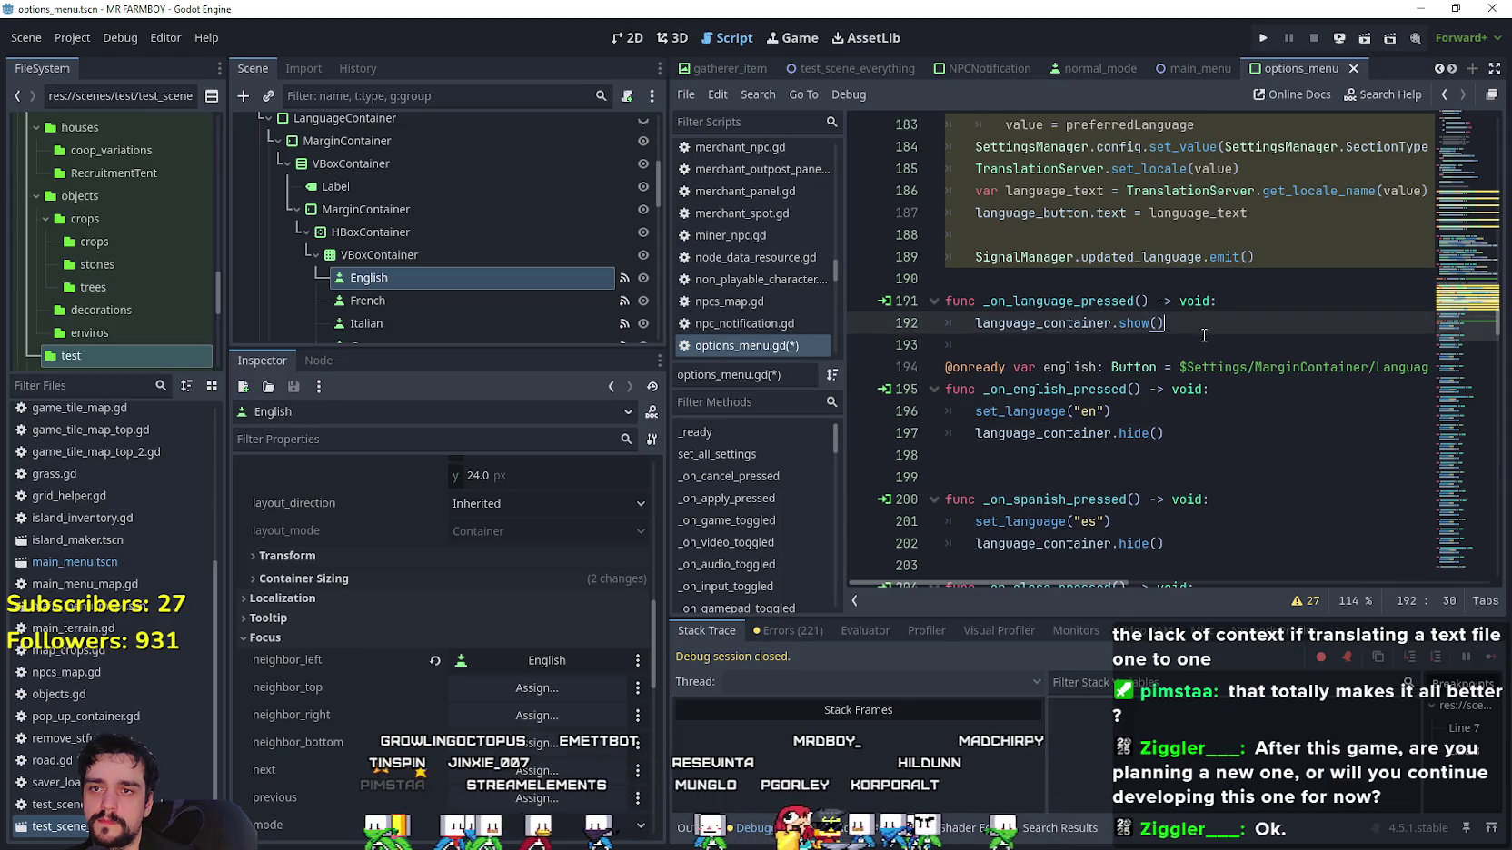
{"action": "key", "text": "Return"}
{"action": "type", "text": "english."}
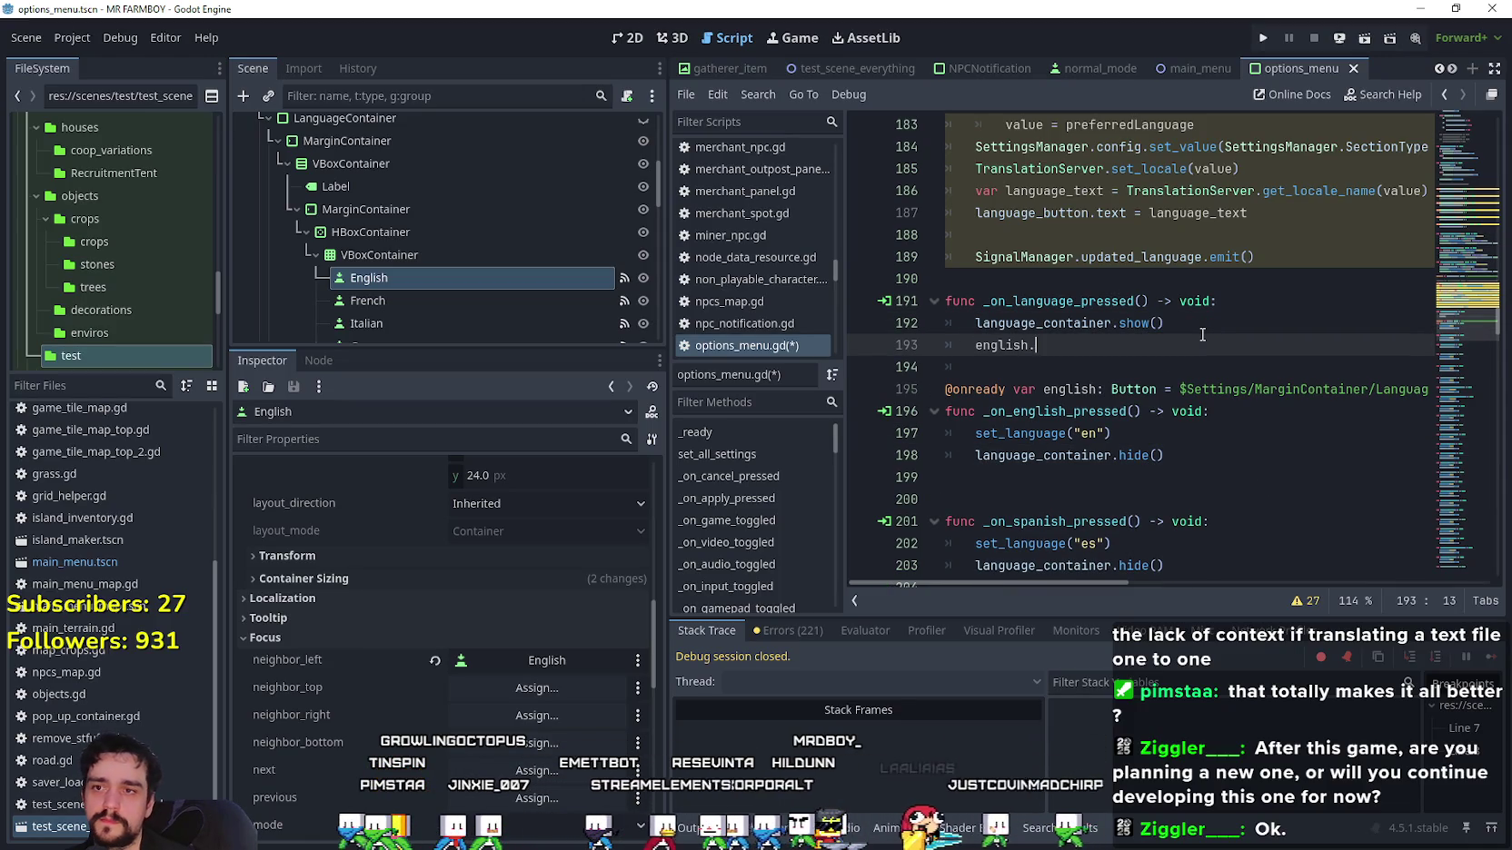
{"action": "type", "text": "s"}
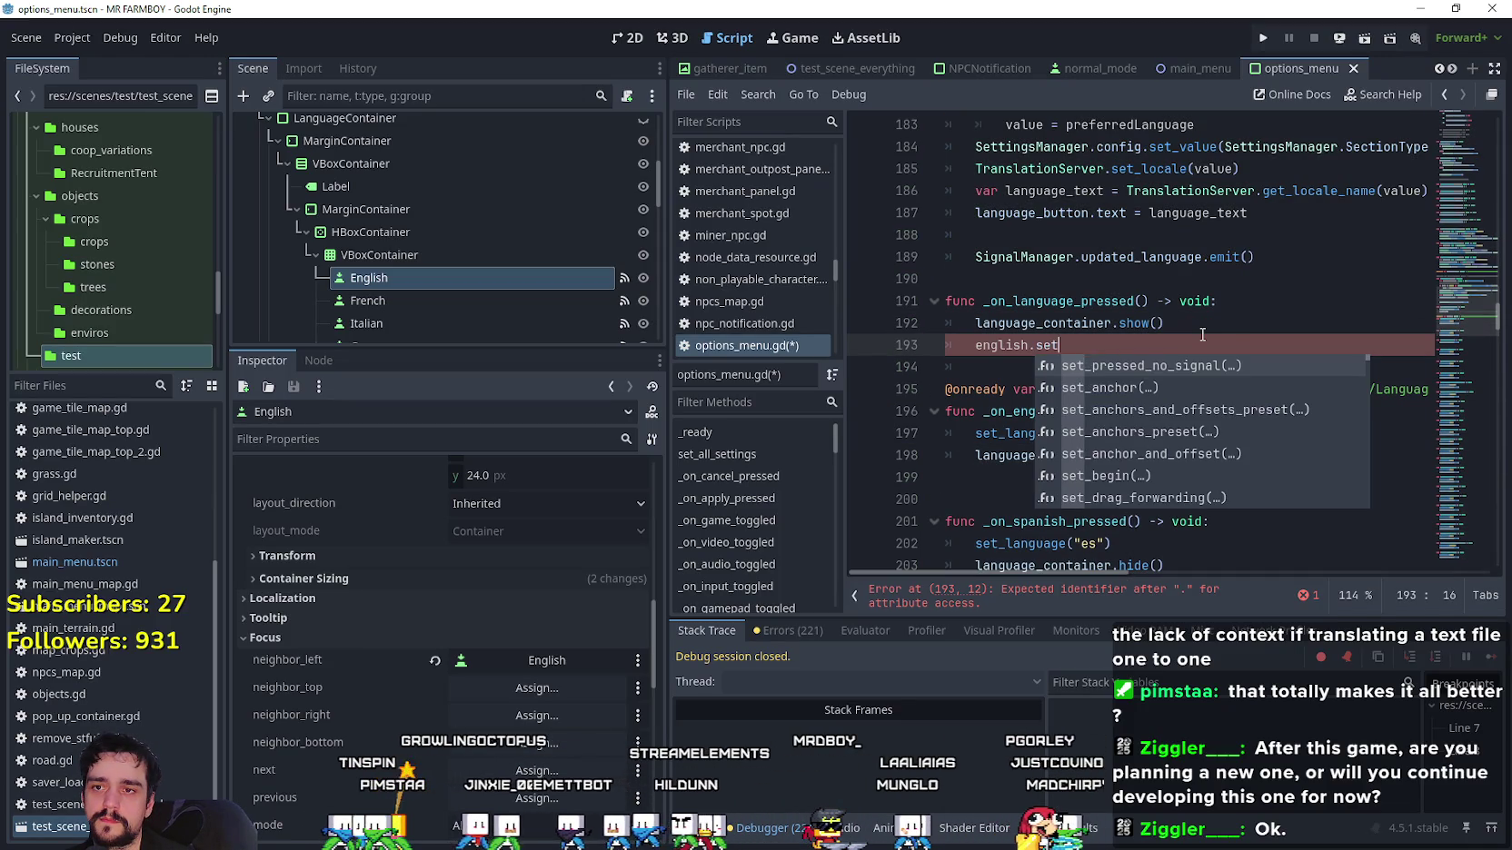
{"action": "key", "text": "BackSpace"}
{"action": "type", "text": "grab_"}
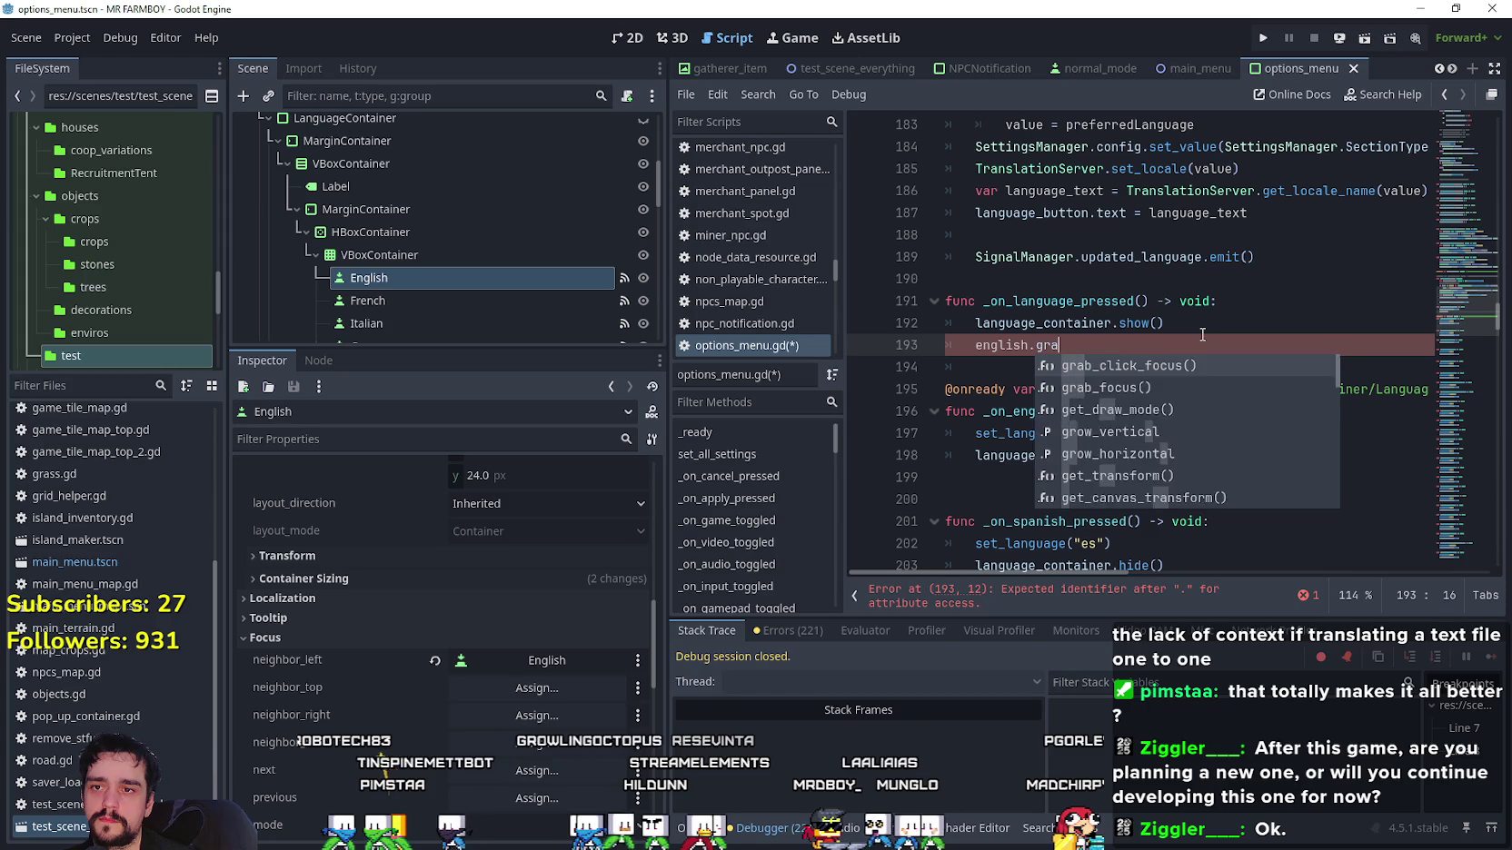
{"action": "key", "text": "Down"}
{"action": "key", "text": "Return"}
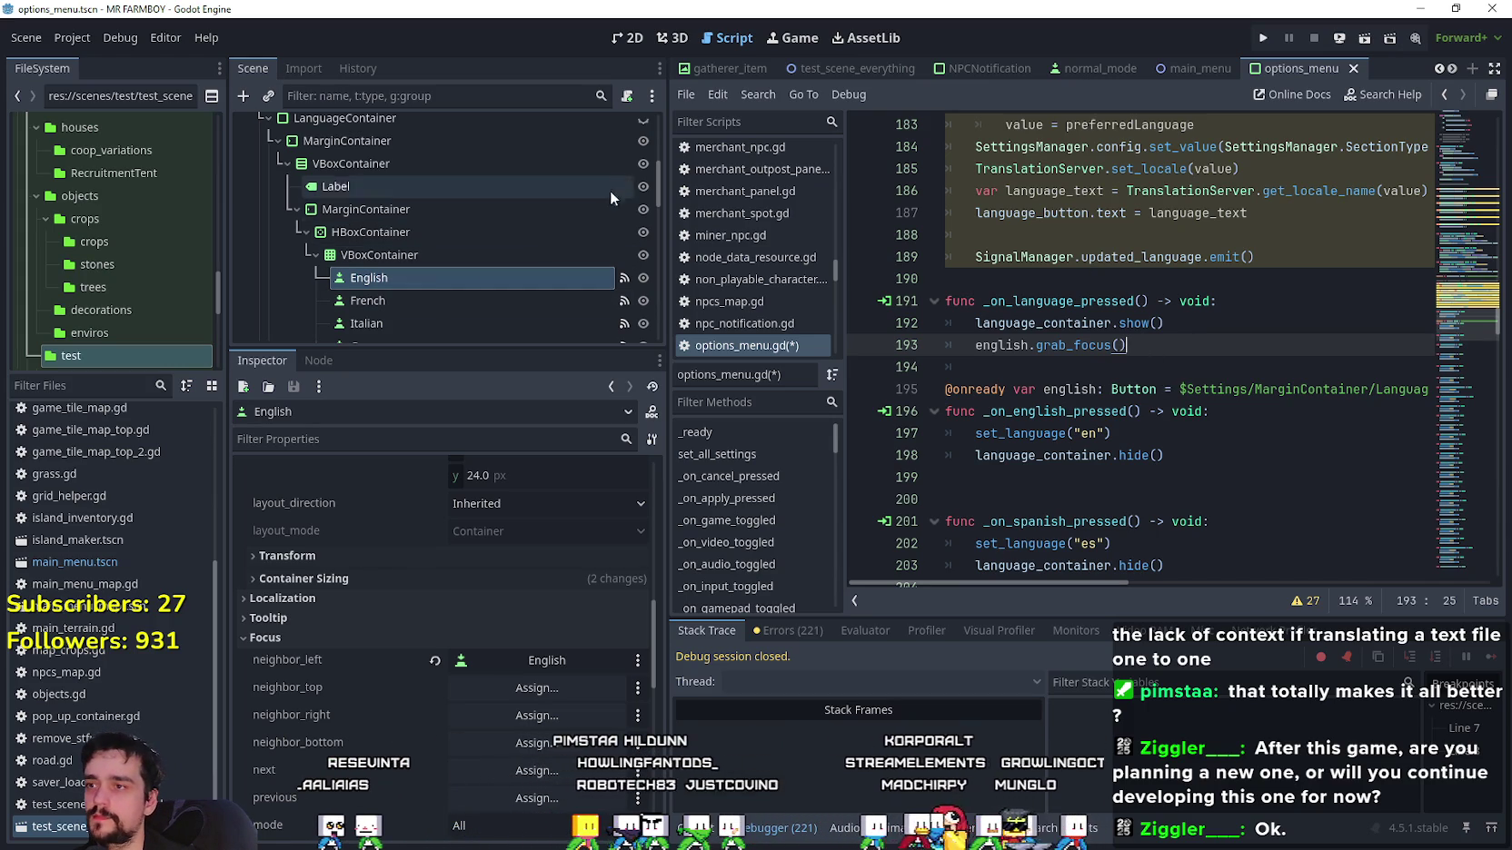
Select the Close node in the Scene tree and review the new grab_focus line.
{"action": "left_click_drag", "start_coordinate": [653, 150], "coordinate": [669, 310]}
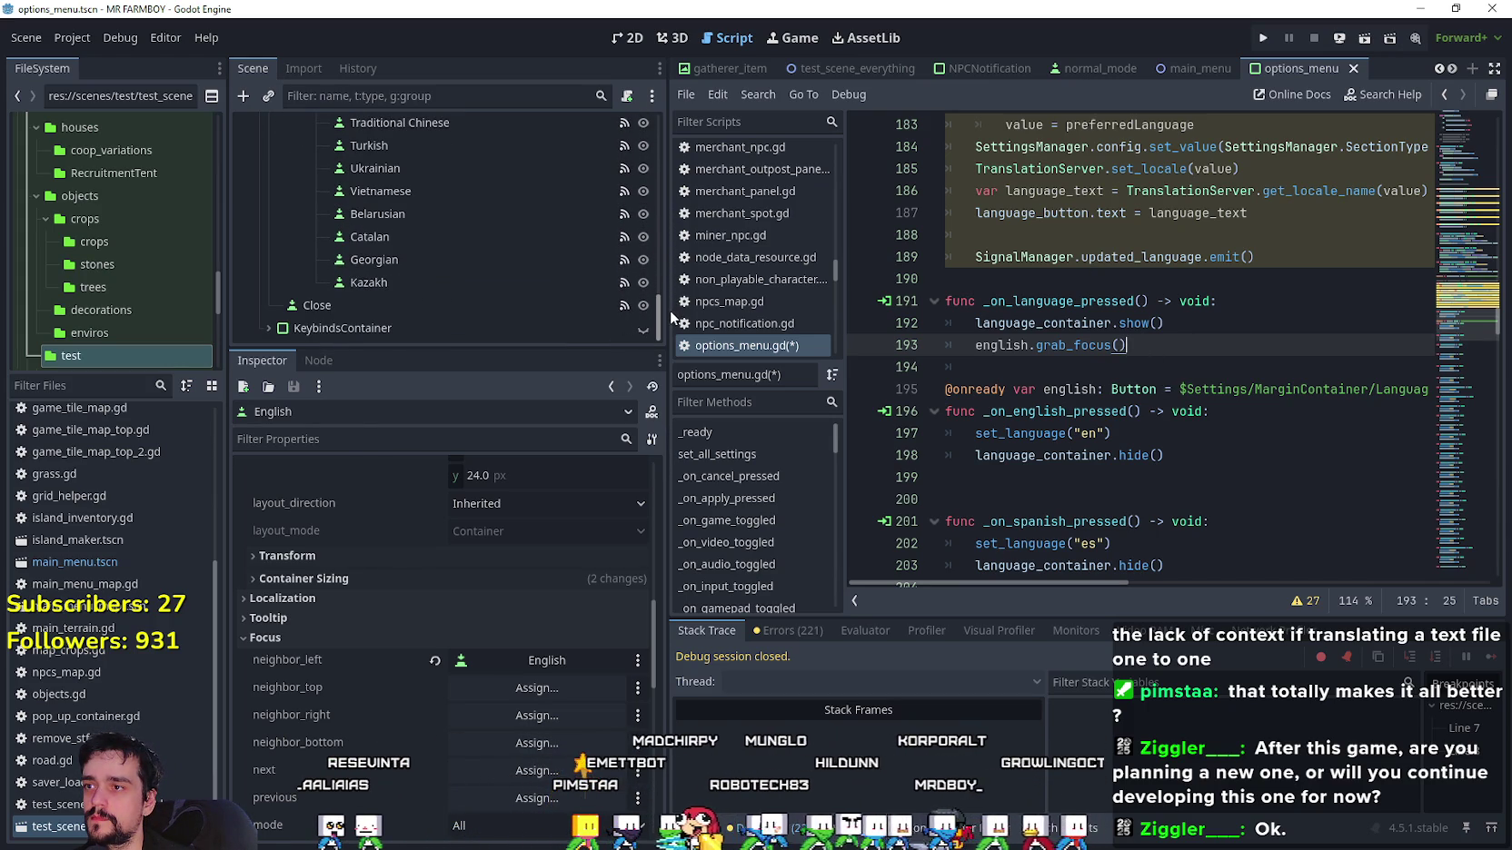
{"action": "left_click", "coordinate": [591, 306]}
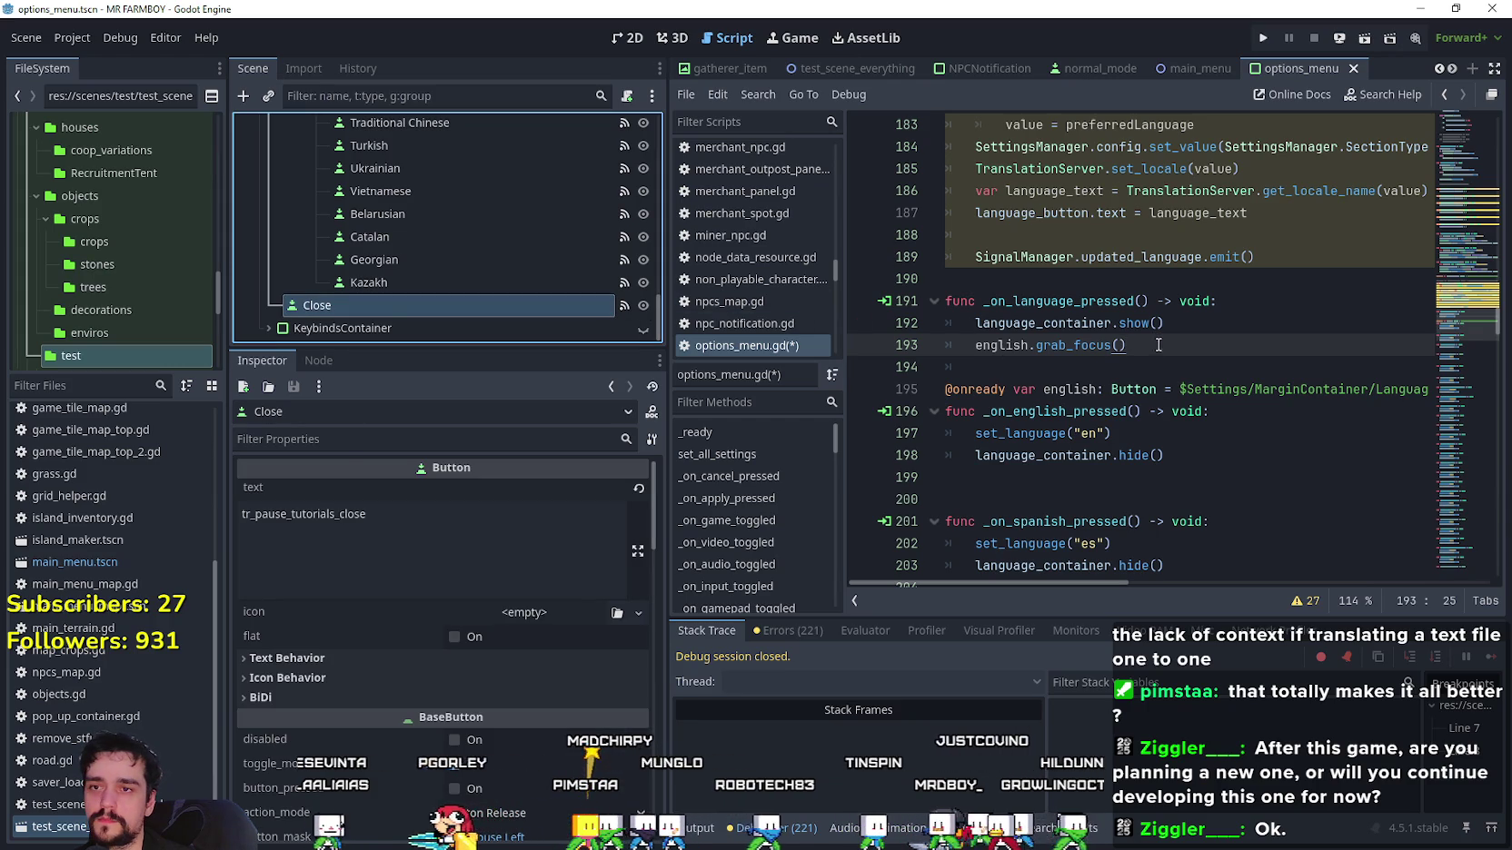
{"action": "left_click_drag", "start_coordinate": [1127, 345], "coordinate": [946, 346]}
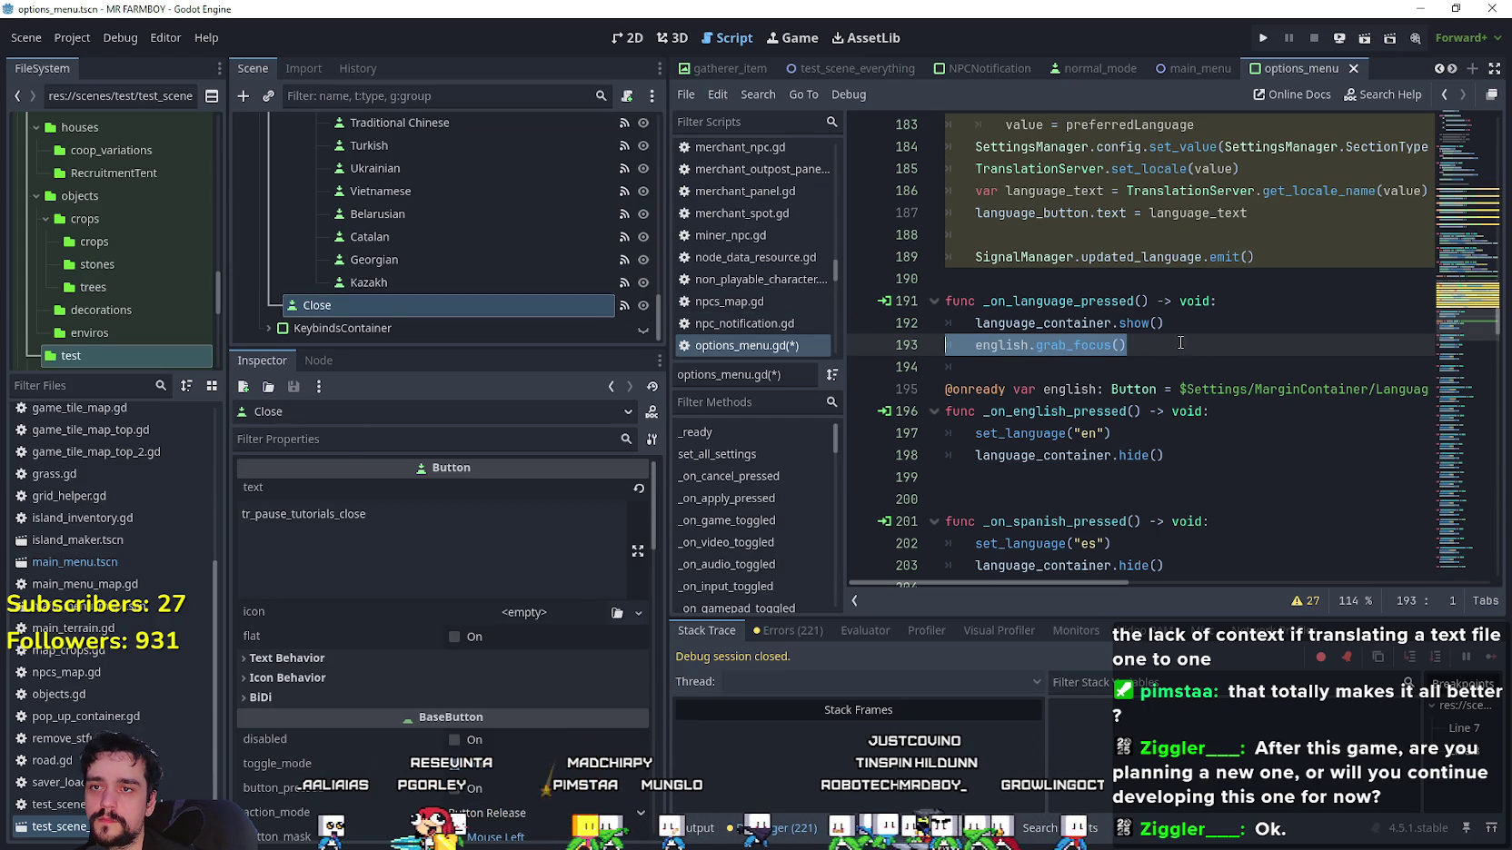
{"action": "left_click", "coordinate": [1076, 302]}
{"action": "left_click", "coordinate": [1027, 367]}
{"action": "scroll", "coordinate": [1085, 273], "scroll_direction": "up", "scroll_amount": 3}
{"action": "double_click", "coordinate": [1099, 169]}
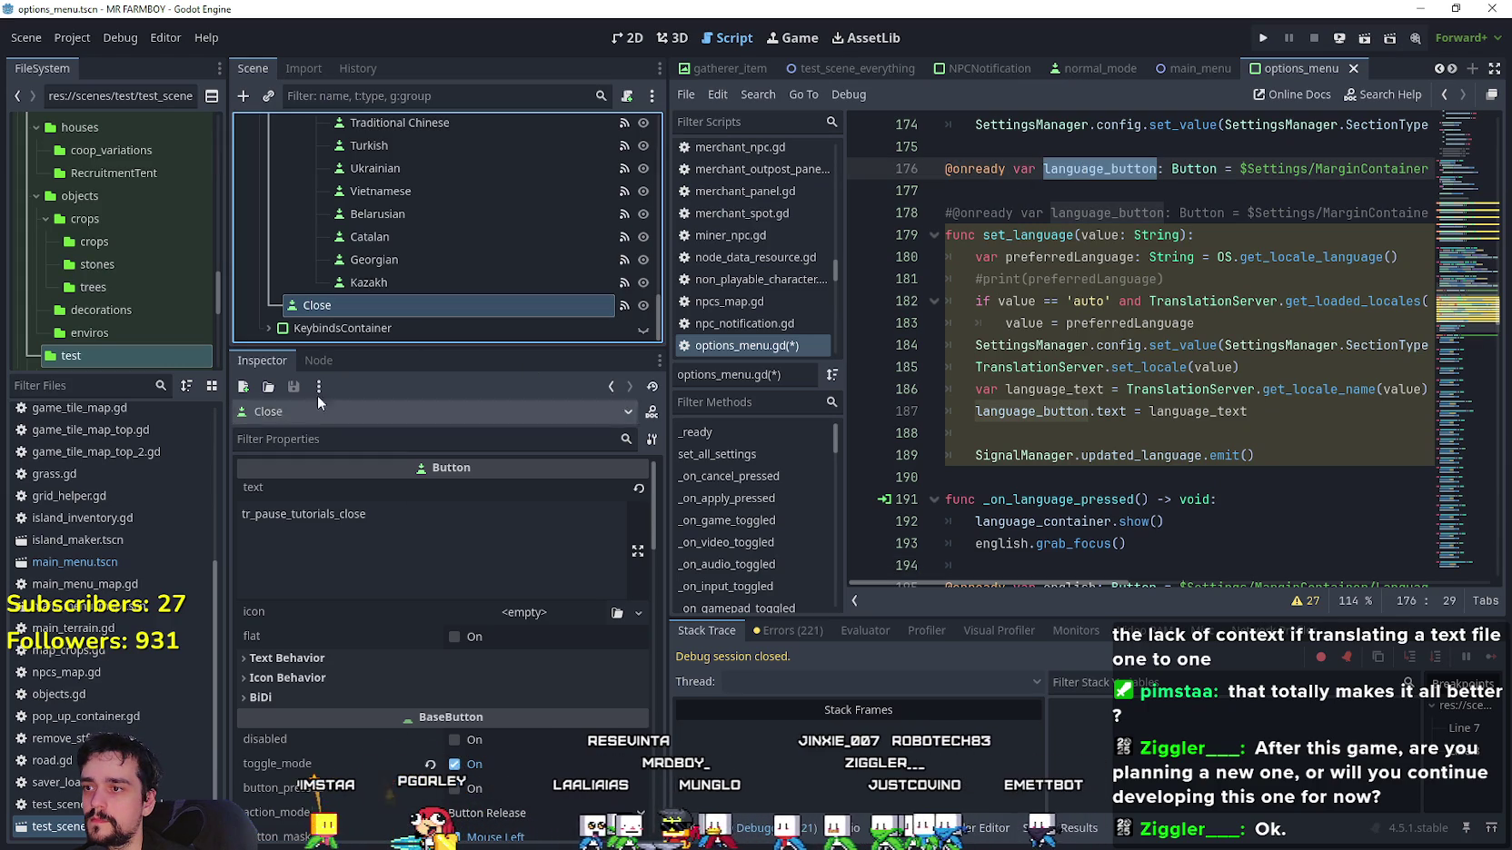
Add language_button.grab_focus() to _on_close_pressed via Close's pressed signal, then save options_menu.gd.
{"action": "left_click", "coordinate": [318, 360]}
{"action": "double_click", "coordinate": [359, 536]}
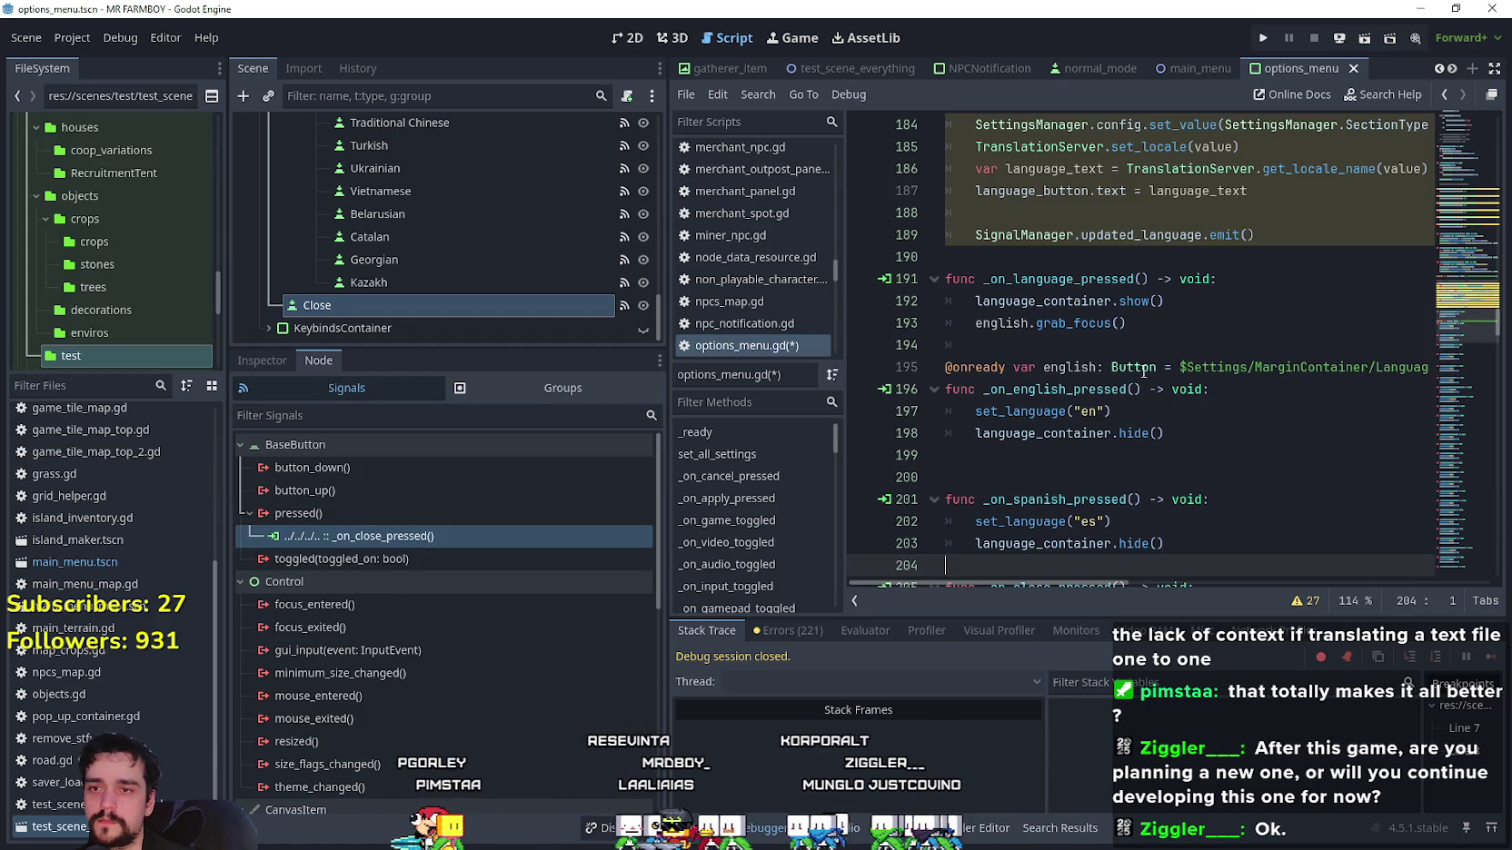
{"action": "scroll", "coordinate": [1037, 410], "scroll_direction": "down", "scroll_amount": 2}
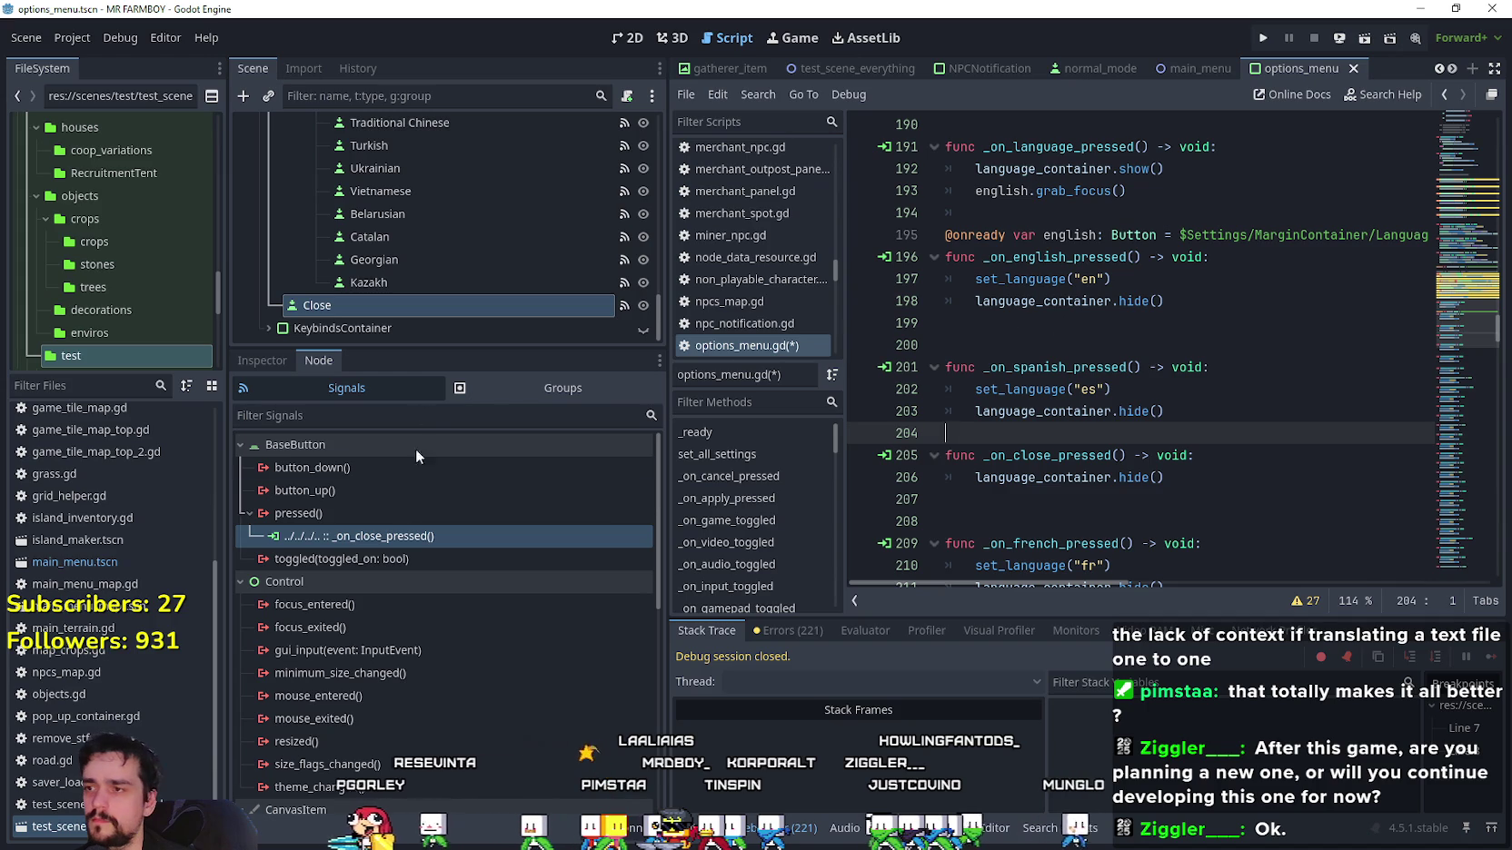
{"action": "left_click", "coordinate": [1150, 495]}
{"action": "type", "text": "language_button"}
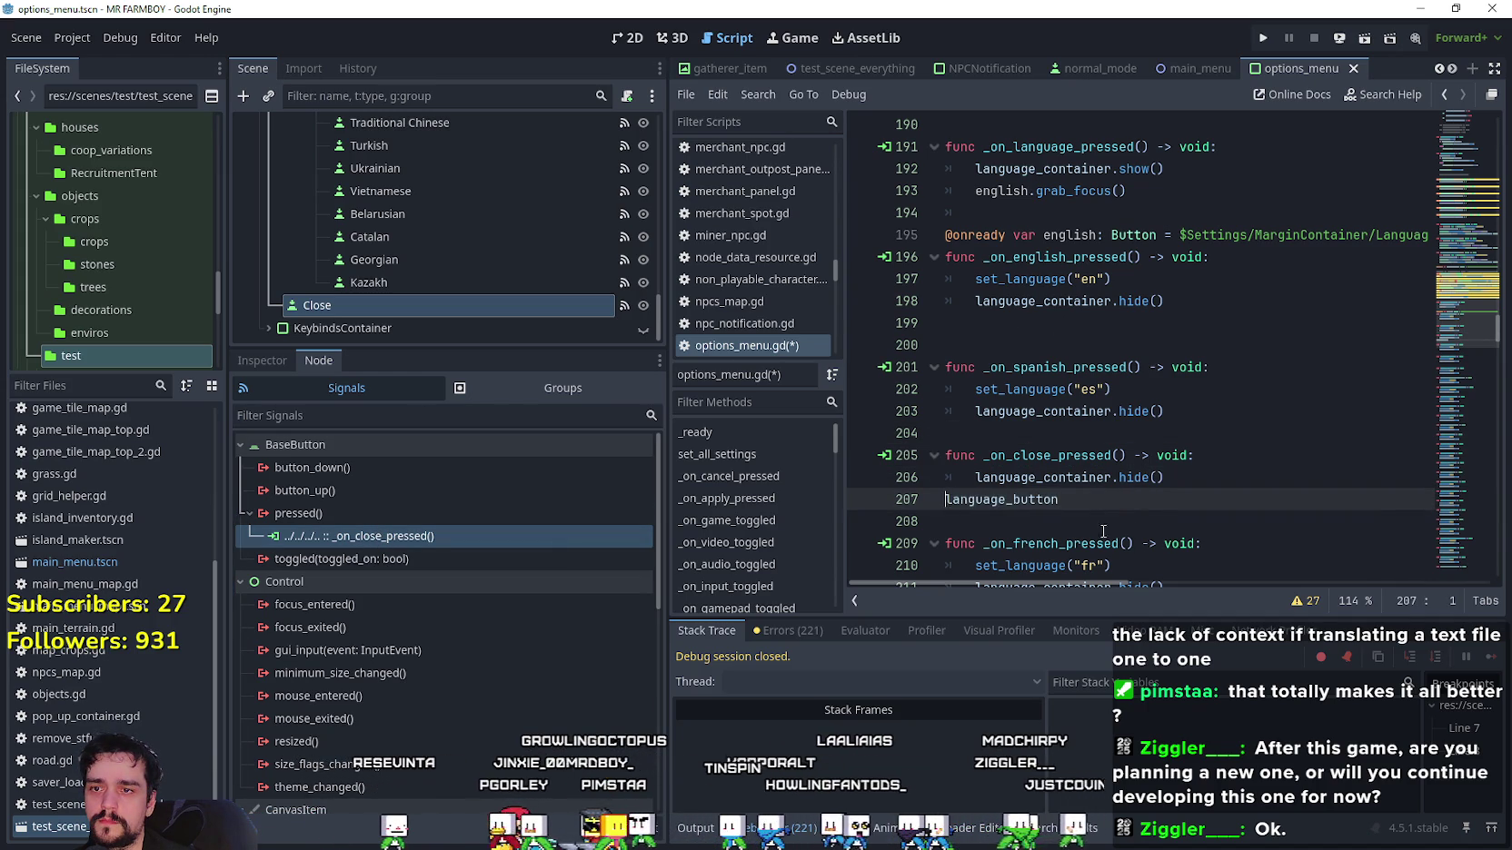
{"action": "type", "text": "."}
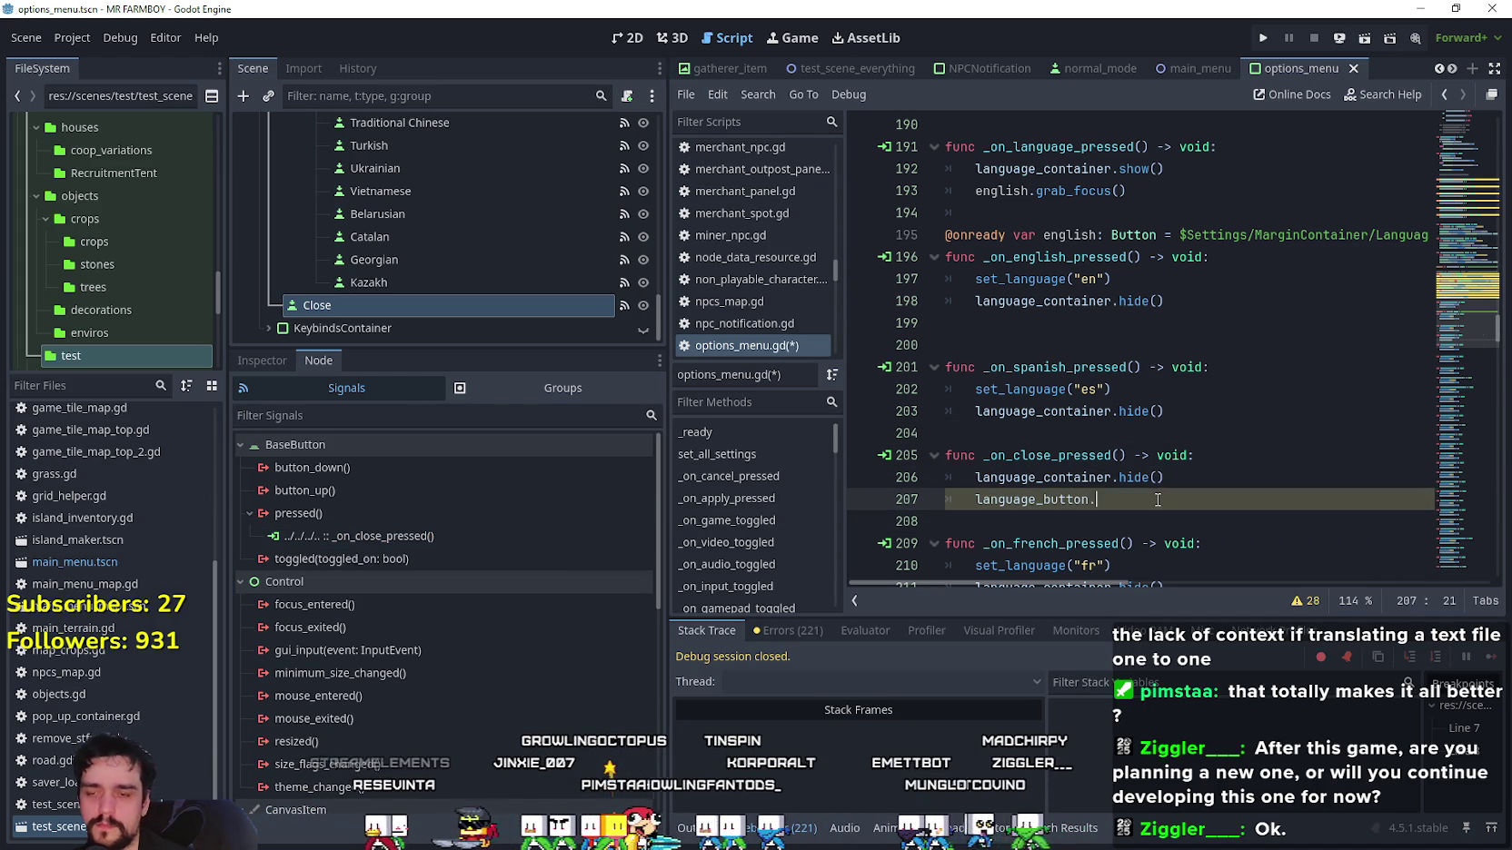
{"action": "type", "text": "grab"}
{"action": "key", "text": "Down"}
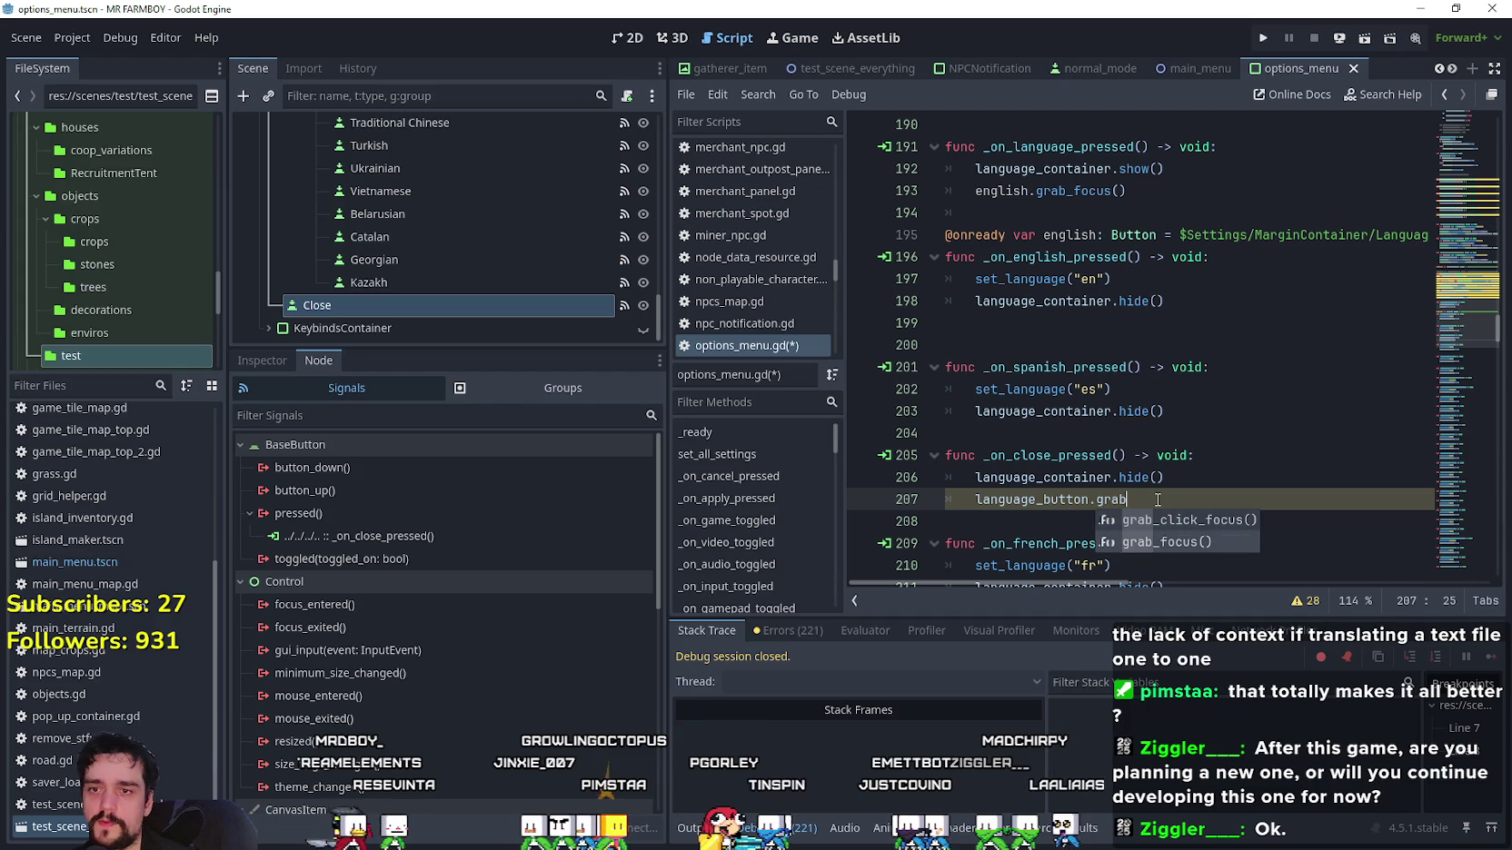
{"action": "key", "text": "Return"}
{"action": "key", "text": "ctrl+s"}
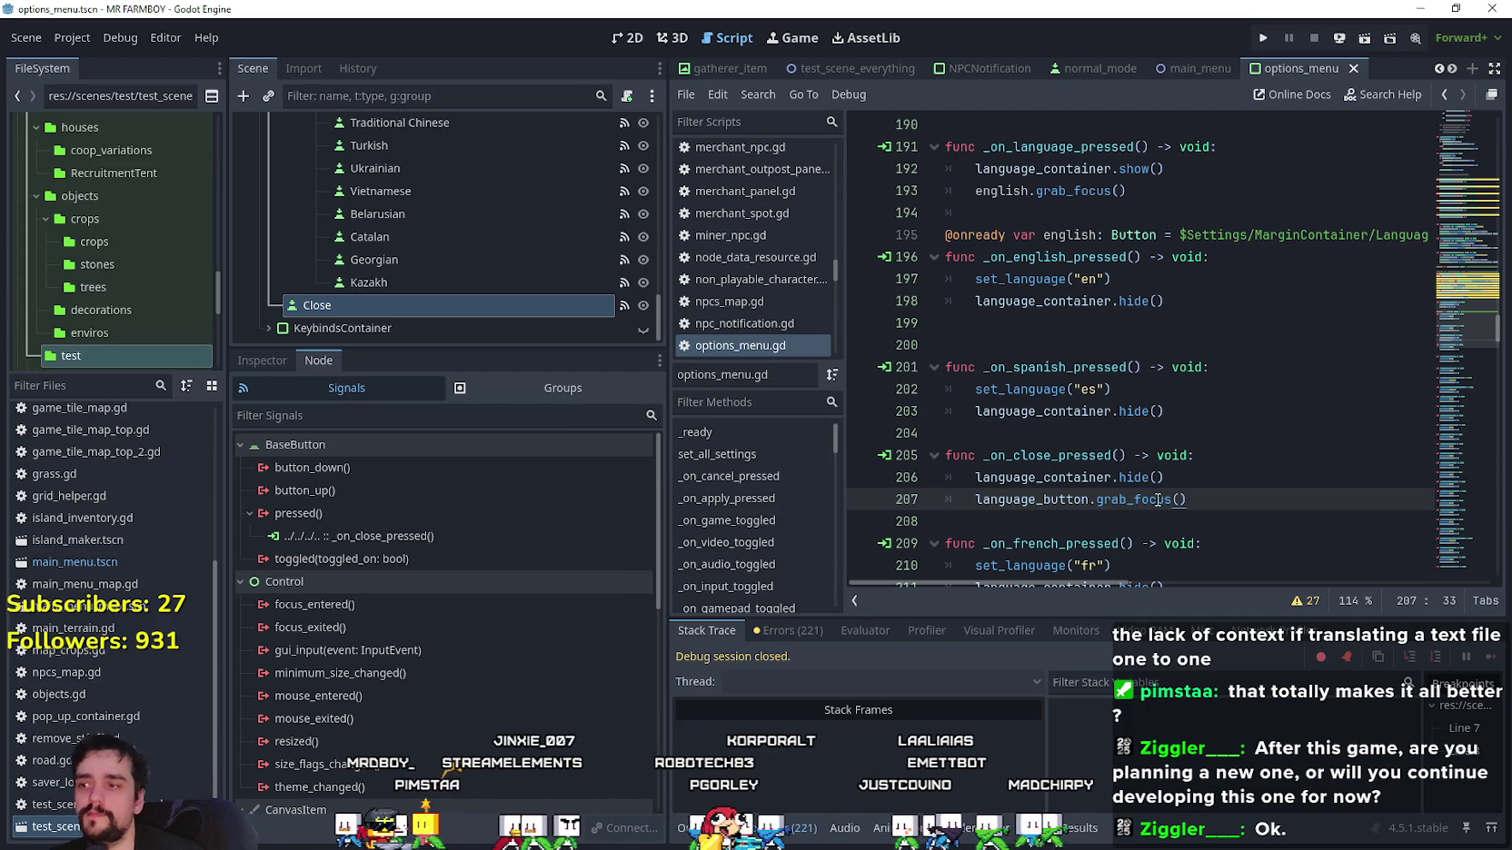
{"action": "left_click", "coordinate": [1202, 486]}
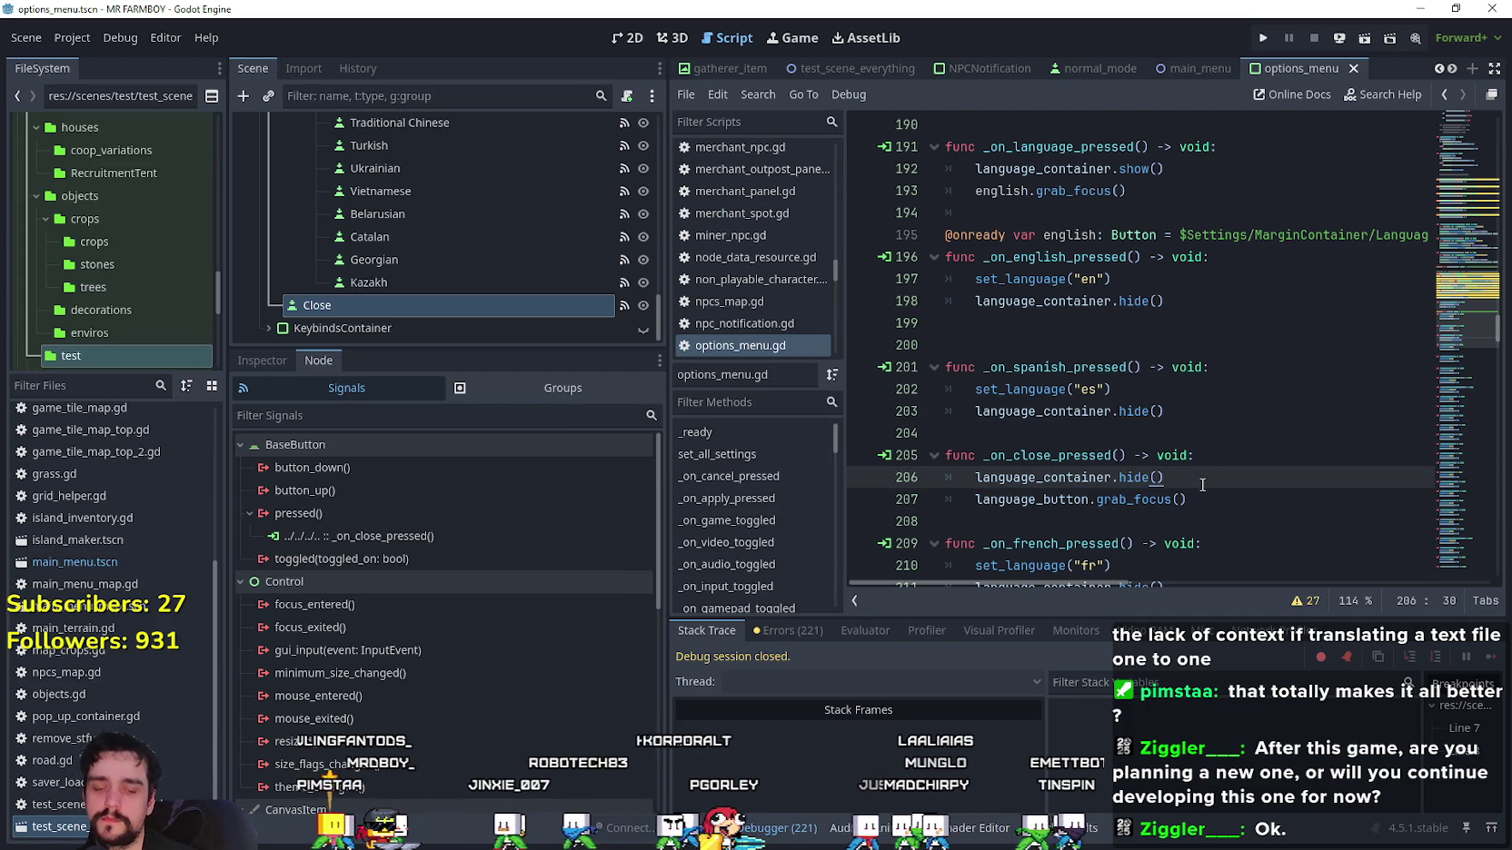
Wrap the language_button focus call in 'if StatsManager.isController_On:' inside _on_close_pressed.
{"action": "key", "text": "Return"}
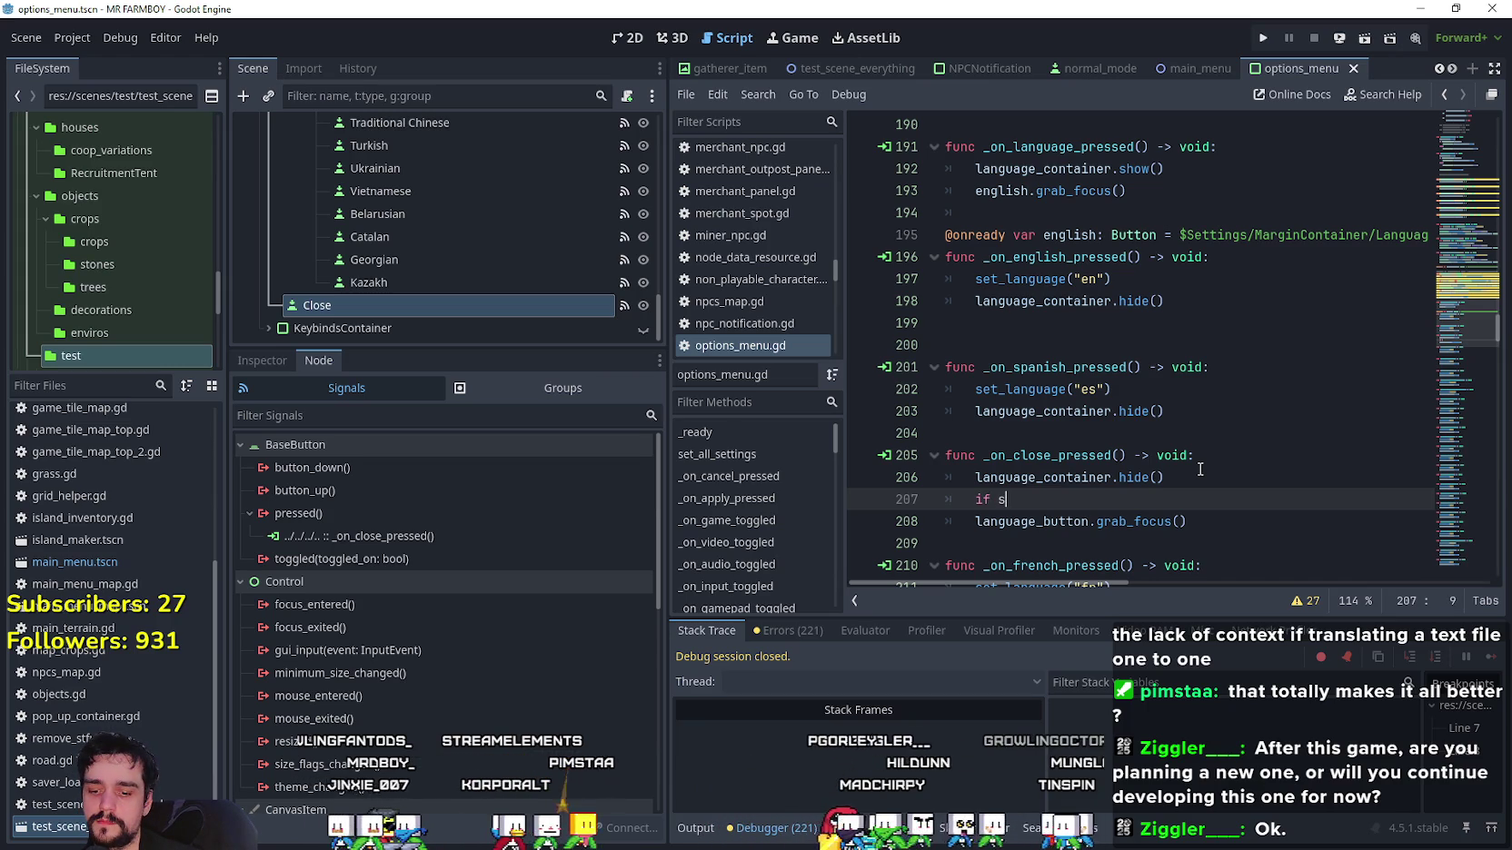
{"action": "type", "text": "tats"}
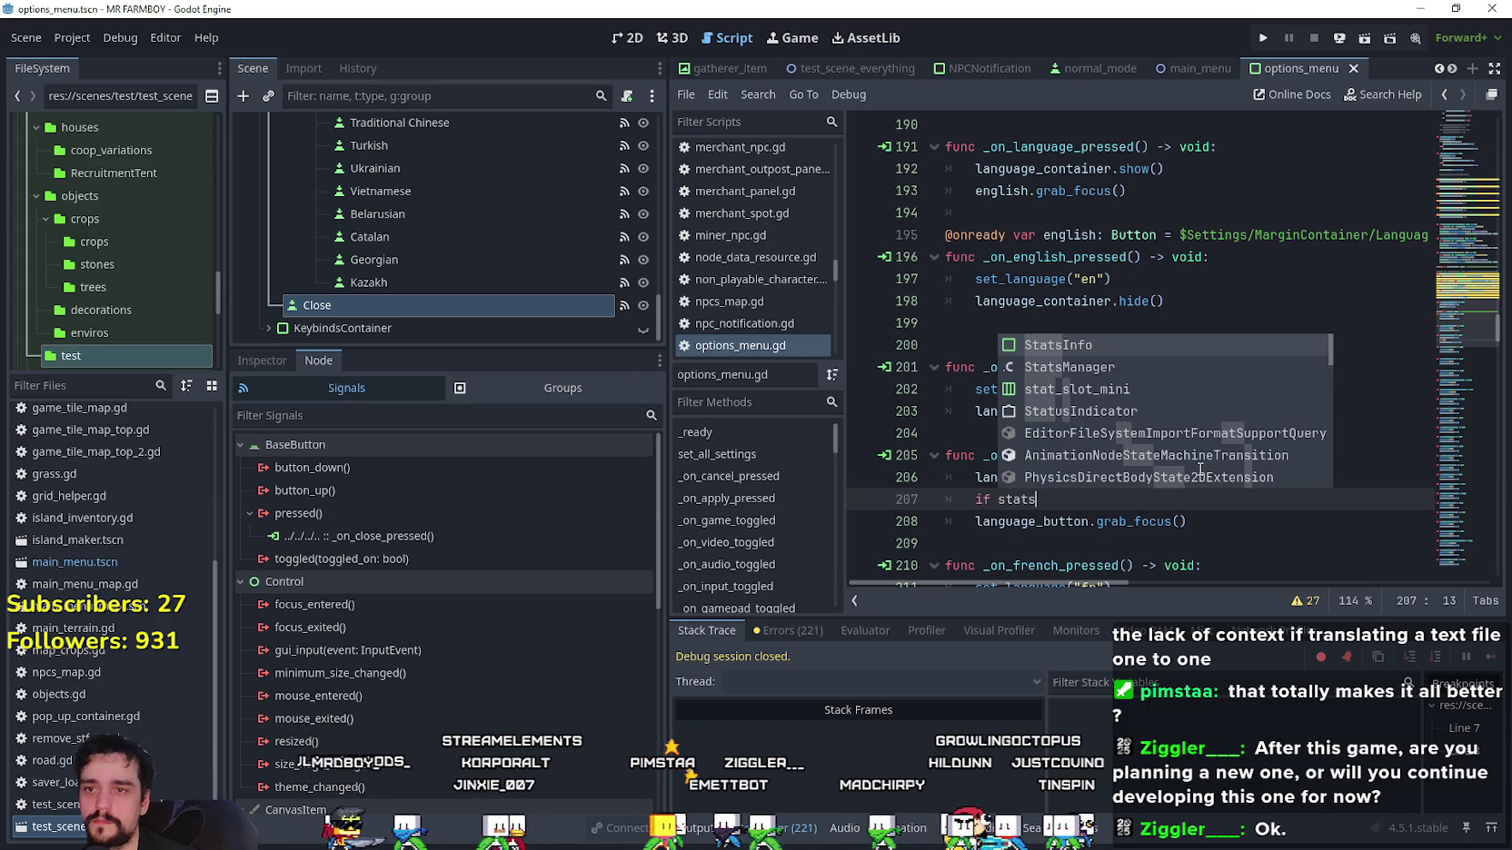
{"action": "key", "text": "Down"}
{"action": "key", "text": "Return"}
{"action": "type", "text": "isCo"}
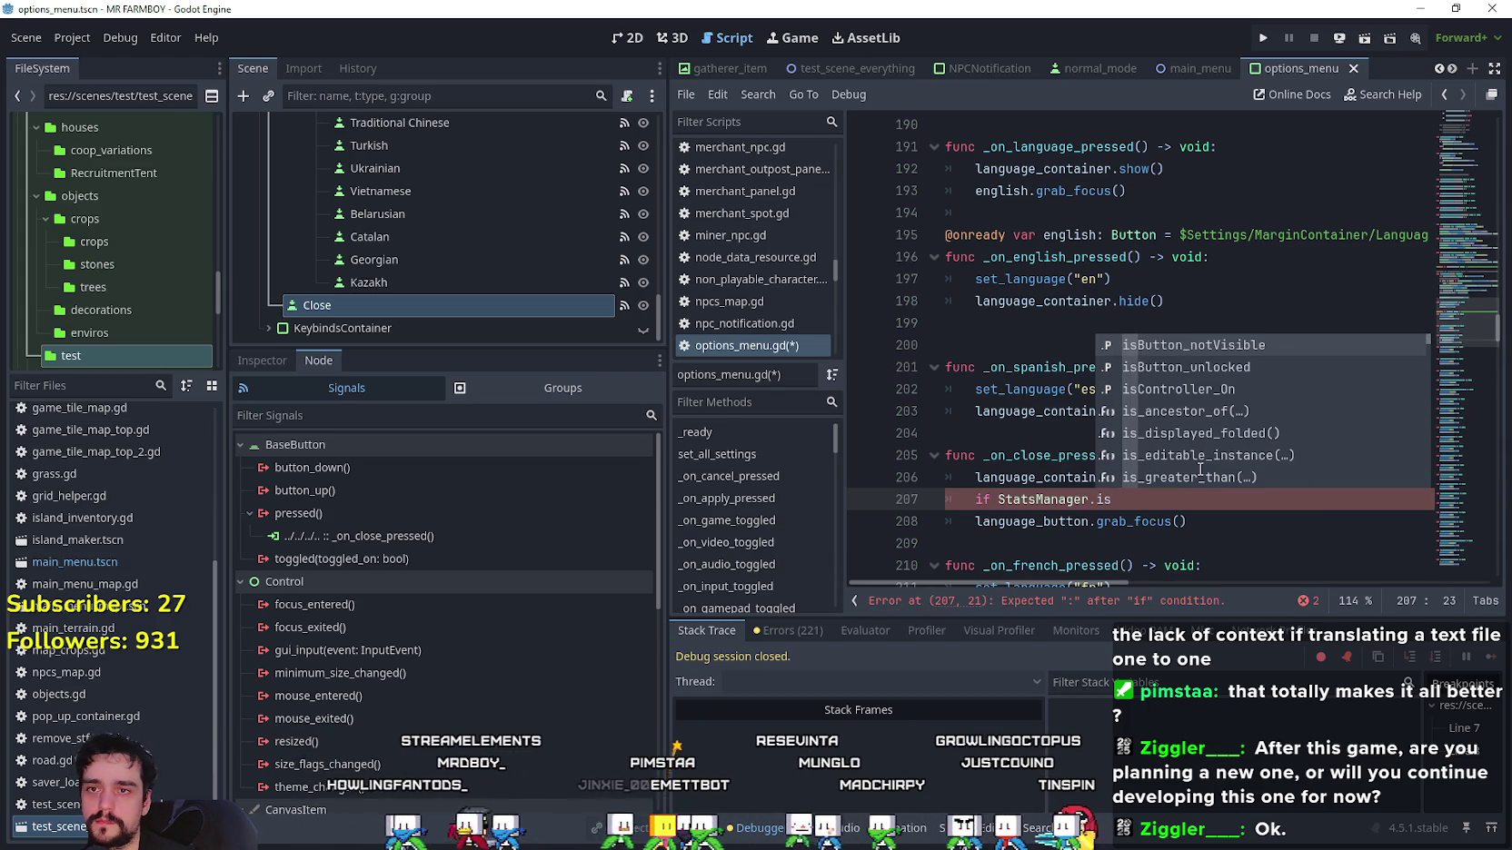
{"action": "key", "text": "Return"}
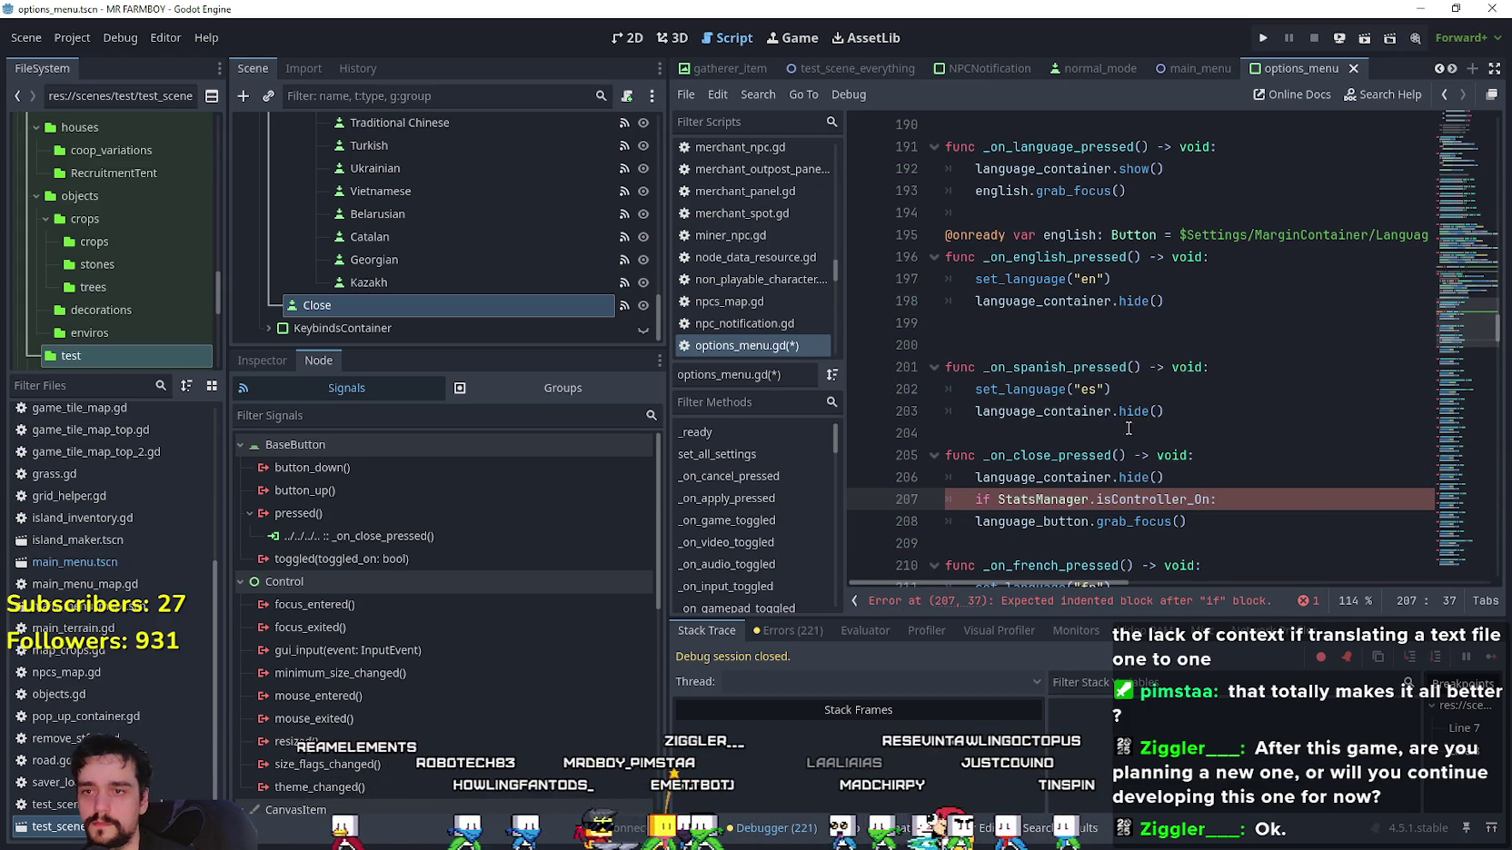
{"action": "left_click", "coordinate": [968, 519]}
{"action": "key", "text": "Tab"}
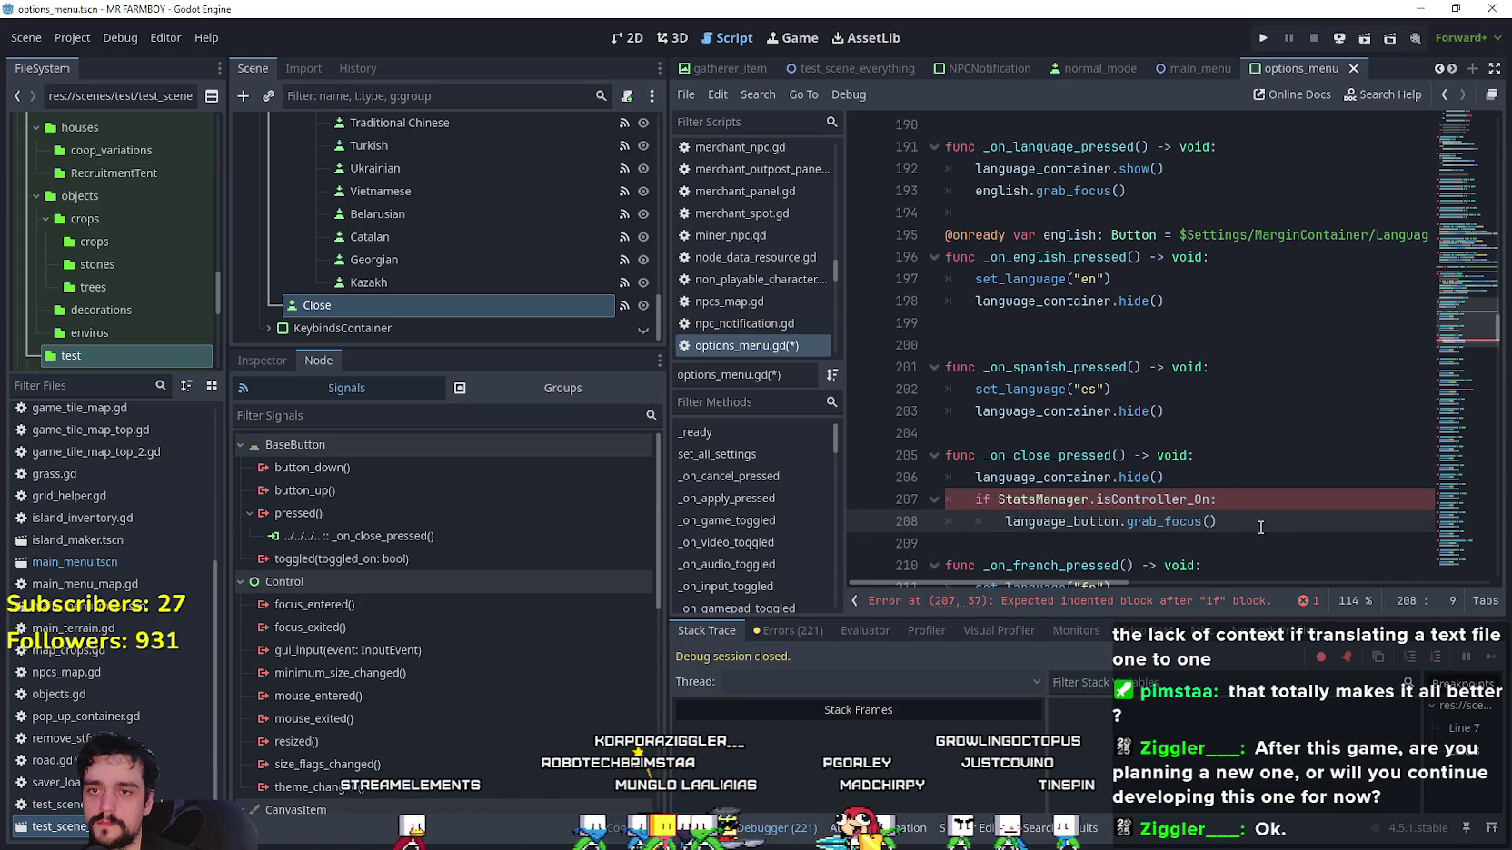
{"action": "left_click_drag", "start_coordinate": [1217, 500], "coordinate": [968, 494]}
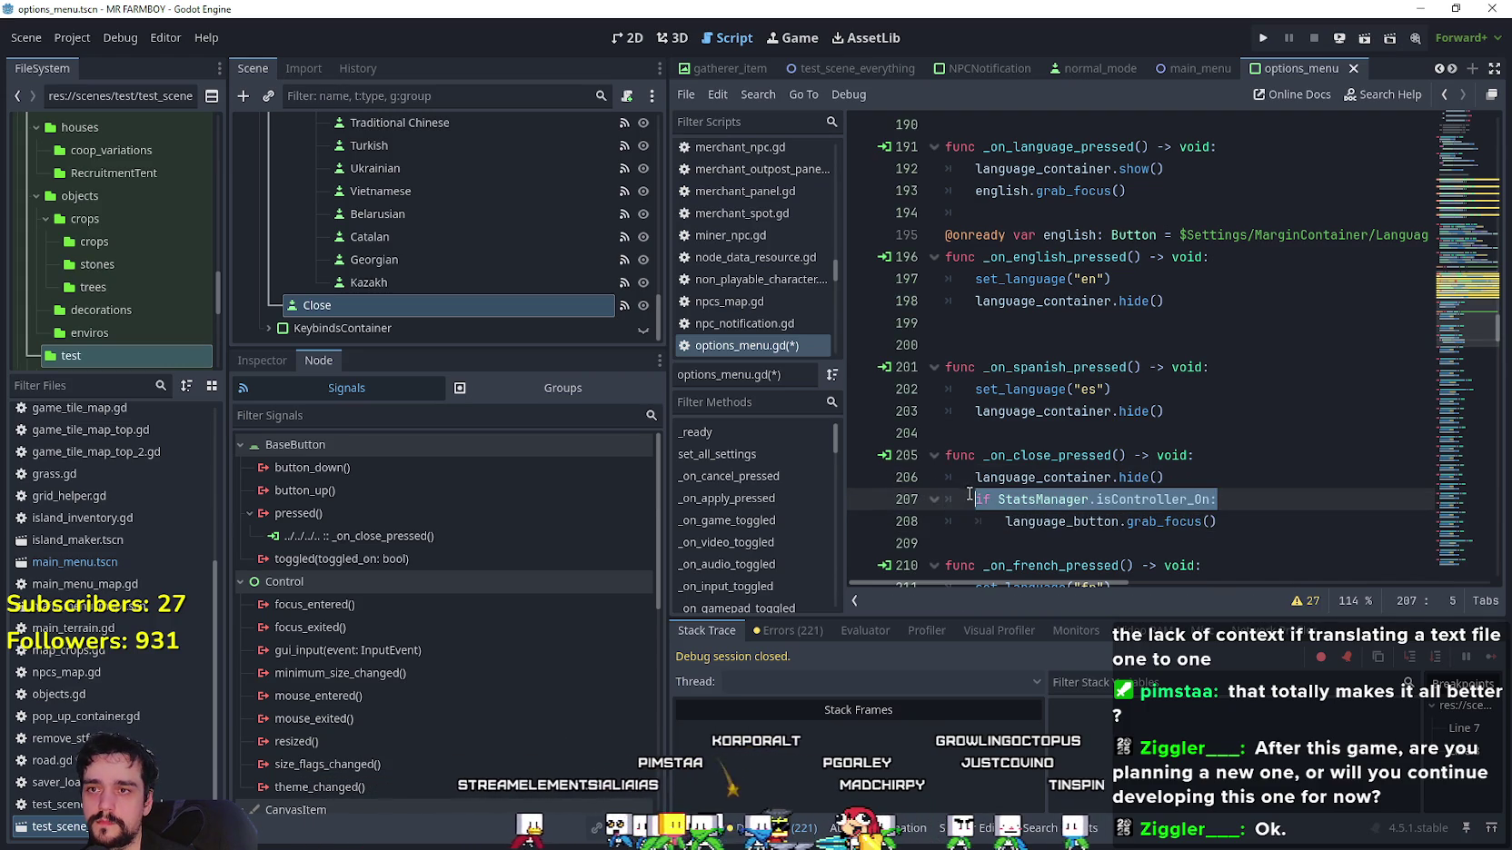
Gate the English grab_focus in _on_language_pressed with the same controller check, fix indentation, and save.
{"action": "left_click", "coordinate": [1193, 173]}
{"action": "key", "text": "Return"}
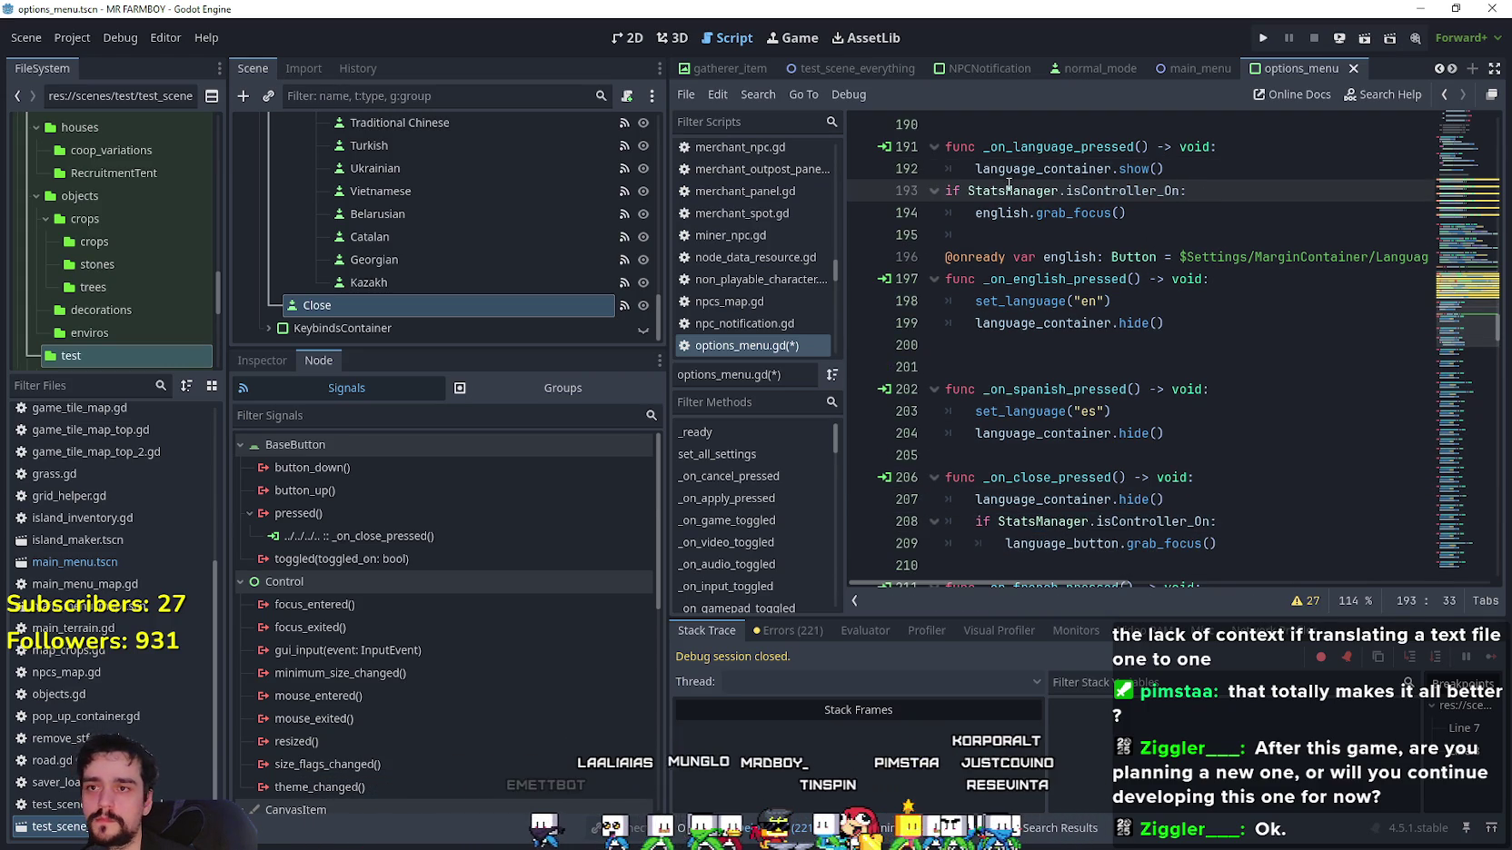
{"action": "left_click", "coordinate": [952, 191]}
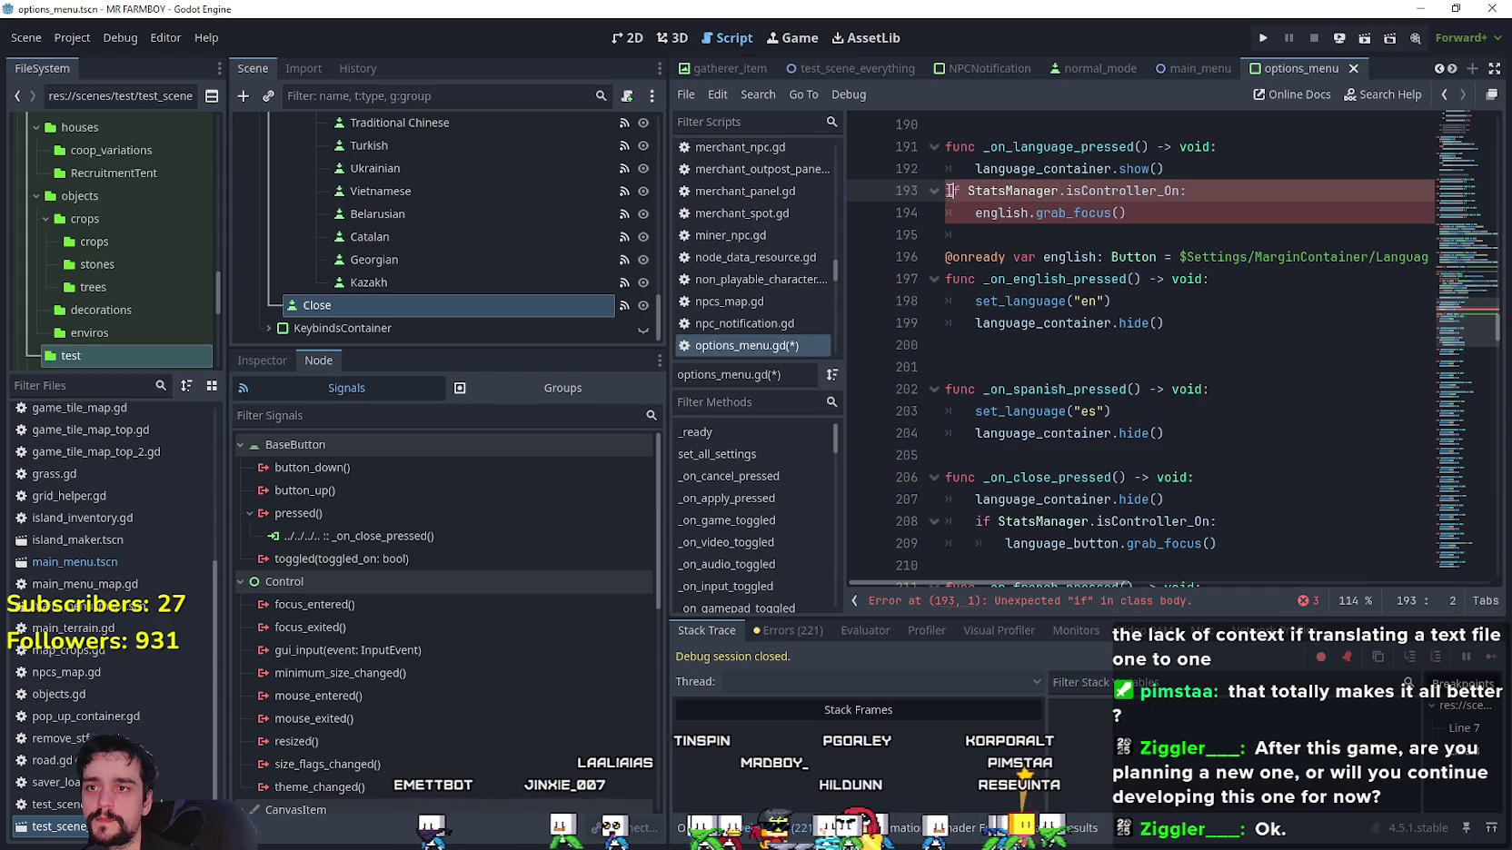
{"action": "key", "text": "Tab"}
{"action": "key", "text": "Down"}
{"action": "key", "text": "Tab"}
{"action": "key", "text": "Down"}
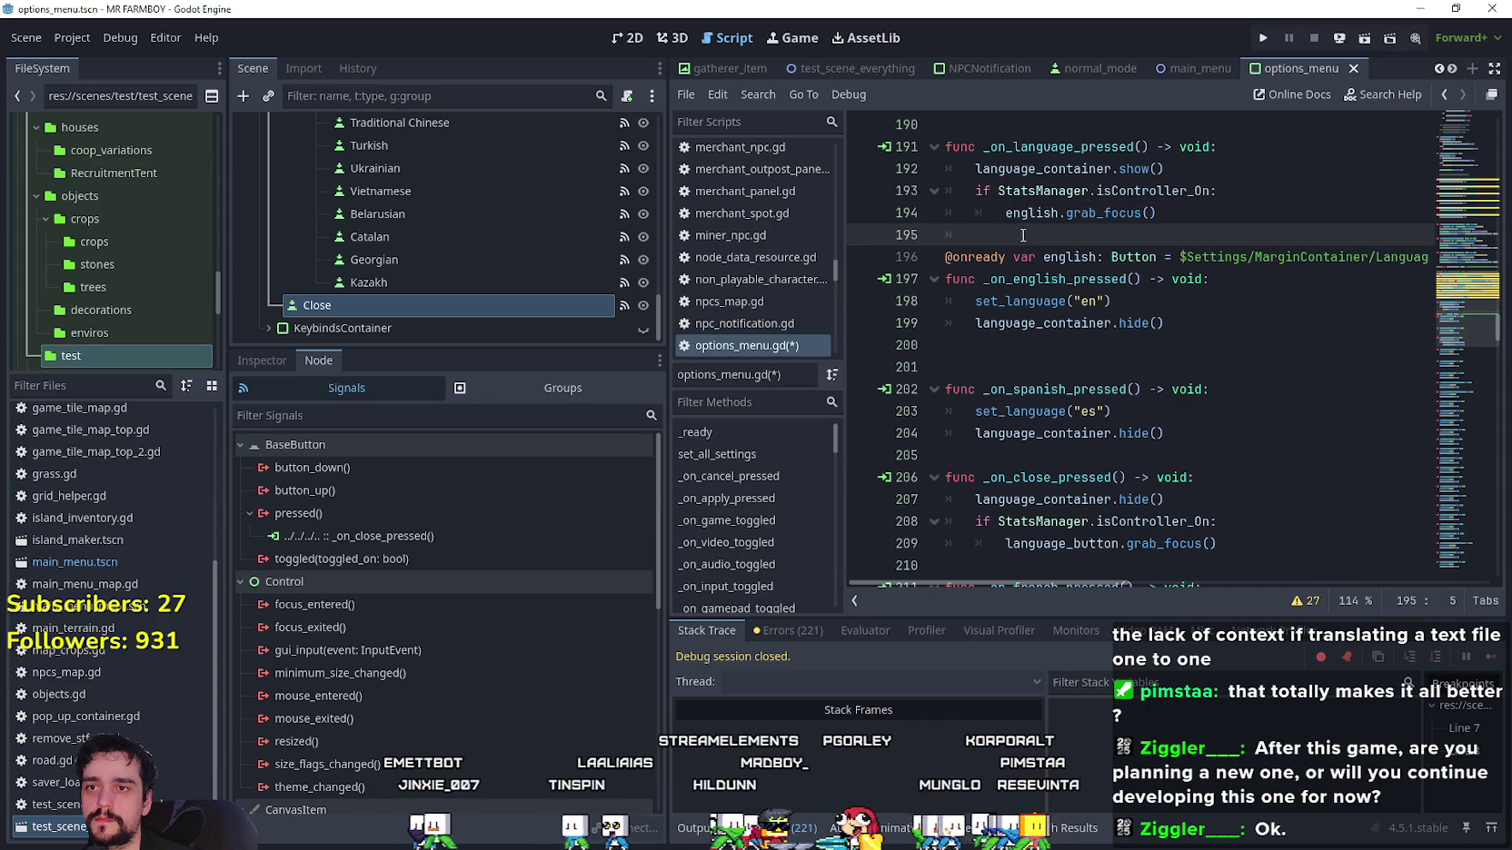
{"action": "key", "text": "ctrl+s"}
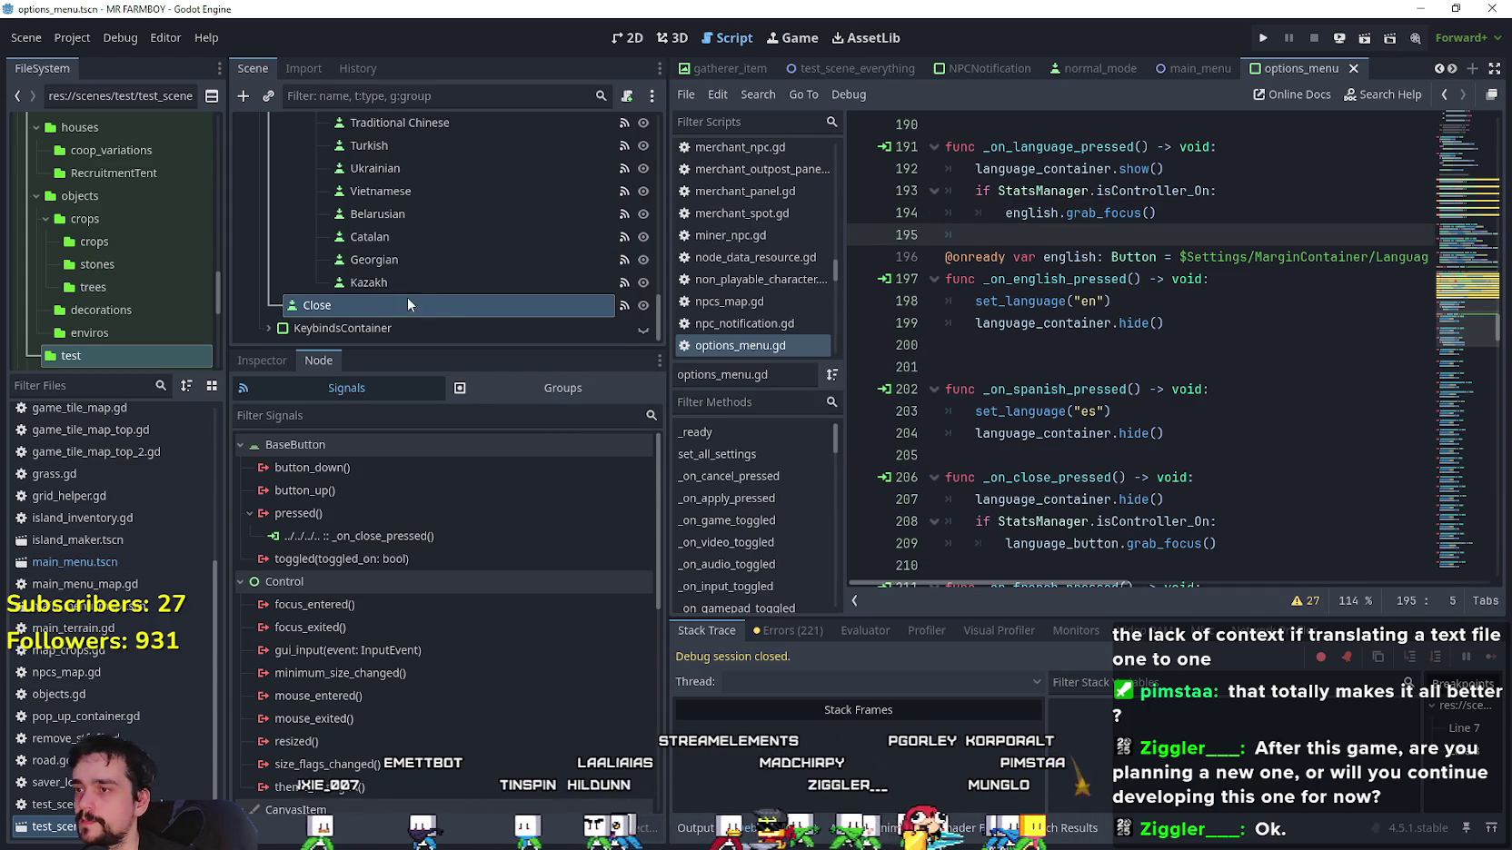
{"action": "scroll", "coordinate": [479, 272], "scroll_direction": "up", "scroll_amount": 3}
{"action": "scroll", "coordinate": [484, 271], "scroll_direction": "up", "scroll_amount": 6}
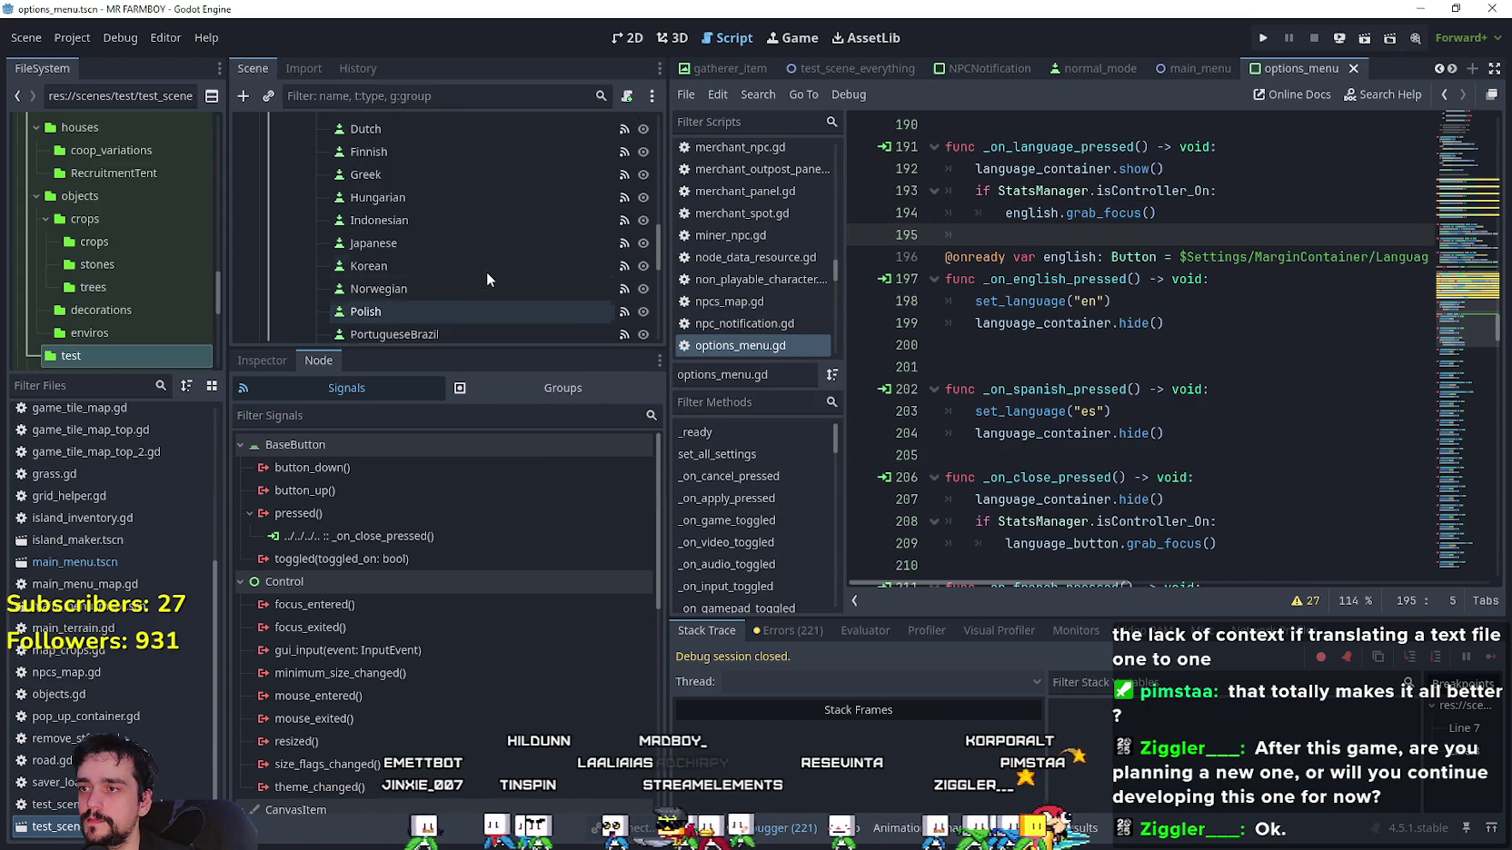
{"action": "left_click", "coordinate": [1187, 323]}
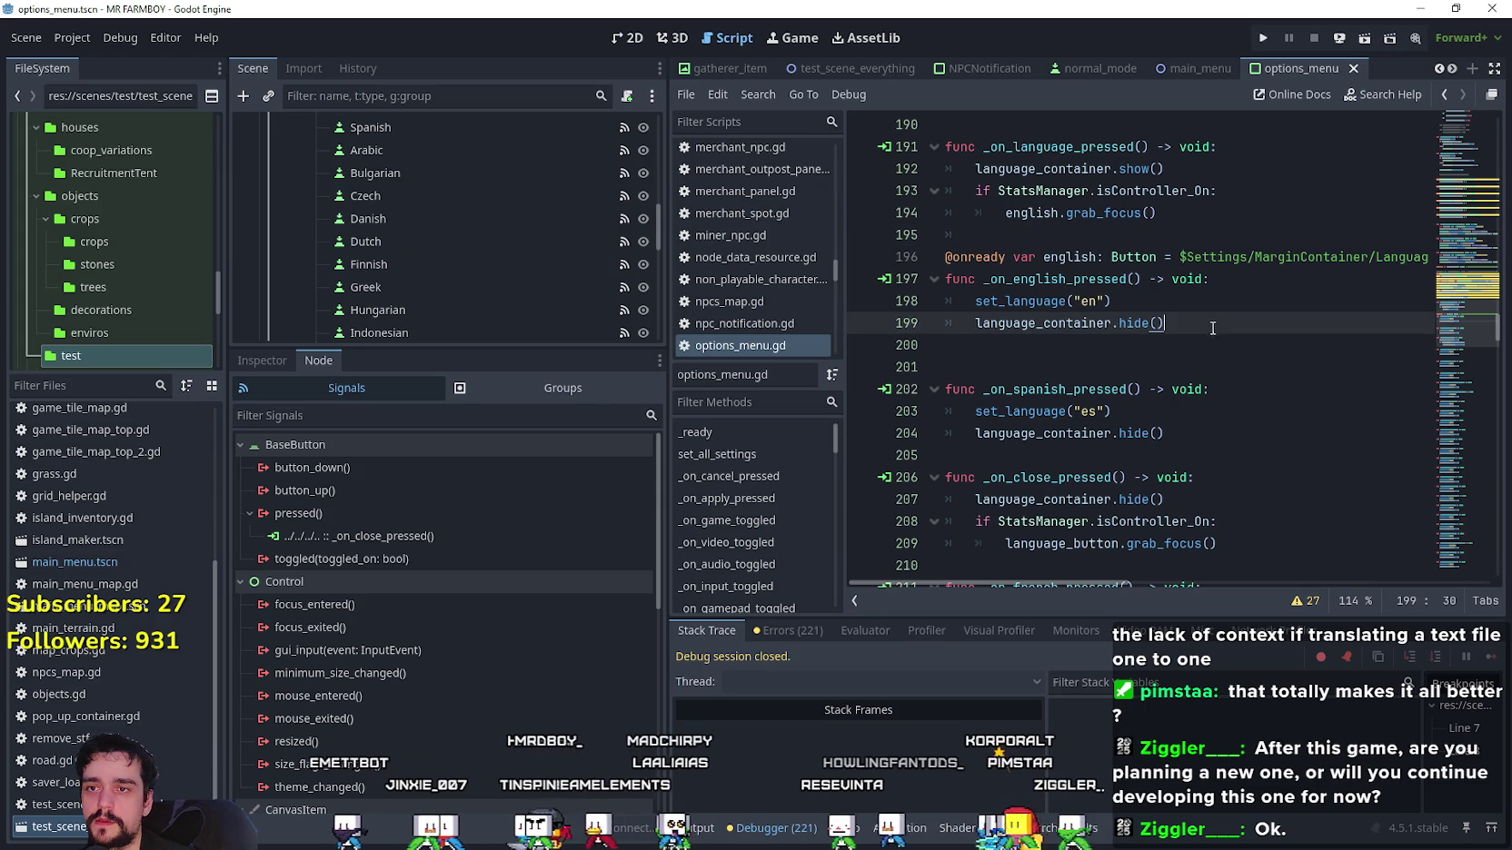
Jump from the set_language call to its definition in options_menu.gd.
{"action": "left_click", "coordinate": [1036, 301]}
{"action": "right_click", "coordinate": [1011, 310]}
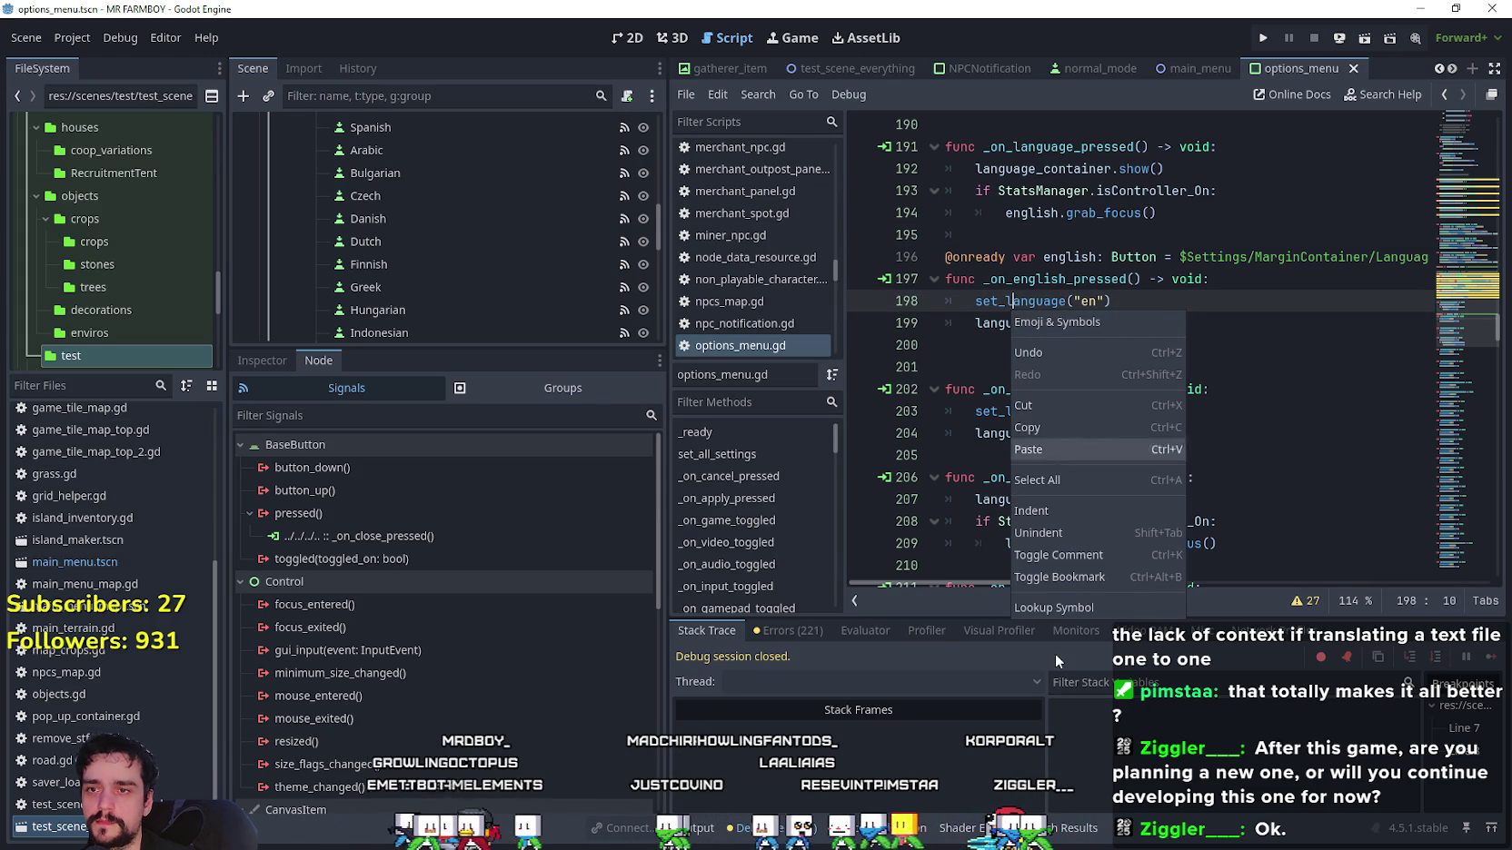
{"action": "left_click", "coordinate": [1062, 617]}
{"action": "scroll", "coordinate": [1070, 475], "scroll_direction": "down", "scroll_amount": 5}
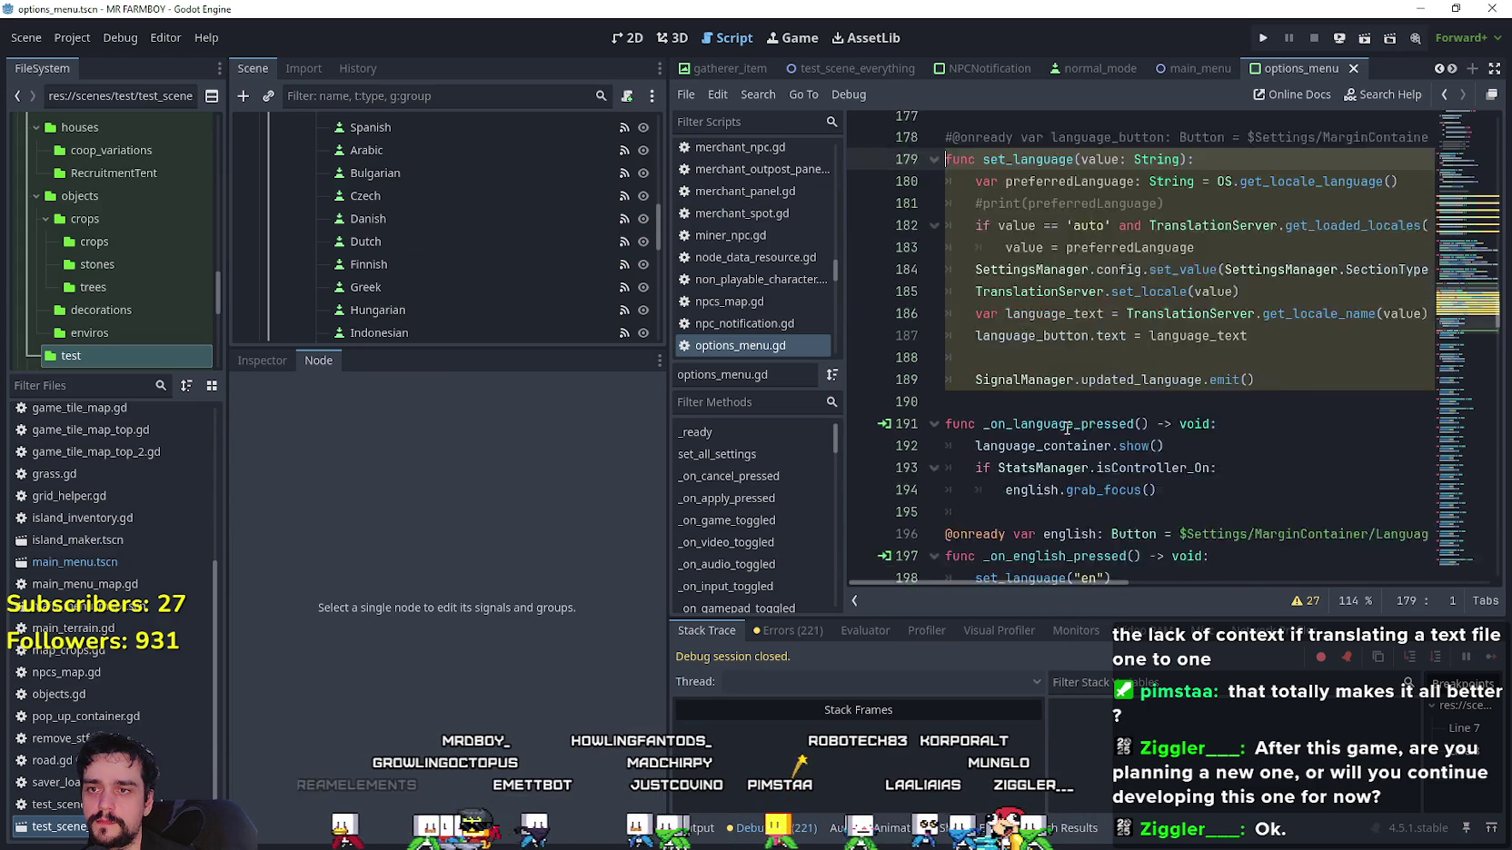
{"action": "left_click", "coordinate": [1052, 244]}
{"action": "scroll", "coordinate": [1047, 363], "scroll_direction": "up", "scroll_amount": 3}
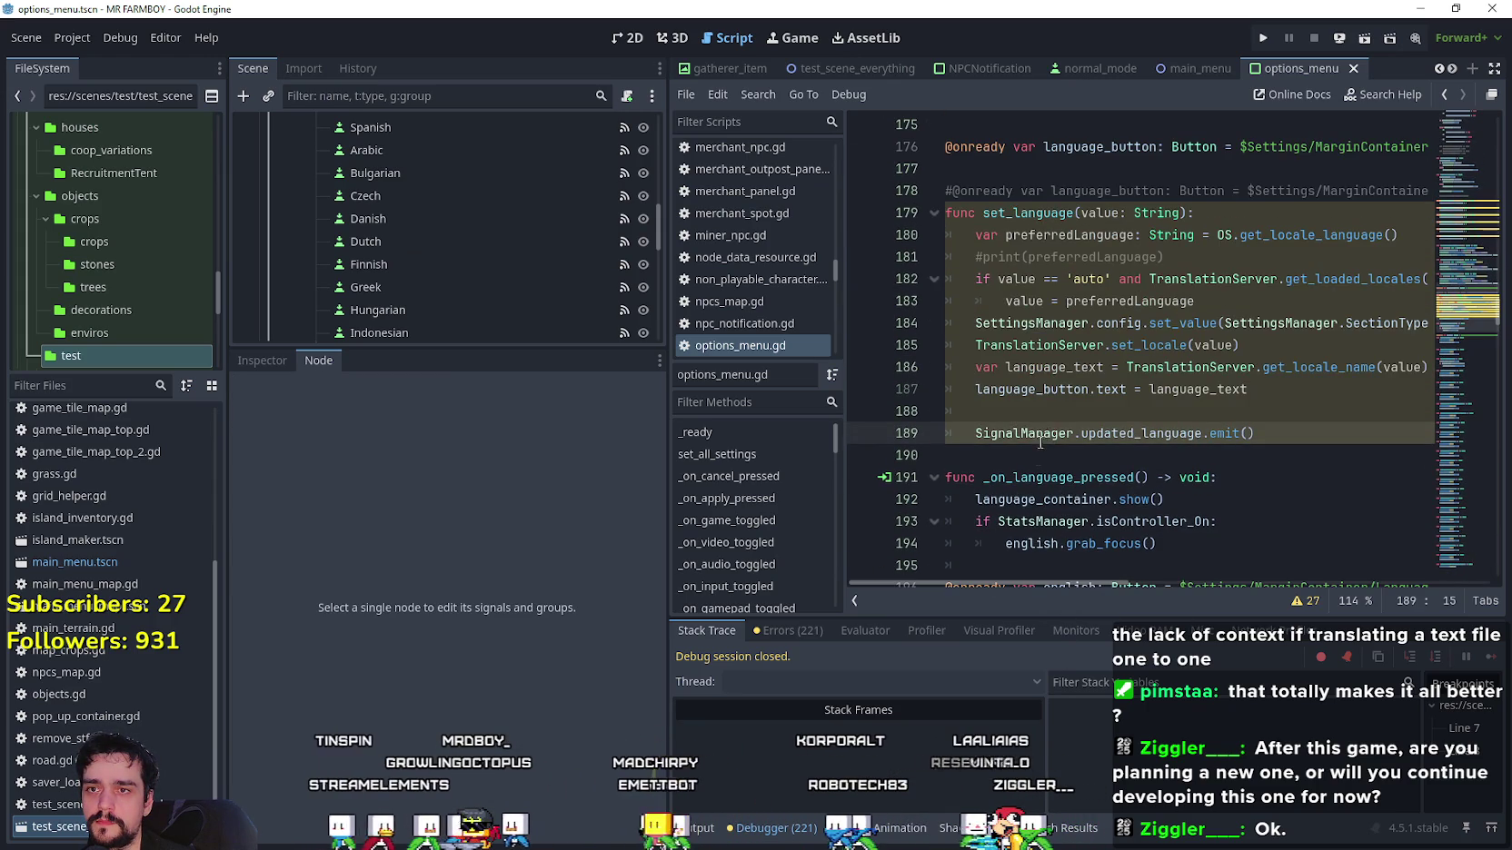
Add a controller-gated language_button.grab_focus() after the emit() line and save the script.
{"action": "left_click", "coordinate": [1037, 459]}
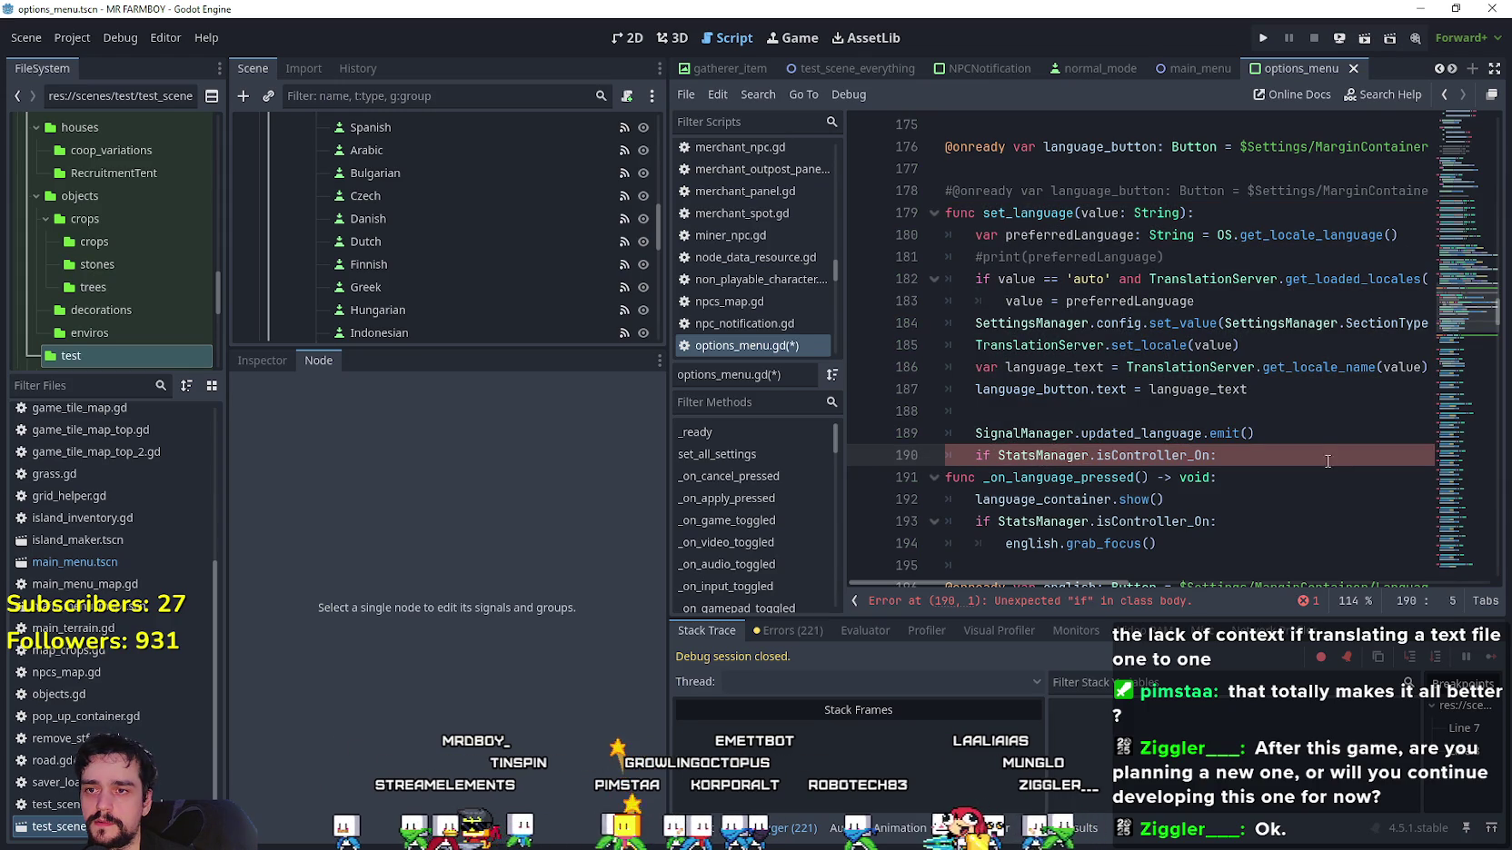
{"action": "key", "text": "Return"}
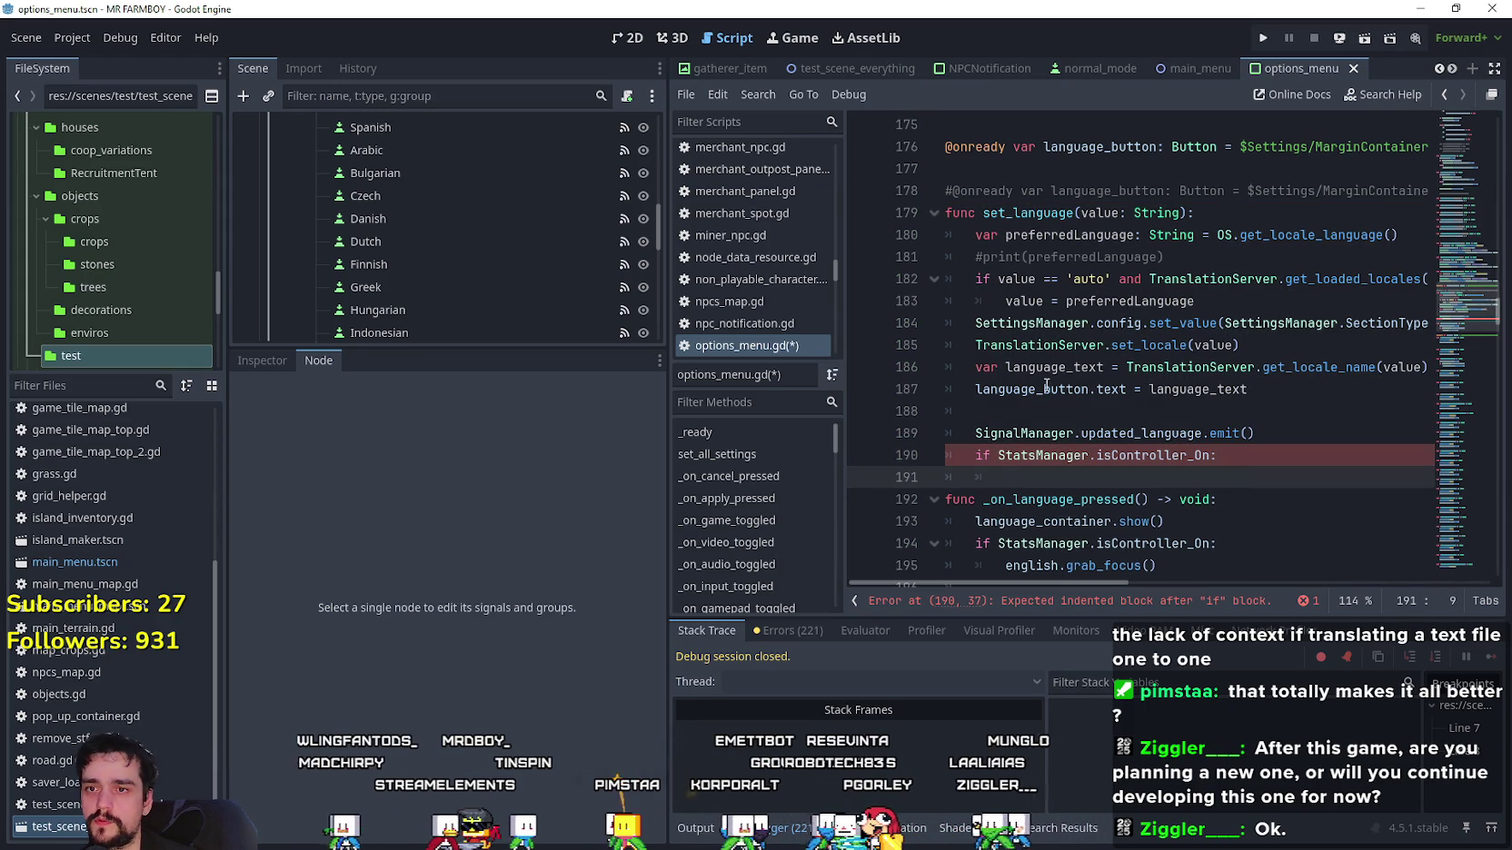
{"action": "double_click", "coordinate": [1047, 388]}
{"action": "left_click", "coordinate": [1060, 483]}
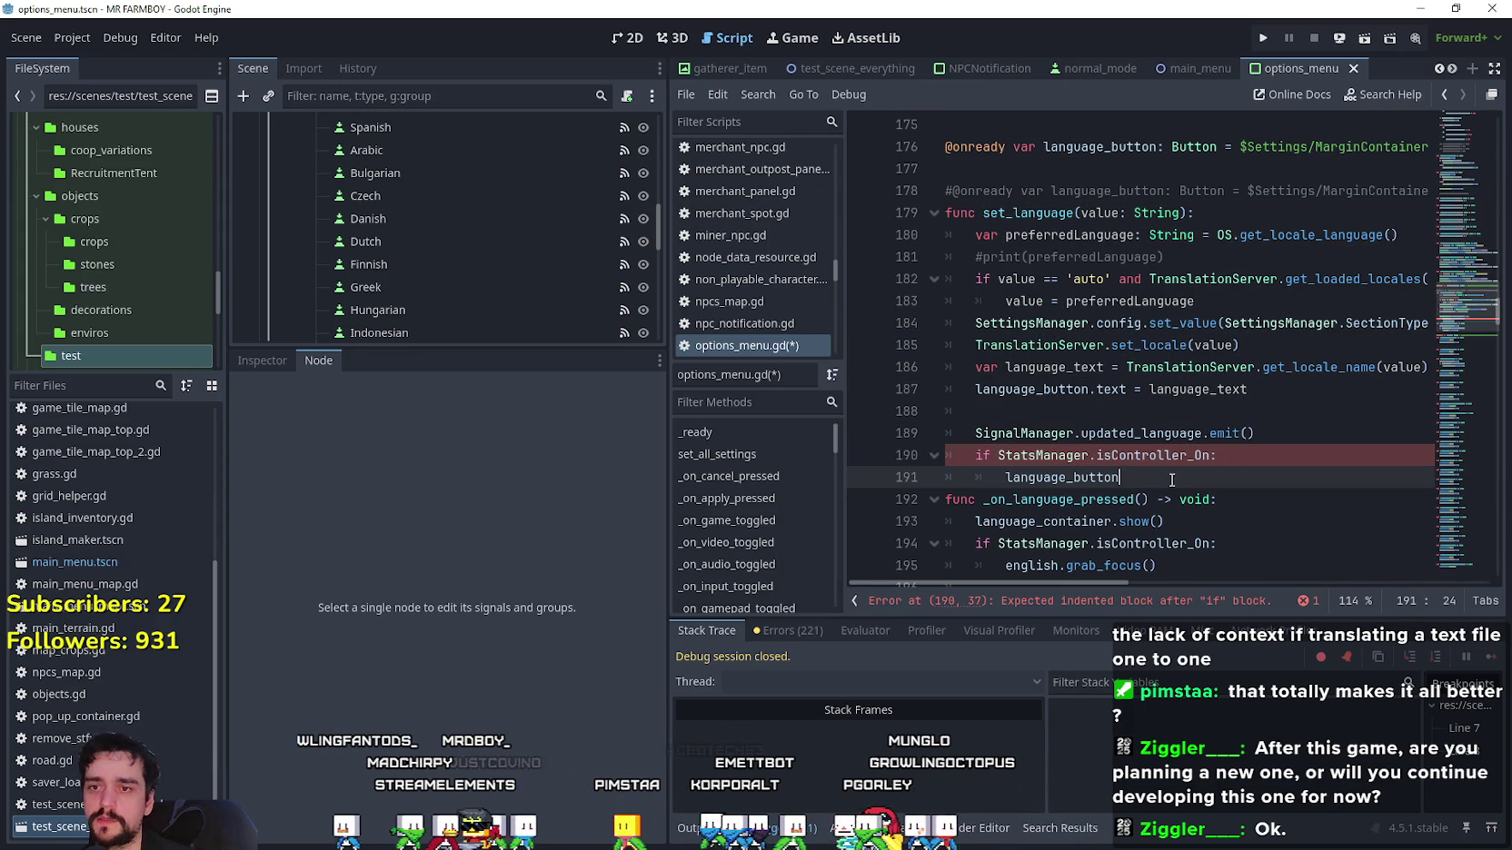
{"action": "type", "text": ".grab_focu"}
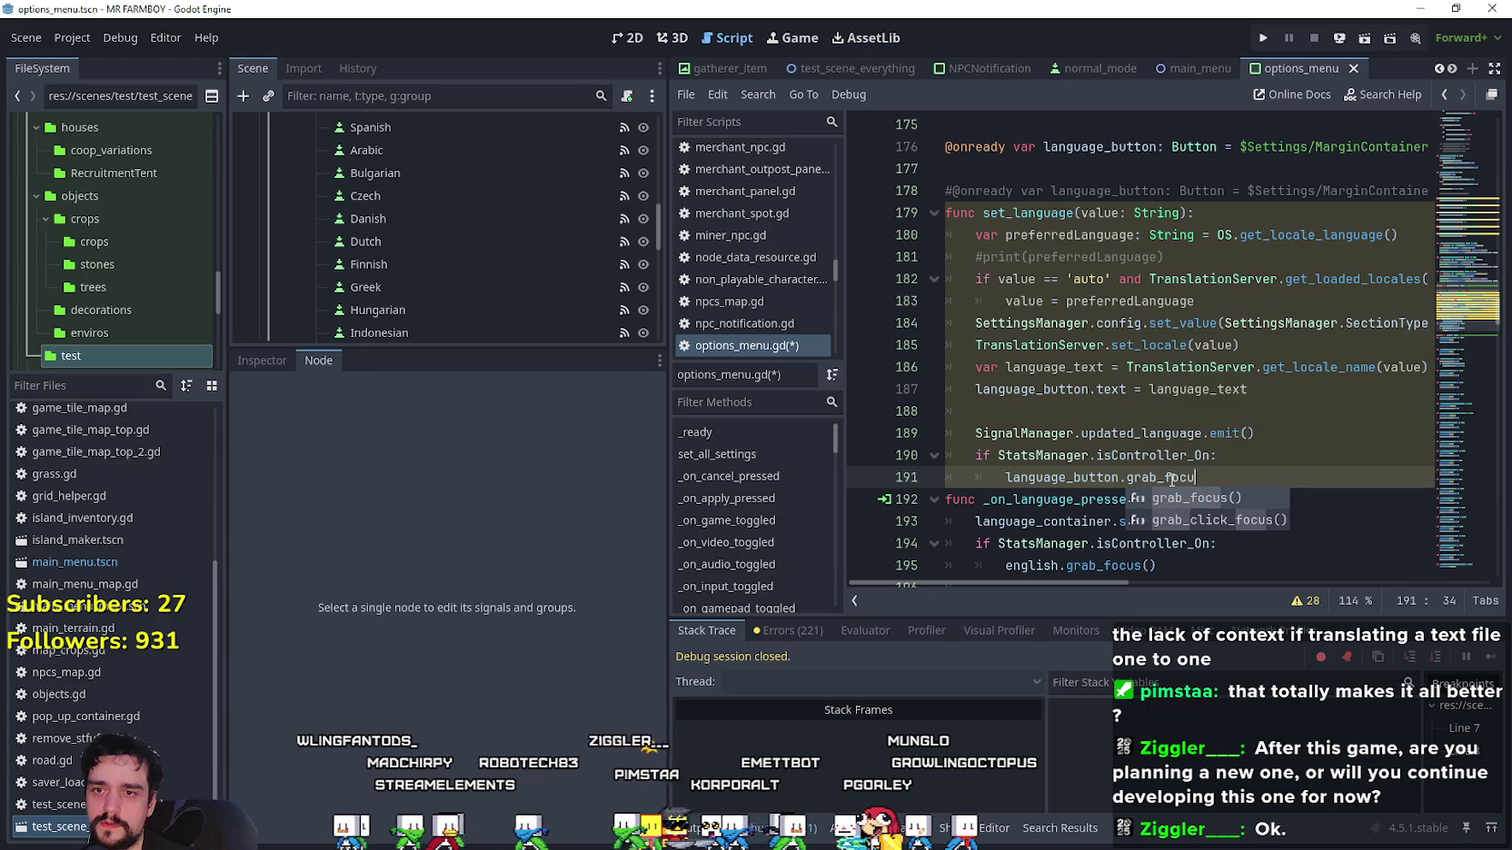
{"action": "key", "text": "Return"}
{"action": "key", "text": "Return"}
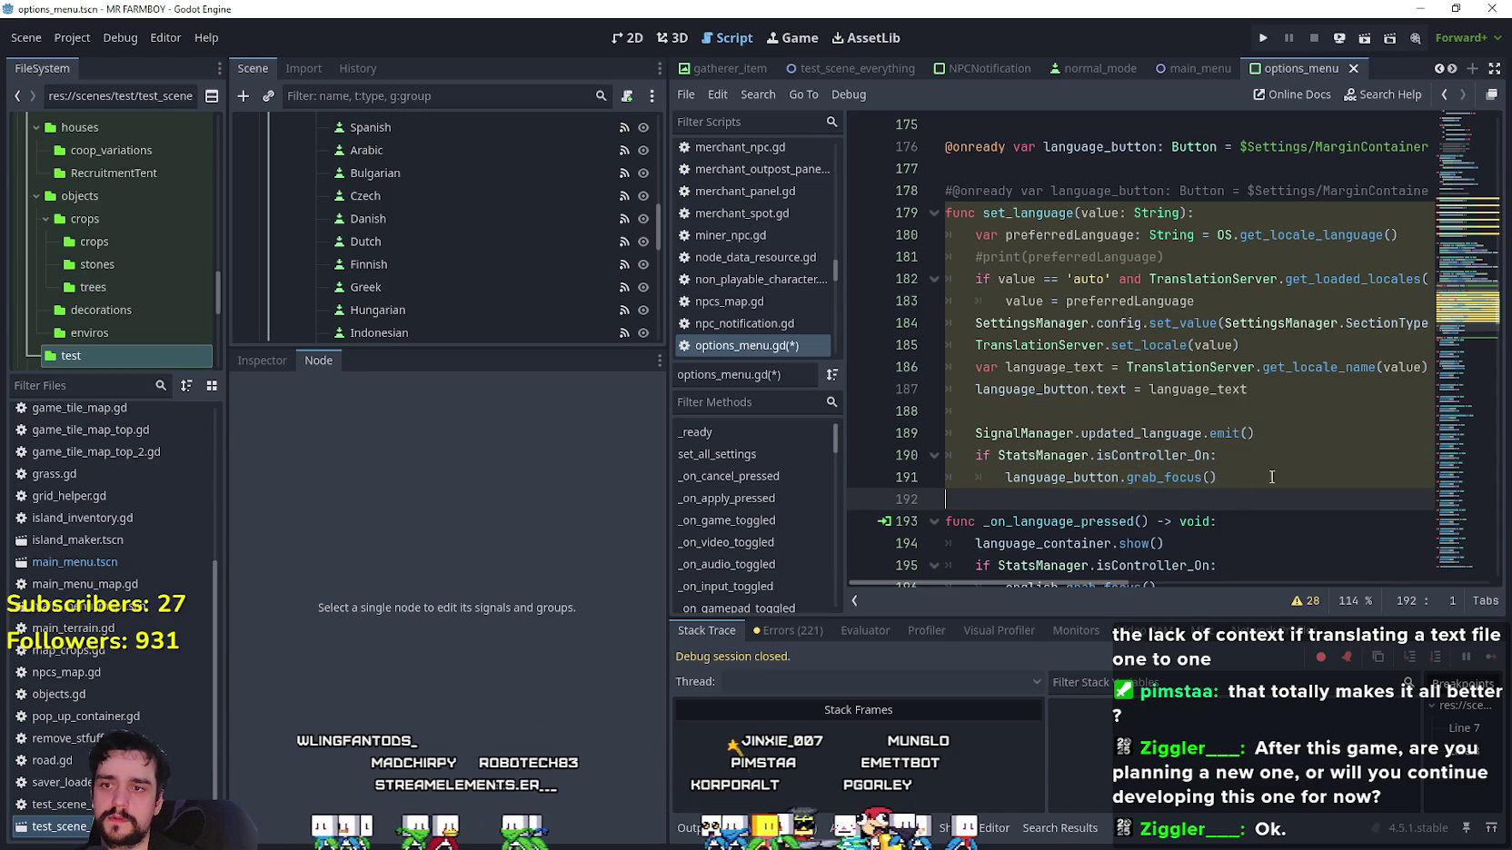
{"action": "left_click", "coordinate": [1268, 433]}
{"action": "key", "text": "Return"}
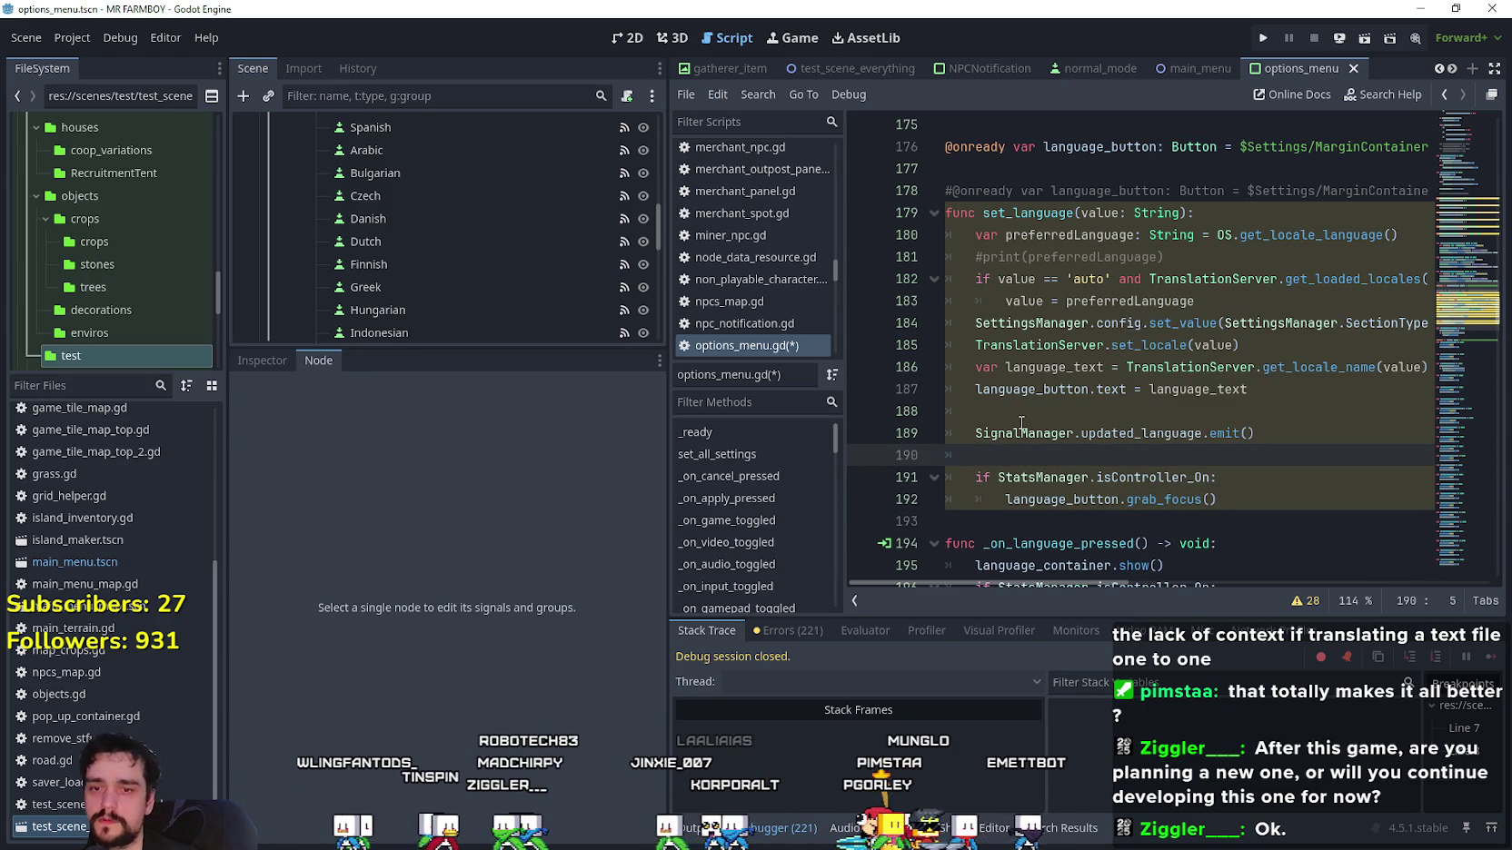
{"action": "key", "text": "ctrl+s"}
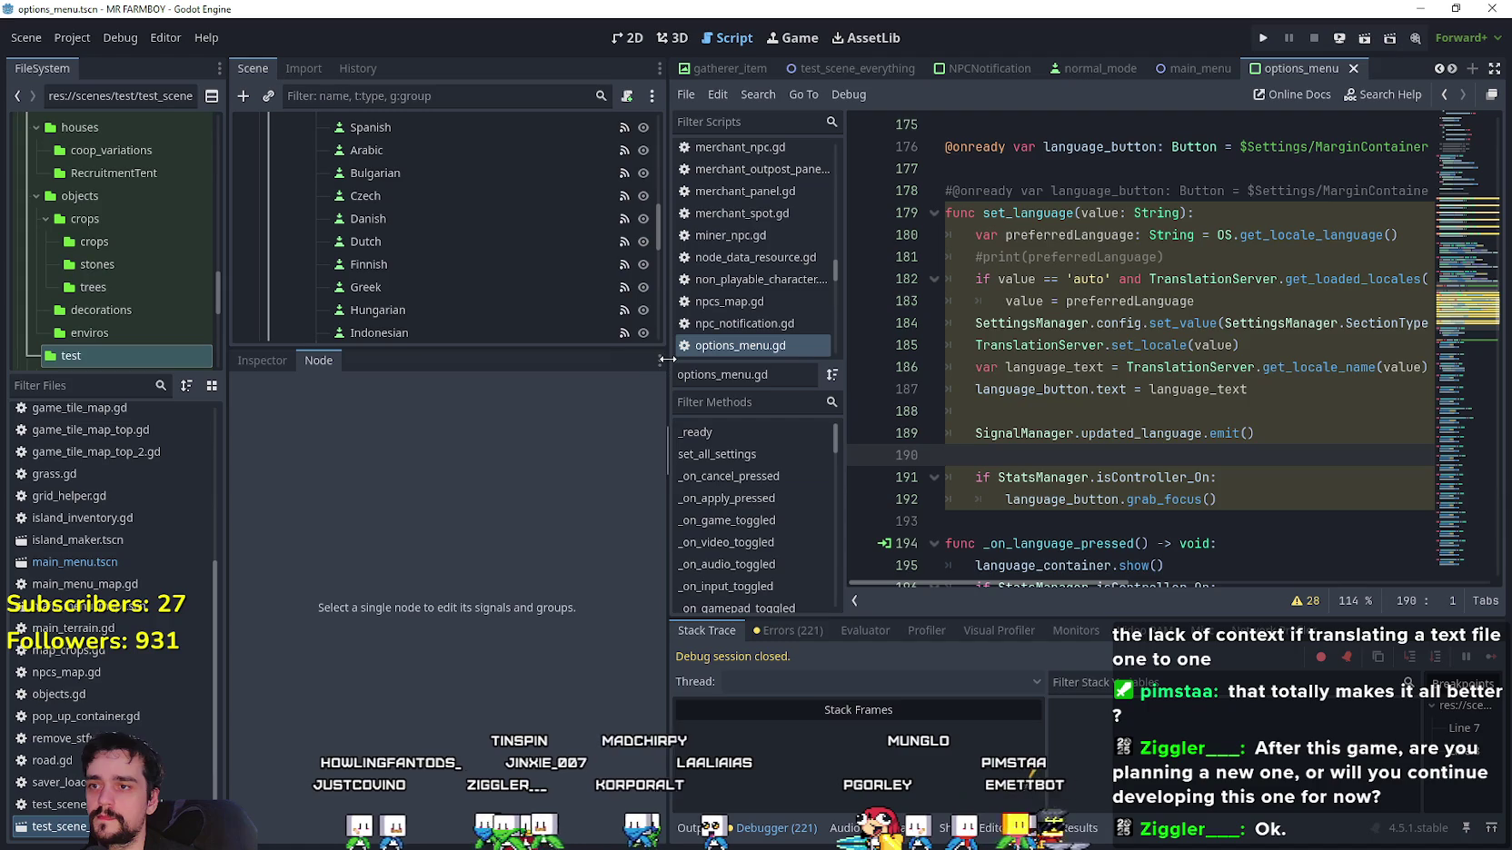
{"action": "scroll", "coordinate": [986, 461], "scroll_direction": "down", "scroll_amount": 1}
Enlarge the Scene dock, filter it for 'close', and run the project with Play.
{"action": "left_click", "coordinate": [912, 394]}
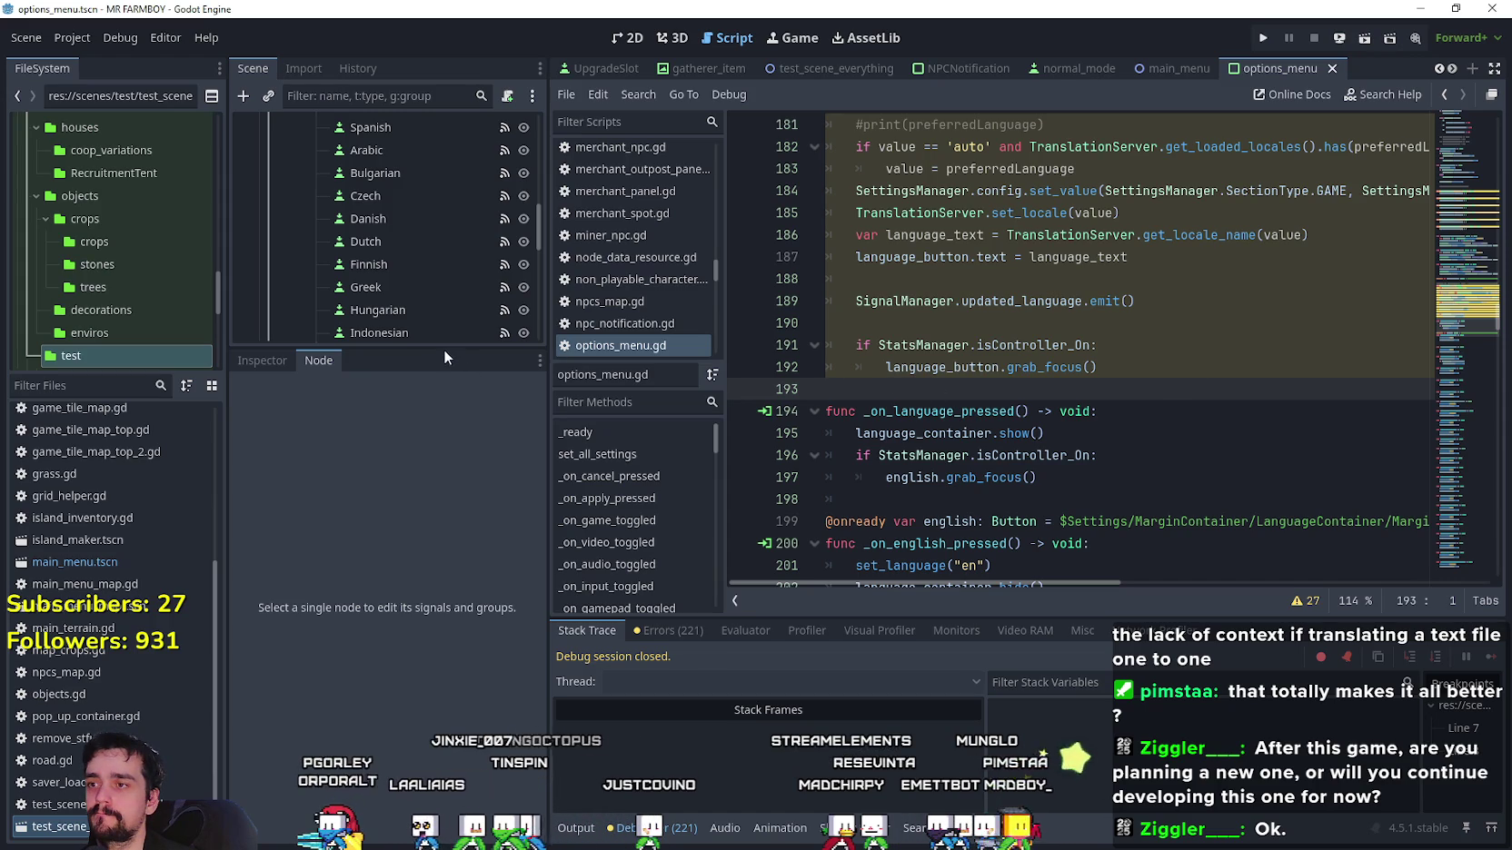
{"action": "left_click_drag", "start_coordinate": [443, 346], "coordinate": [443, 518]}
{"action": "scroll", "coordinate": [443, 409], "scroll_direction": "up", "scroll_amount": 5}
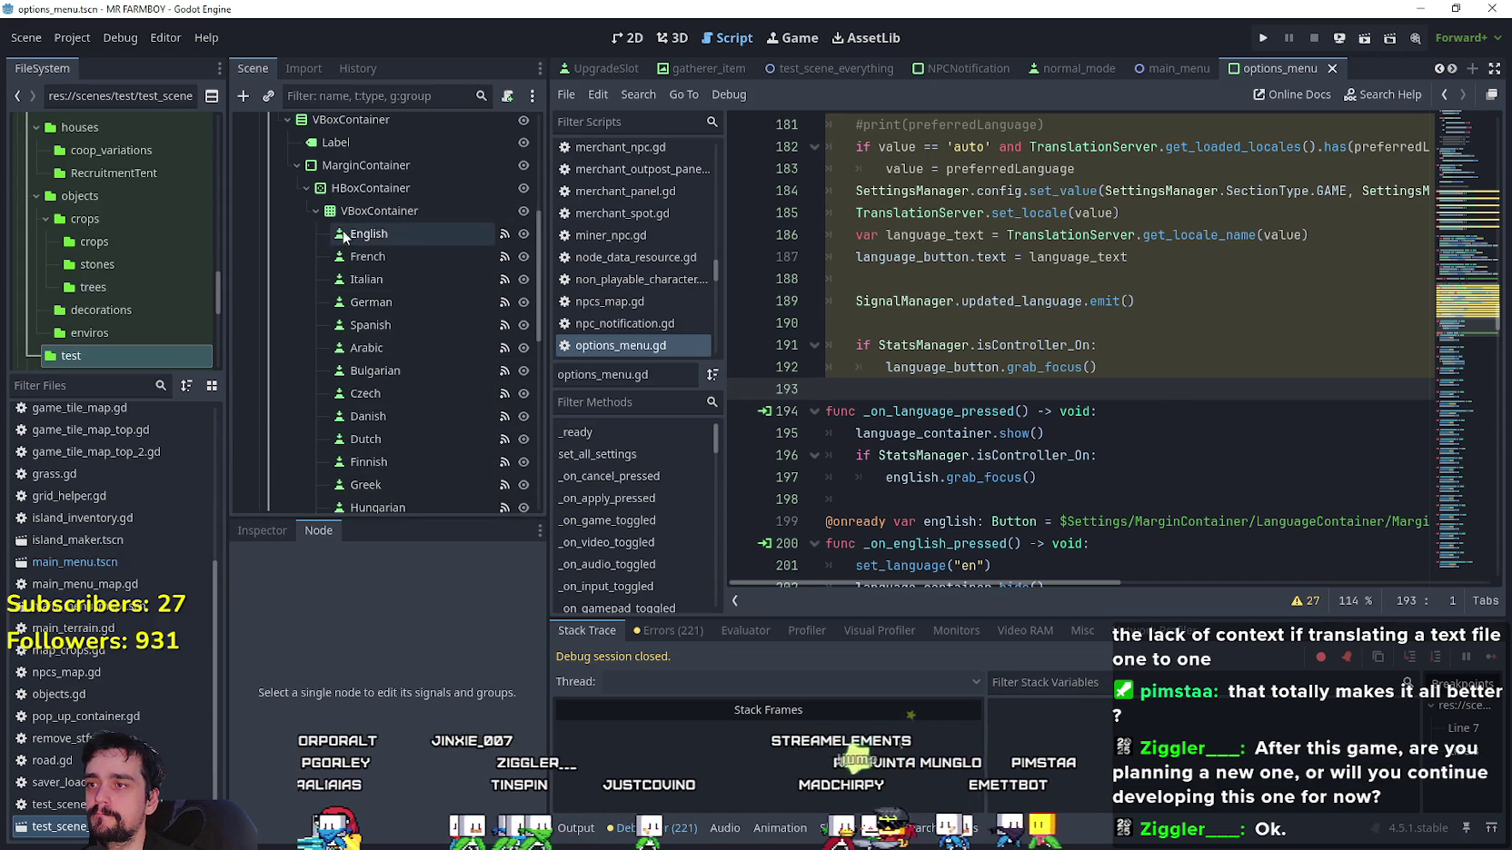
{"action": "scroll", "coordinate": [304, 204], "scroll_direction": "up", "scroll_amount": 5}
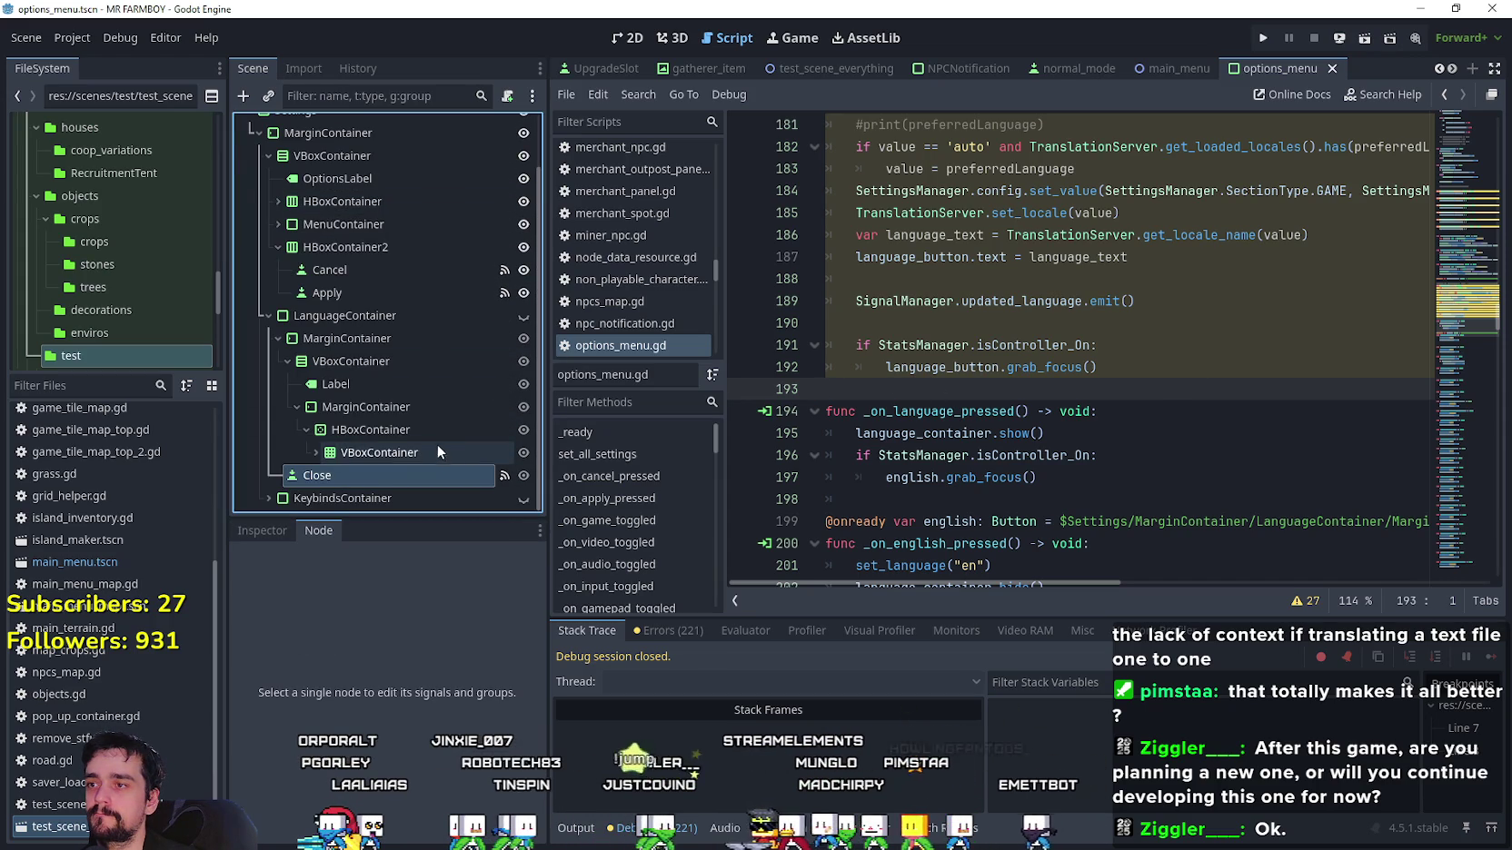
{"action": "type", "text": "close"}
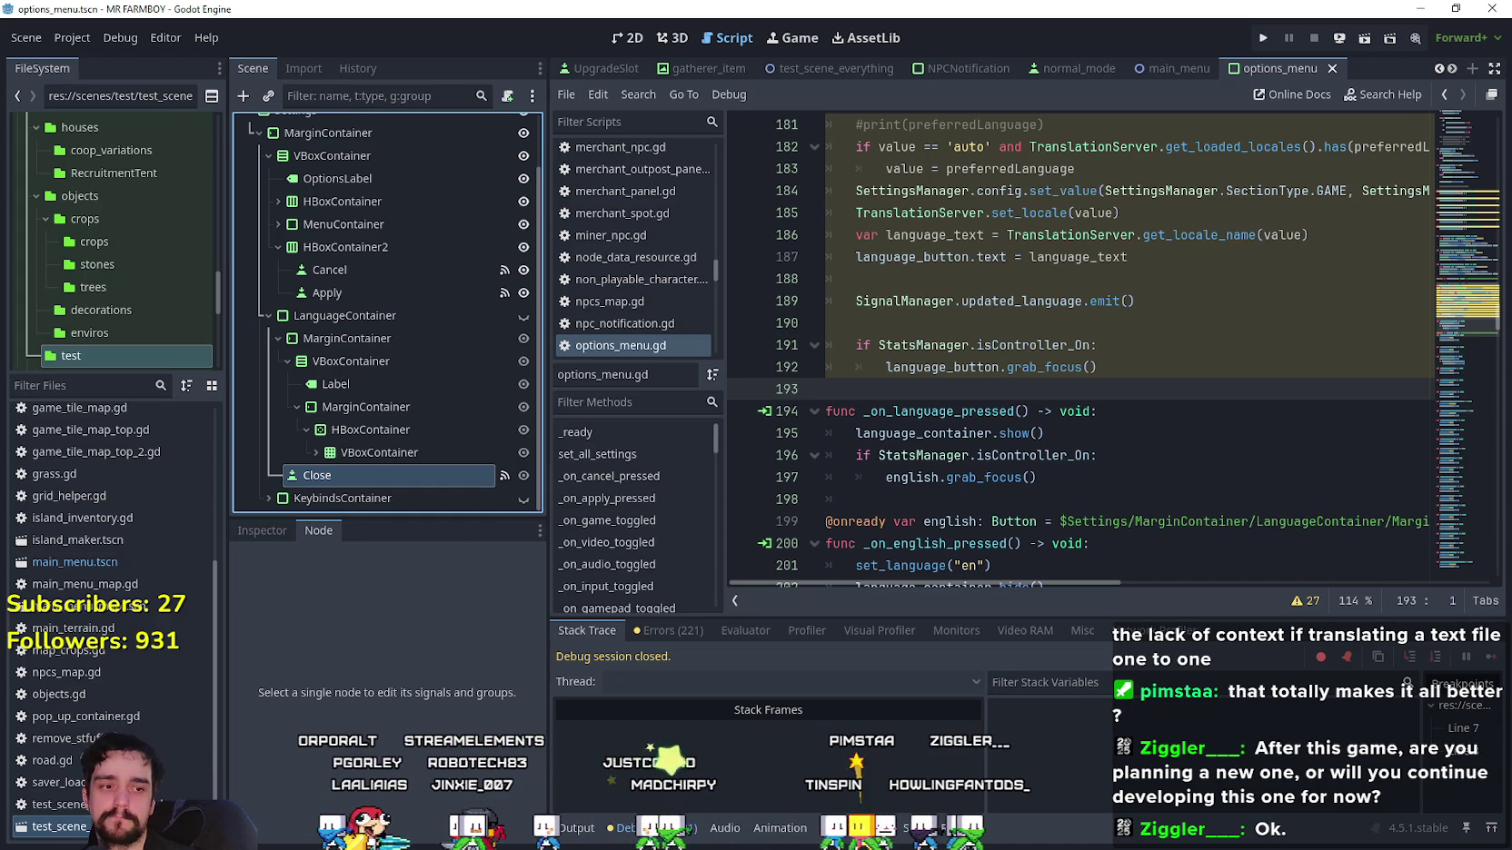
{"action": "left_click", "coordinate": [1265, 41]}
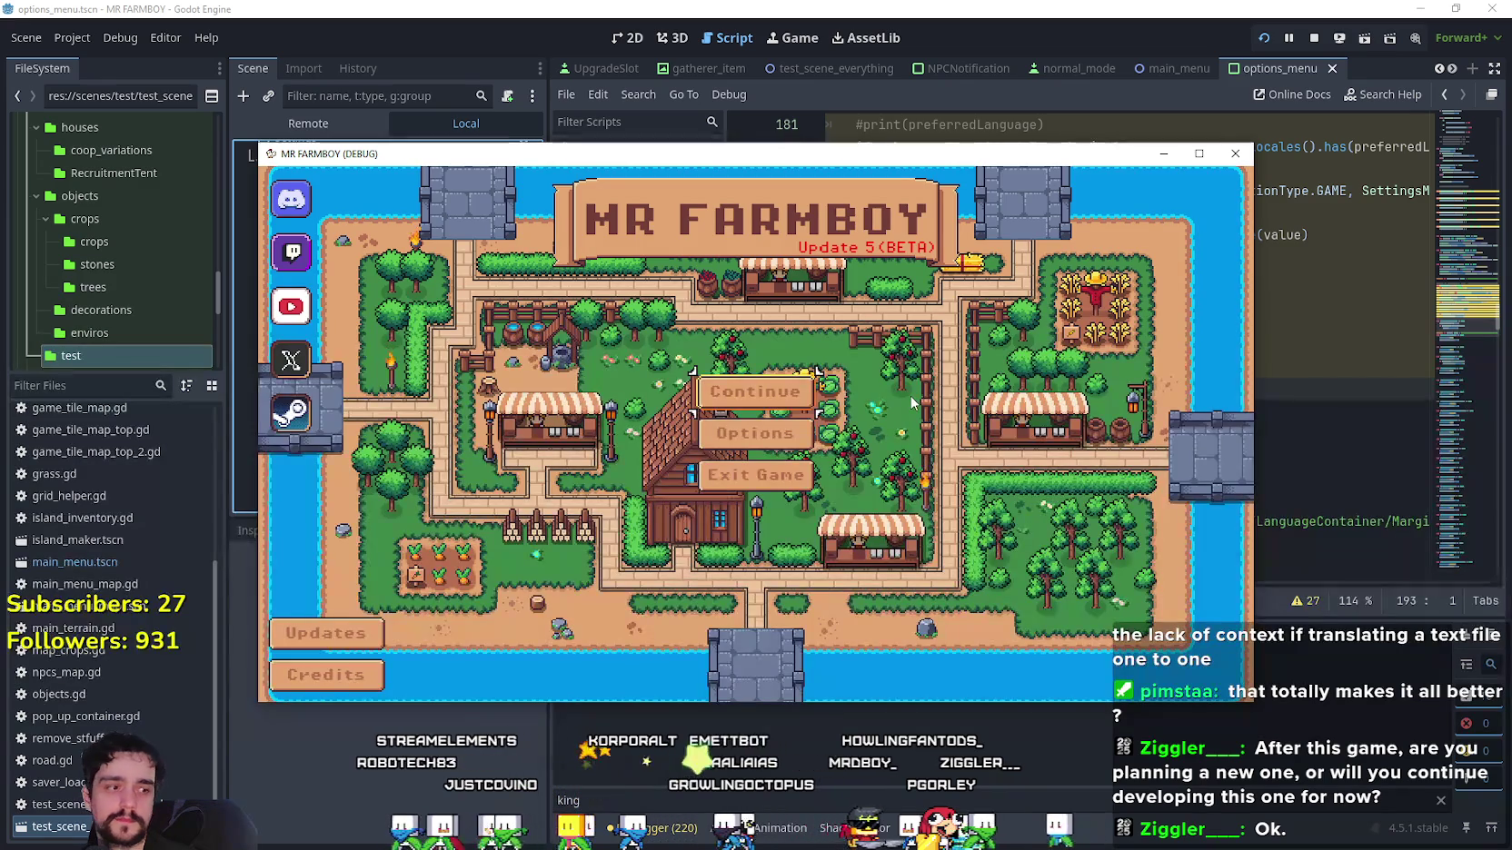
{"action": "left_click", "coordinate": [789, 404]}
{"action": "scroll", "coordinate": [885, 461], "scroll_direction": "down", "scroll_amount": 3}
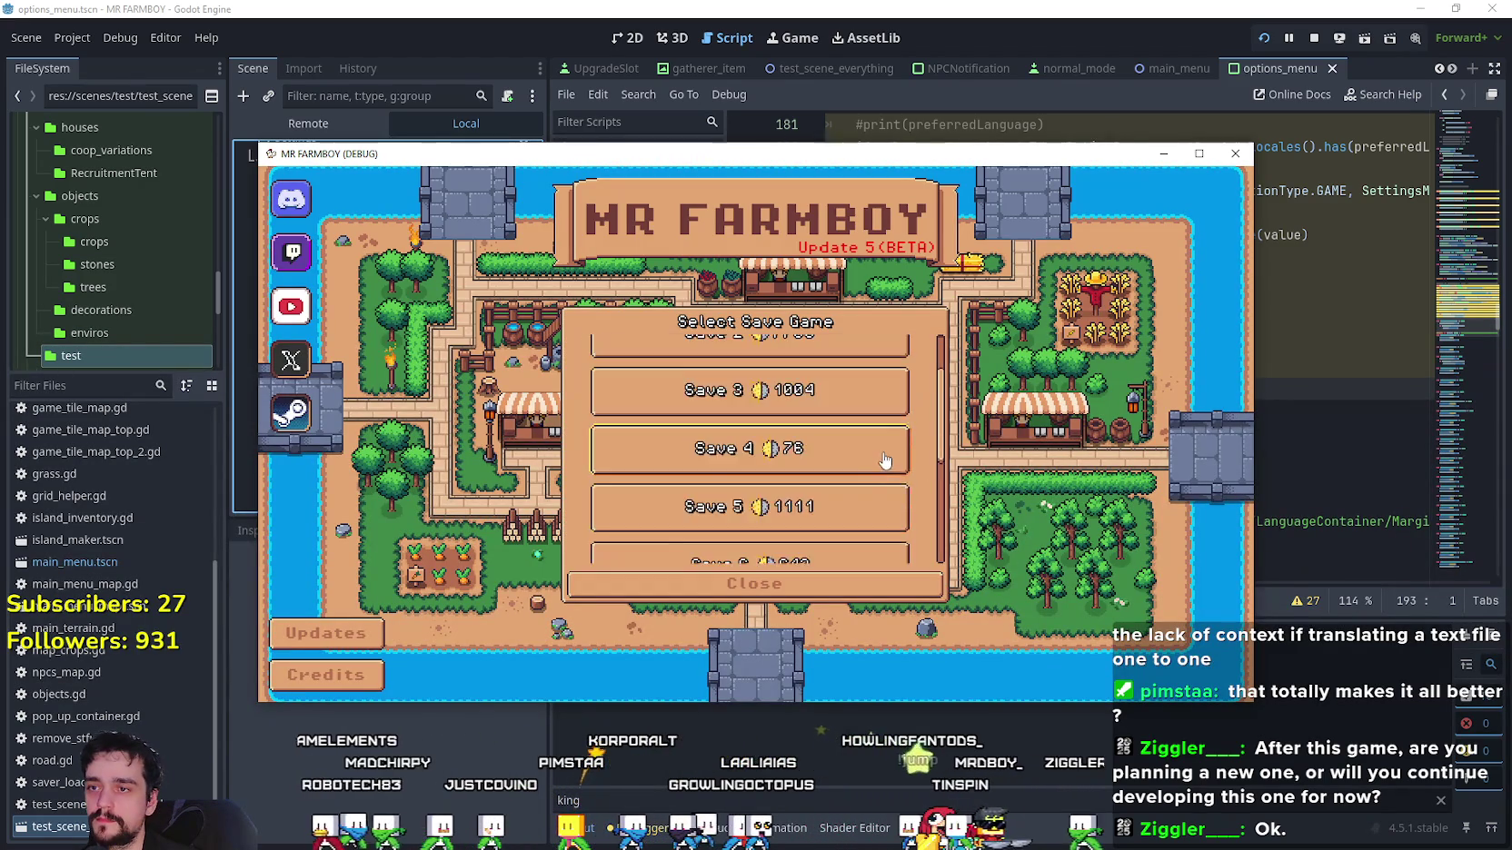
{"action": "scroll", "coordinate": [945, 382], "scroll_direction": "up", "scroll_amount": 3}
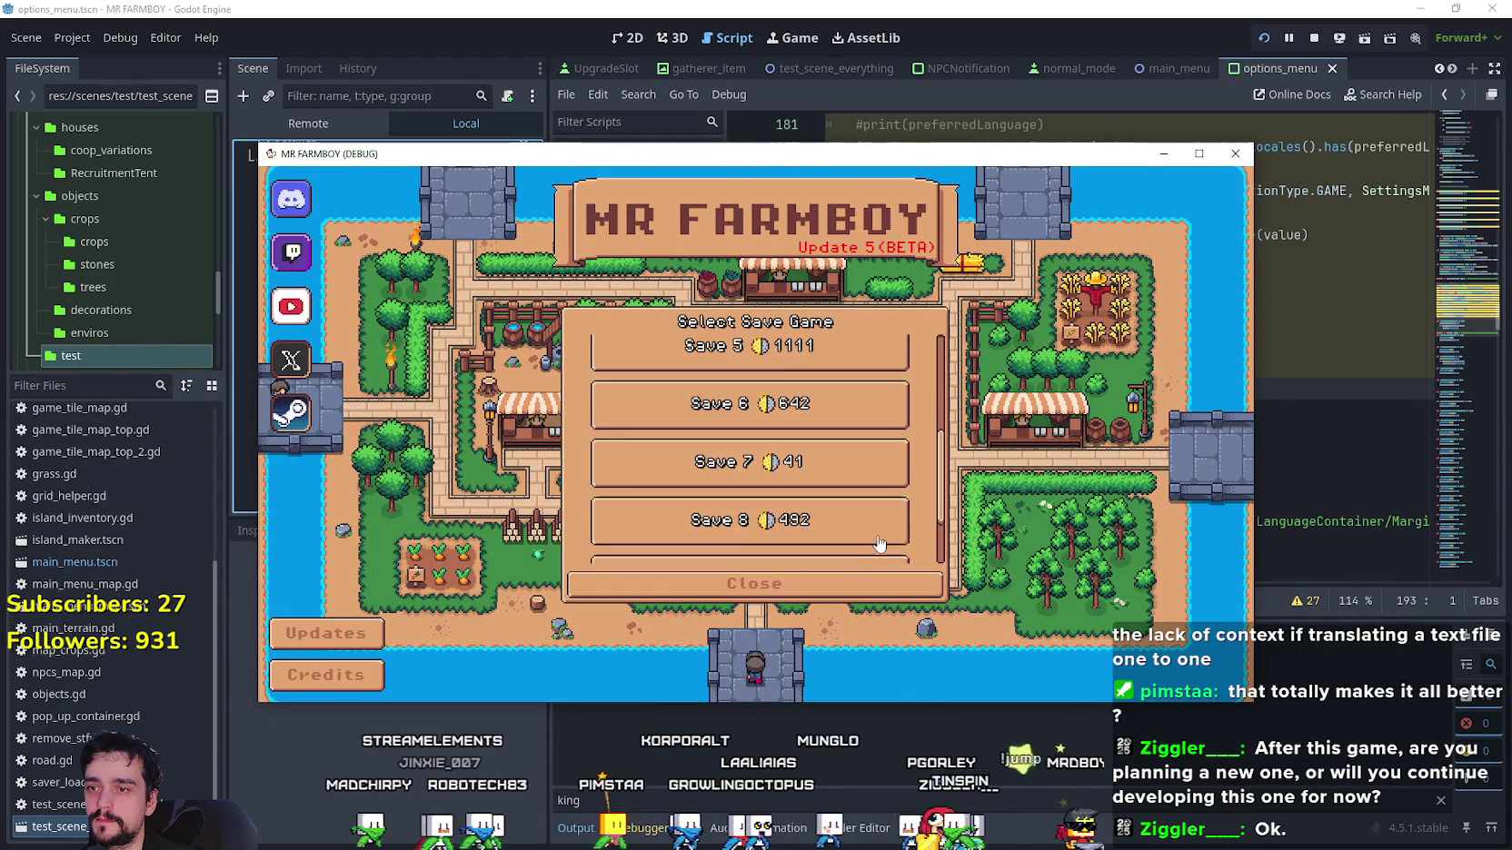
{"action": "key", "text": "Escape"}
{"action": "left_click", "coordinate": [773, 448]}
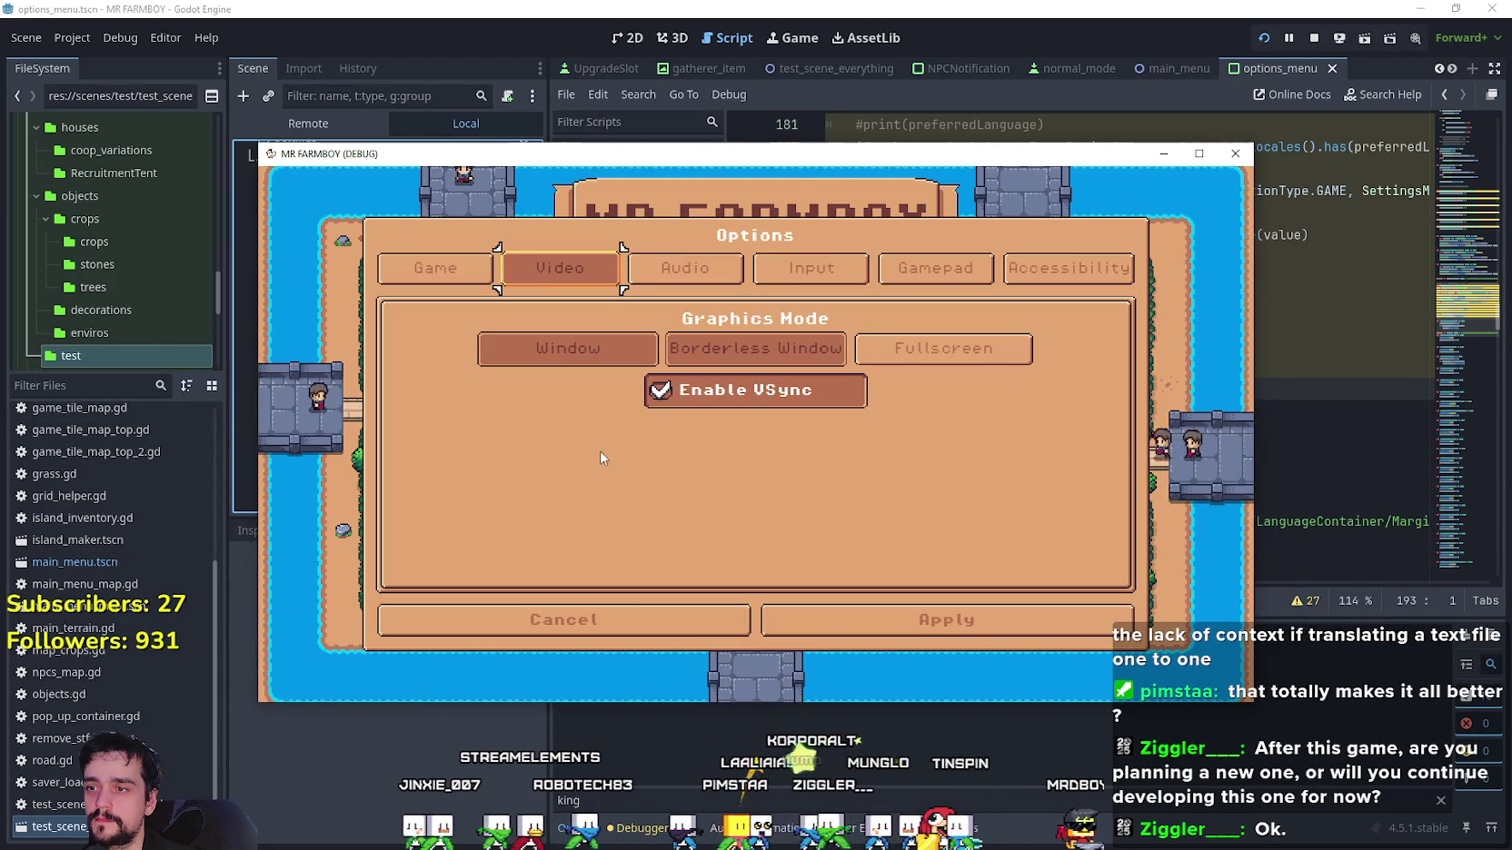
{"action": "left_click", "coordinate": [436, 268]}
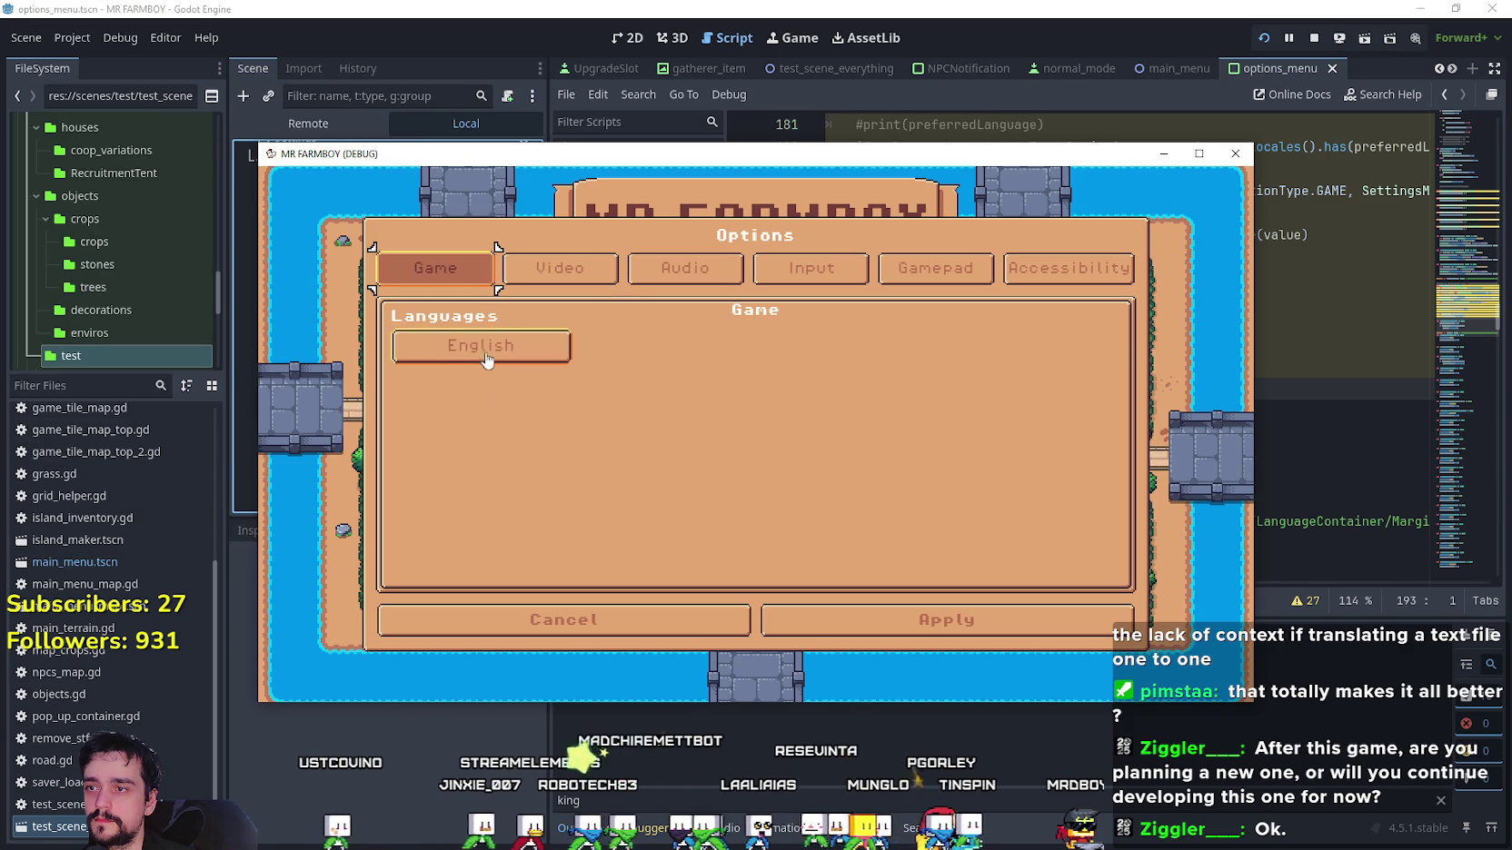
{"action": "left_click", "coordinate": [491, 347]}
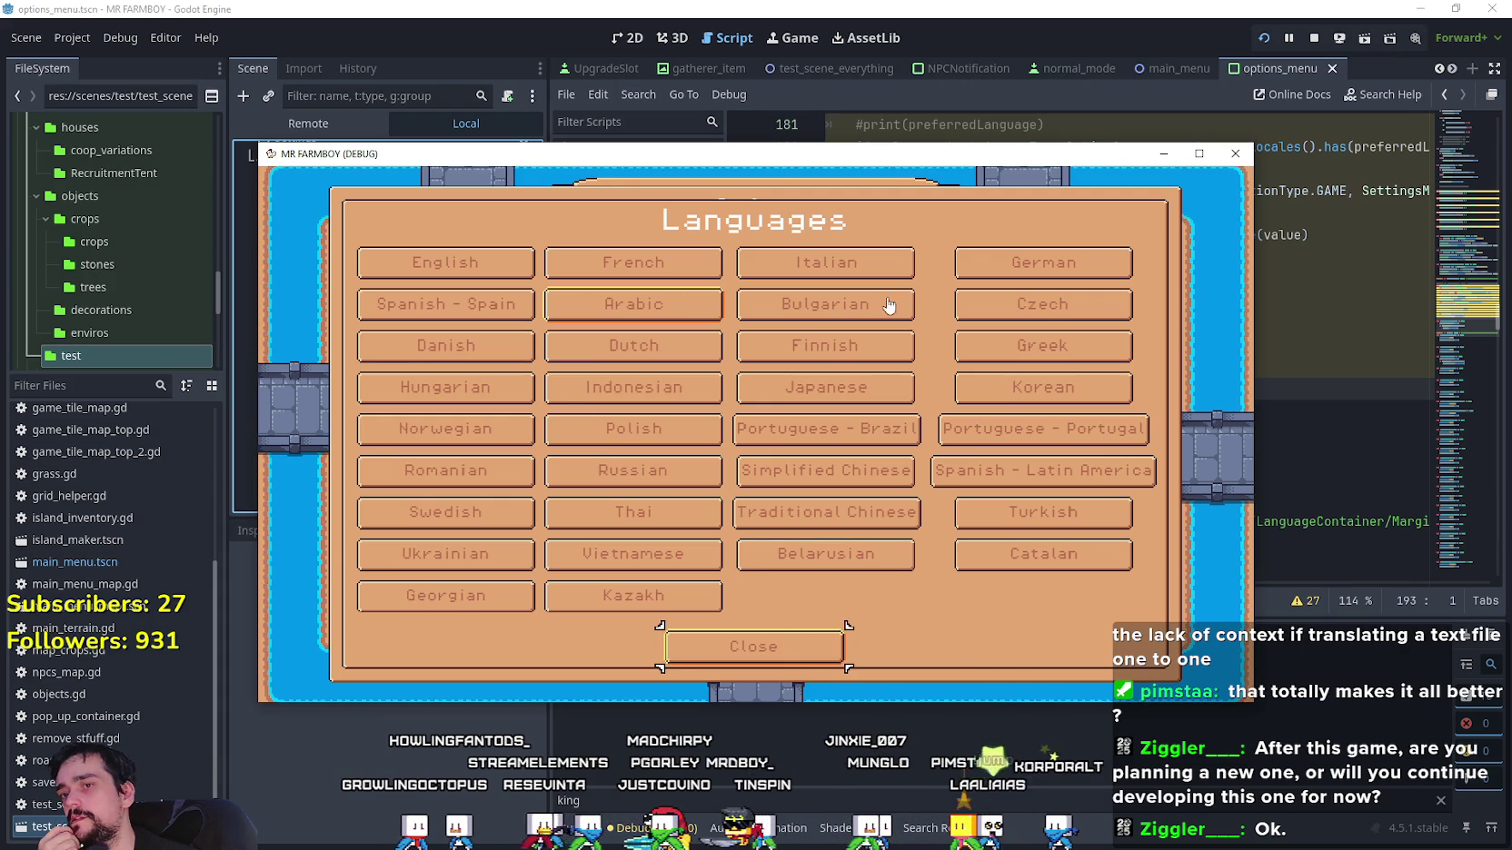
{"action": "left_click", "coordinate": [796, 652]}
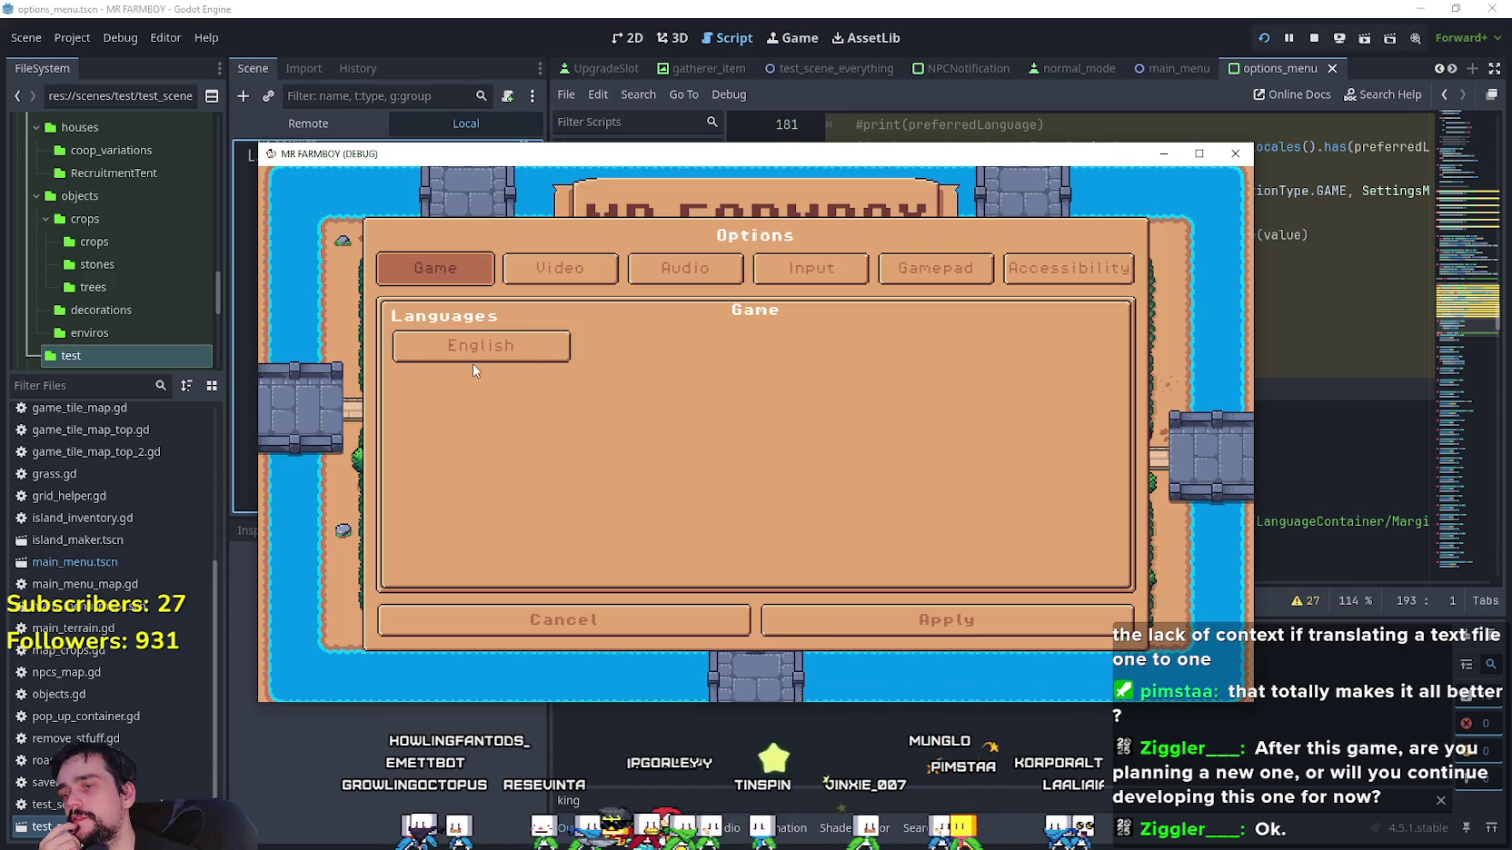
{"action": "left_click", "coordinate": [421, 332]}
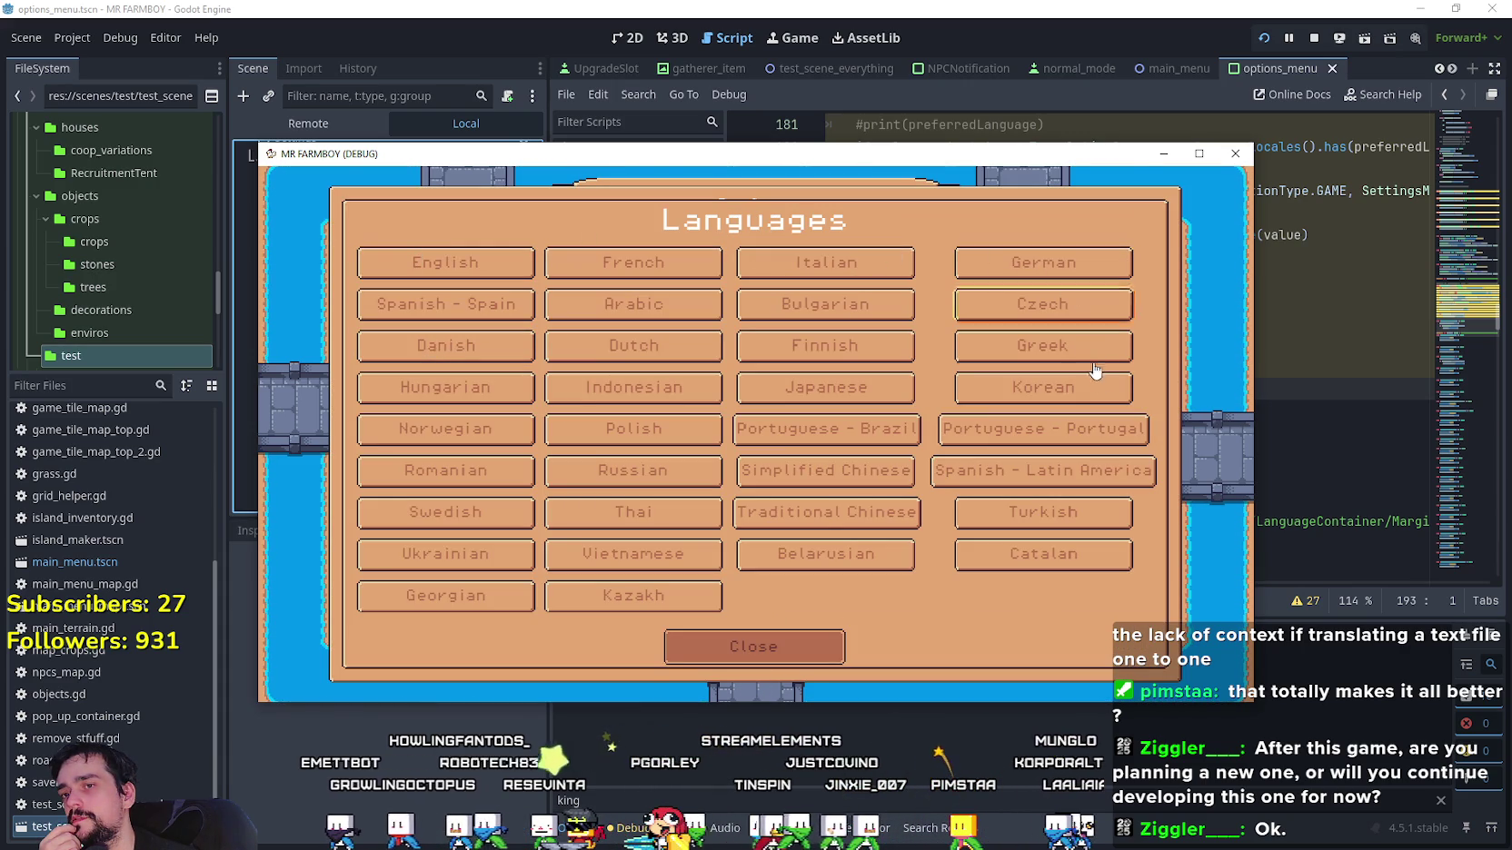
{"action": "left_click", "coordinate": [741, 646]}
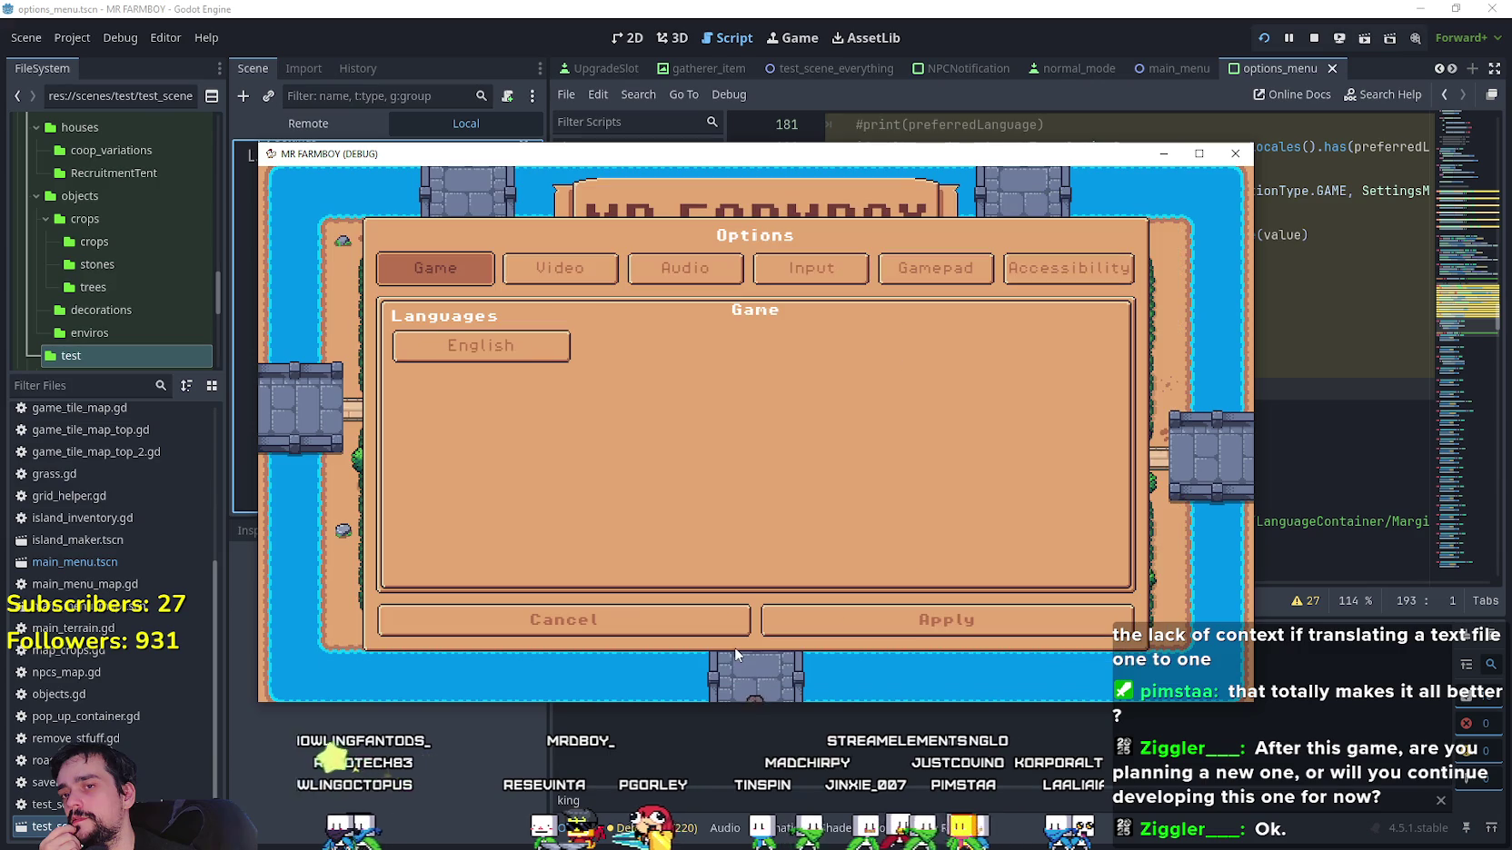
{"action": "left_click", "coordinate": [707, 627]}
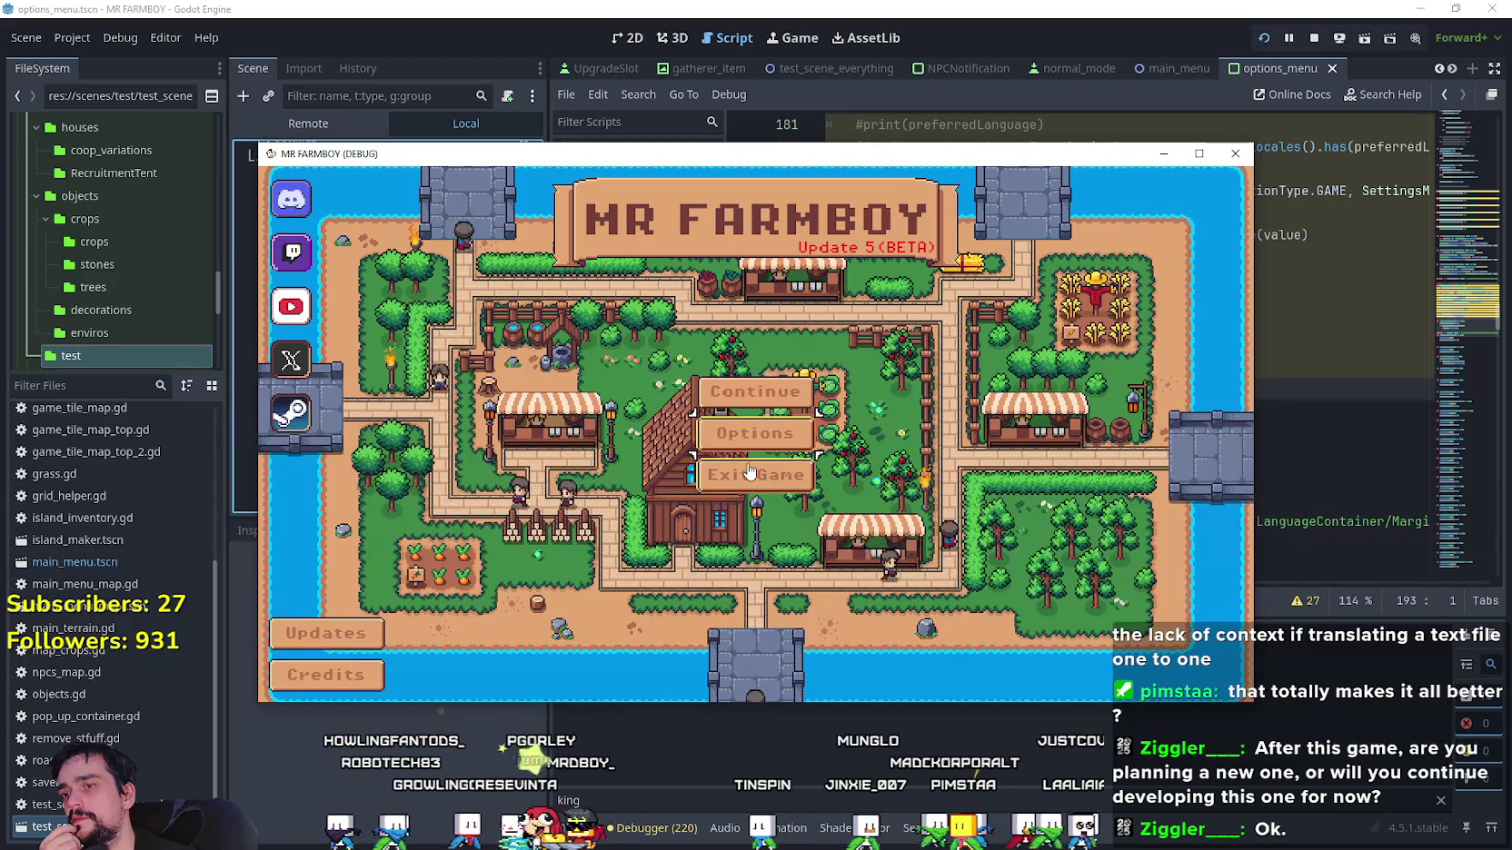
{"action": "left_click", "coordinate": [745, 434]}
{"action": "key", "text": "Left"}
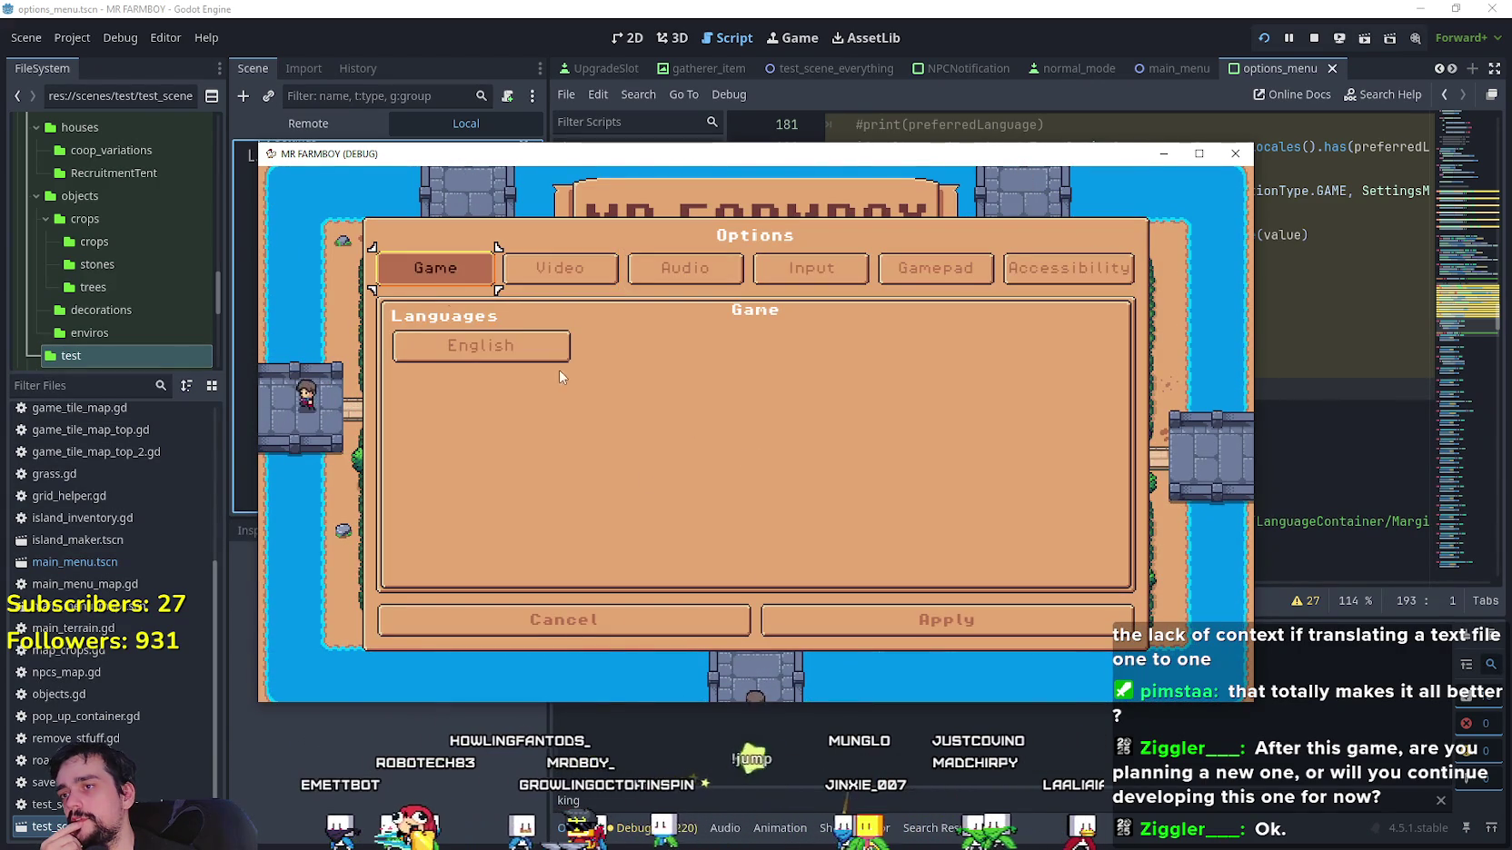
{"action": "left_click", "coordinate": [461, 355]}
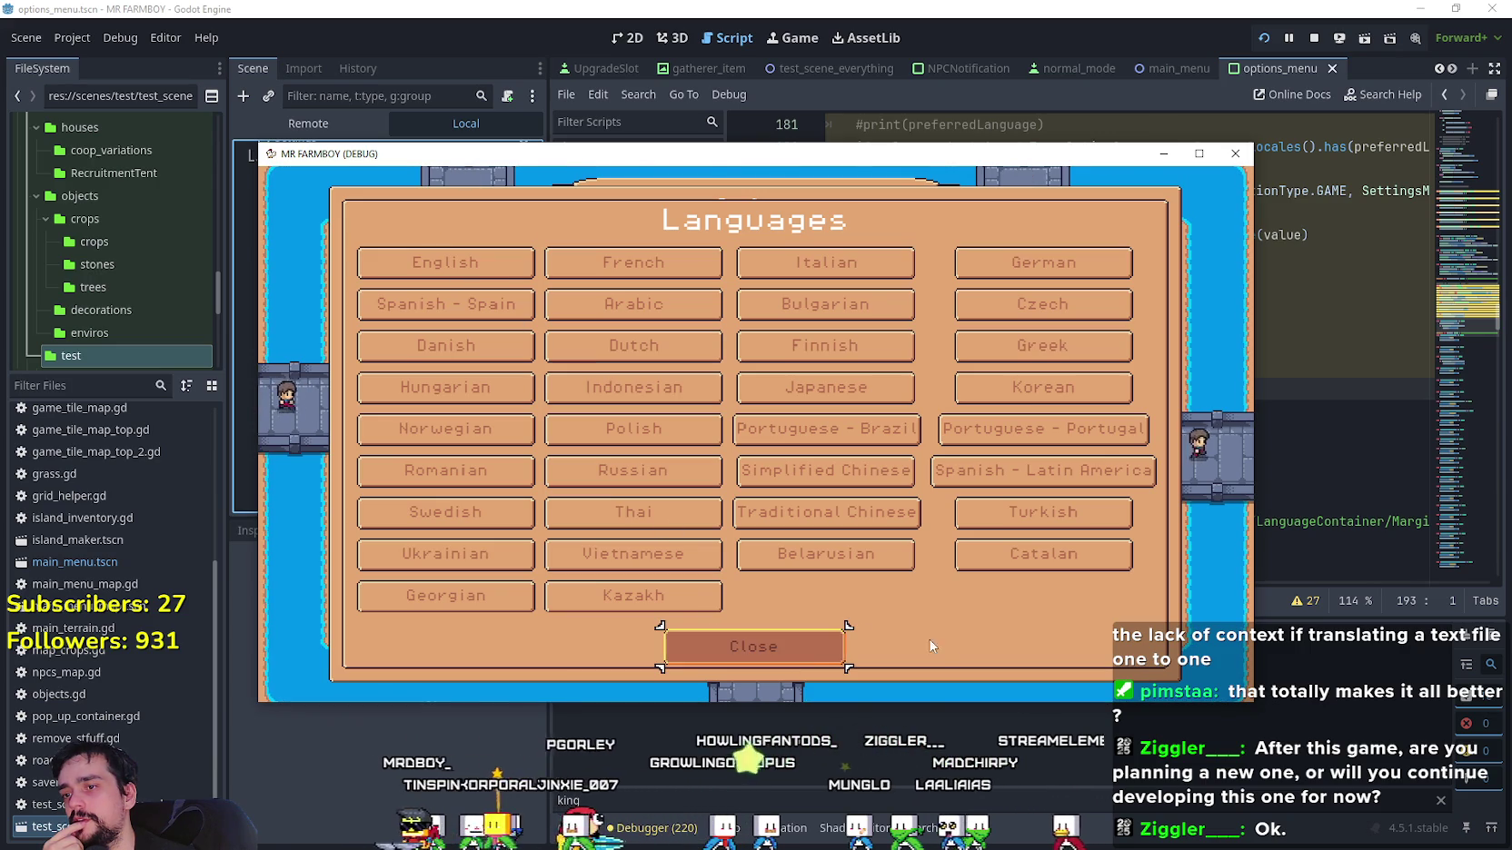
{"action": "left_click", "coordinate": [810, 650]}
{"action": "left_click", "coordinate": [480, 345]}
{"action": "left_click", "coordinate": [787, 647]}
{"action": "left_click", "coordinate": [481, 345]}
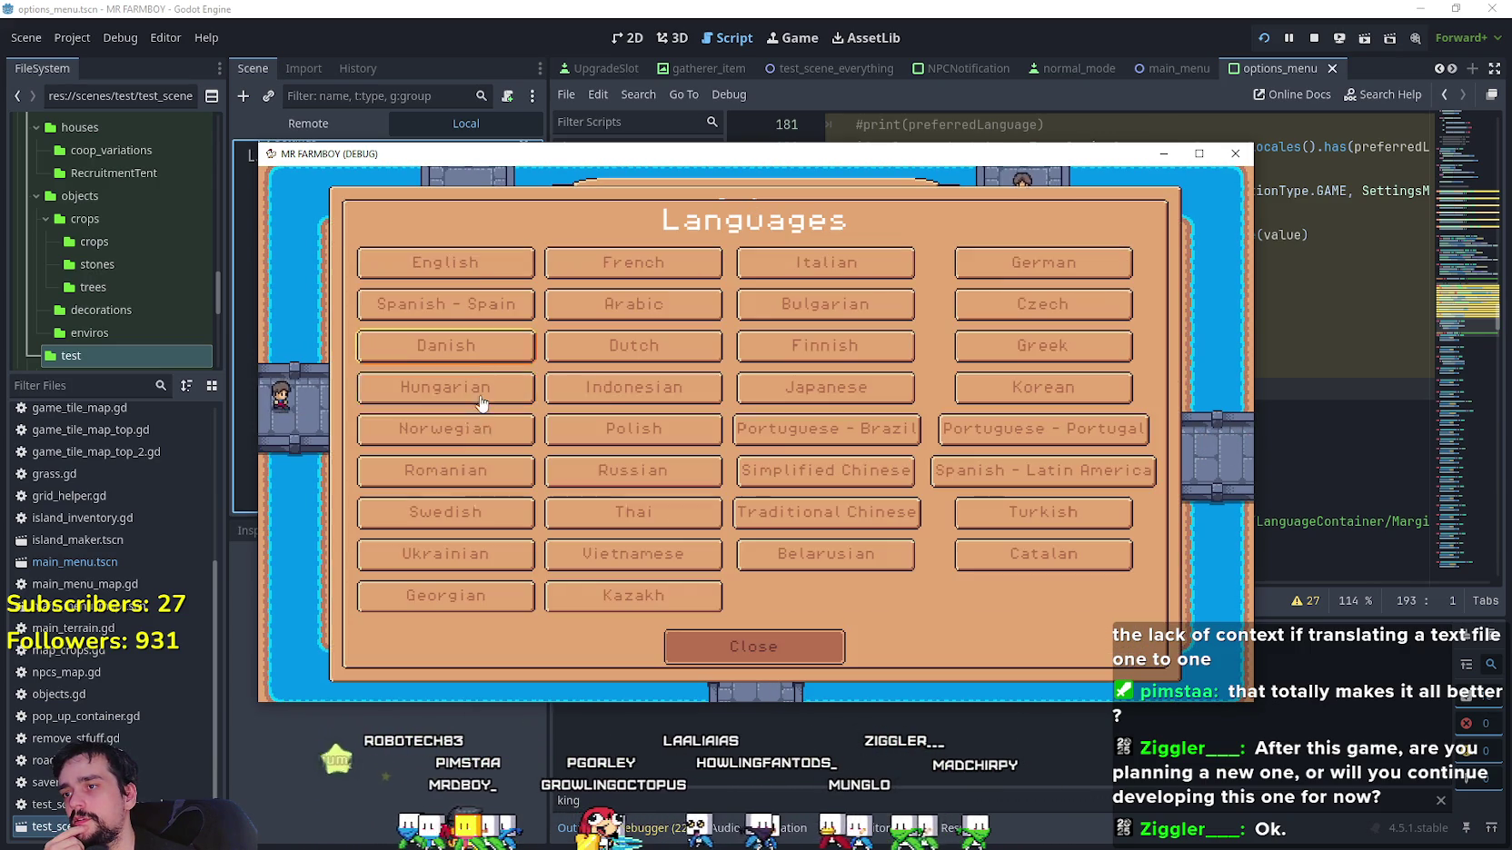
{"action": "left_click", "coordinate": [491, 263]}
{"action": "left_click", "coordinate": [493, 352]}
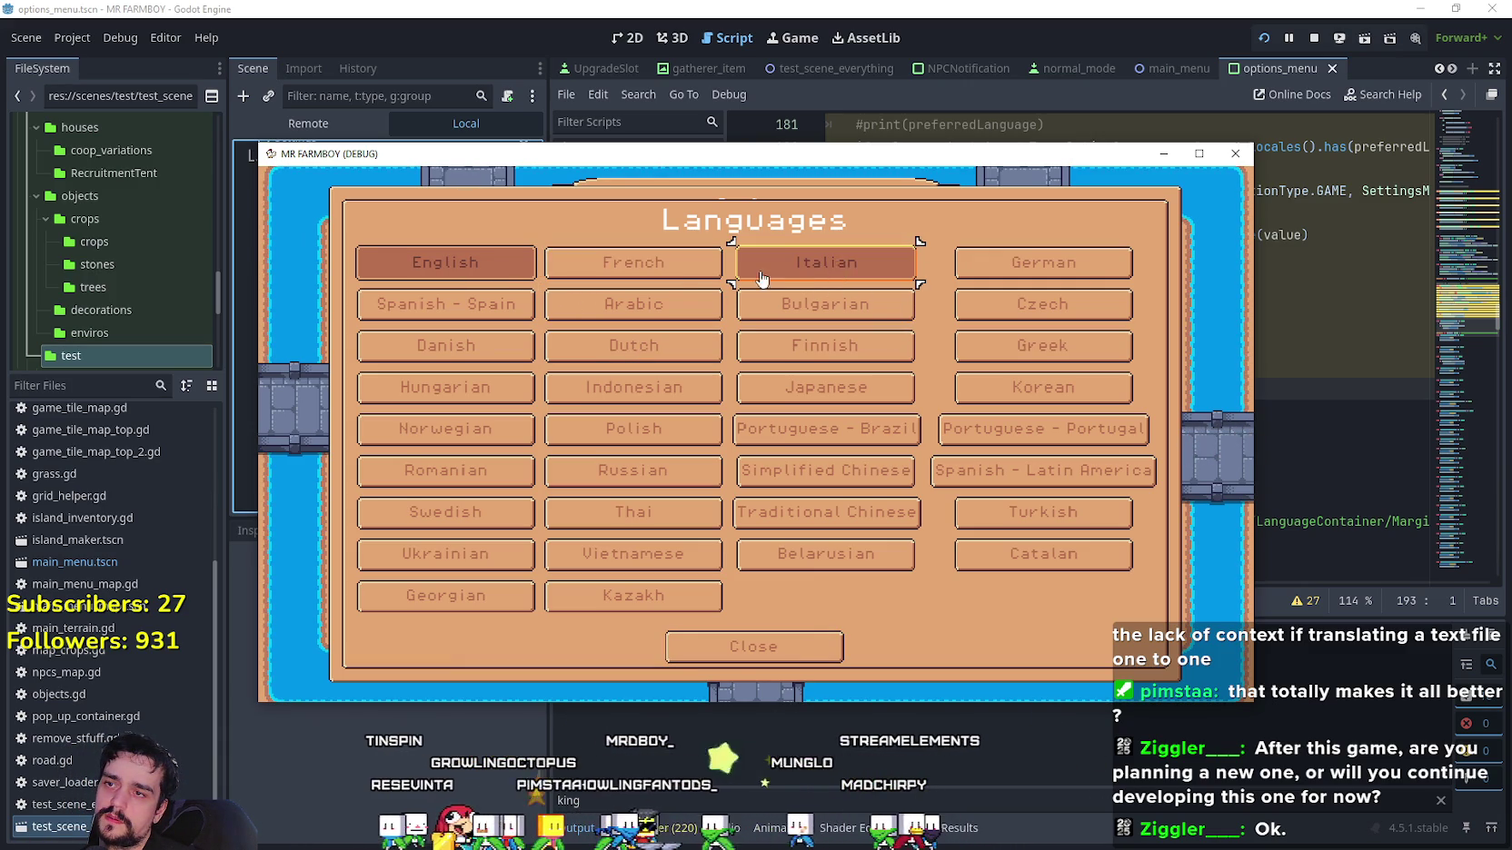
{"action": "left_click", "coordinate": [633, 265]}
{"action": "left_click", "coordinate": [498, 346]}
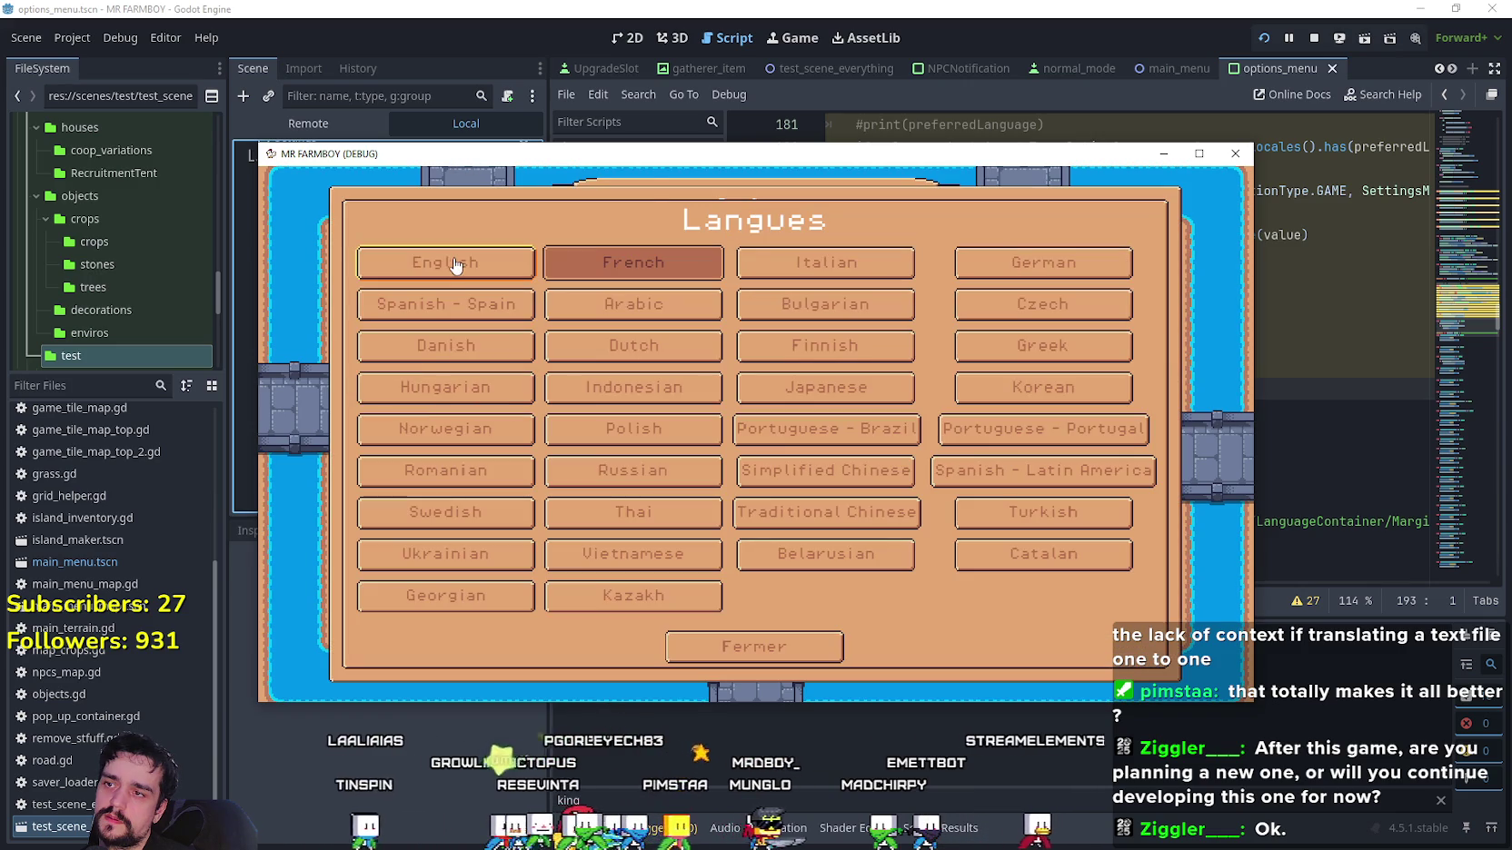
{"action": "left_click", "coordinate": [454, 268]}
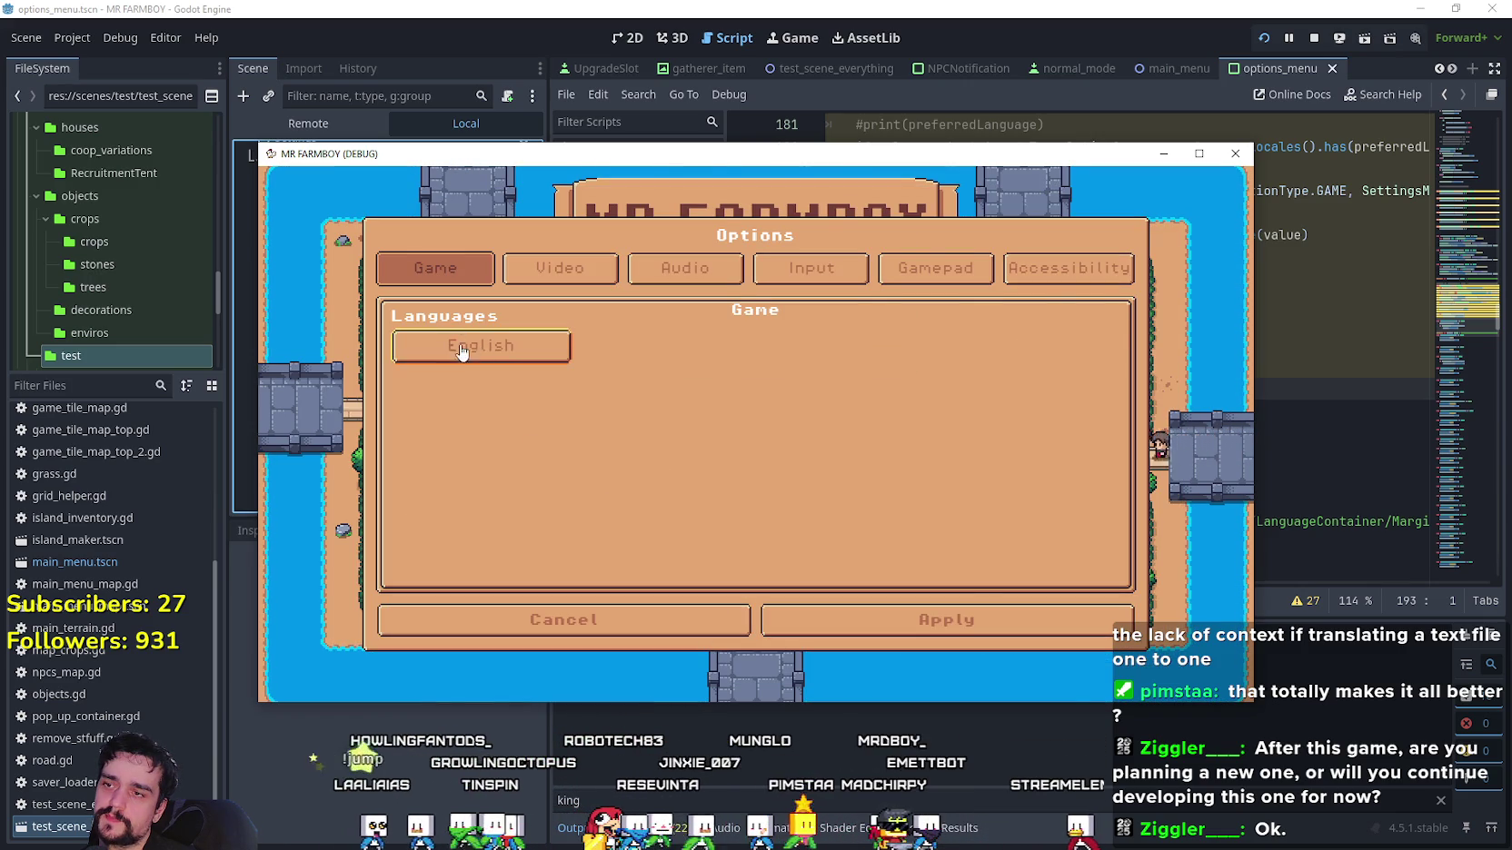
{"action": "left_click", "coordinate": [481, 346]}
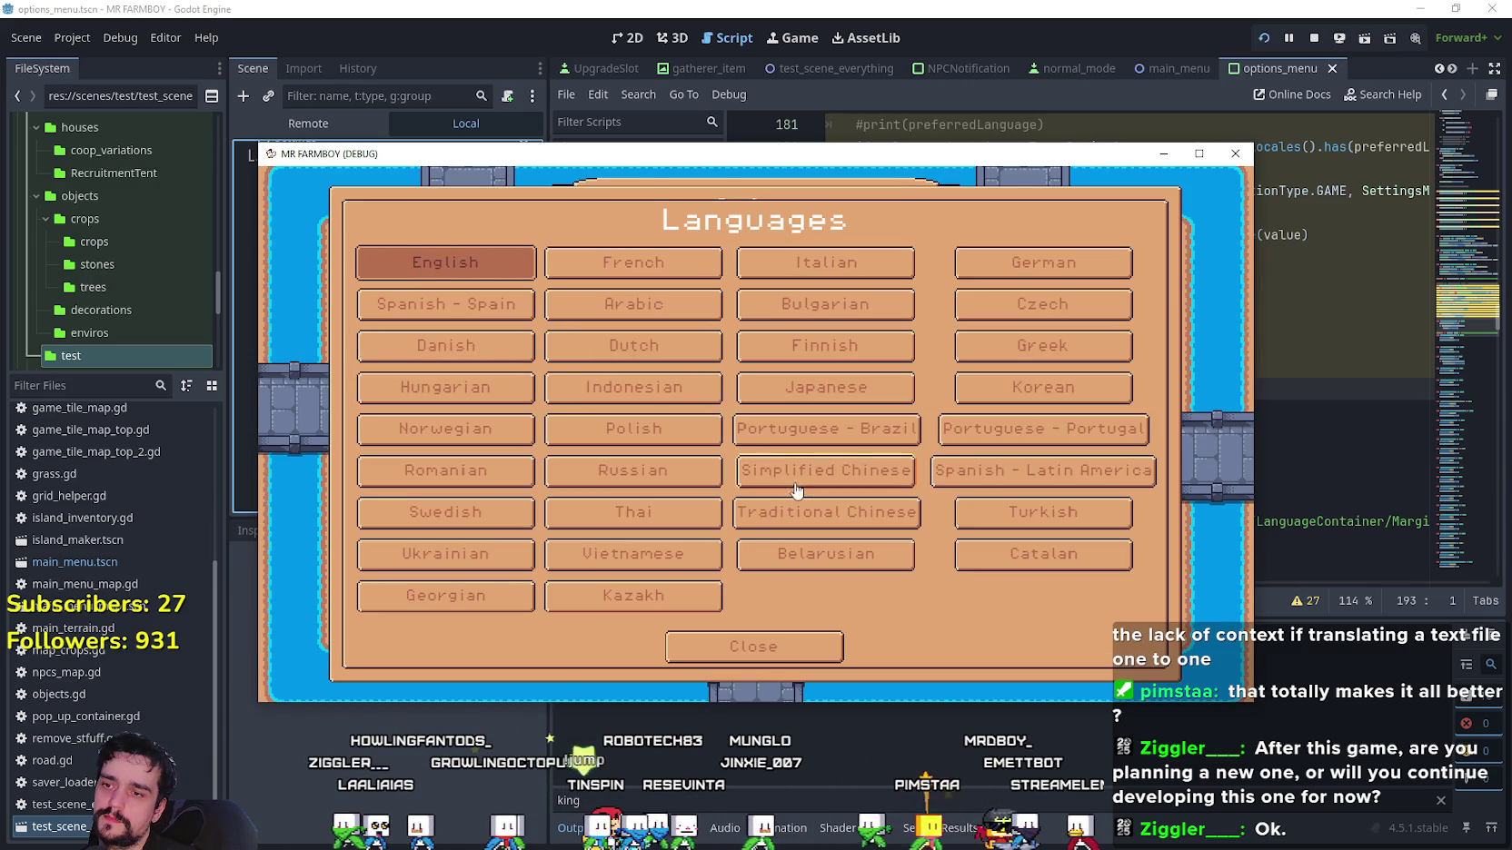
{"action": "left_click", "coordinate": [737, 646]}
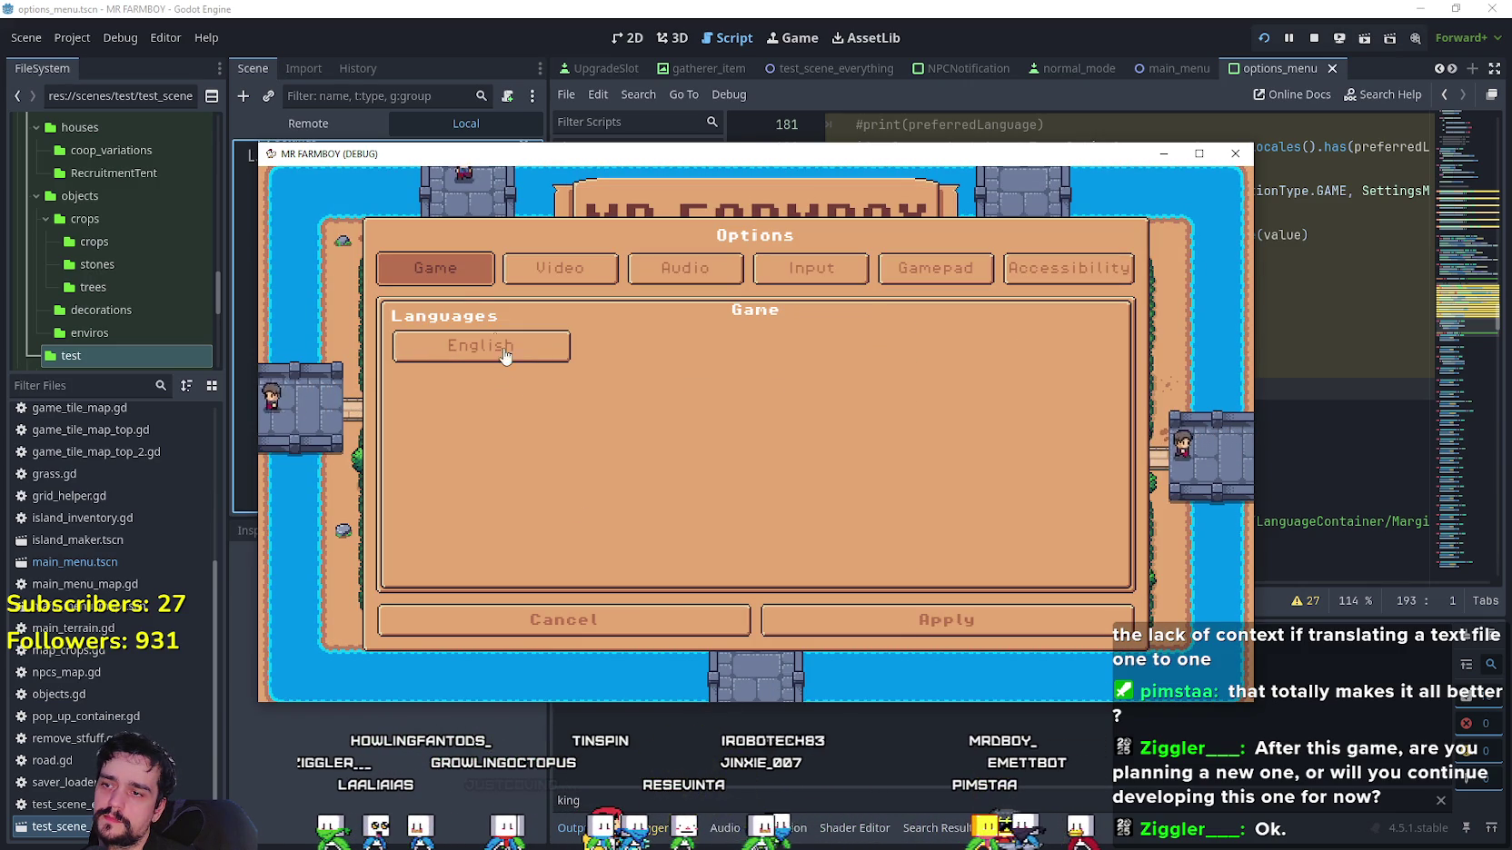
{"action": "left_click", "coordinate": [464, 345]}
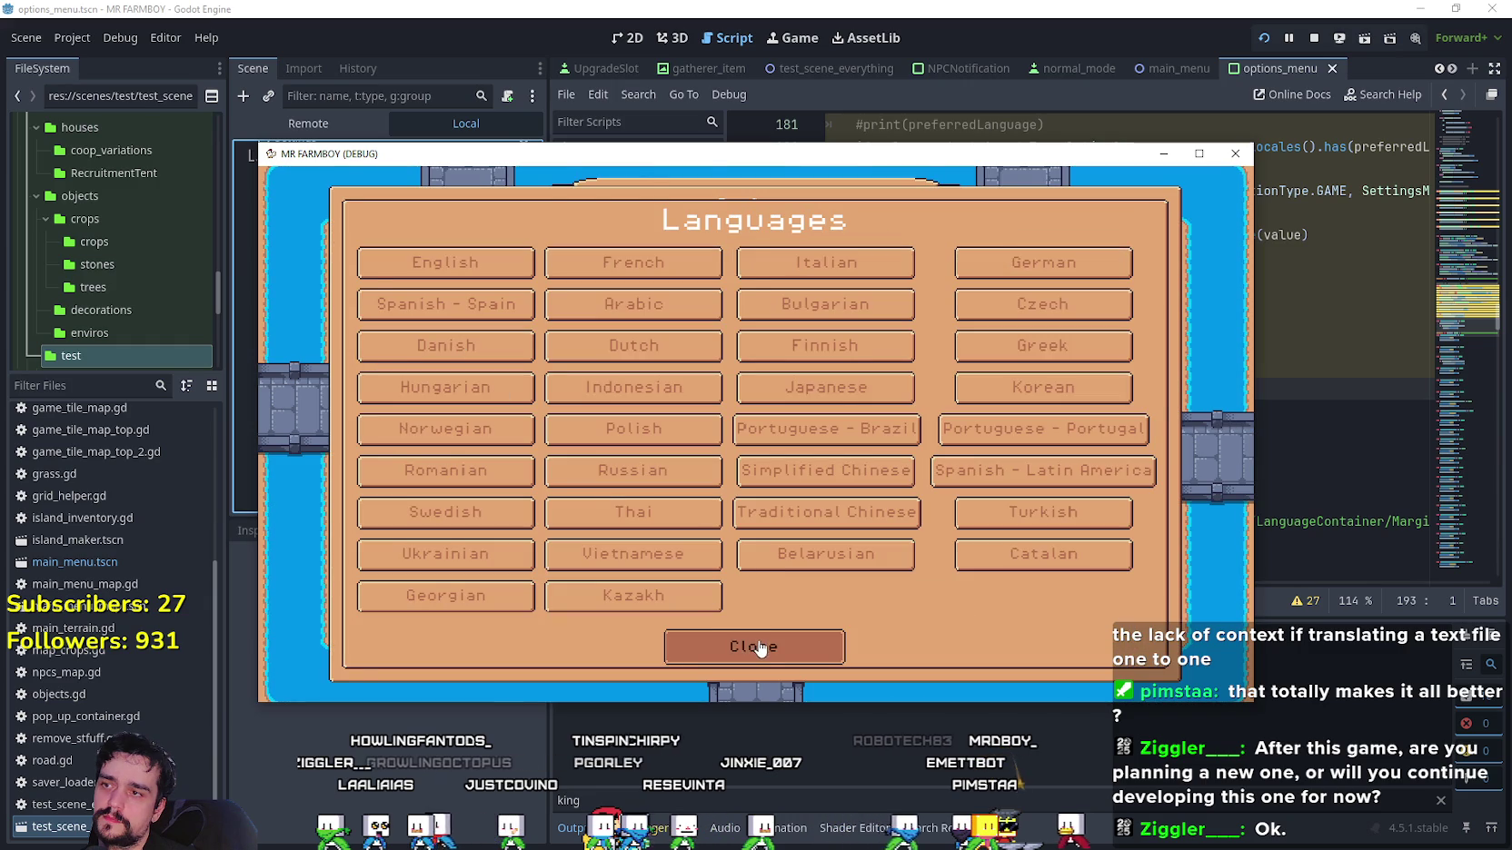
{"action": "left_click", "coordinate": [759, 649]}
{"action": "left_click", "coordinate": [469, 359]}
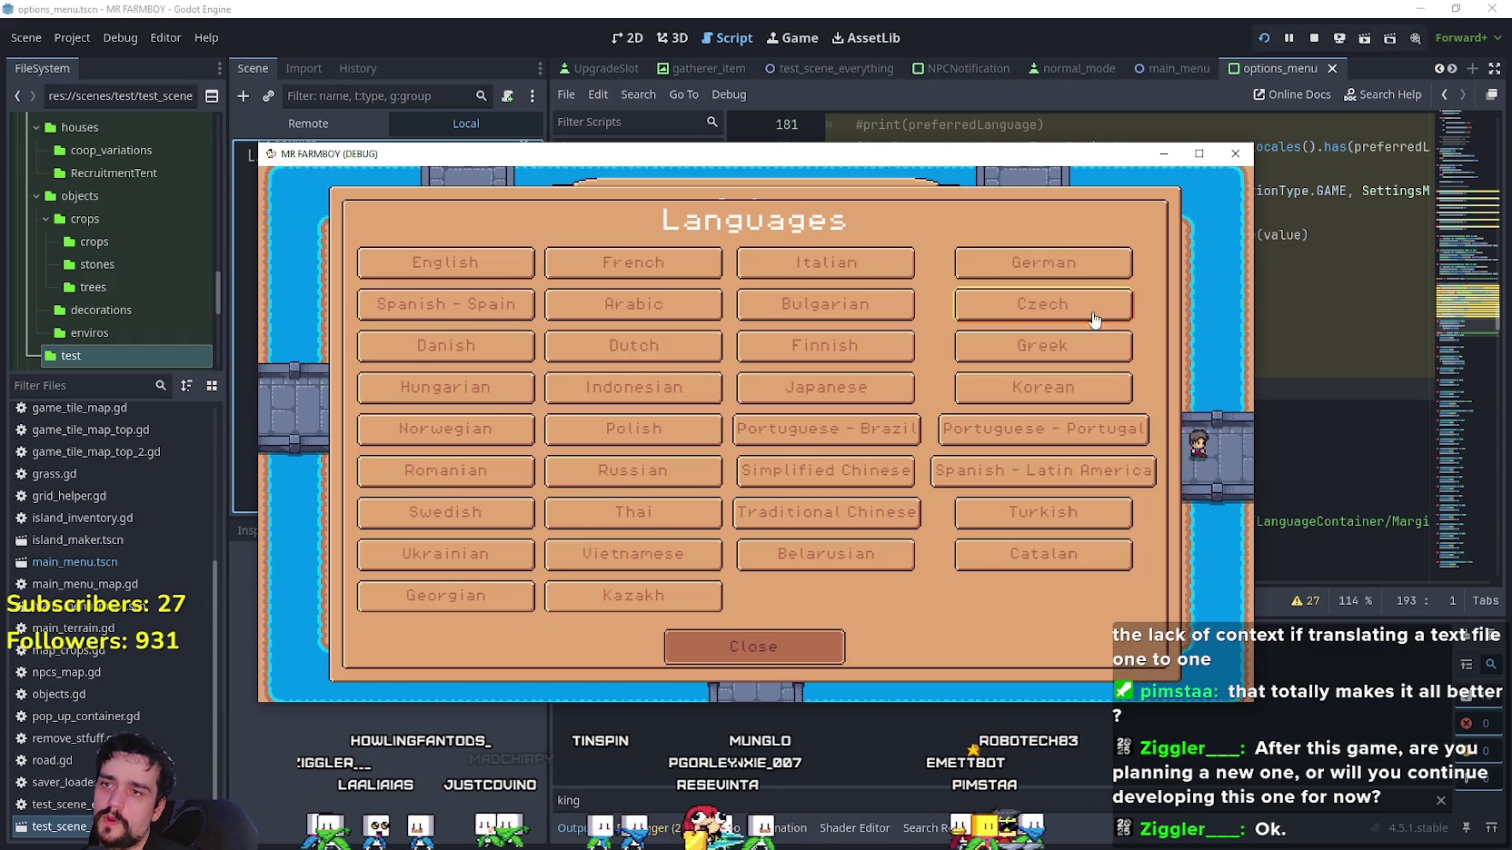
{"action": "left_click", "coordinate": [760, 647]}
{"action": "left_click", "coordinate": [724, 627]}
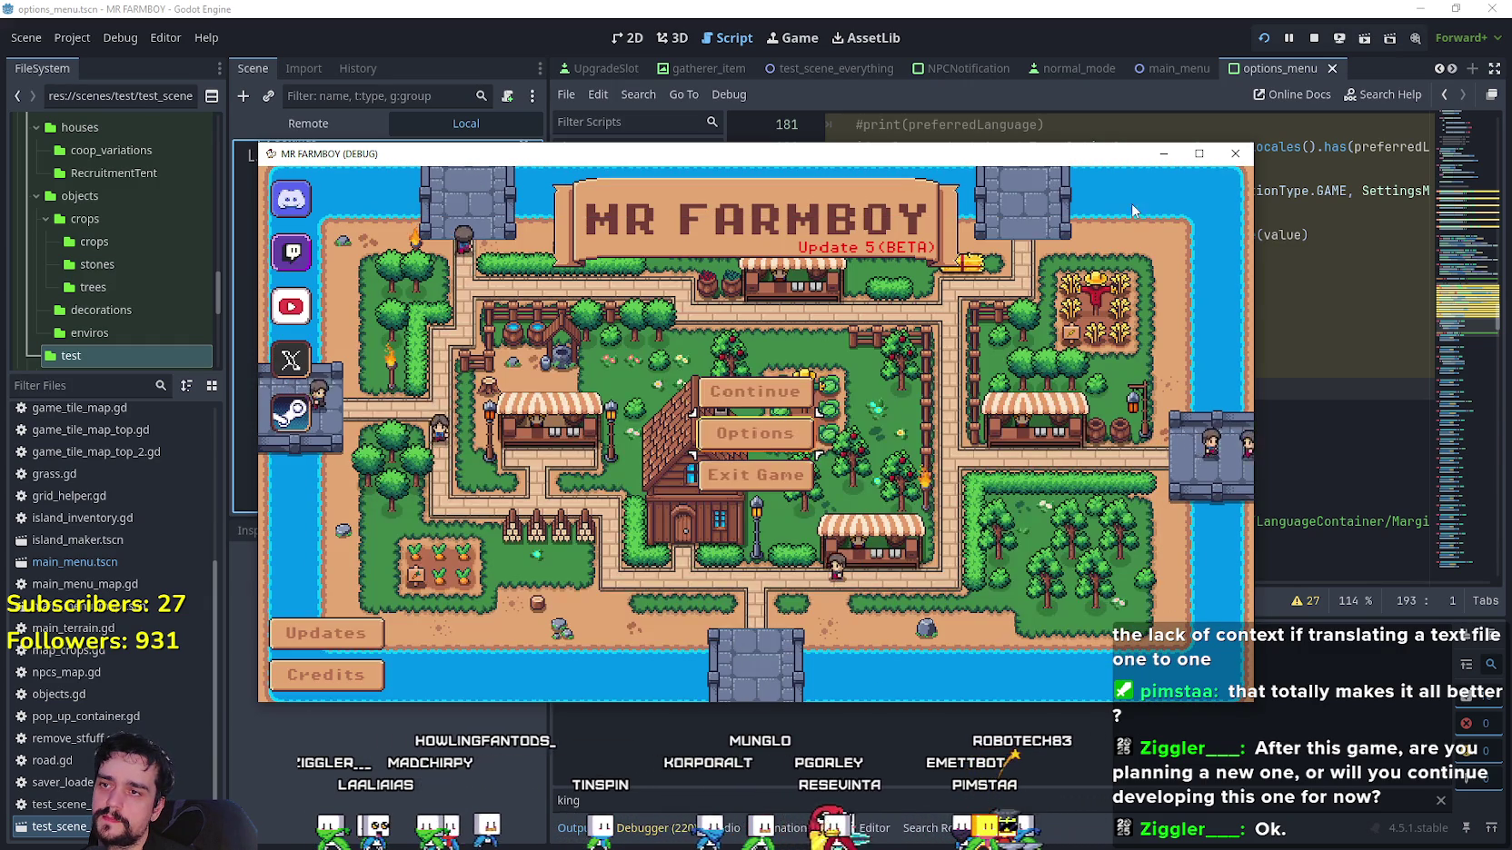
{"action": "key", "text": "F8"}
{"action": "left_click", "coordinate": [1054, 456]}
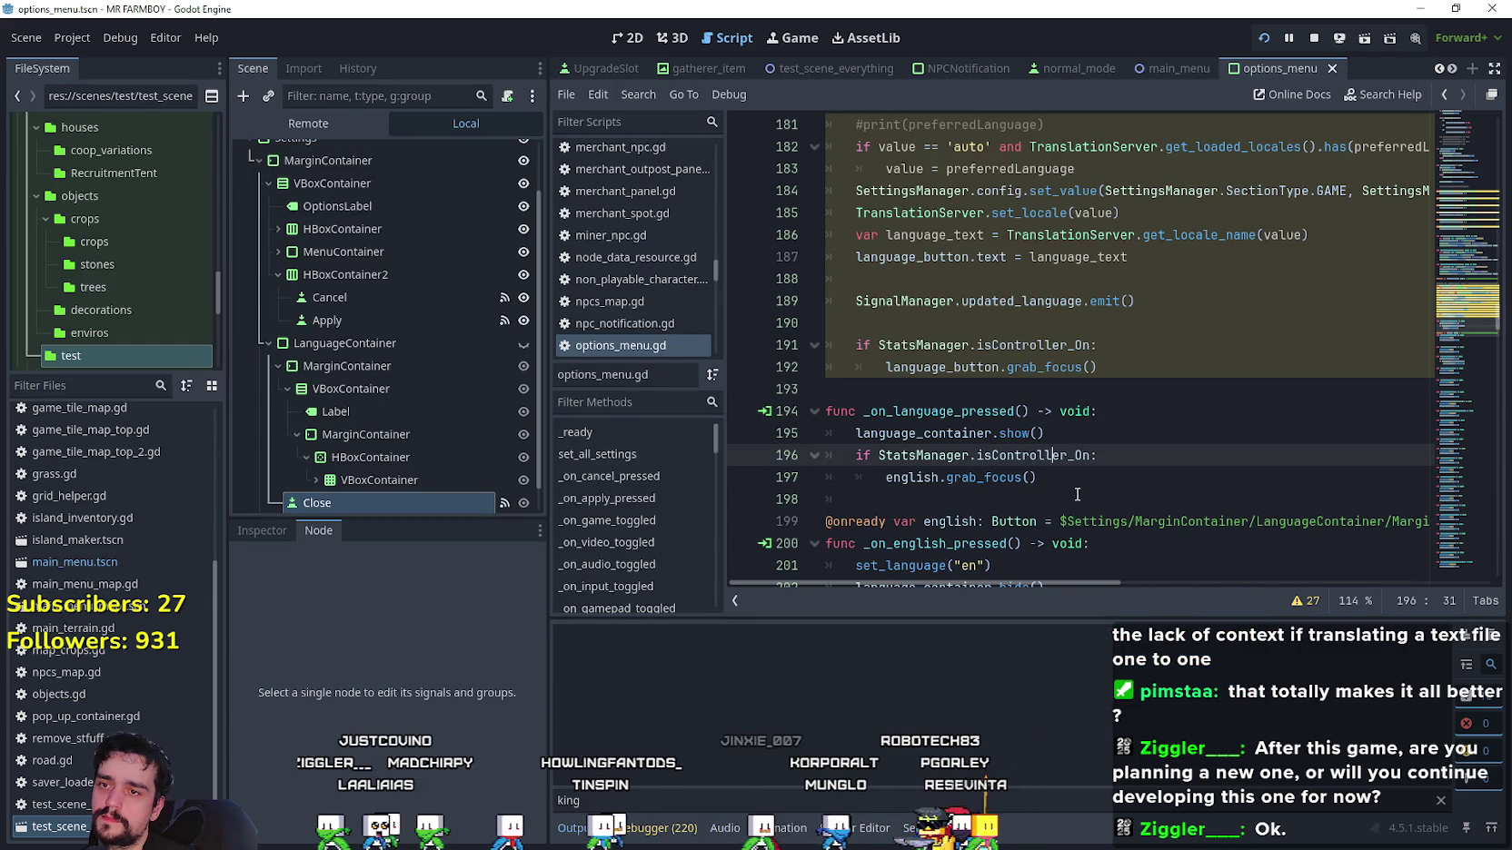
Browse the Settings MarginContainer and VBoxContainer branches in the Scene tree.
{"action": "left_click", "coordinate": [1077, 494]}
{"action": "scroll", "coordinate": [313, 239], "scroll_direction": "up", "scroll_amount": 3}
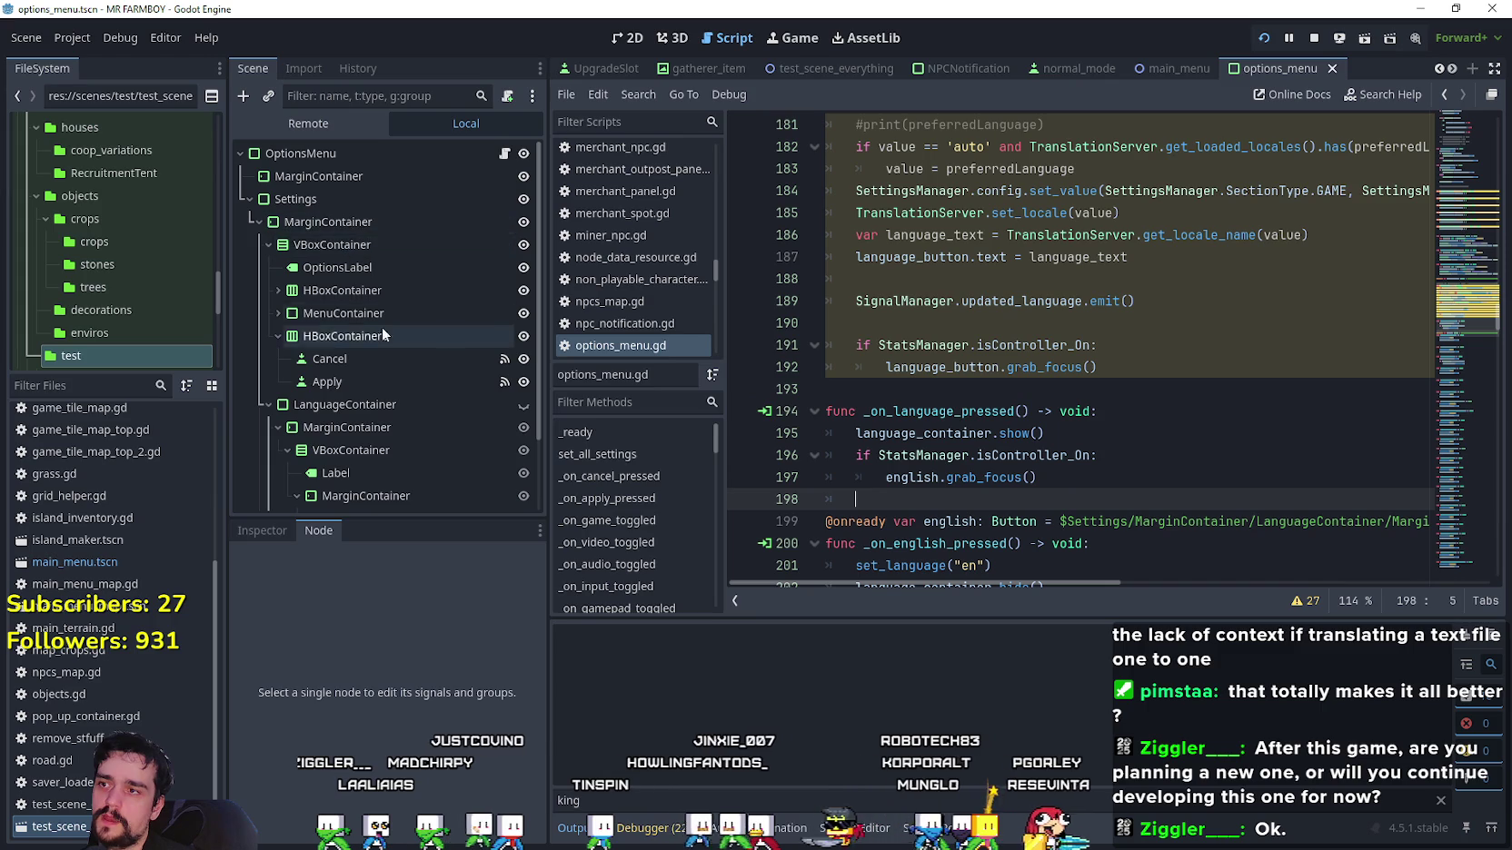
{"action": "left_click", "coordinate": [255, 222]}
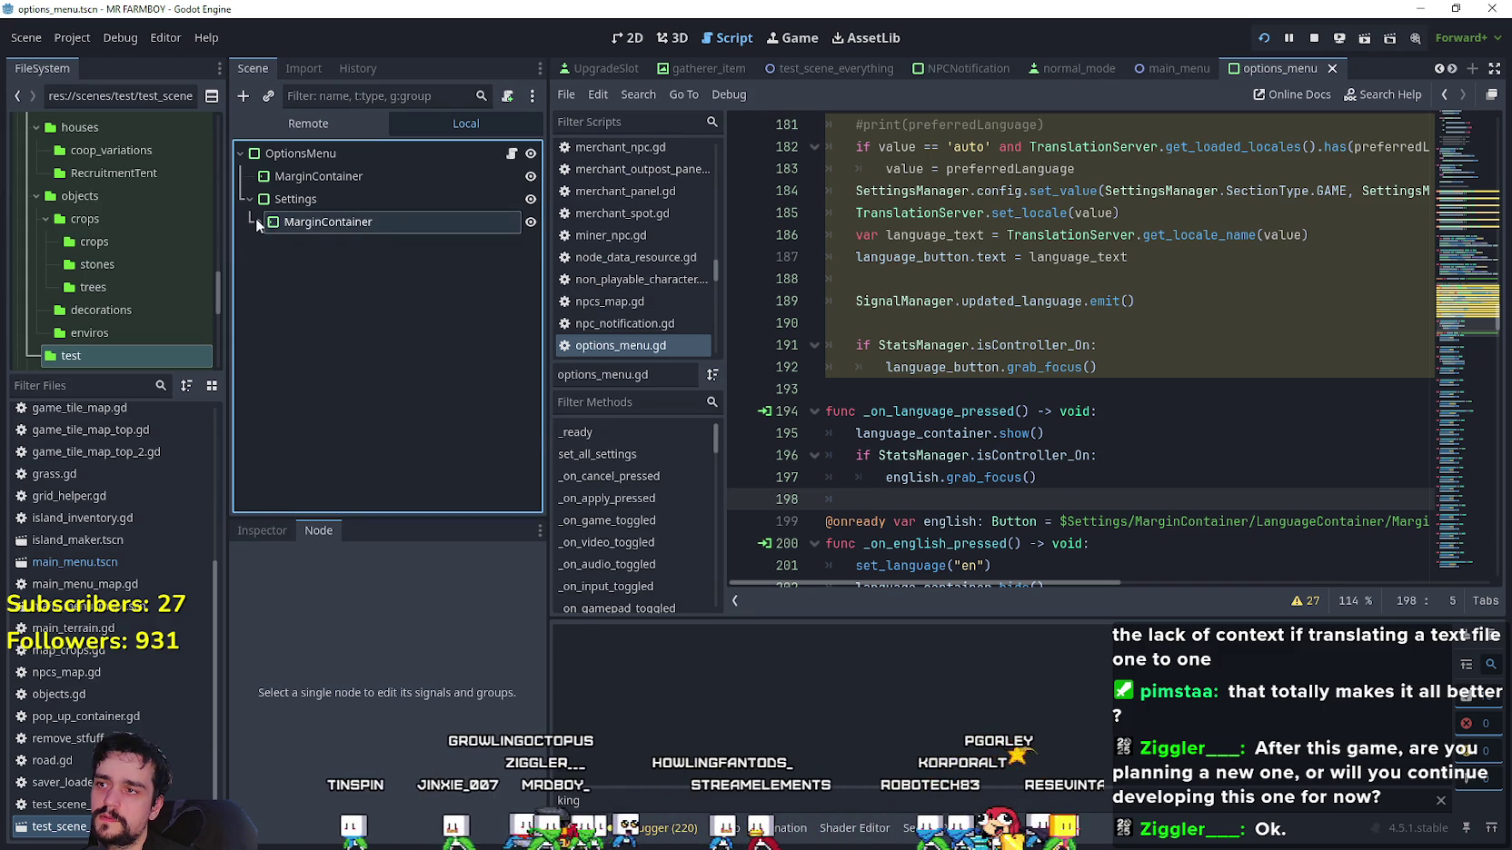
{"action": "left_click", "coordinate": [258, 223]}
{"action": "left_click", "coordinate": [271, 249]}
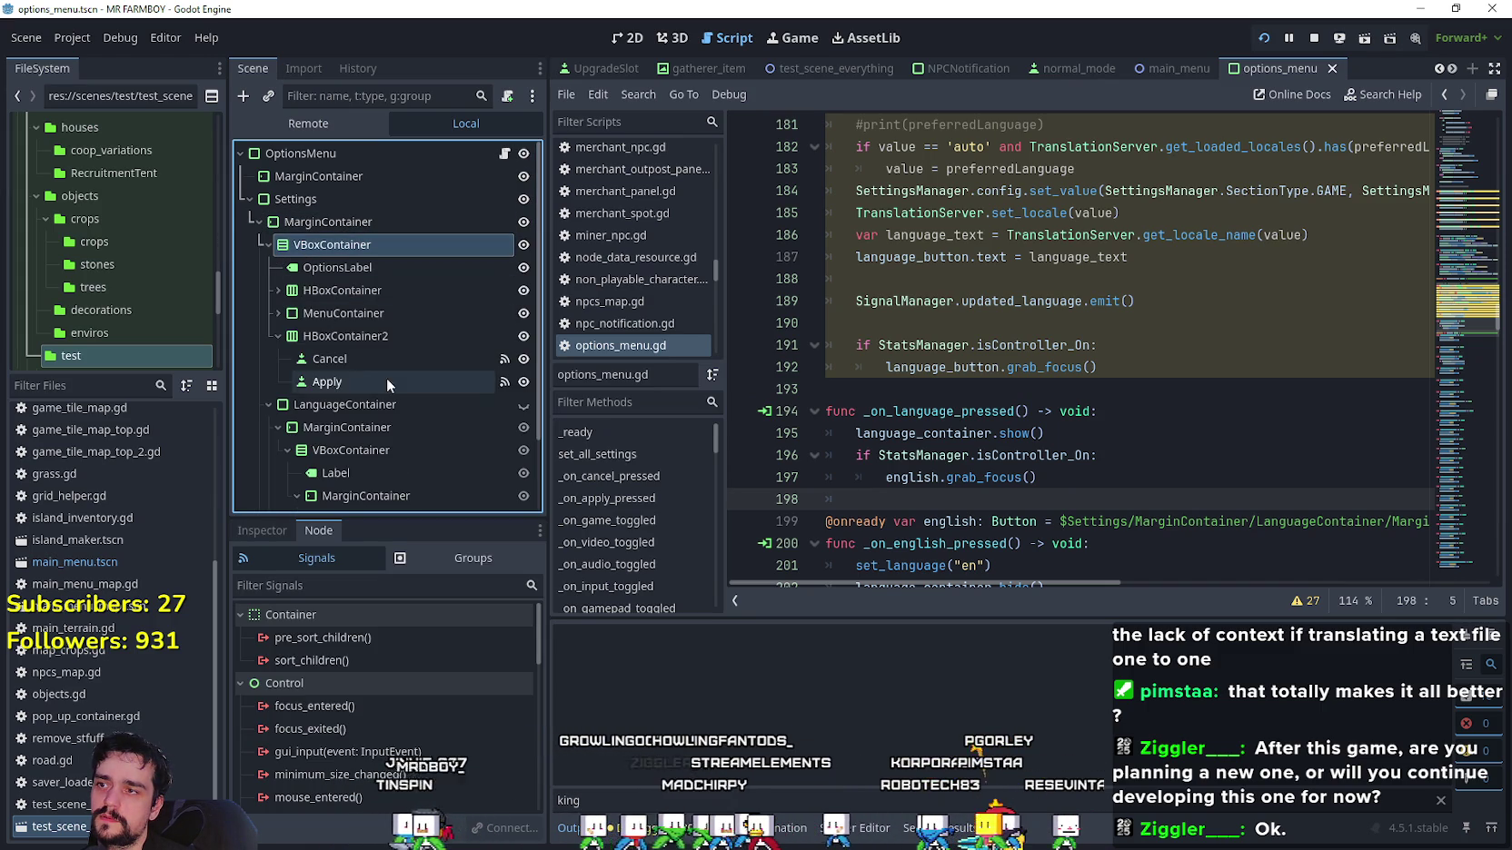
{"action": "left_click", "coordinate": [278, 336]}
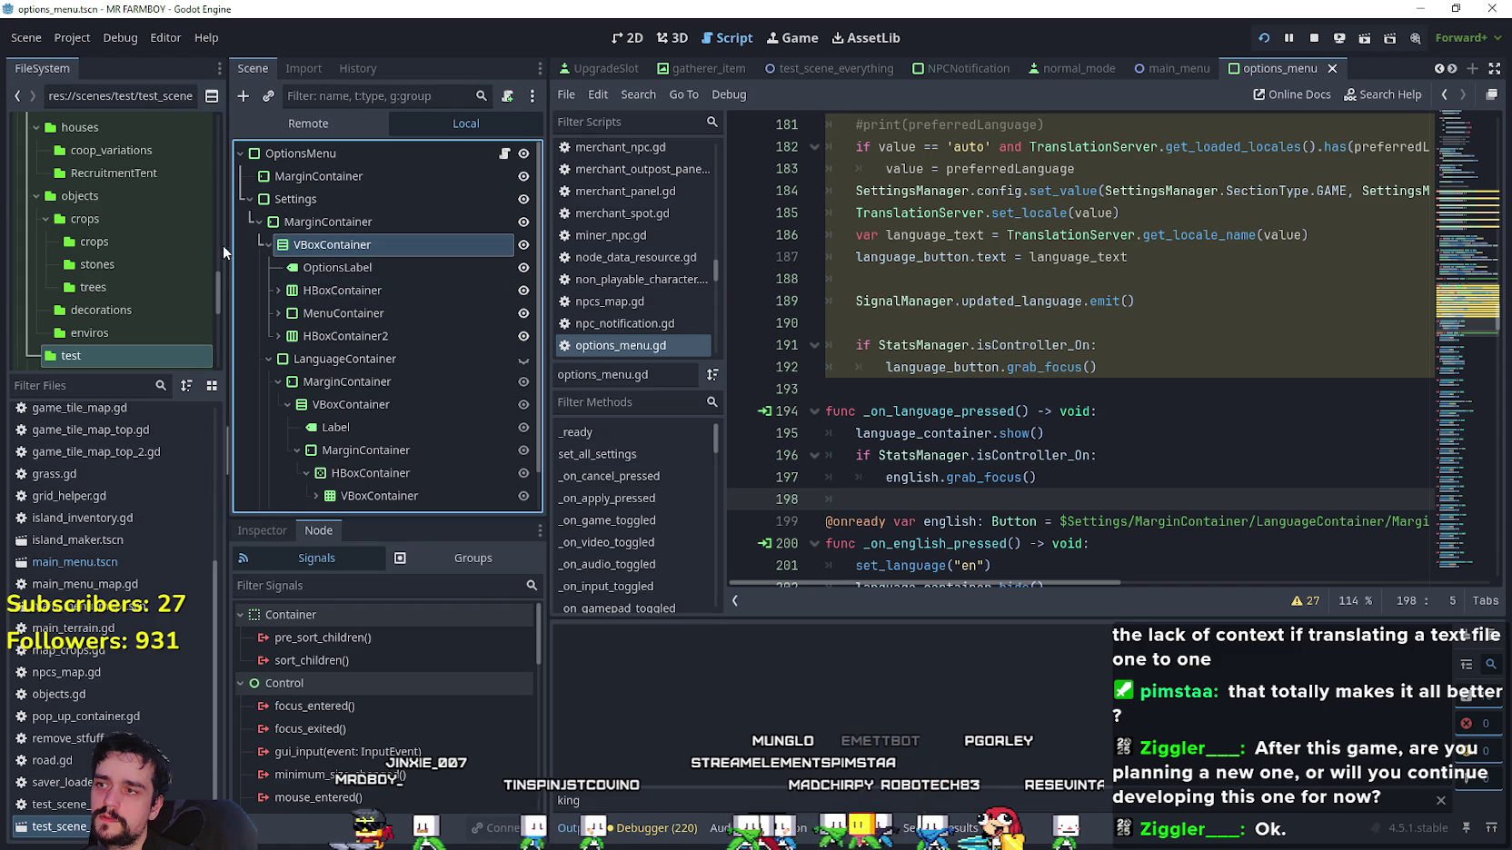
{"action": "left_click", "coordinate": [269, 245]}
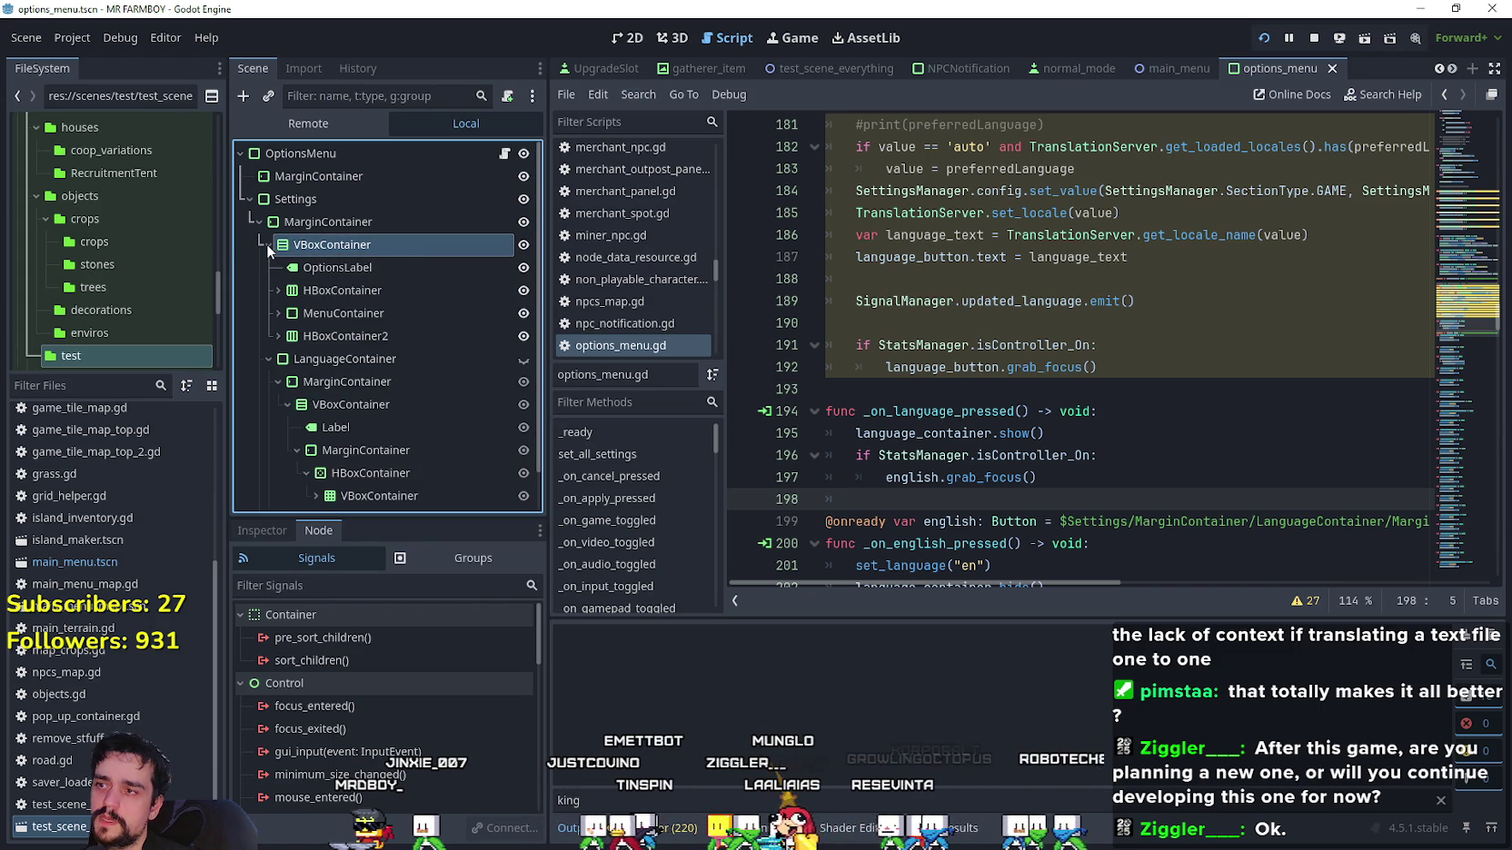
{"action": "left_click", "coordinate": [265, 244]}
{"action": "left_click", "coordinate": [992, 403]}
{"action": "left_click", "coordinate": [996, 382]}
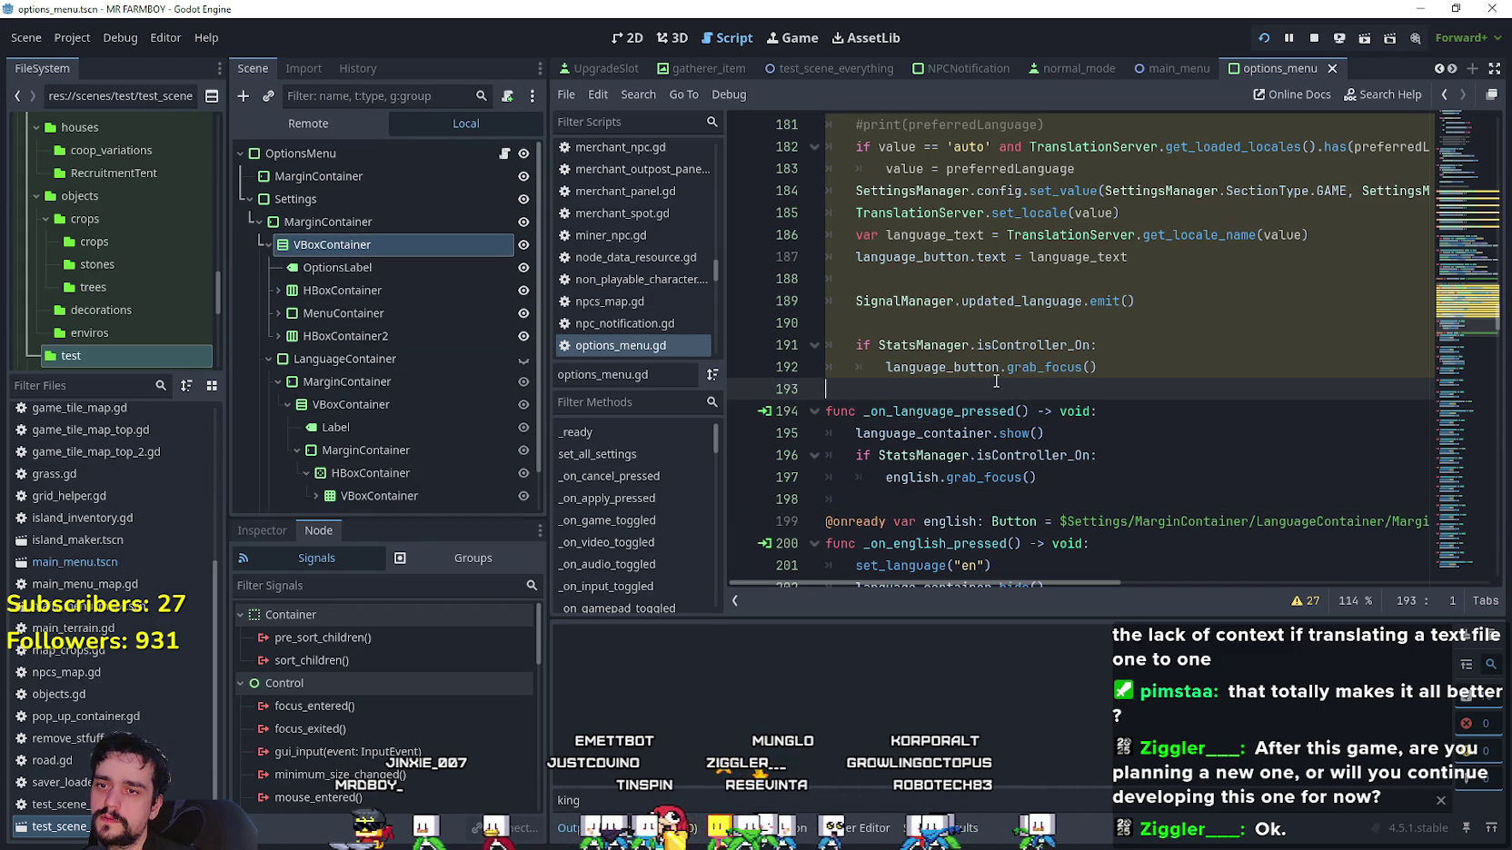
Scan the variable declarations and insert an empty line 51 after game_container.
{"action": "mouse_move", "coordinate": [1468, 326]}
{"action": "left_mouse_down"}
{"action": "mouse_move", "coordinate": [1450, 129]}
{"action": "mouse_move", "coordinate": [1453, 147]}
{"action": "left_mouse_up"}
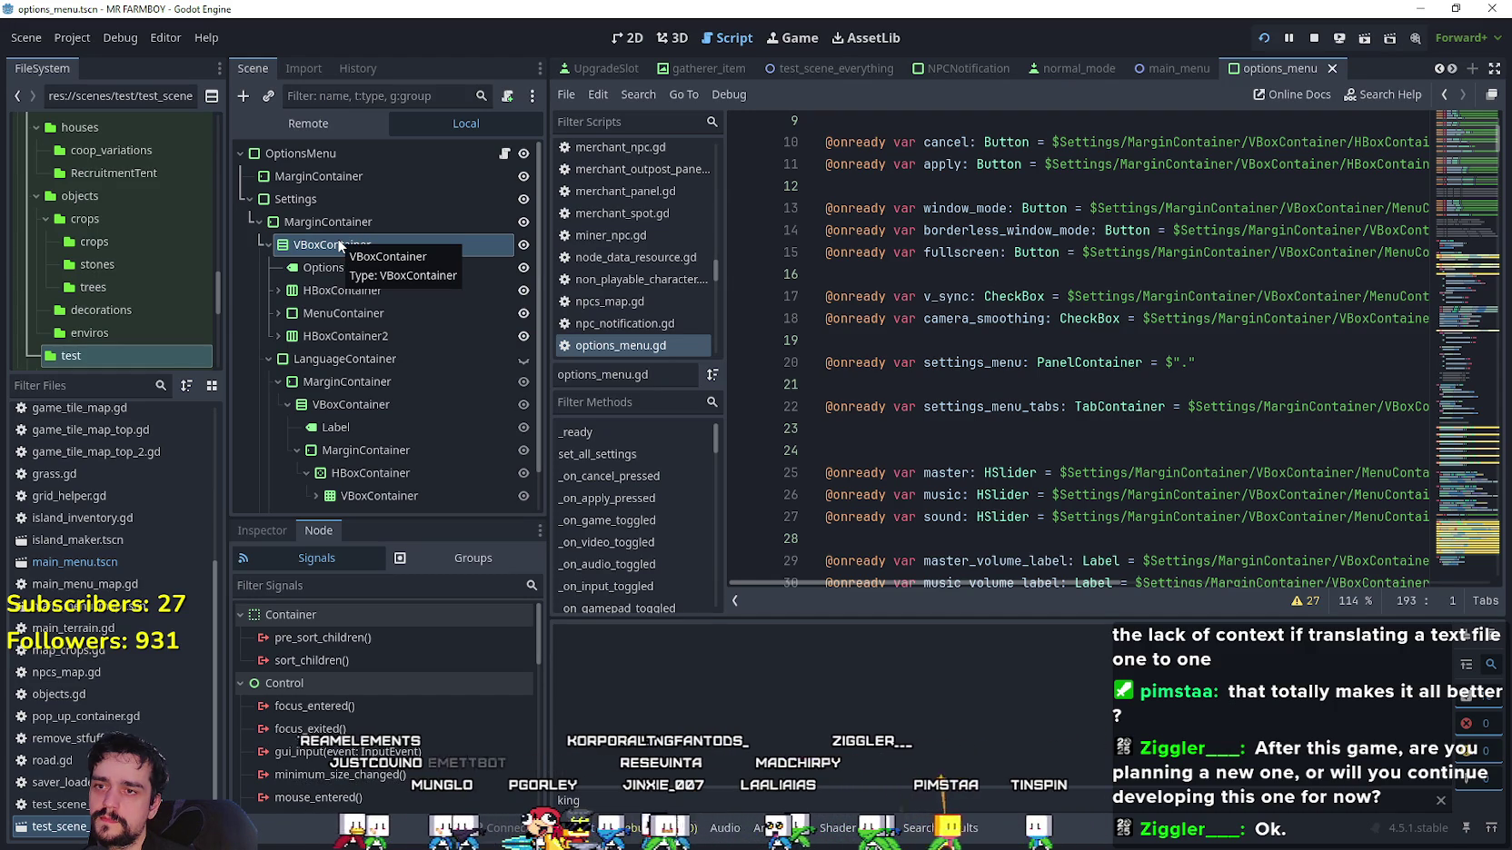
{"action": "scroll", "coordinate": [928, 389], "scroll_direction": "down", "scroll_amount": 5}
{"action": "left_click", "coordinate": [1090, 423]}
{"action": "left_click", "coordinate": [911, 412]}
{"action": "scroll", "coordinate": [948, 345], "scroll_direction": "up", "scroll_amount": 7}
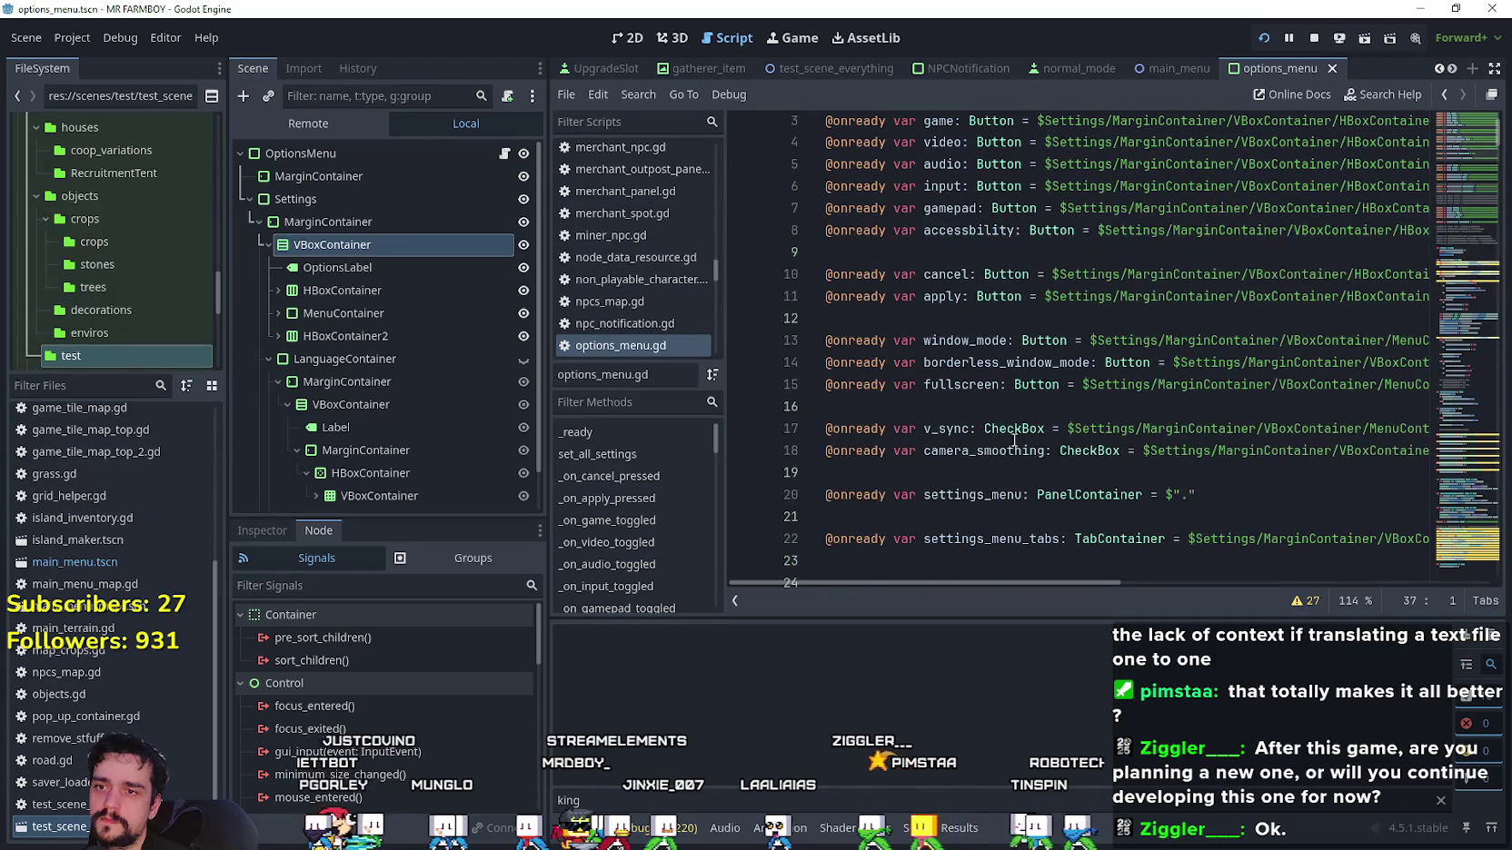
{"action": "left_click", "coordinate": [988, 473]}
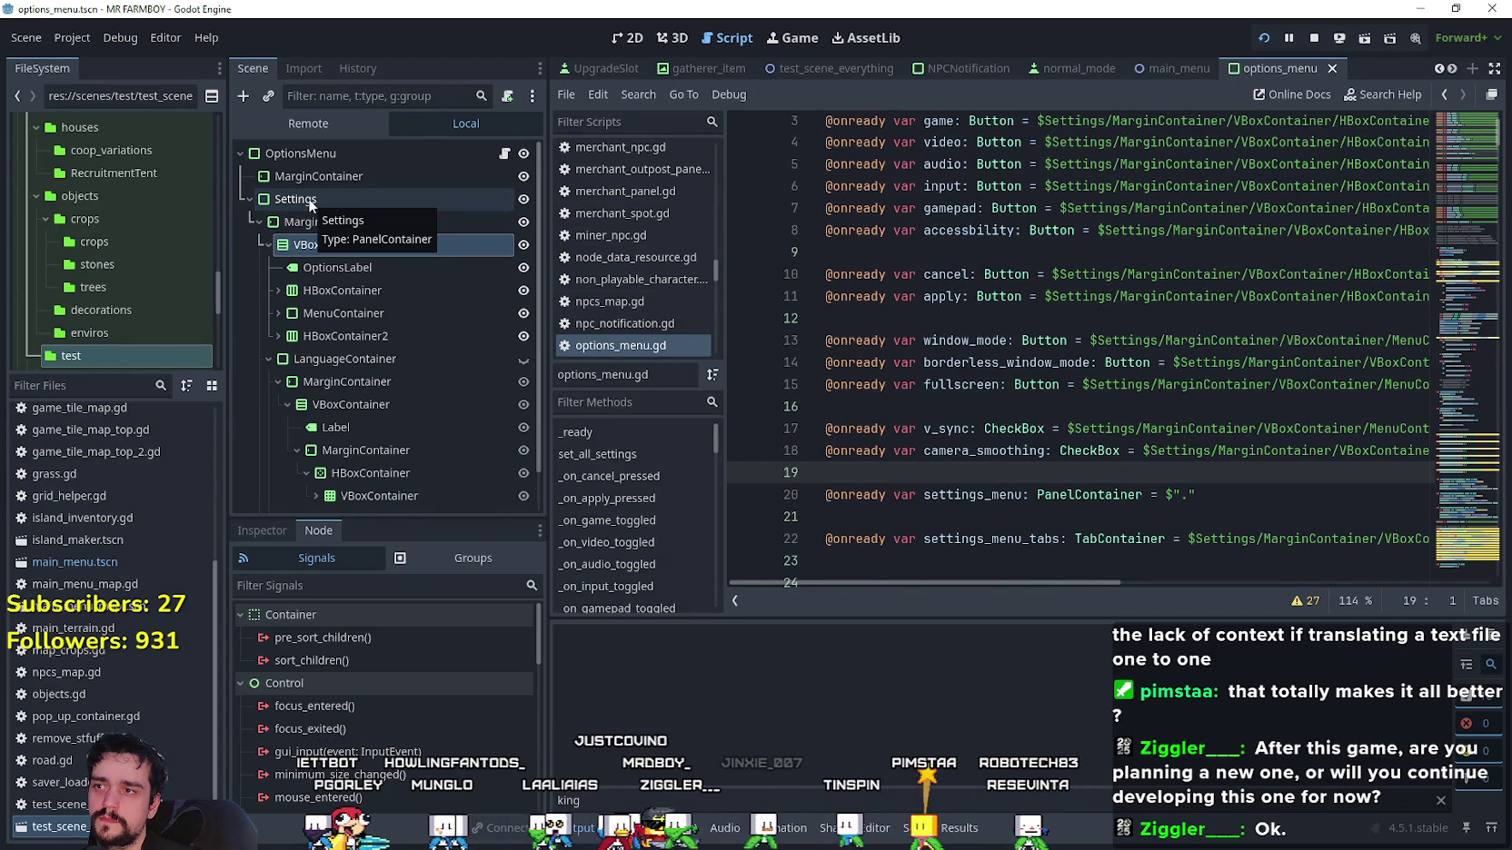
{"action": "scroll", "coordinate": [980, 414], "scroll_direction": "up", "scroll_amount": 1}
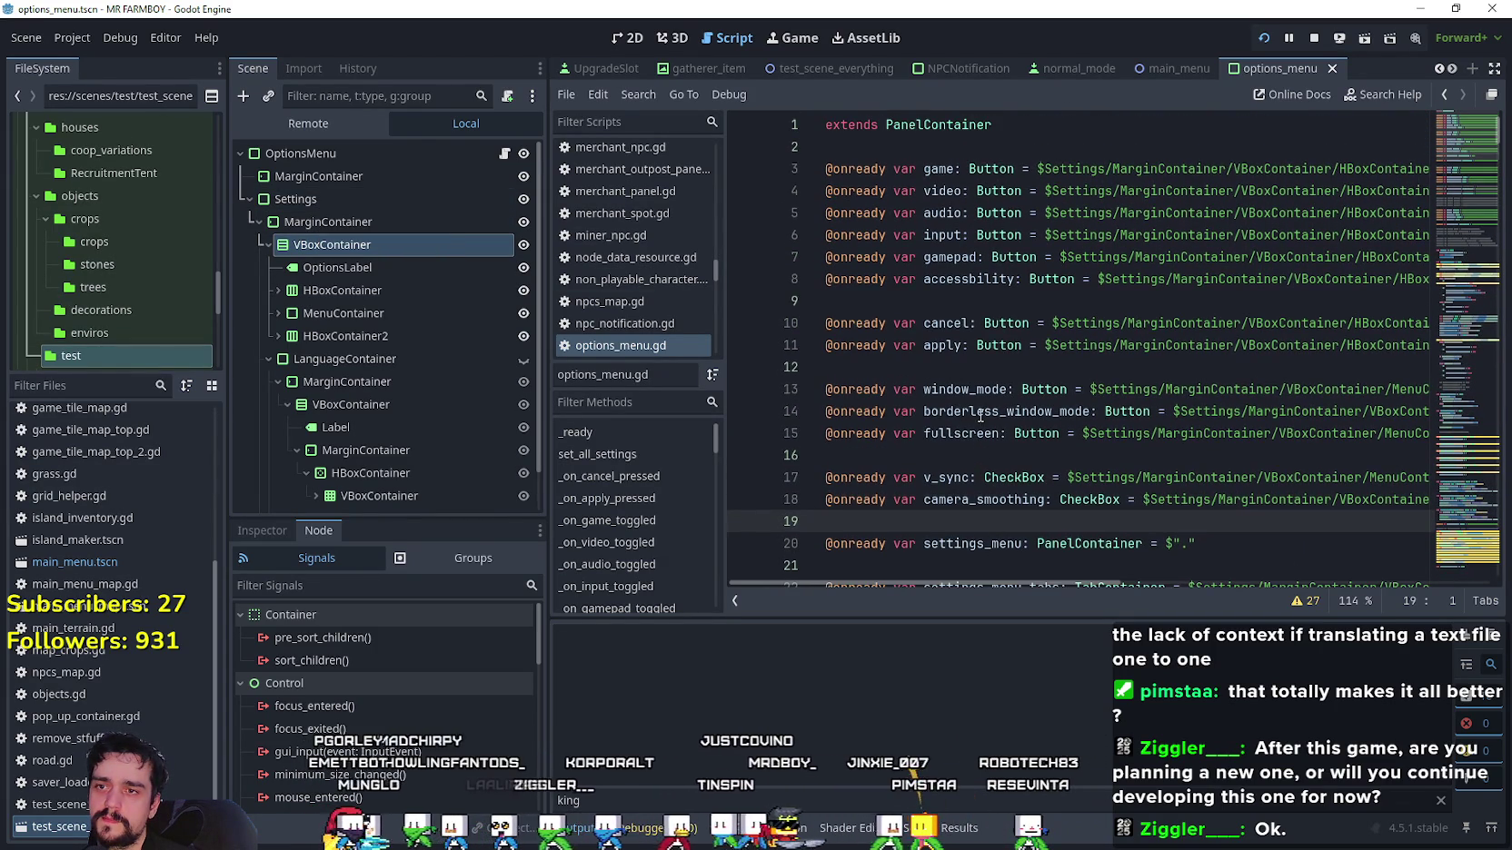
{"action": "scroll", "coordinate": [989, 436], "scroll_direction": "down", "scroll_amount": 3}
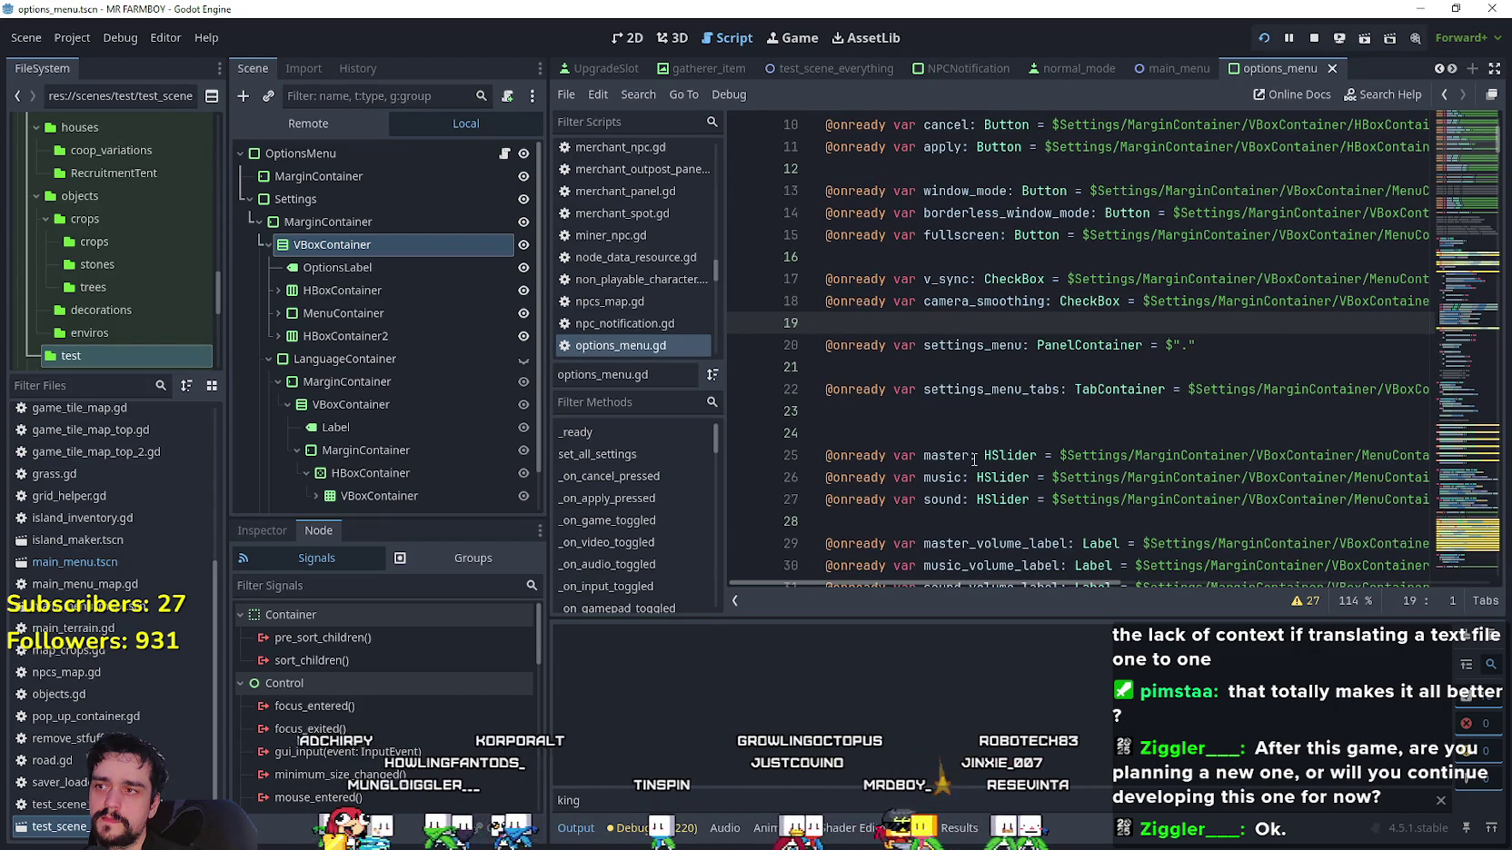
{"action": "left_click", "coordinate": [948, 409]}
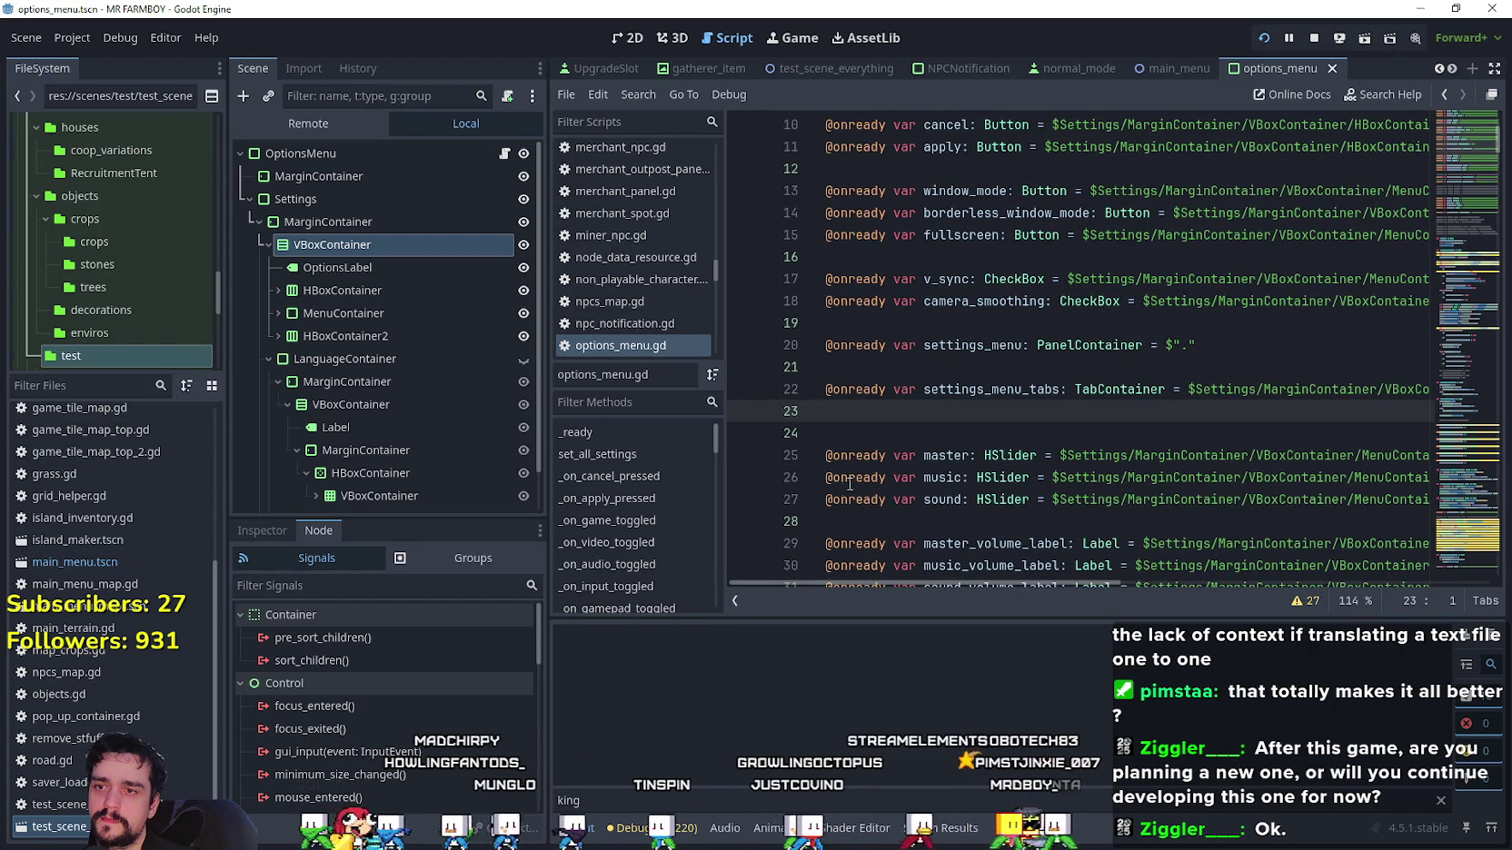
{"action": "scroll", "coordinate": [844, 490], "scroll_direction": "down", "scroll_amount": 6}
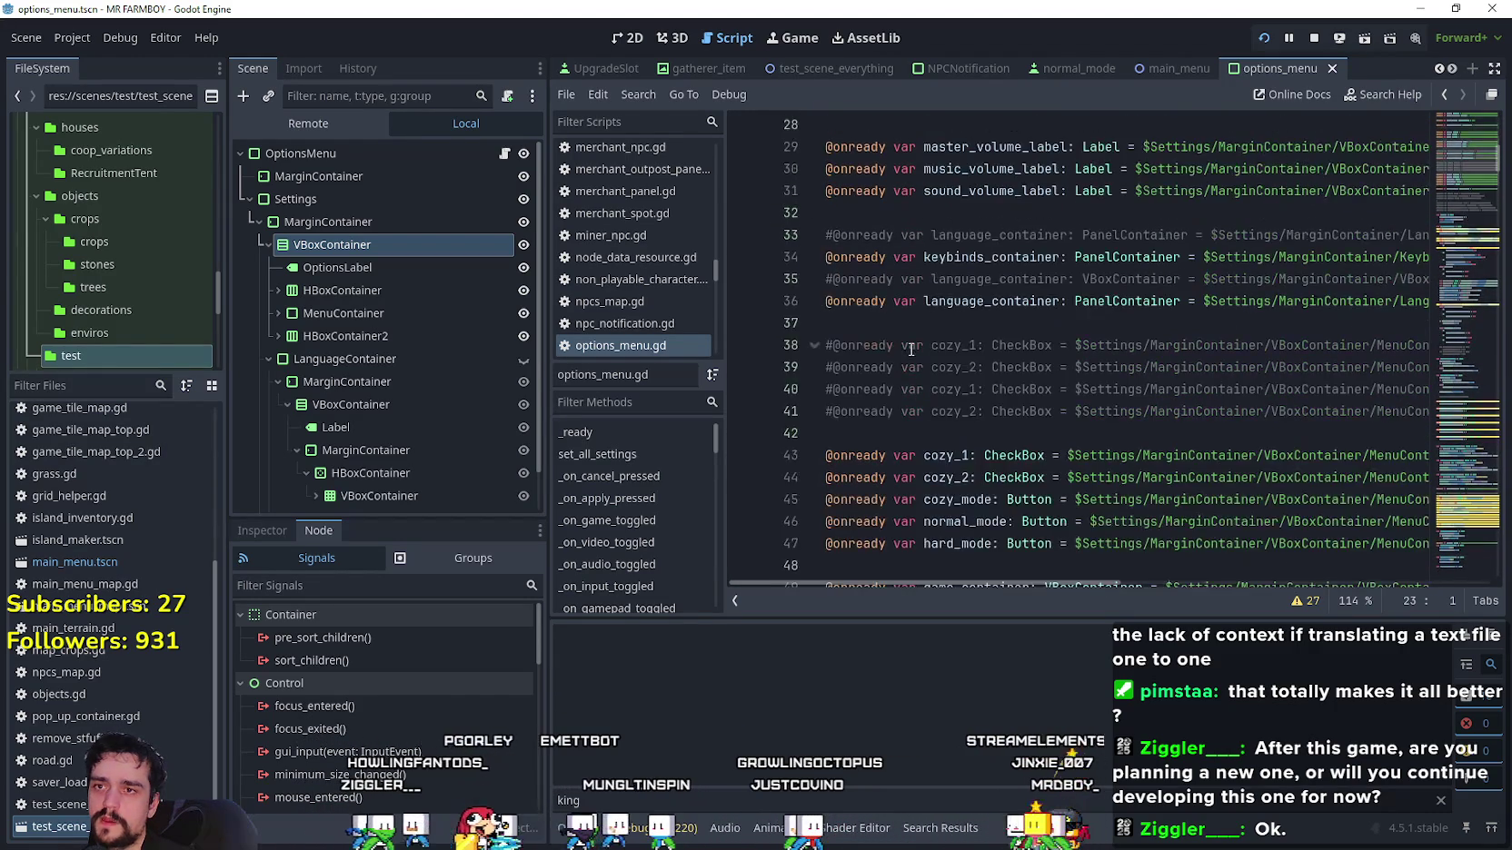
{"action": "scroll", "coordinate": [911, 350], "scroll_direction": "down", "scroll_amount": 4}
{"action": "left_click", "coordinate": [908, 338]}
{"action": "key", "text": "Return"}
{"action": "scroll", "coordinate": [908, 338], "scroll_direction": "down", "scroll_amount": 1}
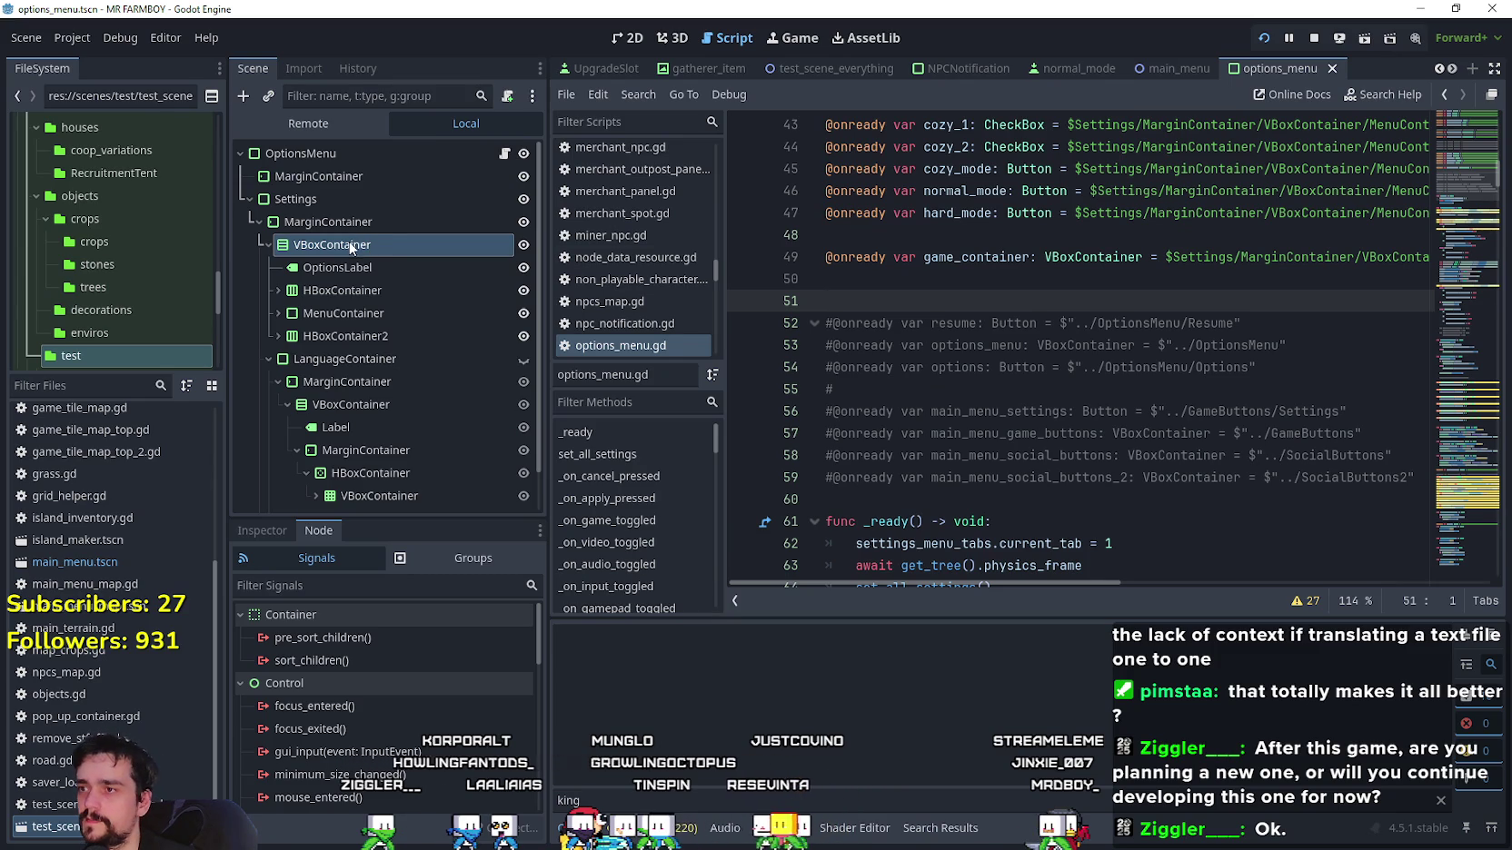
{"action": "left_click", "coordinate": [268, 245]}
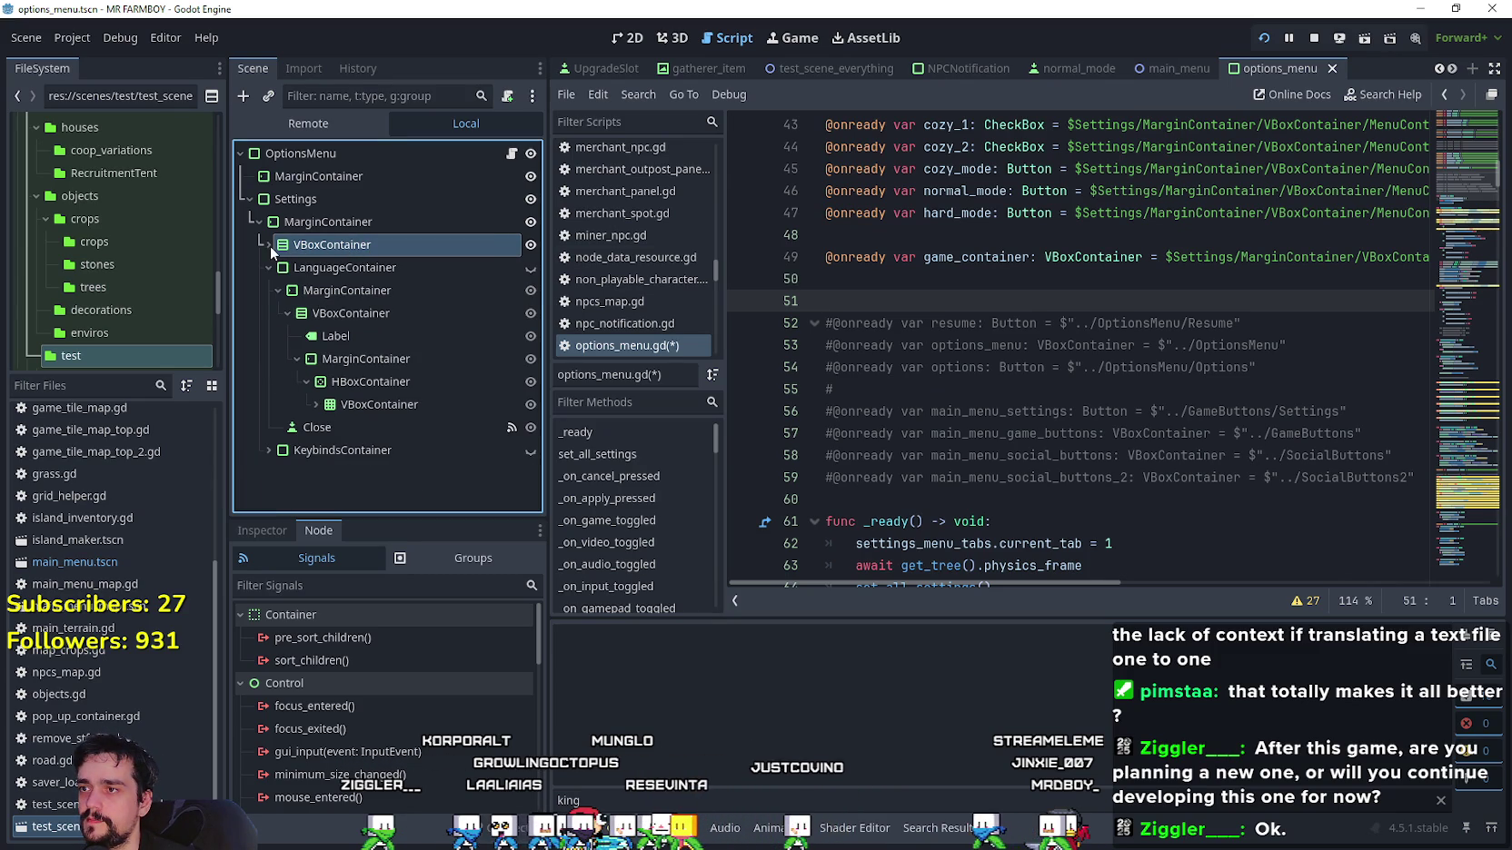
{"action": "left_click", "coordinate": [266, 244]}
{"action": "mouse_move", "coordinate": [318, 245]}
{"action": "left_mouse_down"}
{"action": "mouse_move", "coordinate": [909, 341]}
{"action": "mouse_move", "coordinate": [898, 301]}
{"action": "mouse_move", "coordinate": [966, 301]}
{"action": "left_mouse_up"}
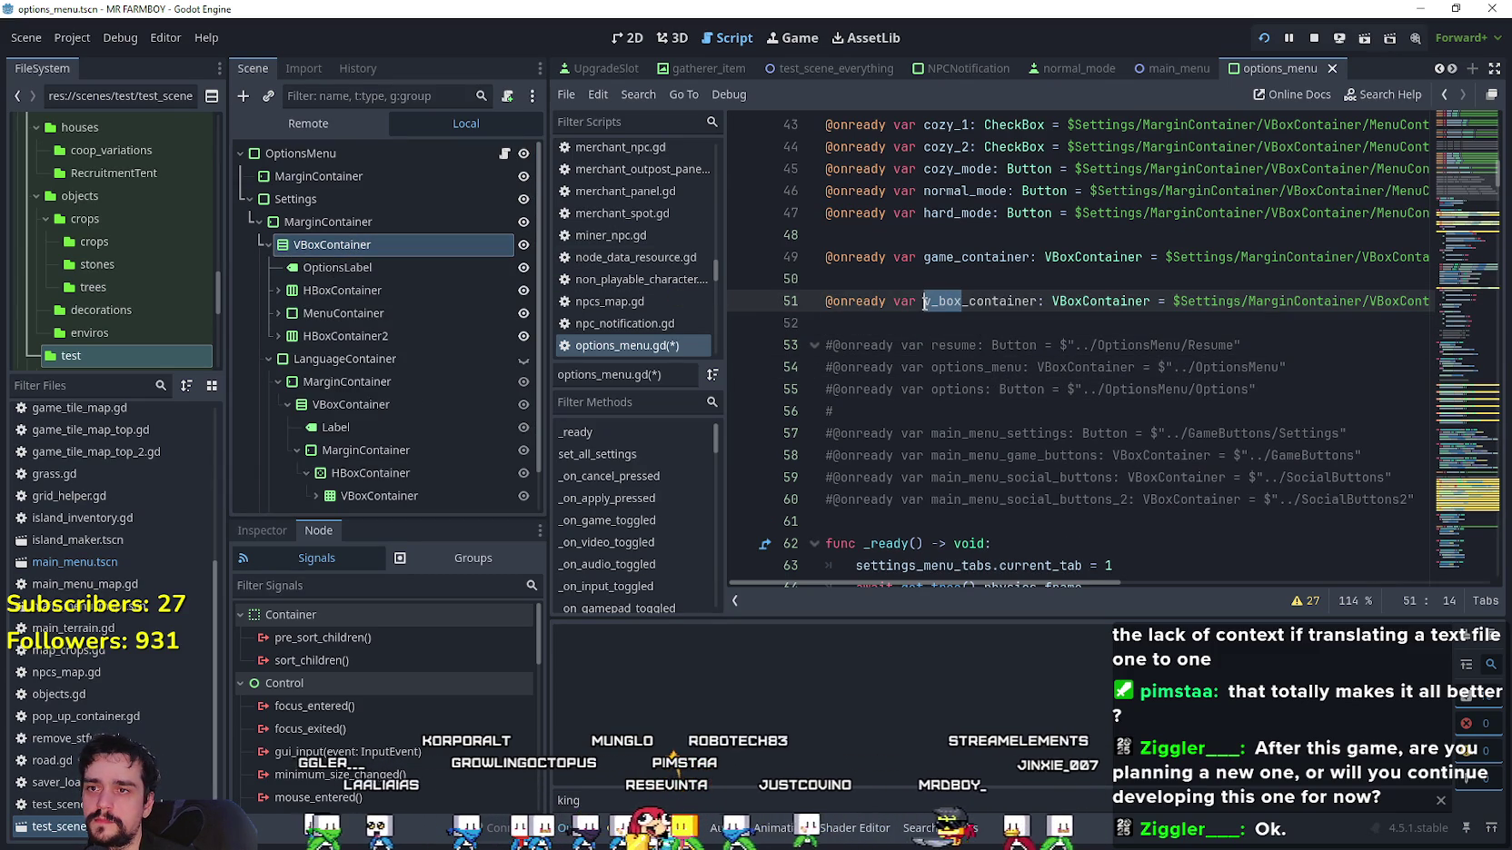
{"action": "type", "text": "options"}
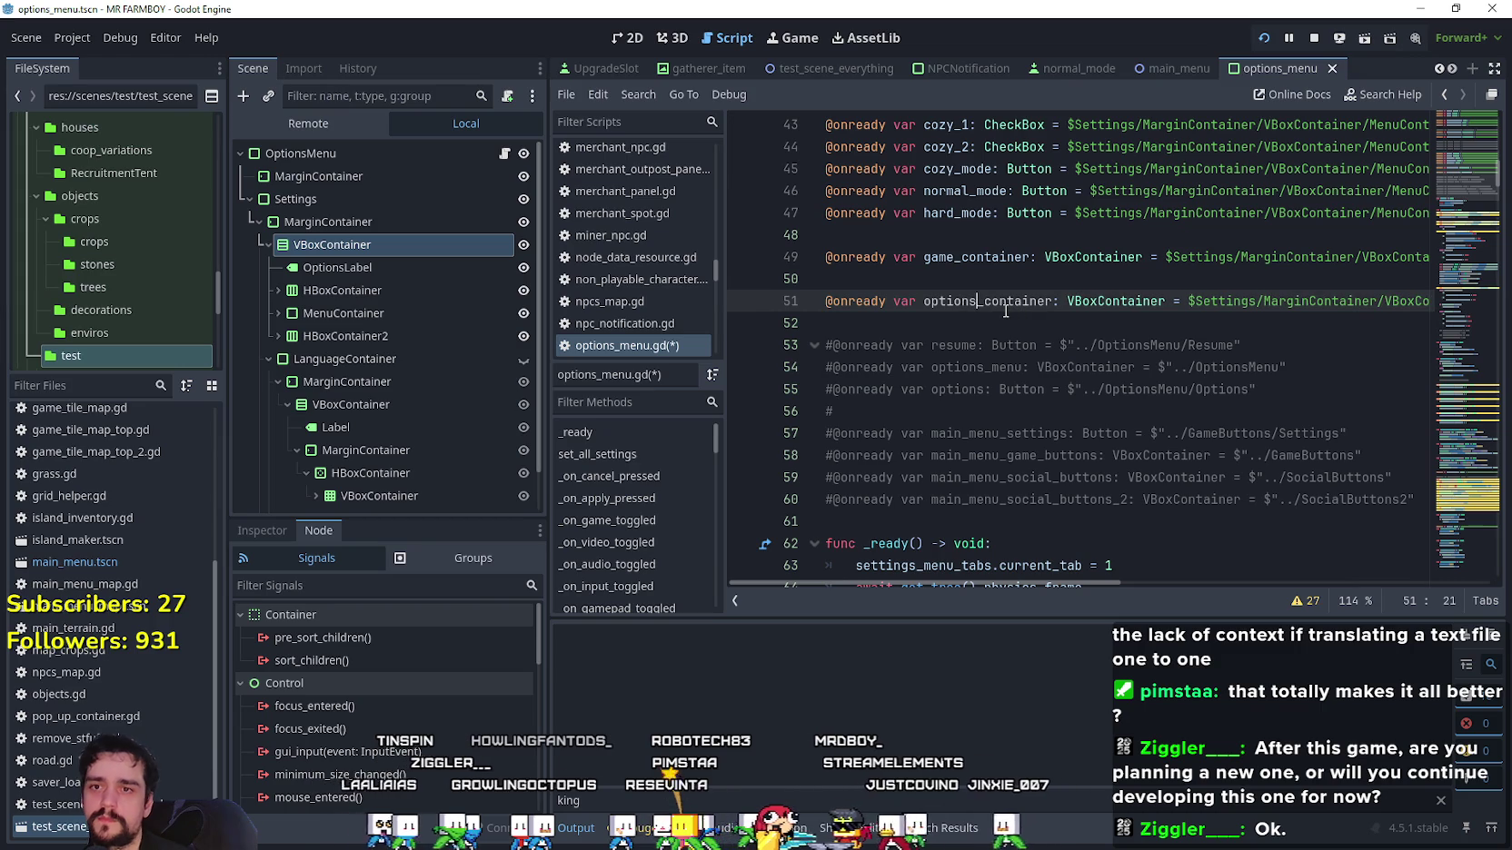
{"action": "left_click_drag", "start_coordinate": [1193, 300], "coordinate": [1502, 308]}
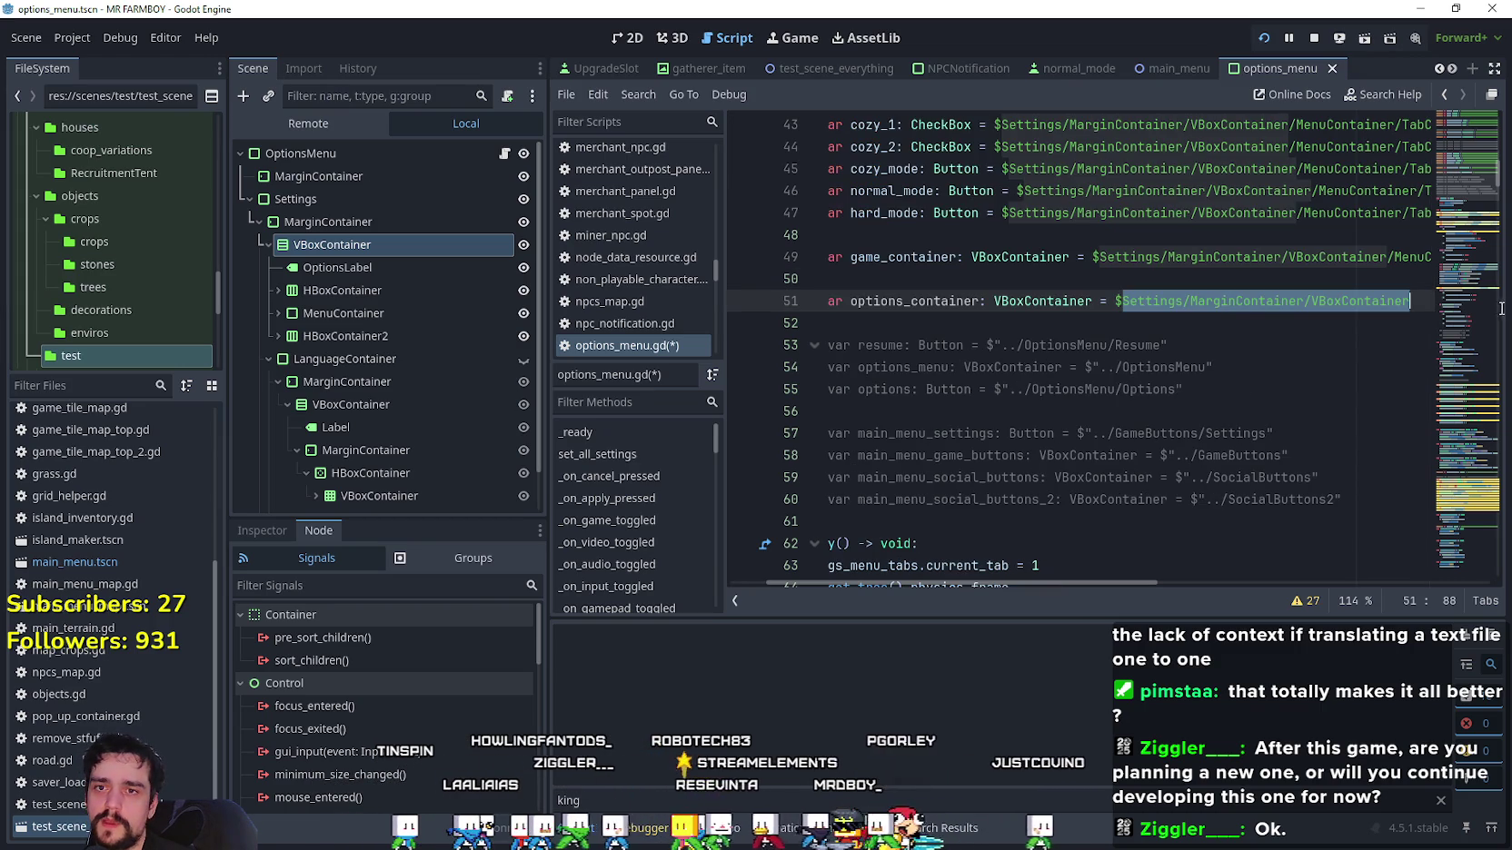
Search the script for the $Settings/MarginContainer/VBoxContainer path and step back through every match.
{"action": "key", "text": "ctrl+f"}
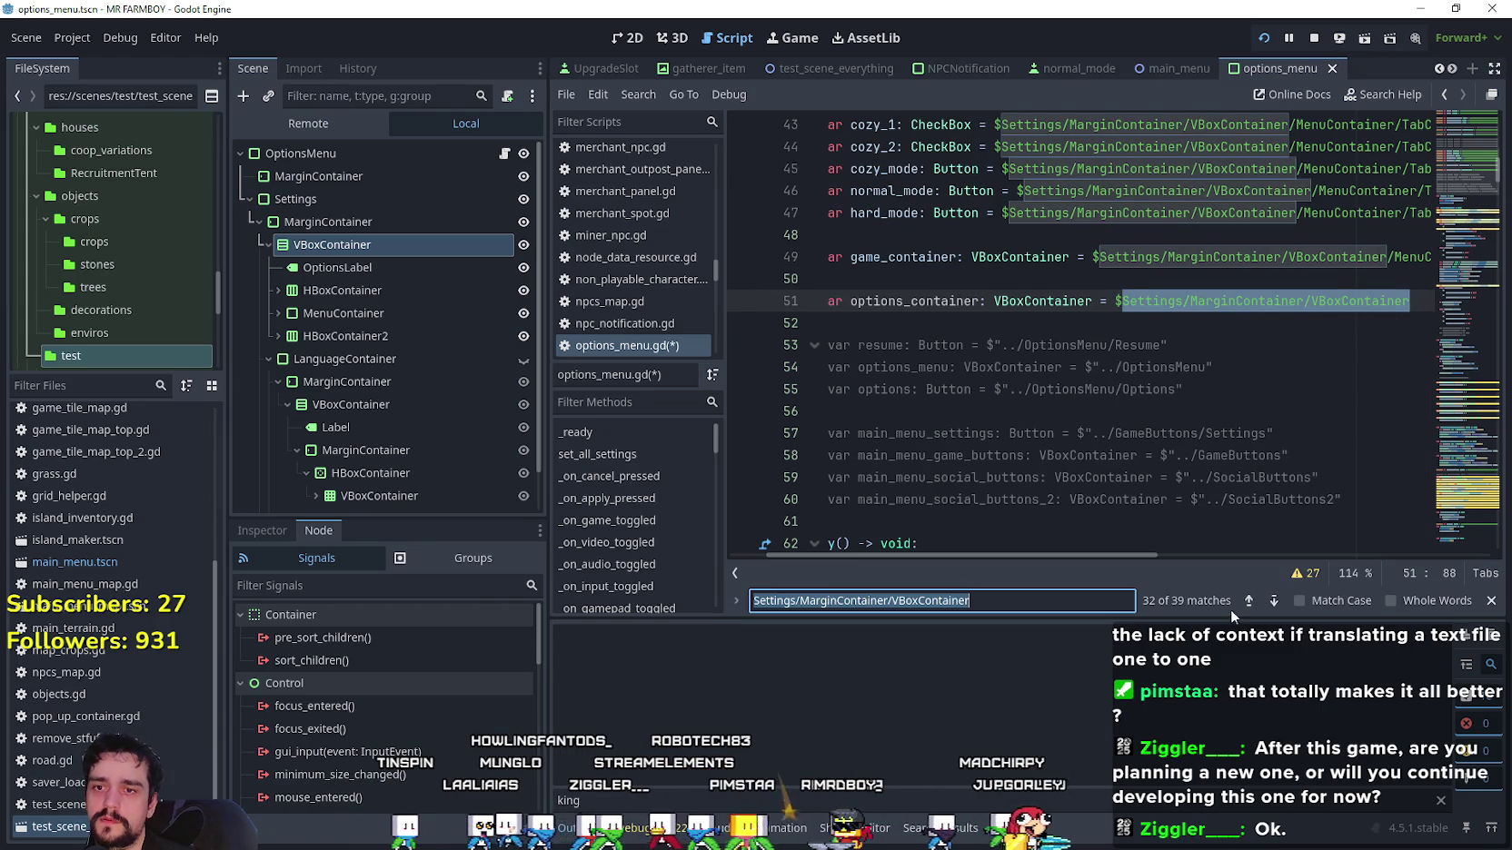
{"action": "left_click", "coordinate": [1247, 601]}
{"action": "left_click", "coordinate": [1247, 600]}
{"action": "left_click", "coordinate": [1246, 601]}
{"action": "left_click", "coordinate": [1246, 600]}
{"action": "left_click", "coordinate": [1246, 601]}
{"action": "left_click", "coordinate": [1246, 601]}
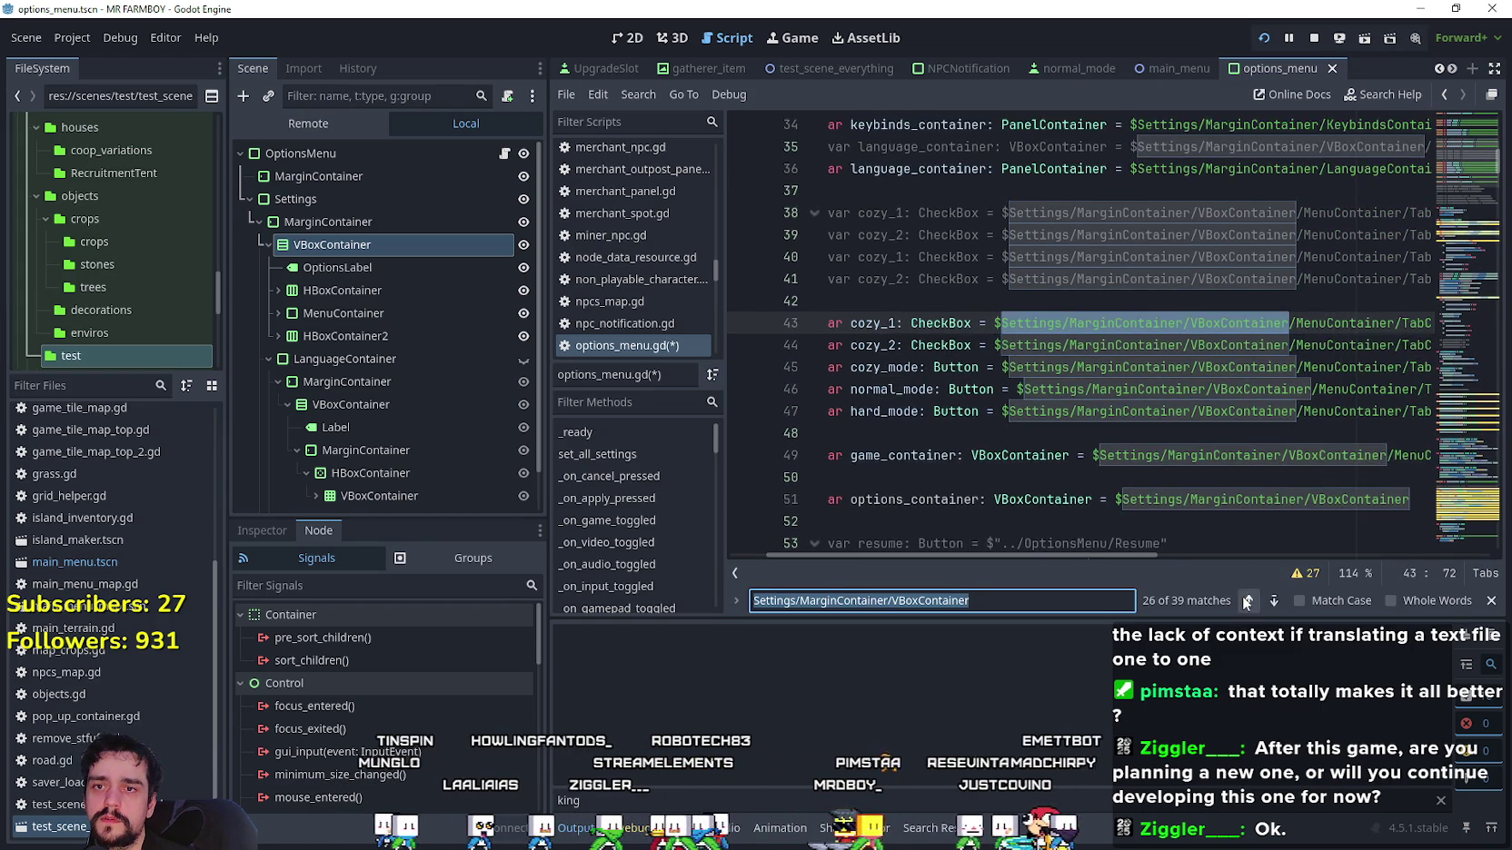
{"action": "left_click", "coordinate": [1247, 600]}
{"action": "left_click", "coordinate": [1246, 601]}
{"action": "left_click", "coordinate": [1246, 601]}
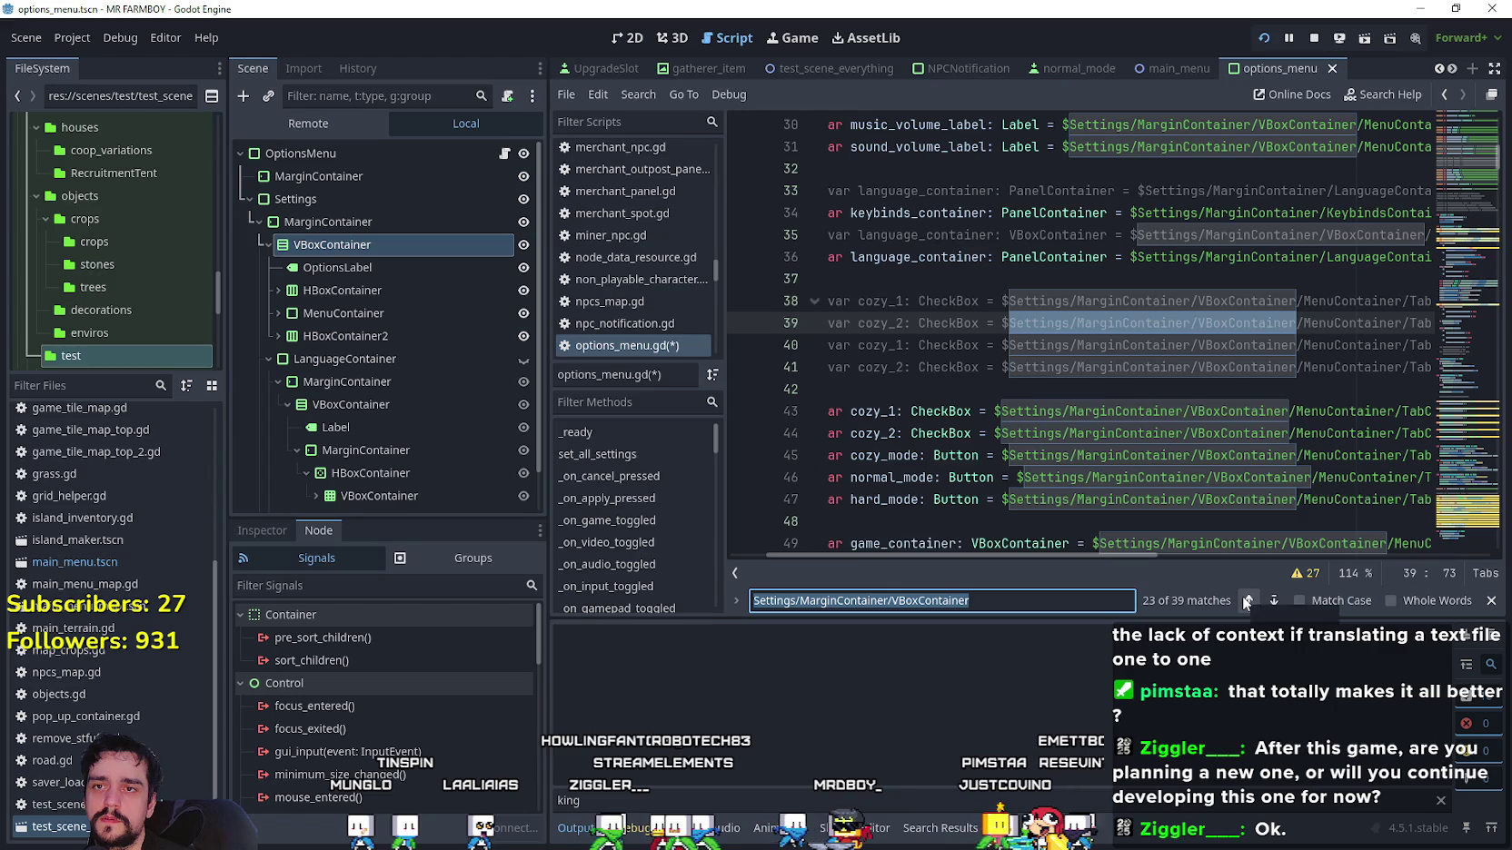
{"action": "left_click", "coordinate": [1247, 601]}
{"action": "left_click", "coordinate": [1247, 601]}
{"action": "left_click", "coordinate": [1247, 600]}
{"action": "left_click", "coordinate": [1247, 600]}
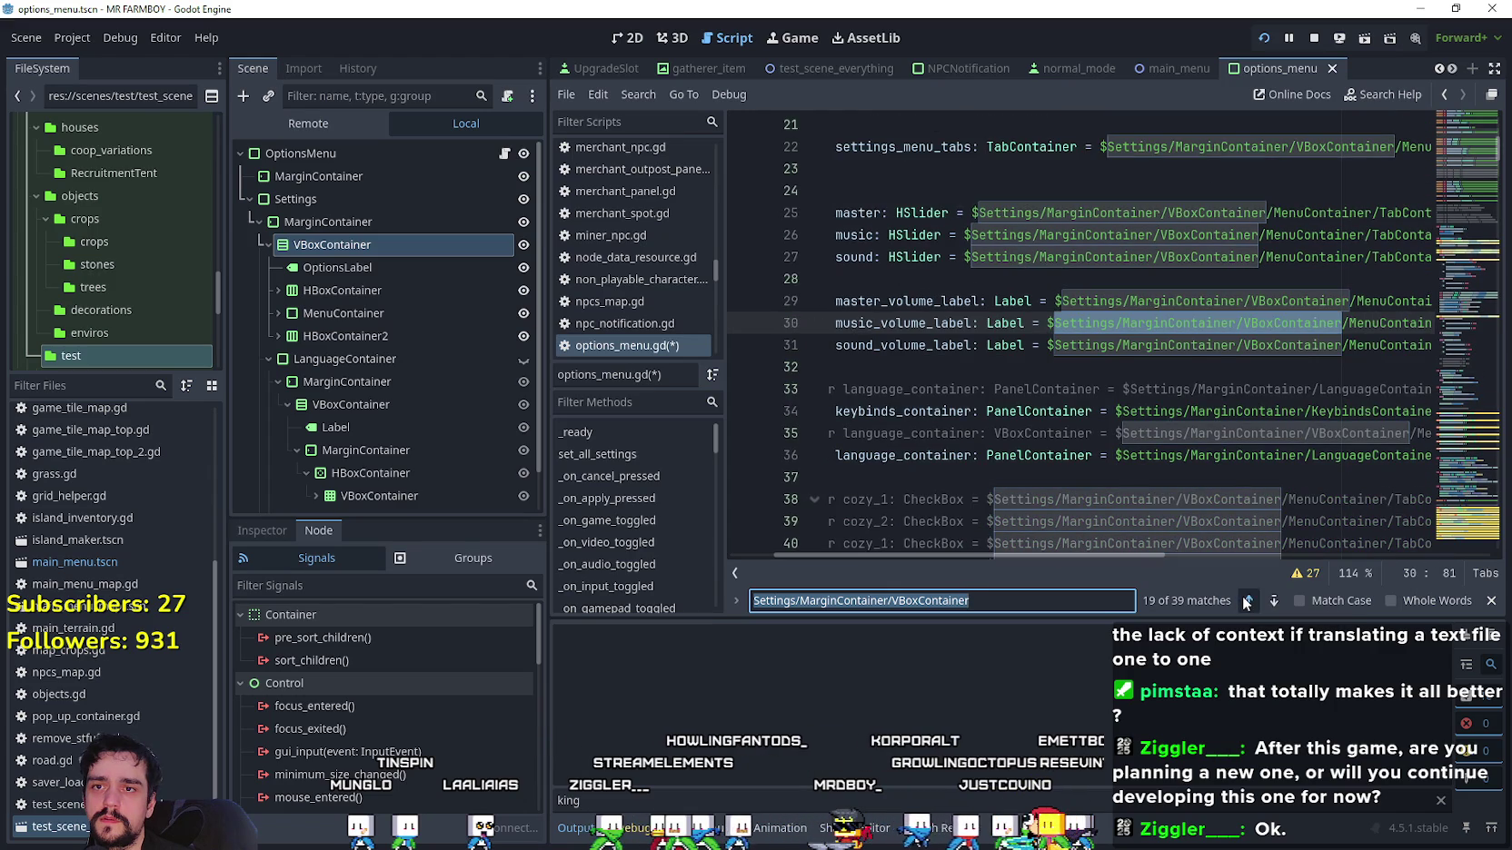
{"action": "left_click", "coordinate": [1246, 600]}
{"action": "left_click", "coordinate": [1247, 601]}
{"action": "left_click", "coordinate": [1246, 600]}
{"action": "left_click", "coordinate": [1246, 601]}
{"action": "left_click", "coordinate": [1247, 601]}
{"action": "left_click", "coordinate": [1247, 601]}
{"action": "left_click", "coordinate": [1246, 601]}
{"action": "left_click", "coordinate": [1246, 601]}
{"action": "left_click", "coordinate": [1246, 601]}
{"action": "left_click", "coordinate": [1246, 601]}
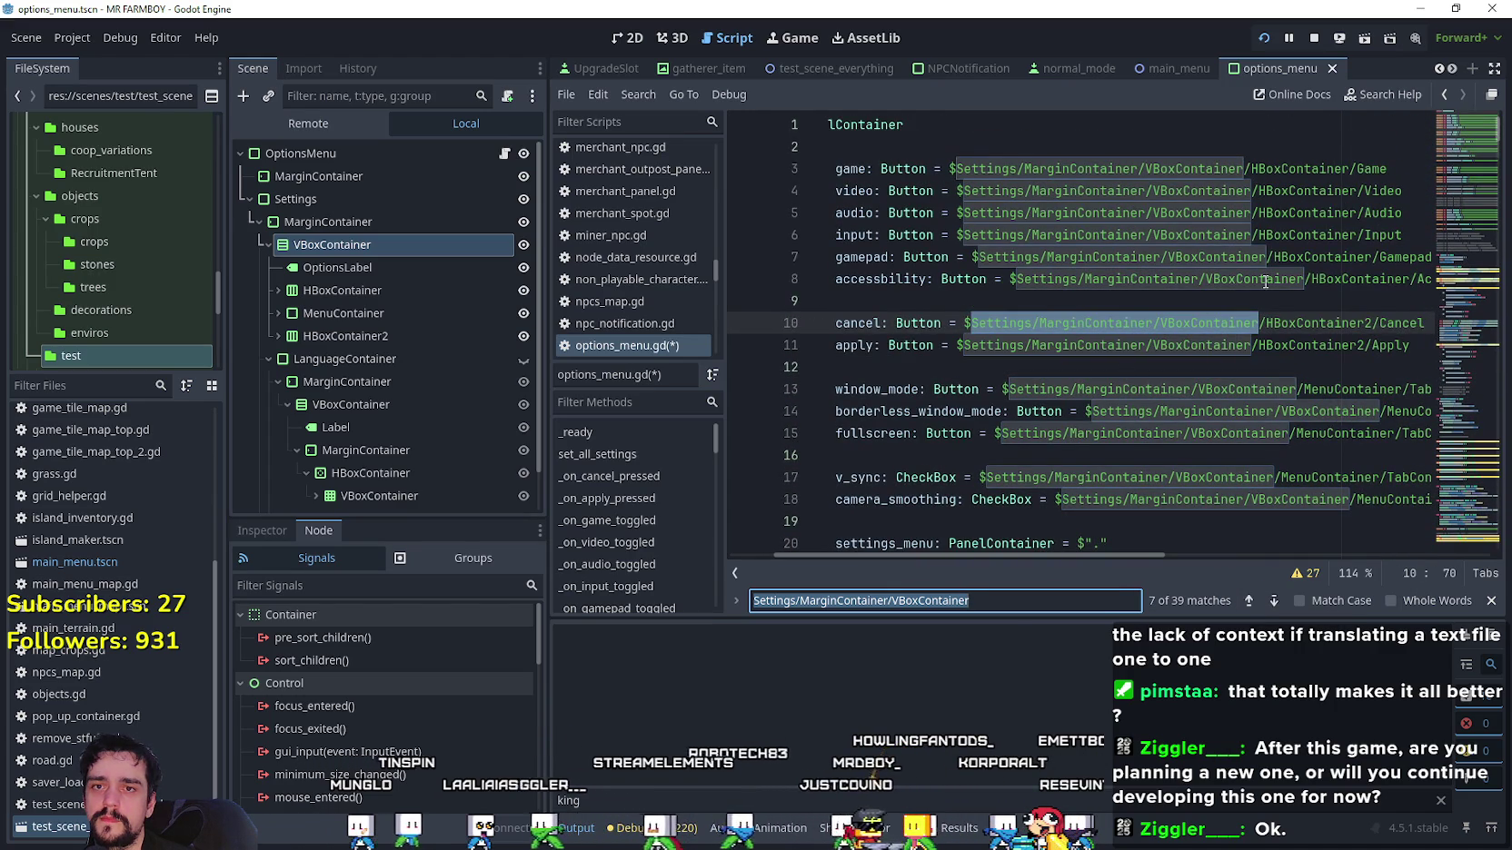
{"action": "scroll", "coordinate": [1144, 391], "scroll_direction": "down", "scroll_amount": 15}
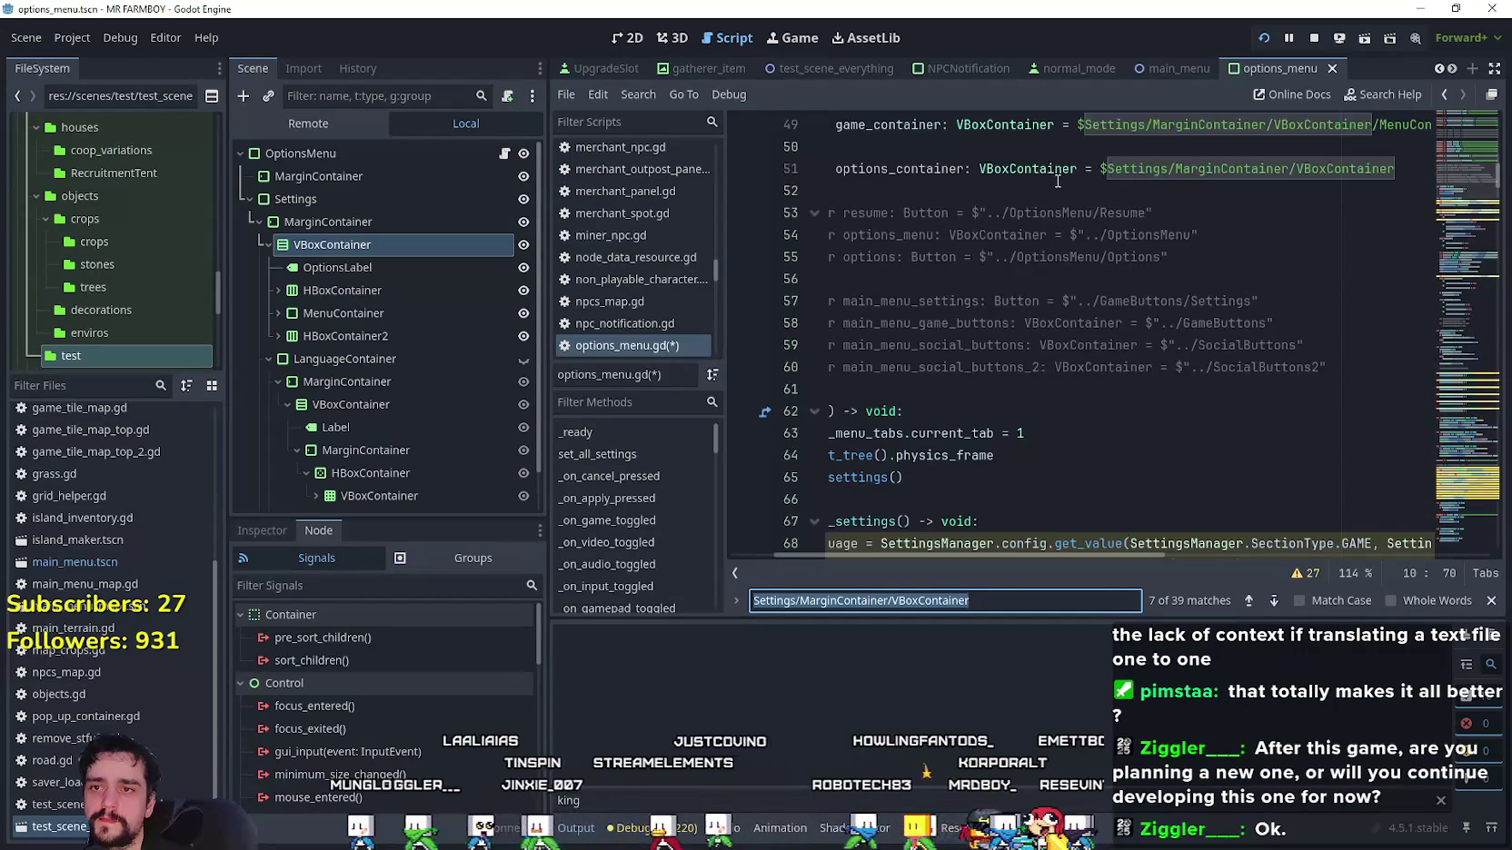
{"action": "left_click", "coordinate": [1045, 169]}
{"action": "double_click", "coordinate": [1046, 169]}
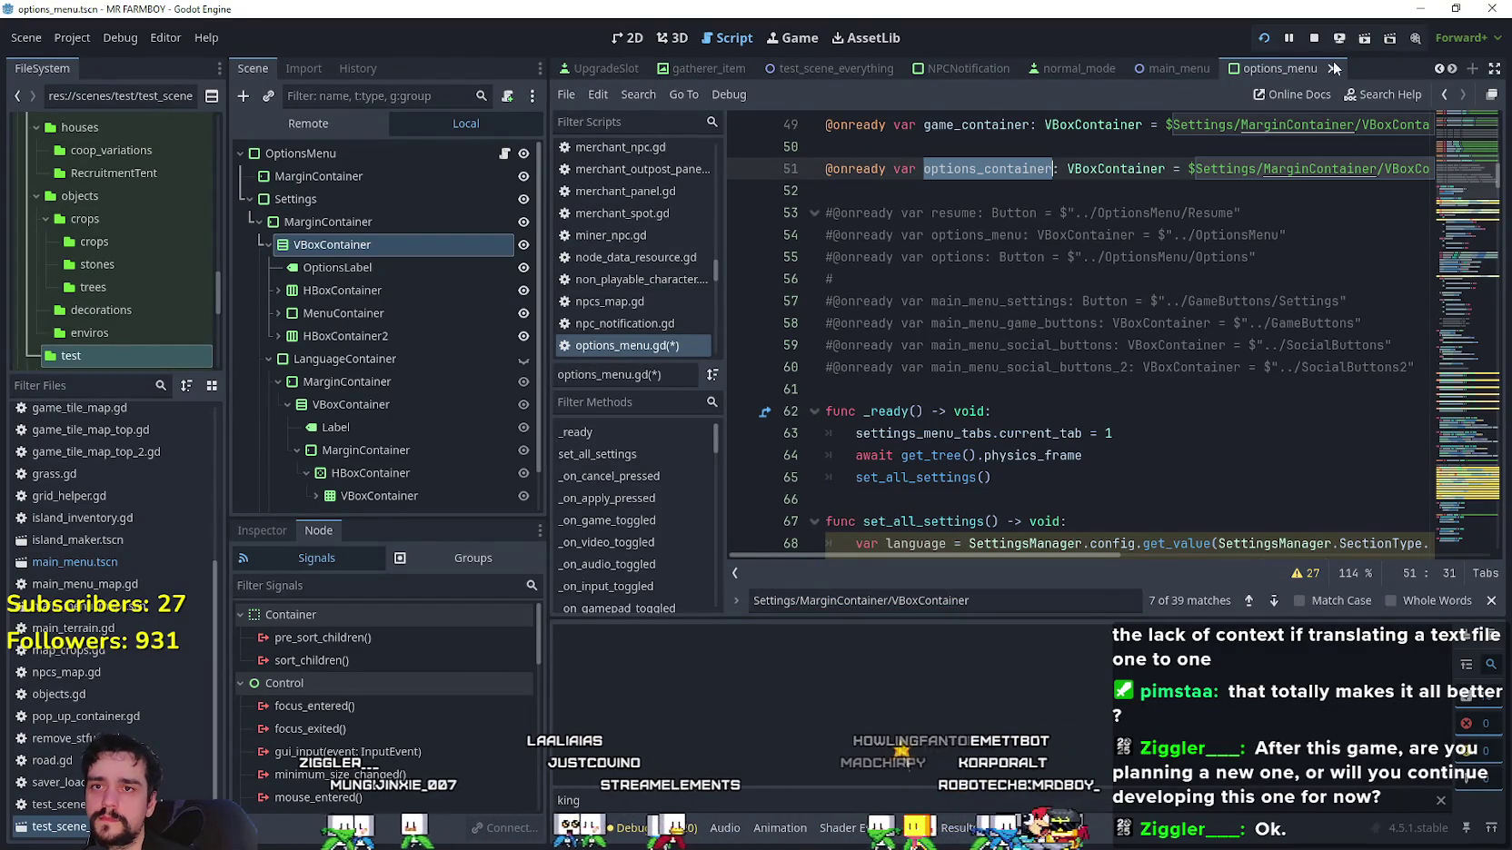
{"action": "scroll", "coordinate": [370, 291], "scroll_direction": "down", "scroll_amount": 1}
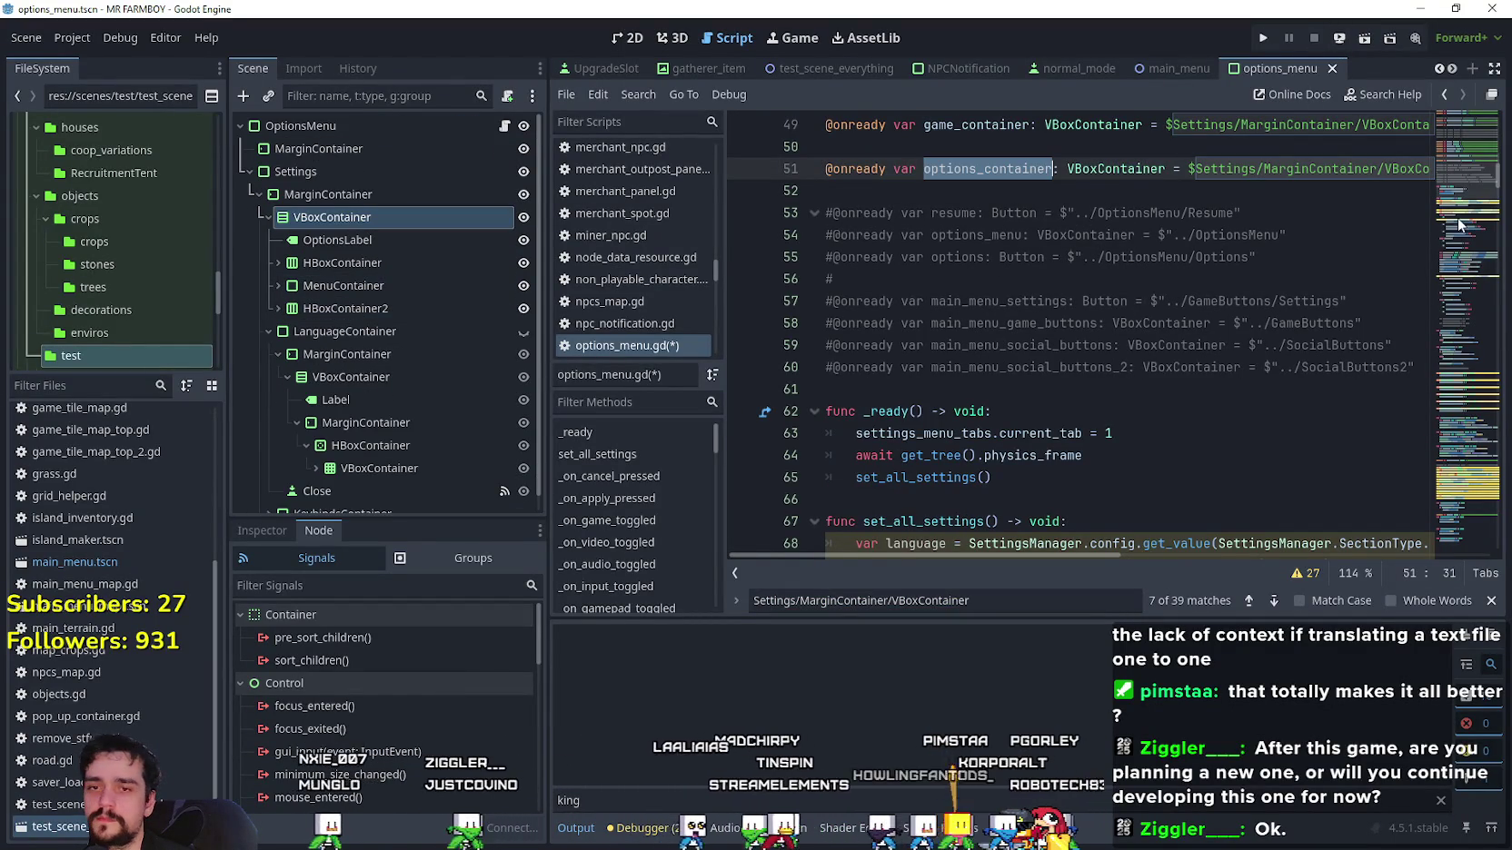
Go to the English button's pressed handler from its signal connection.
{"action": "left_click_drag", "start_coordinate": [1459, 170], "coordinate": [1456, 314]}
{"action": "scroll", "coordinate": [436, 302], "scroll_direction": "down", "scroll_amount": 1}
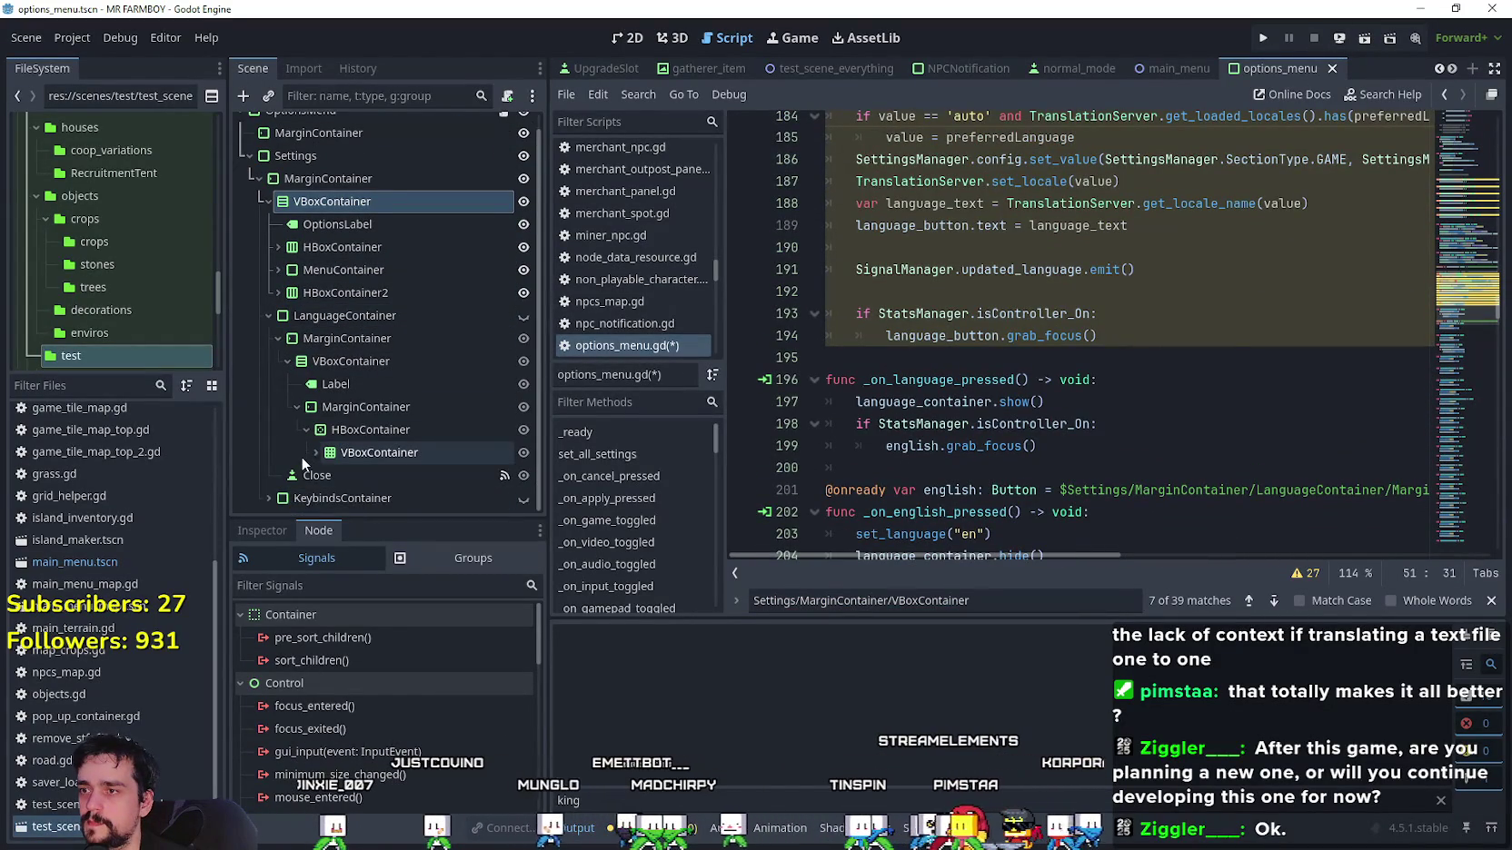
{"action": "left_click", "coordinate": [315, 452]}
{"action": "scroll", "coordinate": [363, 409], "scroll_direction": "down", "scroll_amount": 5}
{"action": "left_click", "coordinate": [428, 350]}
{"action": "left_click", "coordinate": [428, 326]}
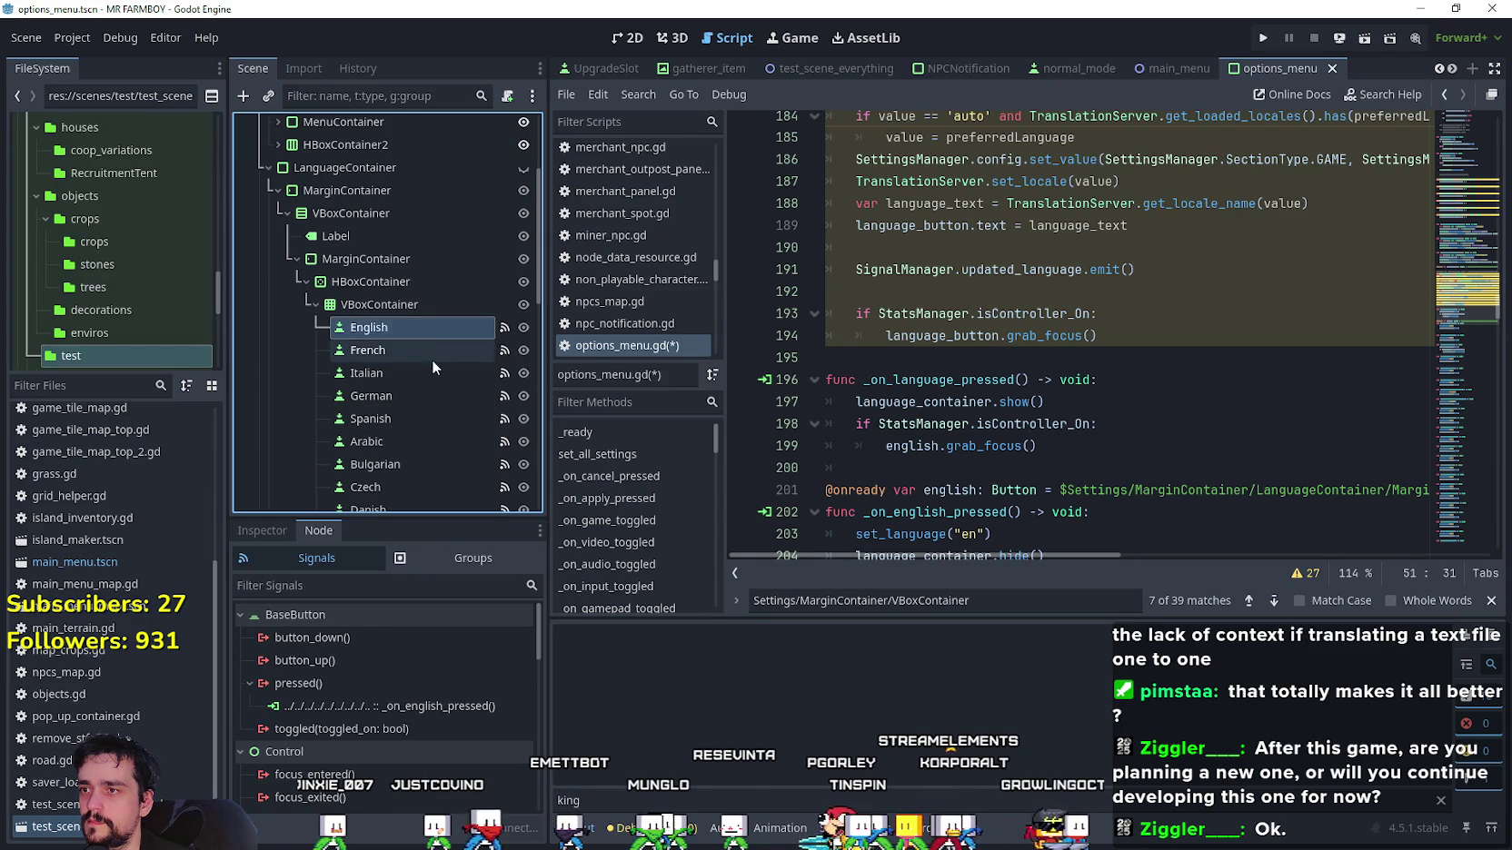
{"action": "double_click", "coordinate": [390, 706]}
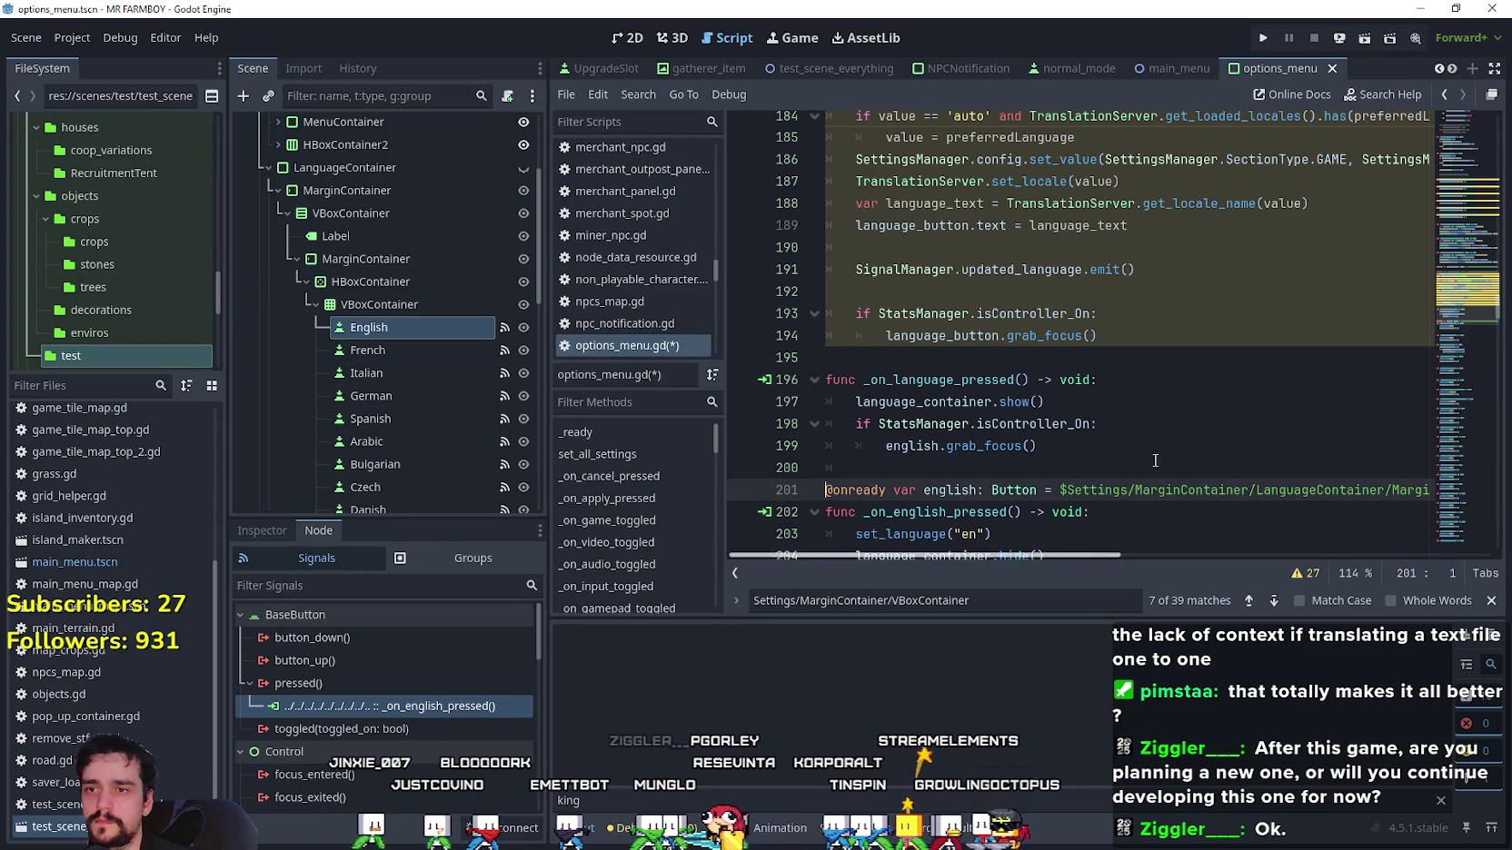
{"action": "scroll", "coordinate": [1119, 391], "scroll_direction": "down", "scroll_amount": 1}
Add options_container.hide() right after language_container.show() in _on_language_pressed.
{"action": "left_click", "coordinate": [1120, 389]}
{"action": "left_click", "coordinate": [1199, 337]}
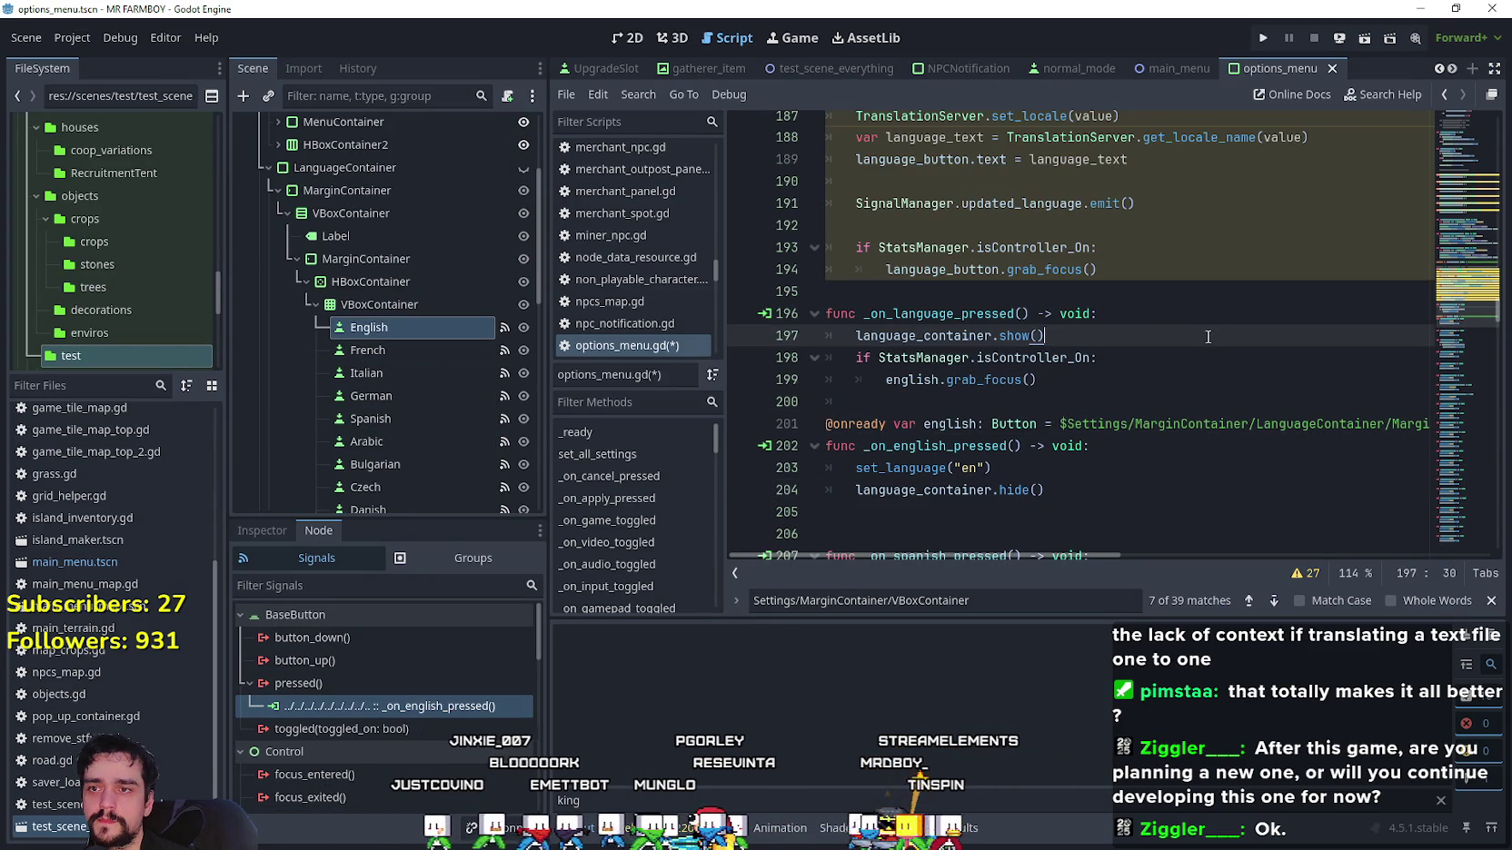
{"action": "key", "text": "Return"}
{"action": "type", "text": "hide("}
{"action": "left_click", "coordinate": [1127, 402]}
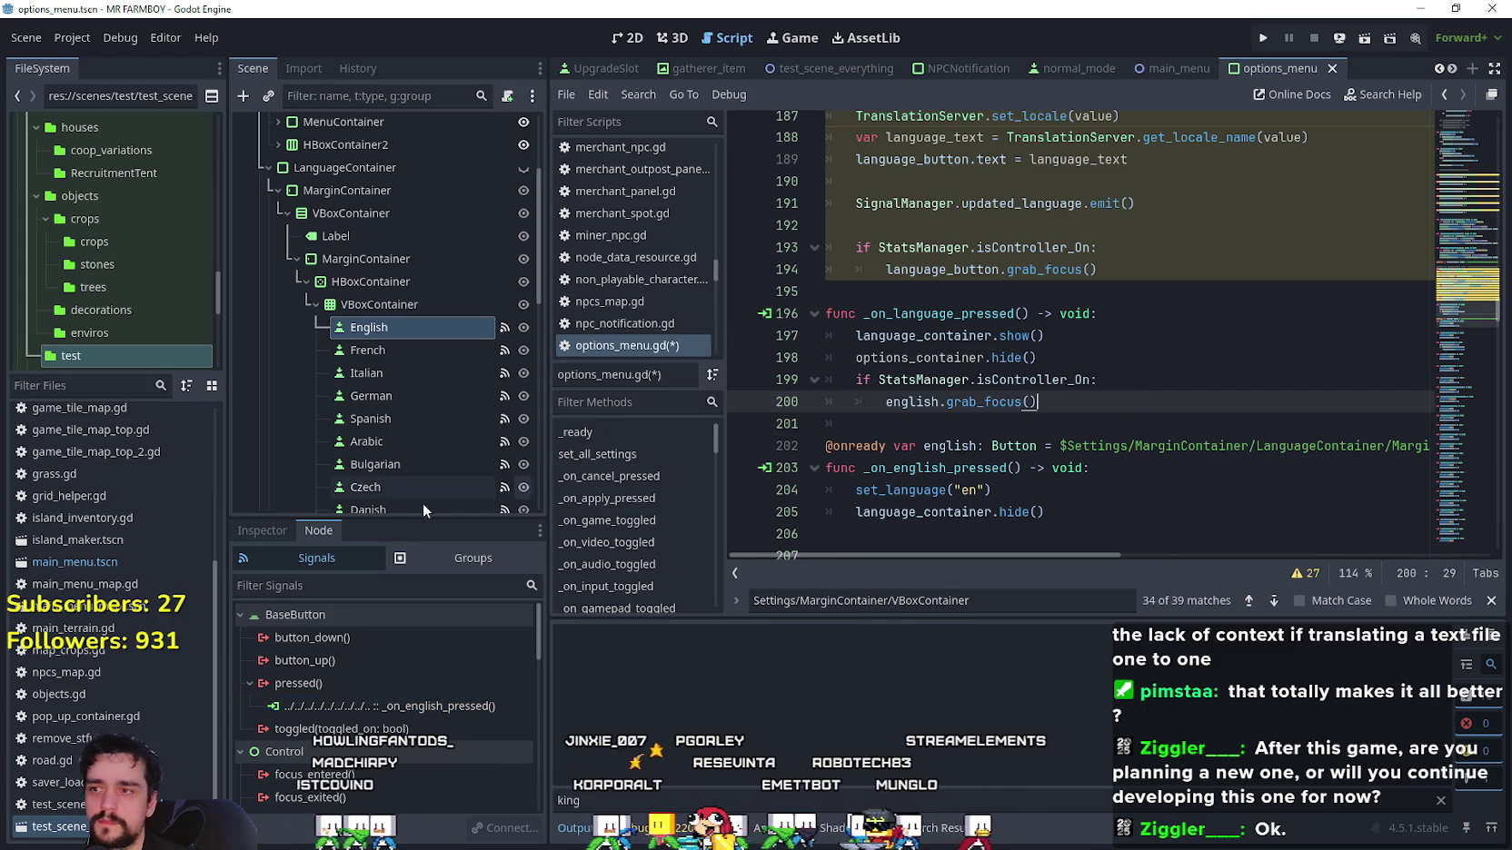
{"action": "mouse_move", "coordinate": [539, 287]}
{"action": "left_mouse_down"}
{"action": "mouse_move", "coordinate": [556, 410]}
{"action": "mouse_move", "coordinate": [544, 505]}
{"action": "left_mouse_up"}
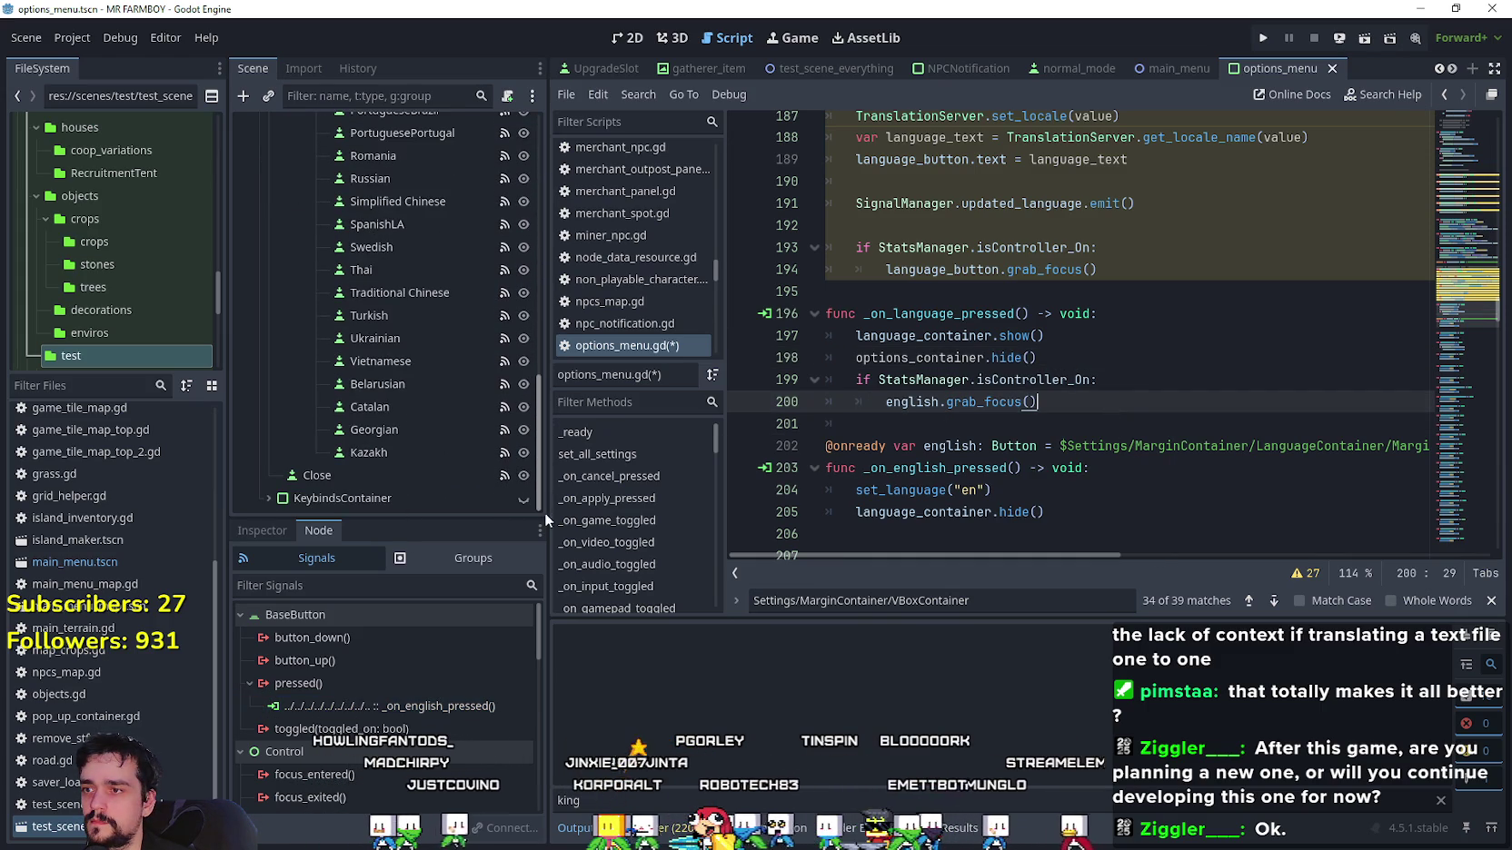
Set the Close button's Focus neighbor_right to the Close node itself in the Inspector.
{"action": "left_click", "coordinate": [401, 473]}
{"action": "left_click", "coordinate": [273, 532]}
{"action": "scroll", "coordinate": [382, 709], "scroll_direction": "down", "scroll_amount": 5}
{"action": "scroll", "coordinate": [318, 815], "scroll_direction": "down", "scroll_amount": 10}
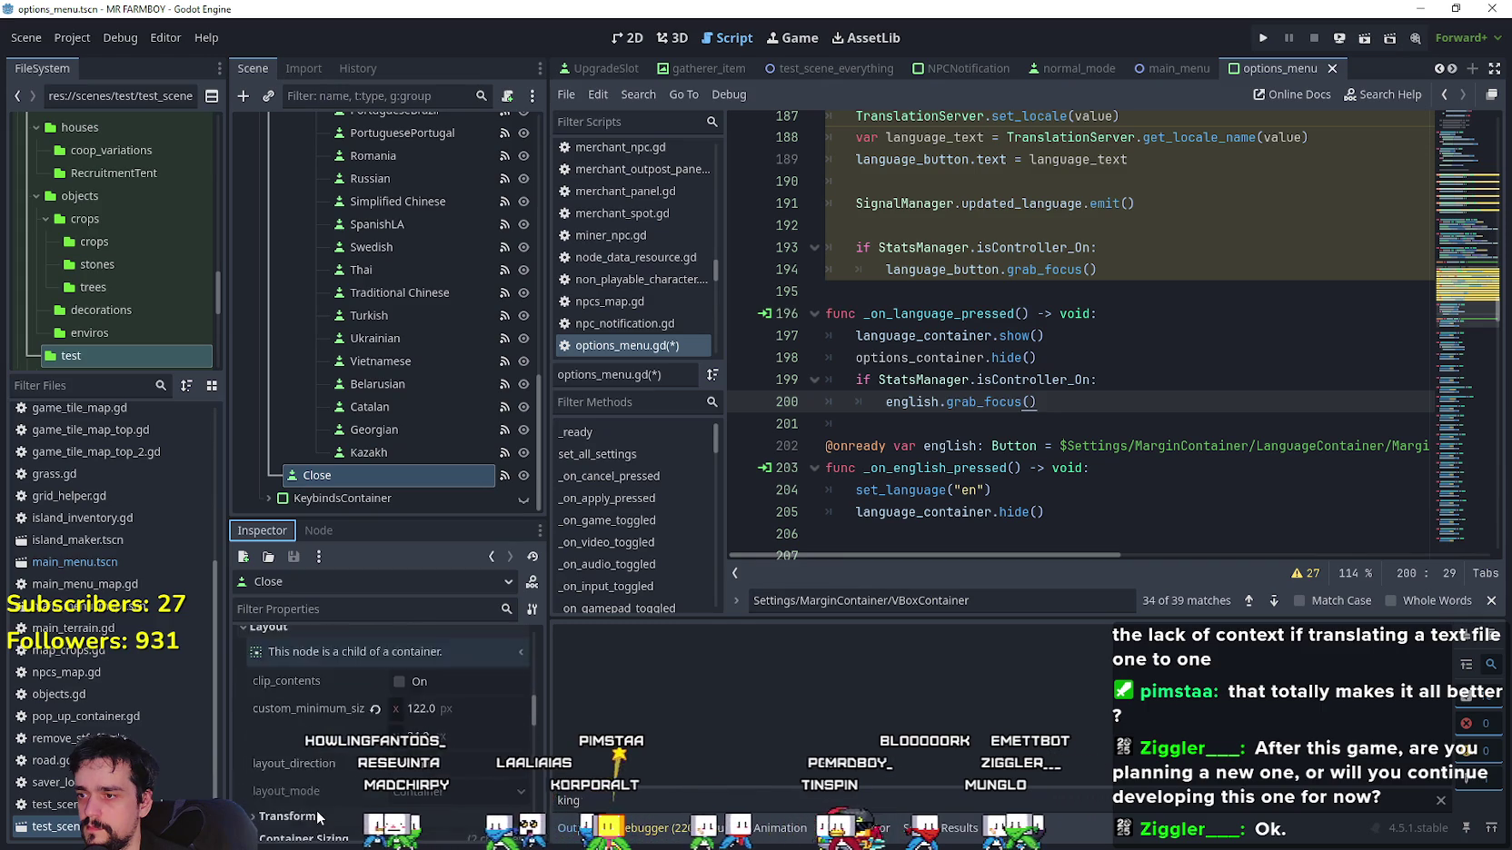
{"action": "scroll", "coordinate": [408, 736], "scroll_direction": "down", "scroll_amount": 1}
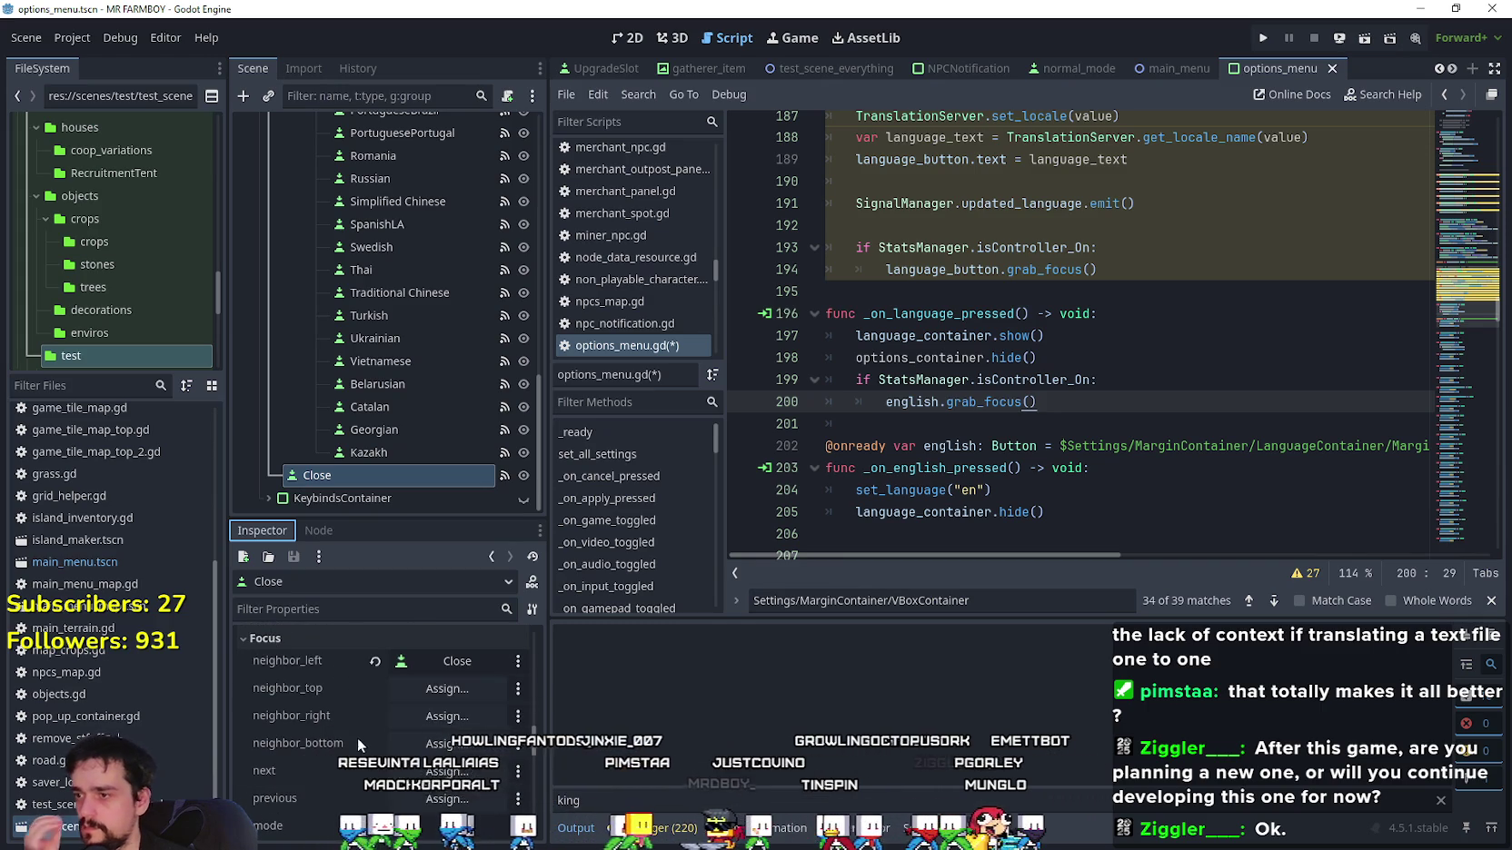
{"action": "left_click", "coordinate": [446, 716]}
{"action": "left_click_drag", "start_coordinate": [880, 269], "coordinate": [868, 549]}
{"action": "scroll", "coordinate": [869, 549], "scroll_direction": "down", "scroll_amount": 3}
{"action": "left_click", "coordinate": [738, 355]}
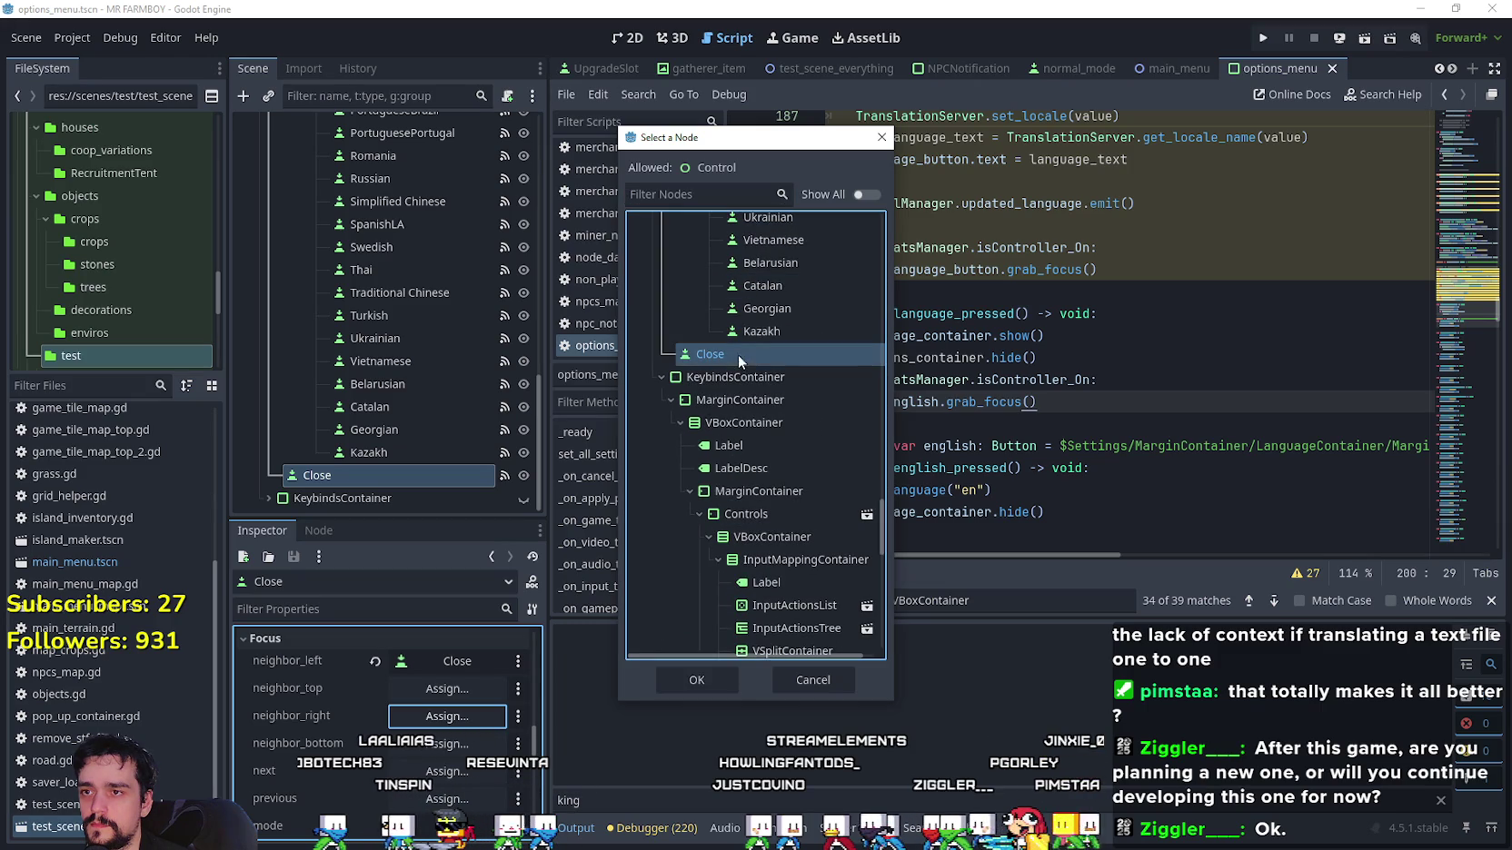
{"action": "left_click", "coordinate": [723, 680]}
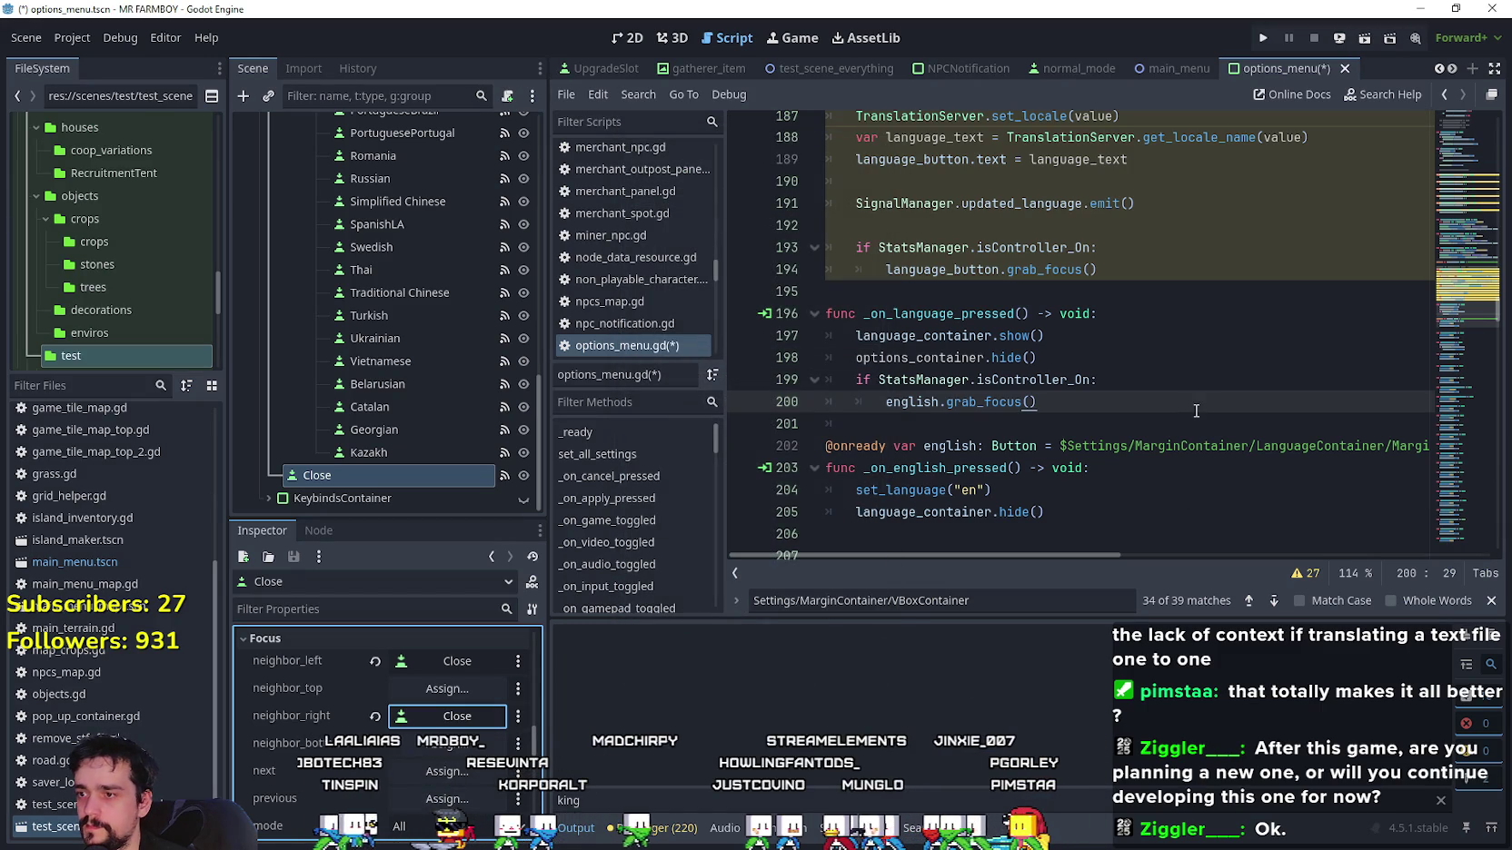
{"action": "left_click", "coordinate": [1107, 400]}
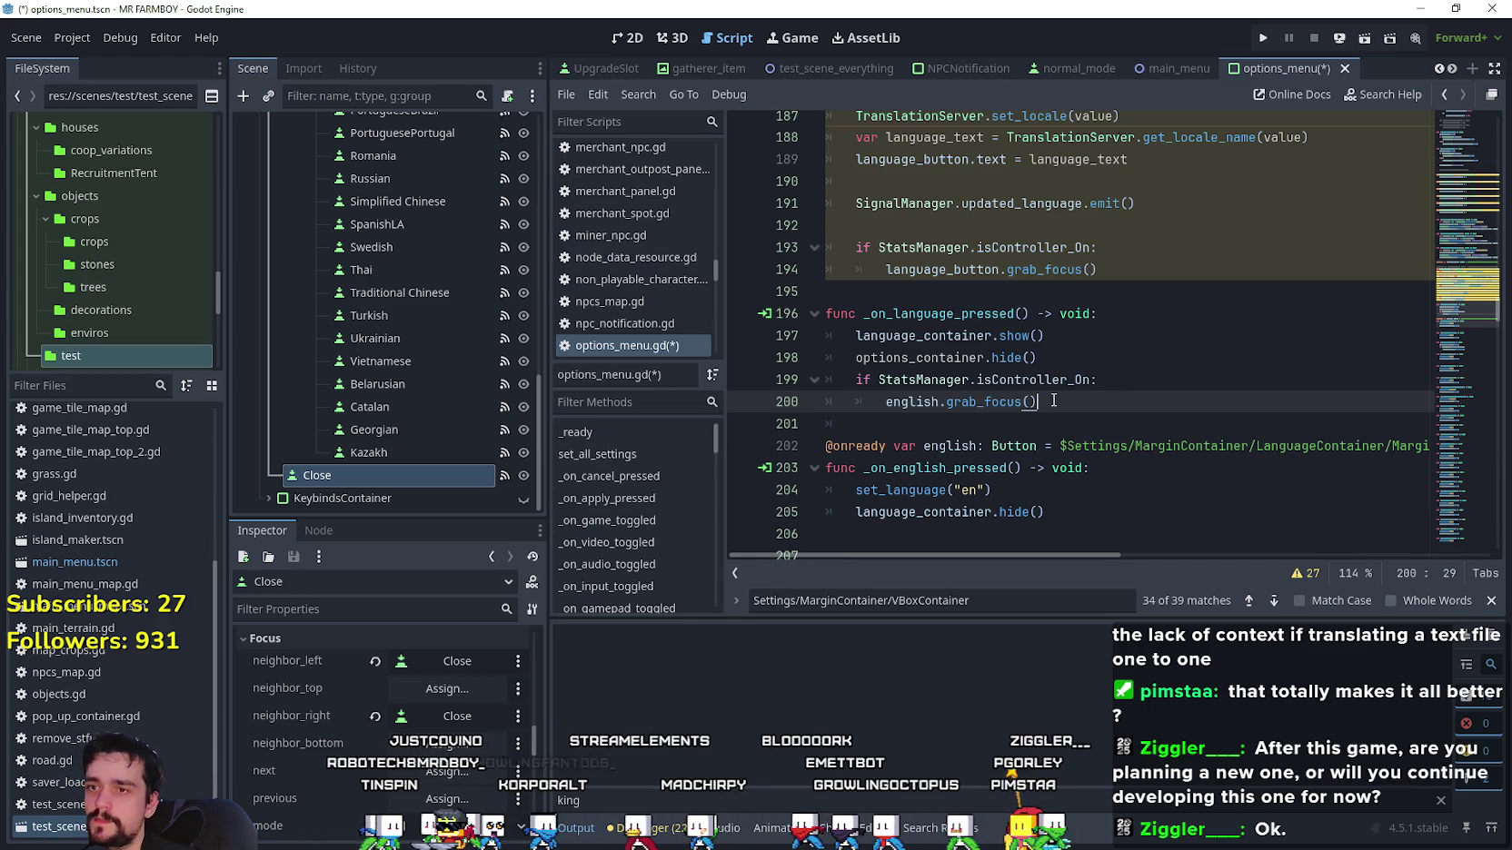
Copy the options_container.hide() call and jump to the set_language definition.
{"action": "left_click_drag", "start_coordinate": [1089, 354], "coordinate": [855, 358]}
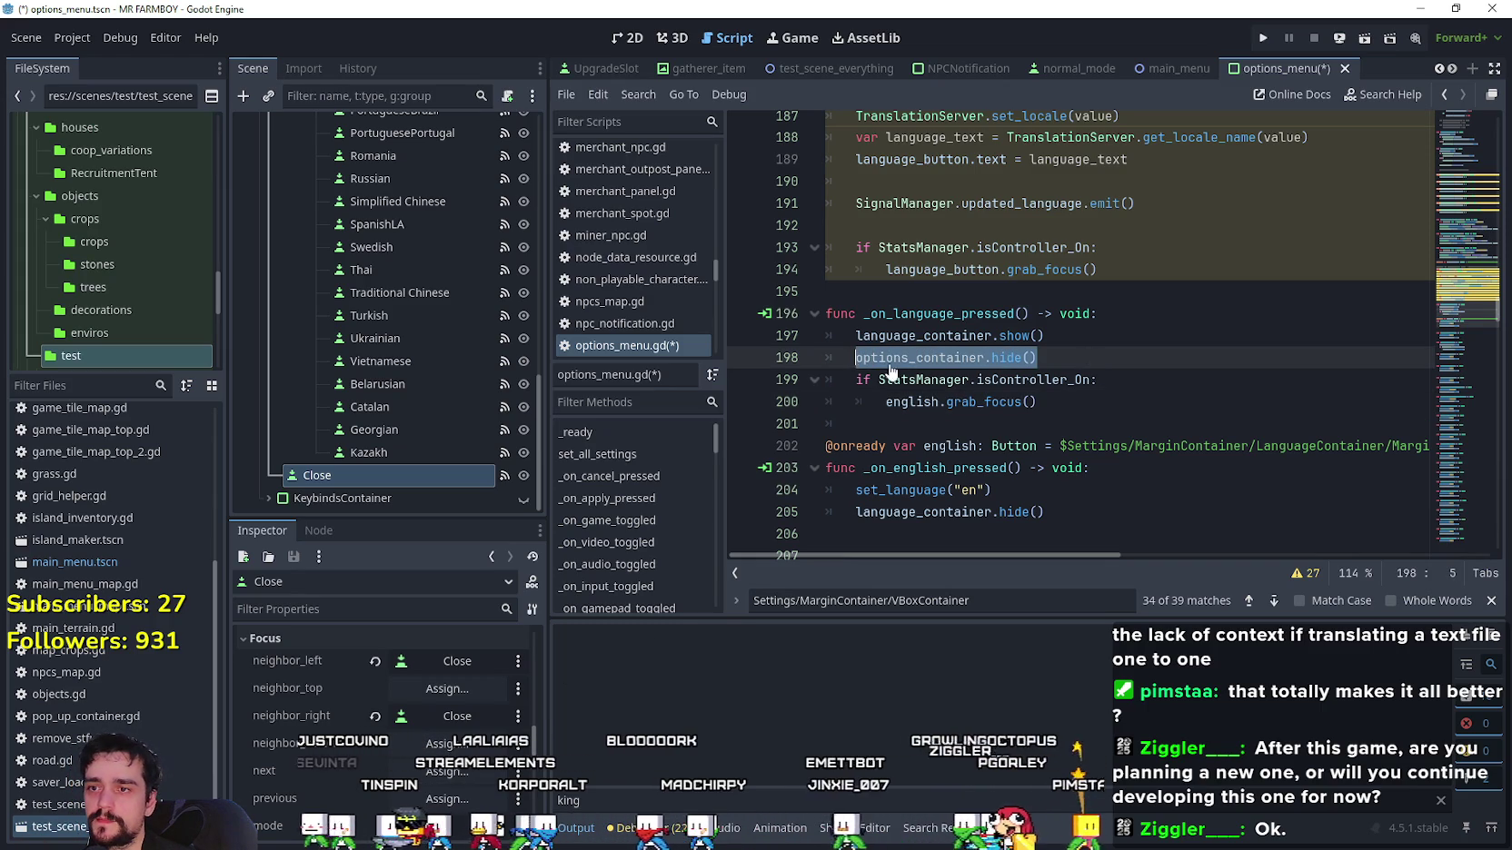
{"action": "right_click", "coordinate": [901, 492]}
{"action": "left_click", "coordinate": [945, 792]}
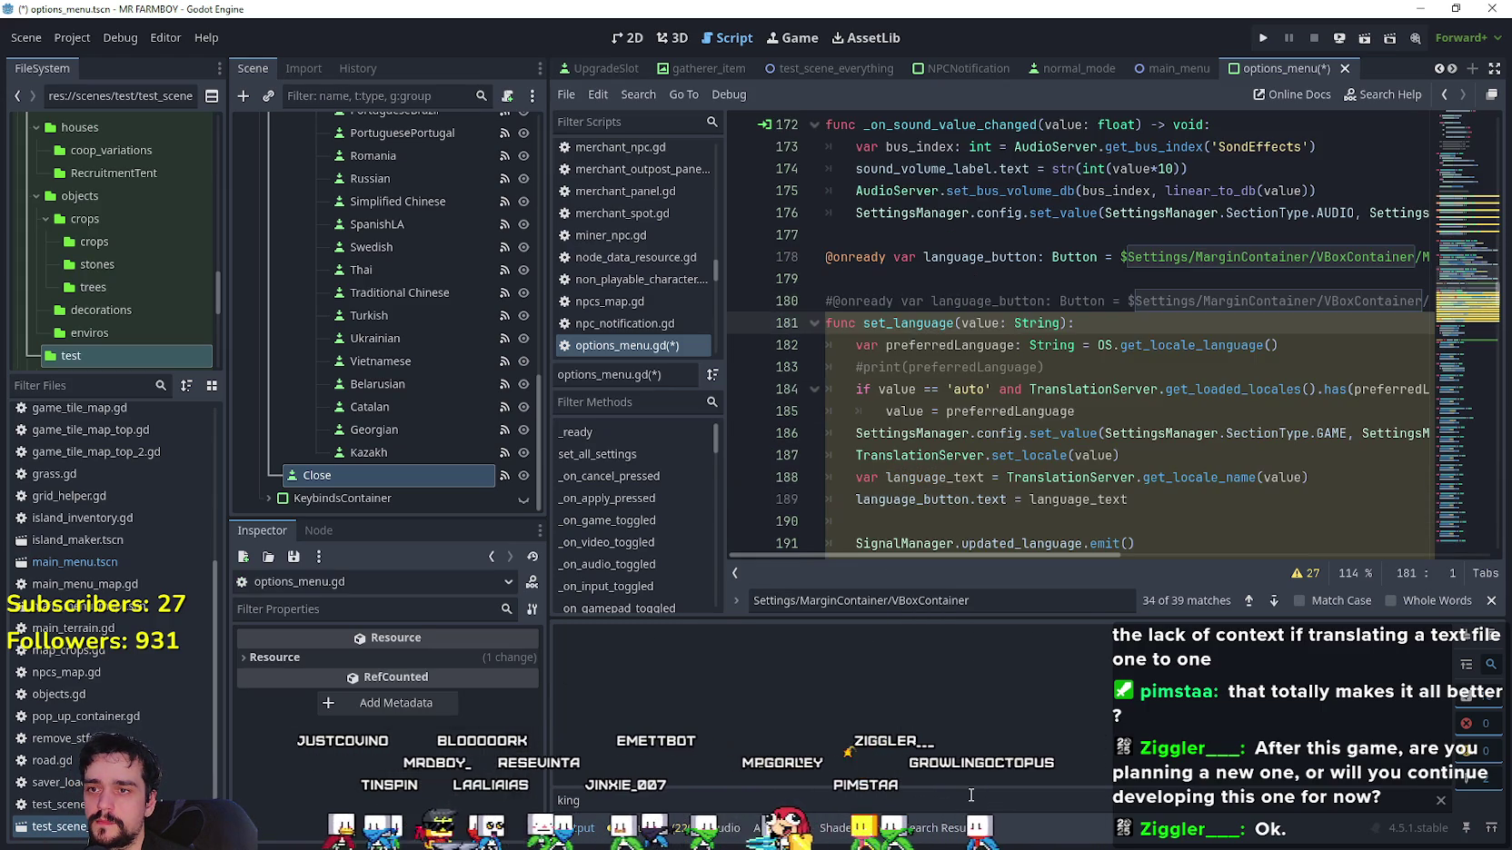
{"action": "left_click", "coordinate": [948, 322]}
{"action": "scroll", "coordinate": [1081, 326], "scroll_direction": "down", "scroll_amount": 3}
Add options_container.show() on line 193 before the controller check and save options_menu.gd.
{"action": "left_click", "coordinate": [1159, 341]}
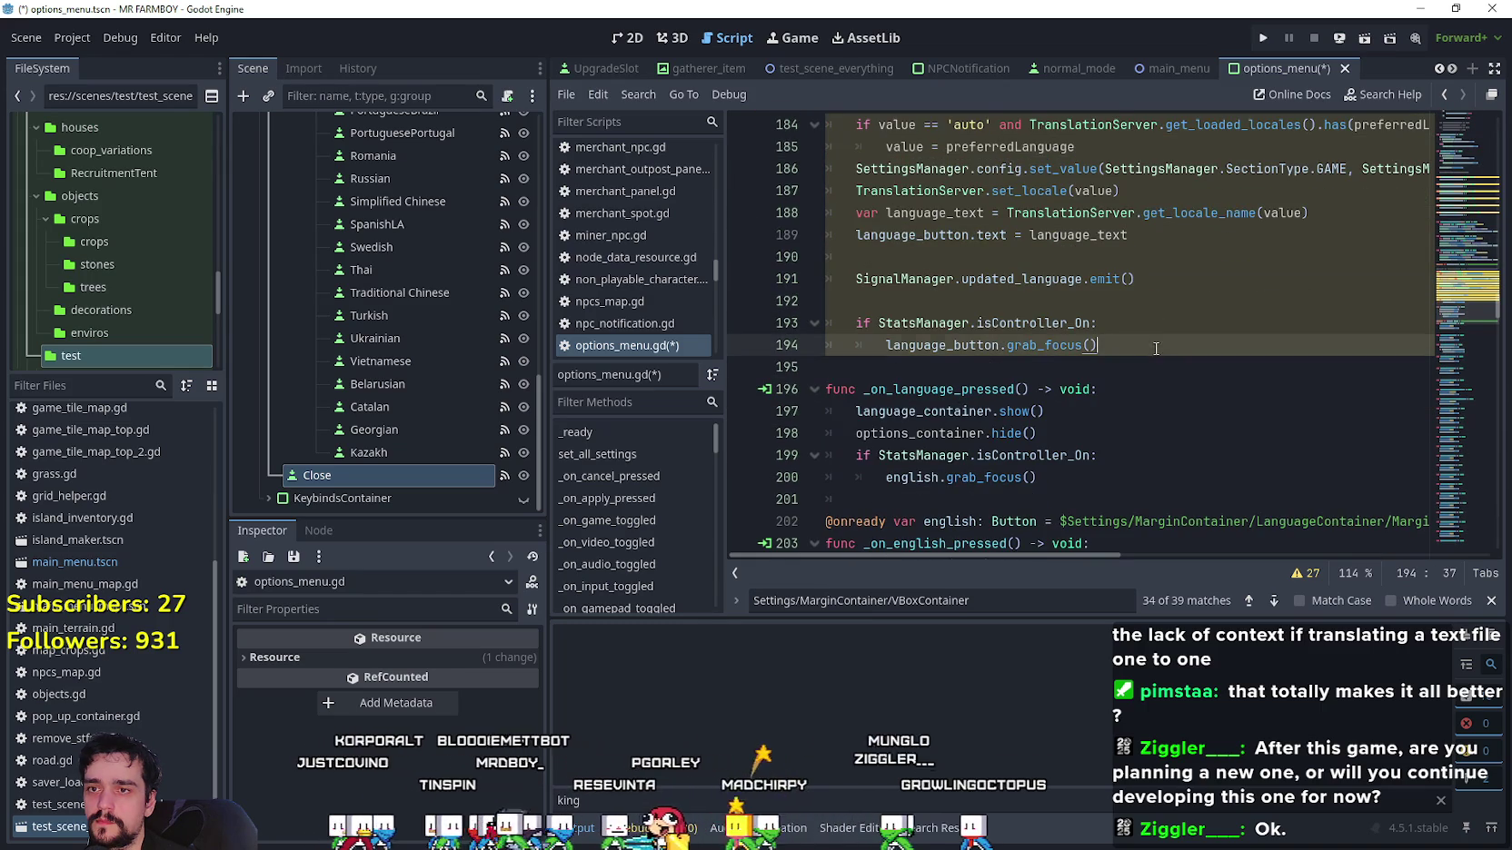
{"action": "left_click", "coordinate": [1163, 309]}
{"action": "scroll", "coordinate": [1126, 364], "scroll_direction": "up", "scroll_amount": 2}
{"action": "key", "text": "Return"}
{"action": "key", "text": "ctrl+v"}
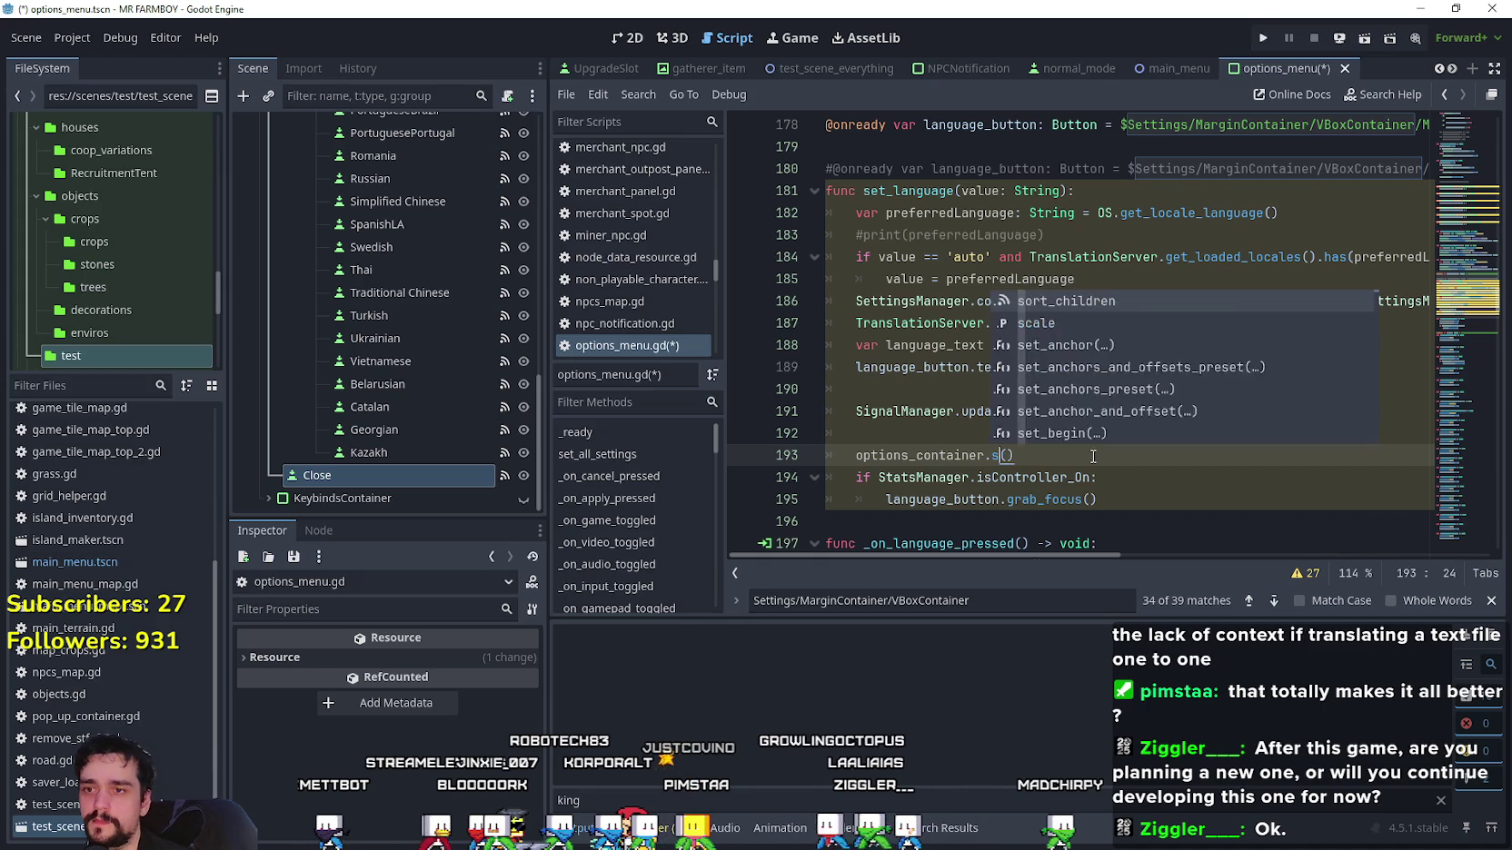
{"action": "type", "text": "how"}
{"action": "key", "text": "ctrl+s"}
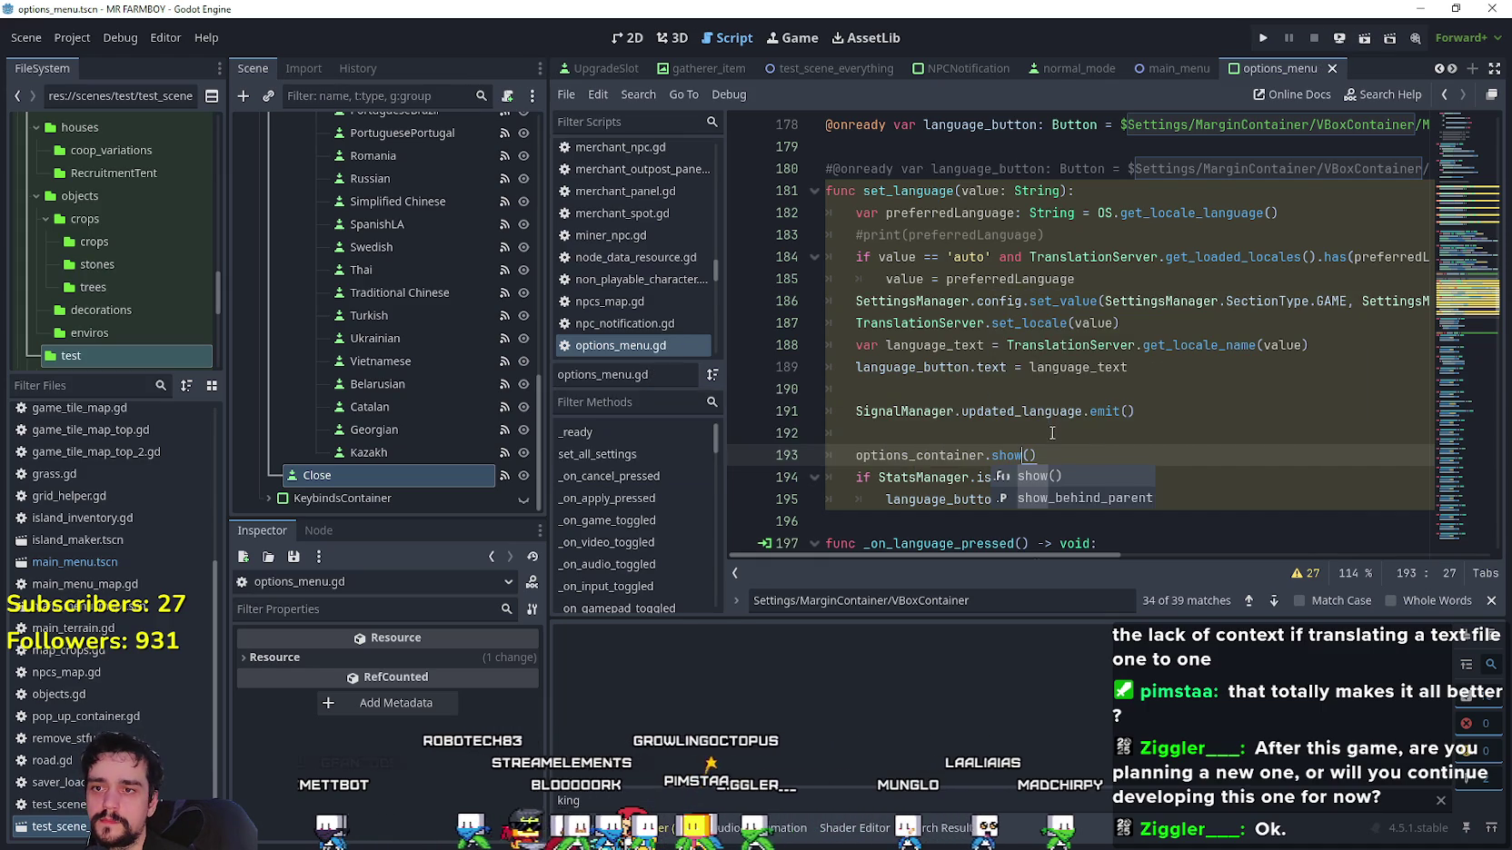
{"action": "key", "text": "Escape"}
{"action": "key", "text": "Up"}
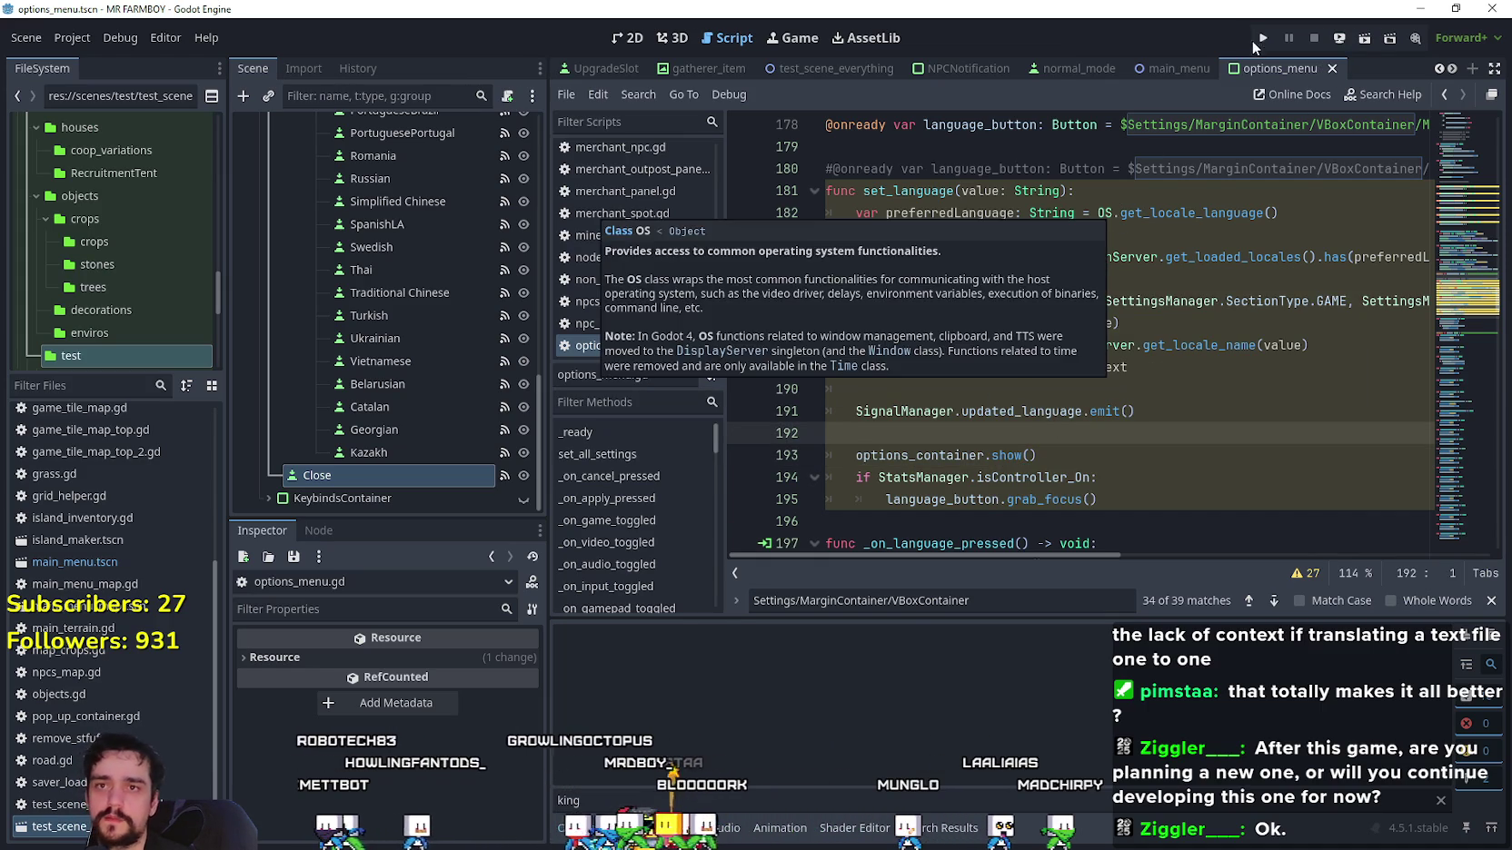
Run the project and use the controller to open Options, then Languages from the English button.
{"action": "left_click", "coordinate": [1260, 36]}
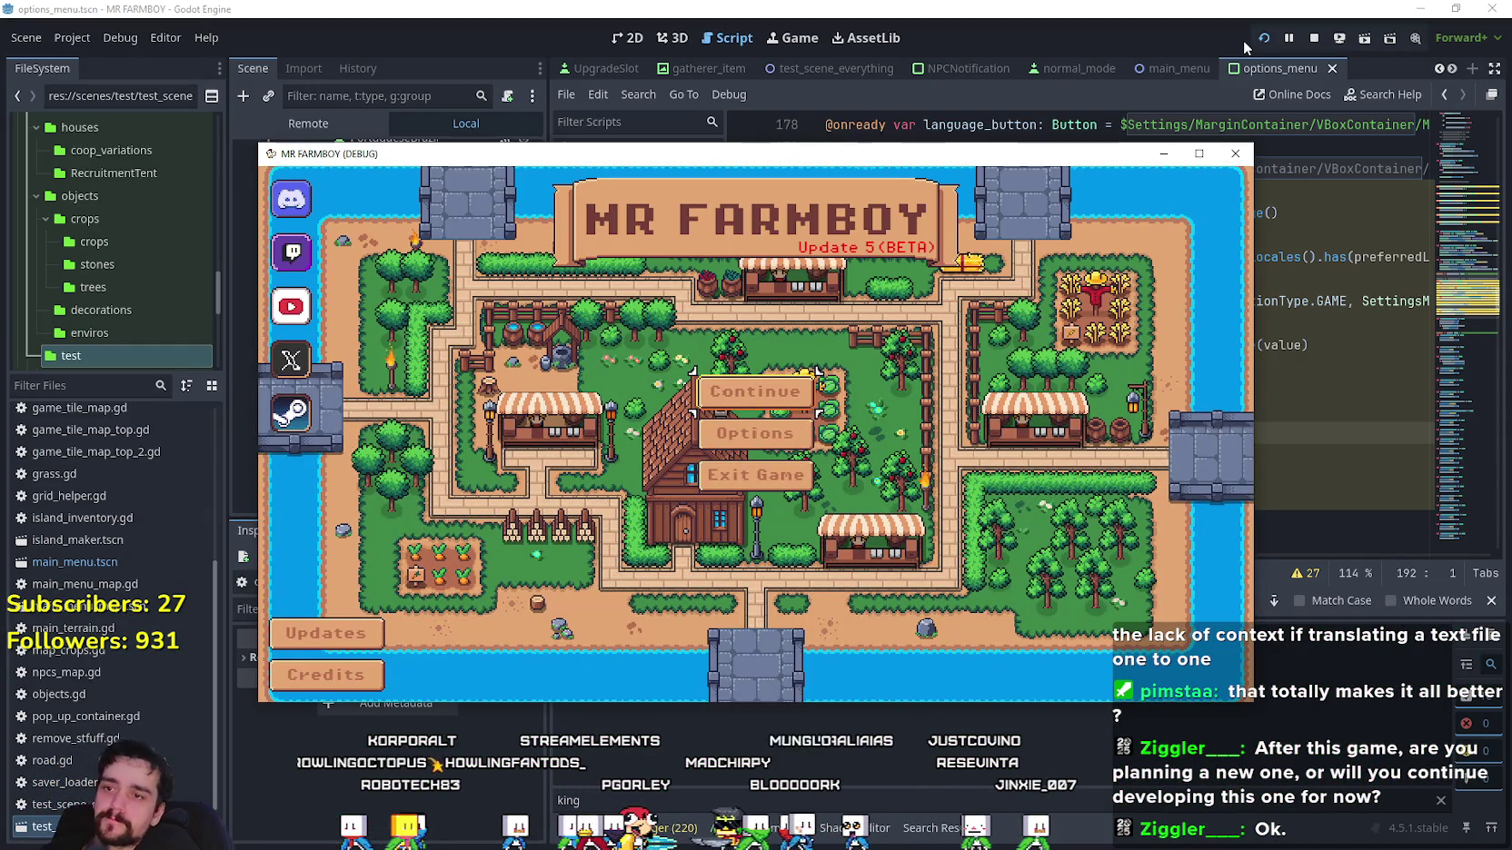
{"action": "key", "text": "Return"}
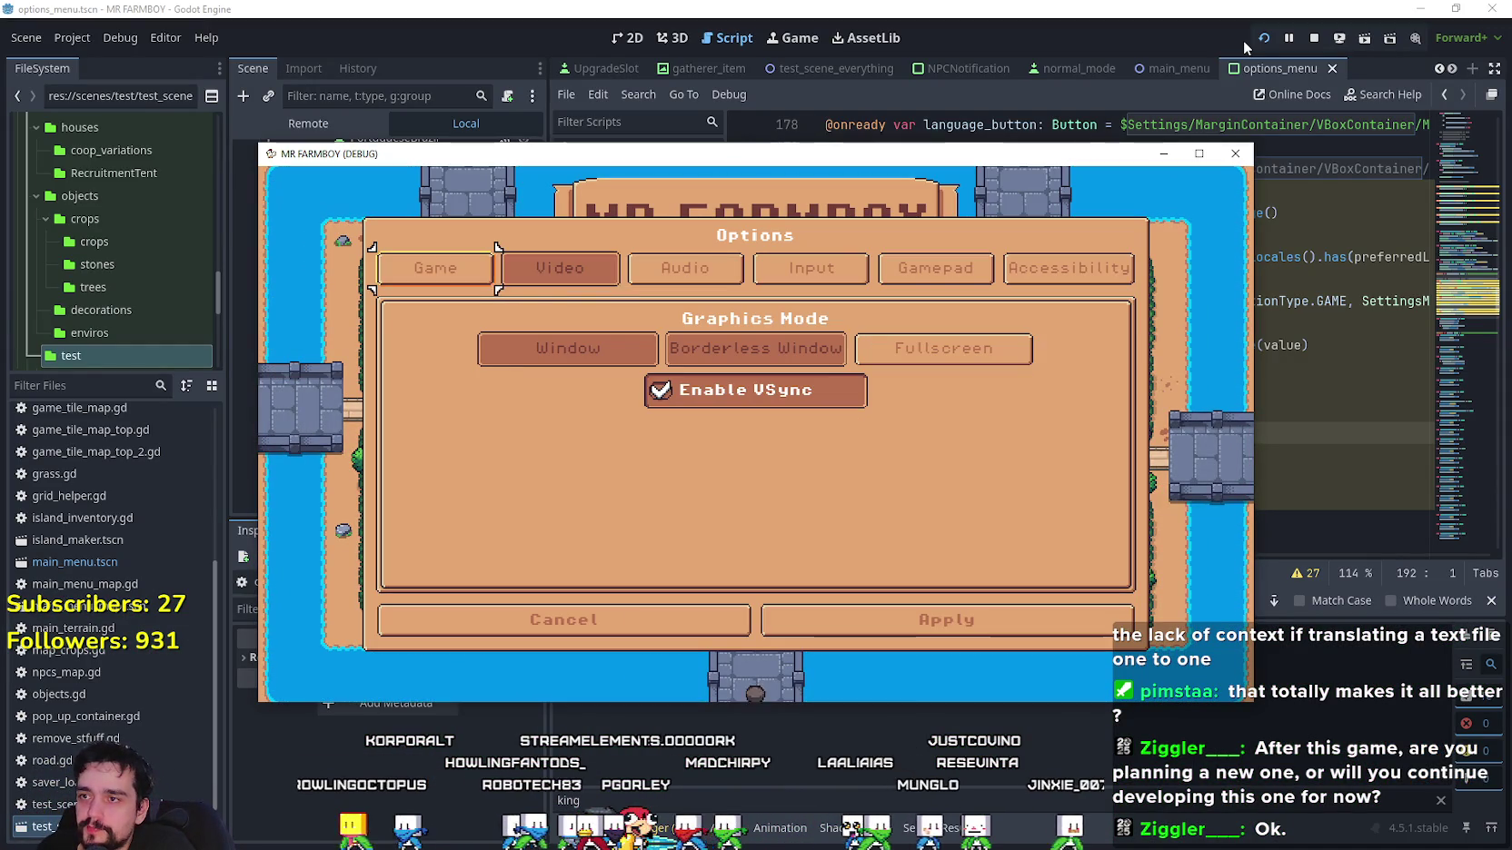
{"action": "key", "text": "Return"}
{"action": "key", "text": "Down"}
{"action": "key", "text": "Return"}
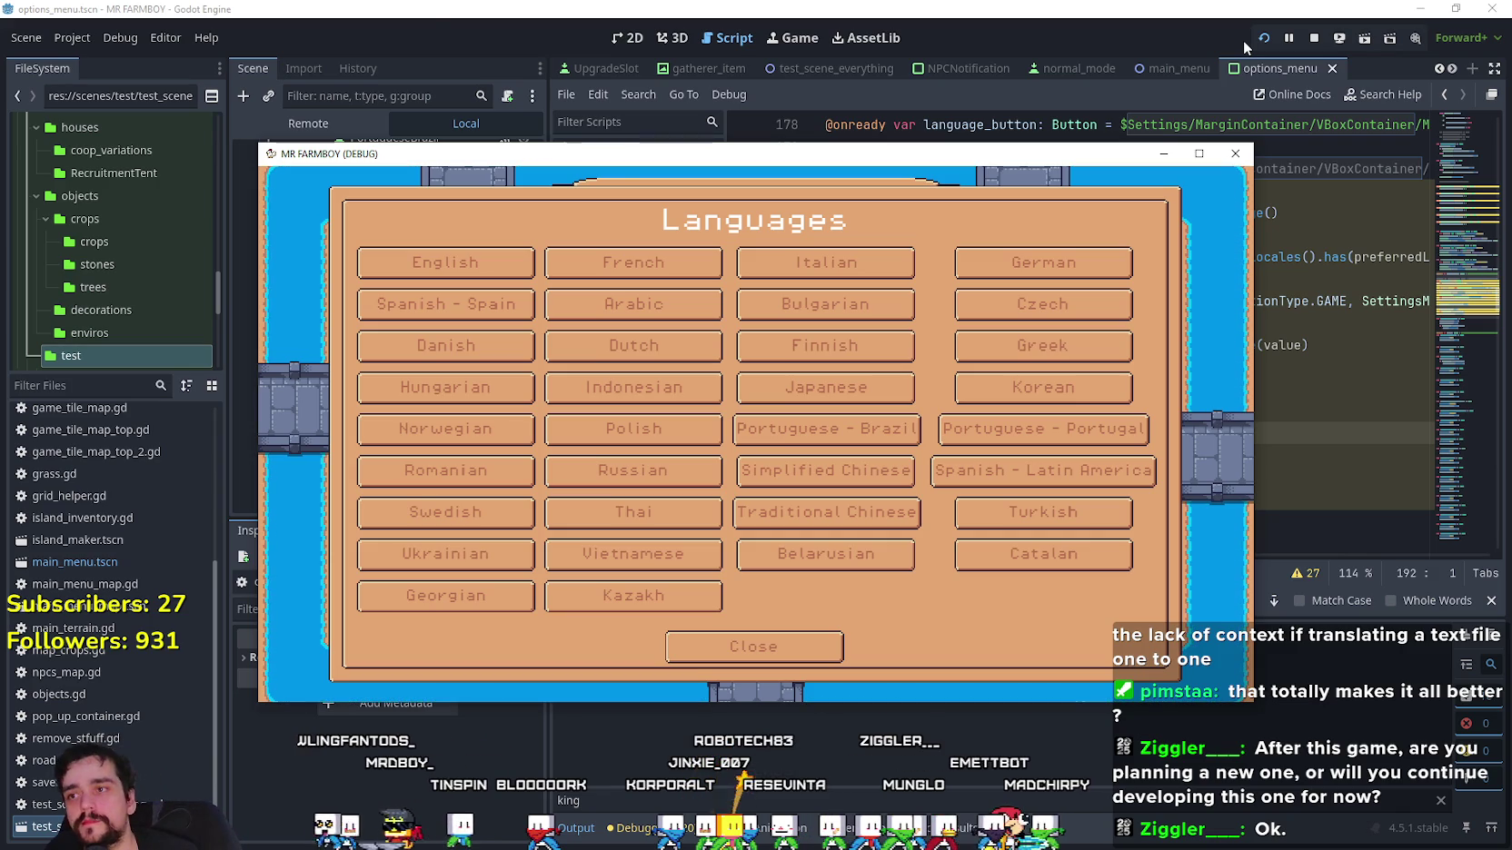
Move controller focus across the whole language grid, choose English, and return to the editor.
{"action": "left_click", "coordinate": [454, 276]}
{"action": "key", "text": "Left"}
{"action": "key", "text": "Right"}
{"action": "key", "text": "Right"}
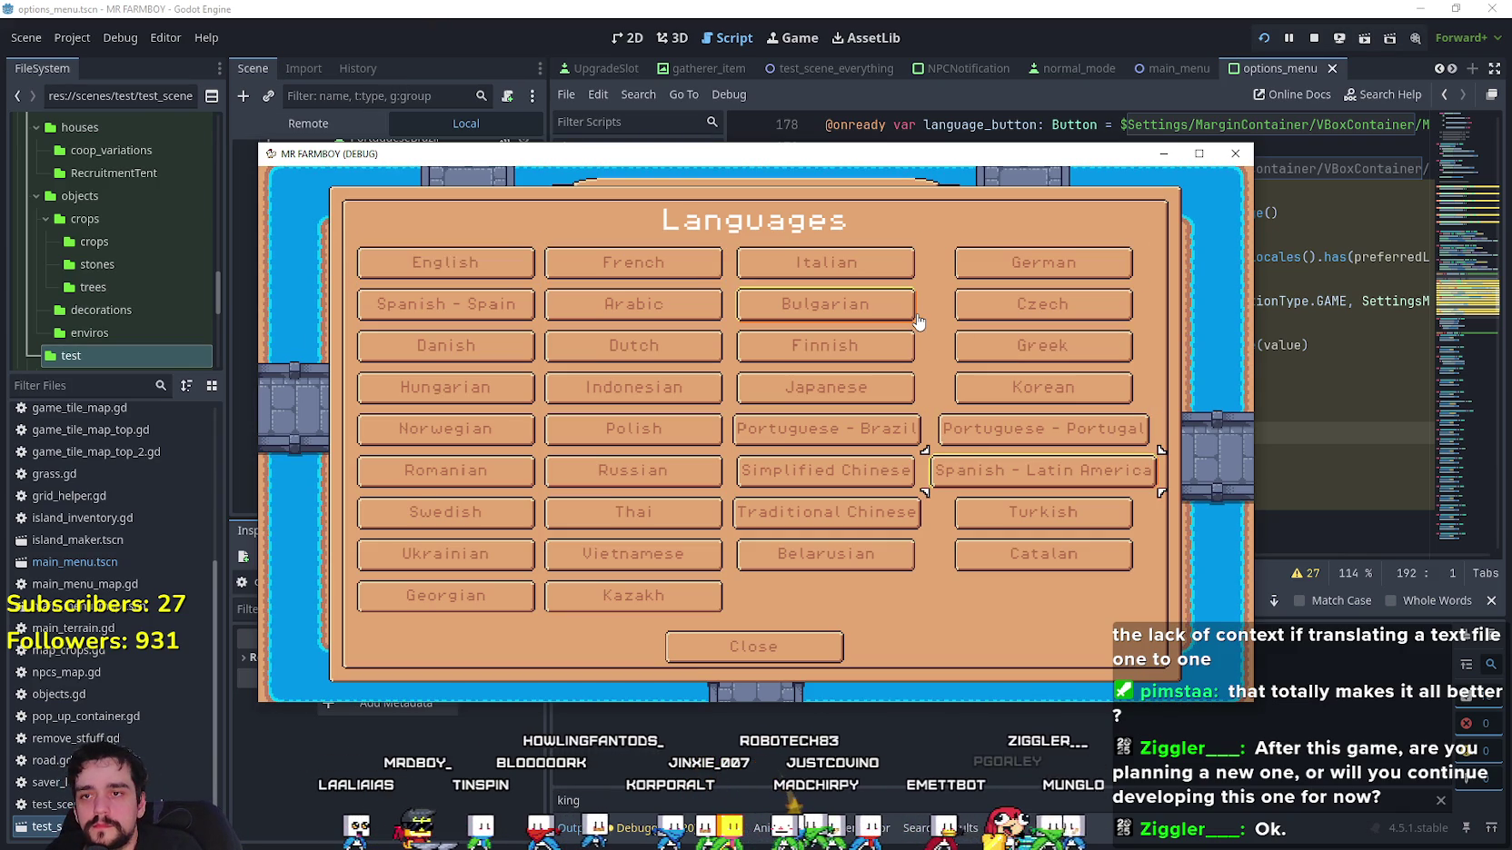
{"action": "key", "text": "Up"}
{"action": "key", "text": "Up"}
{"action": "key", "text": "Down"}
{"action": "key", "text": "Down"}
{"action": "key", "text": "Down"}
{"action": "key", "text": "Down"}
{"action": "key", "text": "Up"}
{"action": "key", "text": "Up"}
{"action": "key", "text": "Up"}
{"action": "key", "text": "Up"}
{"action": "key", "text": "Up"}
{"action": "key", "text": "Up"}
{"action": "key", "text": "Left"}
{"action": "key", "text": "Left"}
{"action": "key", "text": "Left"}
{"action": "key", "text": "Up"}
{"action": "key", "text": "Up"}
{"action": "key", "text": "Right"}
{"action": "key", "text": "Right"}
{"action": "key", "text": "Down"}
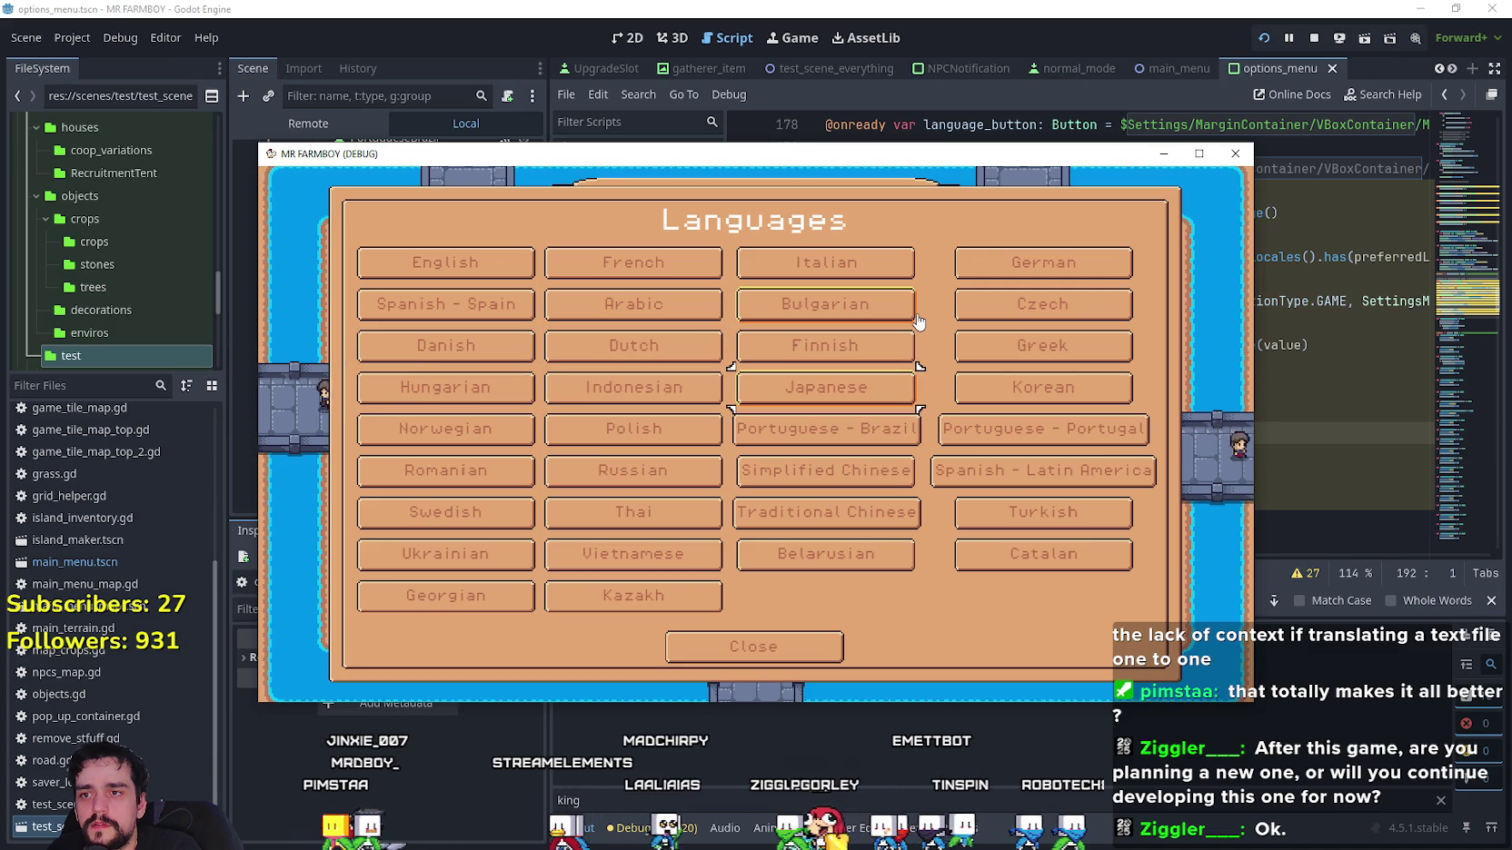
{"action": "key", "text": "Down"}
{"action": "key", "text": "Down"}
{"action": "key", "text": "Down"}
{"action": "key", "text": "Left"}
{"action": "key", "text": "Right"}
{"action": "key", "text": "Up"}
{"action": "key", "text": "Up"}
{"action": "key", "text": "Up"}
{"action": "key", "text": "Right"}
{"action": "key", "text": "Down"}
{"action": "key", "text": "Down"}
{"action": "key", "text": "Up"}
{"action": "key", "text": "Up"}
{"action": "key", "text": "Up"}
{"action": "key", "text": "Up"}
{"action": "key", "text": "Up"}
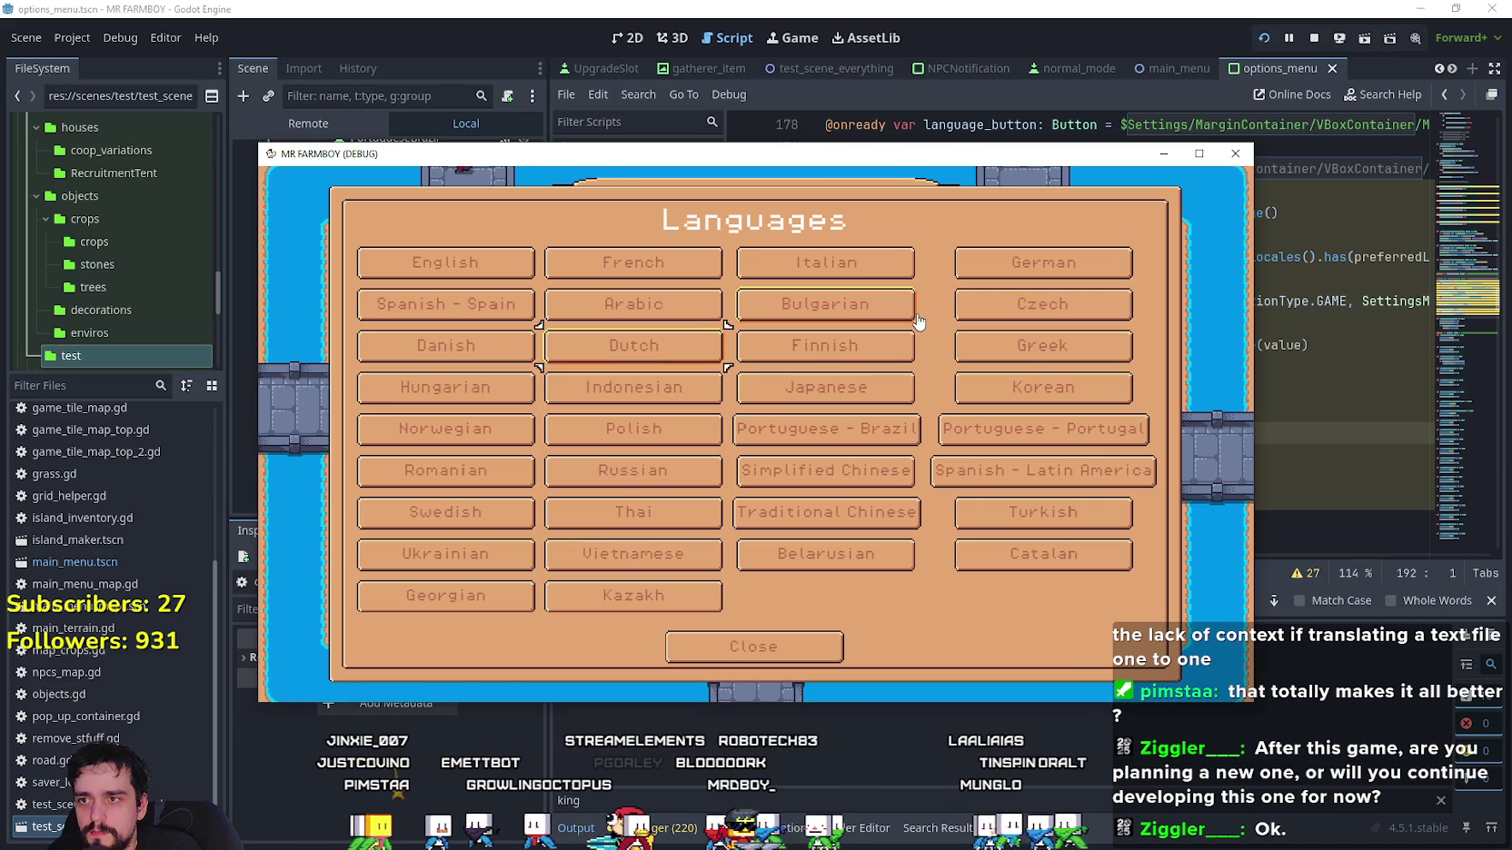
{"action": "key", "text": "Left"}
{"action": "key", "text": "Return"}
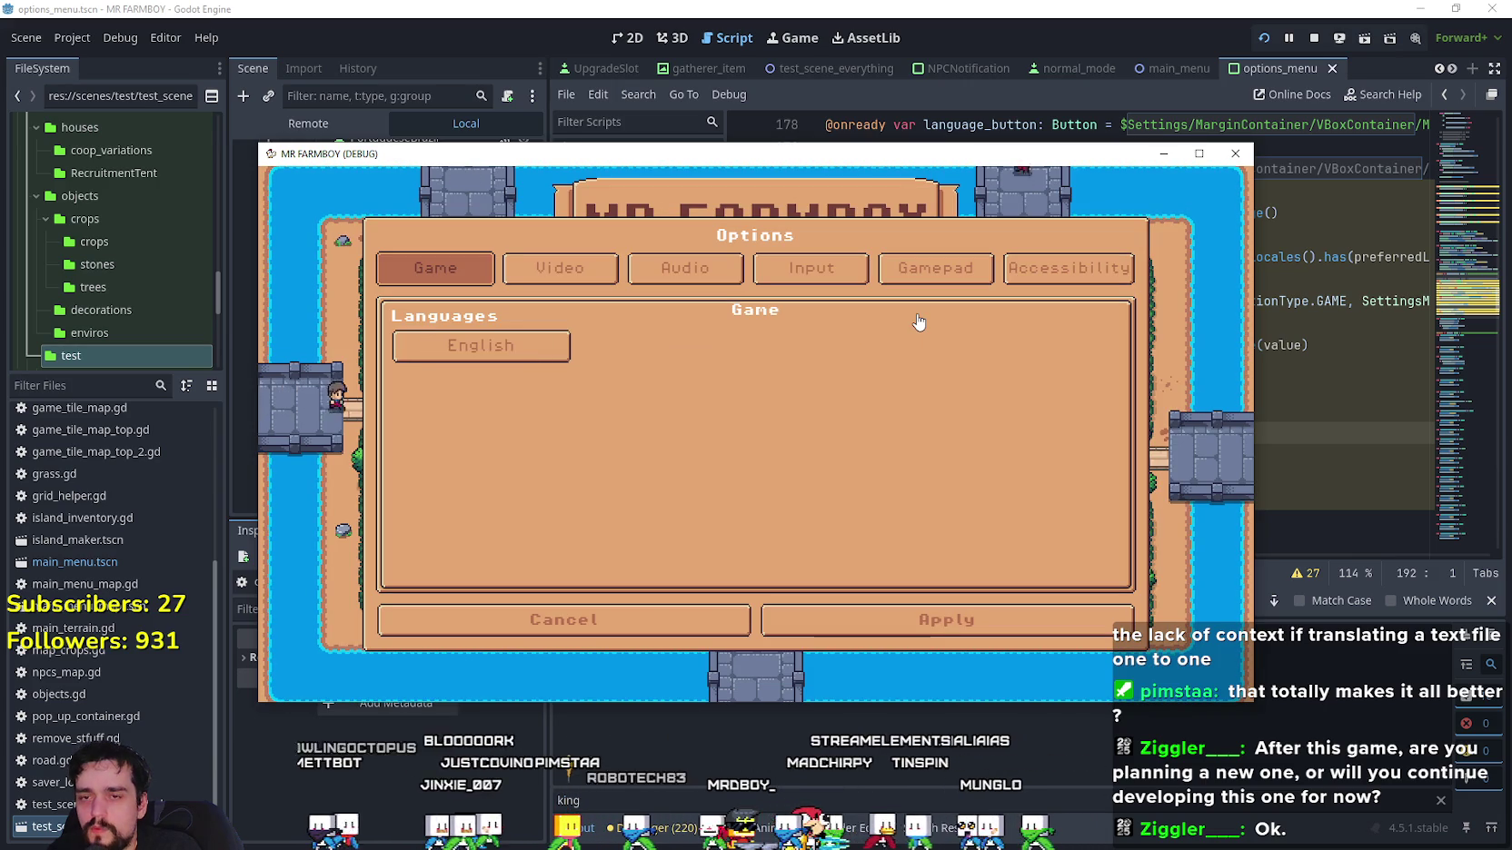
{"action": "left_click", "coordinate": [978, 6]}
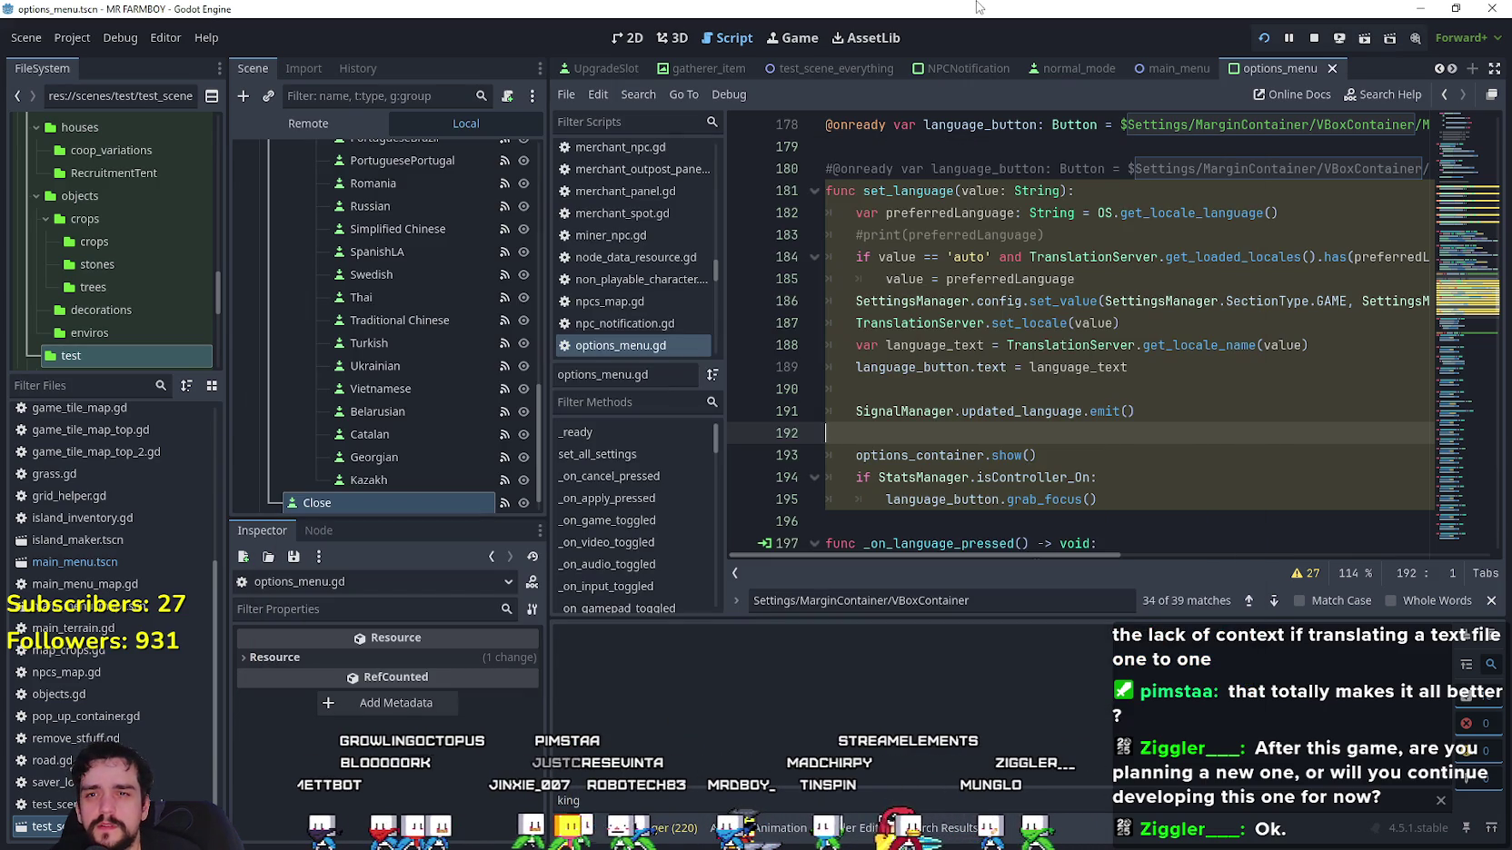
Set a breakpoint on line 195, the language_button focus line in set_language.
{"action": "left_click", "coordinate": [1064, 388]}
{"action": "left_click", "coordinate": [1019, 477]}
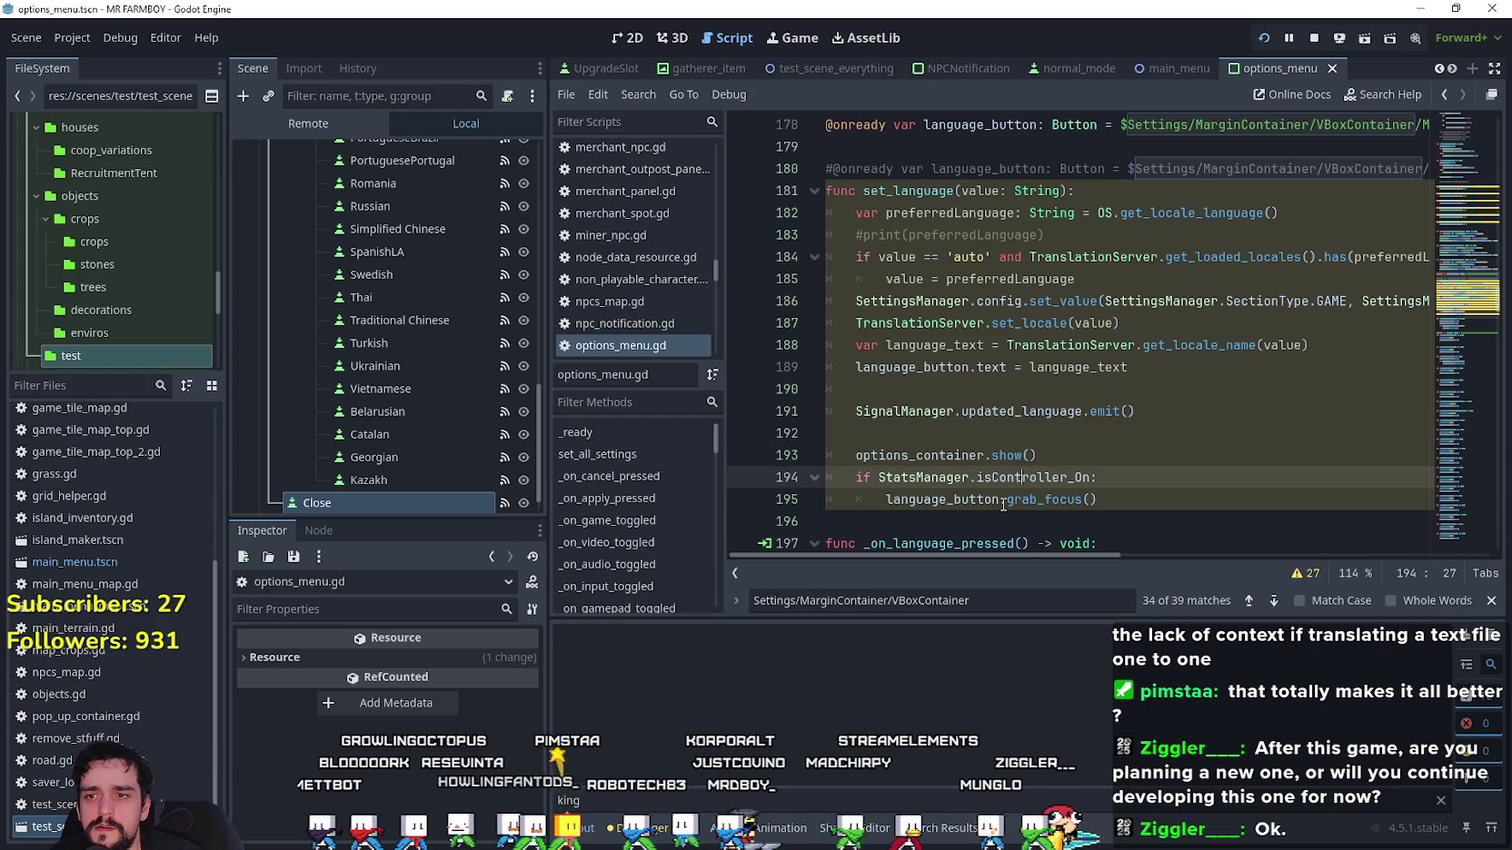
{"action": "scroll", "coordinate": [941, 484], "scroll_direction": "down", "scroll_amount": 2}
{"action": "scroll", "coordinate": [940, 483], "scroll_direction": "down", "scroll_amount": 1}
{"action": "double_click", "coordinate": [920, 367]}
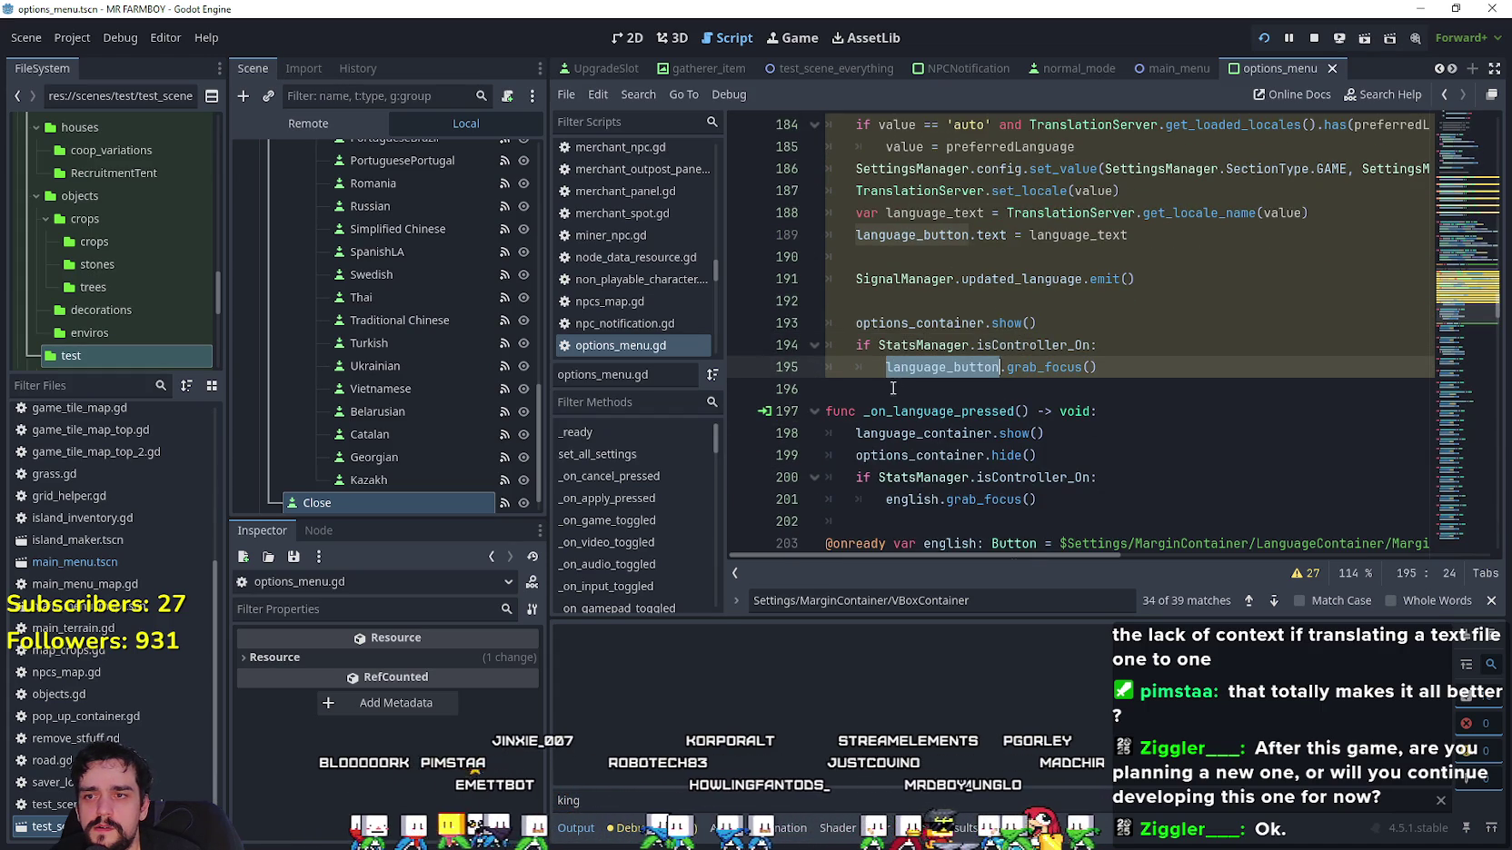
{"action": "left_click", "coordinate": [890, 346]}
{"action": "left_click", "coordinate": [742, 368]}
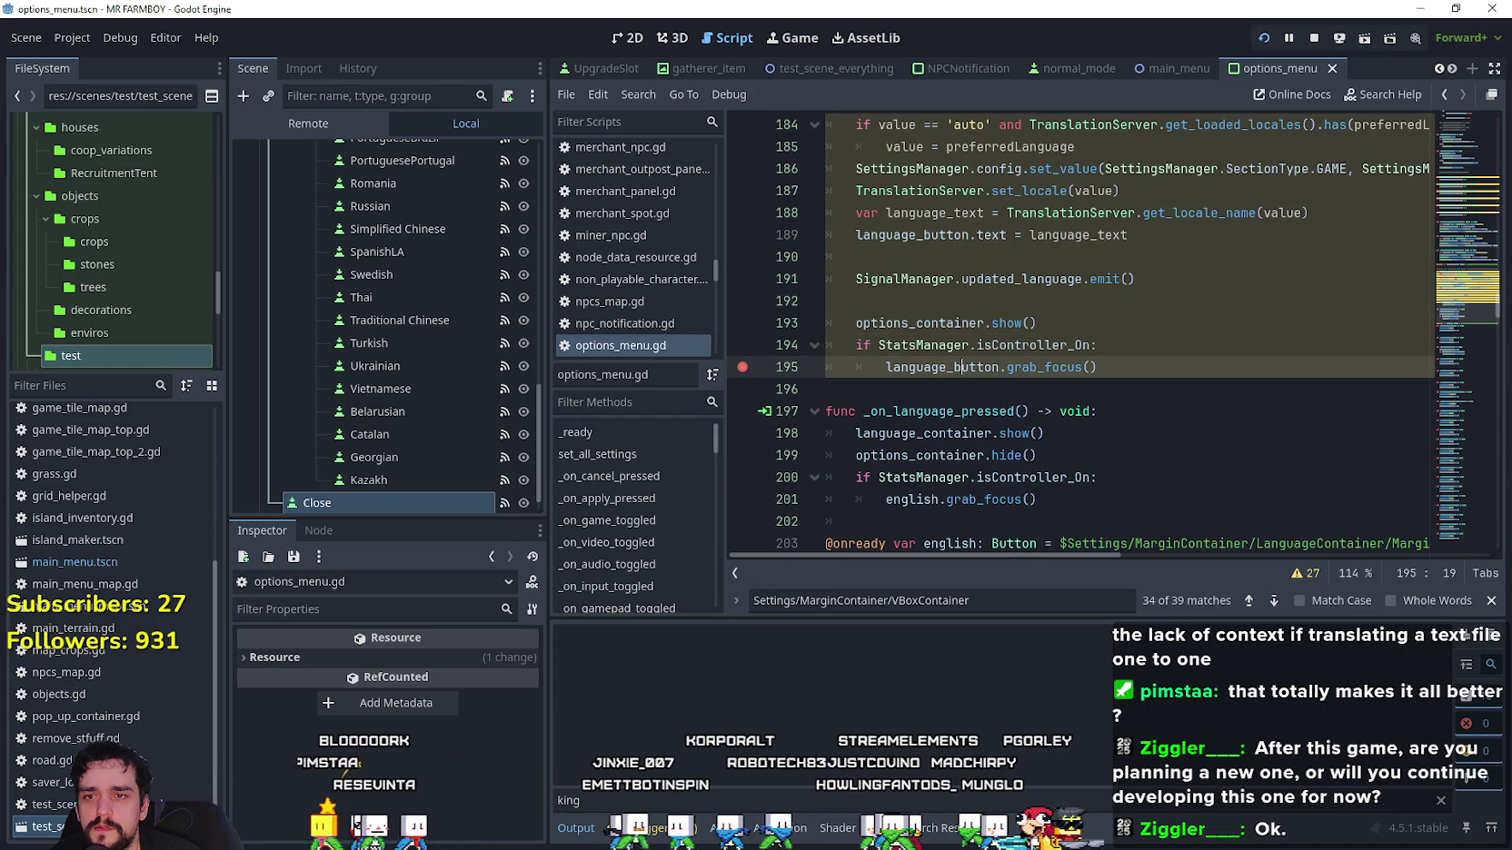
Rerun the game, open Languages, move controller focus across the buttons, and choose English.
{"action": "key", "text": "F6"}
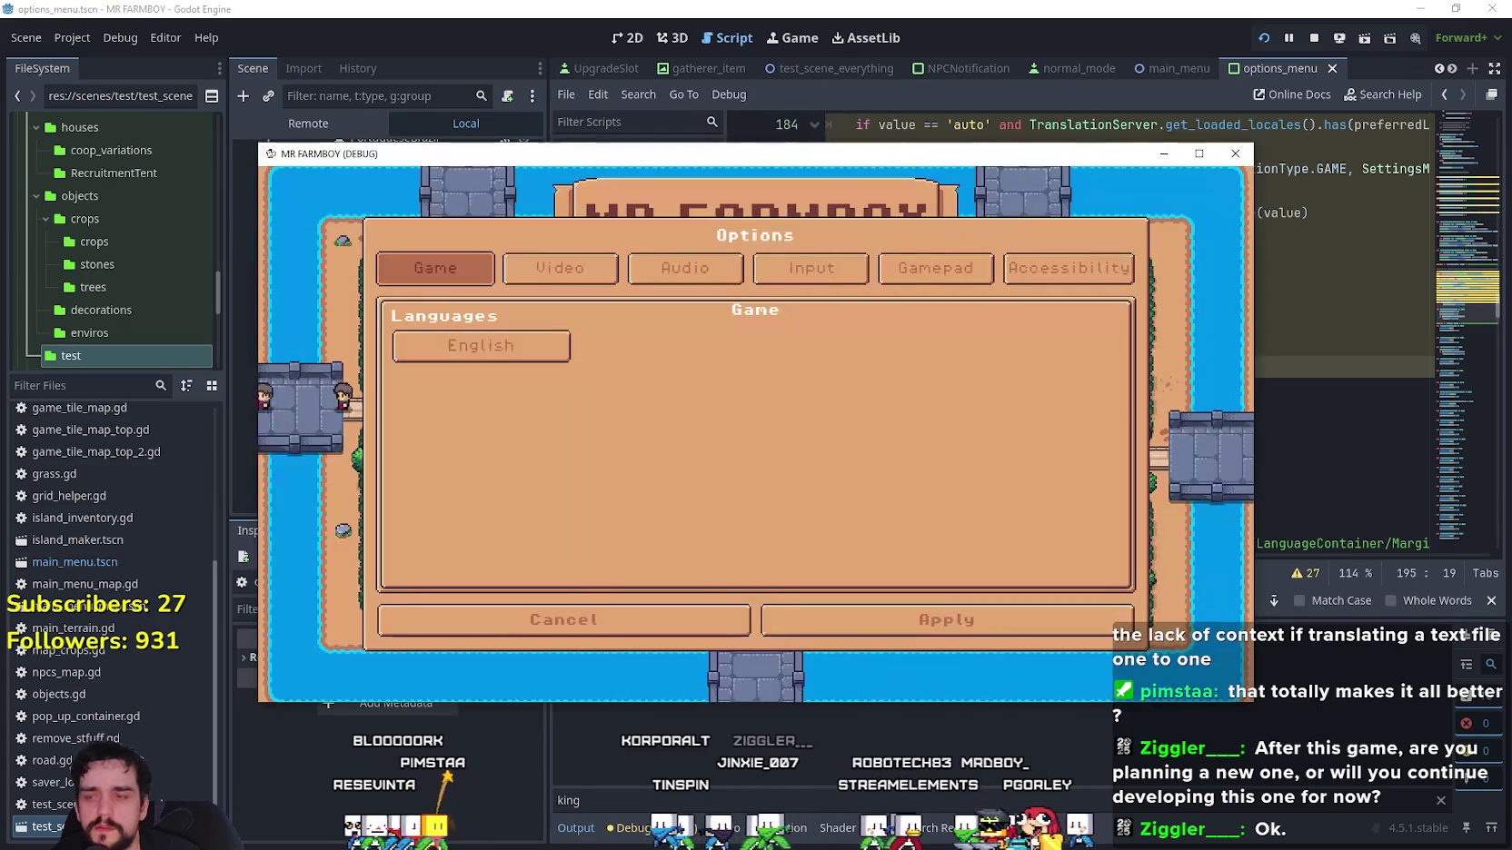
{"action": "left_click", "coordinate": [523, 361]}
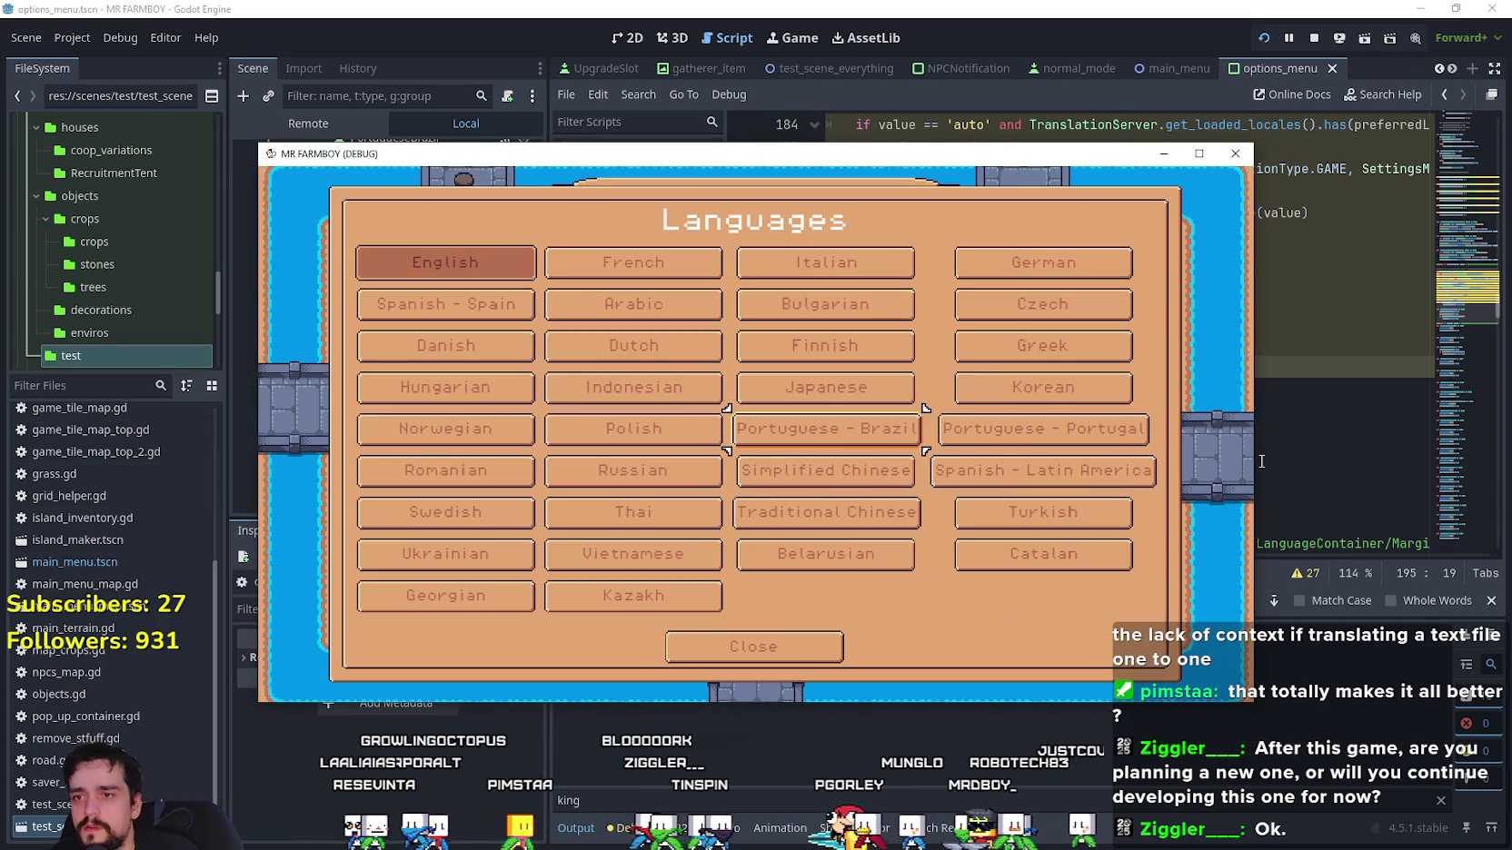
{"action": "key", "text": "Up"}
{"action": "key", "text": "Up"}
{"action": "key", "text": "Left"}
{"action": "key", "text": "Left"}
{"action": "key", "text": "Down"}
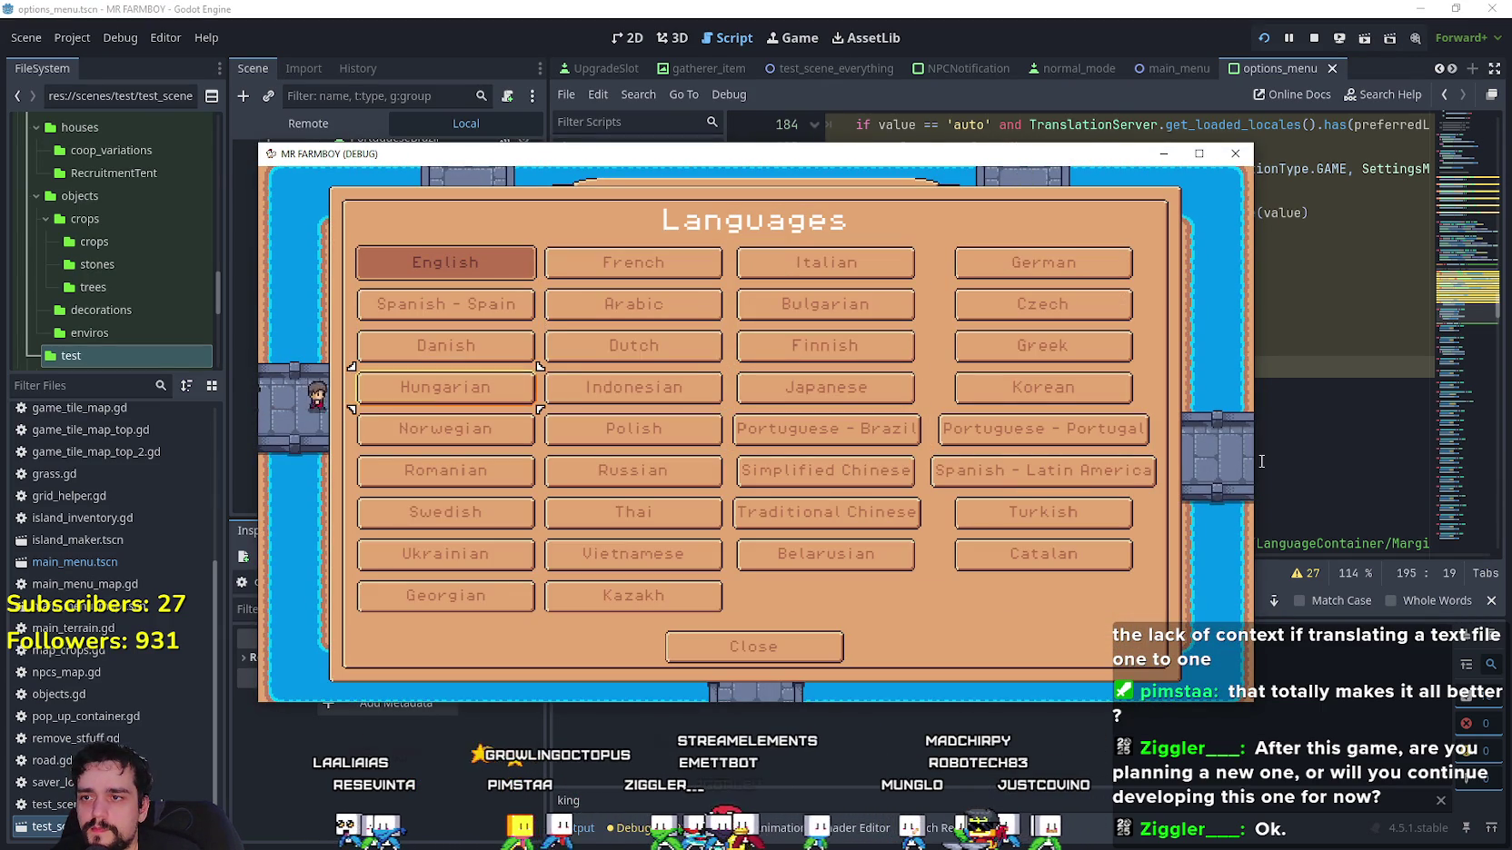
{"action": "key", "text": "Down"}
{"action": "key", "text": "Right"}
{"action": "key", "text": "Down"}
{"action": "key", "text": "Right"}
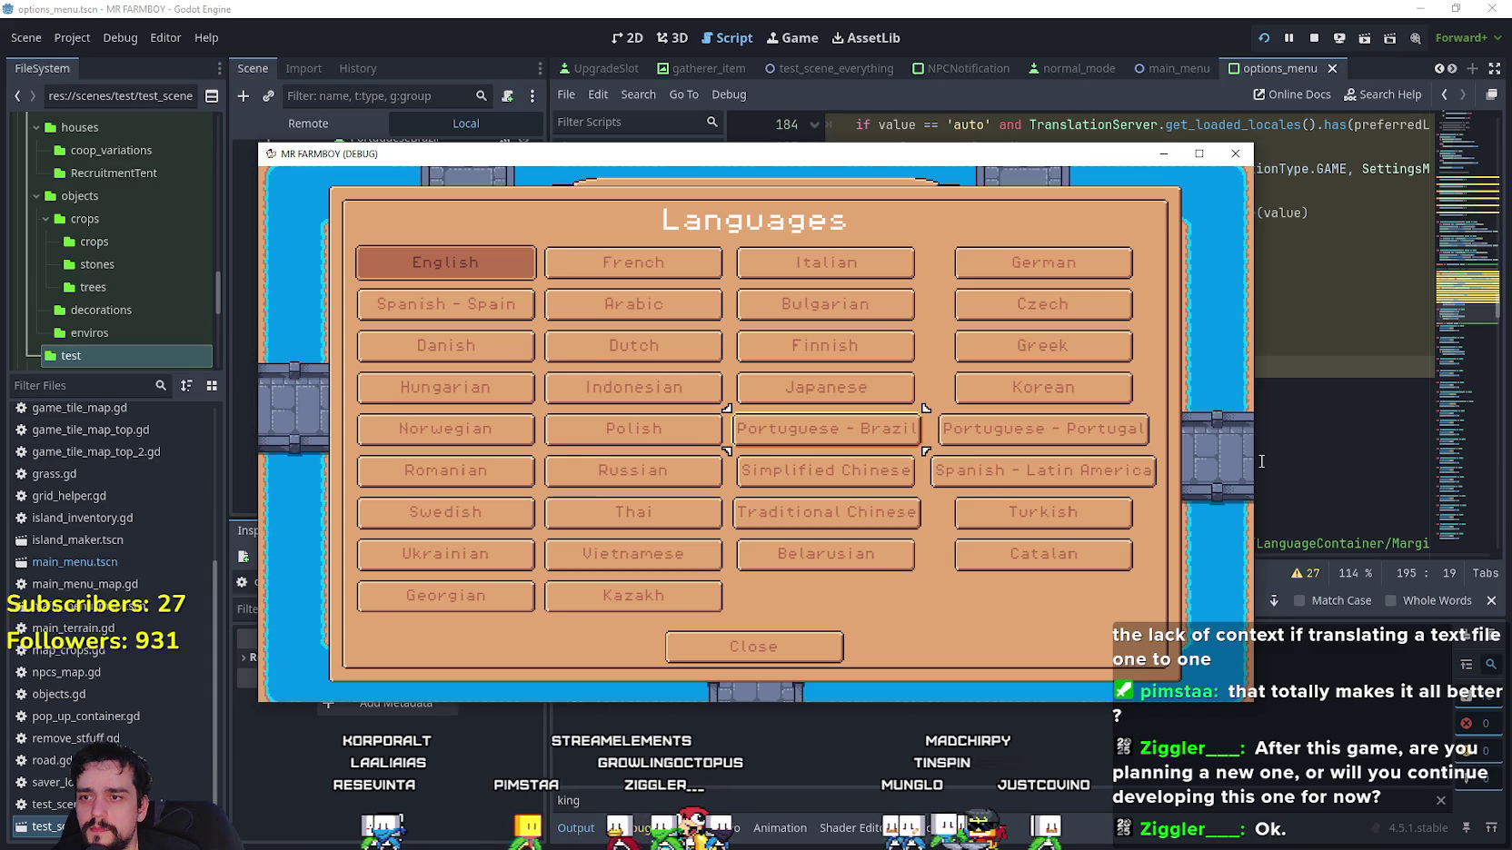
{"action": "key", "text": "Right"}
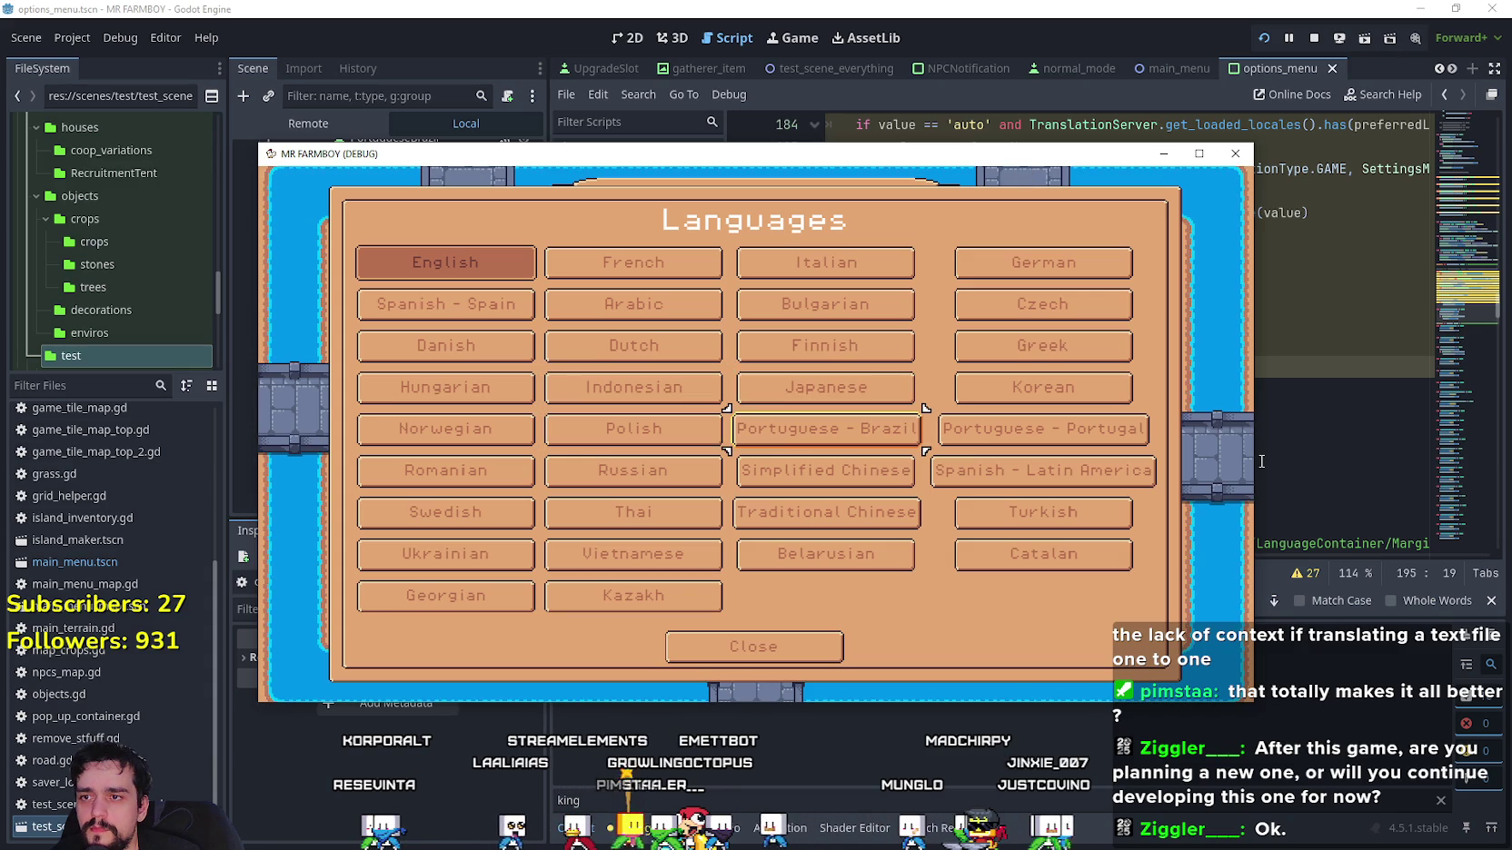
{"action": "key", "text": "Down"}
{"action": "key", "text": "Left"}
{"action": "key", "text": "Up"}
{"action": "key", "text": "Down"}
{"action": "key", "text": "Right"}
{"action": "key", "text": "Left"}
{"action": "key", "text": "Left"}
{"action": "key", "text": "Up"}
{"action": "key", "text": "Up"}
{"action": "key", "text": "Up"}
{"action": "key", "text": "Return"}
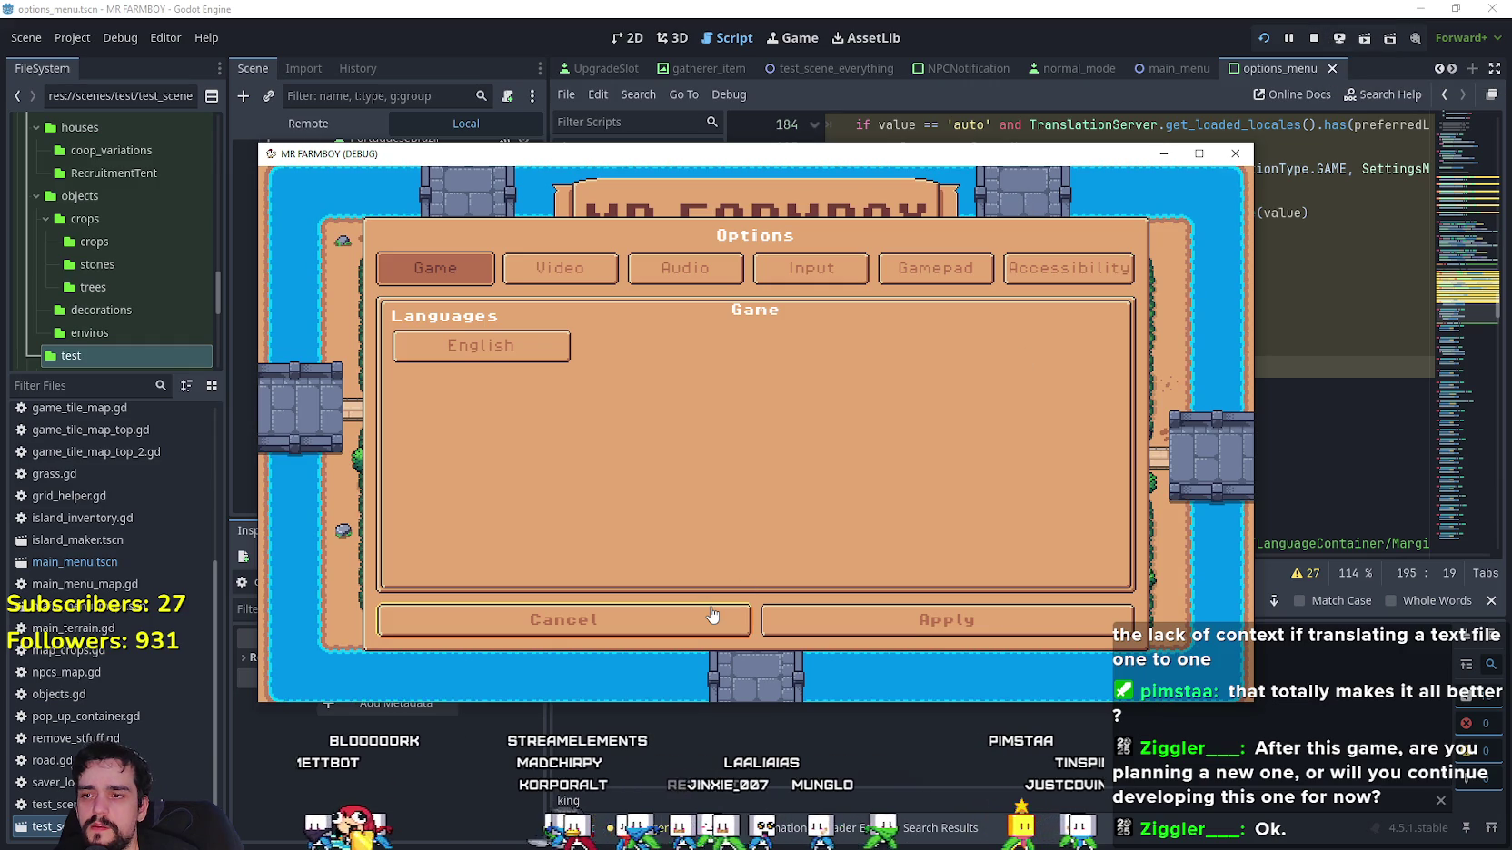
Reopen and close the Languages panel, then stop the running game.
{"action": "left_click", "coordinate": [511, 355]}
{"action": "left_click", "coordinate": [677, 643]}
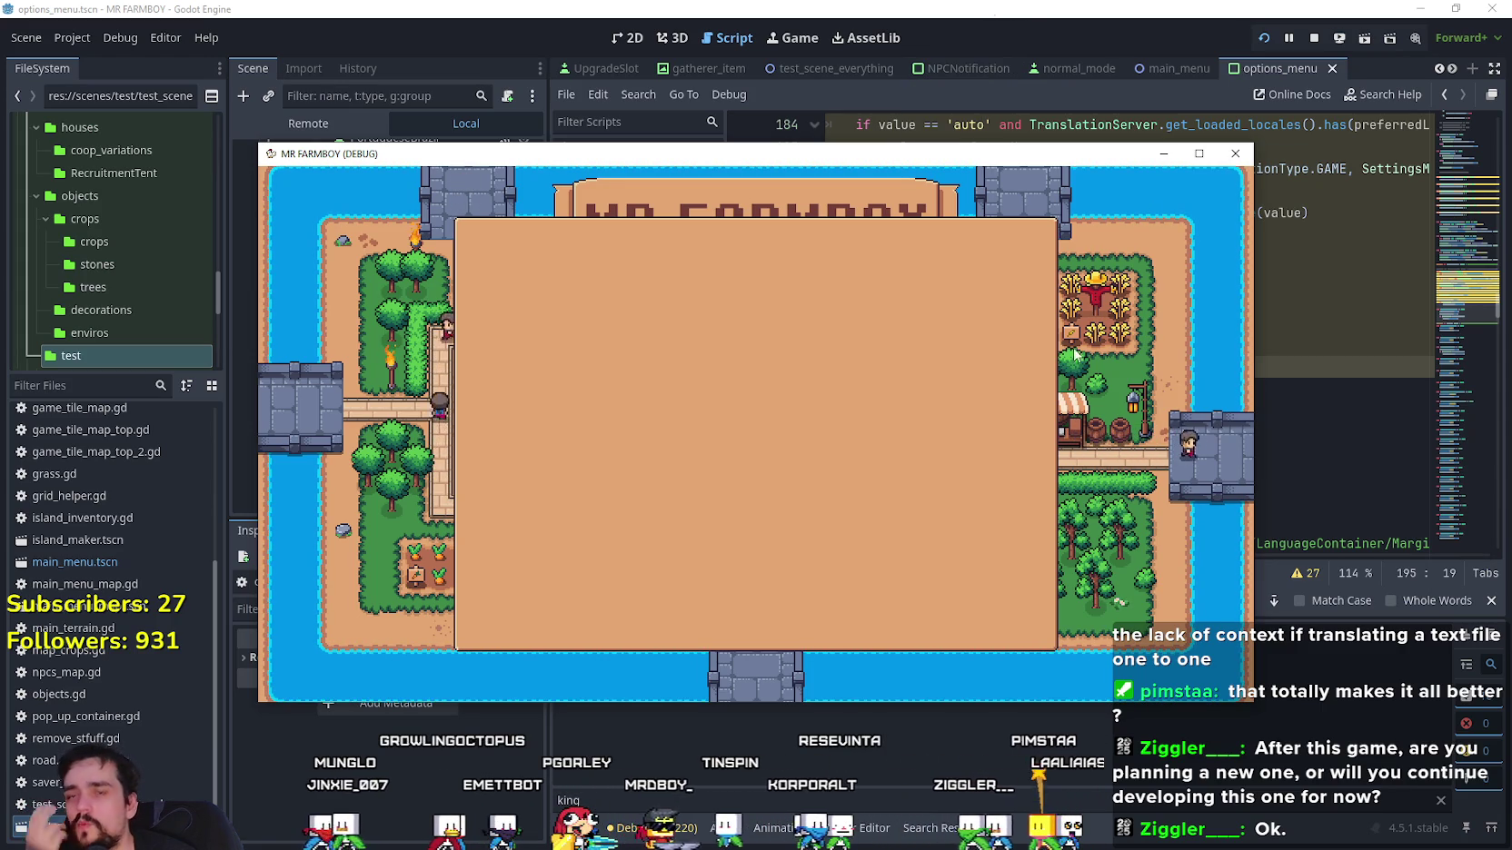
{"action": "left_click", "coordinate": [1313, 37]}
Comment out the first isController_On check and unindent language_button.grab_focus().
{"action": "left_click", "coordinate": [1036, 396]}
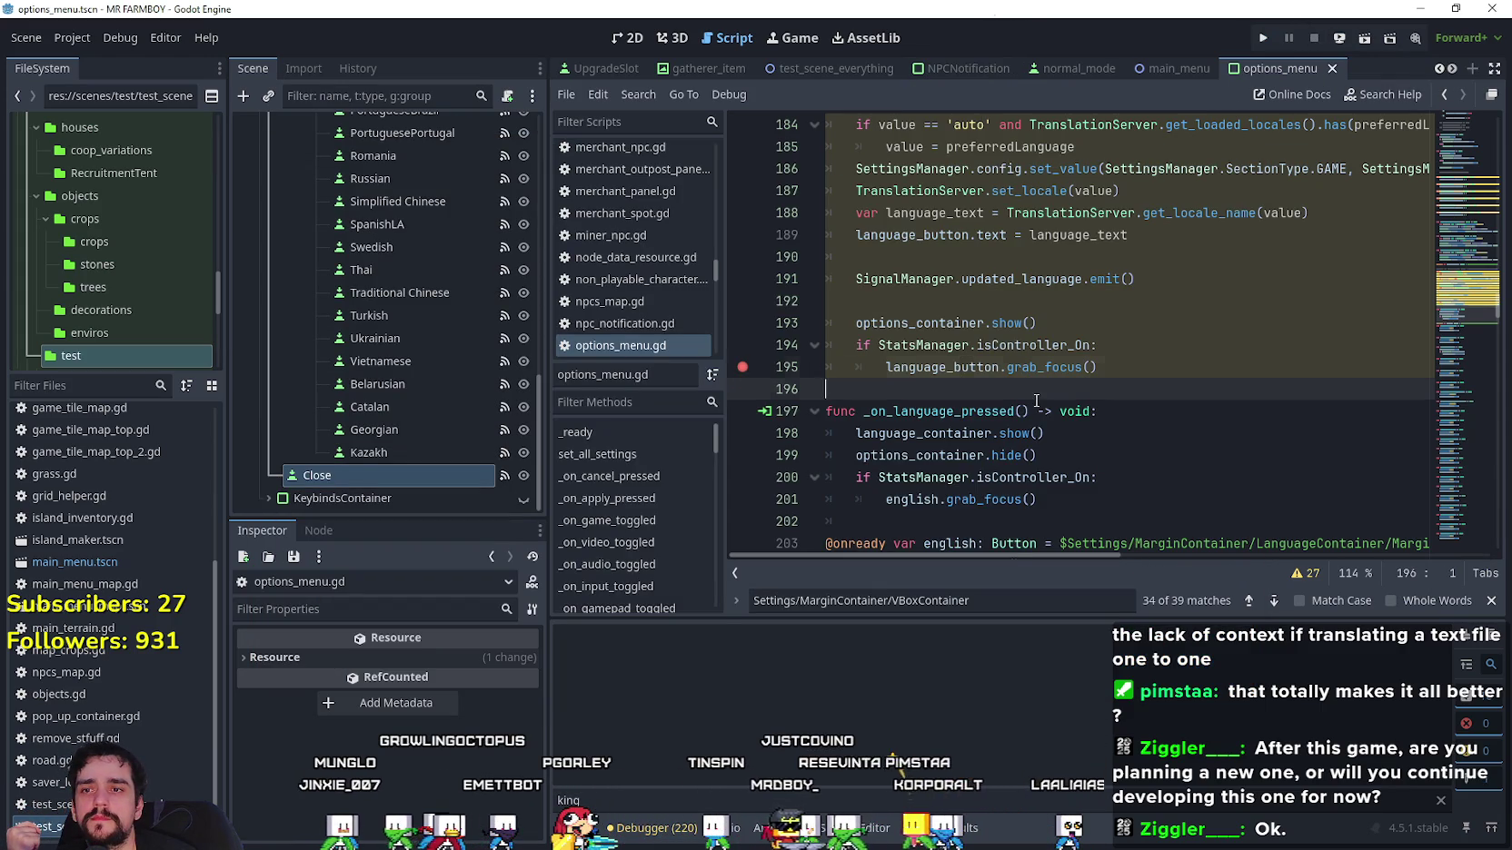
{"action": "scroll", "coordinate": [883, 355], "scroll_direction": "up", "scroll_amount": 2}
{"action": "double_click", "coordinate": [906, 454]}
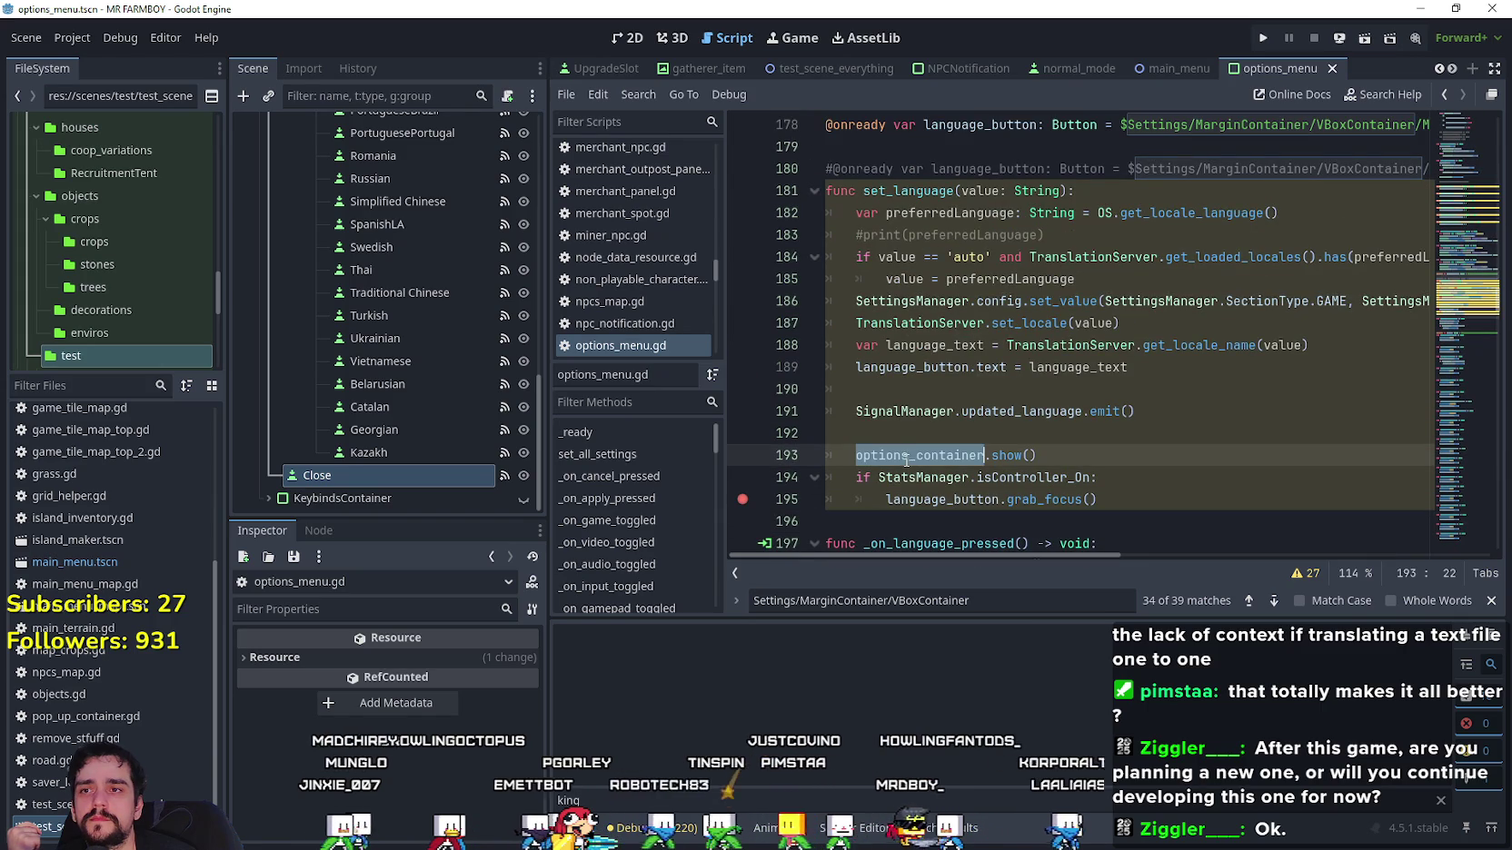
{"action": "scroll", "coordinate": [906, 445], "scroll_direction": "down", "scroll_amount": 2}
{"action": "left_click", "coordinate": [886, 367]}
{"action": "key", "text": "BackSpace"}
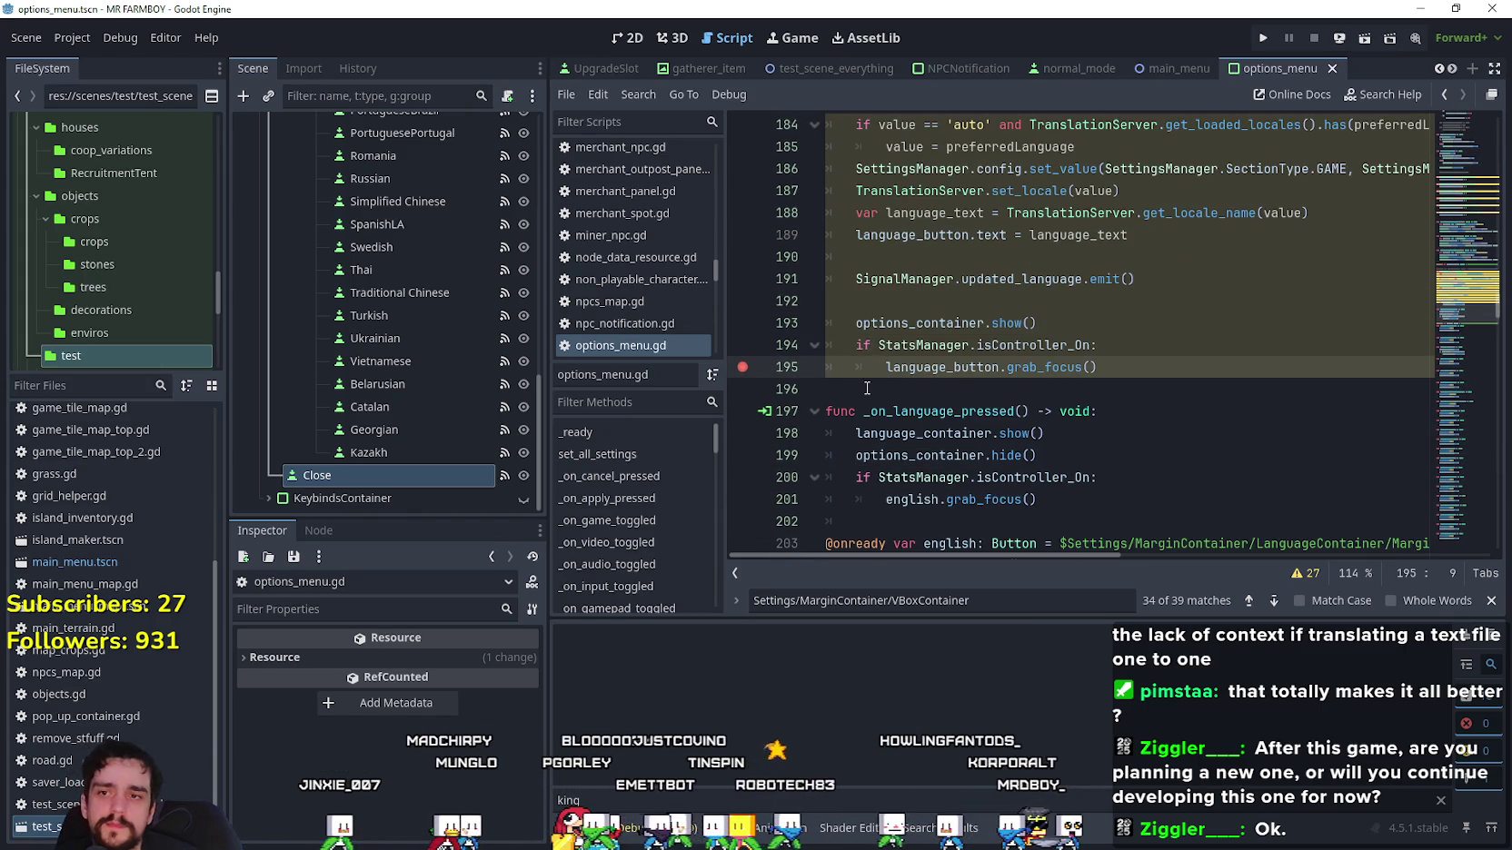
{"action": "left_click", "coordinate": [854, 345]}
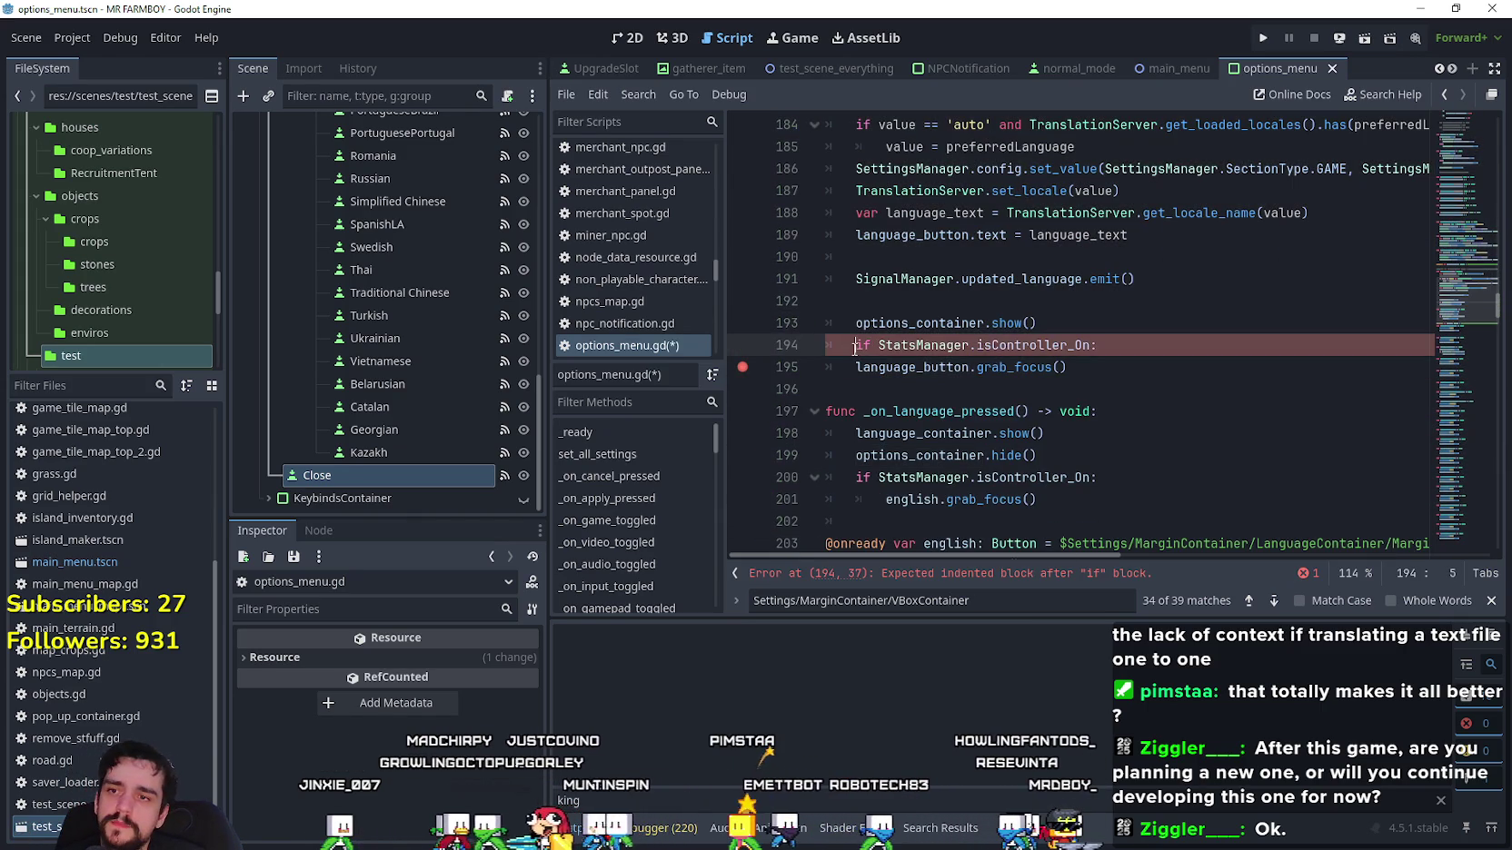
{"action": "type", "text": "#"}
{"action": "left_click", "coordinate": [905, 395], "text": "shift"}
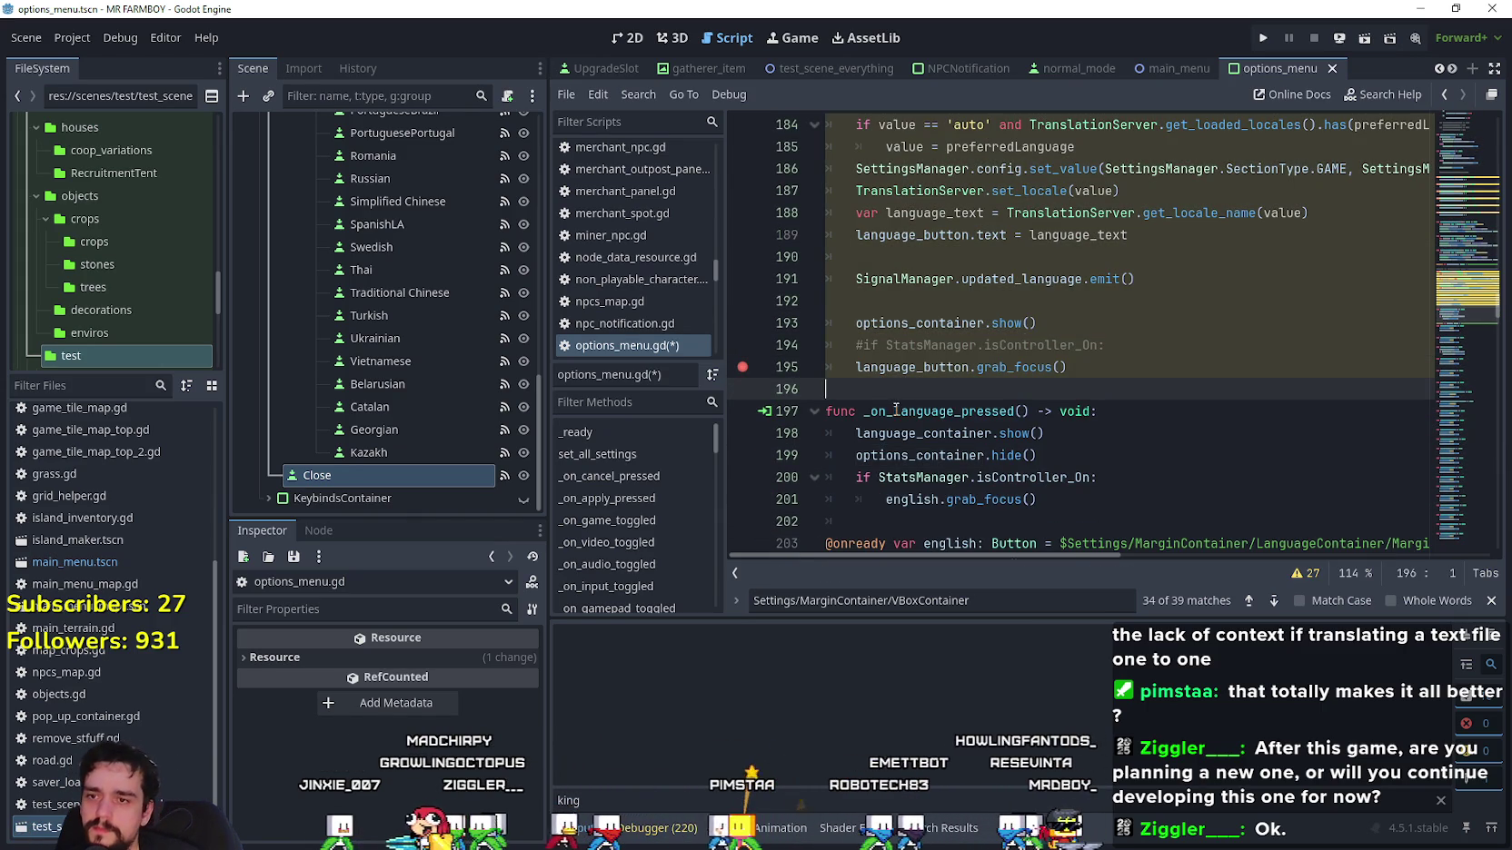
Comment out the second check, unindent english.grab_focus(), and save options_menu.gd.
{"action": "scroll", "coordinate": [895, 411], "scroll_direction": "down", "scroll_amount": 1}
{"action": "left_click", "coordinate": [1073, 439]}
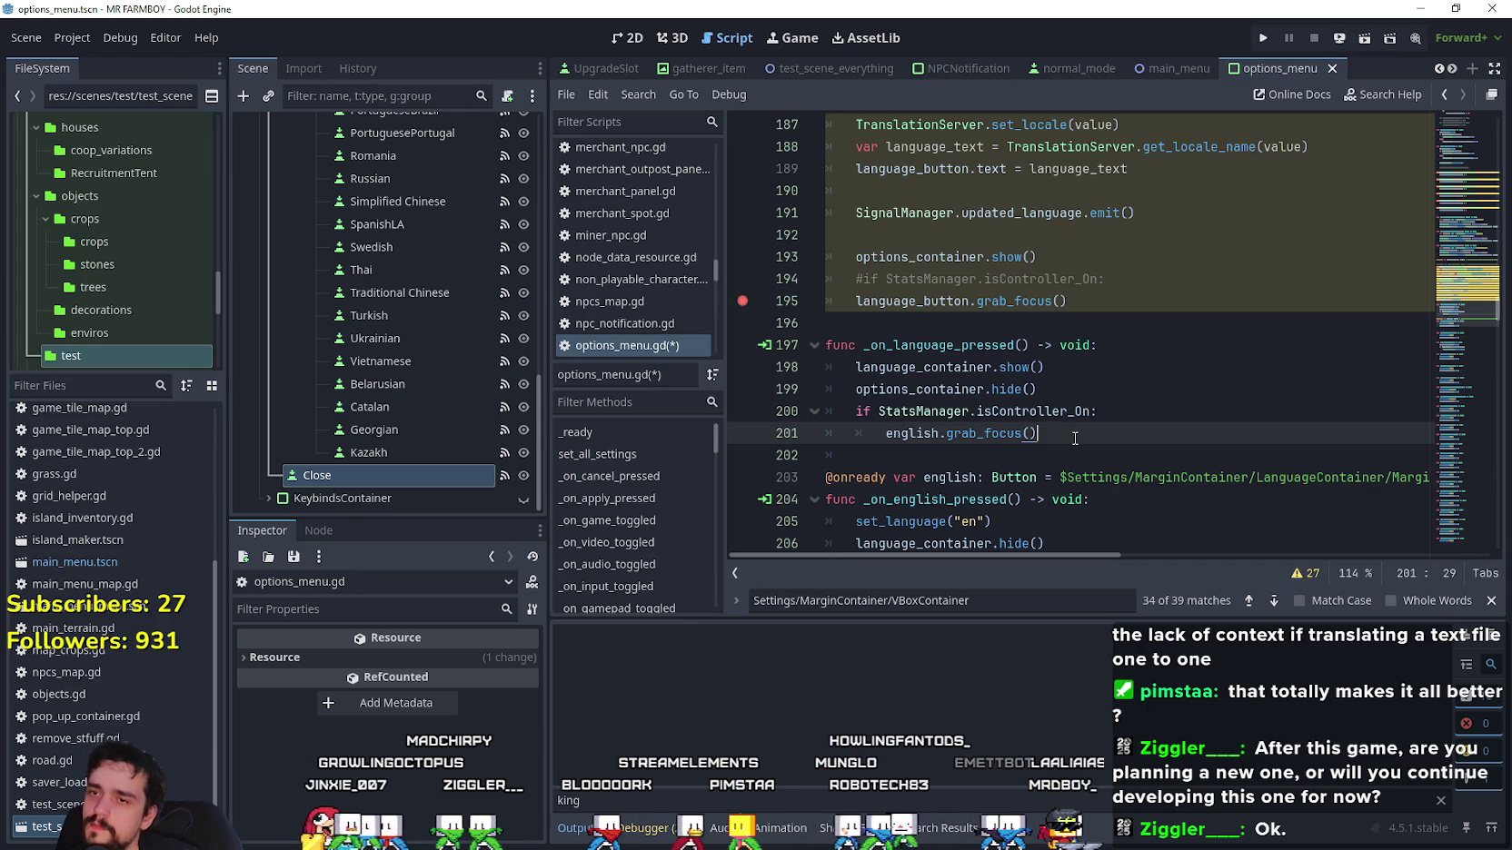
{"action": "key", "text": "Up"}
{"action": "key", "text": "Up"}
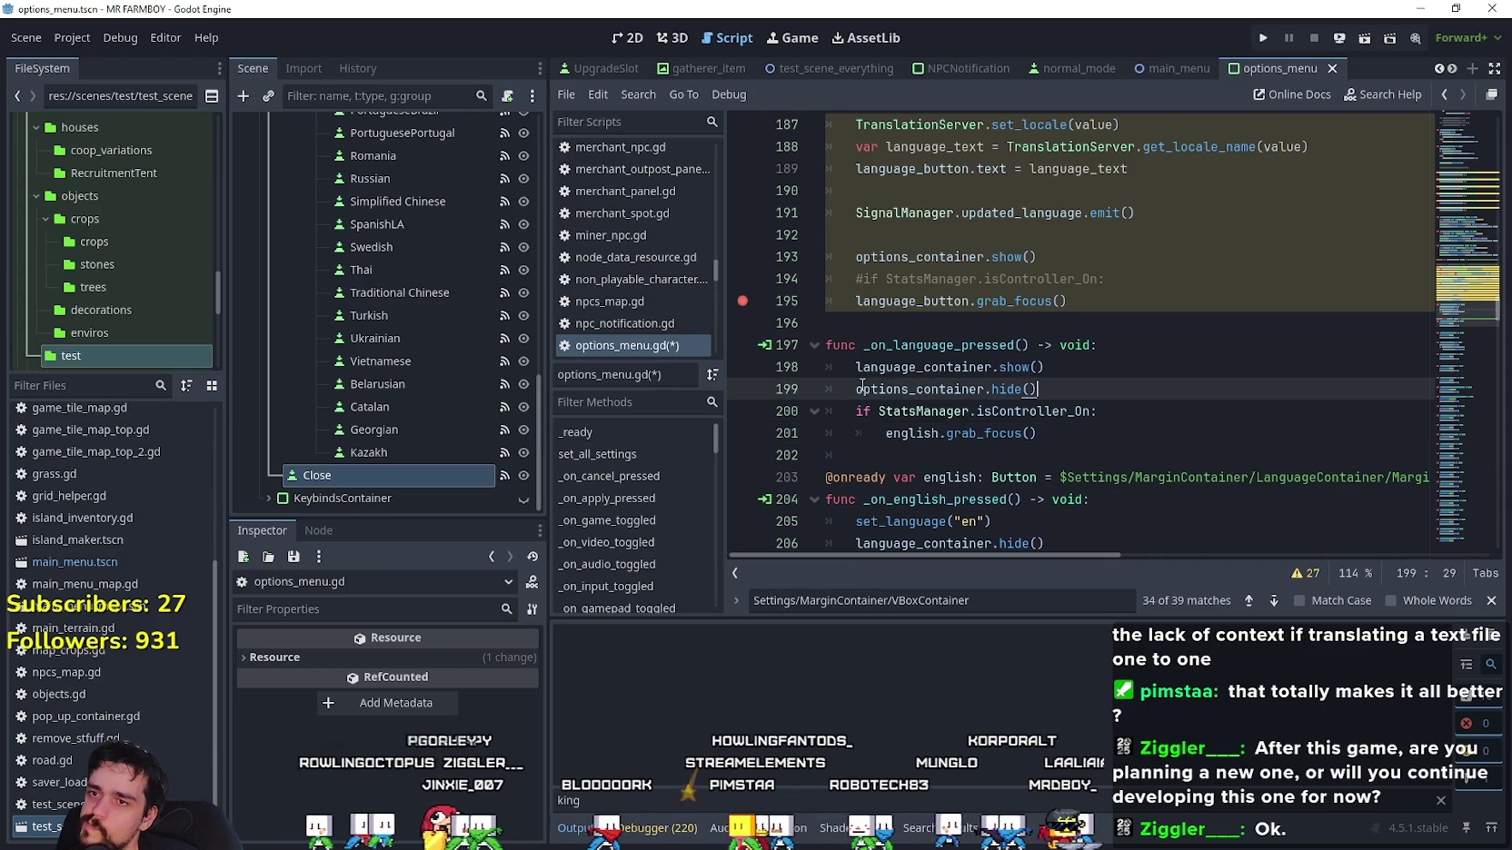
{"action": "left_click", "coordinate": [886, 433]}
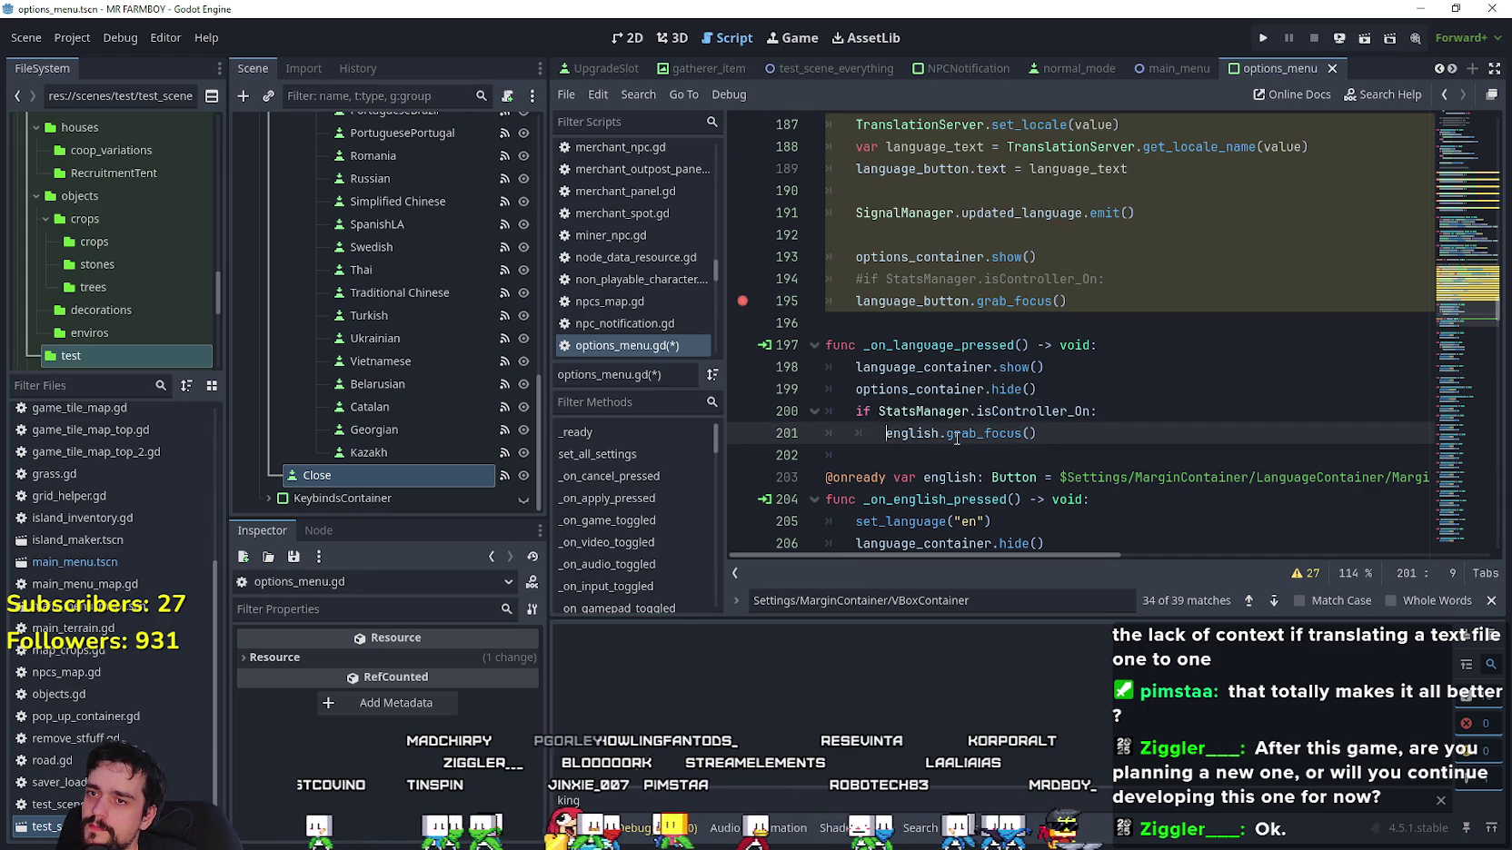
{"action": "left_click", "coordinate": [858, 414]}
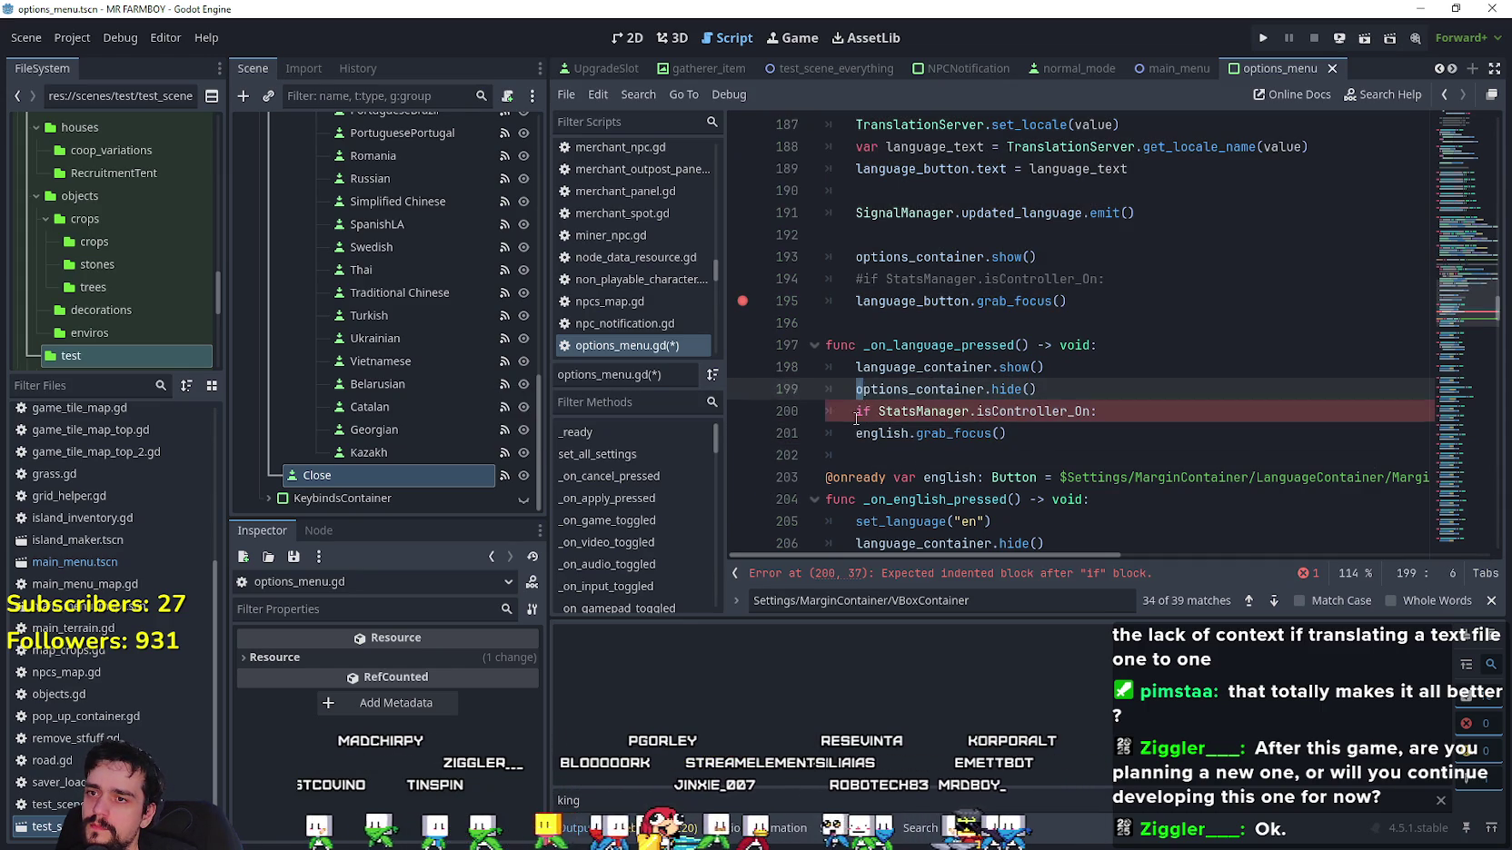
{"action": "left_click", "coordinate": [1000, 452]}
{"action": "key", "text": "ctrl+s"}
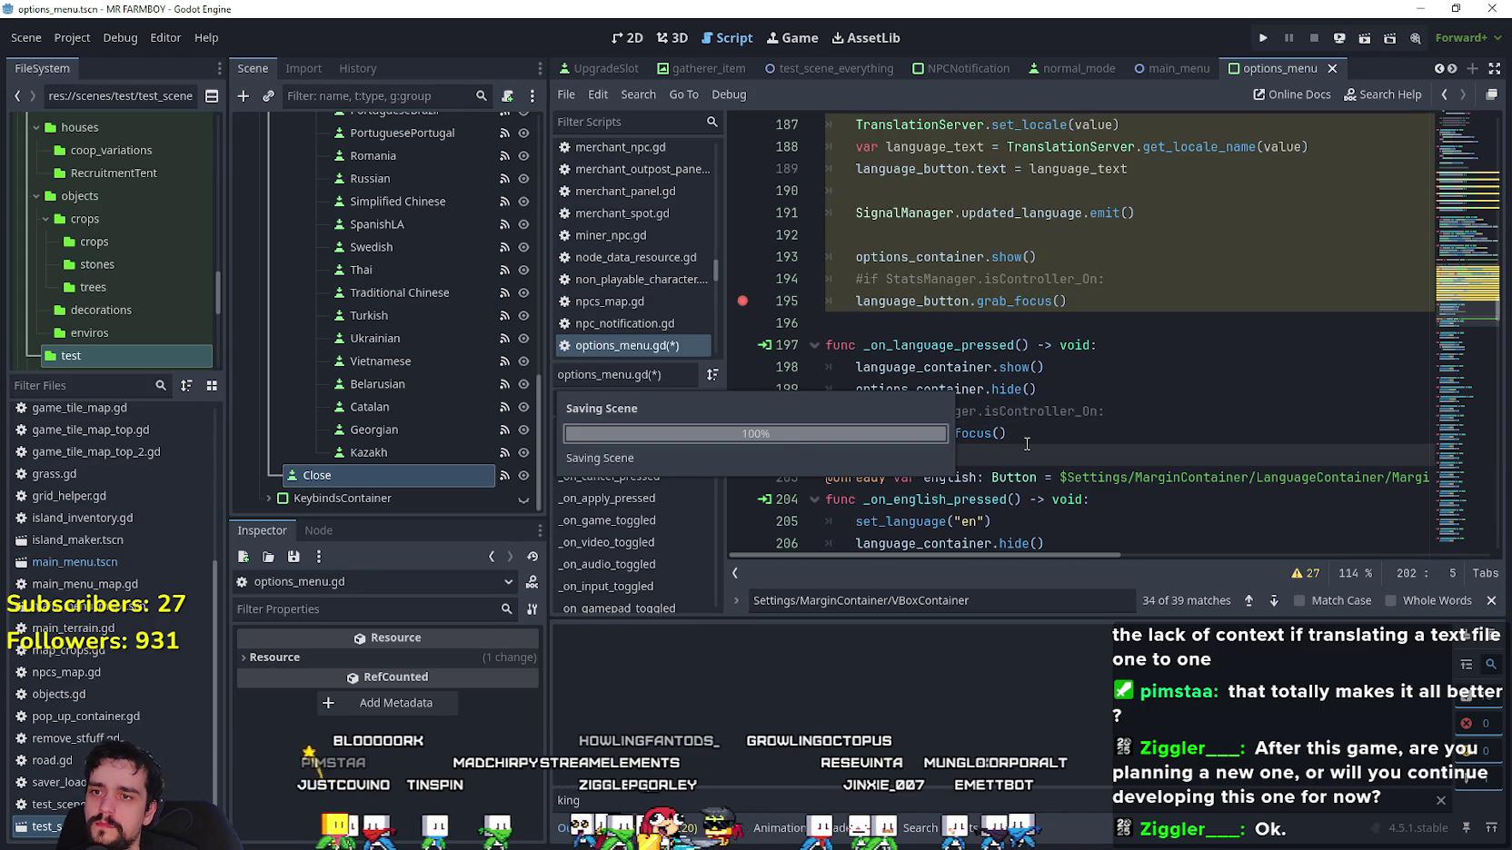
Review the edited functions and run the project again.
{"action": "scroll", "coordinate": [1026, 442], "scroll_direction": "down", "scroll_amount": 3}
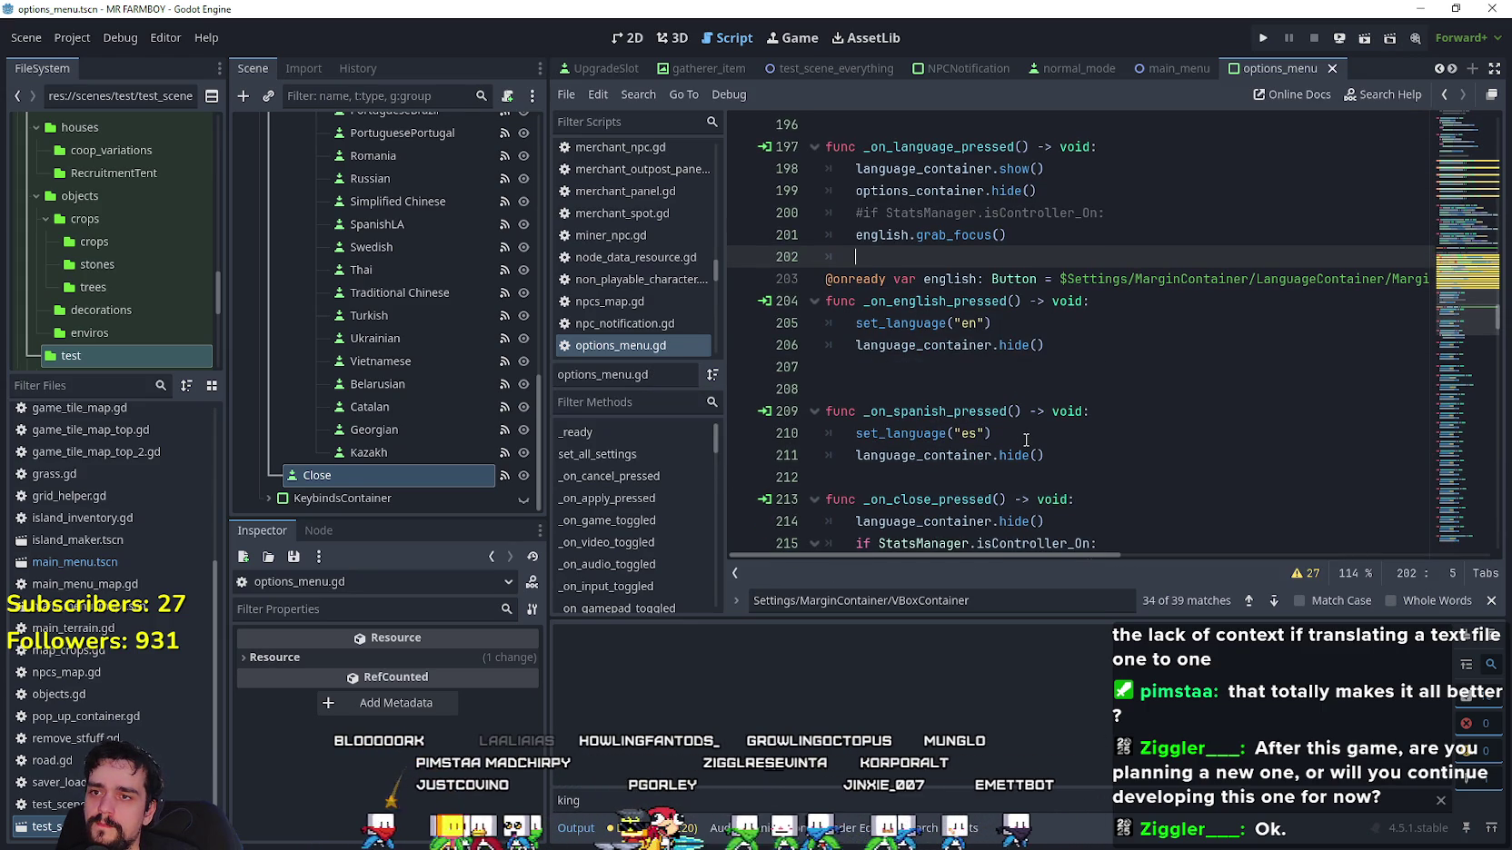
{"action": "left_click", "coordinate": [1126, 395]}
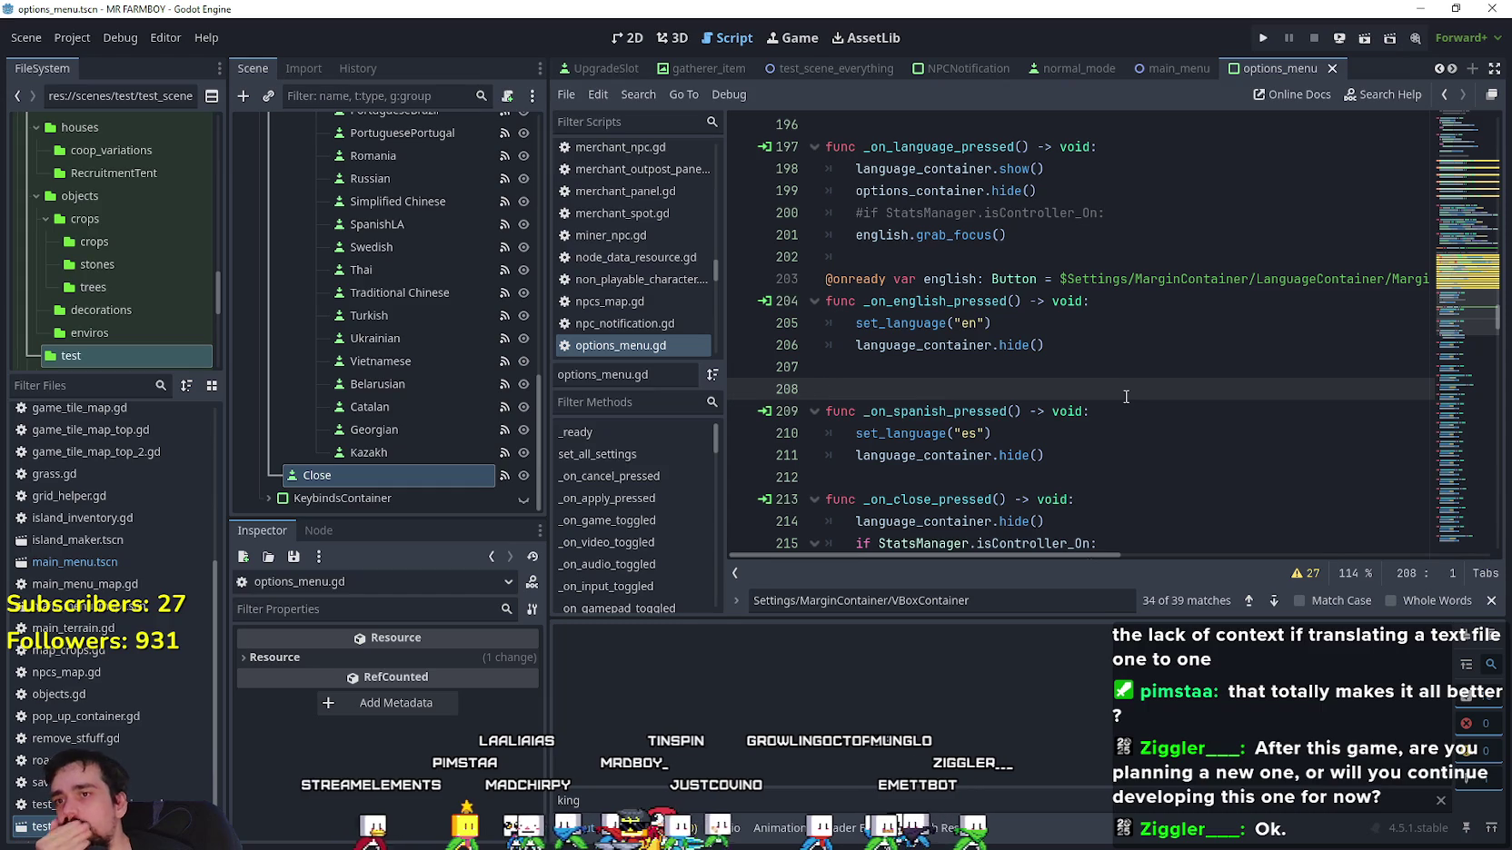
{"action": "scroll", "coordinate": [1126, 397], "scroll_direction": "up", "scroll_amount": 2}
{"action": "left_click", "coordinate": [1103, 372]}
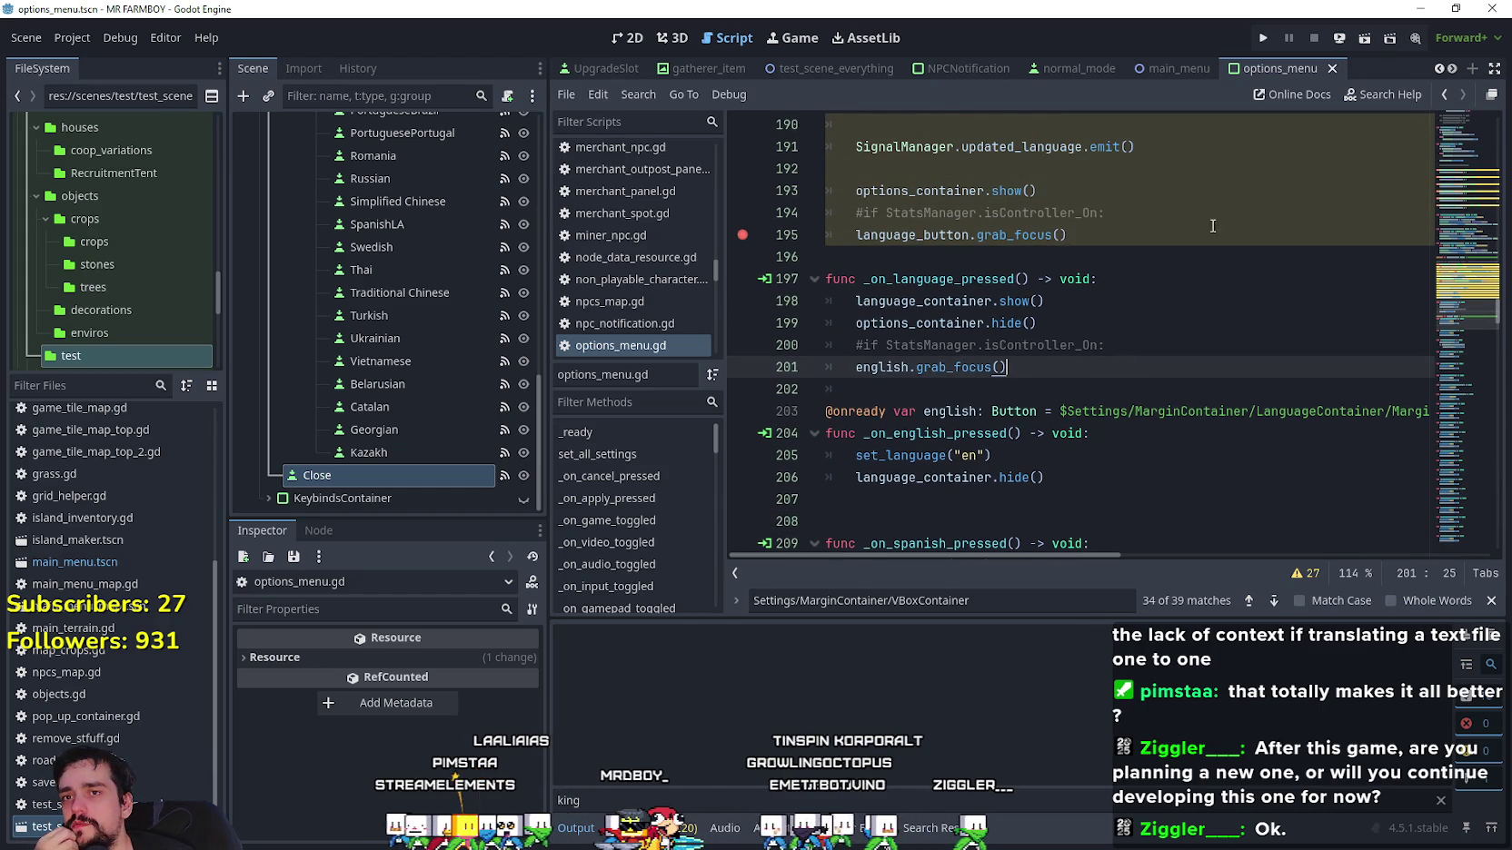
{"action": "left_click", "coordinate": [975, 279]}
{"action": "scroll", "coordinate": [975, 278], "scroll_direction": "up", "scroll_amount": 5}
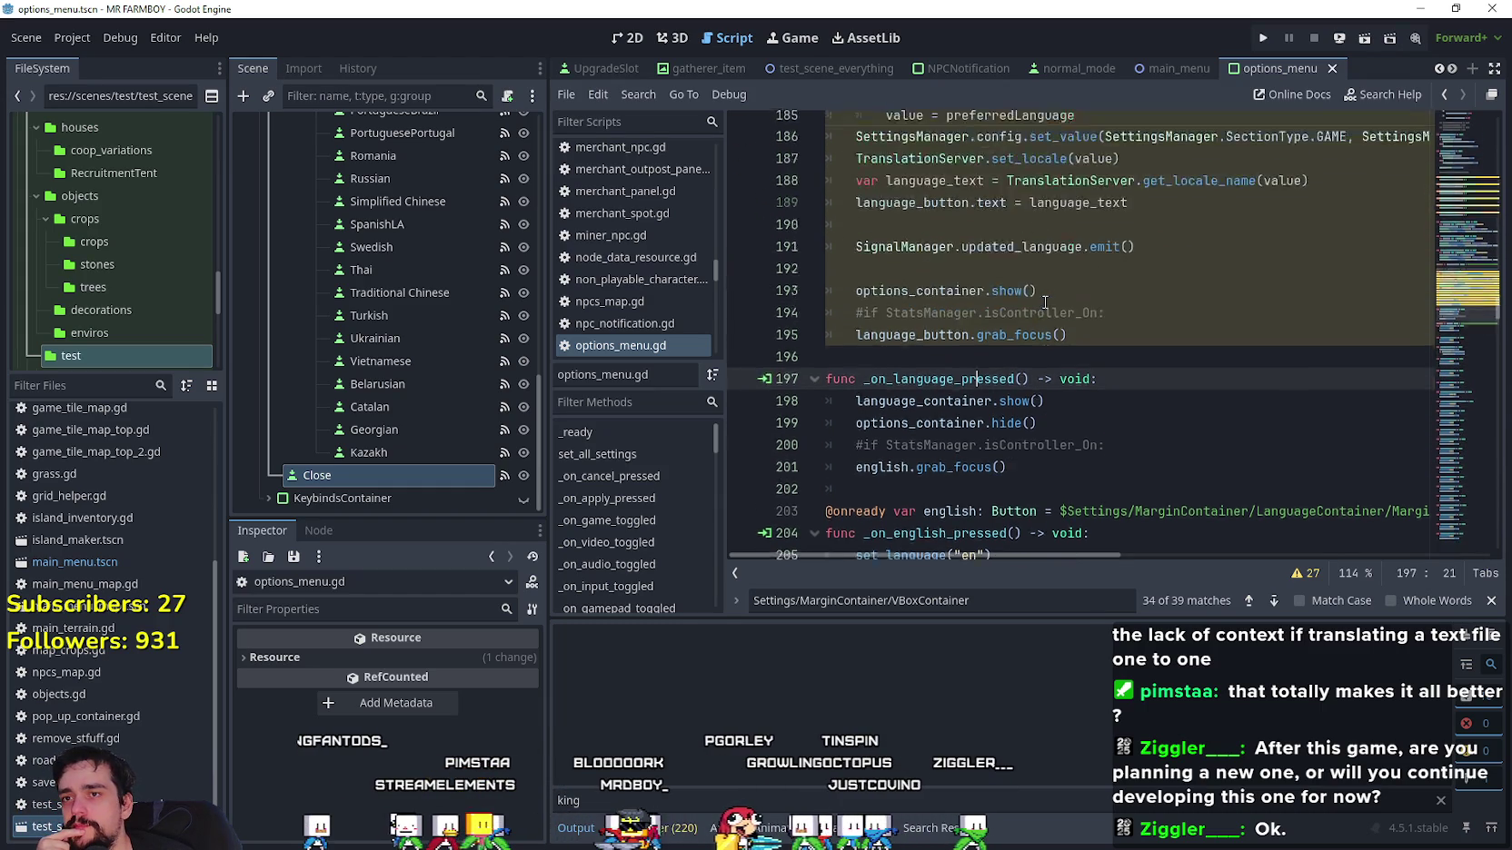
{"action": "left_click", "coordinate": [1264, 38]}
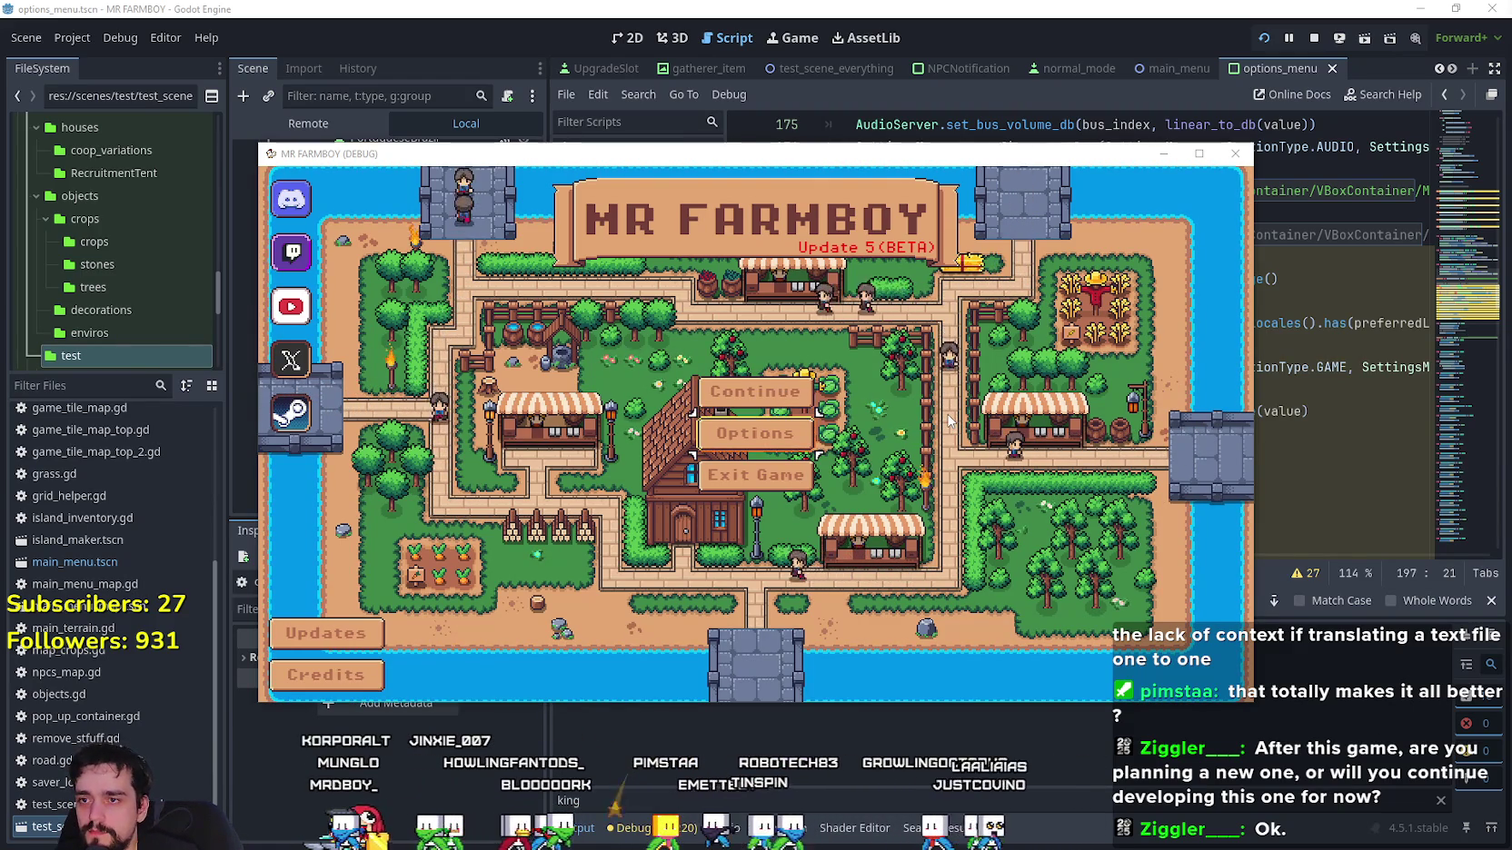
With the controller, open Options, focus Game > English, open Languages, move to Kazakh, close it, then stop with F8.
{"action": "key", "text": "Return"}
{"action": "key", "text": "Up"}
{"action": "key", "text": "Left"}
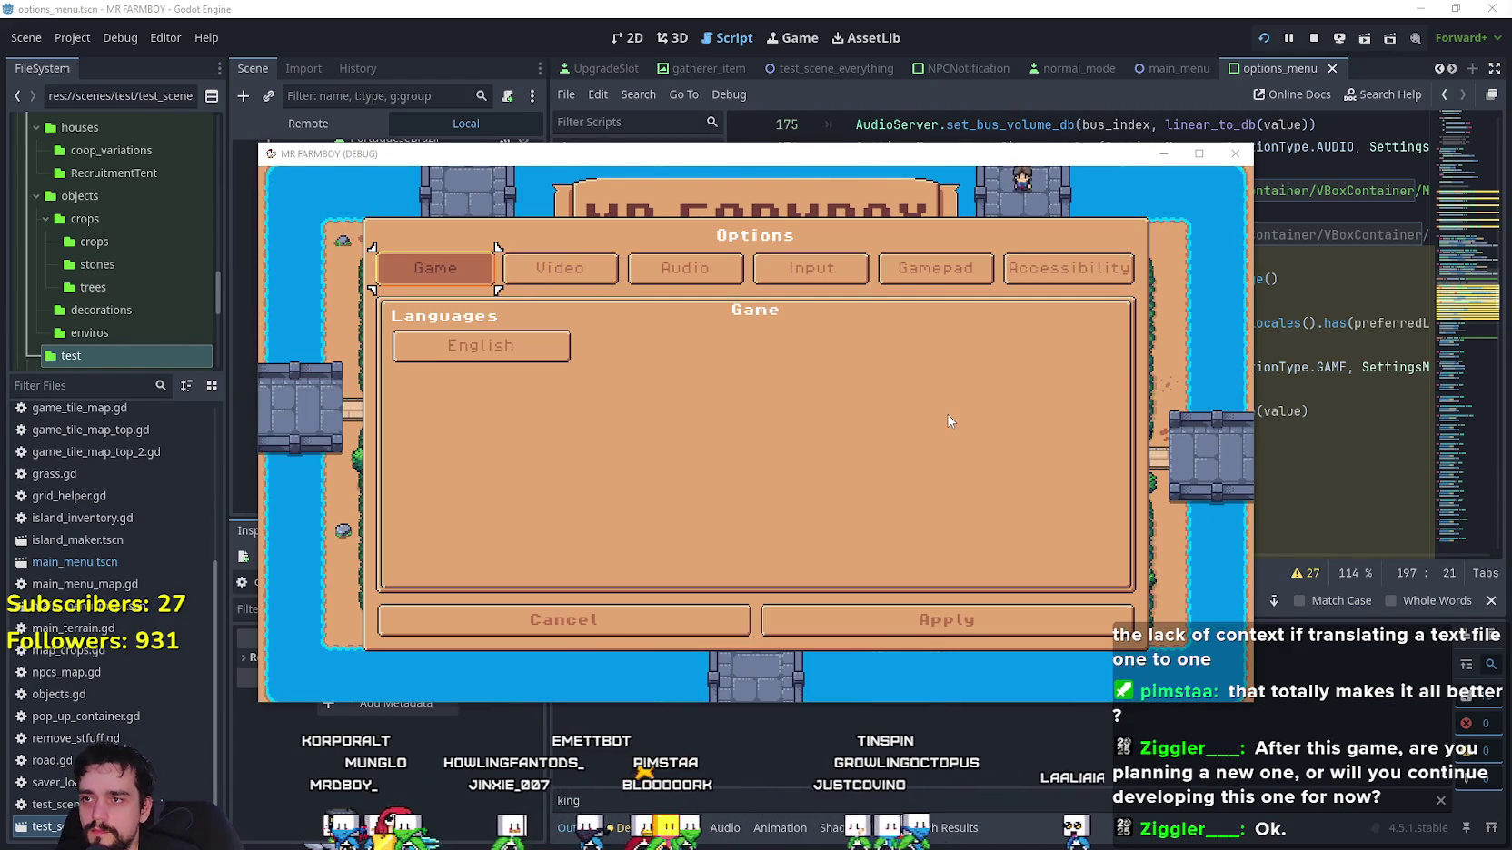
{"action": "key", "text": "Down"}
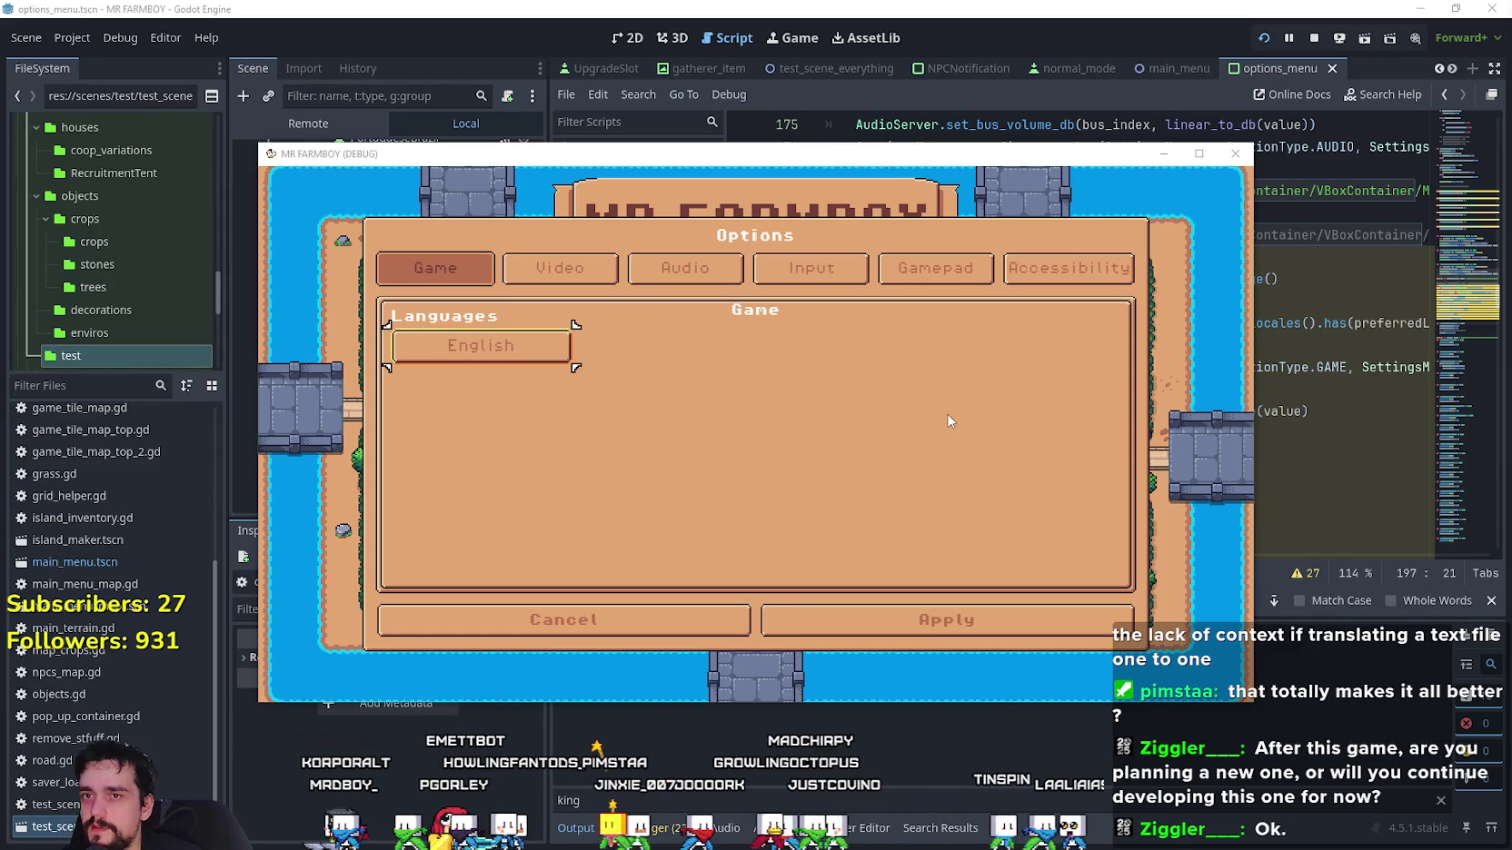
{"action": "key", "text": "Return"}
{"action": "key", "text": "Right"}
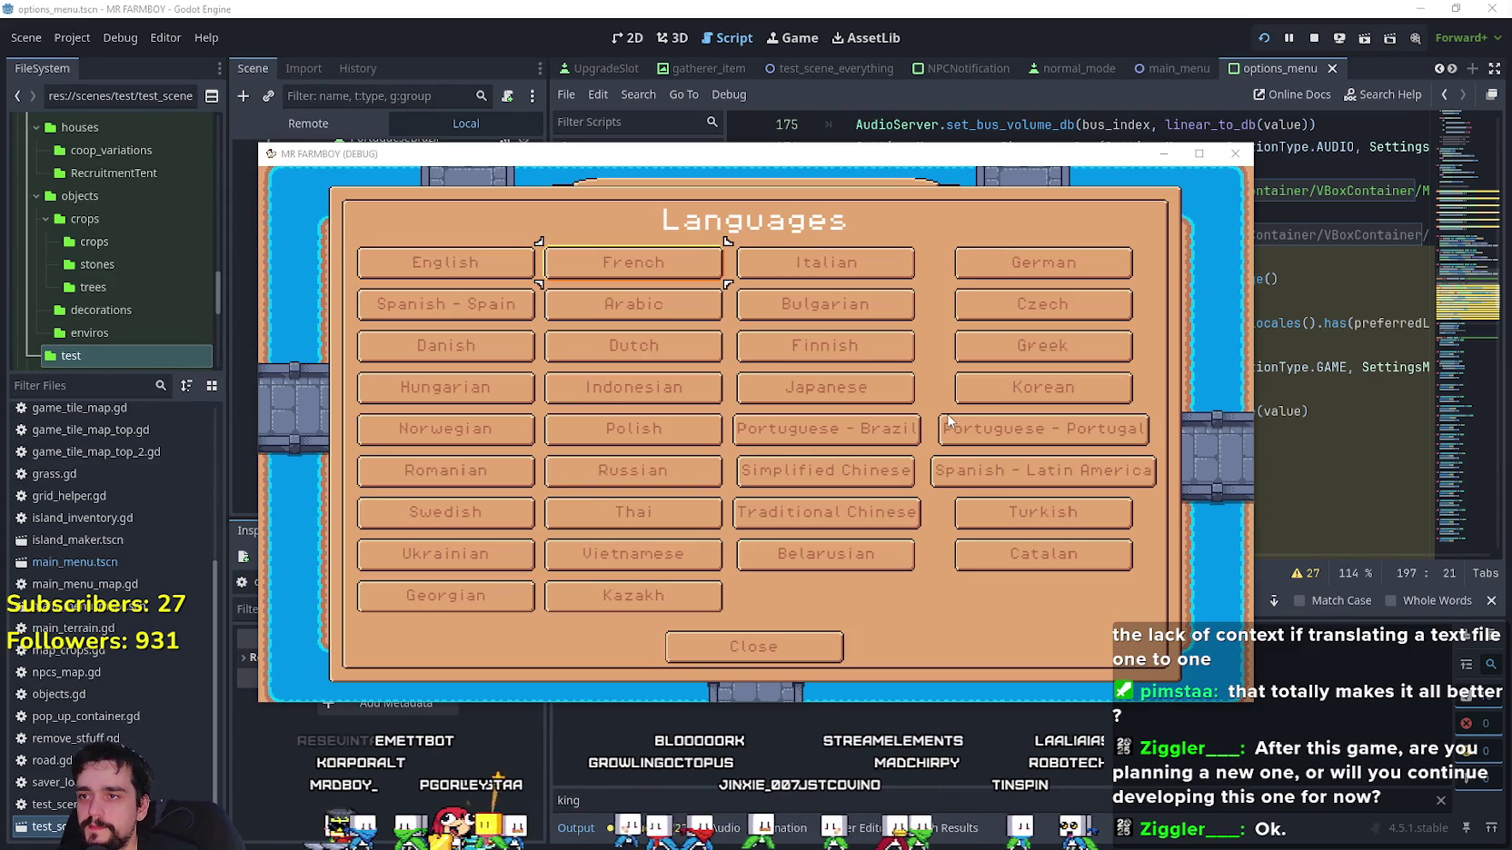
{"action": "key", "text": "Right"}
{"action": "key", "text": "Down"}
{"action": "key", "text": "Down"}
{"action": "key", "text": "Down"}
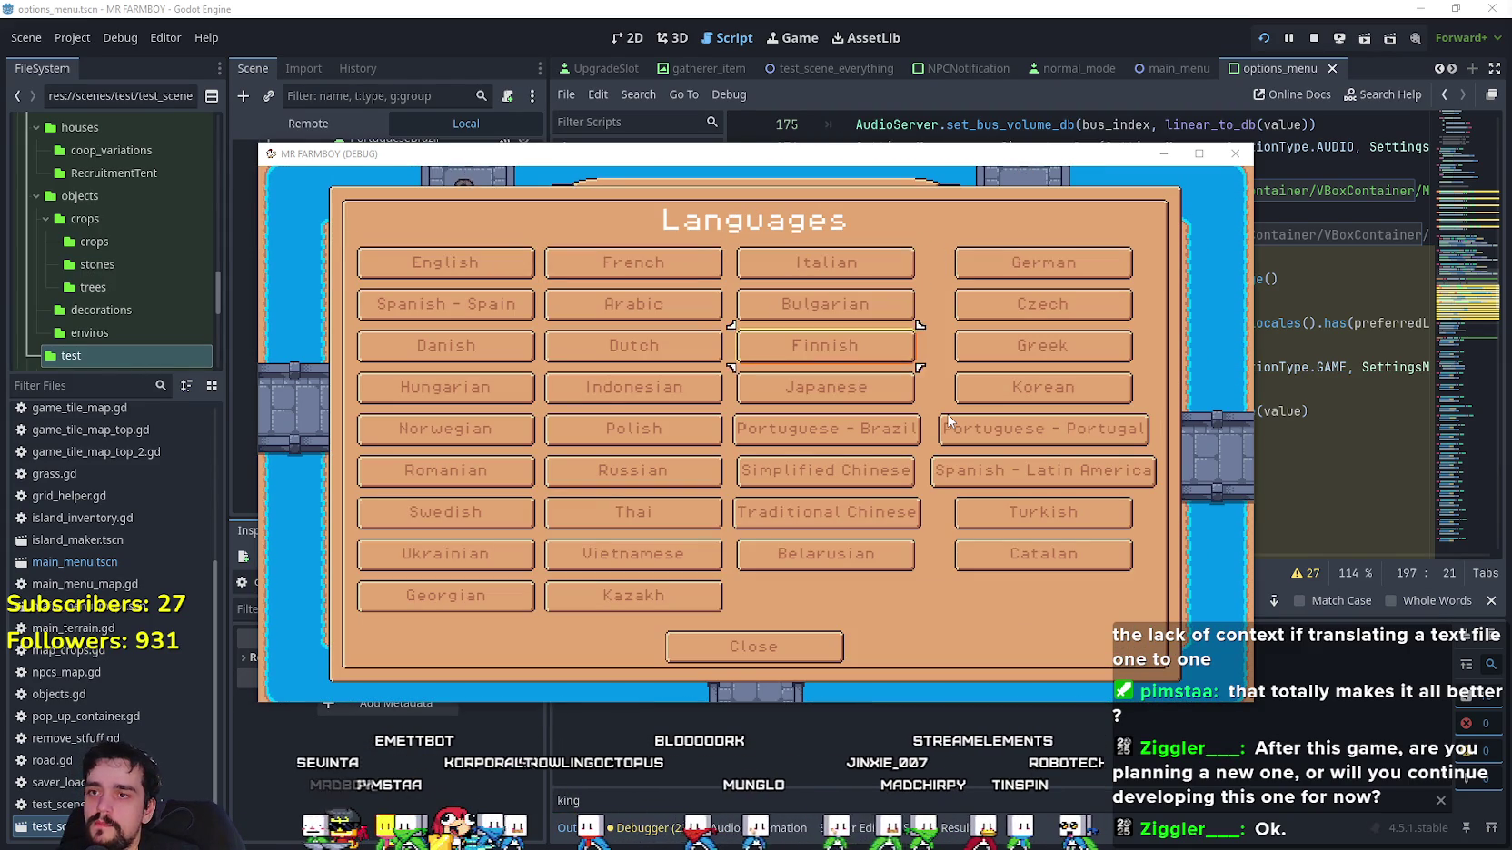
{"action": "key", "text": "Down"}
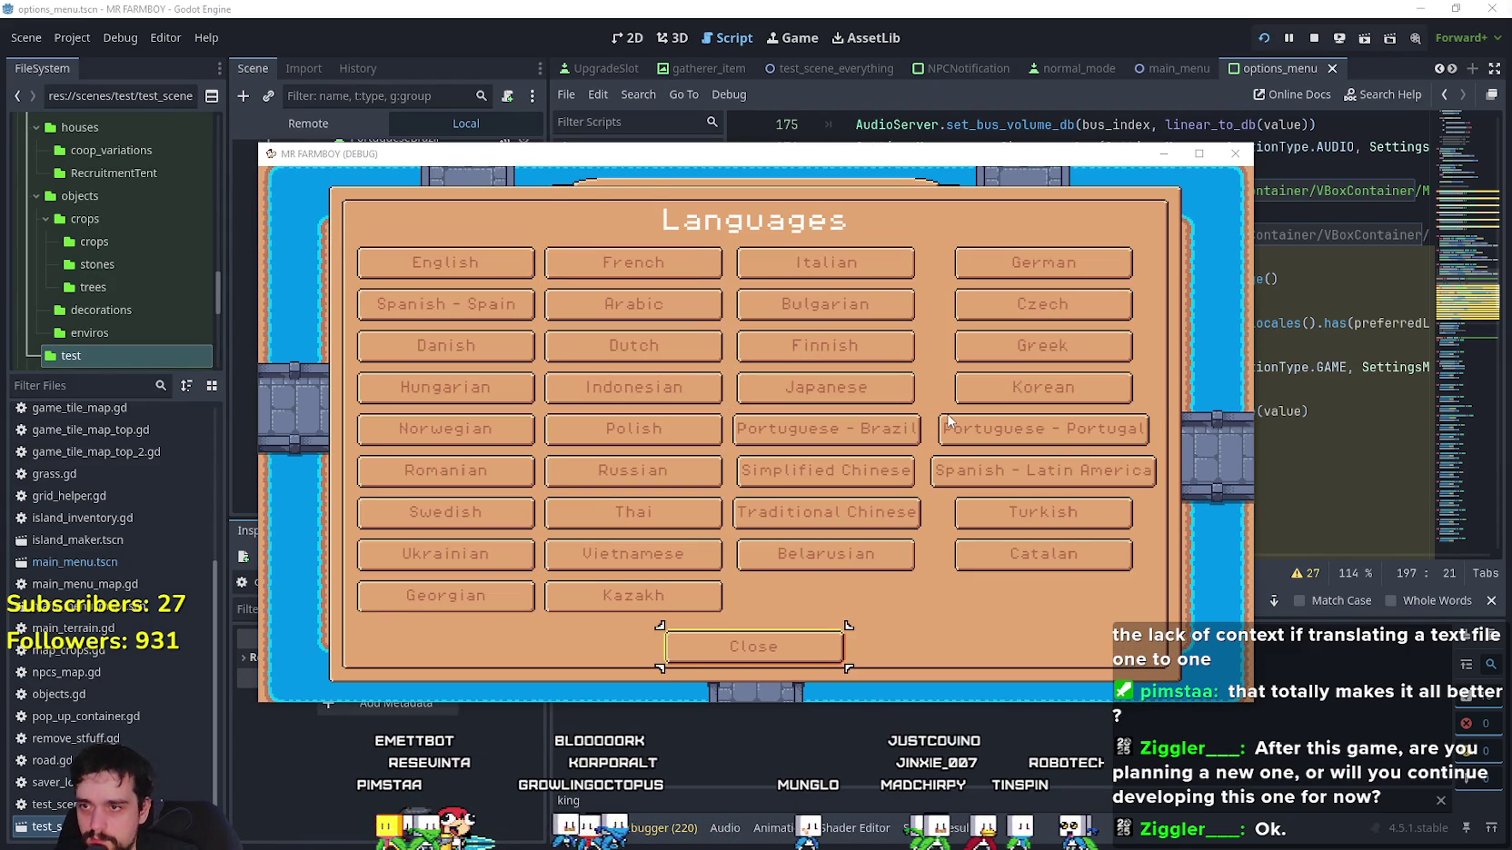
{"action": "key", "text": "Return"}
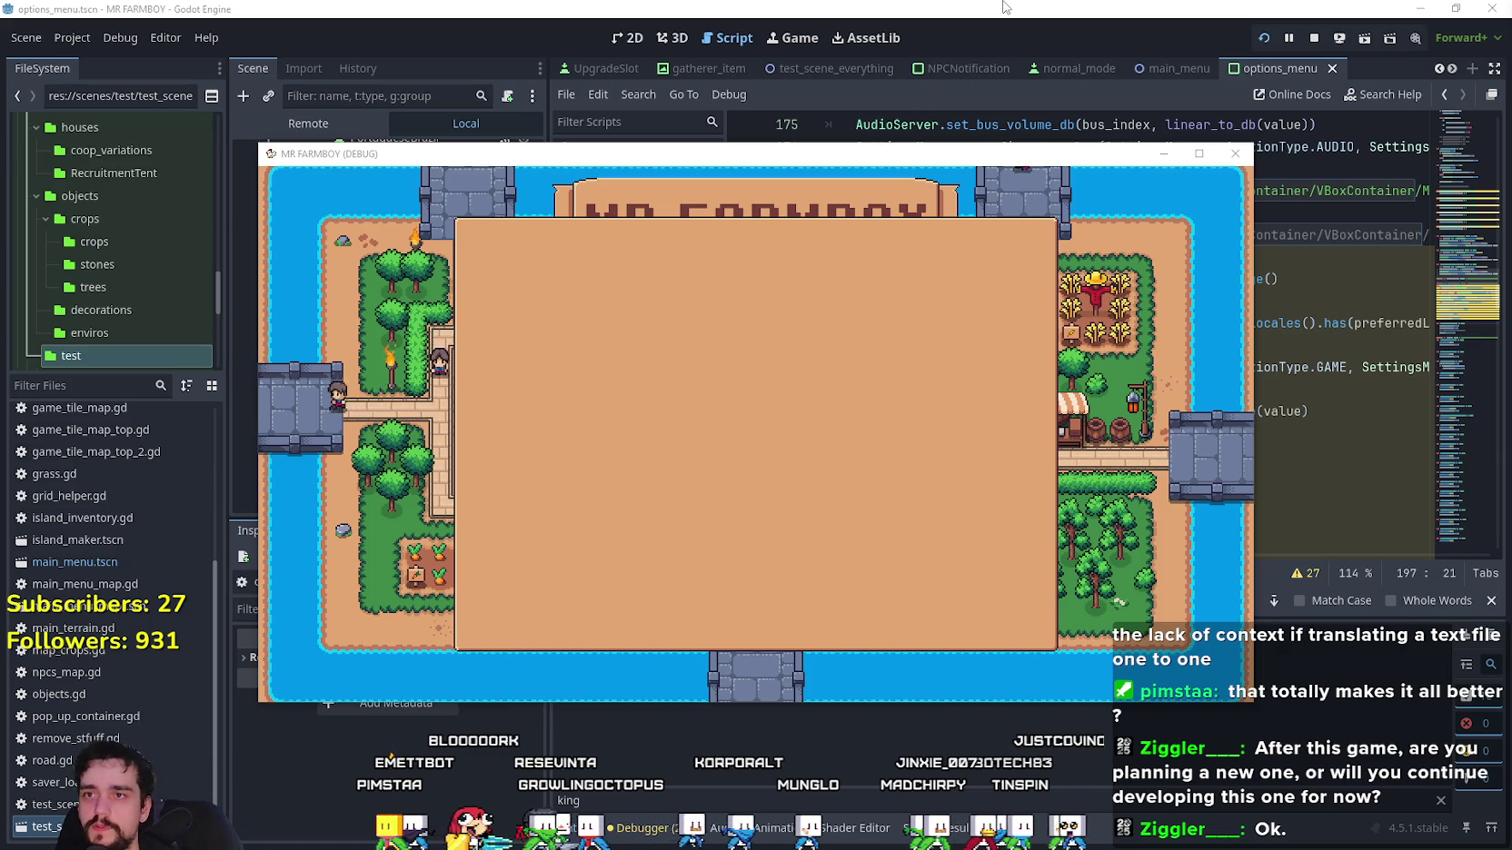
{"action": "key", "text": "F8"}
{"action": "scroll", "coordinate": [444, 449], "scroll_direction": "down", "scroll_amount": 1}
Inspect the Close button node and select the options_container.hide() statement.
{"action": "left_click", "coordinate": [412, 470]}
{"action": "scroll", "coordinate": [1066, 490], "scroll_direction": "down", "scroll_amount": 4}
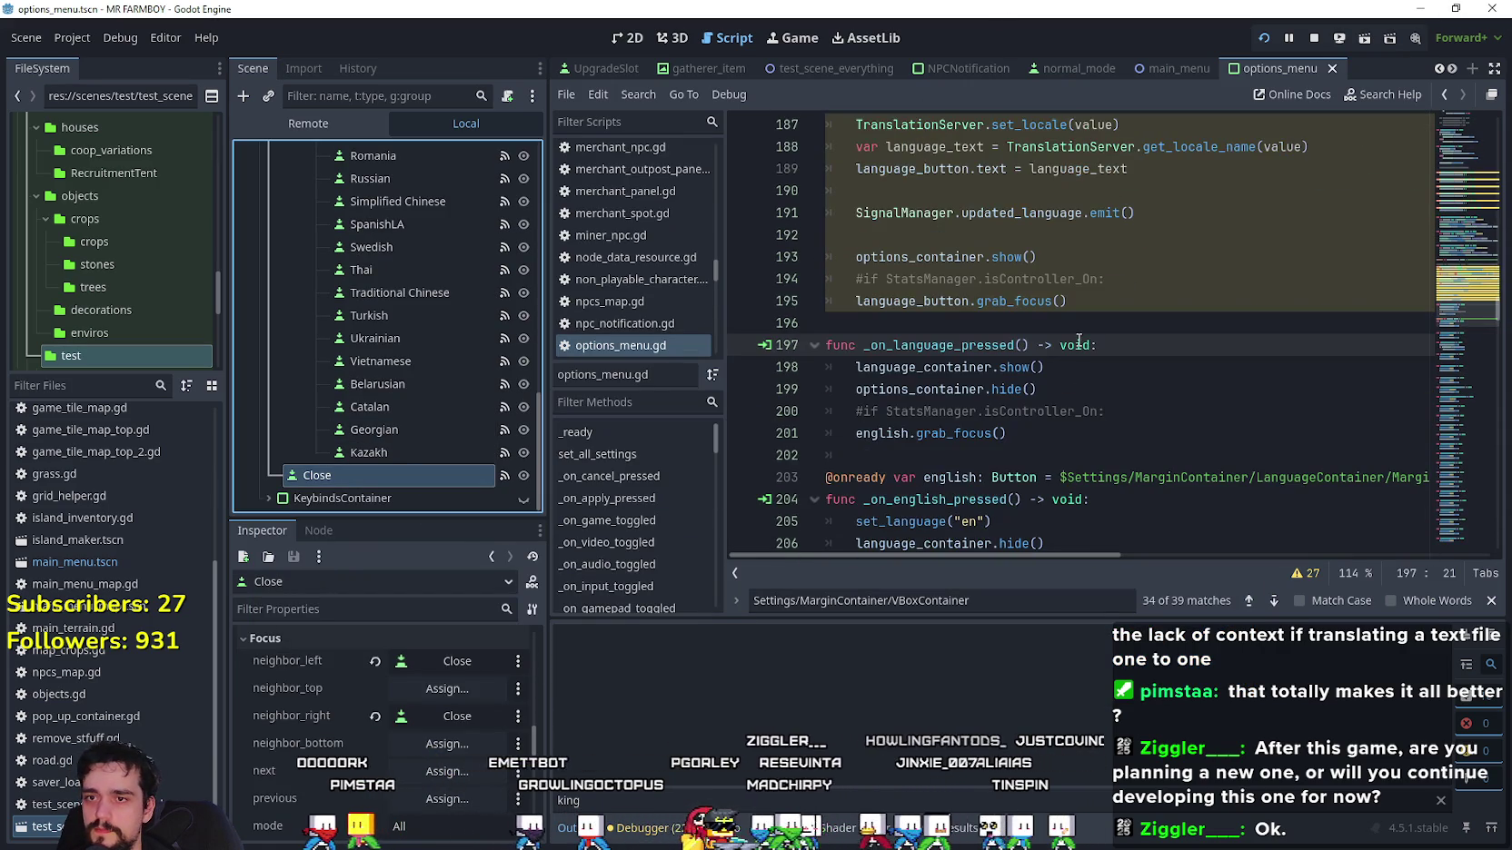
{"action": "left_click", "coordinate": [1070, 389]}
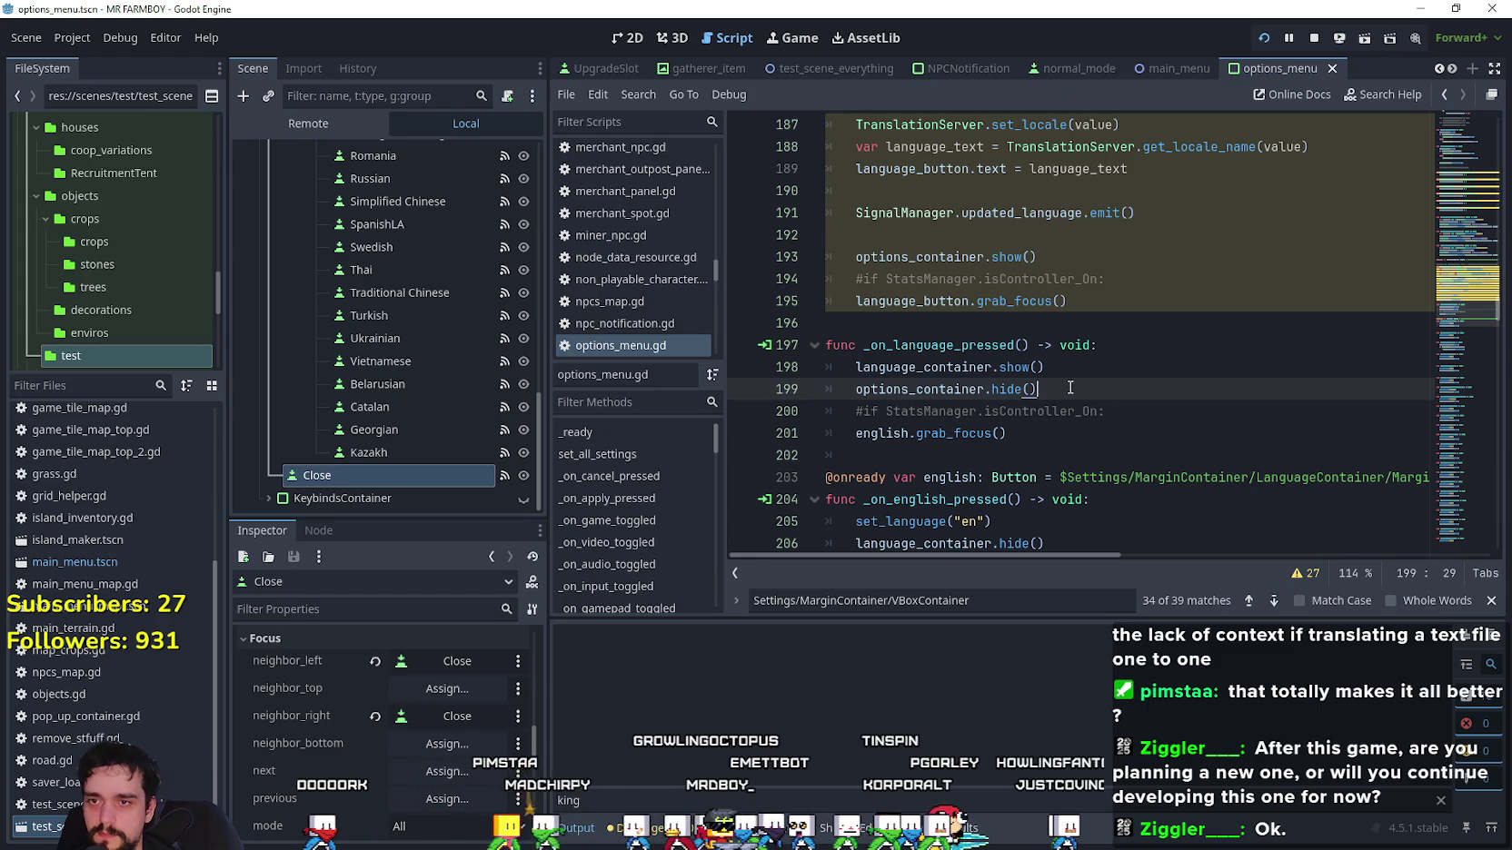
{"action": "scroll", "coordinate": [1058, 371], "scroll_direction": "down", "scroll_amount": 2}
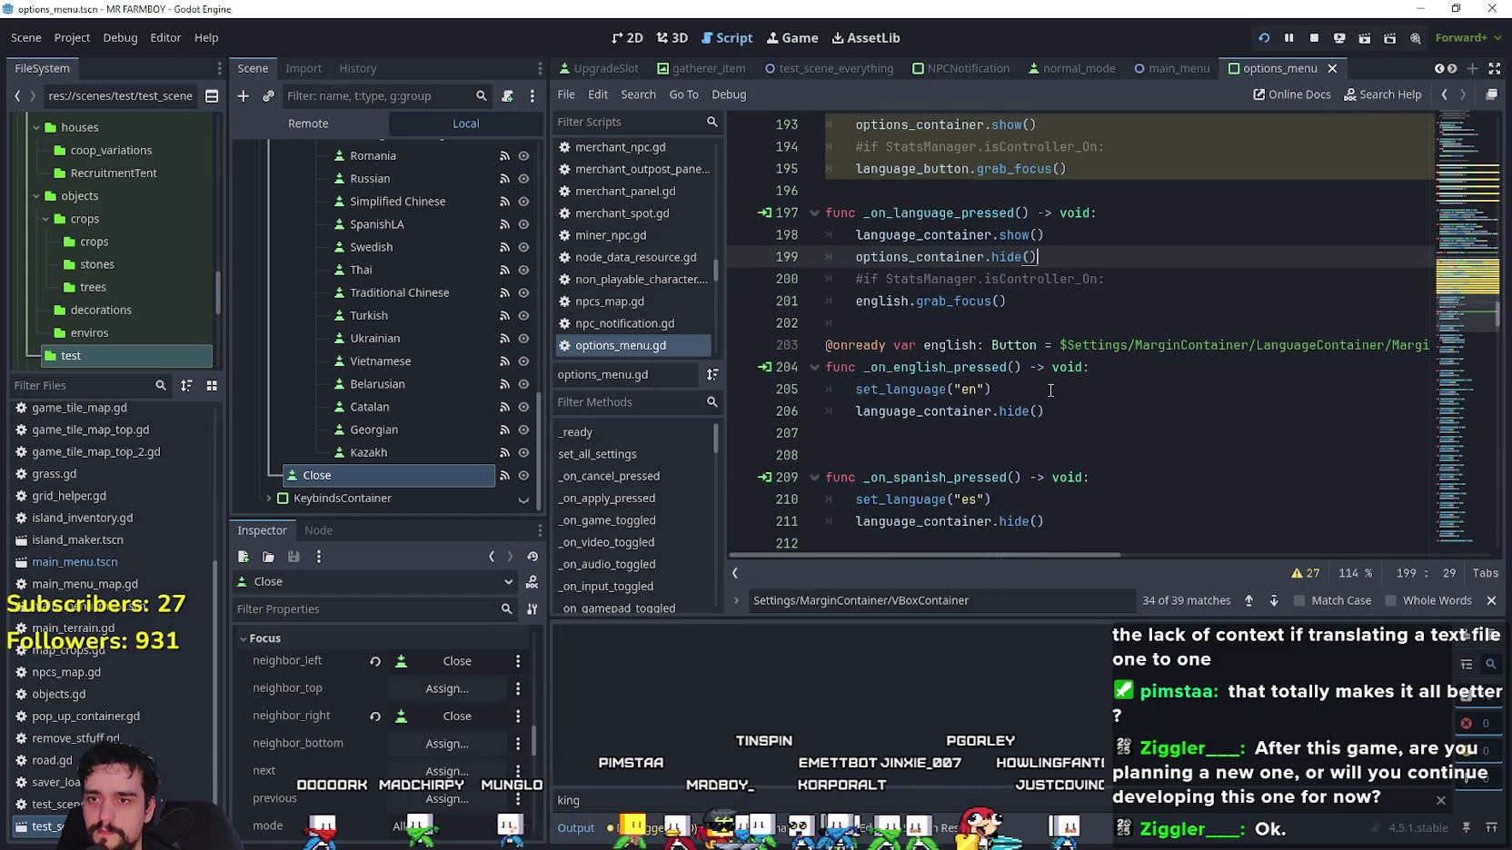
{"action": "right_click", "coordinate": [933, 390]}
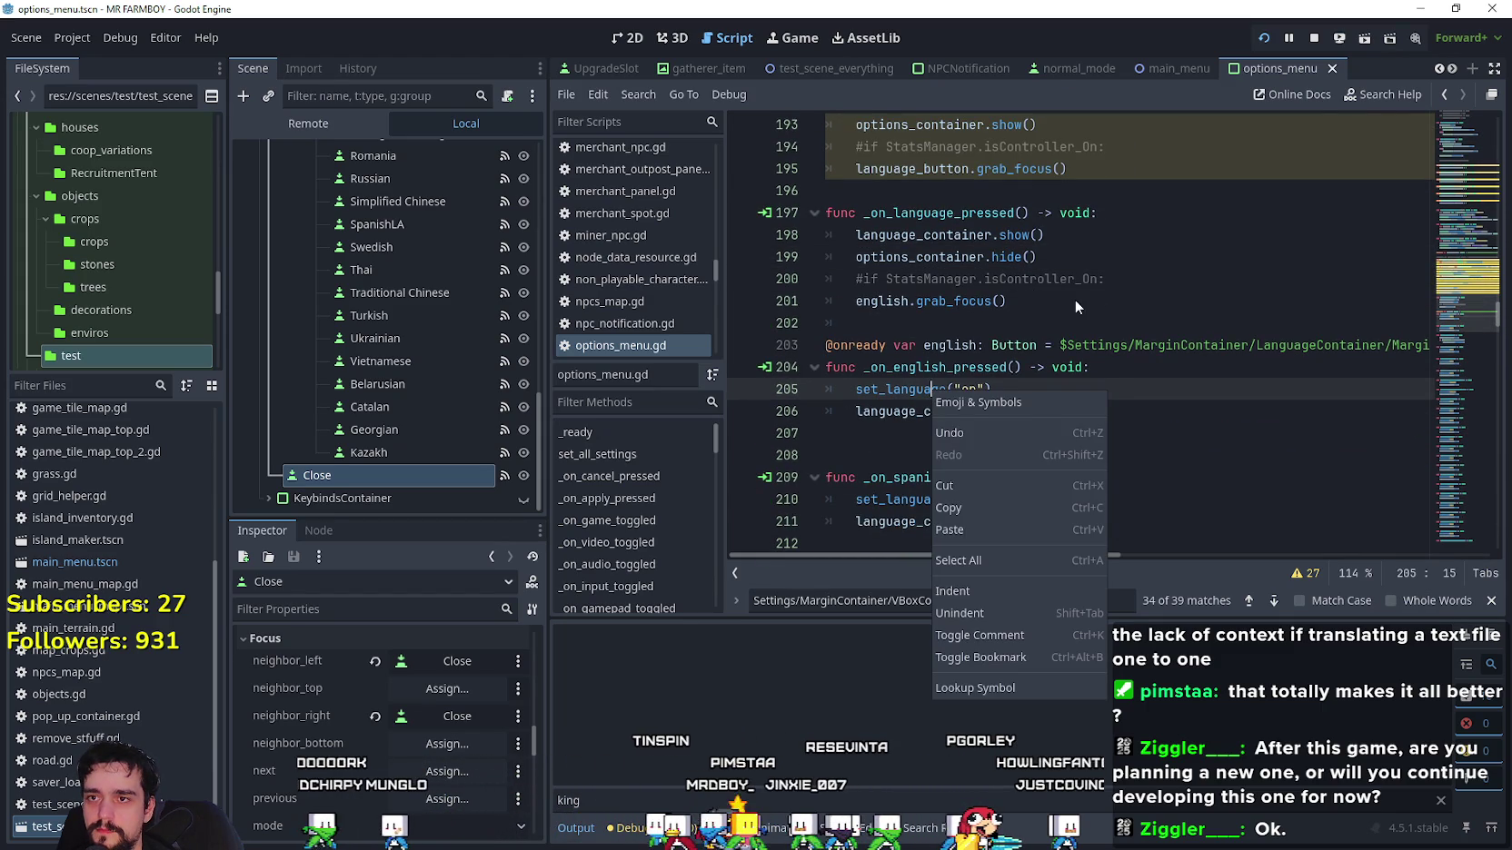
{"action": "left_click", "coordinate": [1086, 265]}
{"action": "left_click_drag", "start_coordinate": [1040, 258], "coordinate": [844, 253]}
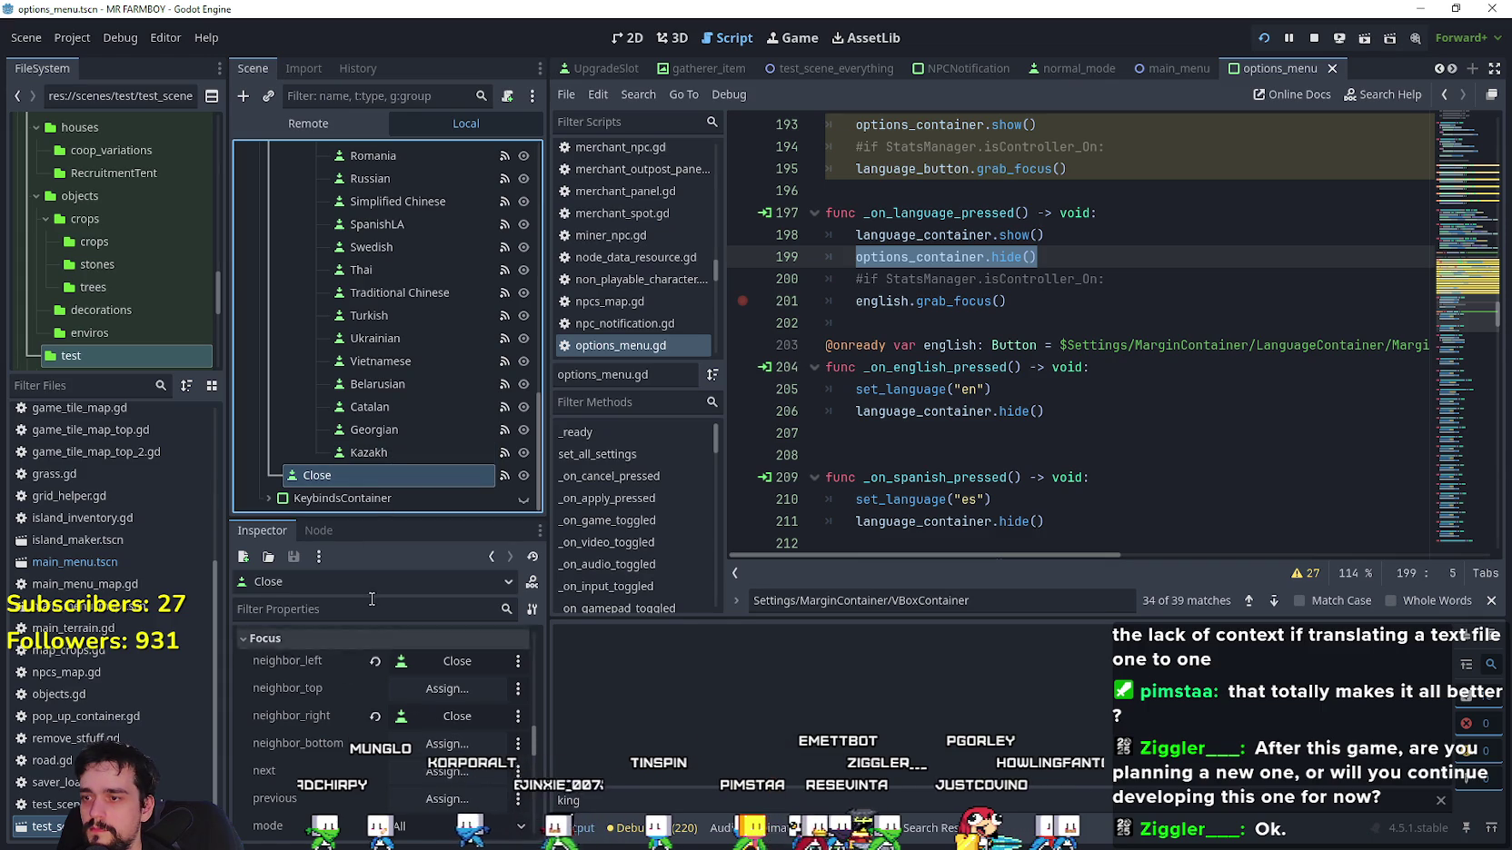
Jump to _on_close_pressed from the Close button's signal and comment out its controller check.
{"action": "left_click", "coordinate": [315, 532]}
{"action": "double_click", "coordinate": [406, 707]}
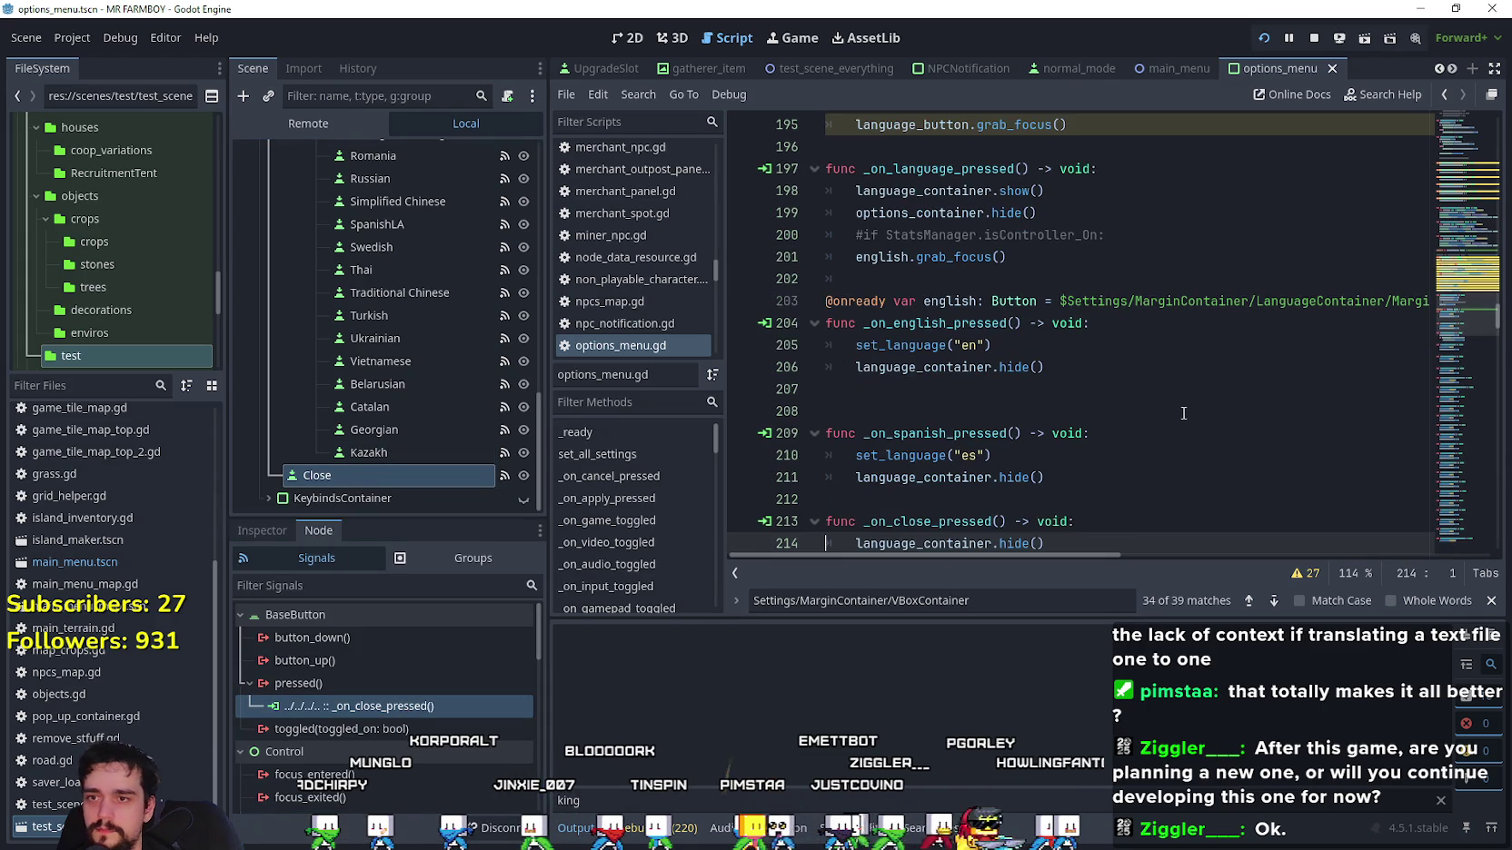
{"action": "scroll", "coordinate": [1050, 378], "scroll_direction": "down", "scroll_amount": 1}
{"action": "scroll", "coordinate": [1050, 378], "scroll_direction": "up", "scroll_amount": 1}
{"action": "left_click", "coordinate": [973, 387]}
{"action": "key", "text": "ctrl+z"}
{"action": "left_click", "coordinate": [1109, 391]}
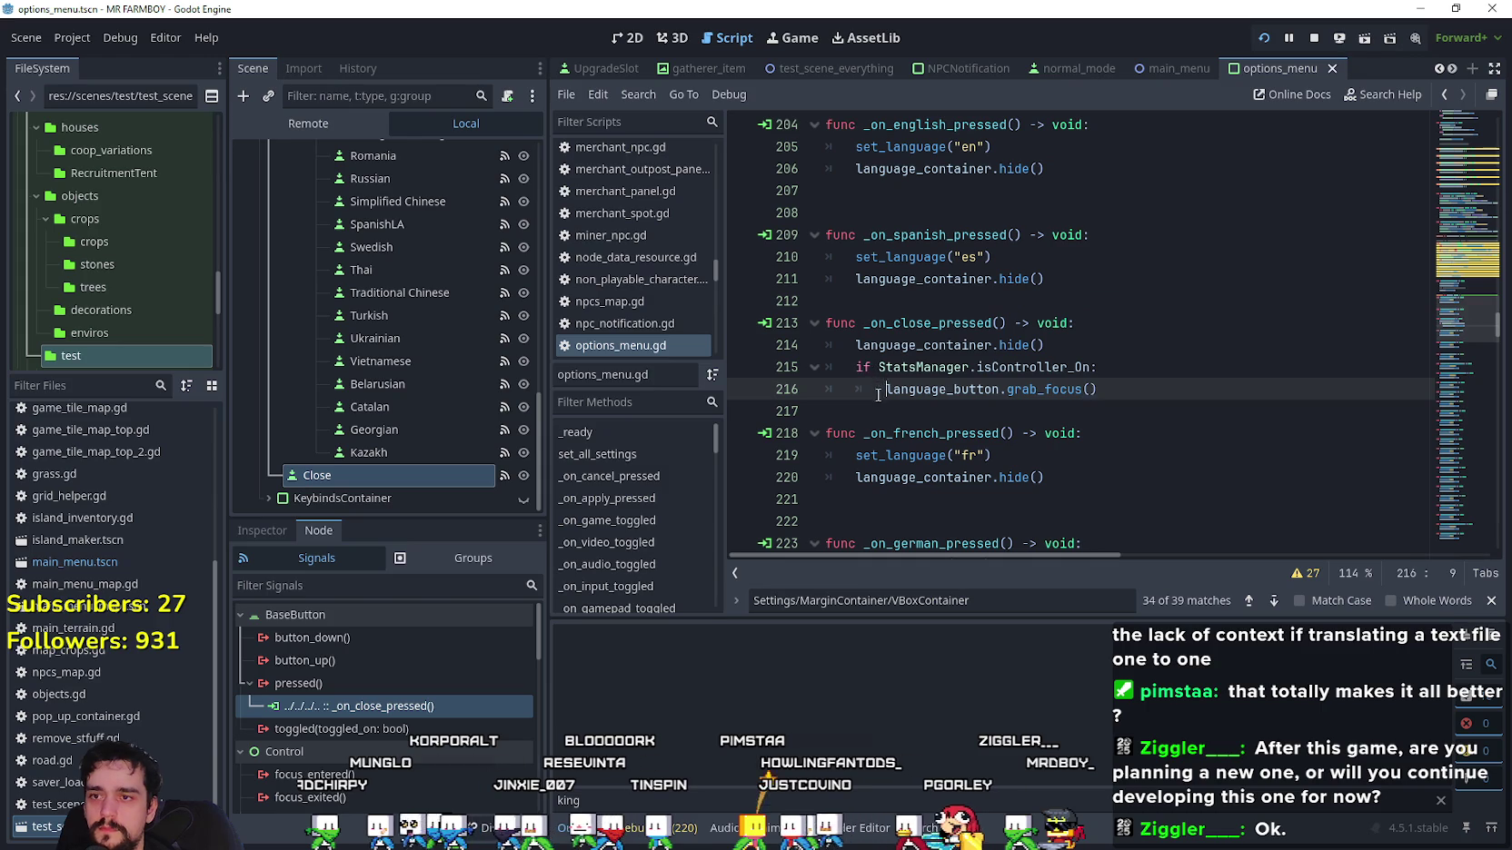
{"action": "left_click", "coordinate": [857, 369]}
{"action": "key", "text": "ctrl+k"}
Add options_container.show() below language_container.hide() and save the script.
{"action": "left_click", "coordinate": [1064, 338]}
{"action": "key", "text": "Return"}
{"action": "type", "text": "options_container.hide()"}
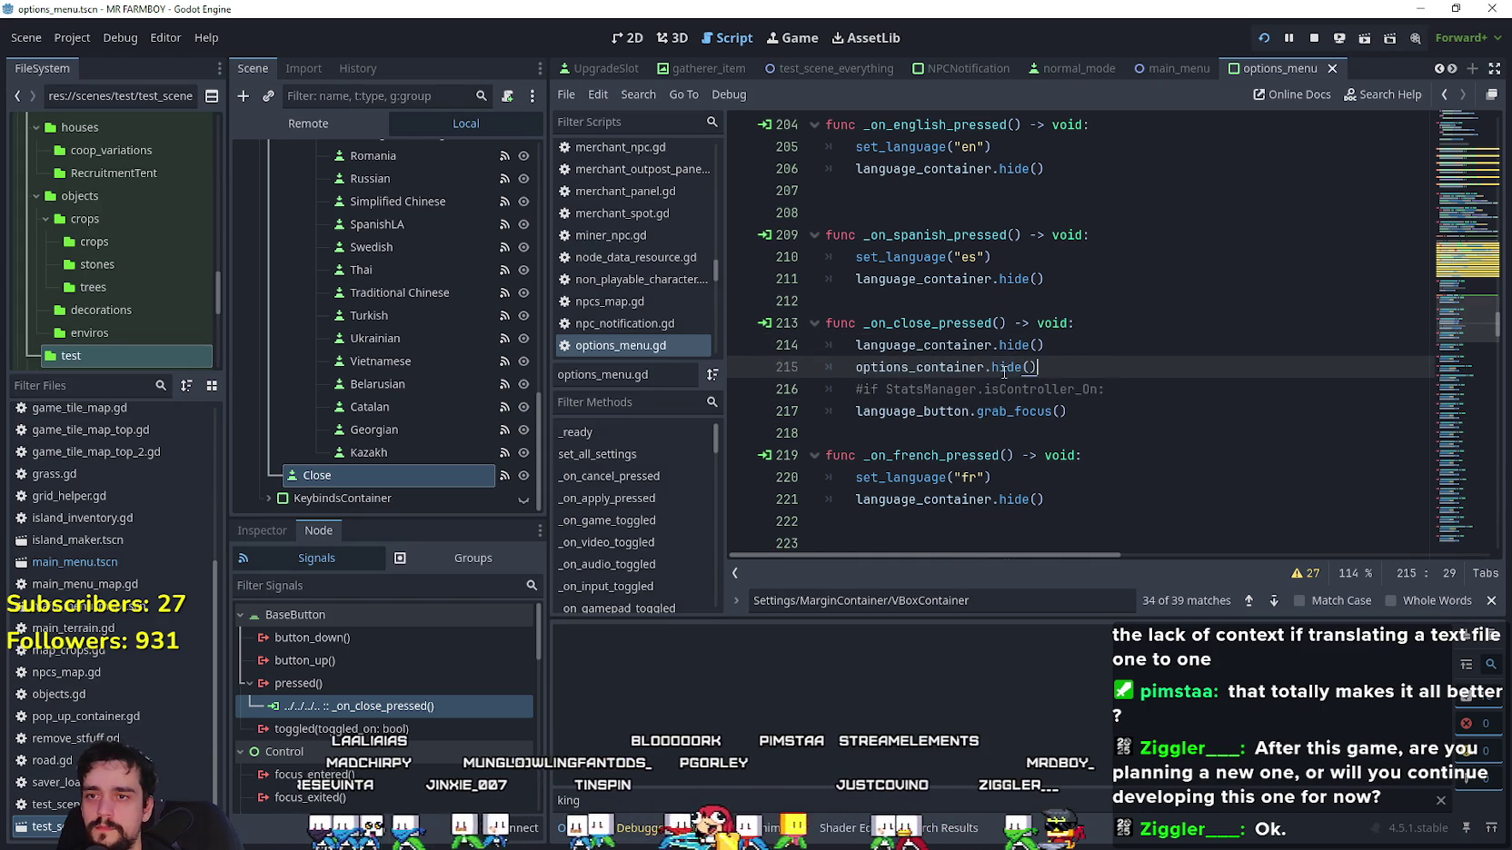
{"action": "double_click", "coordinate": [1013, 367]}
{"action": "type", "text": "show"}
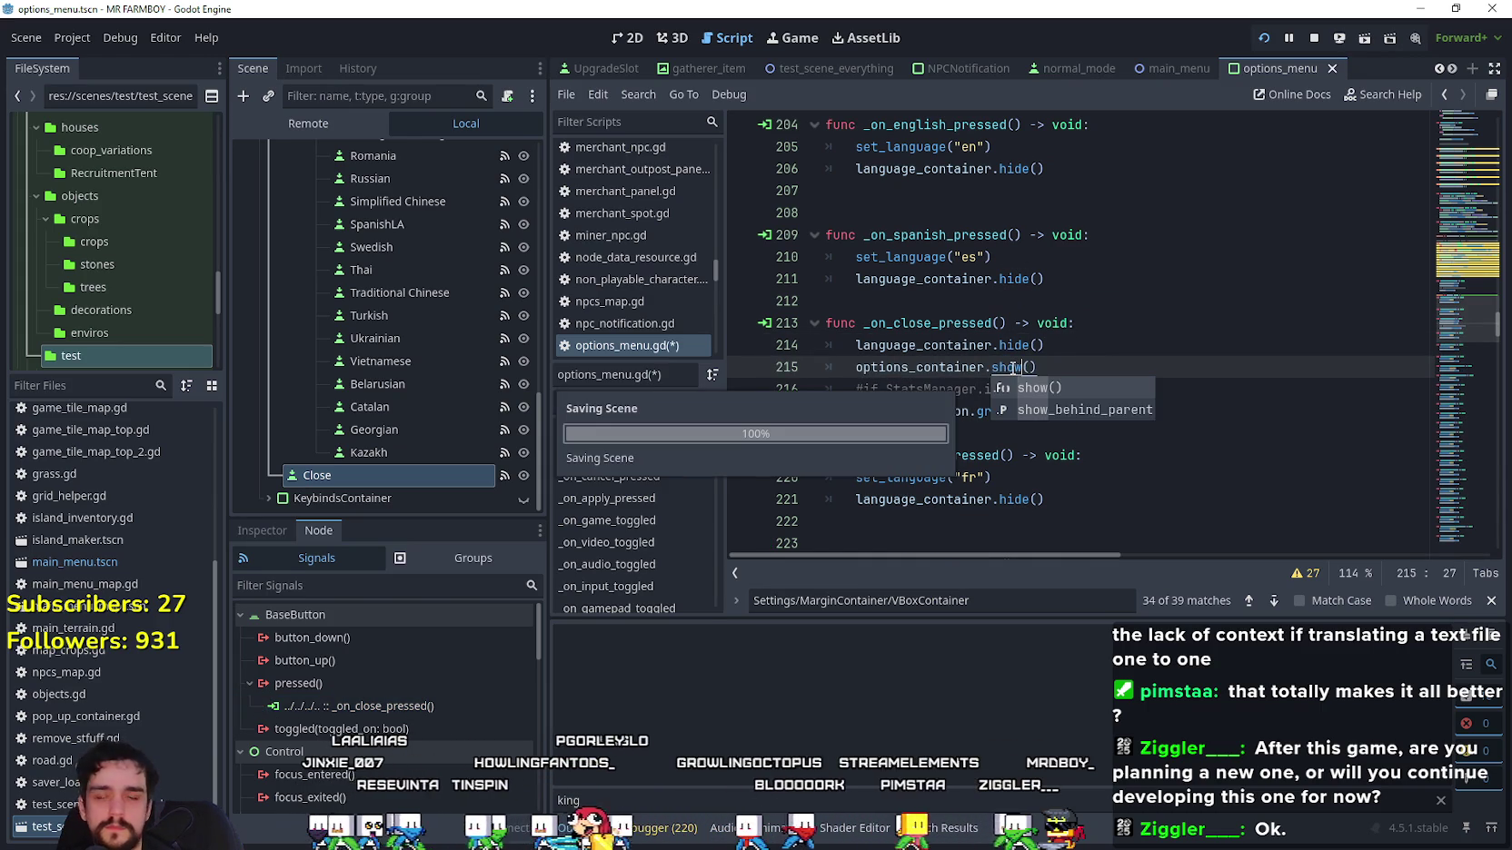
{"action": "left_click", "coordinate": [1058, 365]}
{"action": "key", "text": "ctrl+s"}
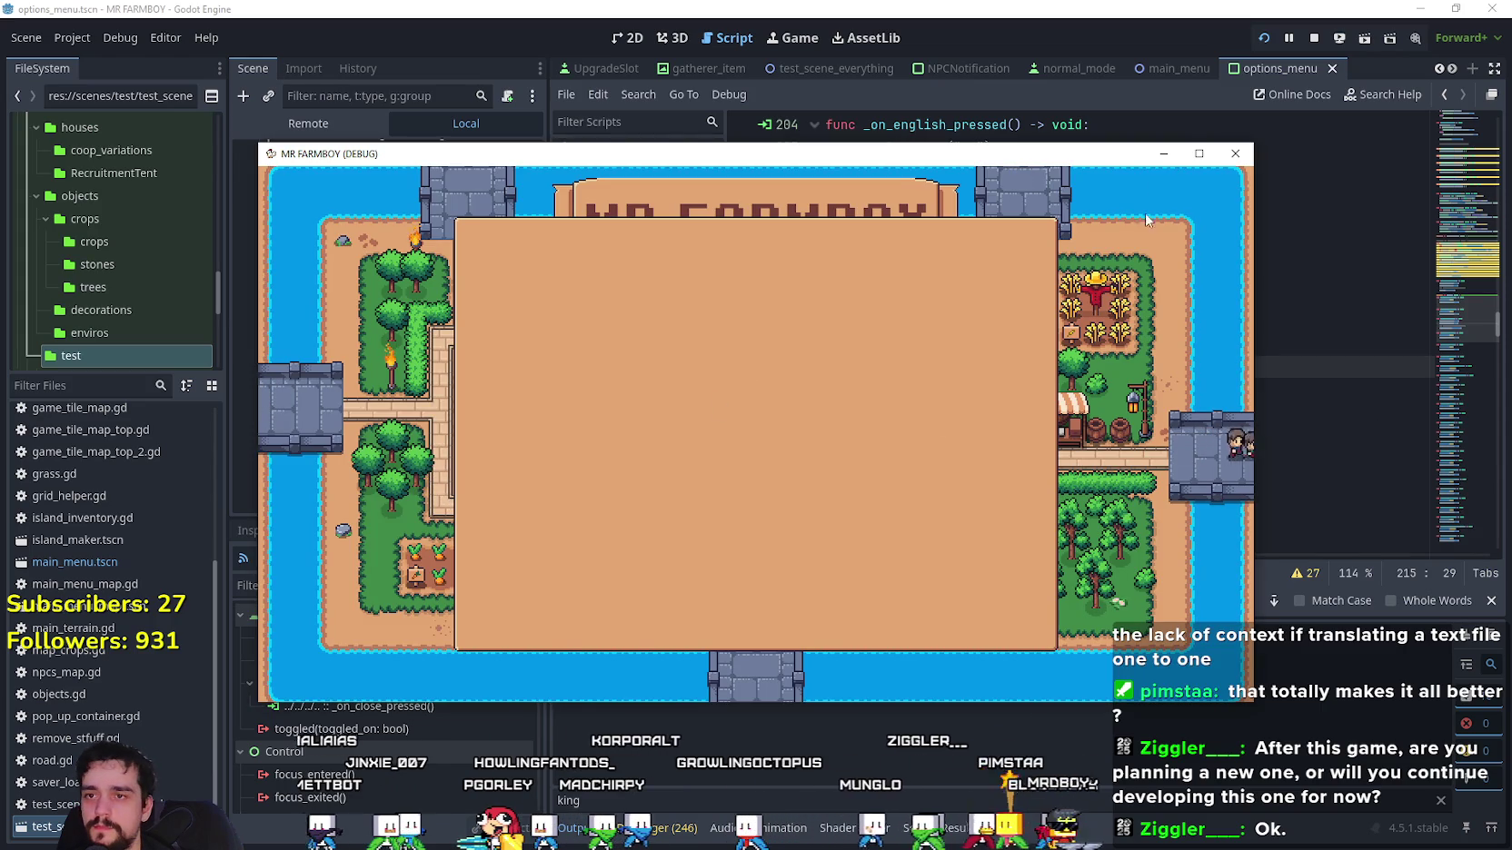
Restart the game, then open and close the save game selection.
{"action": "left_click", "coordinate": [1310, 39]}
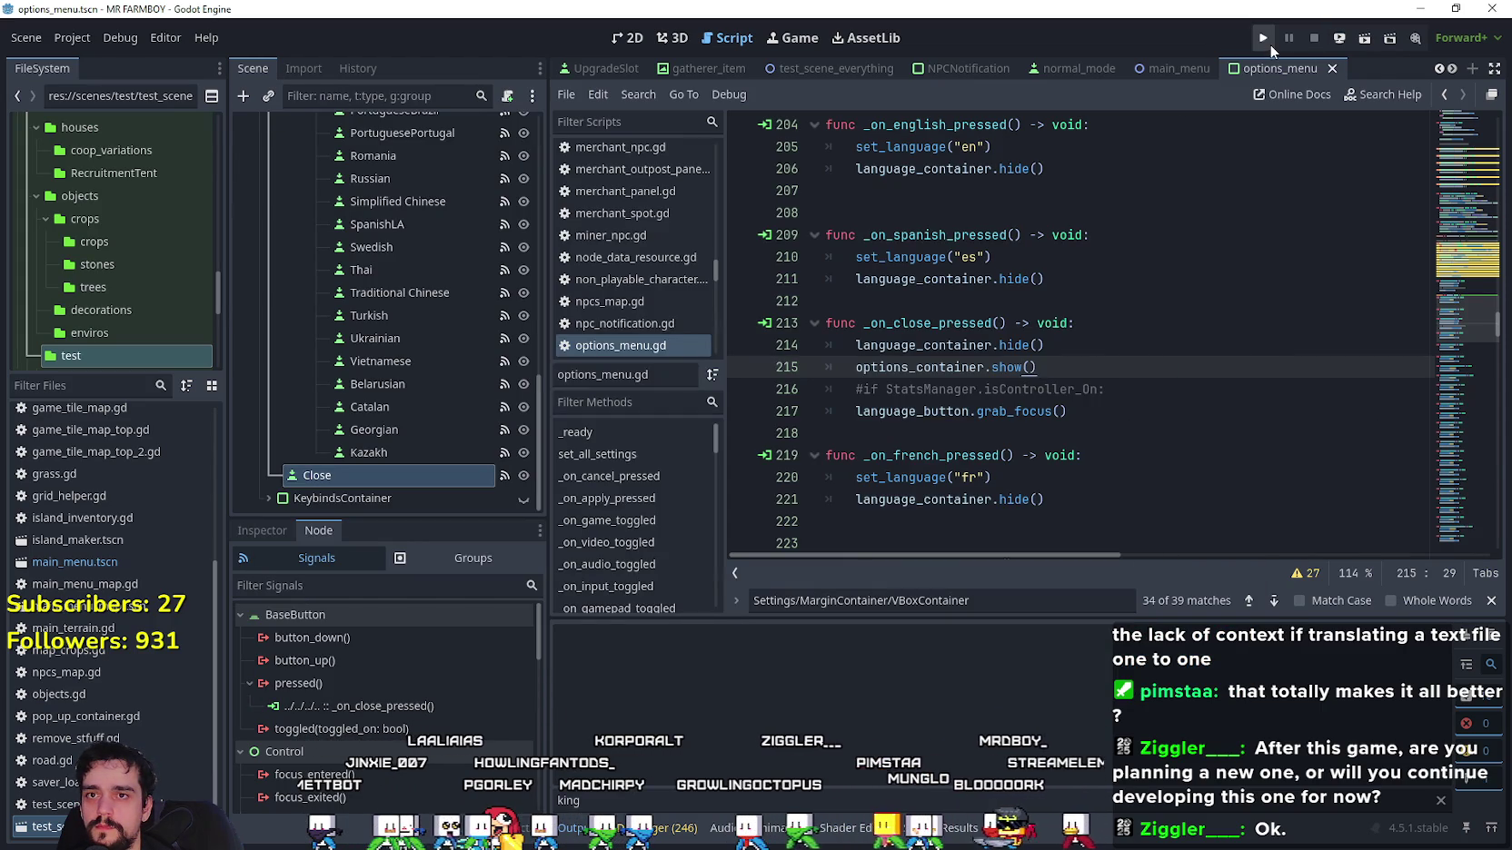
{"action": "left_click", "coordinate": [1262, 39]}
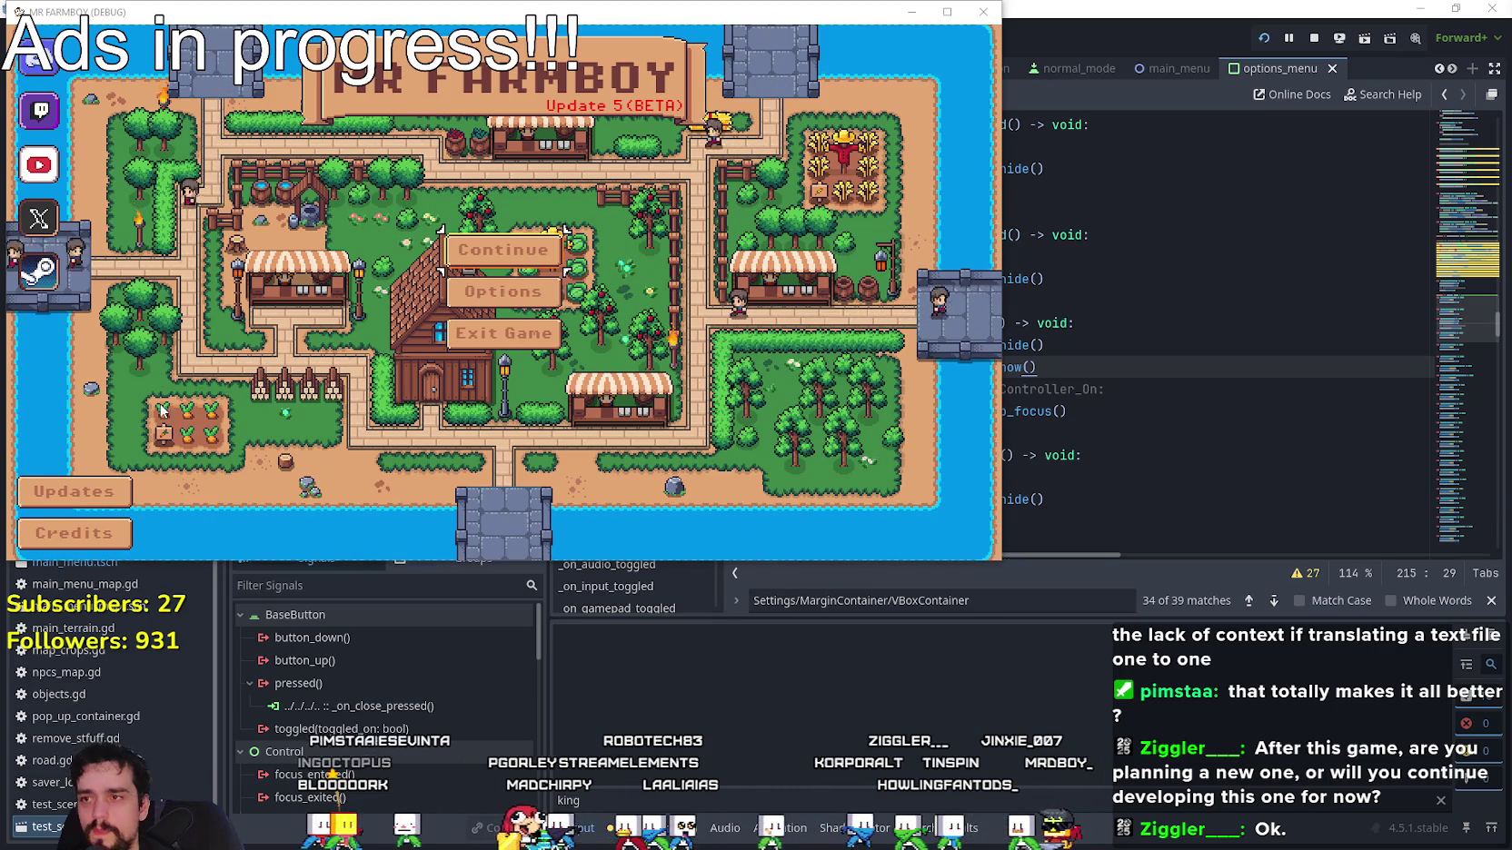
{"action": "left_click", "coordinate": [450, 258]}
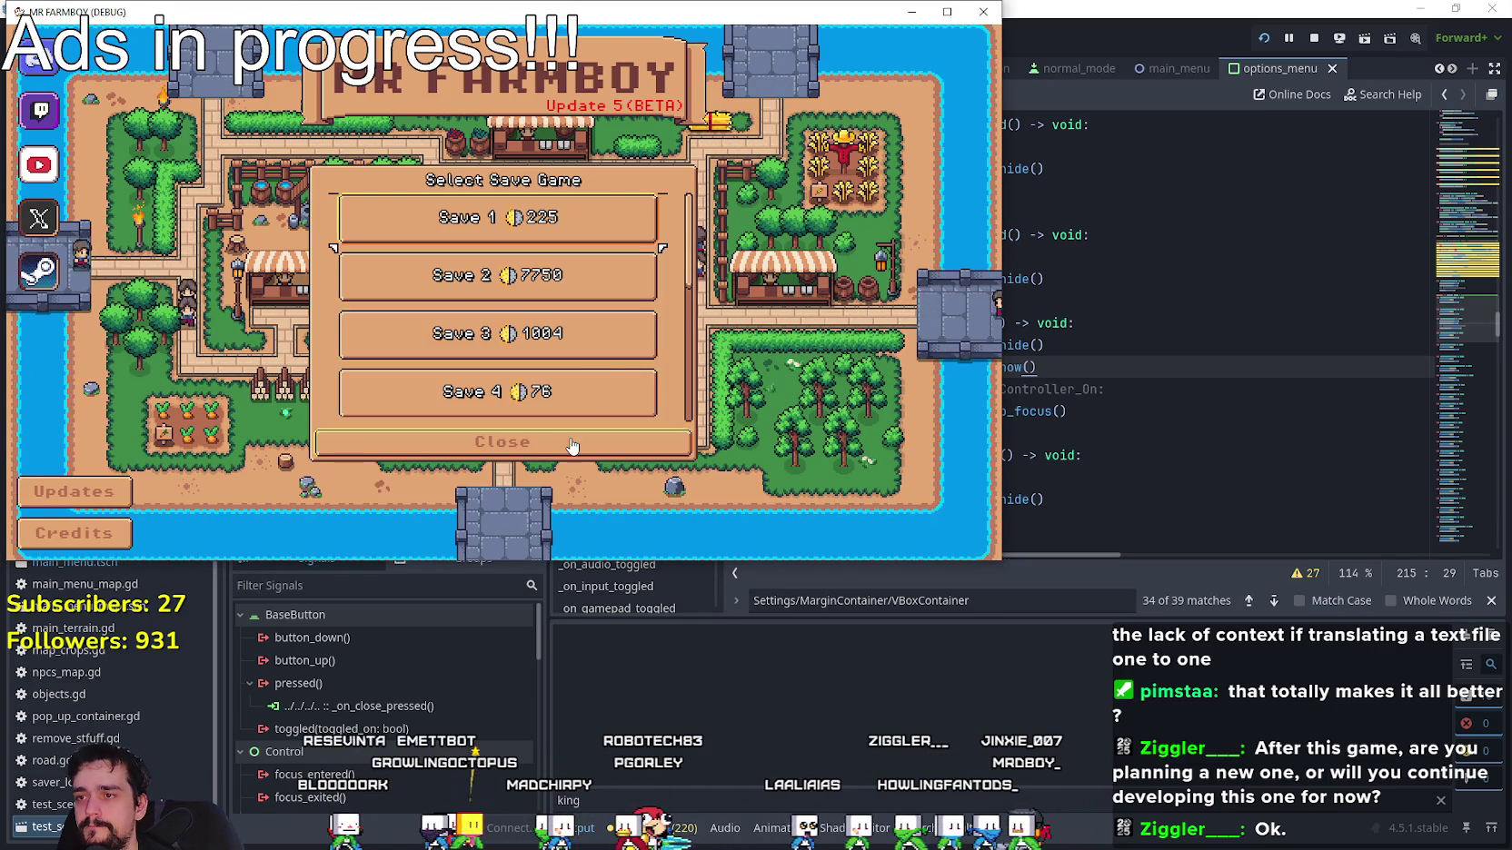
{"action": "left_click", "coordinate": [568, 445]}
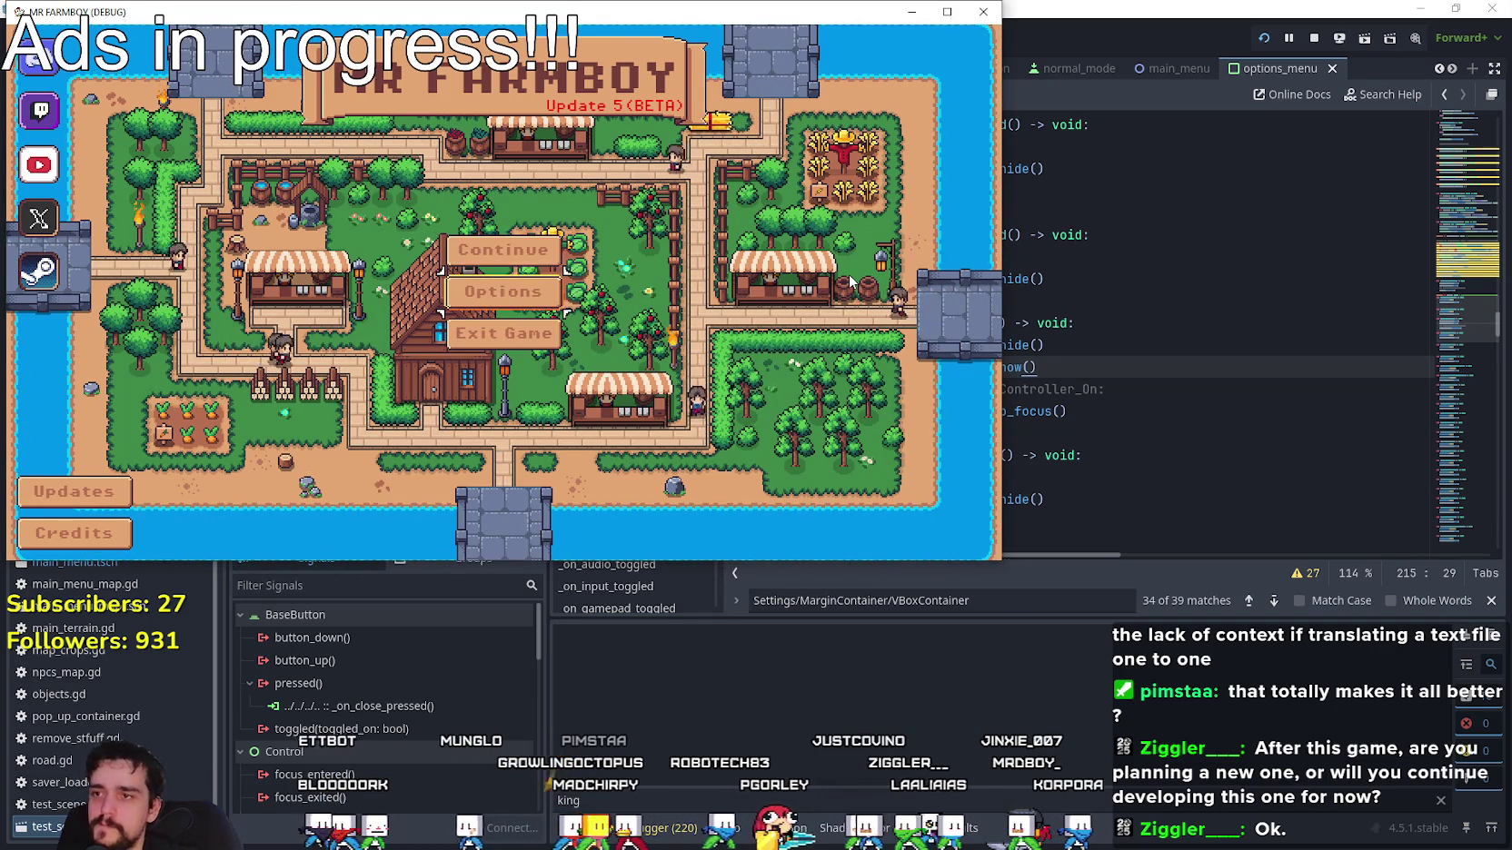
Move controller focus into Options, Game settings and English to French, then return to the editor.
{"action": "key", "text": "Down"}
{"action": "key", "text": "Return"}
{"action": "key", "text": "Return"}
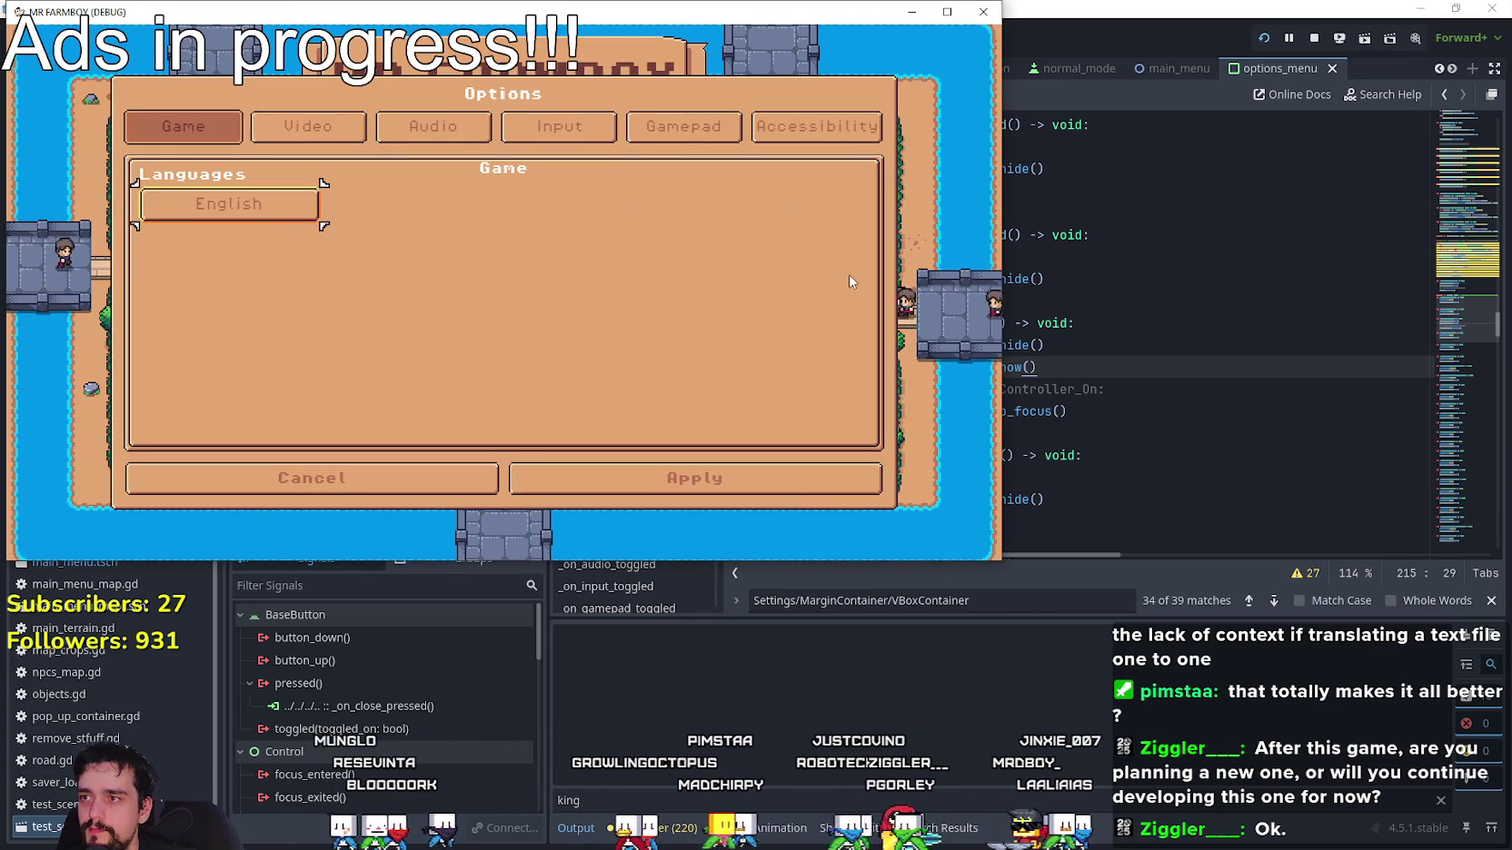
{"action": "key", "text": "Down"}
{"action": "key", "text": "Return"}
{"action": "key", "text": "Right"}
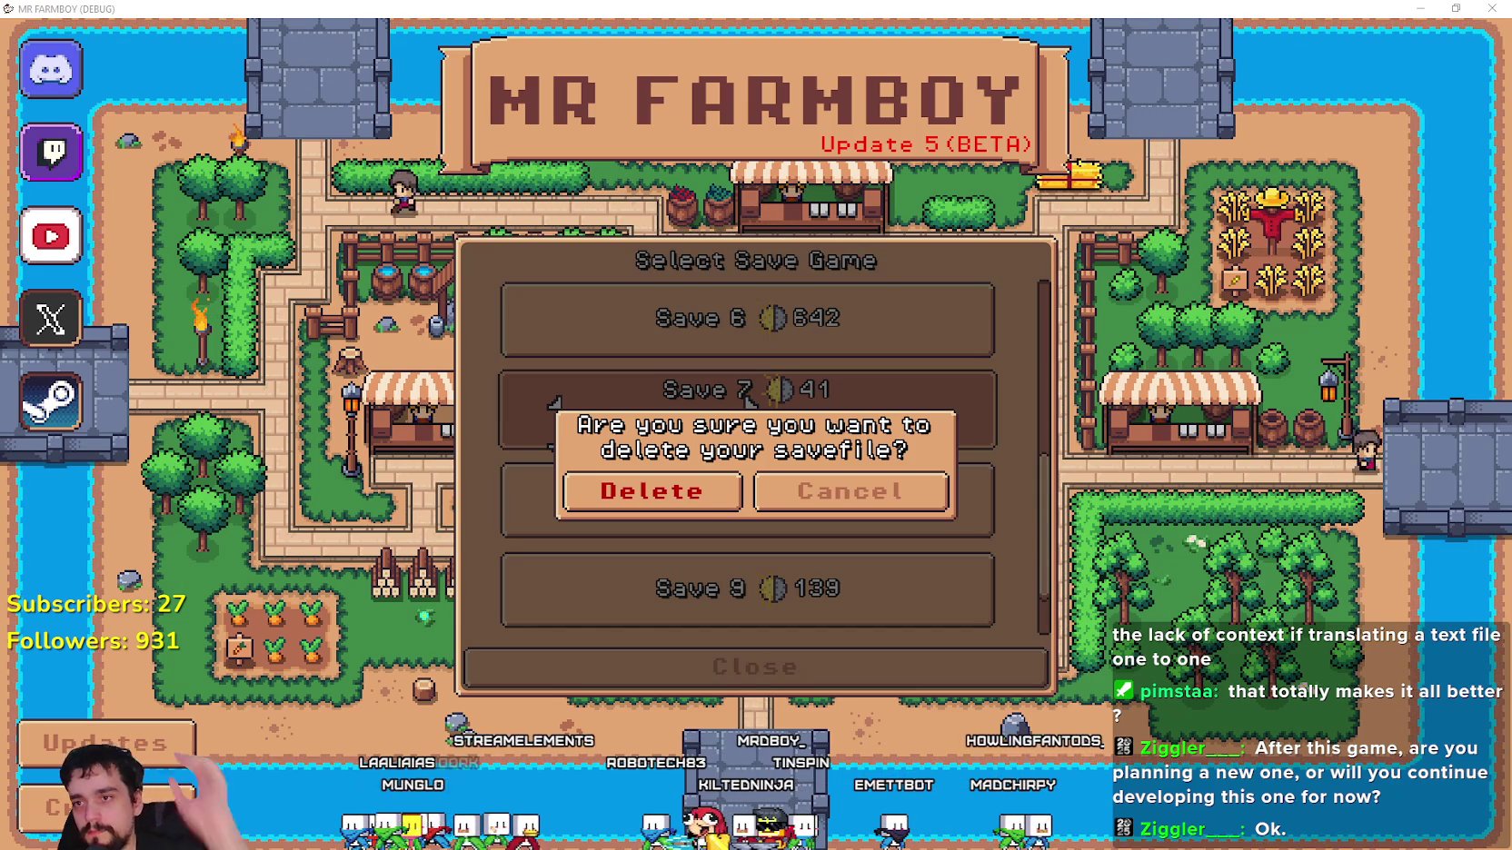
{"action": "key", "text": "alt+Tab"}
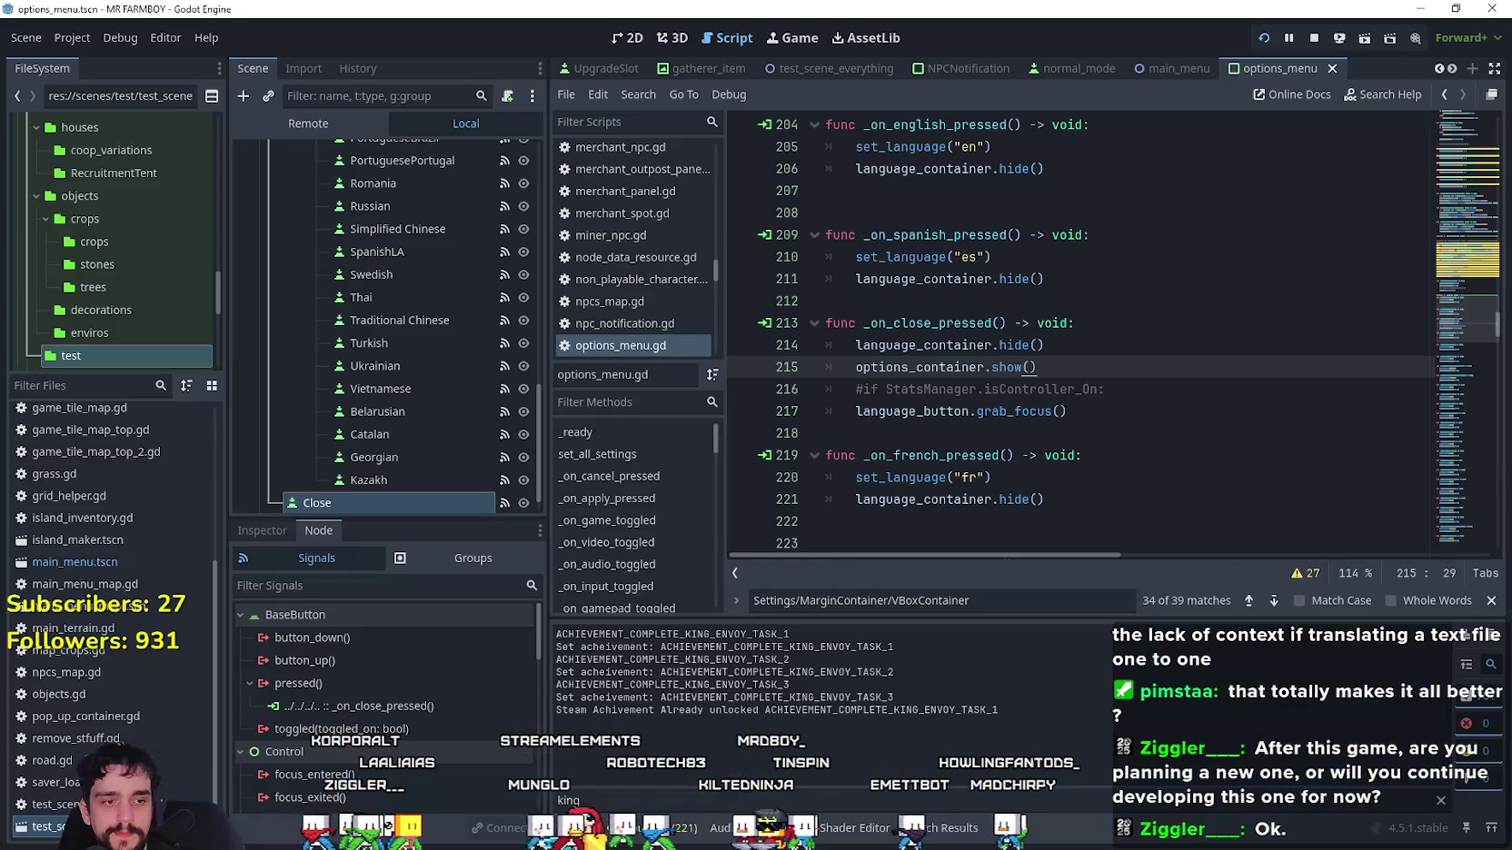
Check line 217 of options_menu.gd, then open main_menu.tscn and scroll its scene tree to Updates and Credits.
{"action": "left_click", "coordinate": [931, 407]}
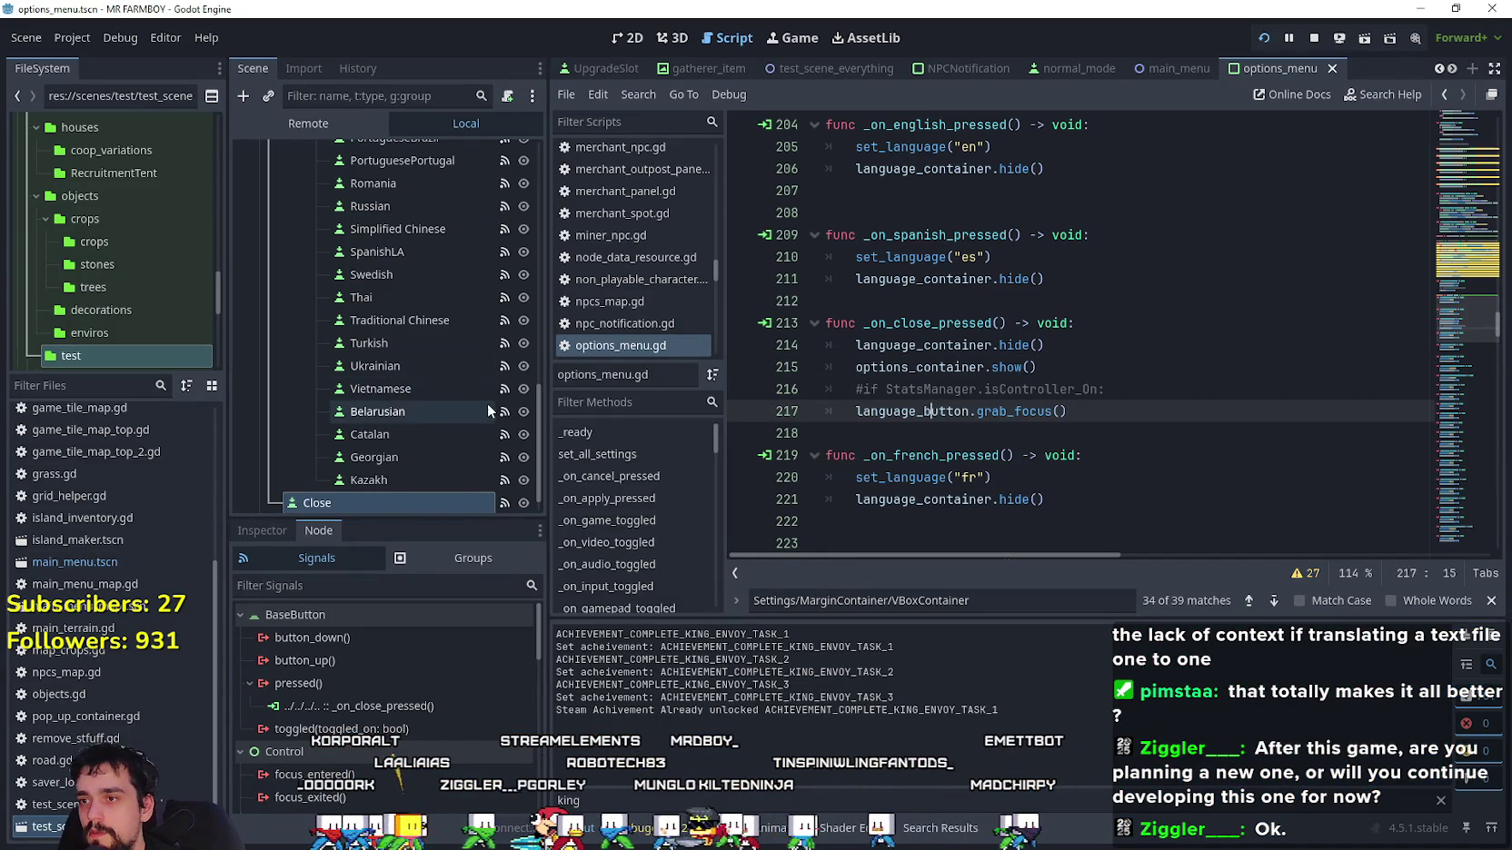
{"action": "mouse_move", "coordinate": [541, 409]}
{"action": "left_mouse_down"}
{"action": "mouse_move", "coordinate": [509, 209]}
{"action": "mouse_move", "coordinate": [460, 160]}
{"action": "left_mouse_up"}
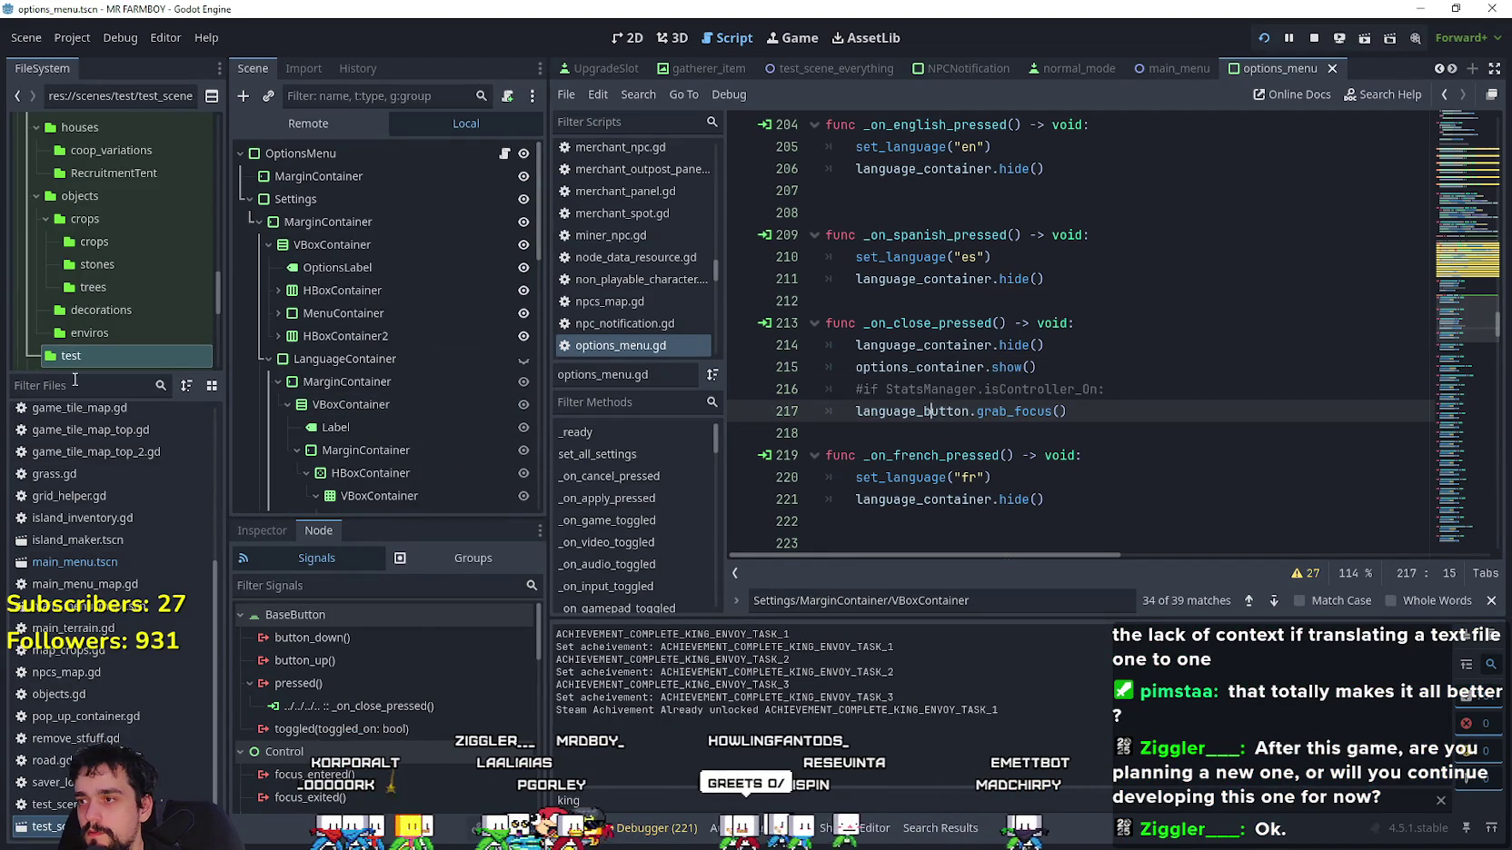
{"action": "double_click", "coordinate": [80, 564]}
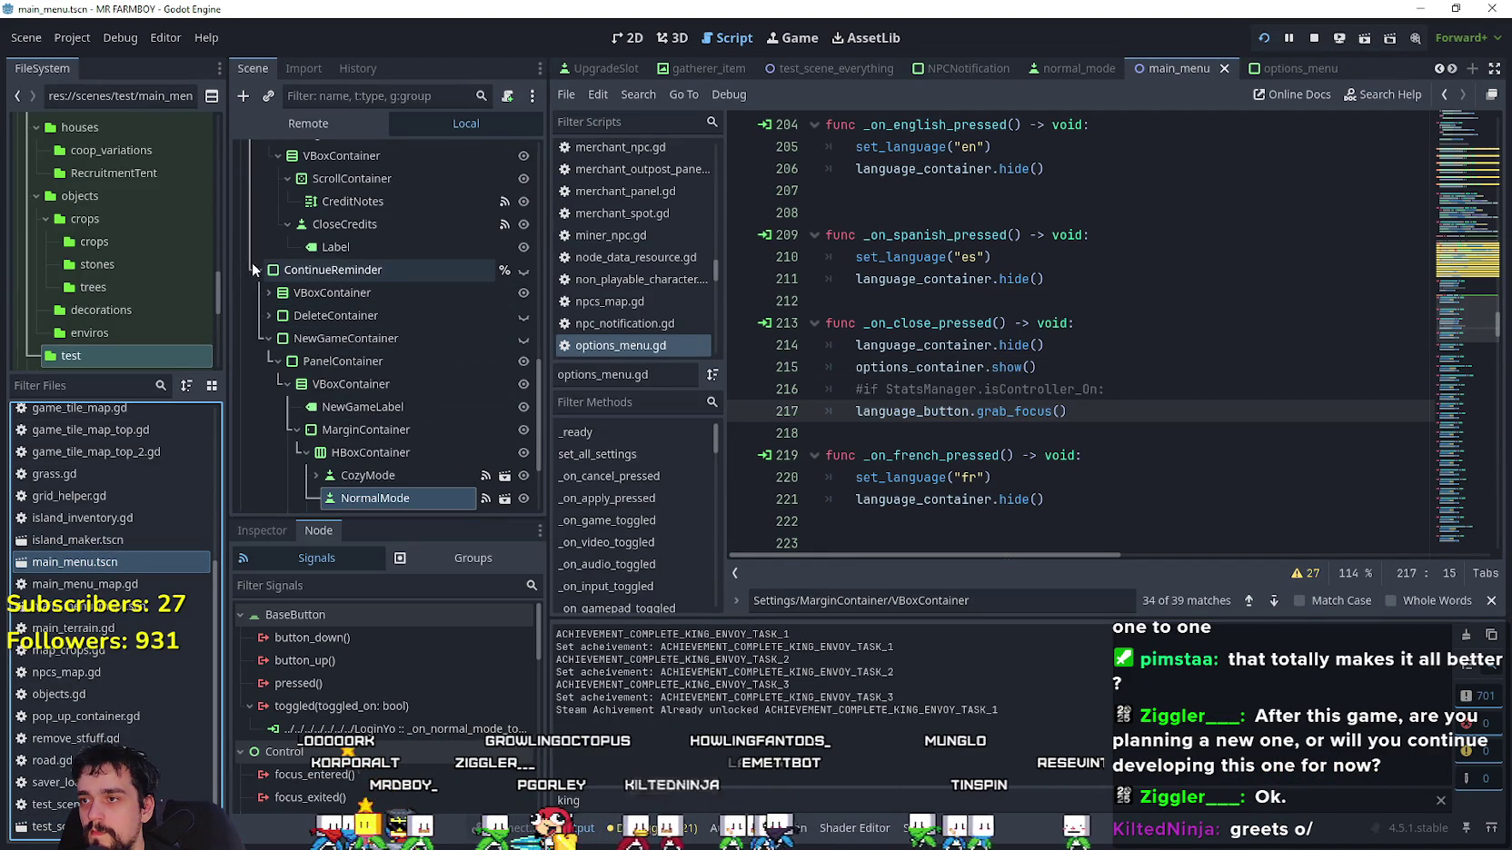
{"action": "left_click", "coordinate": [251, 263]}
{"action": "scroll", "coordinate": [433, 428], "scroll_direction": "up", "scroll_amount": 5}
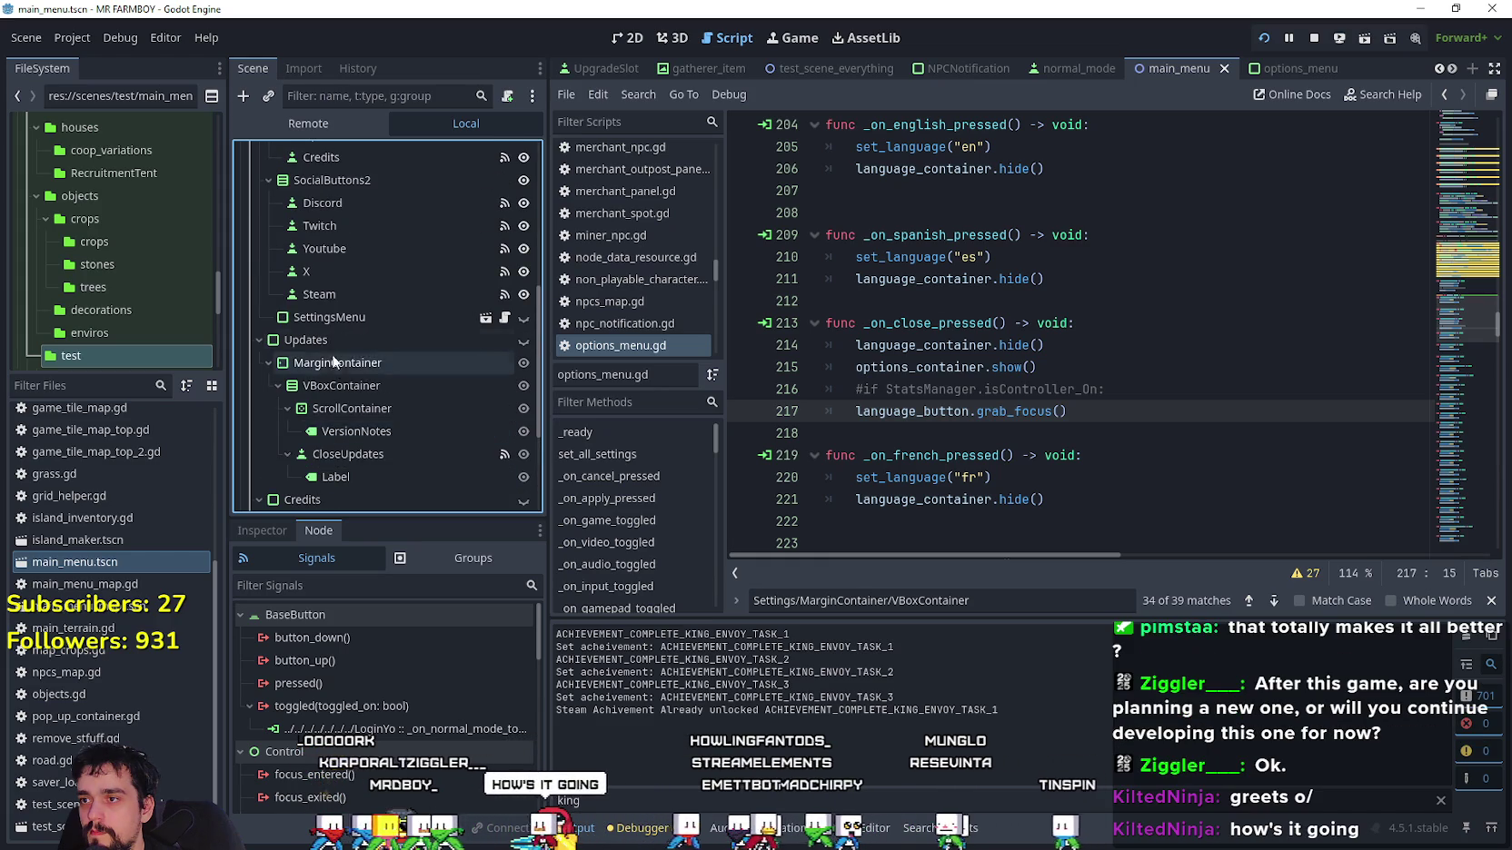
{"action": "scroll", "coordinate": [414, 436], "scroll_direction": "up", "scroll_amount": 5}
{"action": "scroll", "coordinate": [417, 434], "scroll_direction": "down", "scroll_amount": 5}
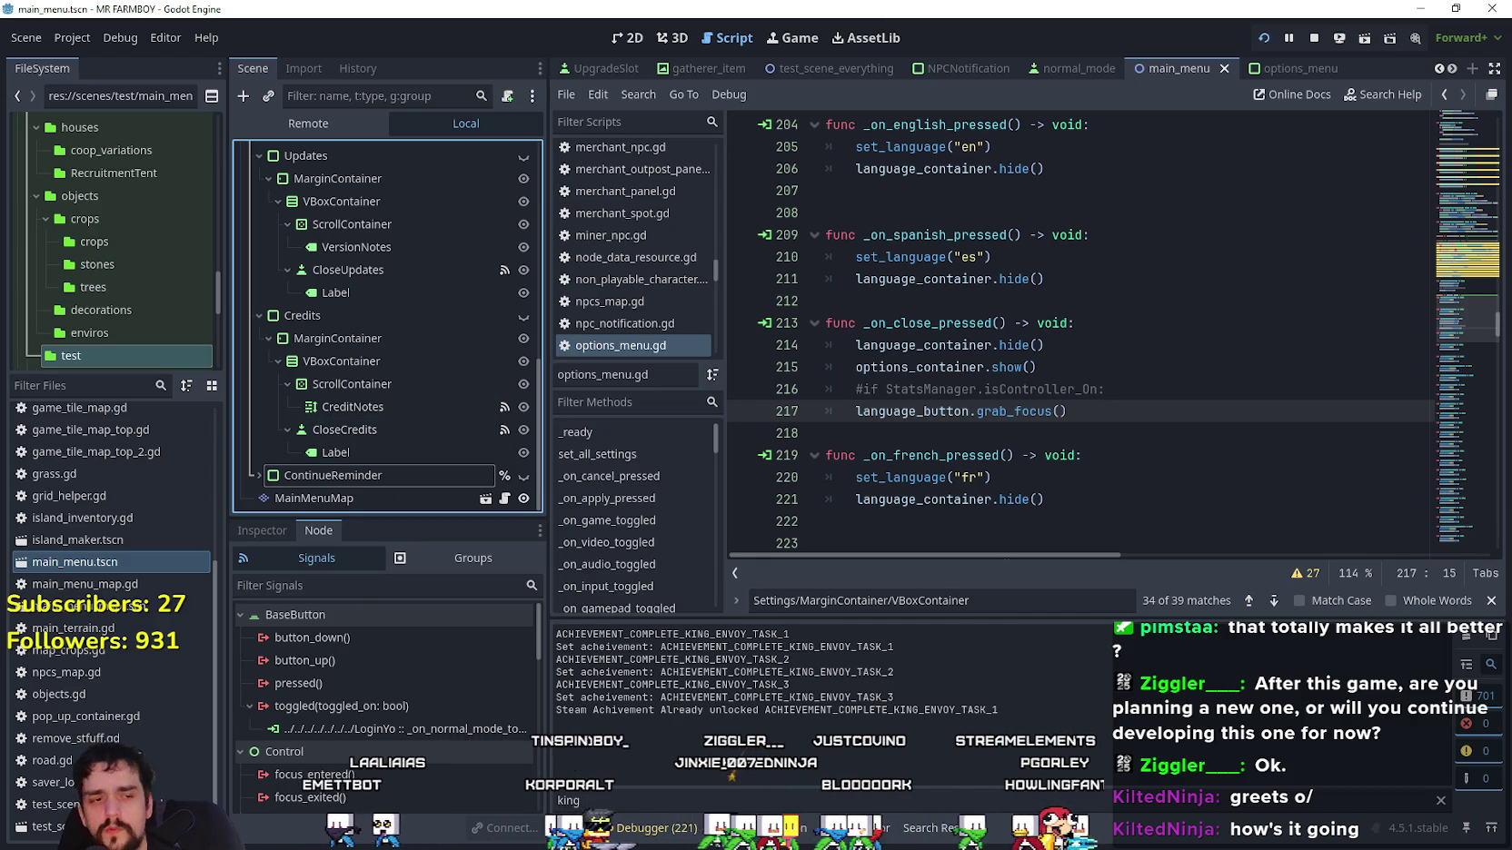
{"action": "key", "text": "alt+Tab"}
Cancel the save deletion and close the save list, checking the editor before returning to the game.
{"action": "left_click", "coordinate": [842, 489]}
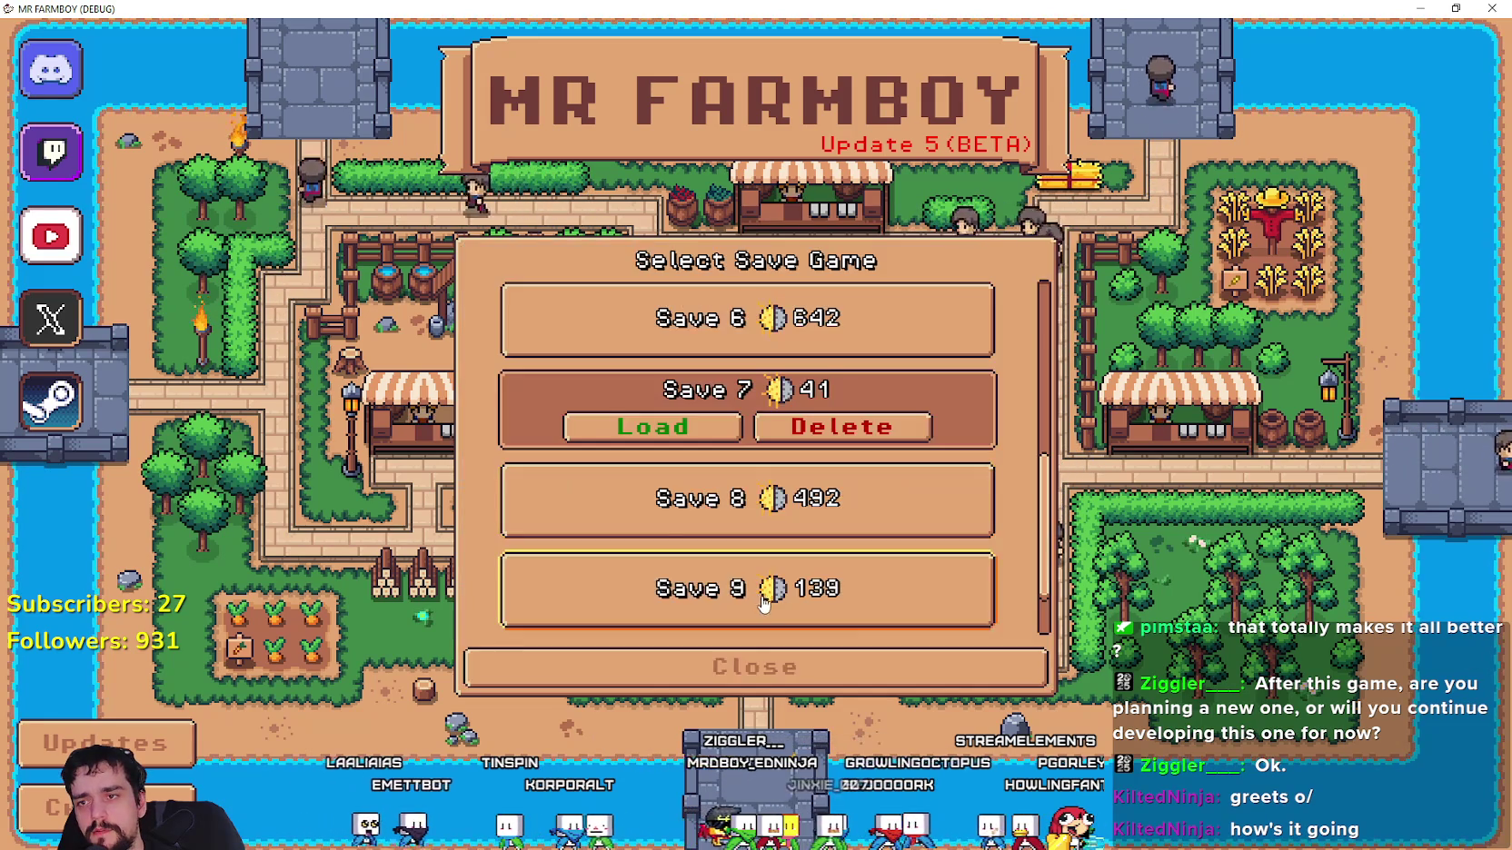
{"action": "left_click", "coordinate": [788, 670]}
{"action": "left_click", "coordinate": [750, 370]}
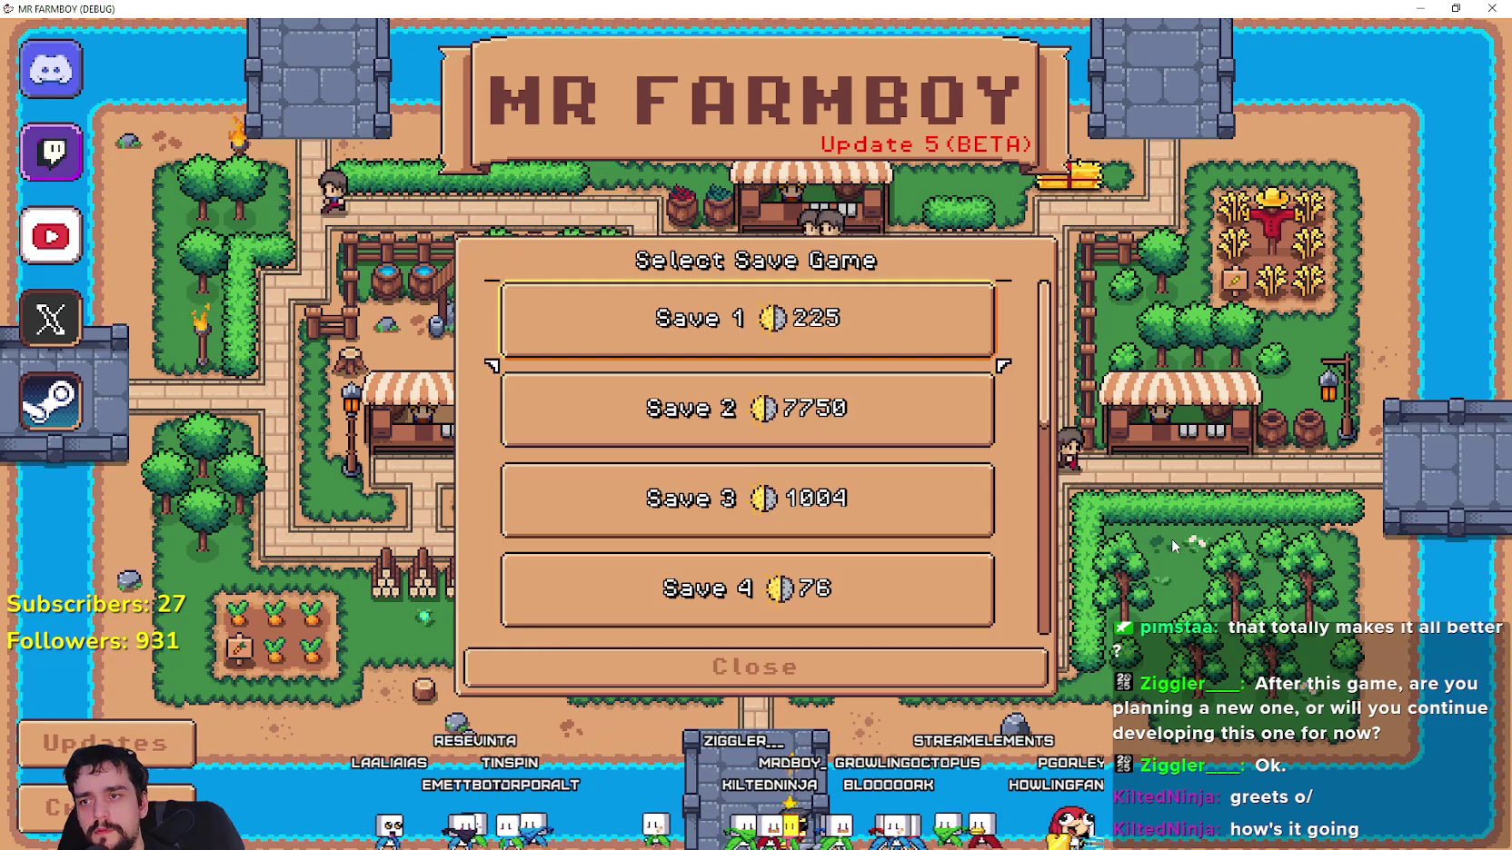
{"action": "left_click", "coordinate": [951, 661]}
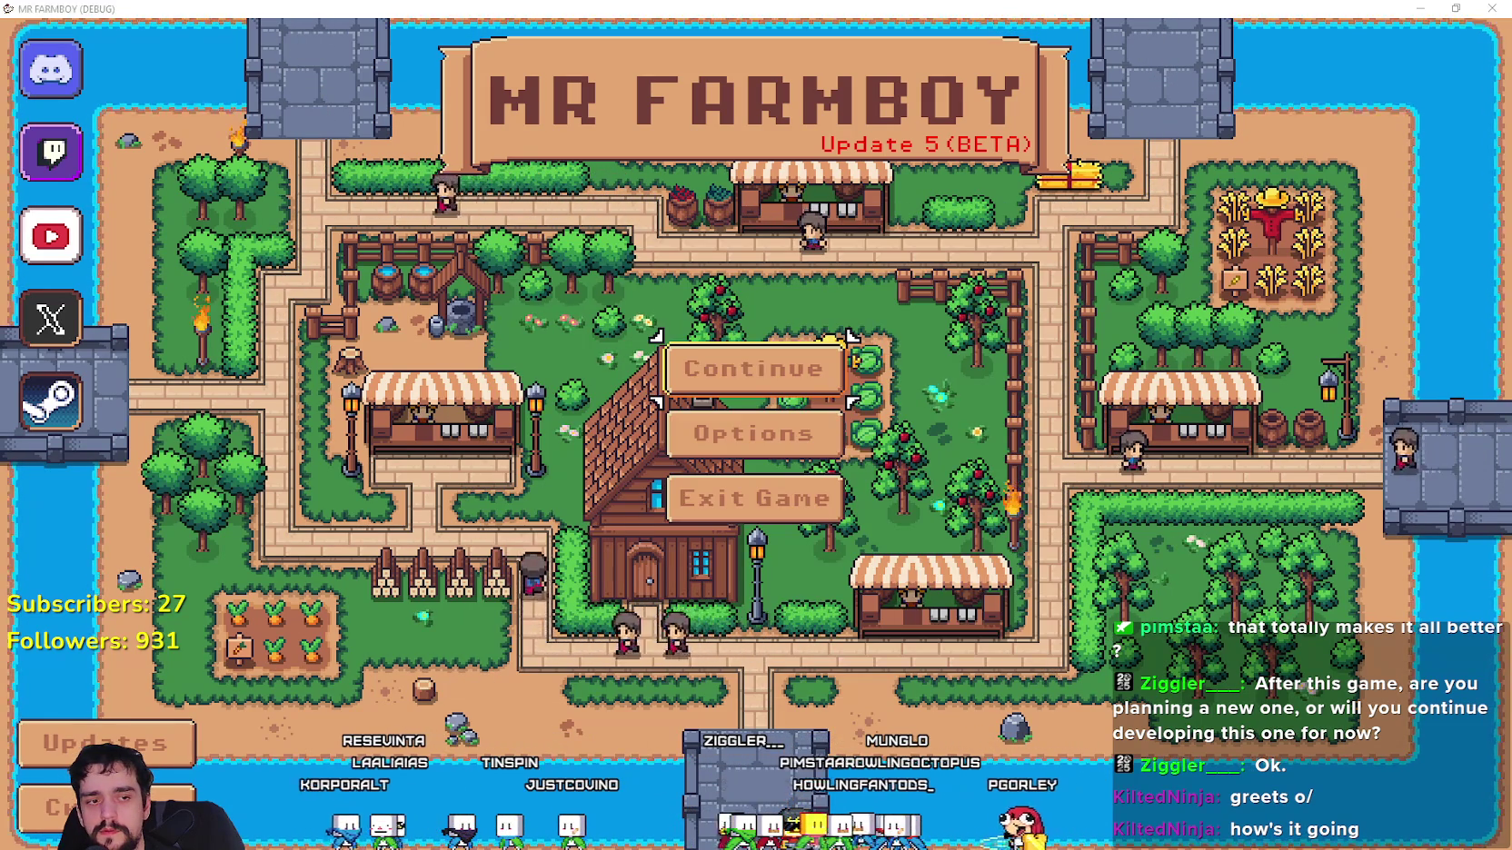
{"action": "key", "text": "alt+Tab"}
{"action": "scroll", "coordinate": [373, 363], "scroll_direction": "up", "scroll_amount": 2}
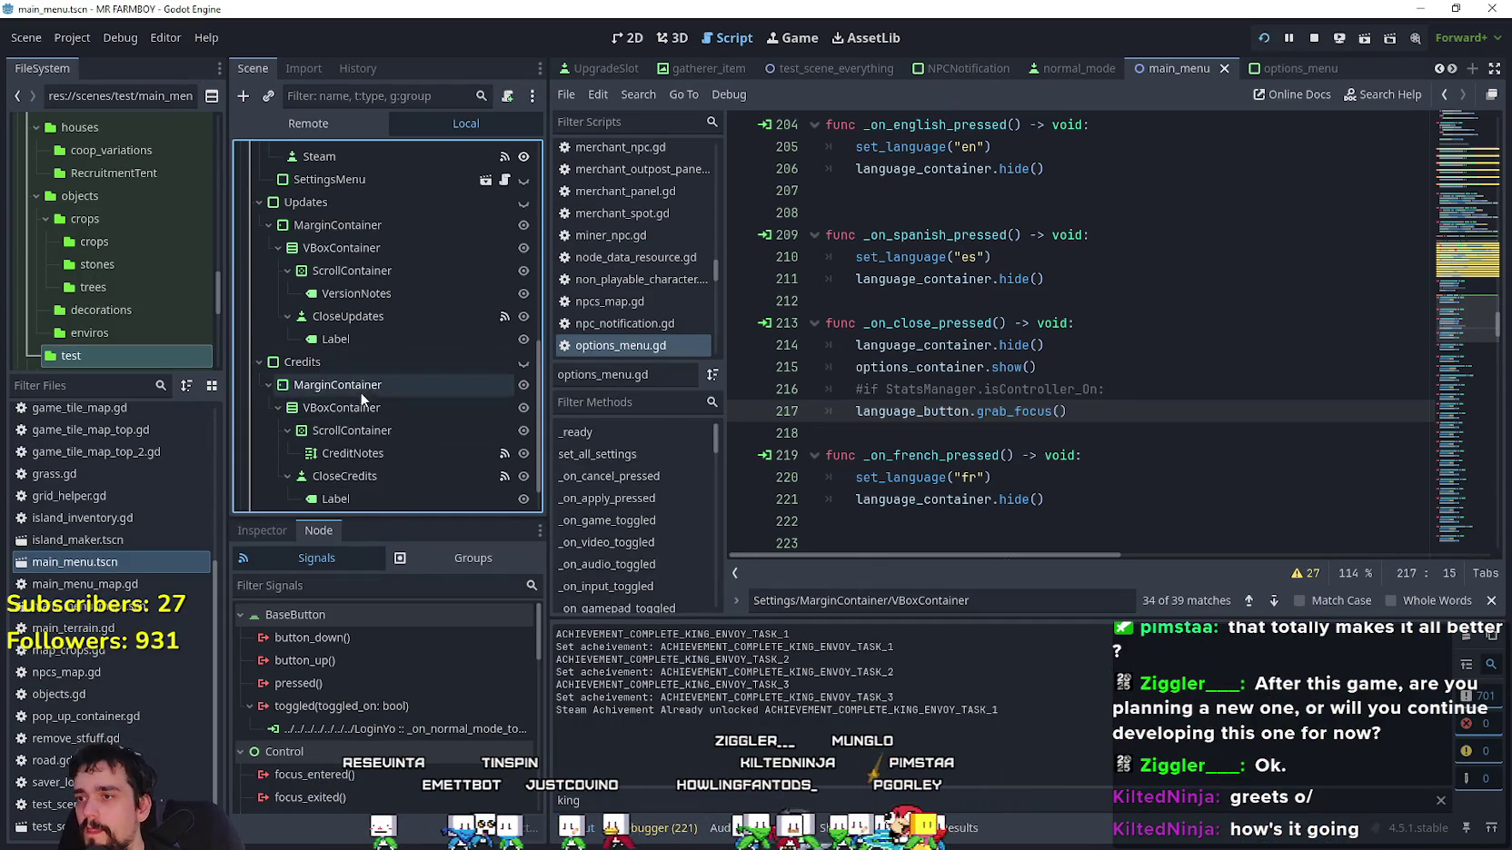
{"action": "scroll", "coordinate": [361, 398], "scroll_direction": "down", "scroll_amount": 2}
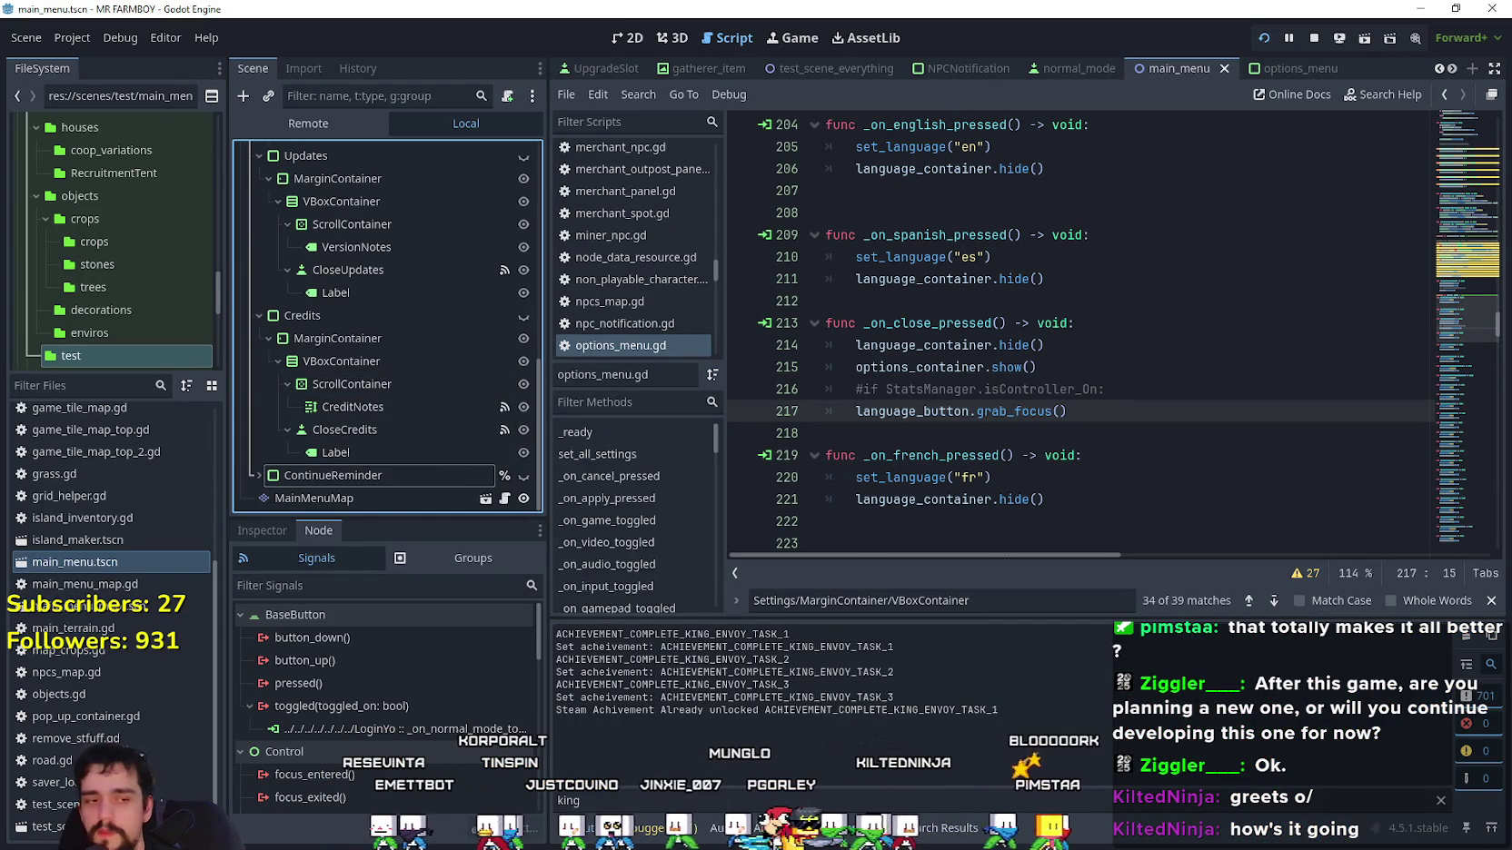
{"action": "key", "text": "alt+Tab"}
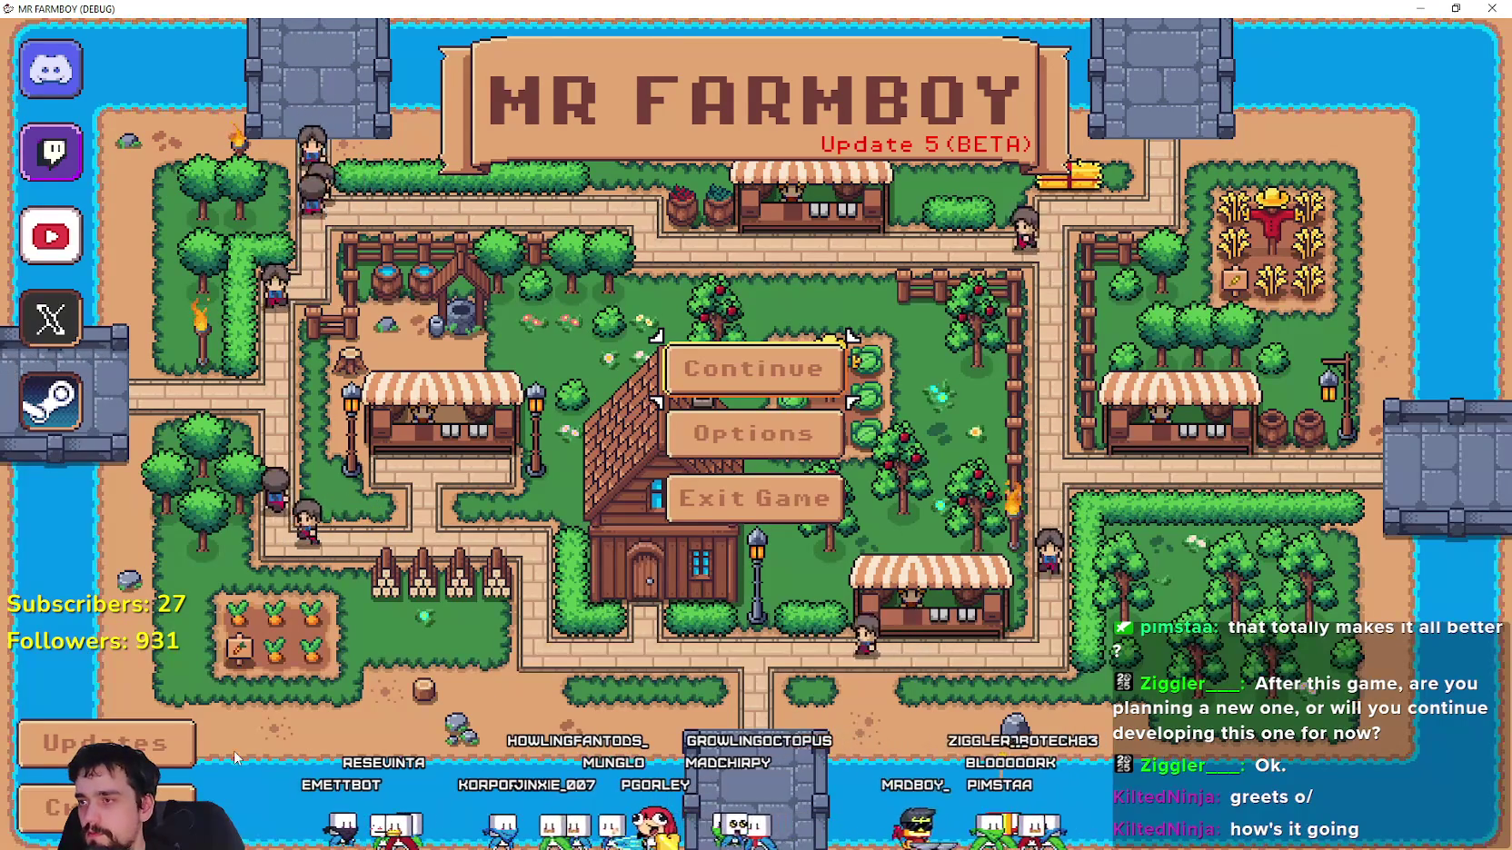
Open the update notes panel, scroll through the changelog, and close it.
{"action": "left_click", "coordinate": [41, 749]}
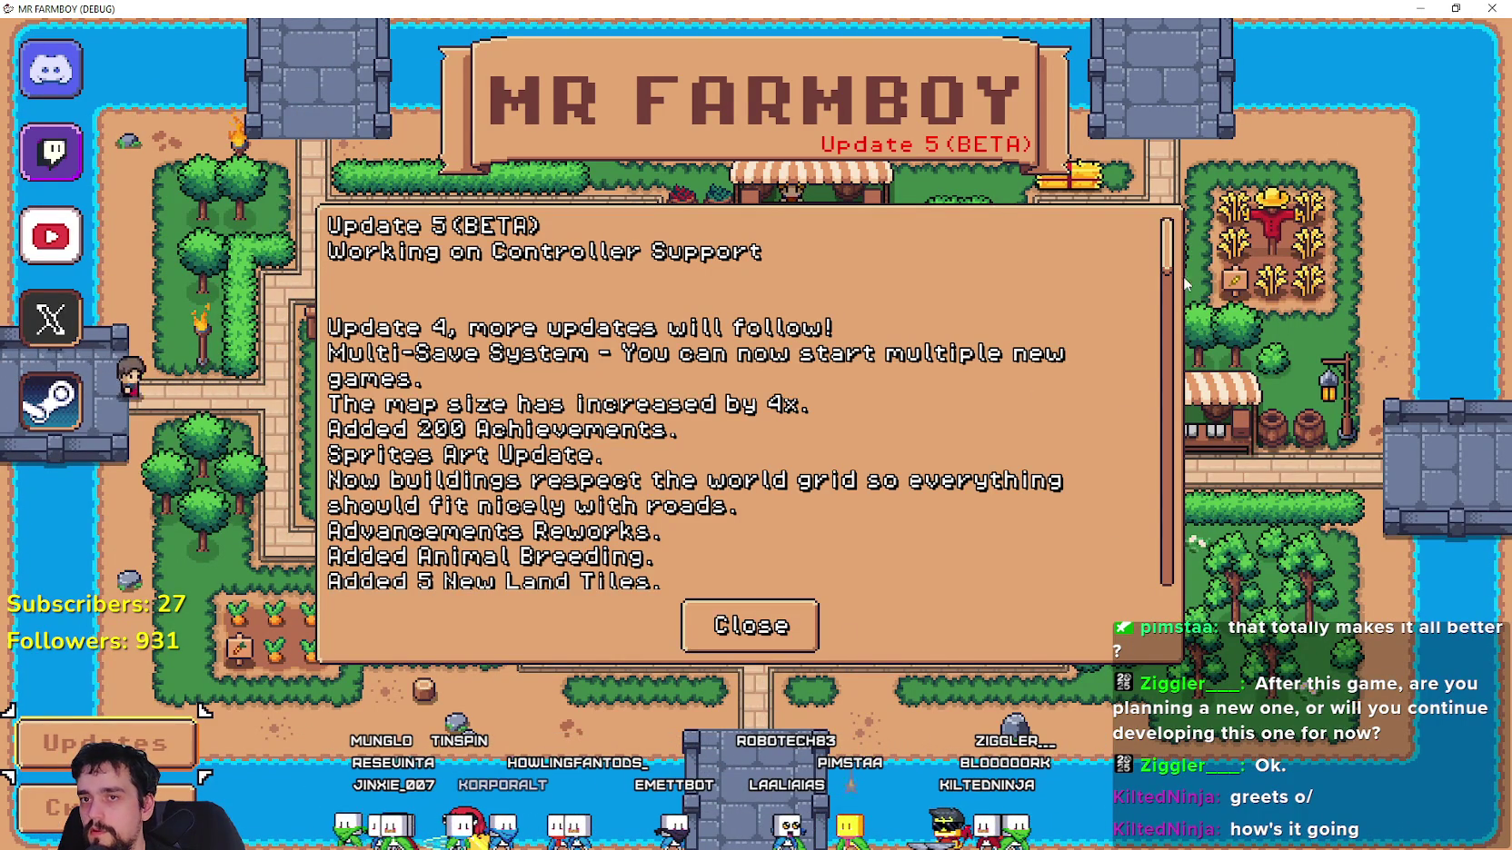
{"action": "scroll", "coordinate": [1050, 568], "scroll_direction": "down", "scroll_amount": 10}
{"action": "scroll", "coordinate": [1130, 211], "scroll_direction": "up", "scroll_amount": 10}
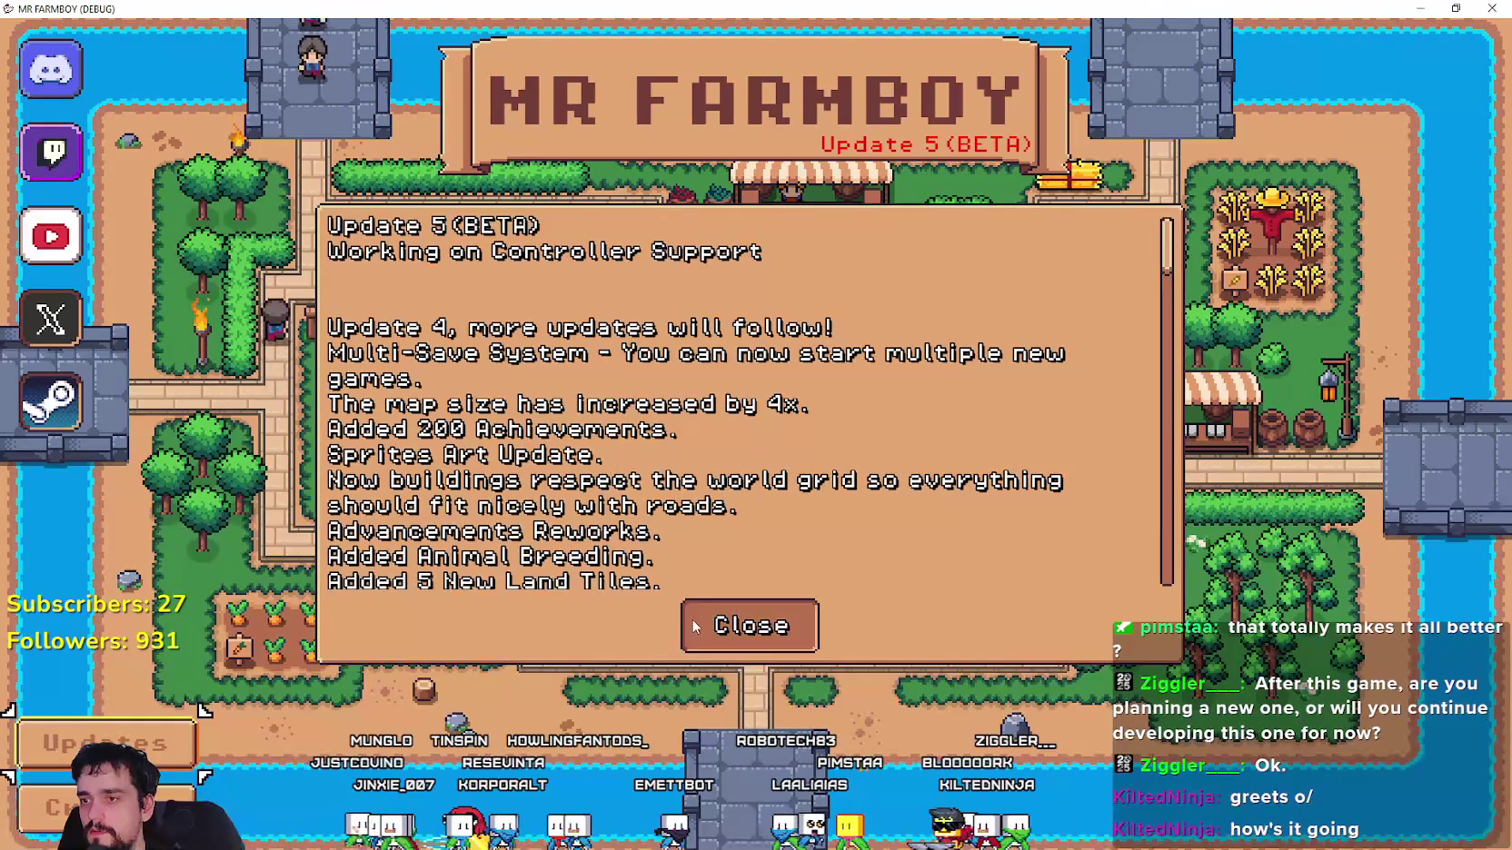
{"action": "scroll", "coordinate": [735, 514], "scroll_direction": "down", "scroll_amount": 5}
{"action": "scroll", "coordinate": [738, 518], "scroll_direction": "up", "scroll_amount": 5}
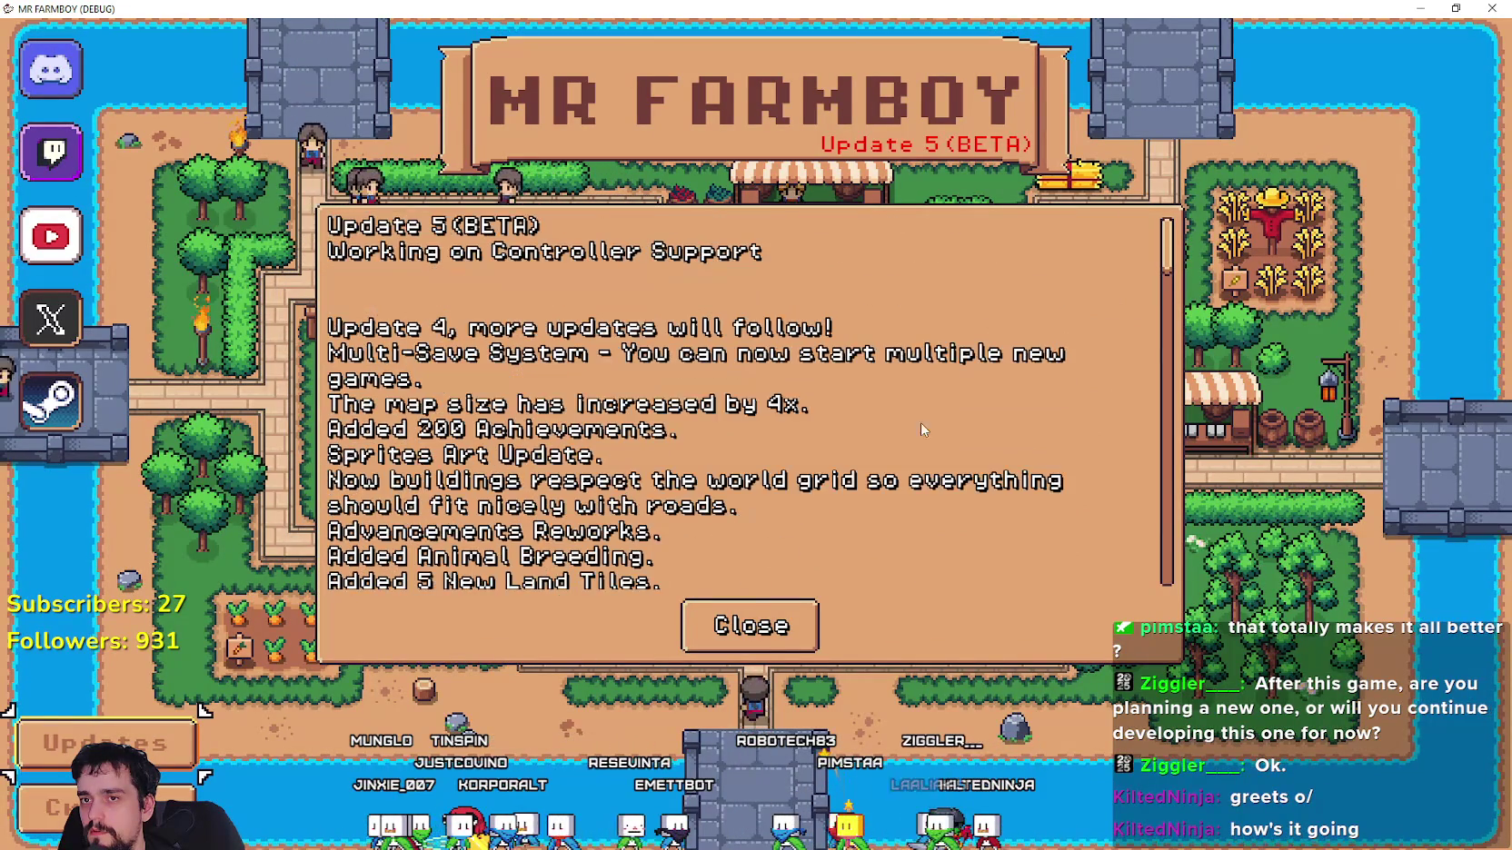
{"action": "scroll", "coordinate": [817, 500], "scroll_direction": "down", "scroll_amount": 10}
{"action": "scroll", "coordinate": [772, 545], "scroll_direction": "up", "scroll_amount": 10}
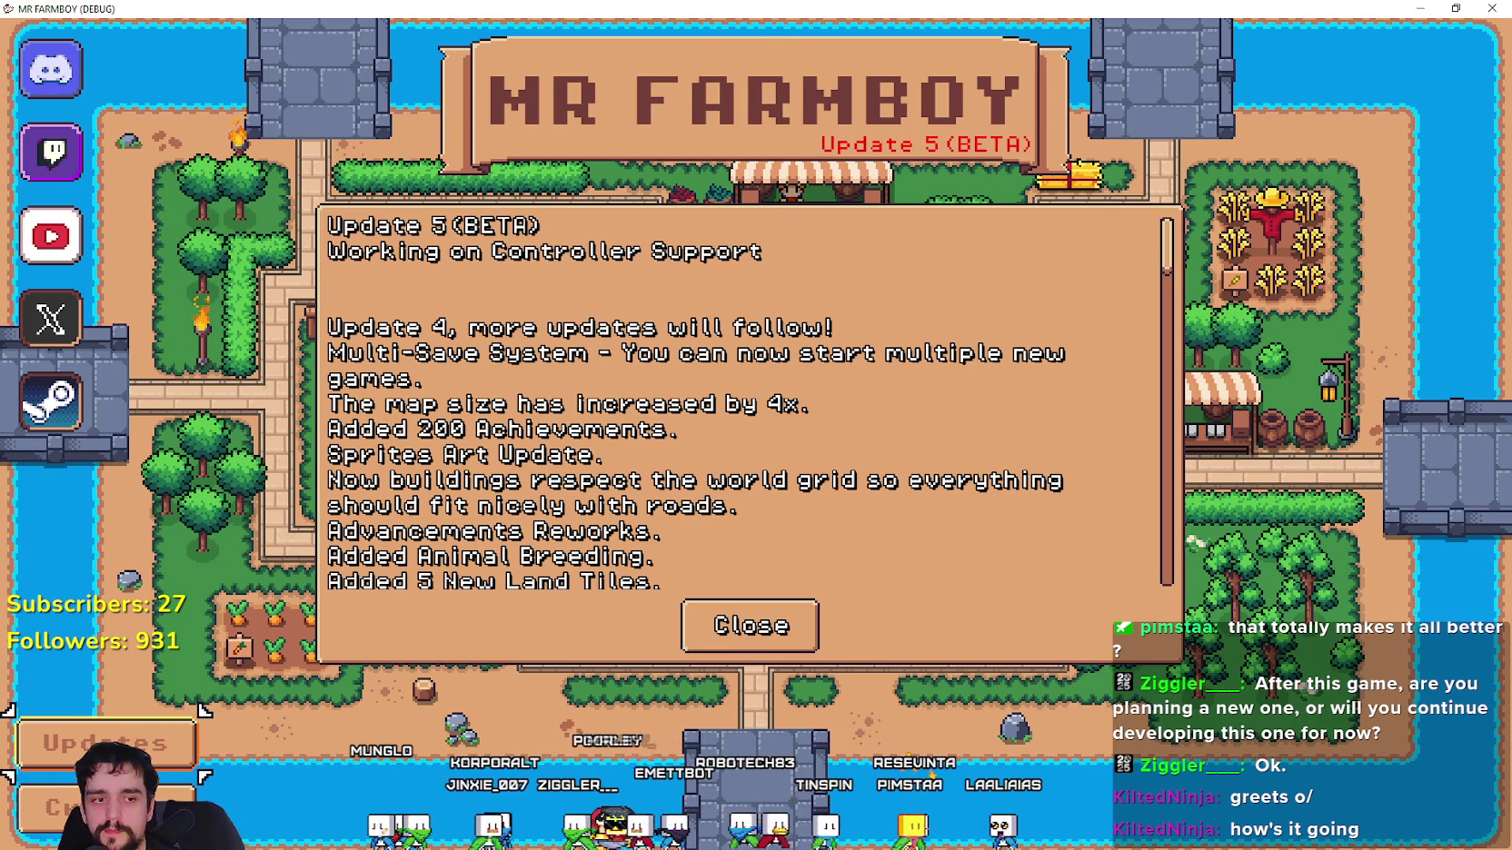
{"action": "left_click", "coordinate": [751, 647]}
Open the credits panel, scroll through it, and close it.
{"action": "left_click", "coordinate": [100, 806]}
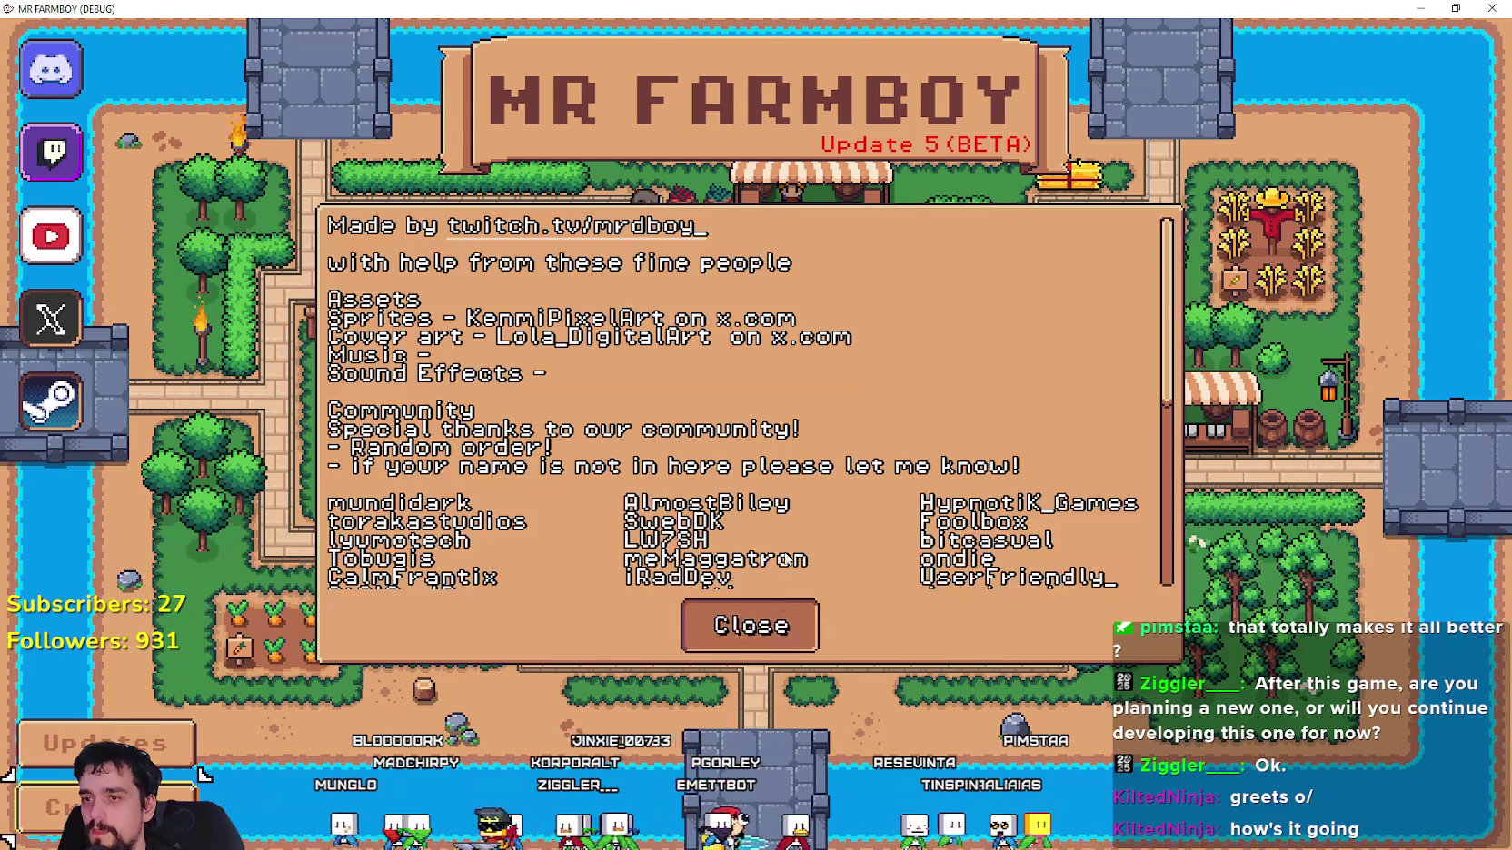
{"action": "scroll", "coordinate": [743, 461], "scroll_direction": "down", "scroll_amount": 3}
{"action": "scroll", "coordinate": [743, 462], "scroll_direction": "down", "scroll_amount": 2}
{"action": "scroll", "coordinate": [743, 462], "scroll_direction": "up", "scroll_amount": 5}
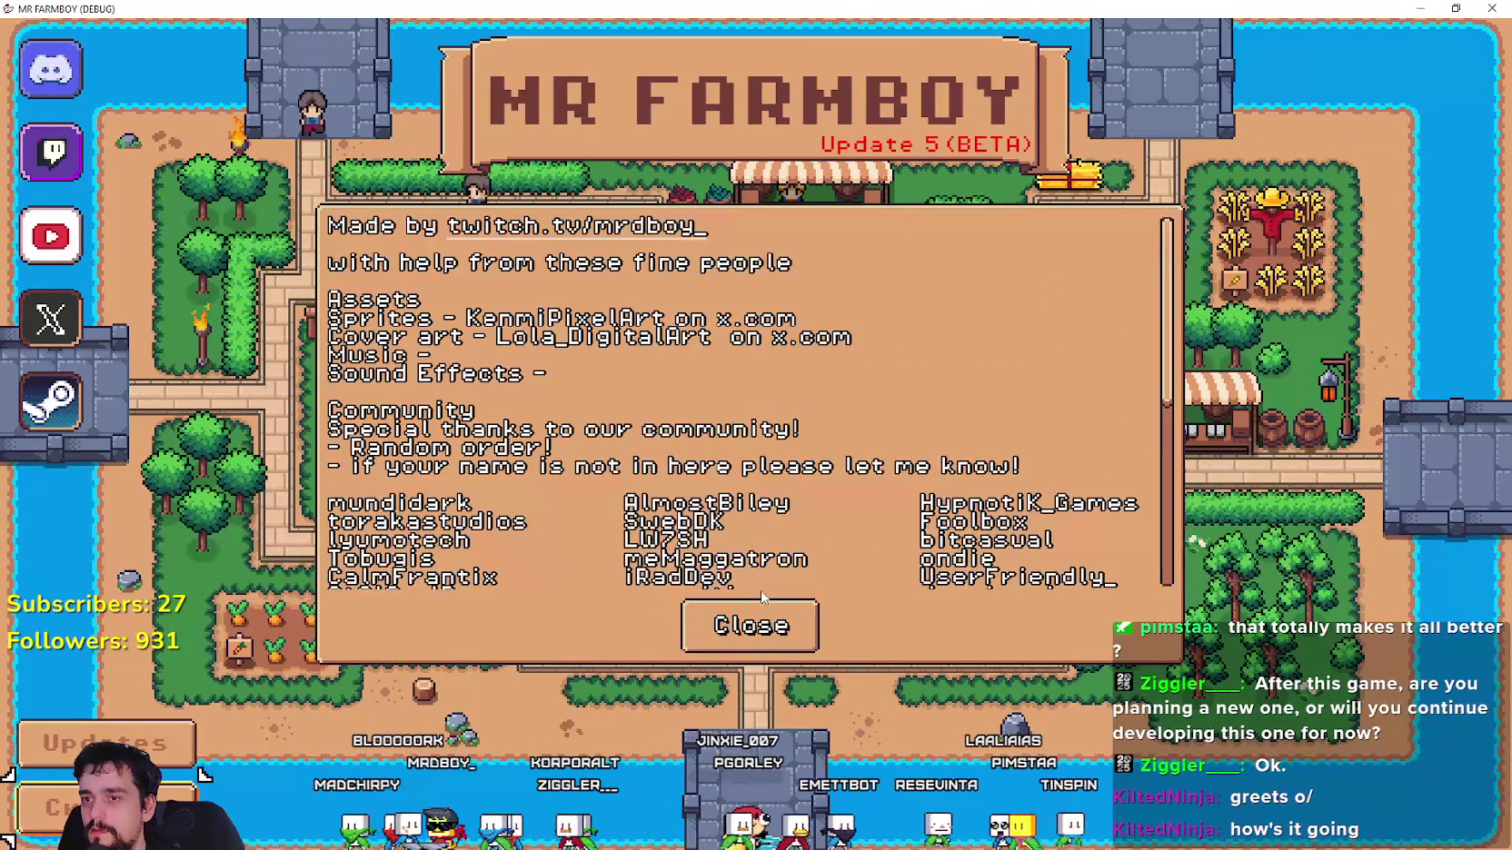
{"action": "left_click", "coordinate": [773, 641]}
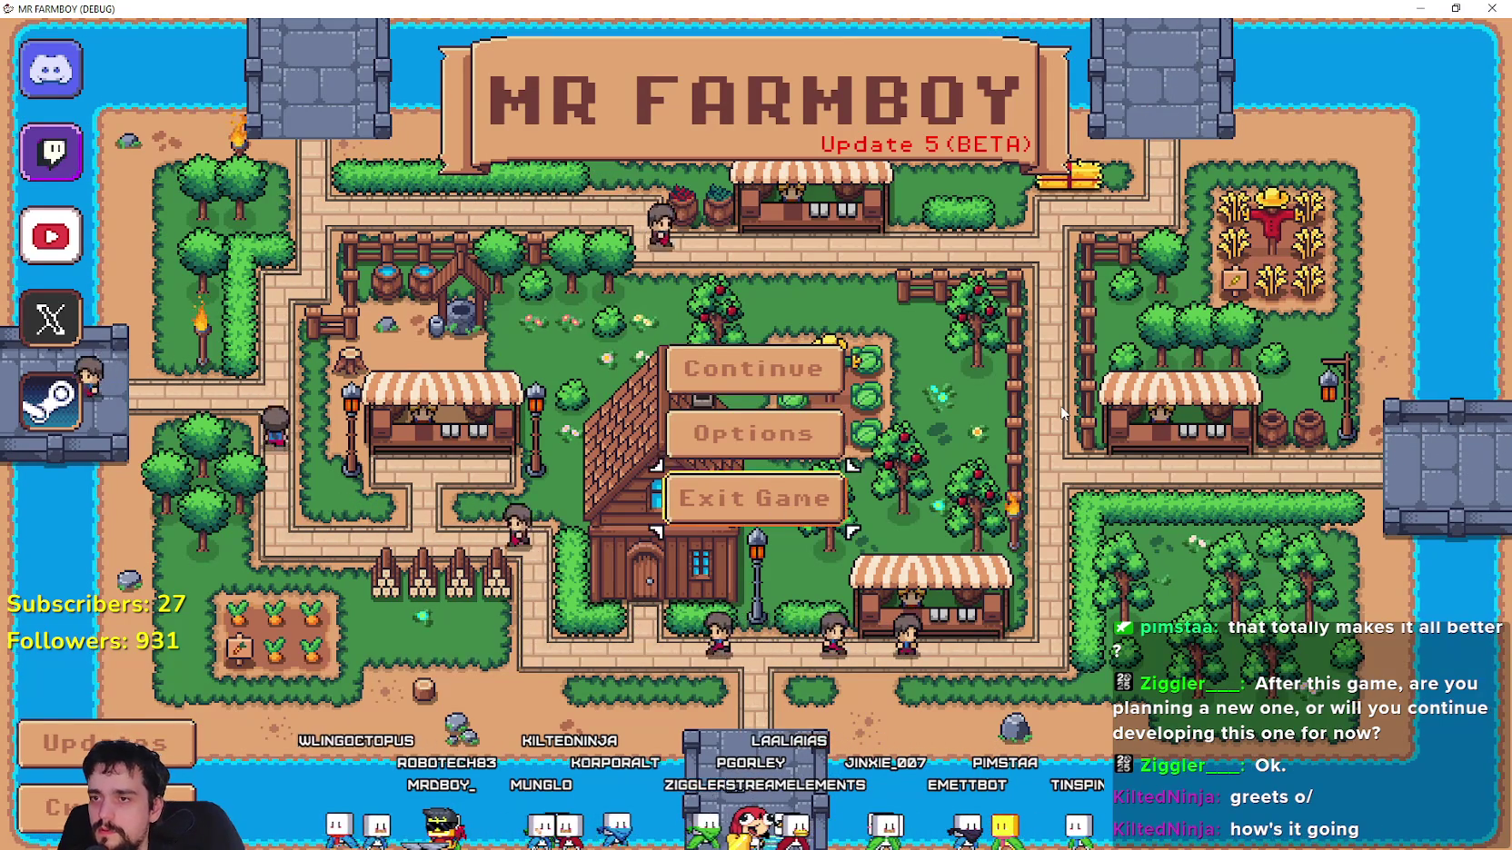
Open and close the update notes twice with Enter to test controller focus, then close credits.
{"action": "key", "text": "Return"}
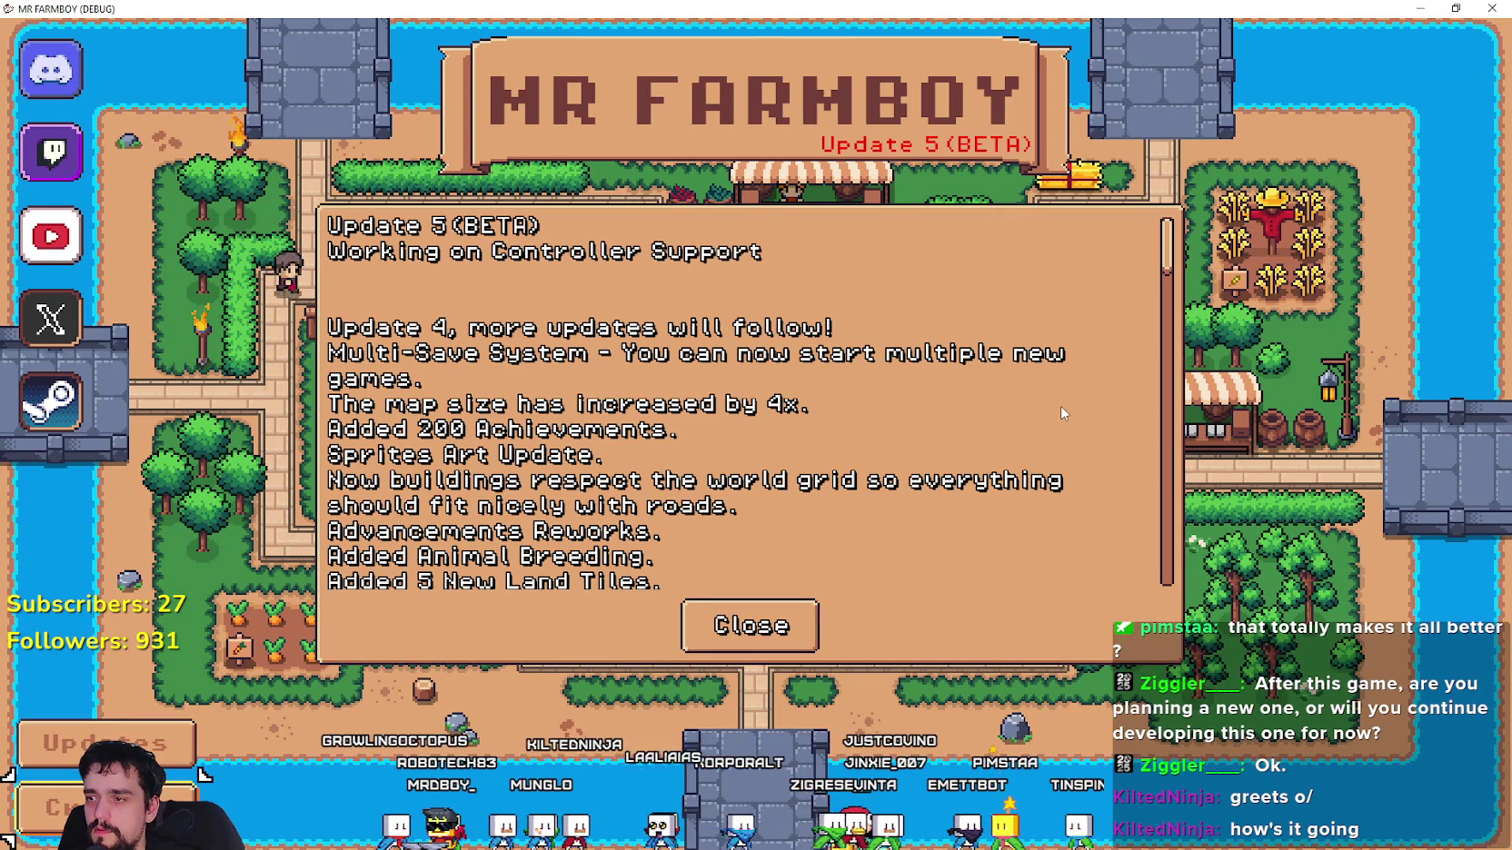
{"action": "key", "text": "Return"}
{"action": "key", "text": "Return"}
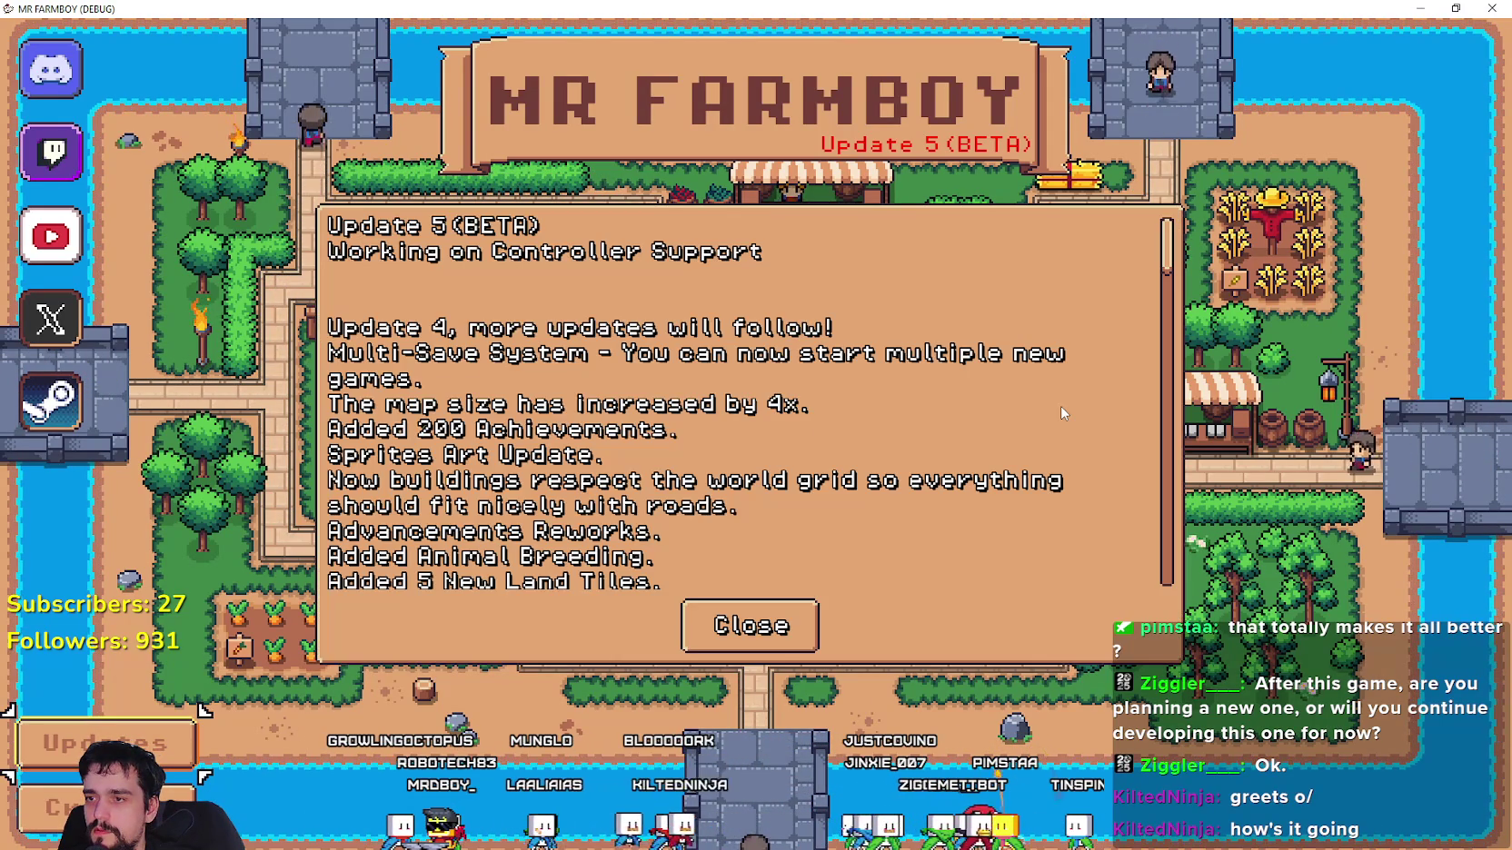
{"action": "key", "text": "Return"}
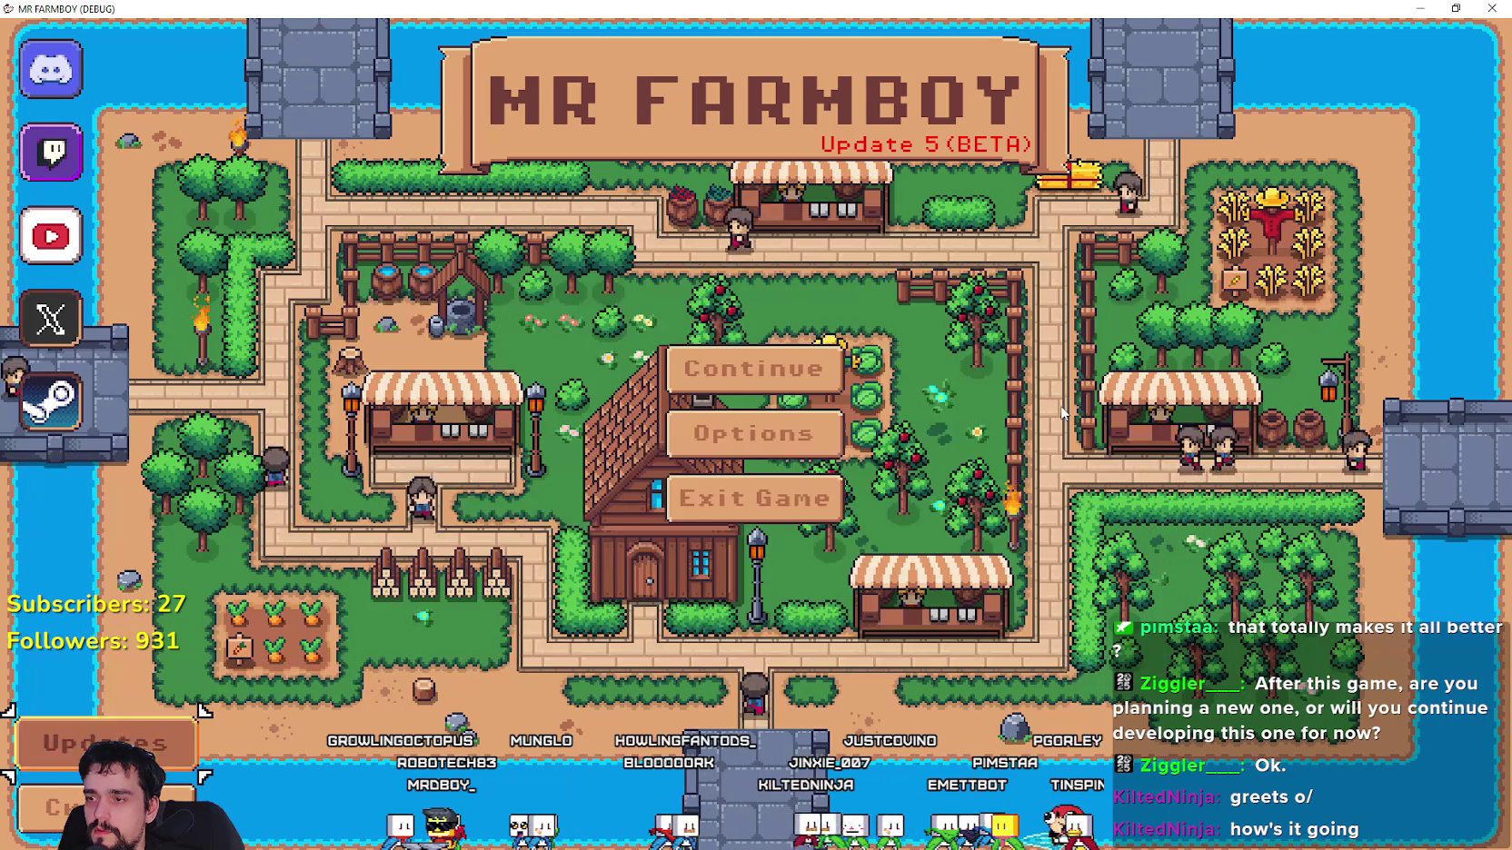
{"action": "key", "text": "Return"}
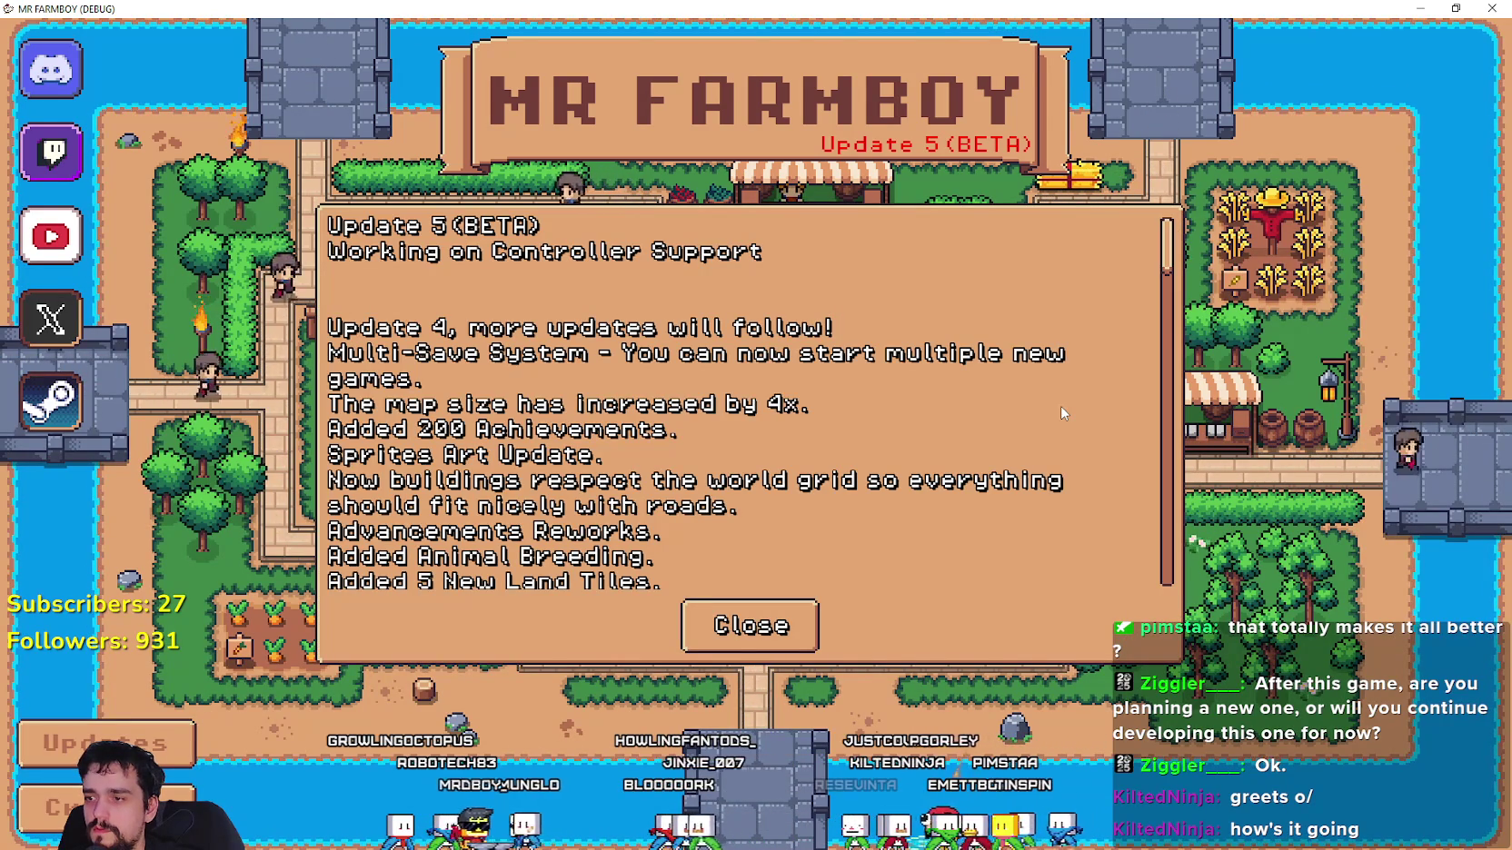
{"action": "scroll", "coordinate": [1062, 414], "scroll_direction": "down", "scroll_amount": 5}
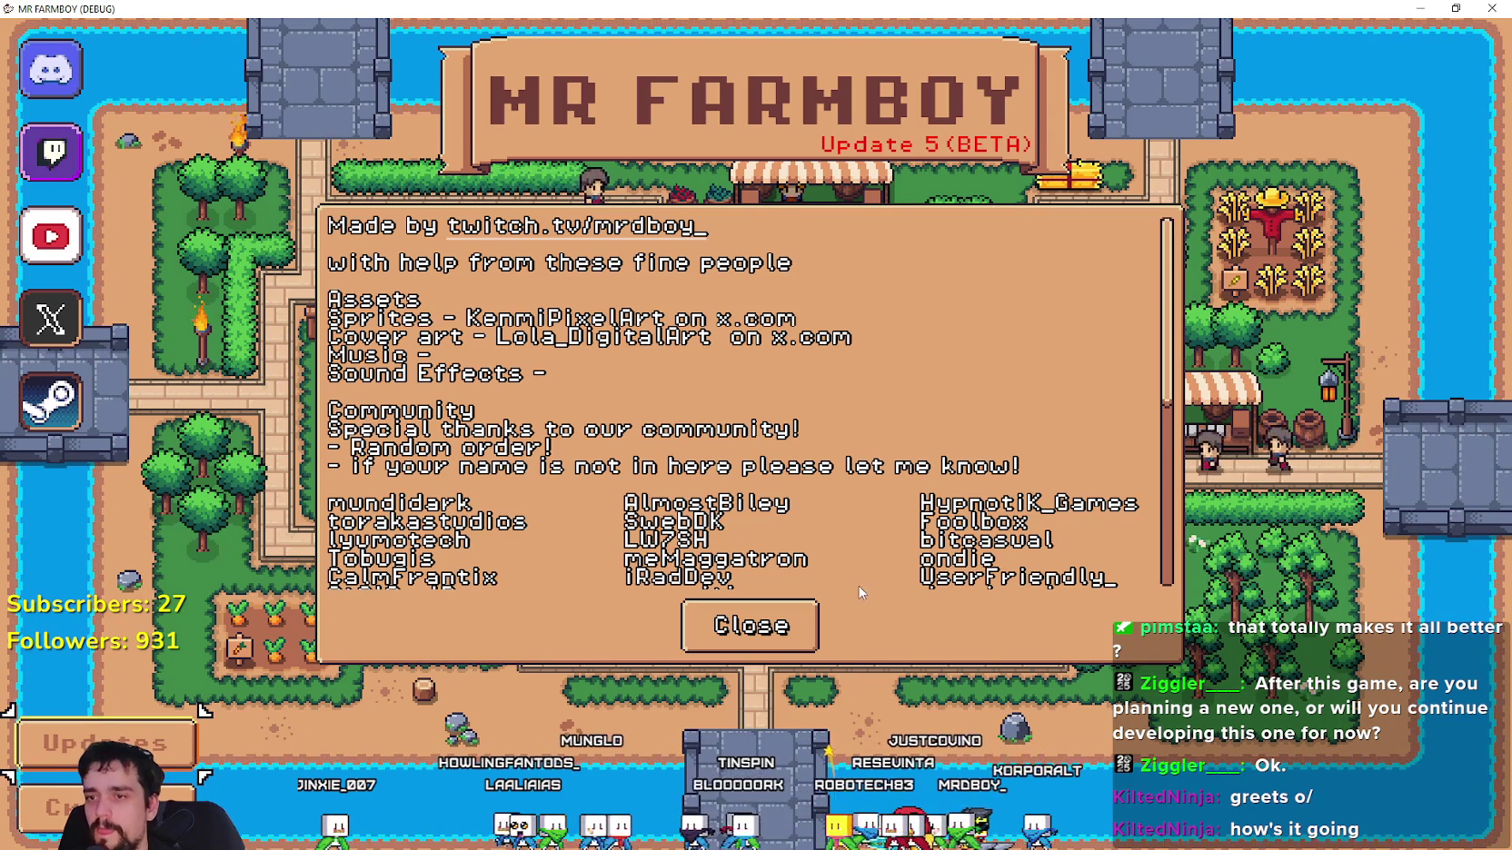
{"action": "left_click", "coordinate": [815, 607]}
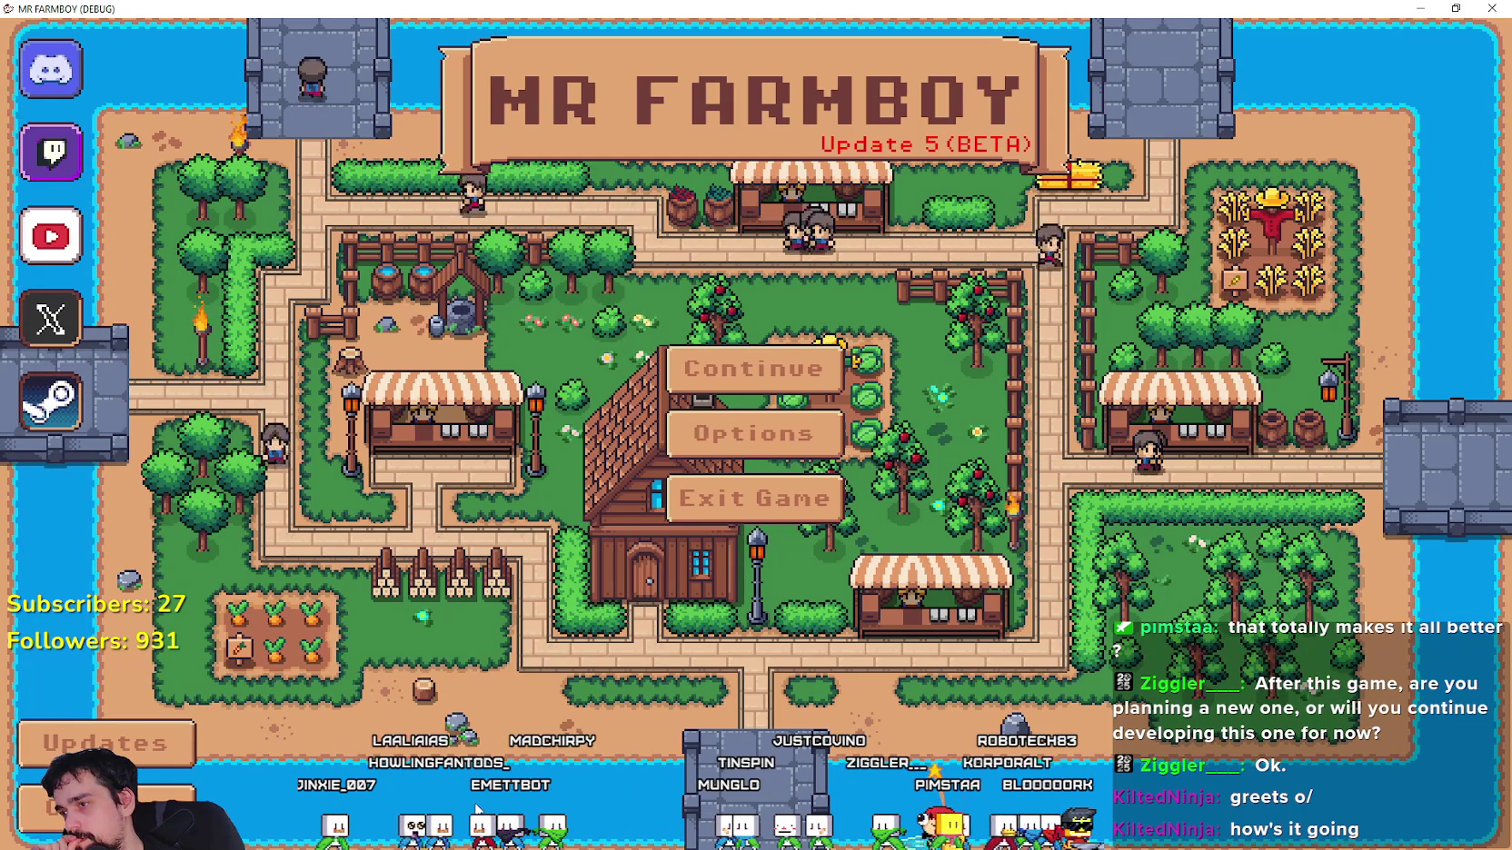
Recheck the update notes and credits panels, ending with the updates changelog closed.
{"action": "left_click", "coordinate": [84, 745]}
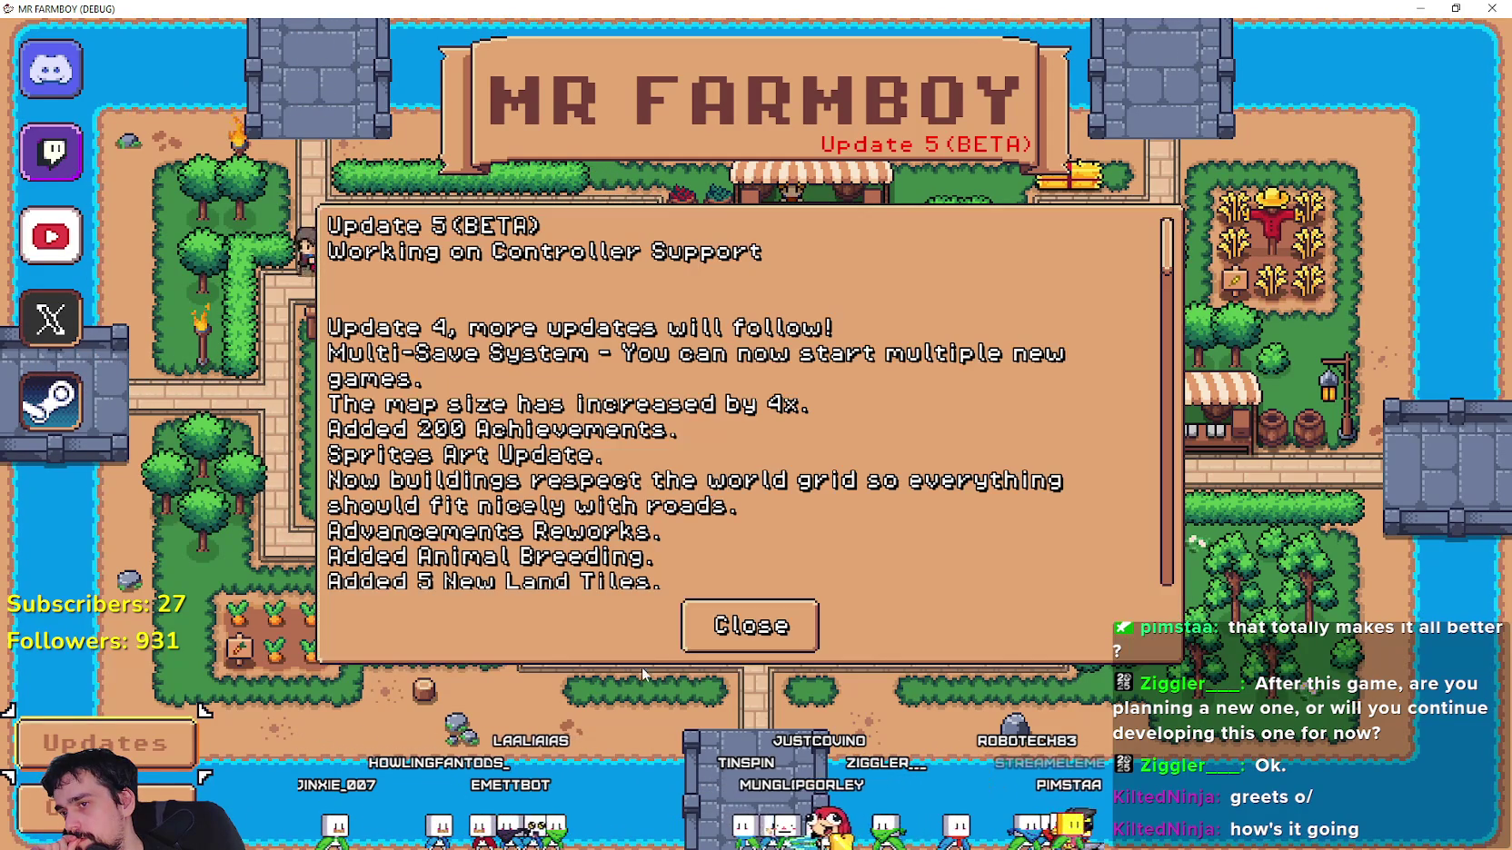
{"action": "left_click", "coordinate": [750, 624]}
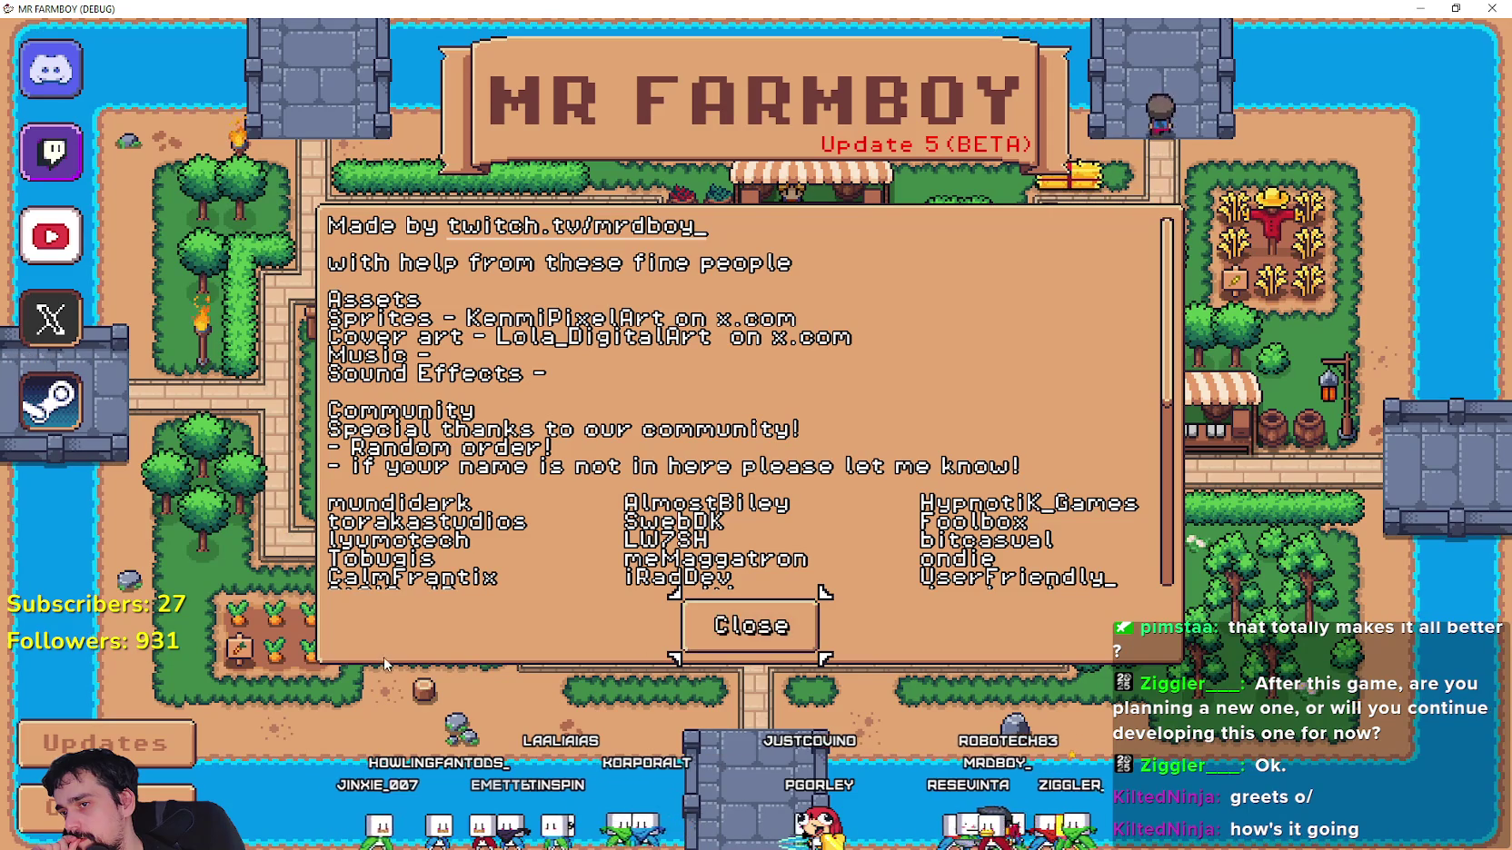
{"action": "left_click", "coordinate": [800, 633]}
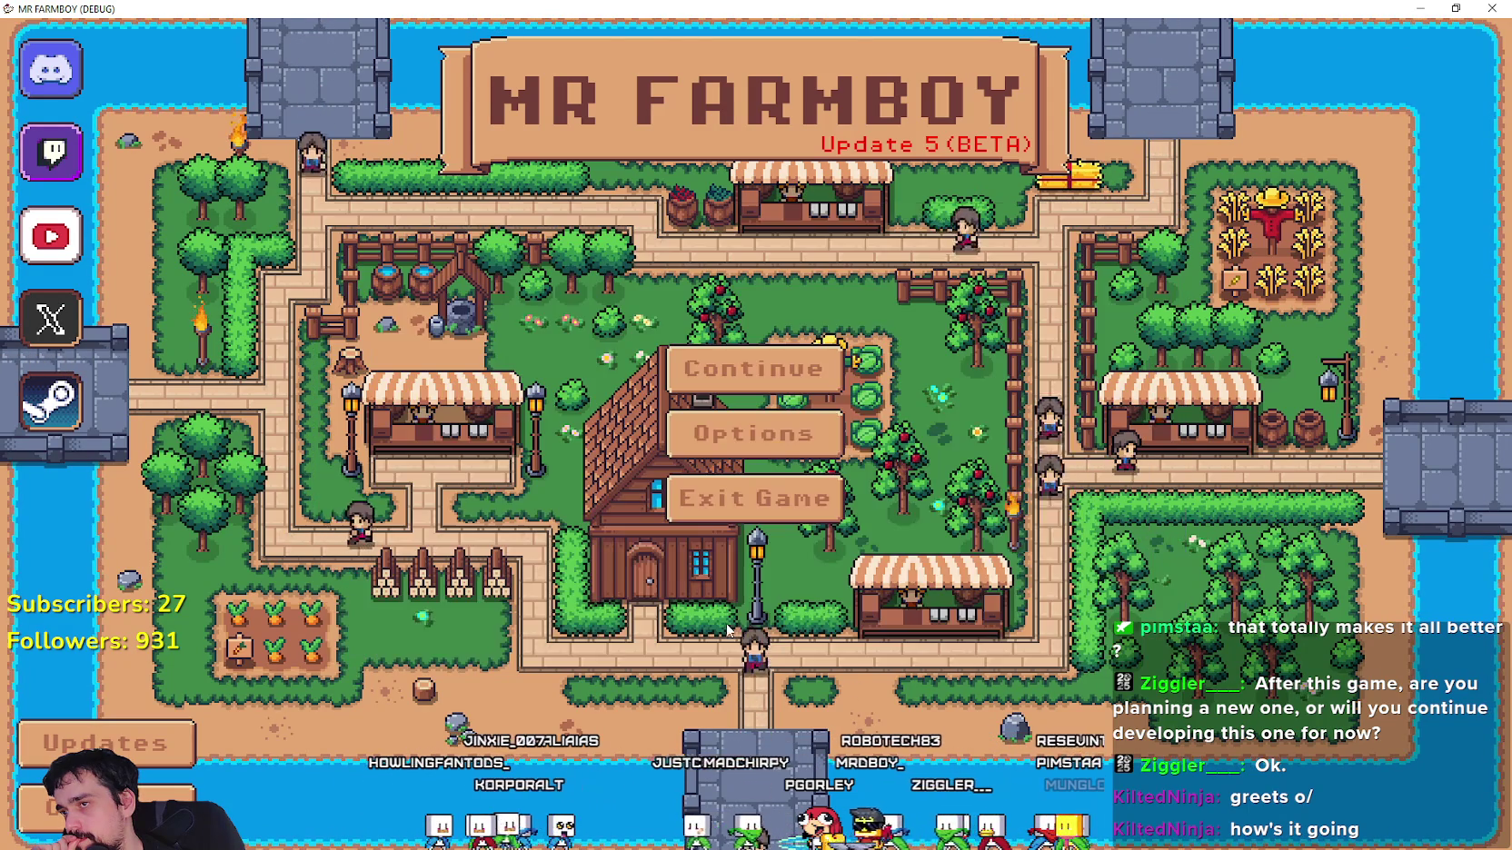
{"action": "key", "text": "Return"}
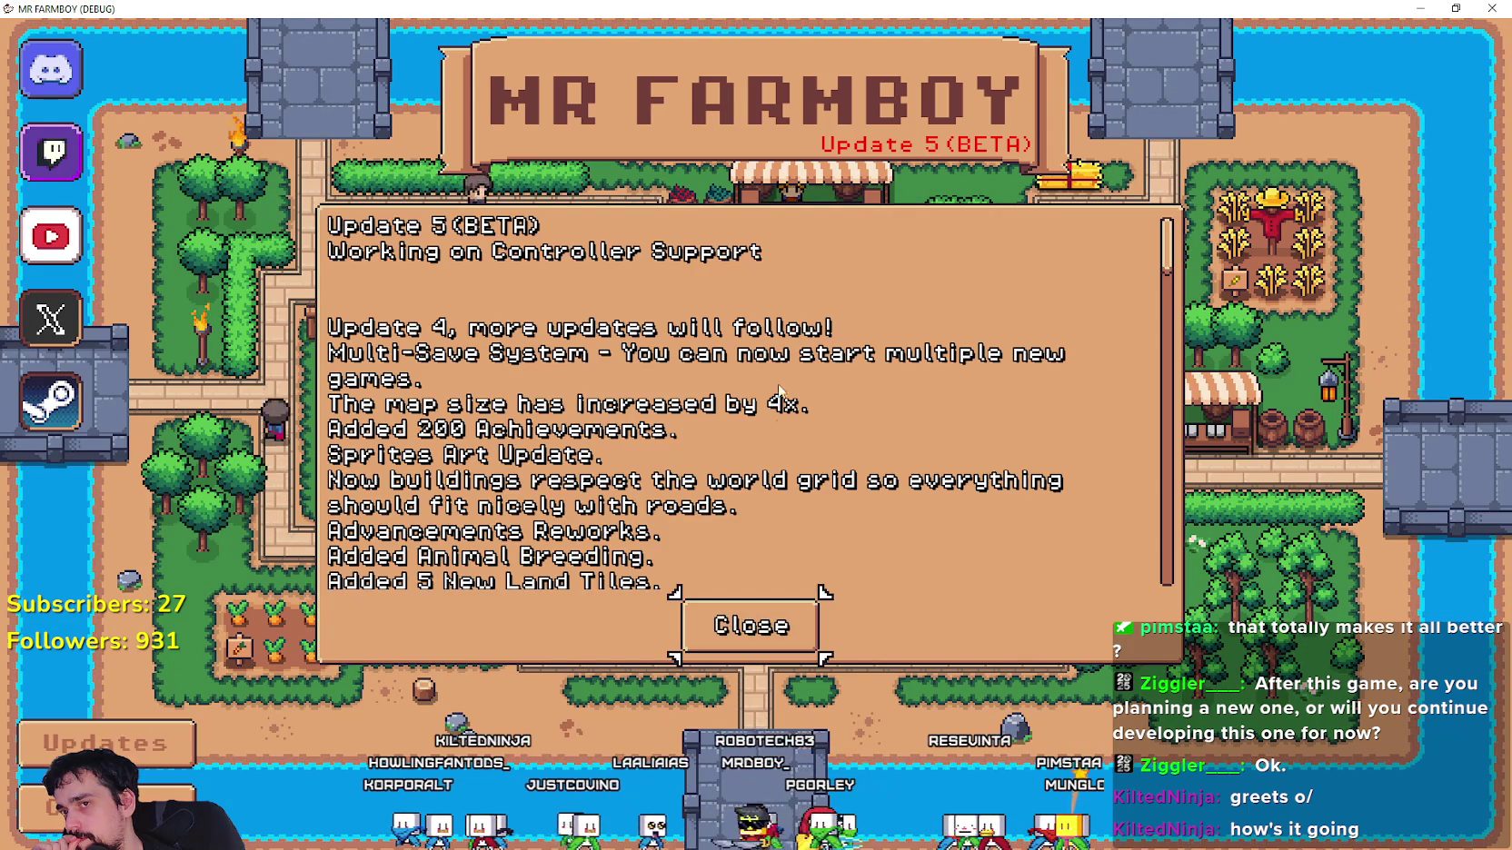
{"action": "scroll", "coordinate": [839, 351], "scroll_direction": "down", "scroll_amount": 5}
{"action": "scroll", "coordinate": [1136, 297], "scroll_direction": "up", "scroll_amount": 5}
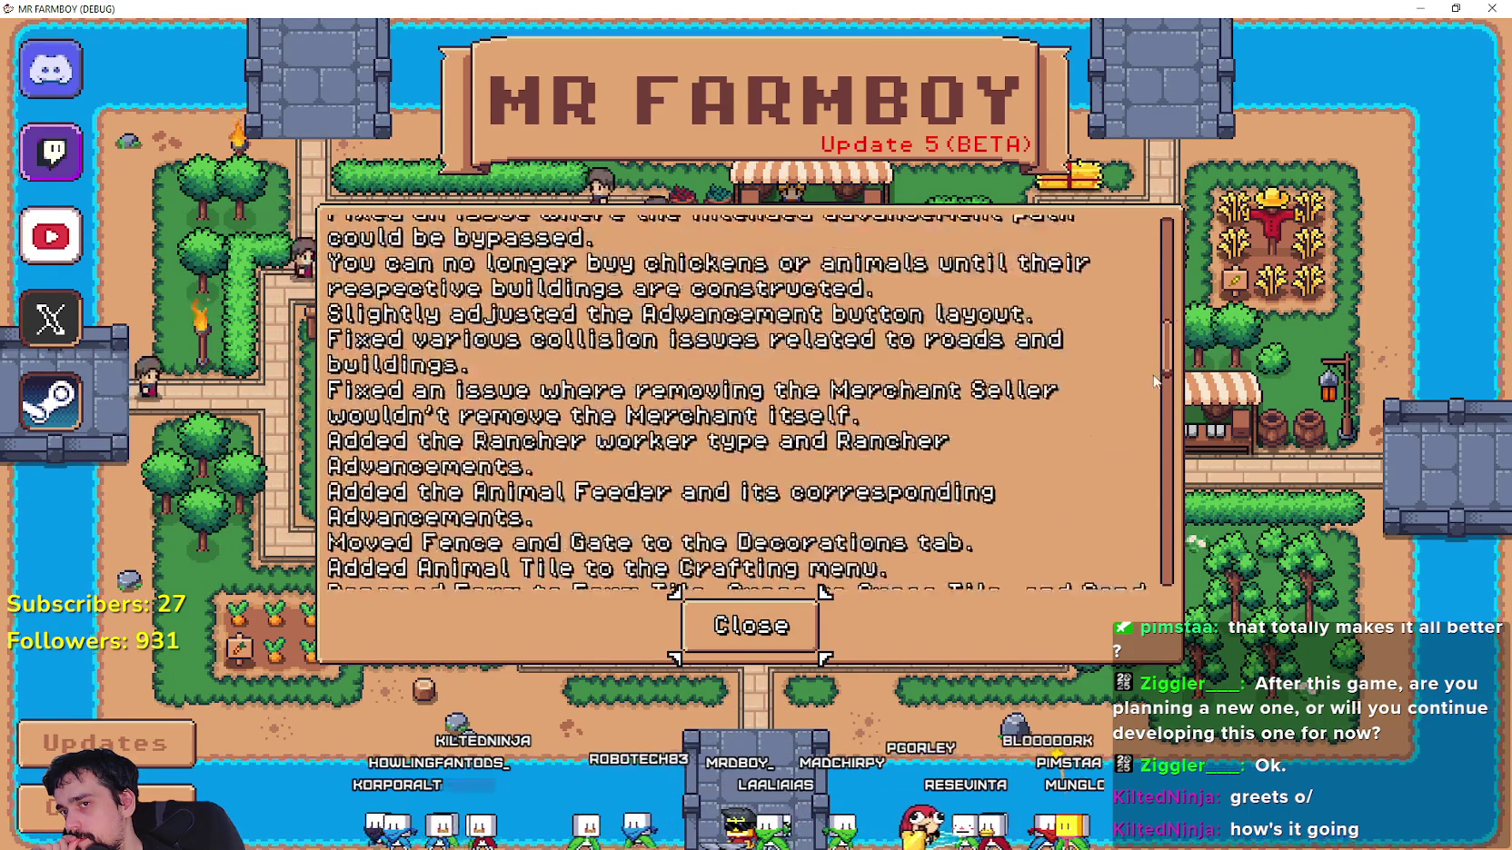
{"action": "left_click", "coordinate": [750, 625]}
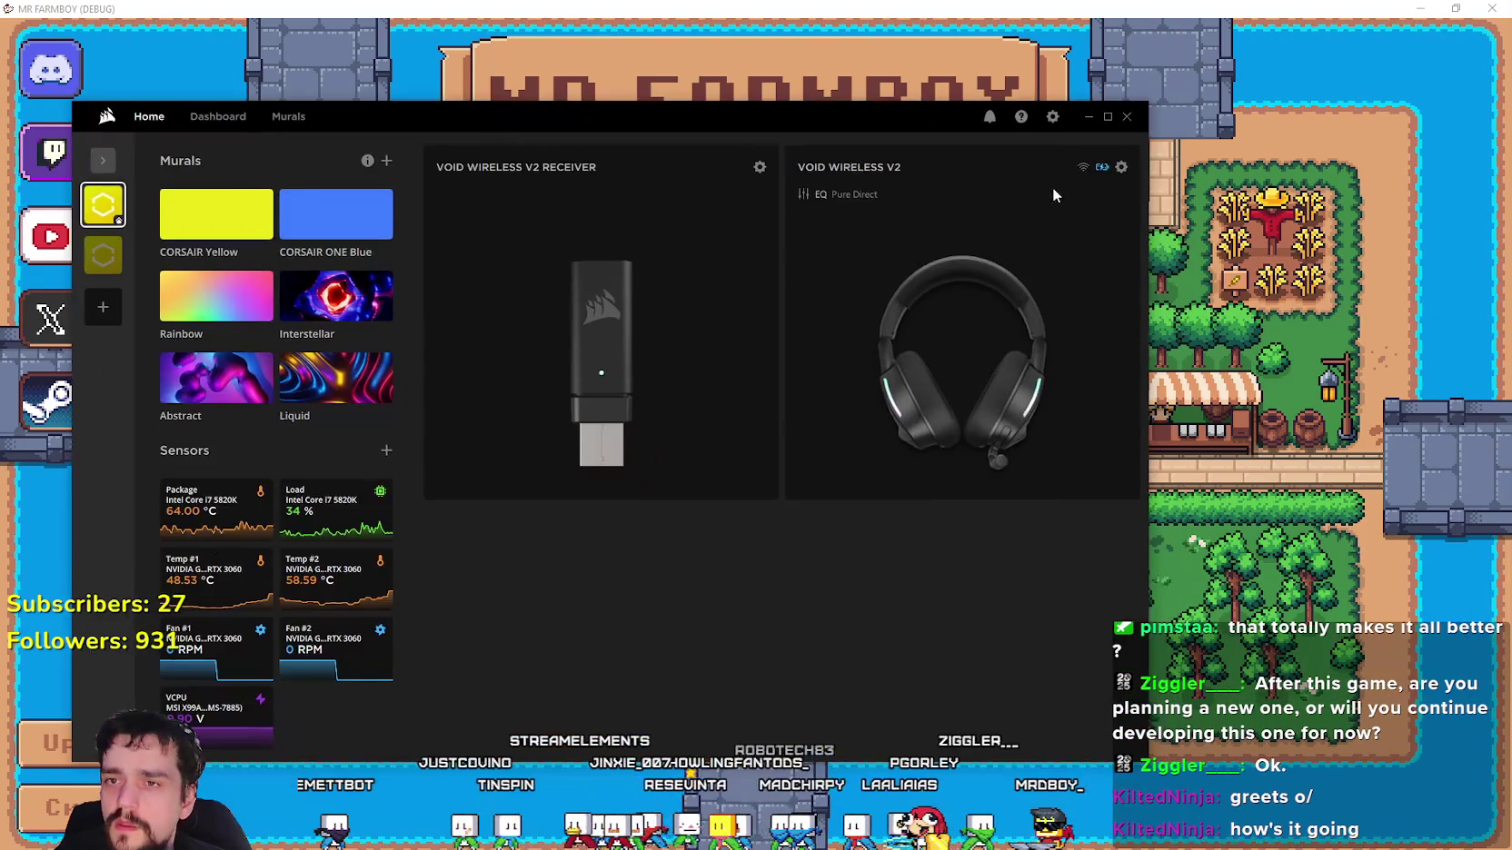
{"action": "left_click", "coordinate": [1054, 195]}
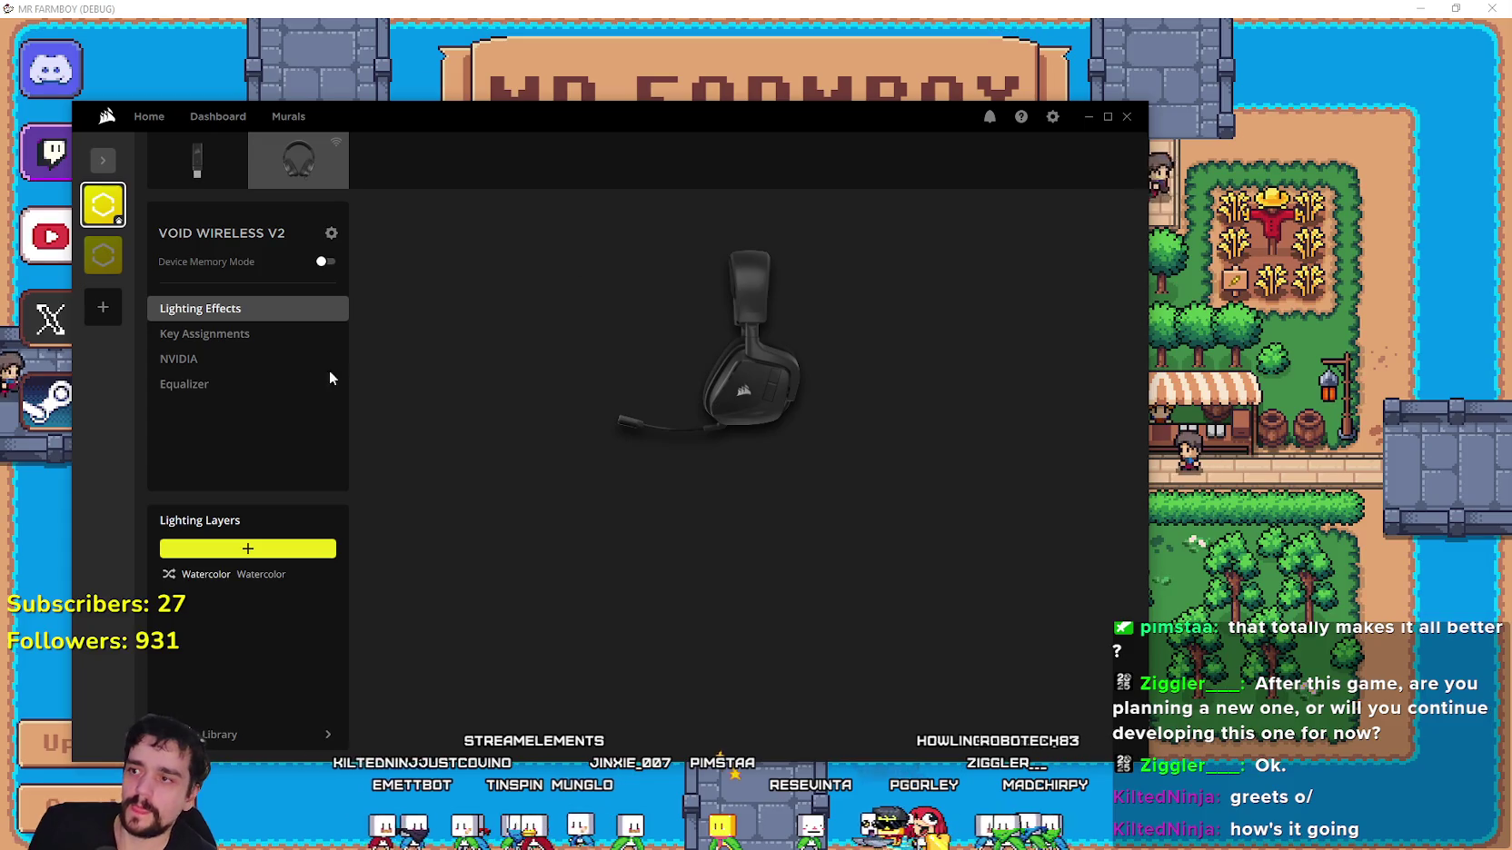
Browse iCUE's Equalizer, General, Updates, Plugins and Dashboard pages, ending on VOID WIRELESS V2 device settings.
{"action": "left_click", "coordinate": [187, 383]}
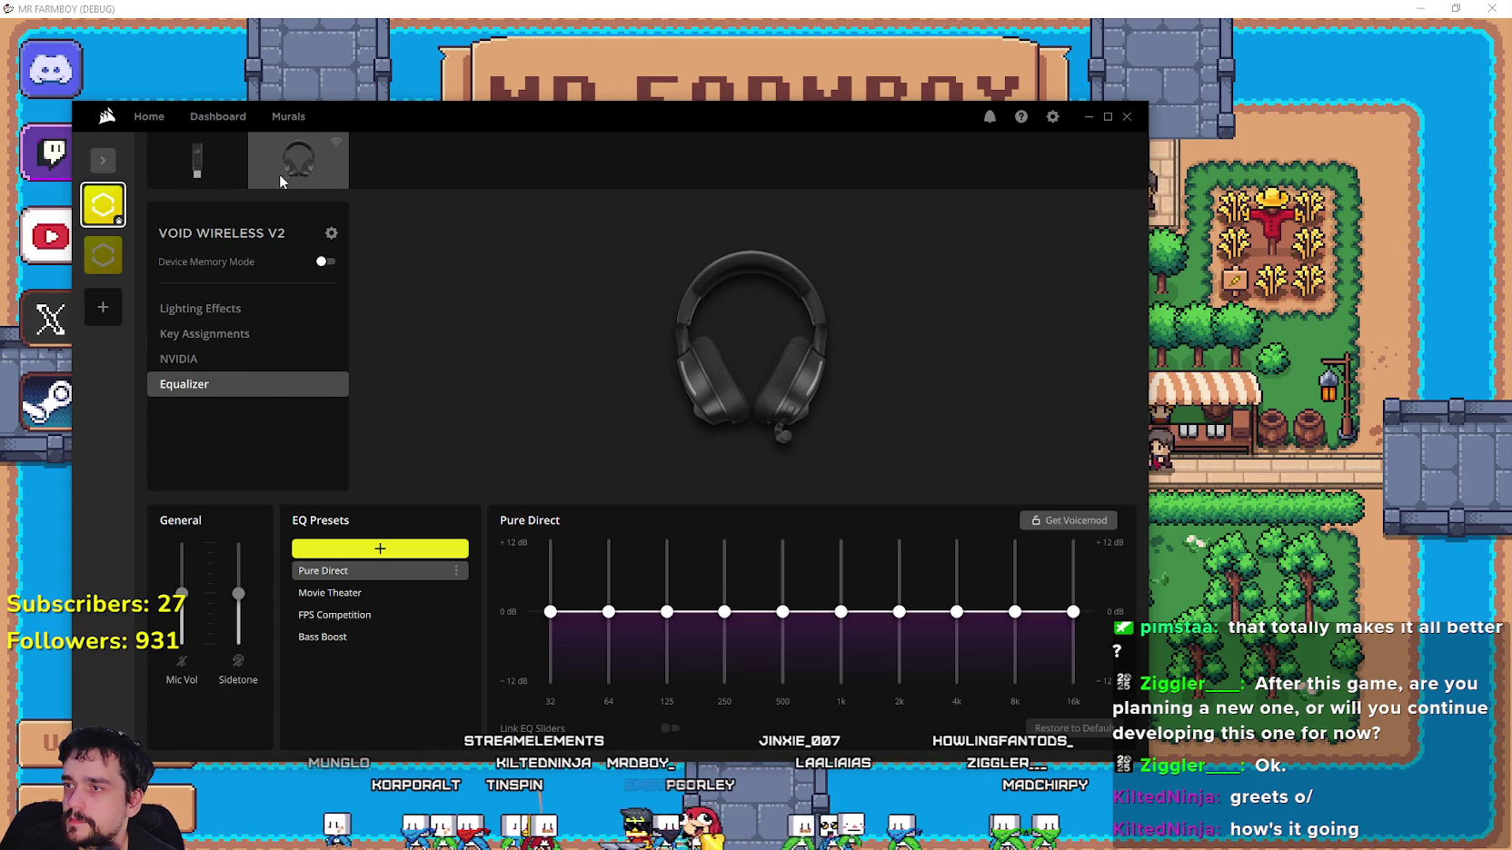
{"action": "left_click", "coordinate": [1051, 118]}
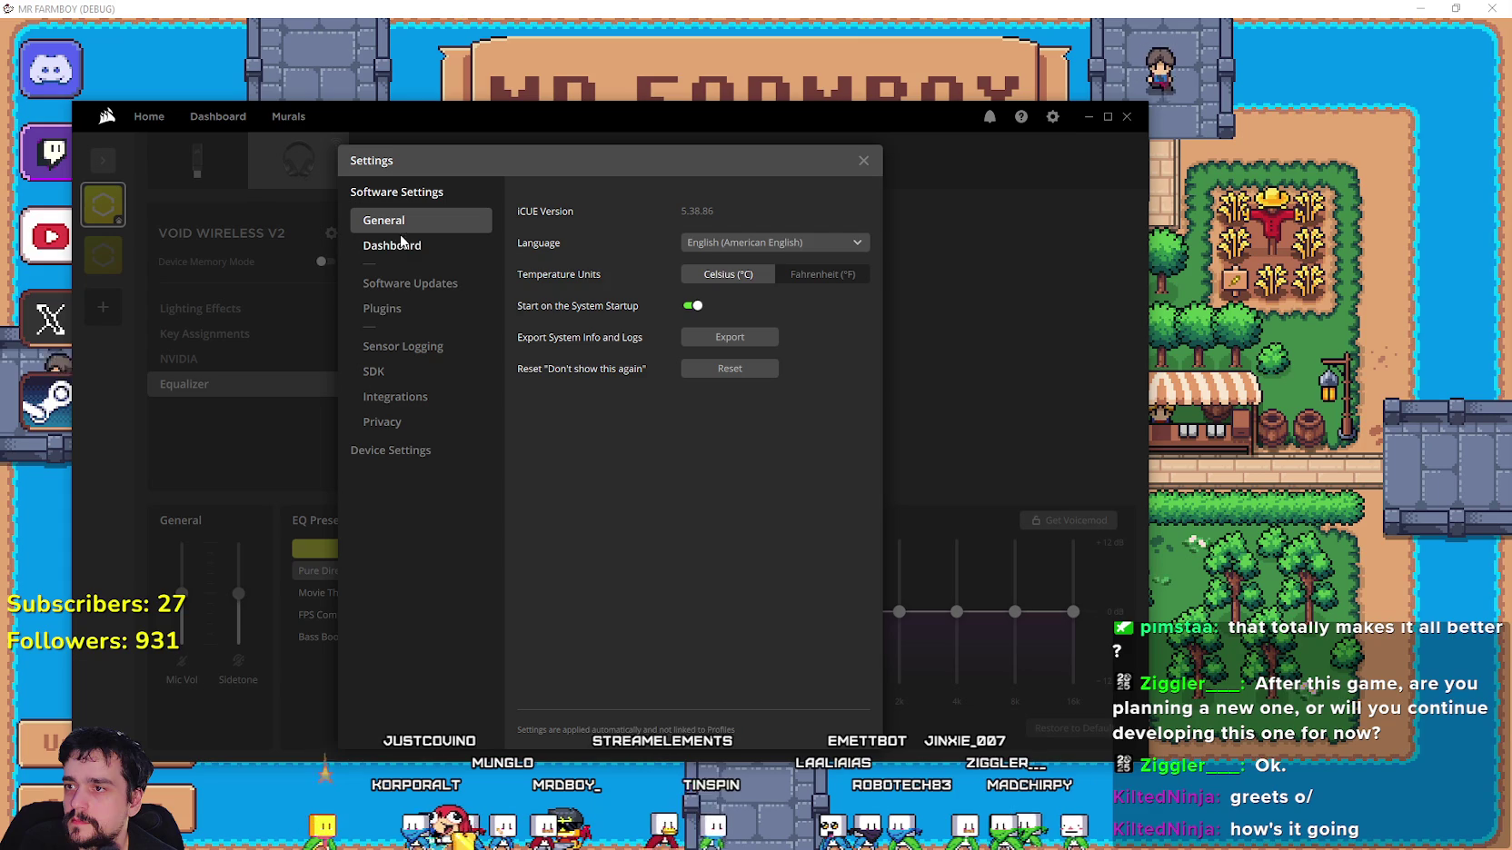
{"action": "left_click", "coordinate": [423, 285]}
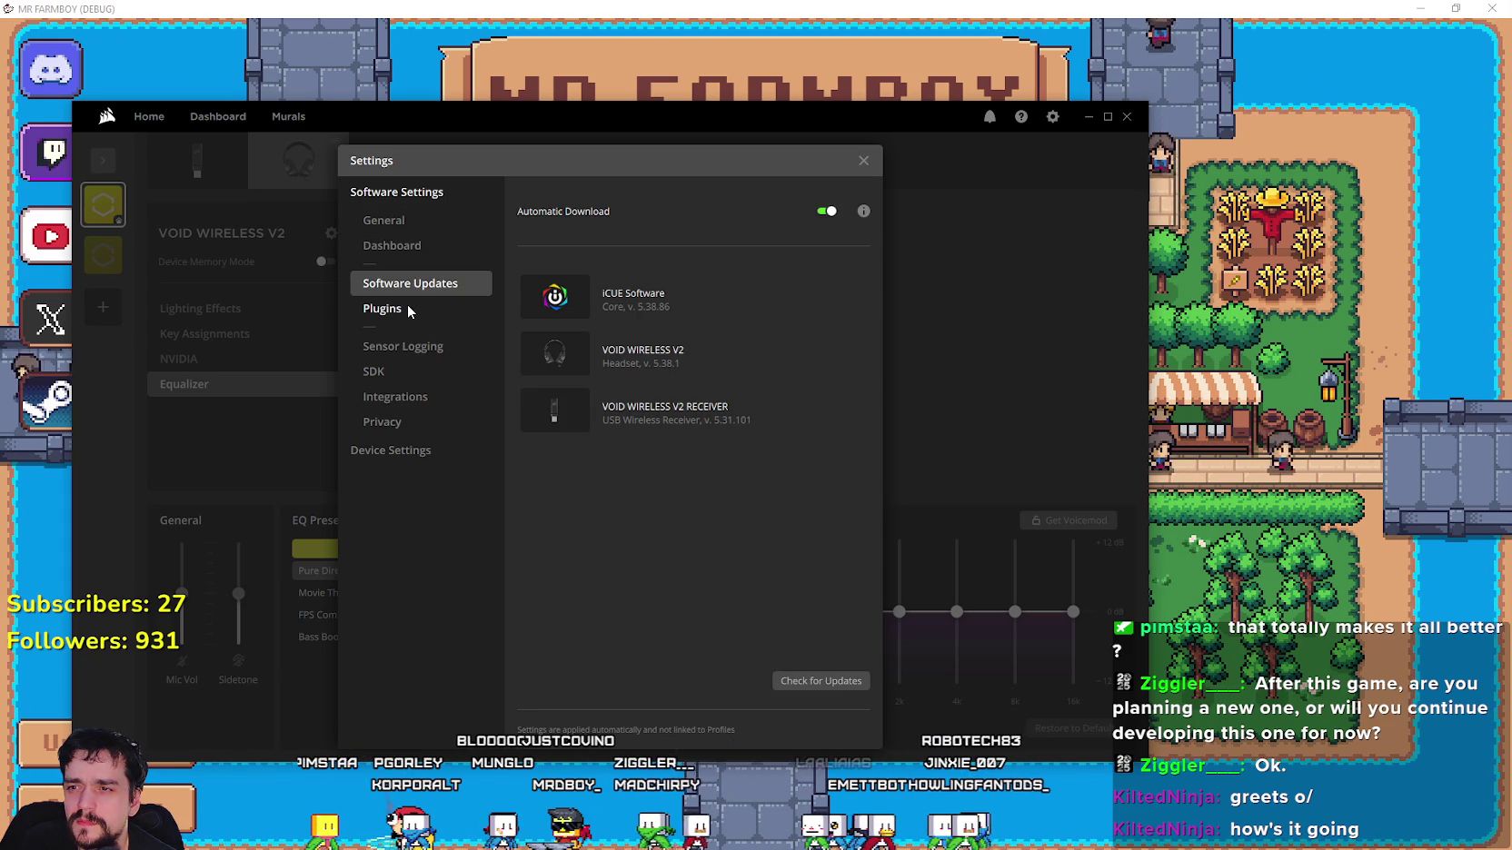
{"action": "left_click", "coordinate": [410, 309]}
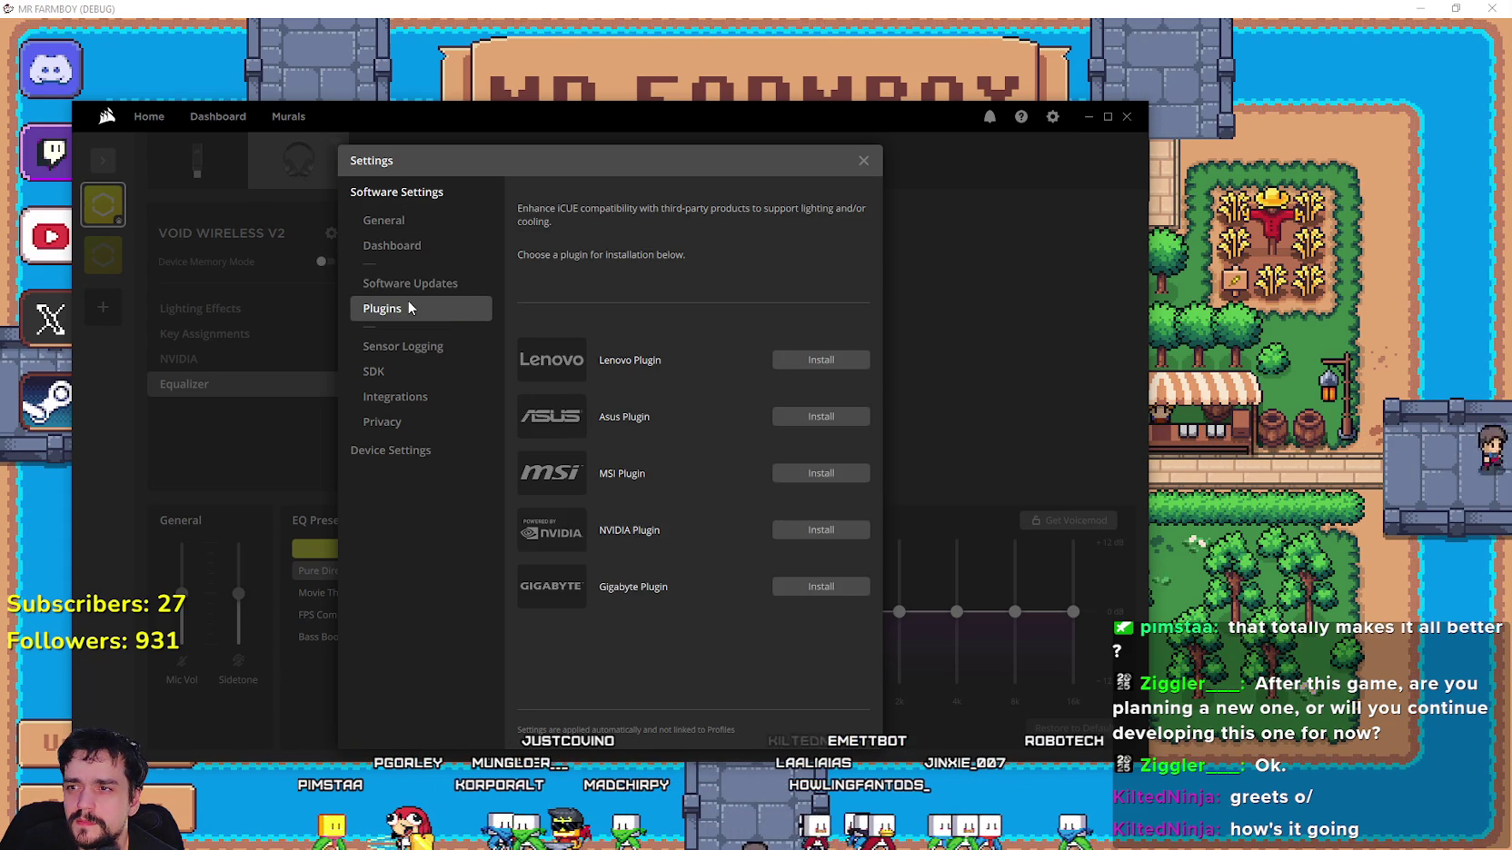
{"action": "left_click", "coordinate": [422, 229]}
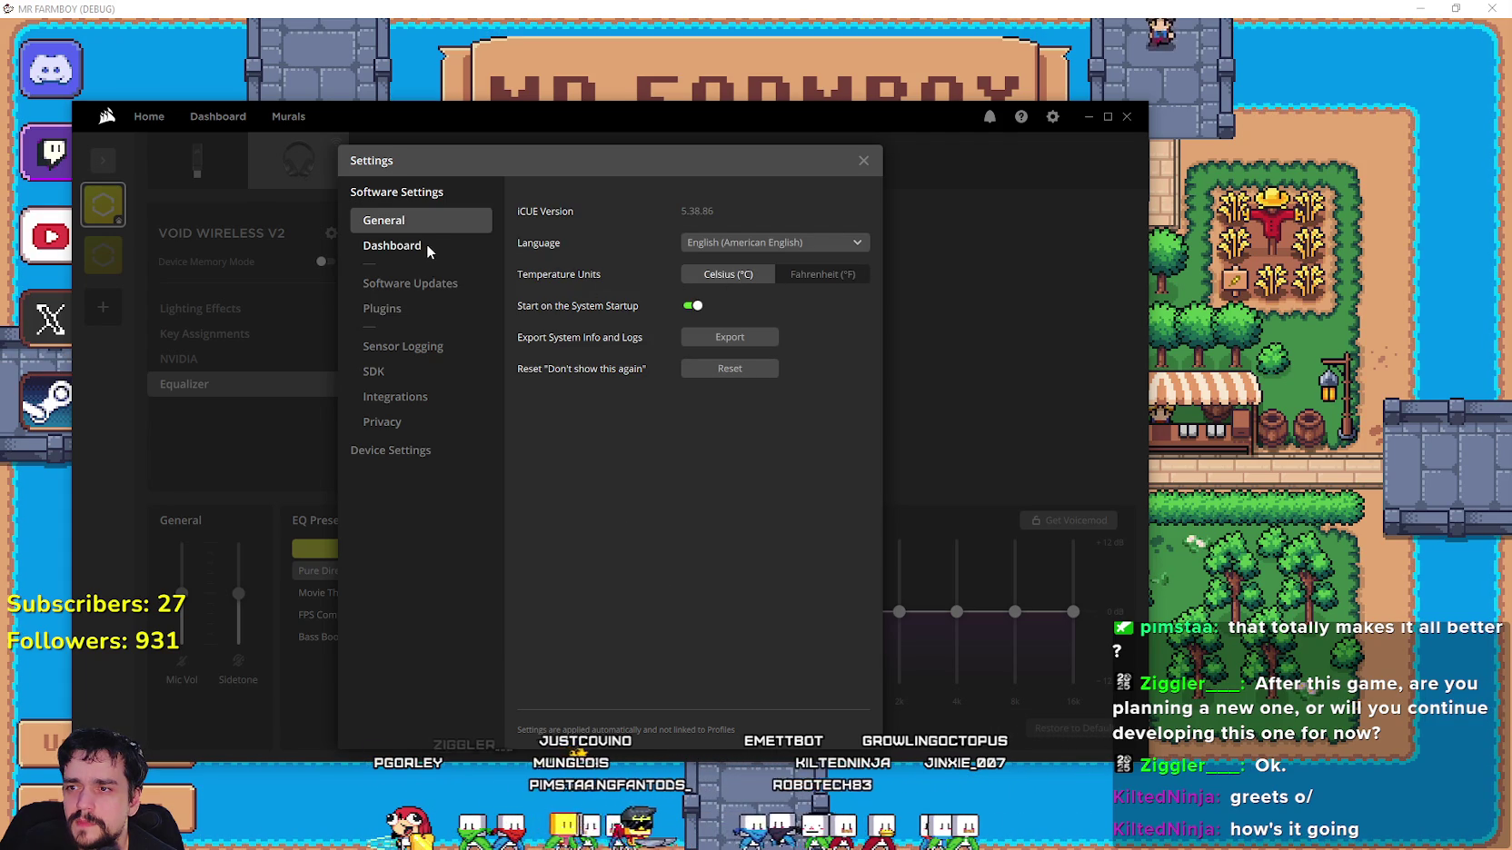
{"action": "left_click", "coordinate": [428, 243]}
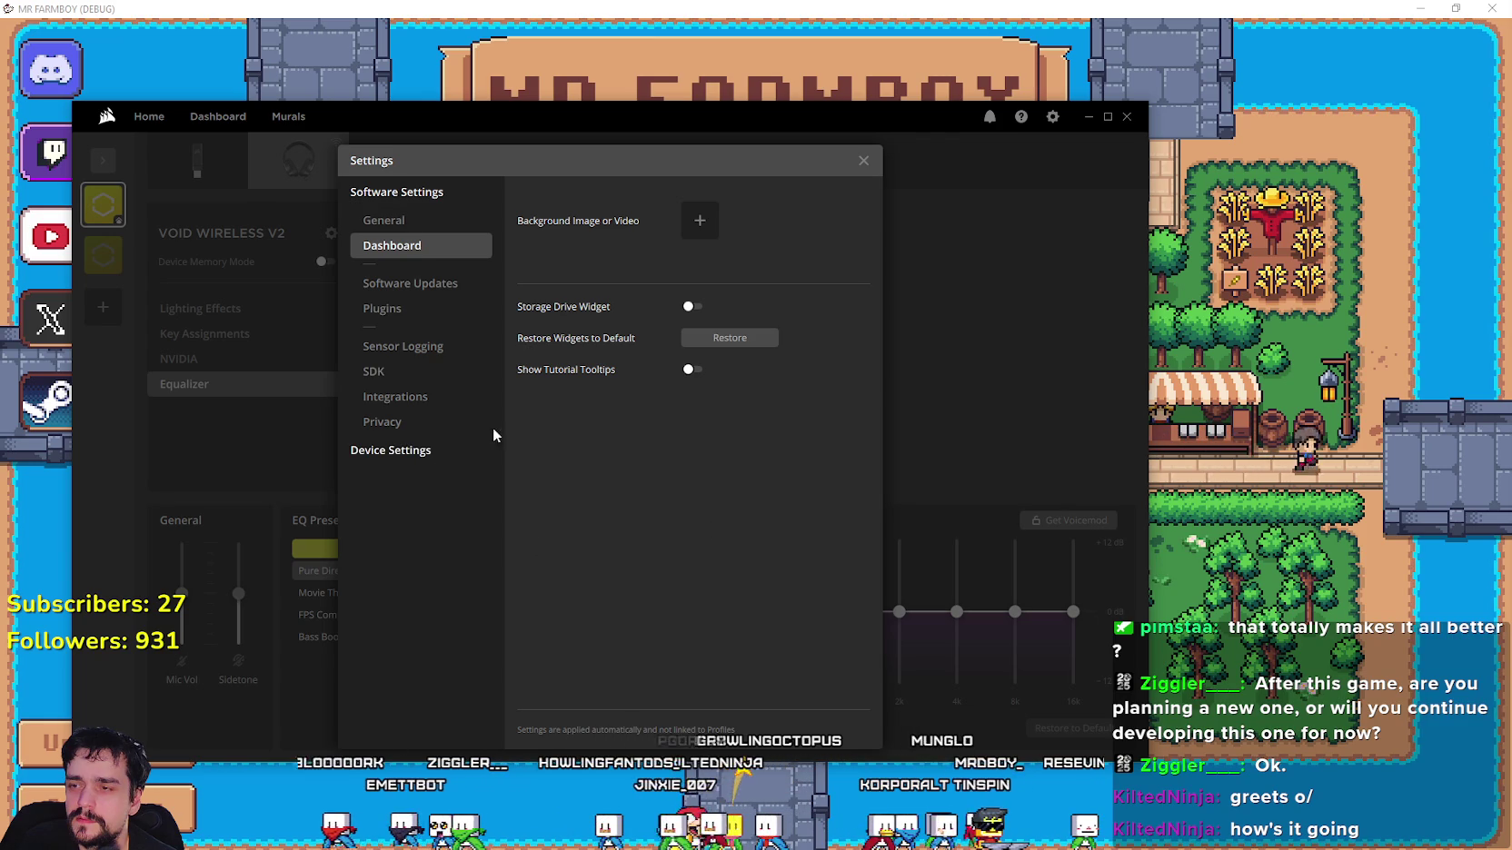
{"action": "left_click", "coordinate": [390, 451]}
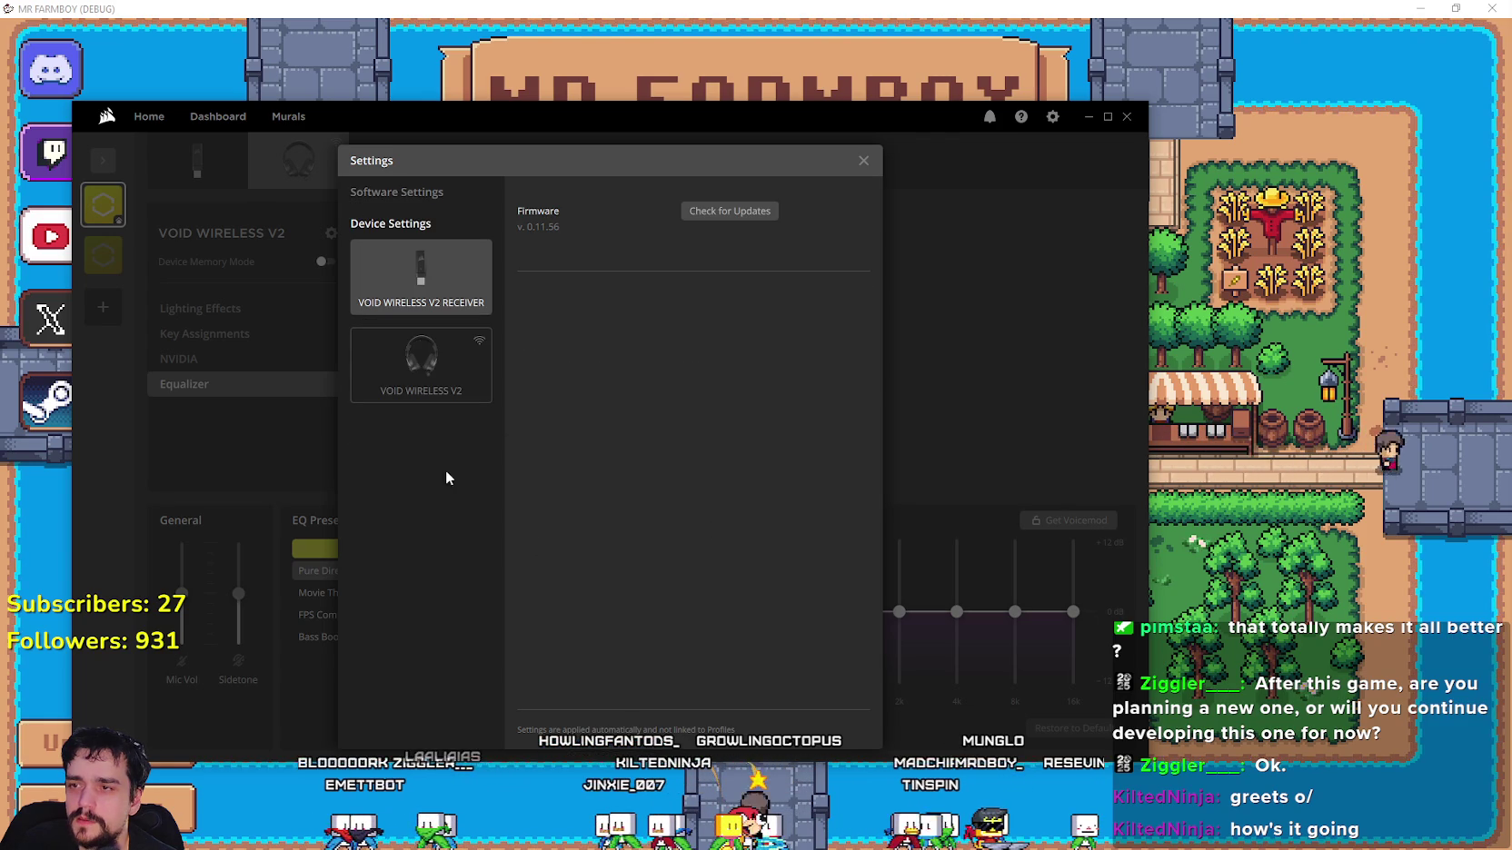
{"action": "left_click", "coordinate": [434, 367]}
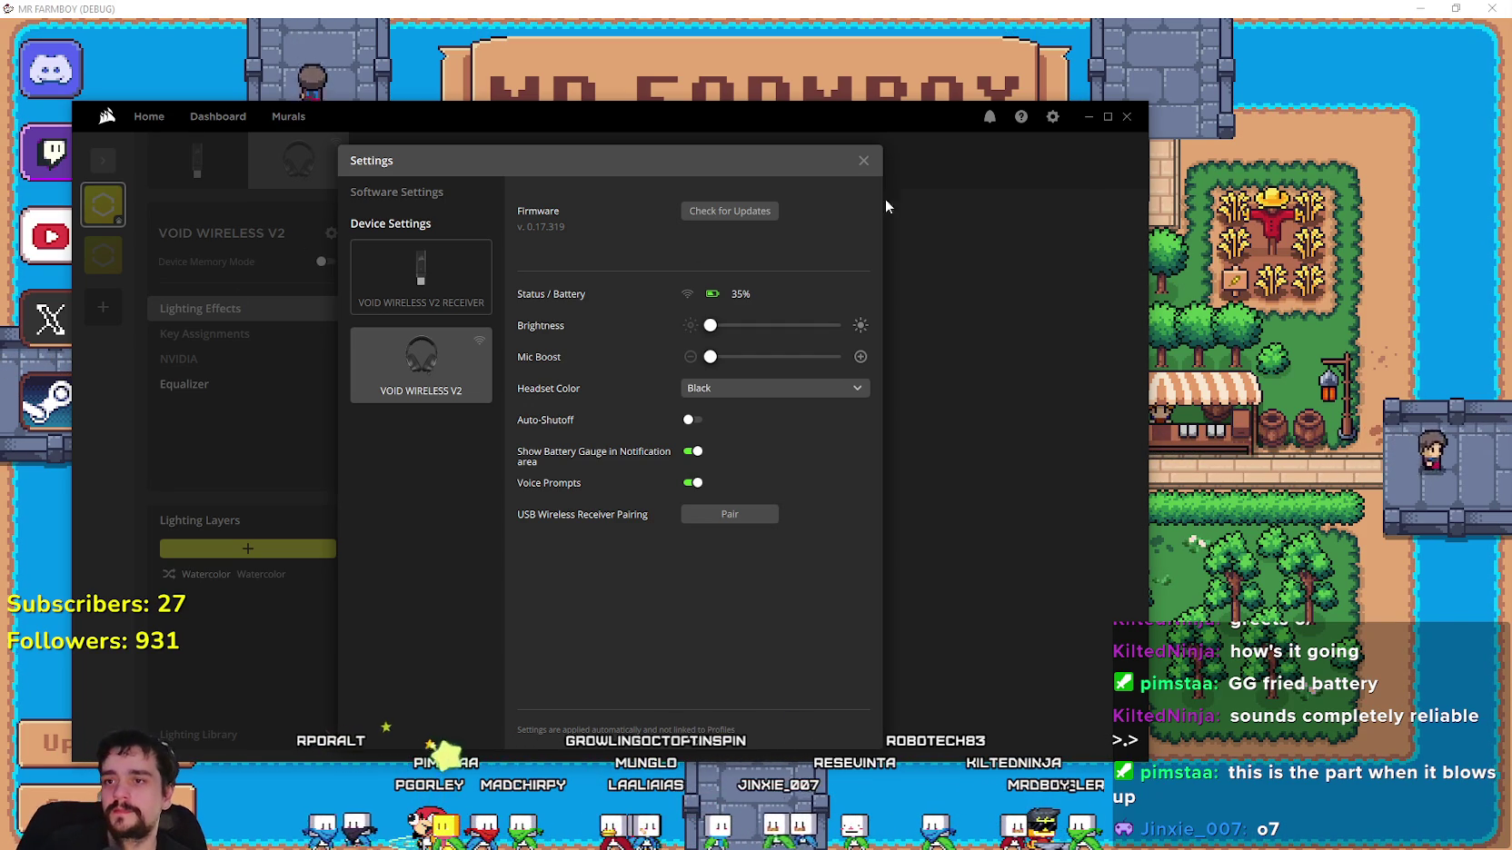
Close iCUE's Settings dialog to return to the headset page.
{"action": "left_click", "coordinate": [863, 160]}
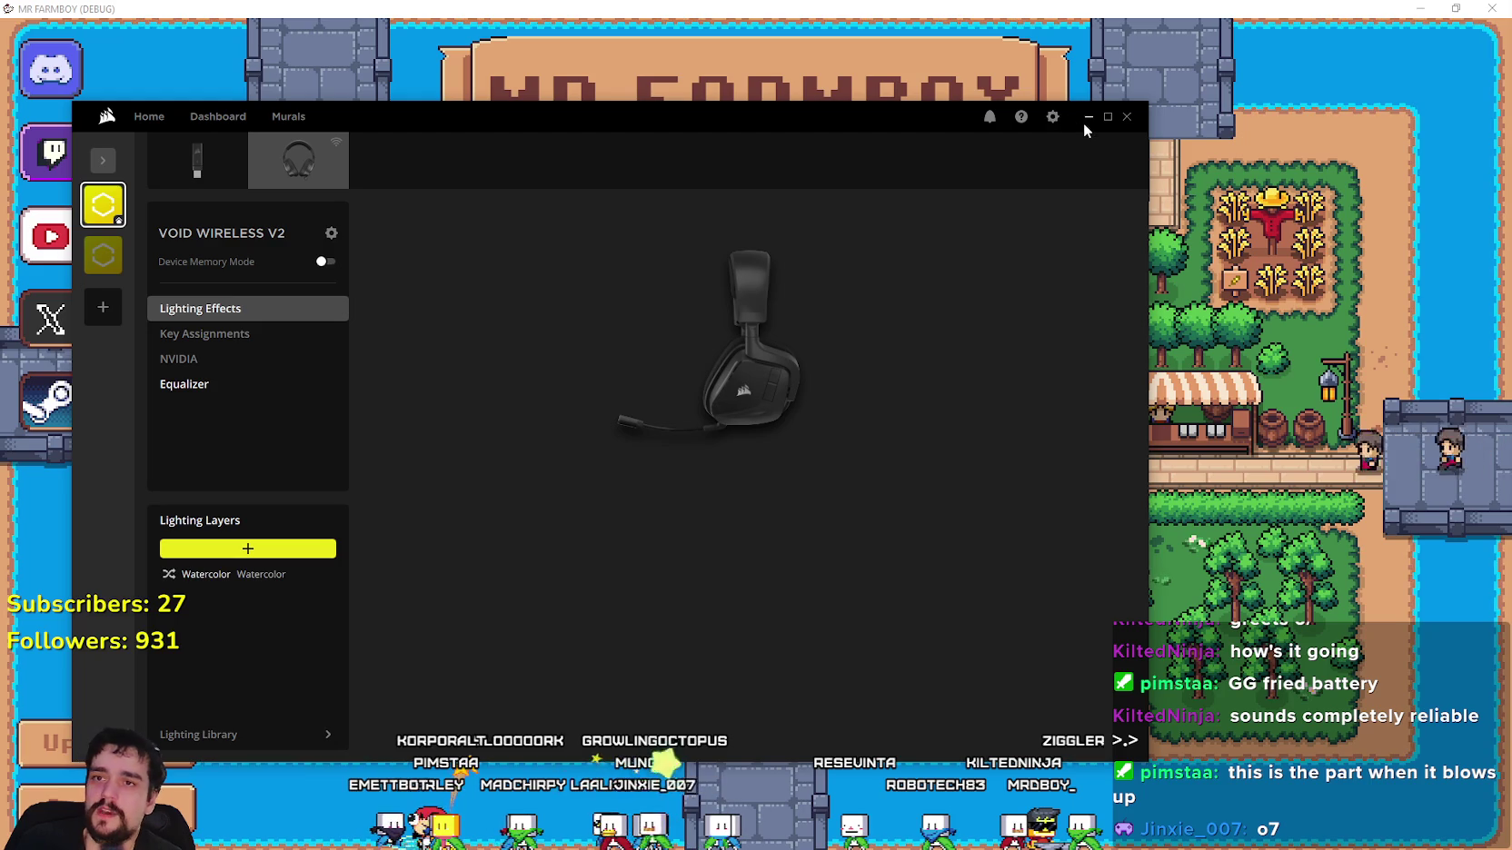
Hide iCUE, focus Continue, open the save list, select Save 7, and close the list.
{"action": "left_click", "coordinate": [1088, 116]}
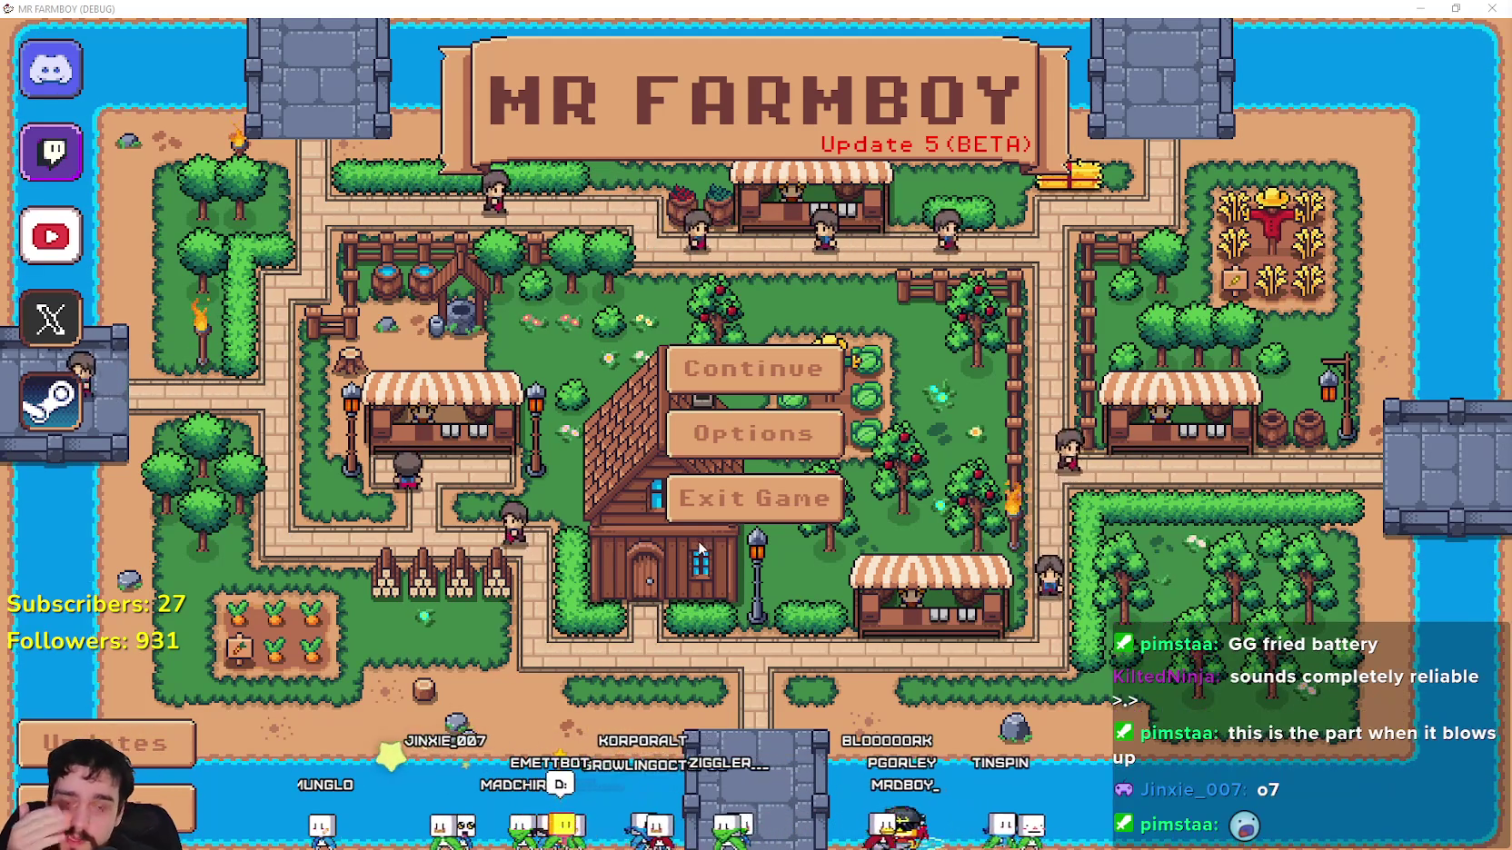
{"action": "key", "text": "Down"}
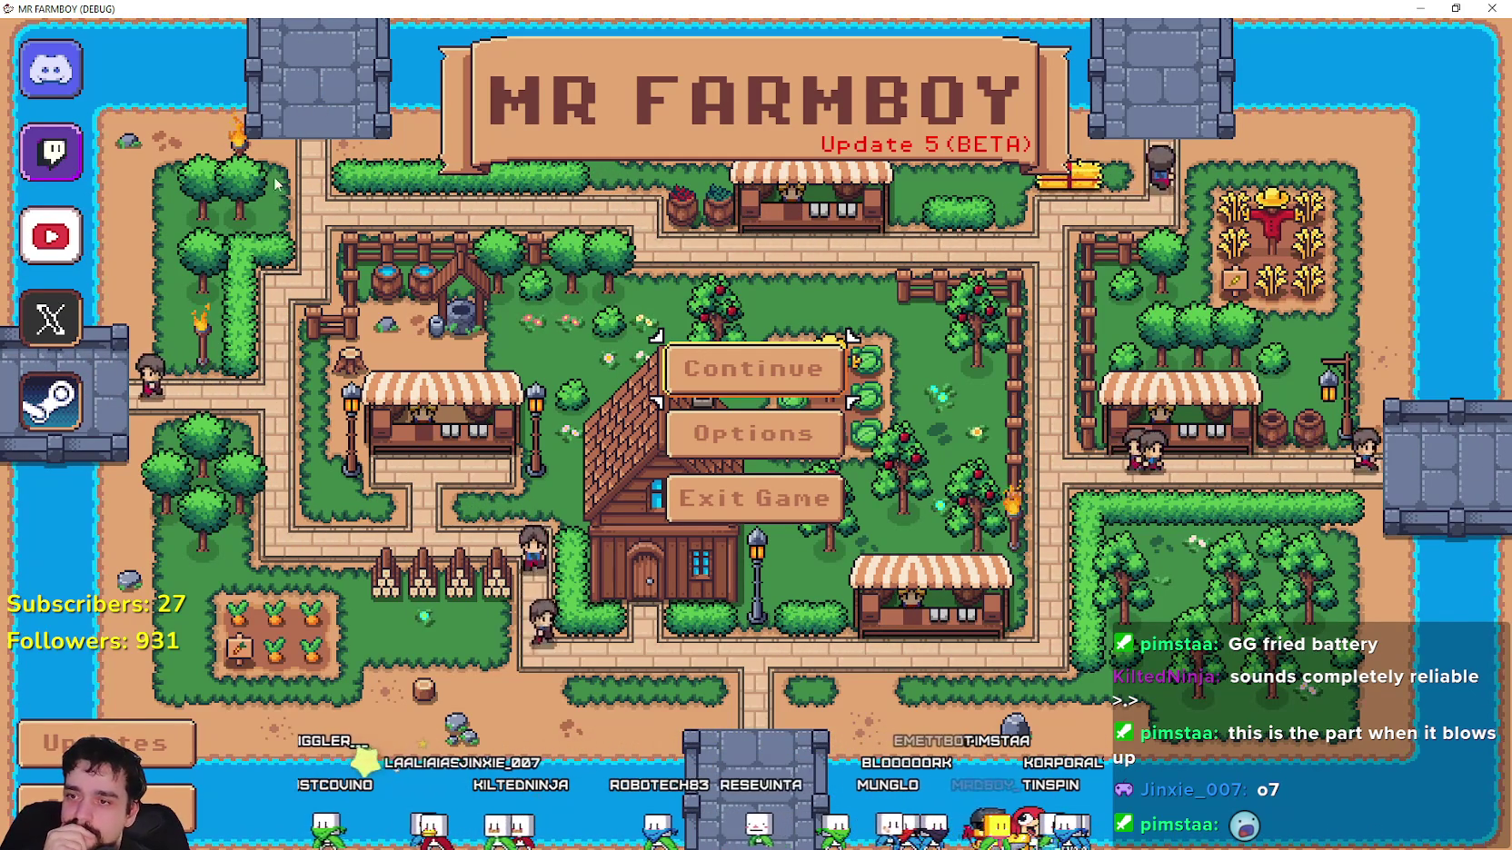
{"action": "left_click", "coordinate": [705, 368]}
{"action": "scroll", "coordinate": [878, 449], "scroll_direction": "down", "scroll_amount": 2}
{"action": "scroll", "coordinate": [927, 507], "scroll_direction": "up", "scroll_amount": 2}
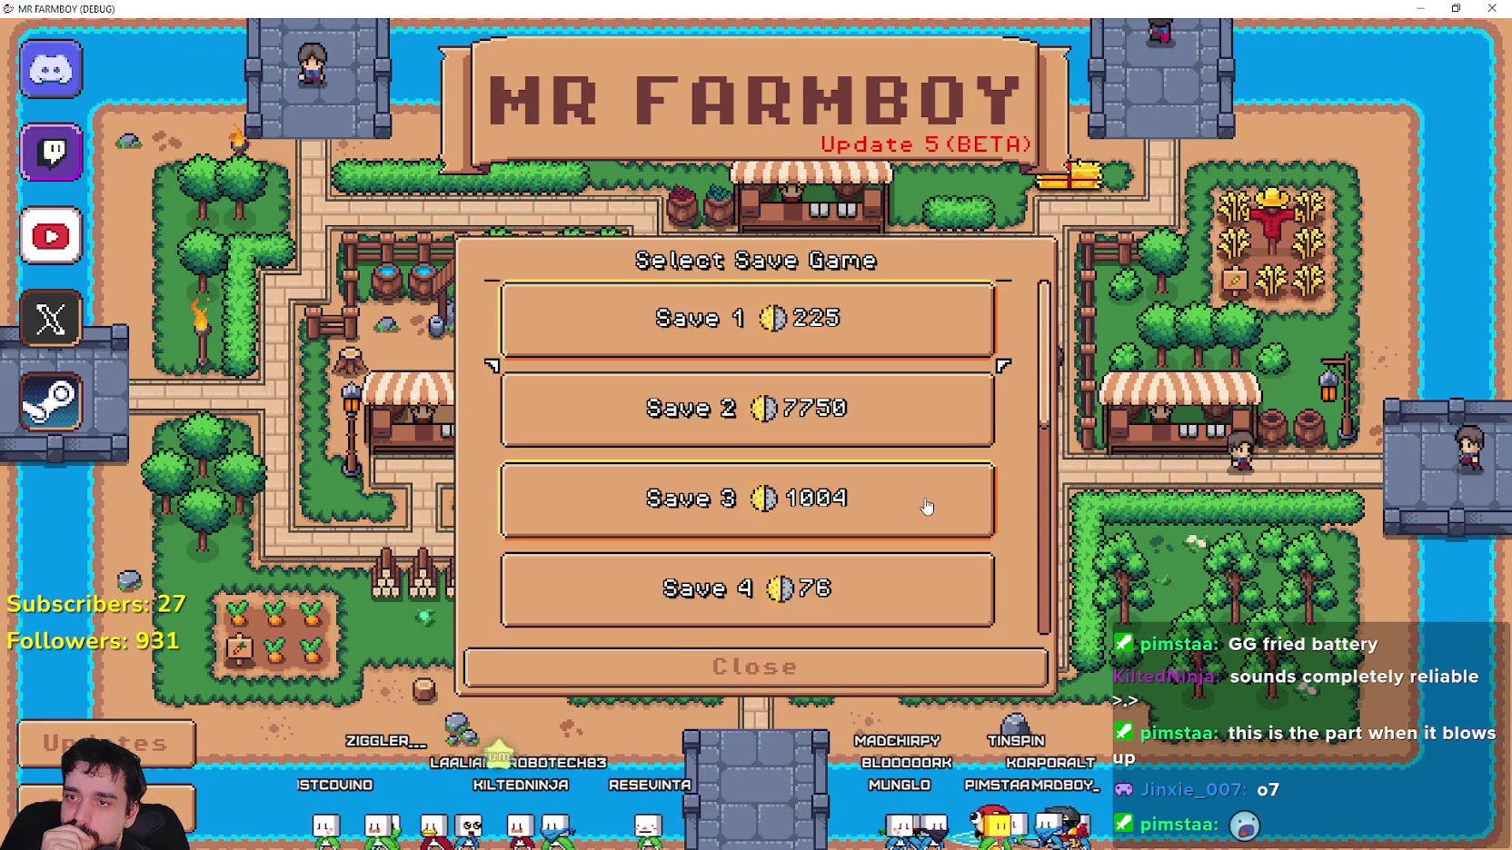
{"action": "scroll", "coordinate": [924, 498], "scroll_direction": "down", "scroll_amount": 3}
{"action": "left_click", "coordinate": [927, 614]}
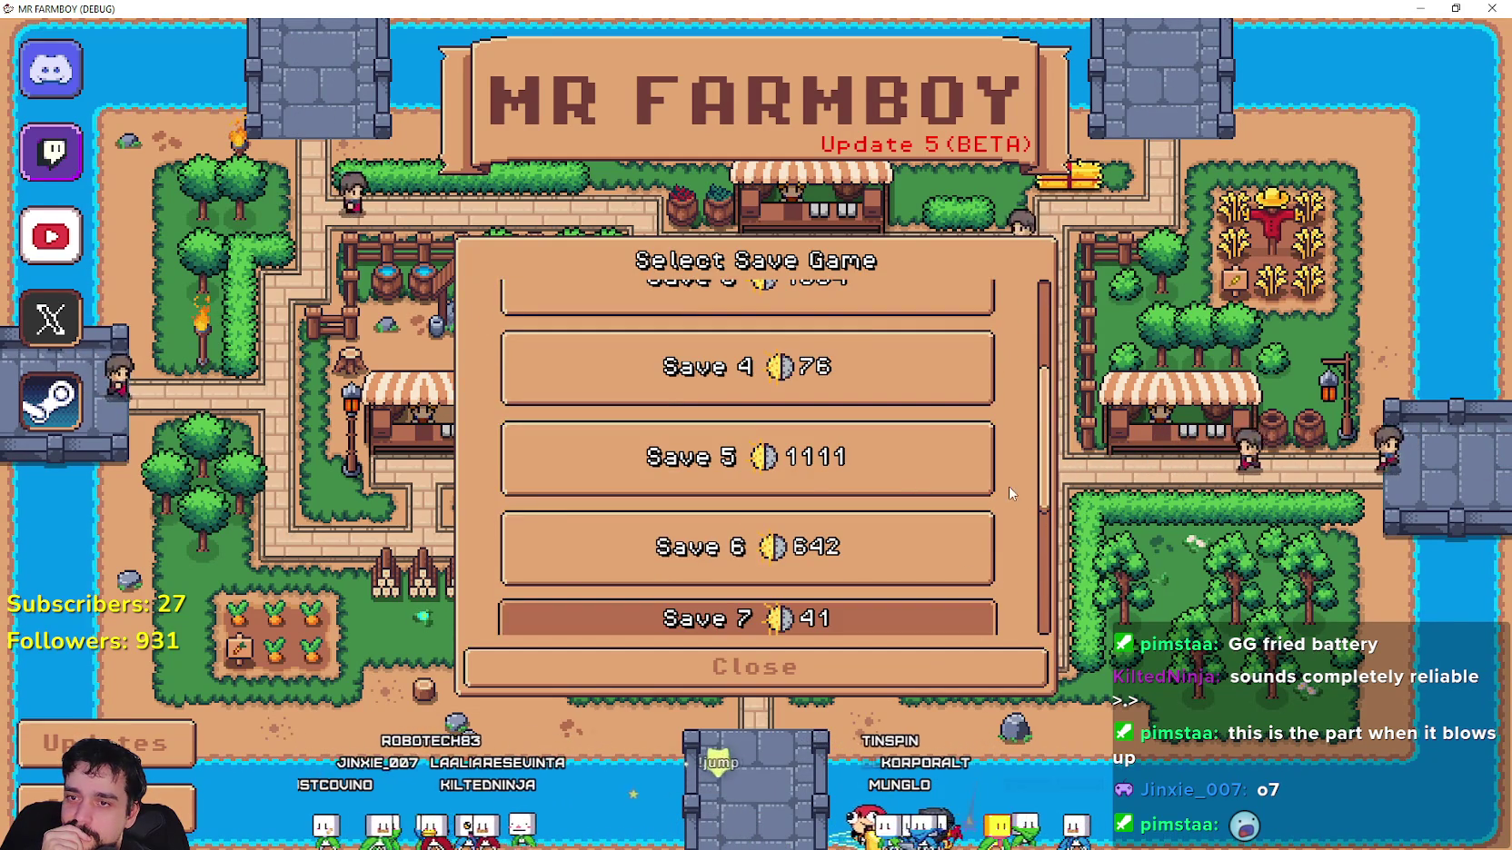
{"action": "scroll", "coordinate": [967, 482], "scroll_direction": "down", "scroll_amount": 2}
{"action": "left_click", "coordinate": [999, 667]}
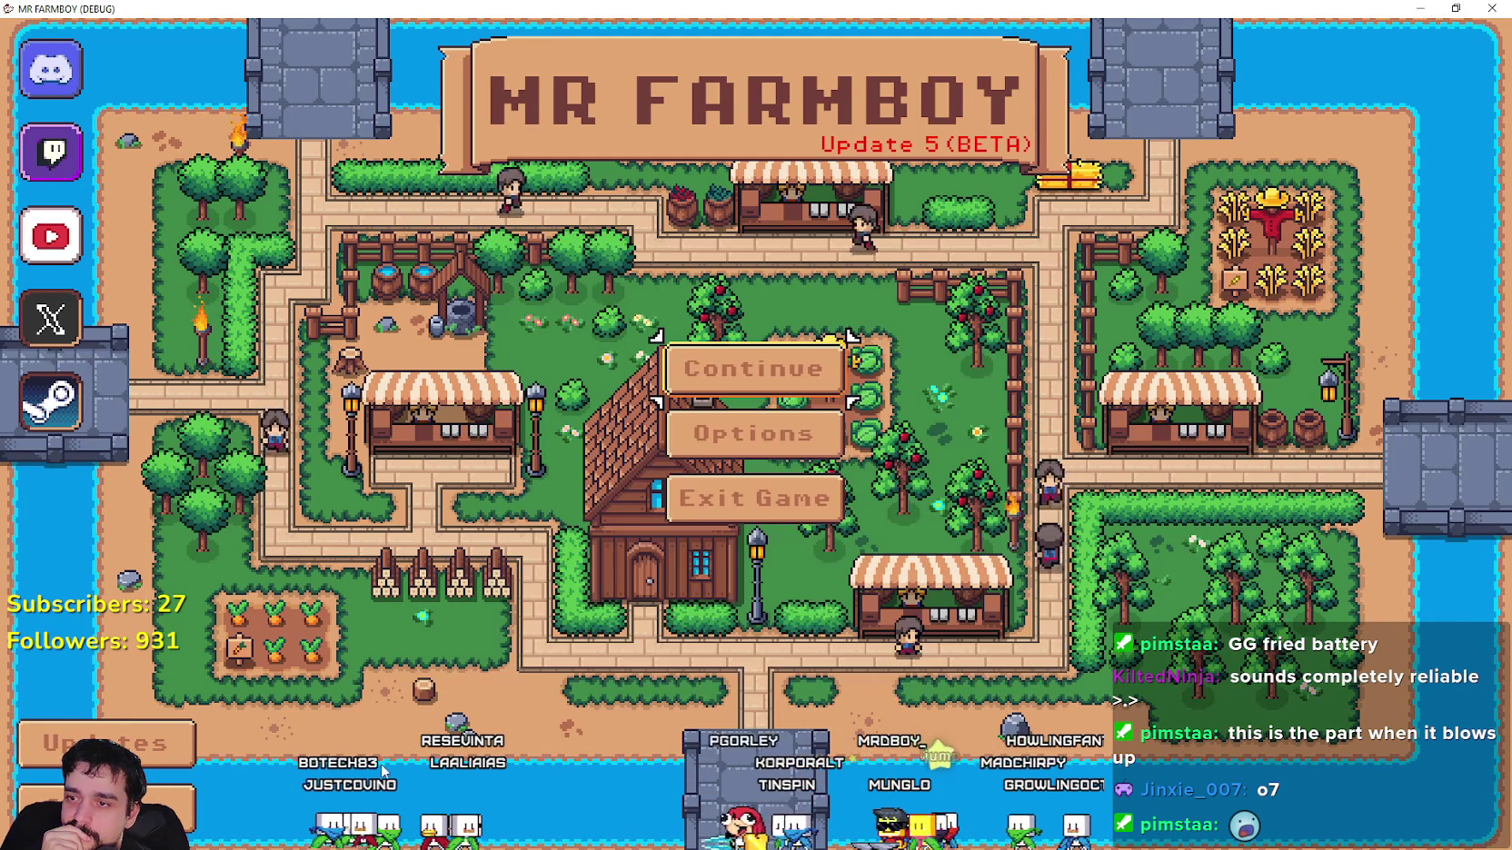
Open Options, go to the Game page, open and close Languages, then return to the editor.
{"action": "left_click", "coordinate": [741, 434]}
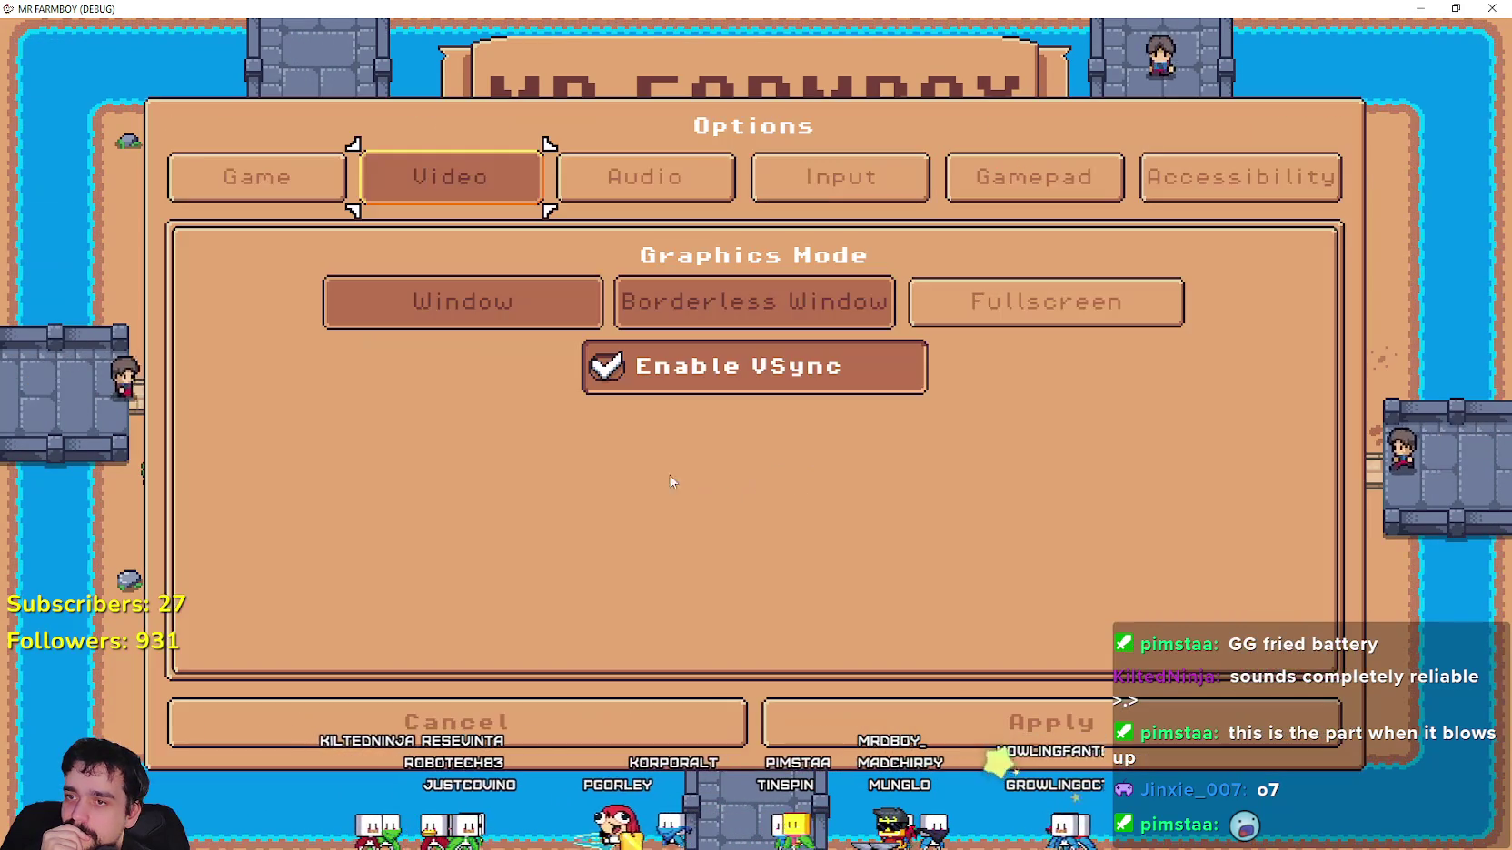
{"action": "left_click", "coordinate": [331, 206]}
{"action": "left_click", "coordinate": [393, 311]}
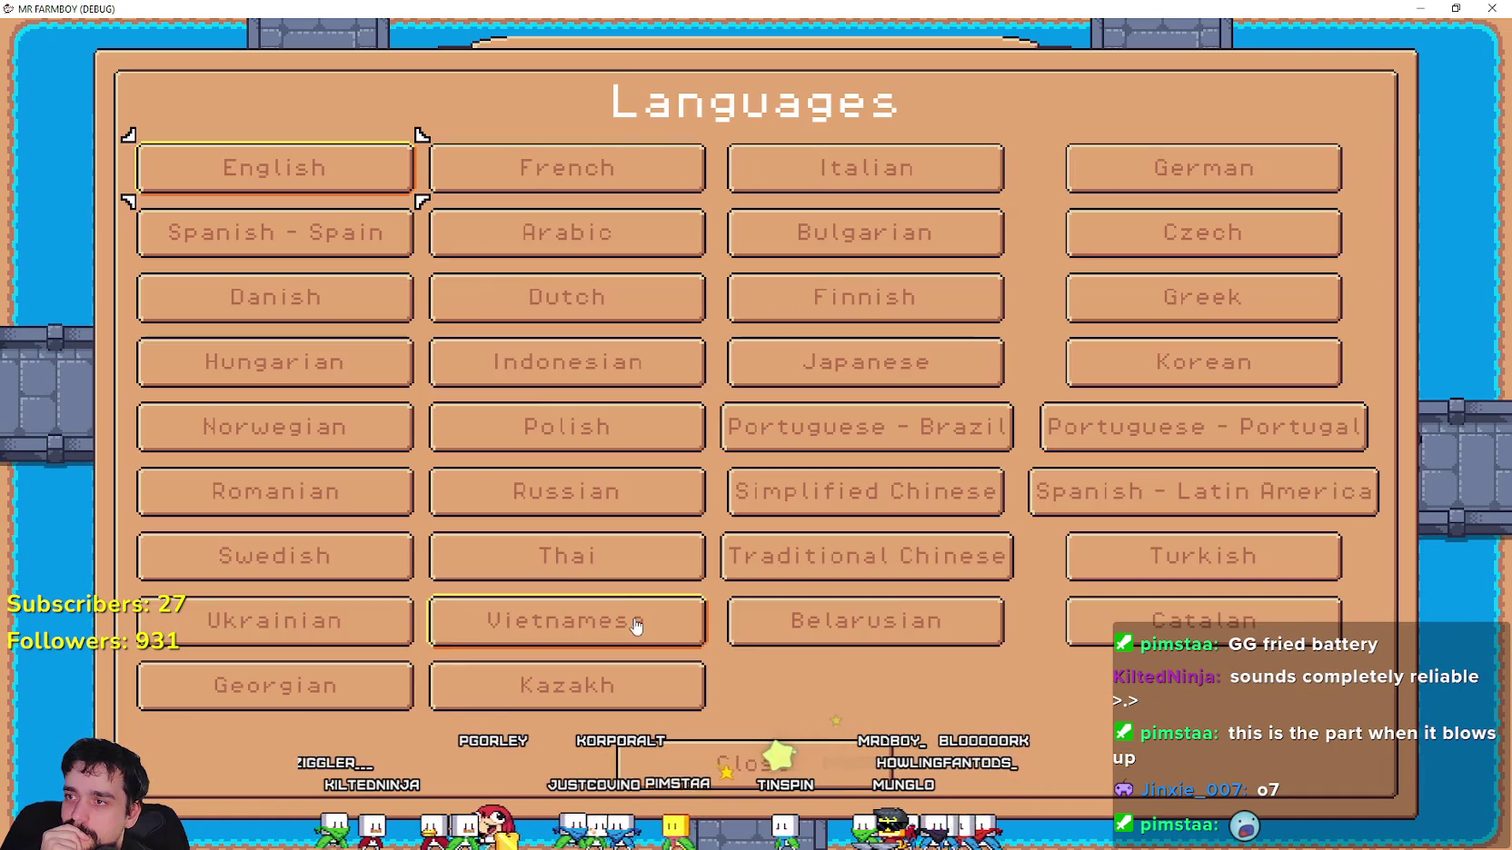
{"action": "key", "text": "Return"}
{"action": "left_click", "coordinate": [916, 714]}
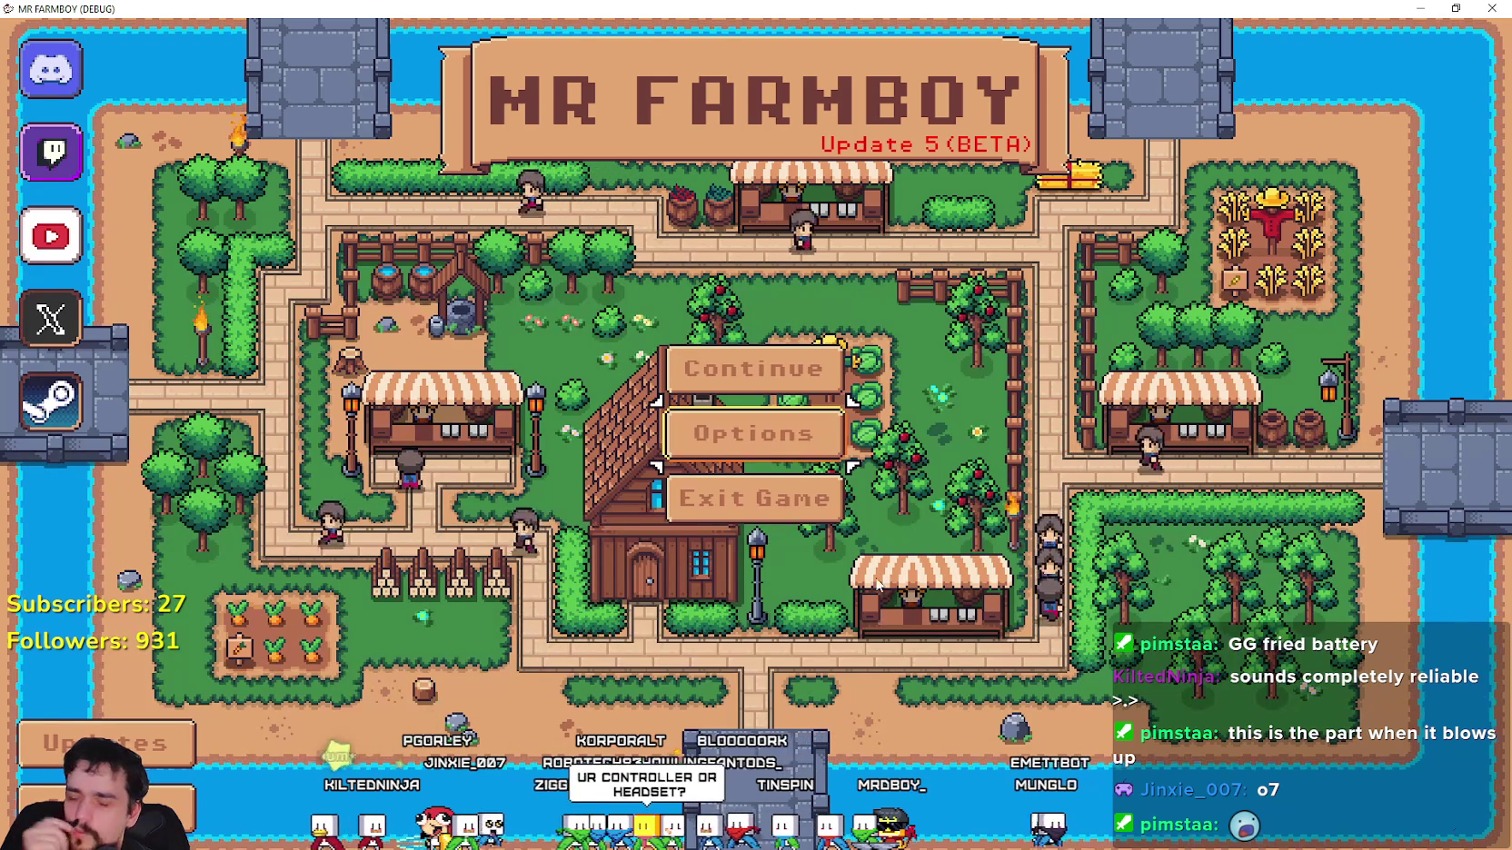
{"action": "key", "text": "alt+Tab"}
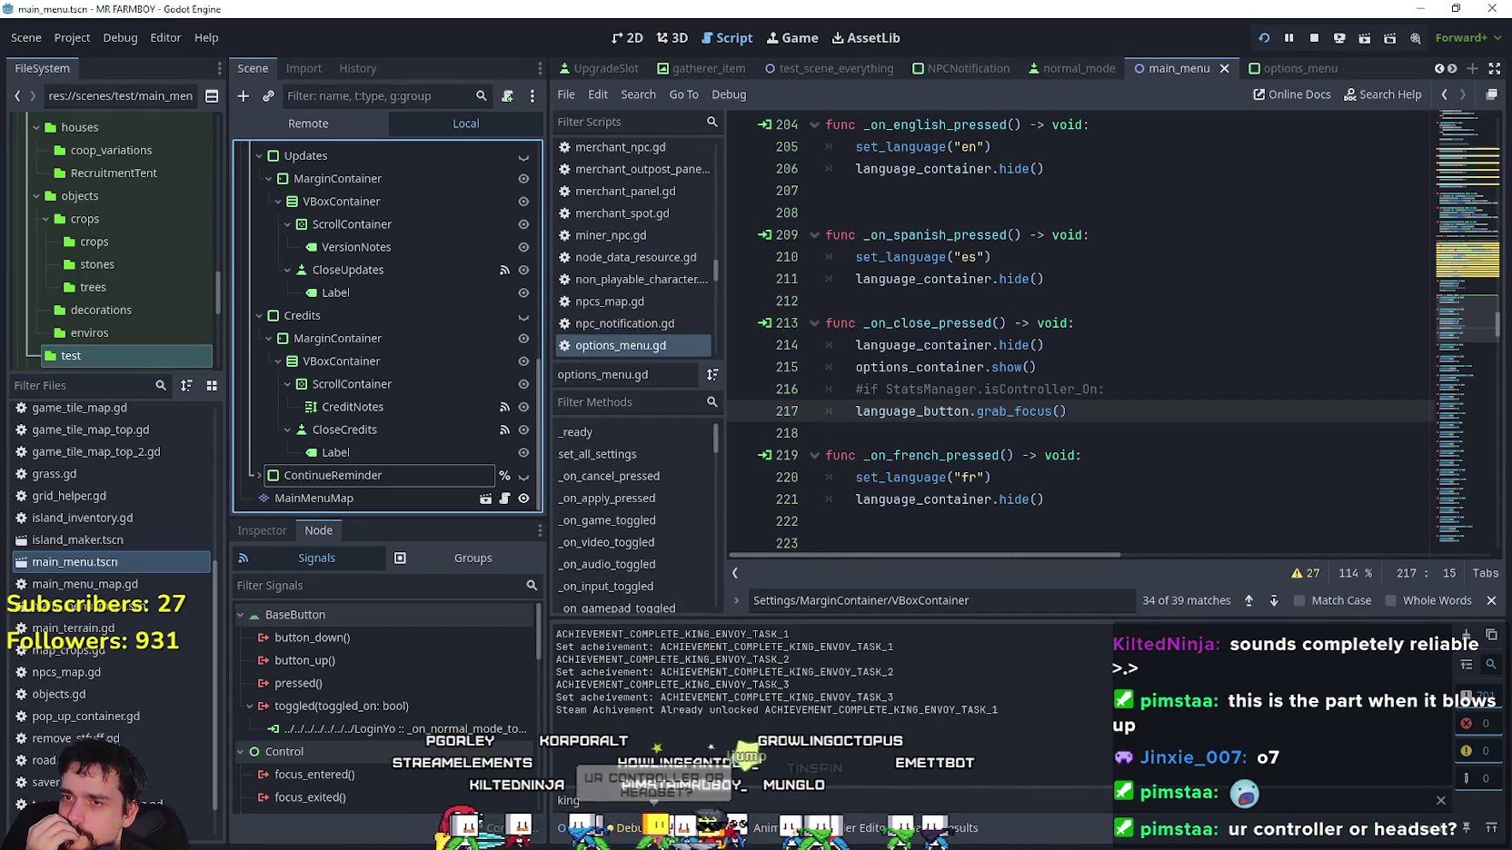
{"action": "key", "text": "Down"}
{"action": "scroll", "coordinate": [1145, 431], "scroll_direction": "down", "scroll_amount": 2}
{"action": "scroll", "coordinate": [1108, 418], "scroll_direction": "up", "scroll_amount": 1}
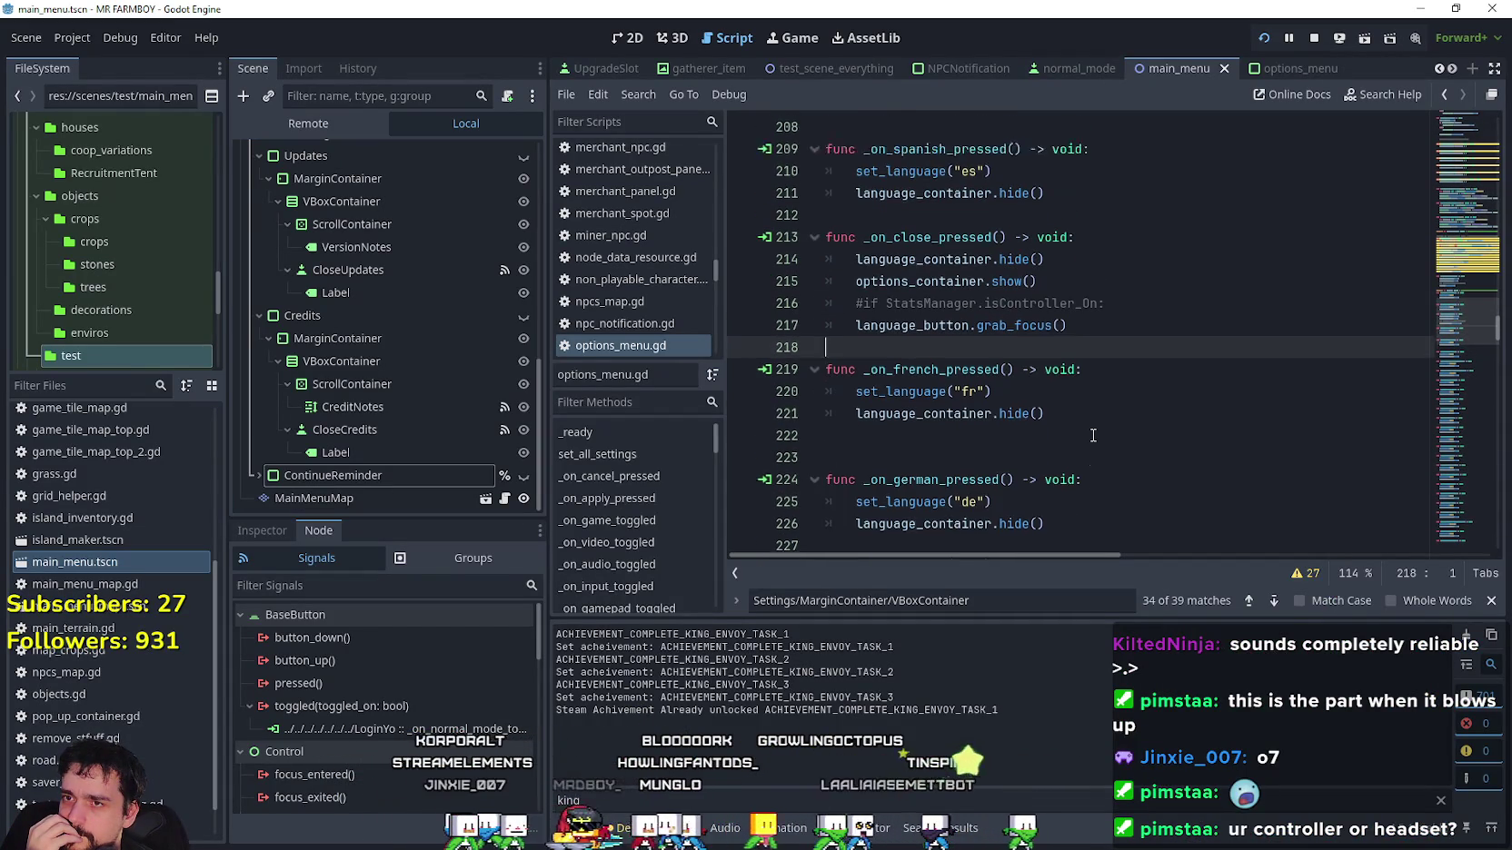
{"action": "left_click", "coordinate": [1144, 338]}
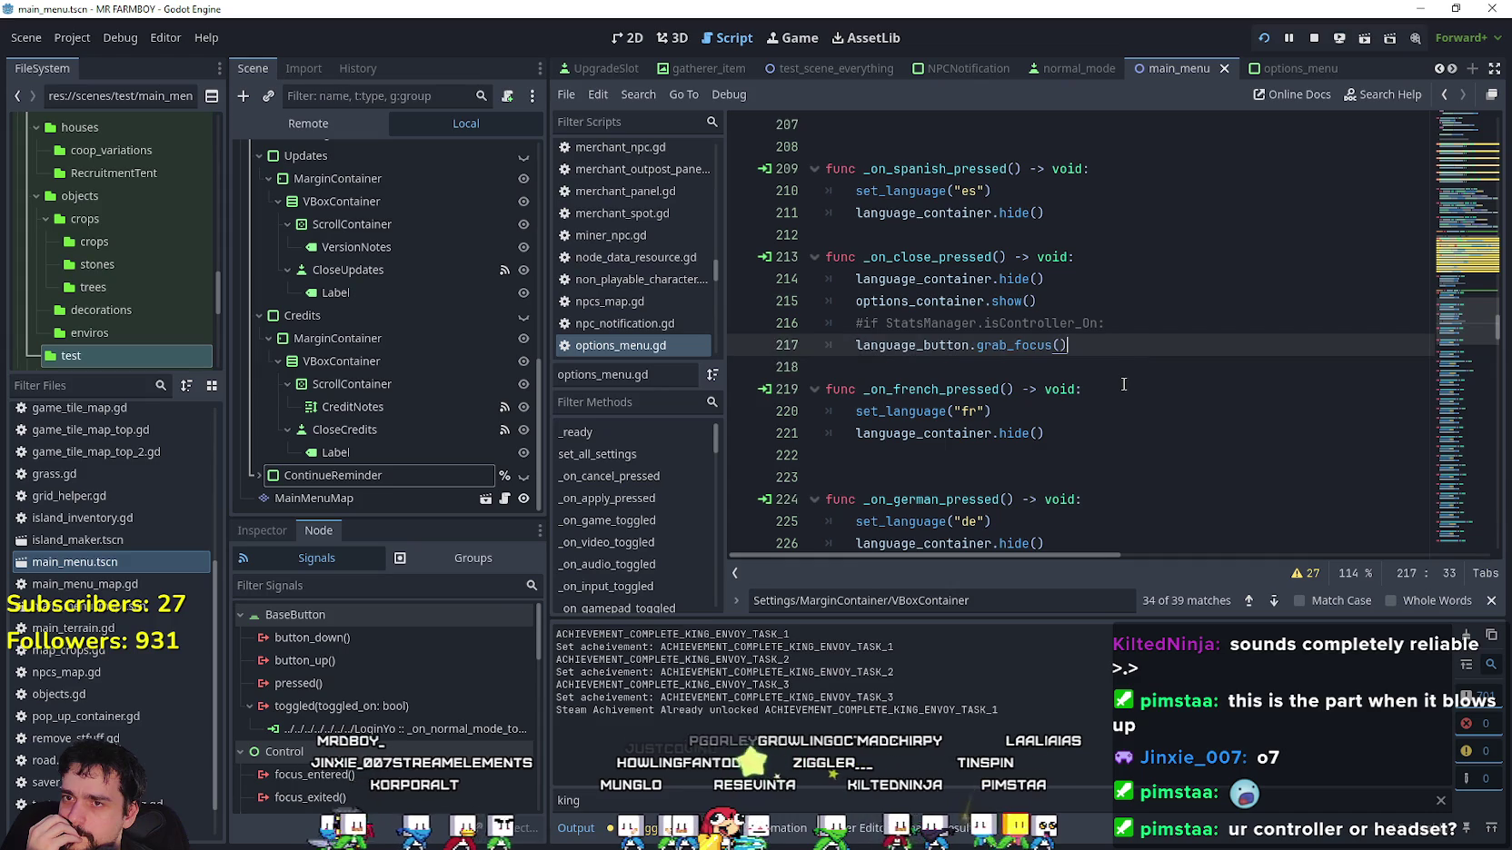
{"action": "left_click", "coordinate": [1125, 370]}
{"action": "key", "text": "Left"}
{"action": "key", "text": "Right"}
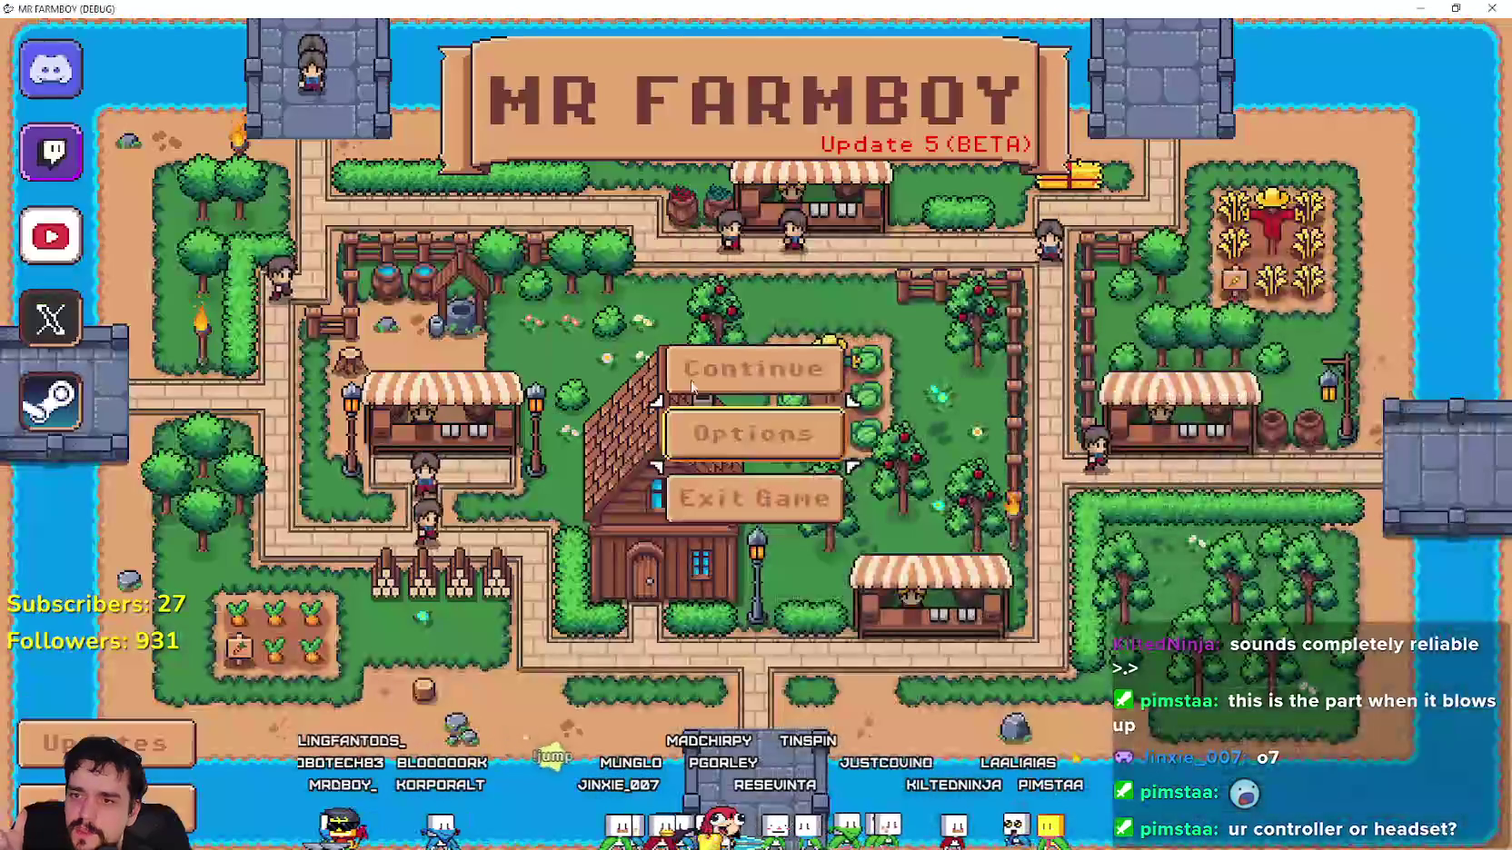
{"action": "key", "text": "F8"}
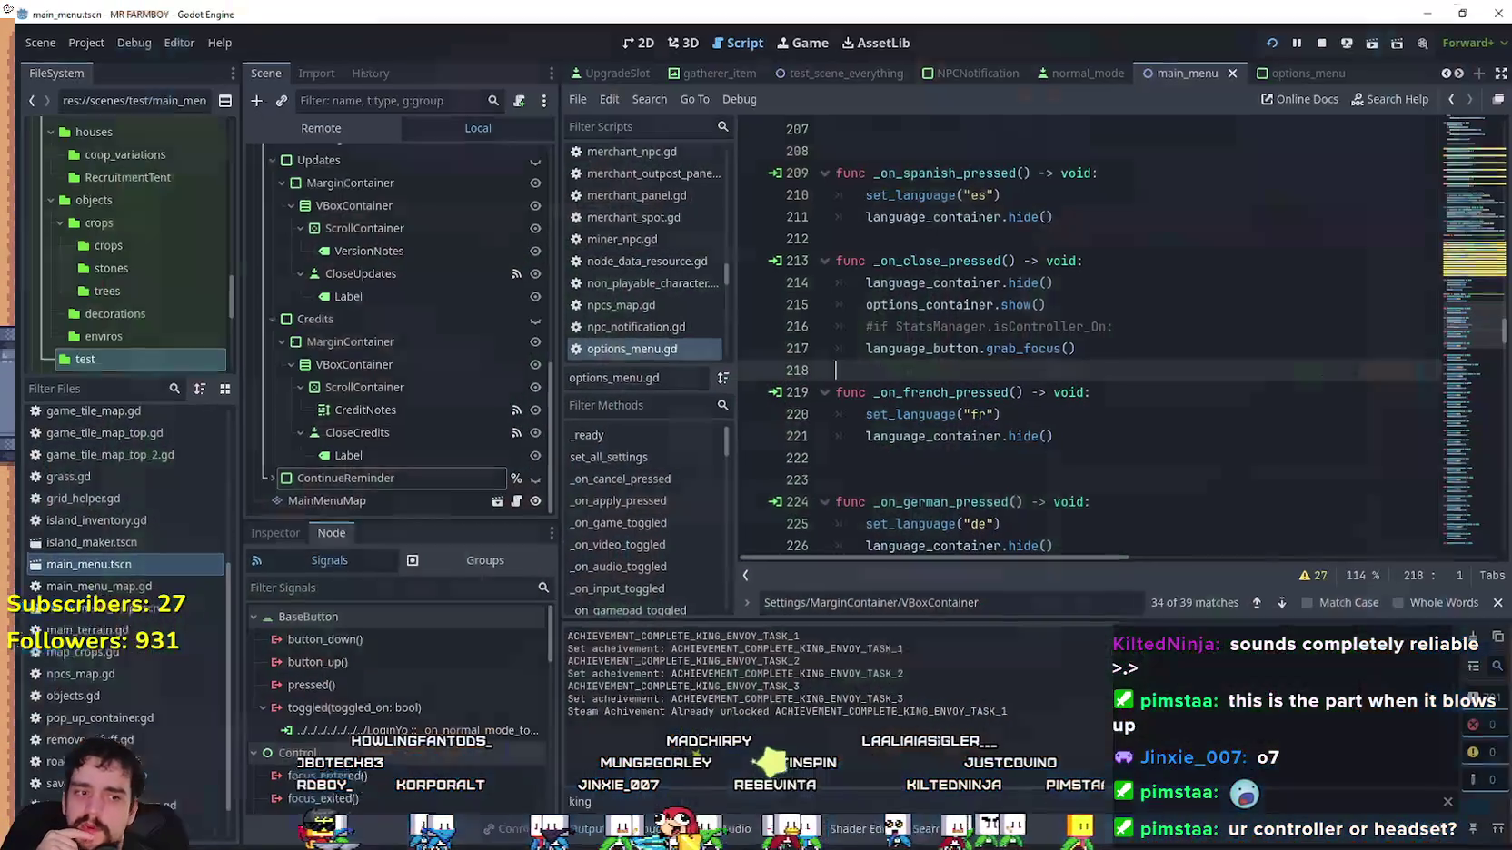
{"action": "left_click_drag", "start_coordinate": [537, 438], "coordinate": [545, 224]}
{"action": "left_click_drag", "start_coordinate": [550, 371], "coordinate": [549, 471]}
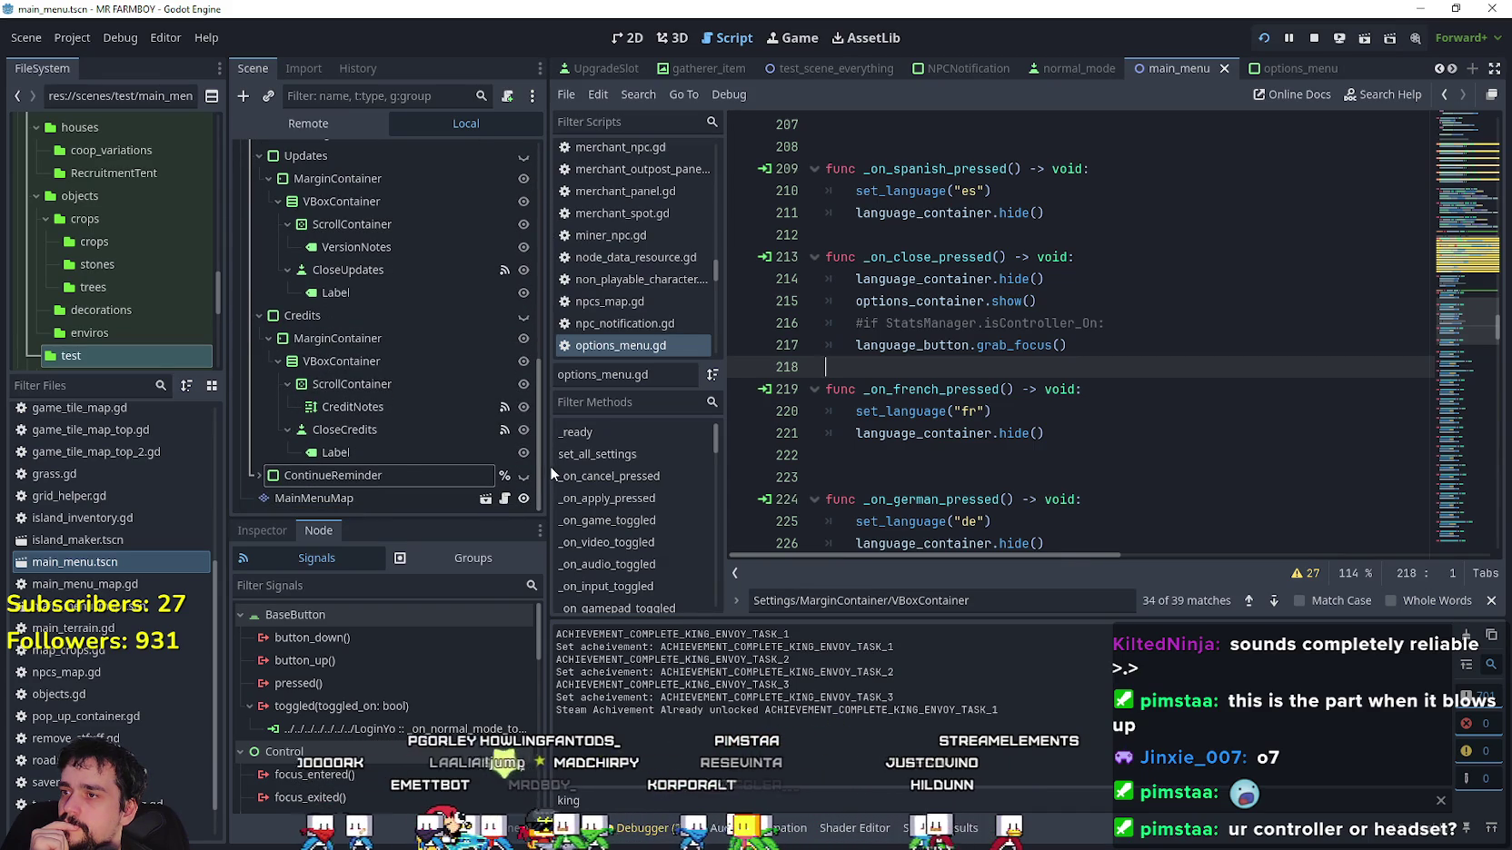
Expand ContinueReminder and DeleteContainer, select DeleteDelete, and open its pressed signal's connected method.
{"action": "left_click", "coordinate": [261, 477]}
{"action": "scroll", "coordinate": [280, 443], "scroll_direction": "down", "scroll_amount": 5}
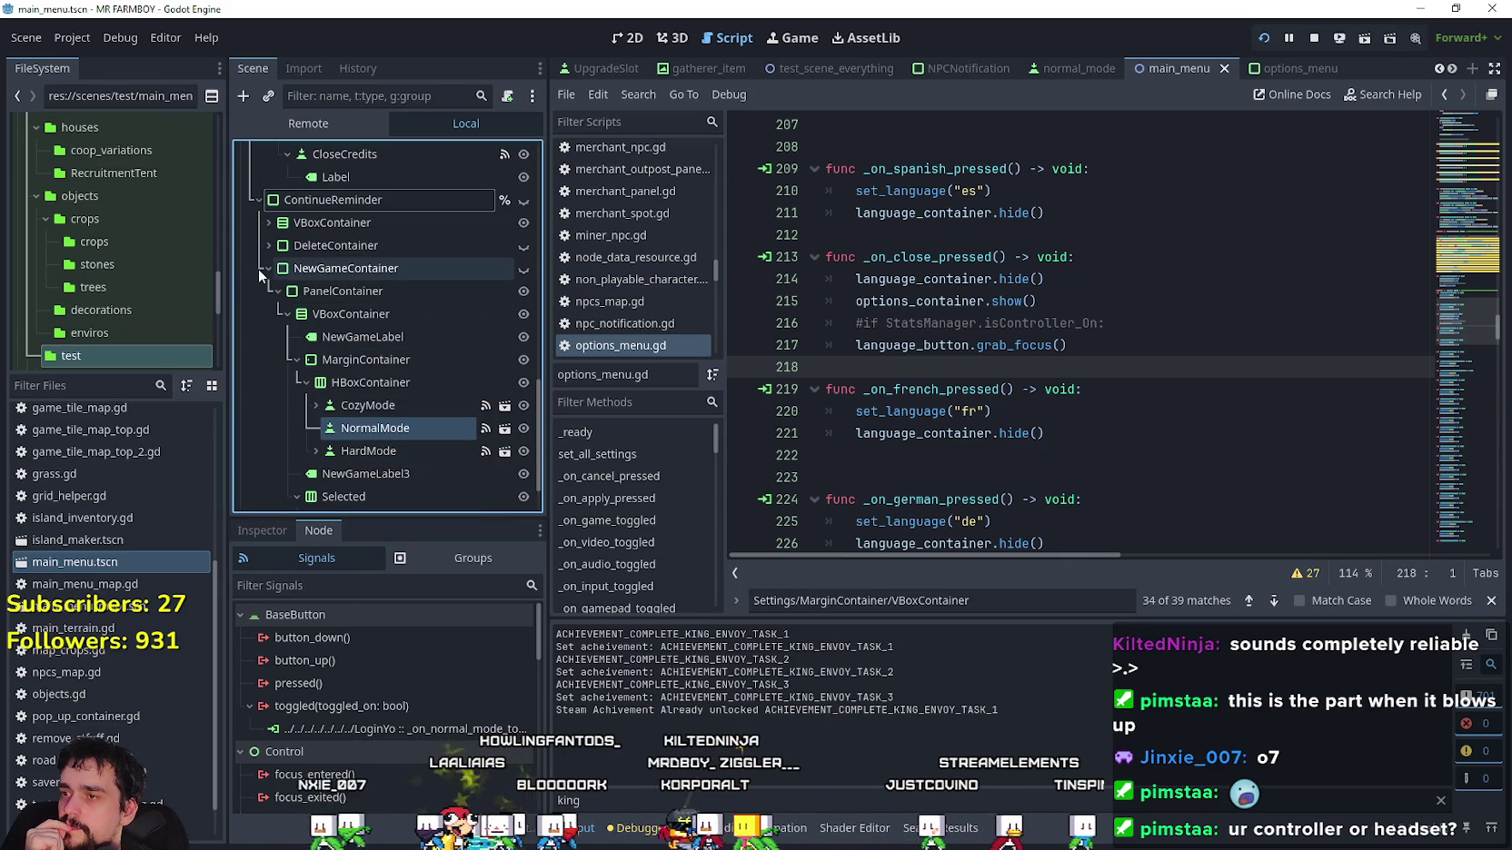
{"action": "left_click", "coordinate": [297, 249]}
{"action": "left_click", "coordinate": [265, 245]}
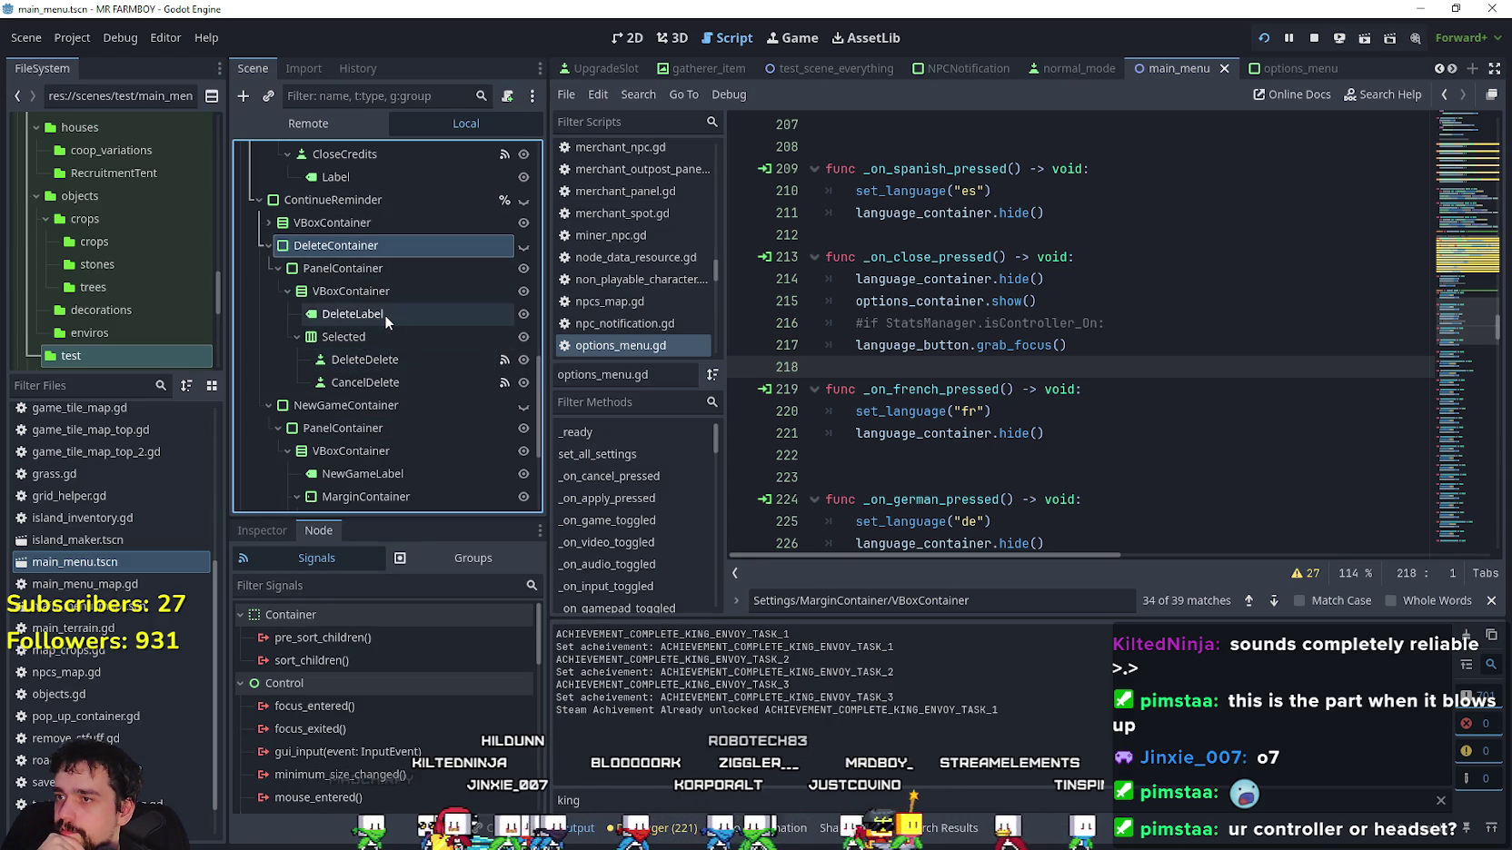
{"action": "left_click", "coordinate": [396, 360]}
{"action": "left_click", "coordinate": [281, 527]}
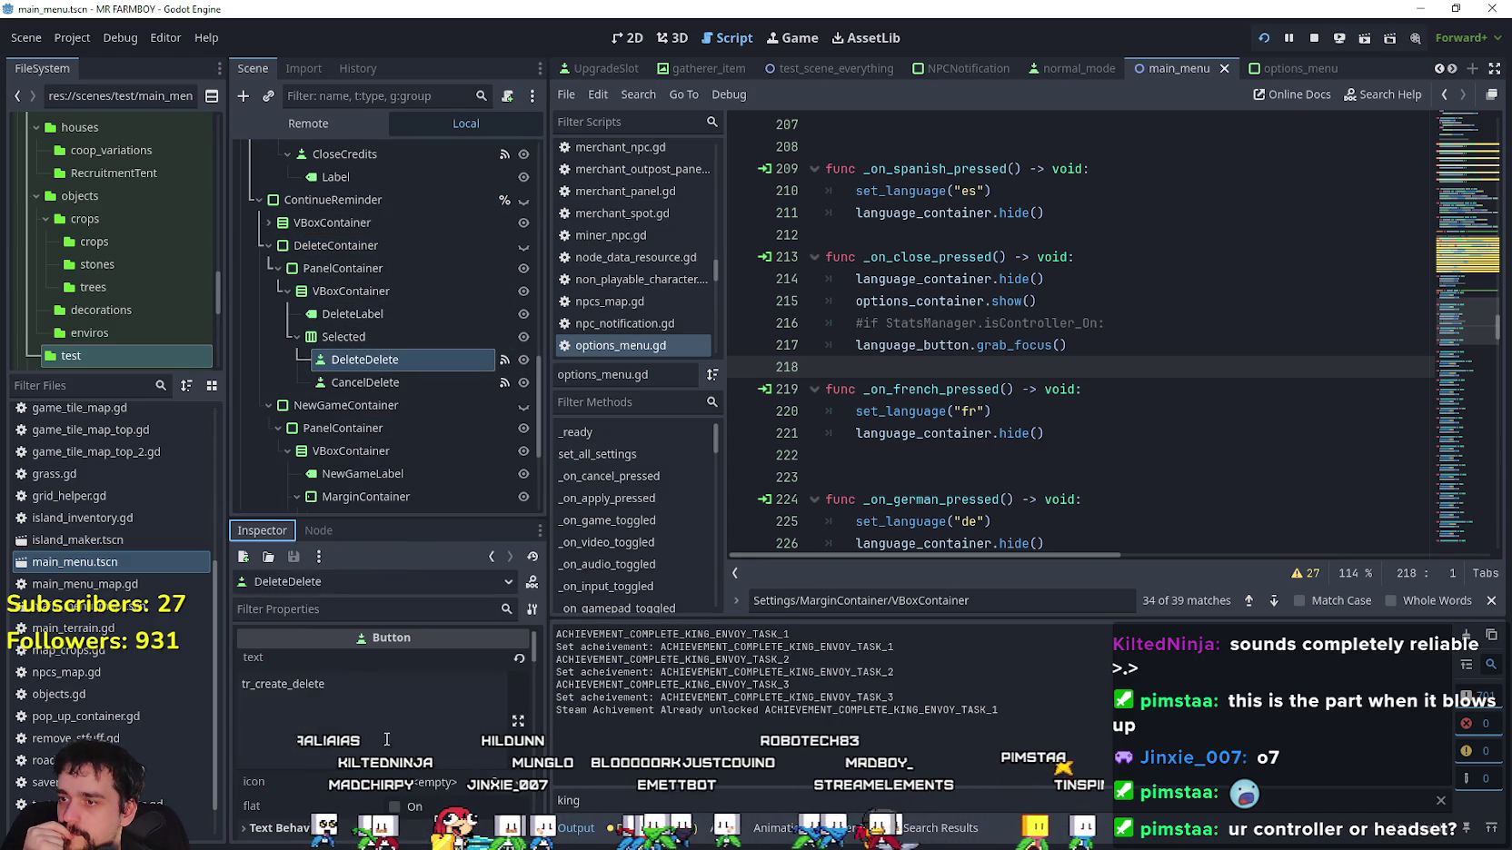
{"action": "left_click", "coordinate": [318, 531]}
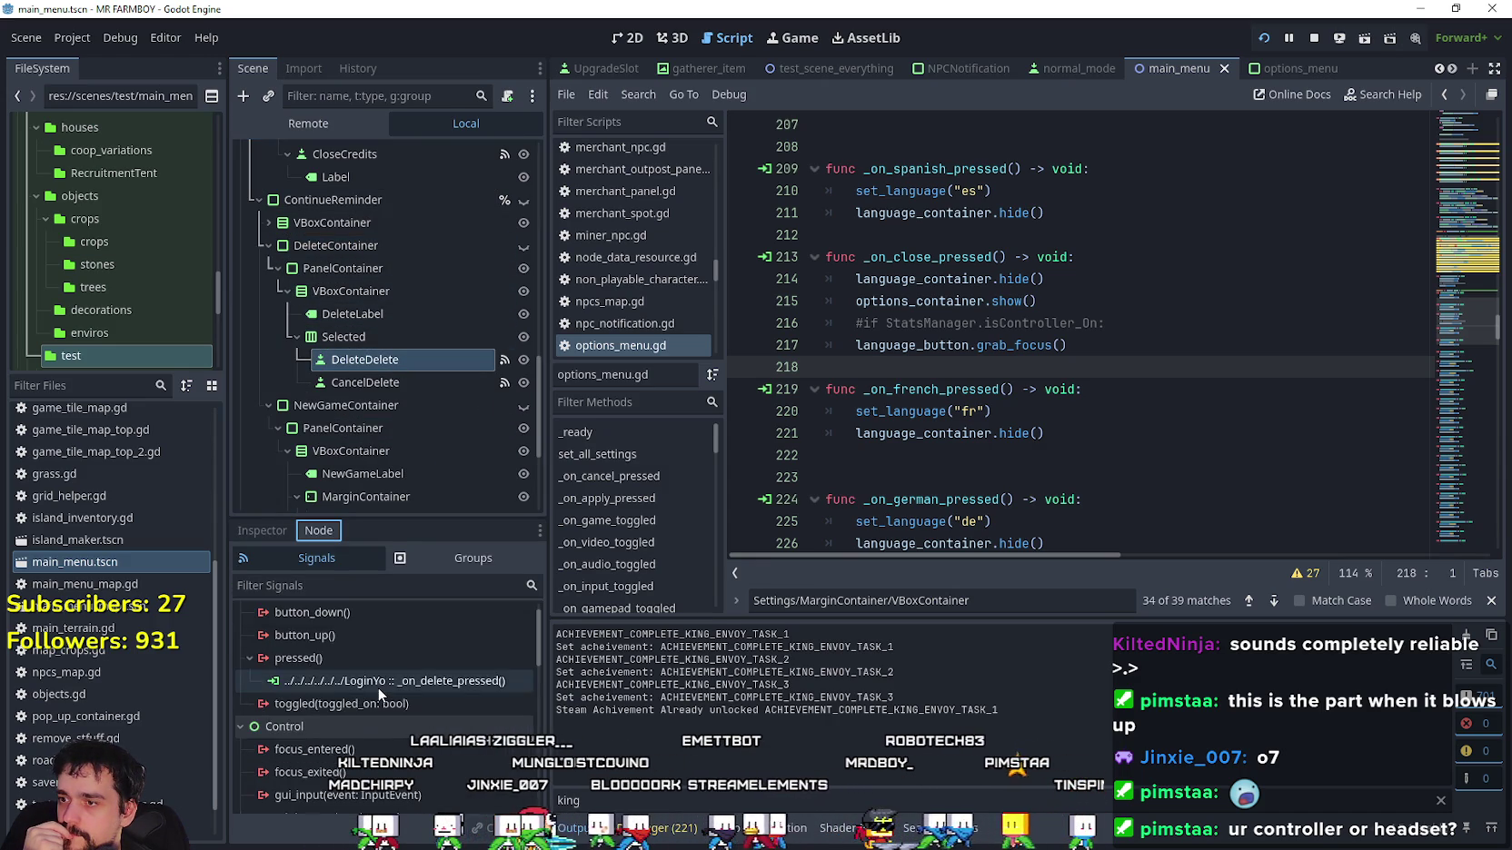
{"action": "double_click", "coordinate": [399, 653]}
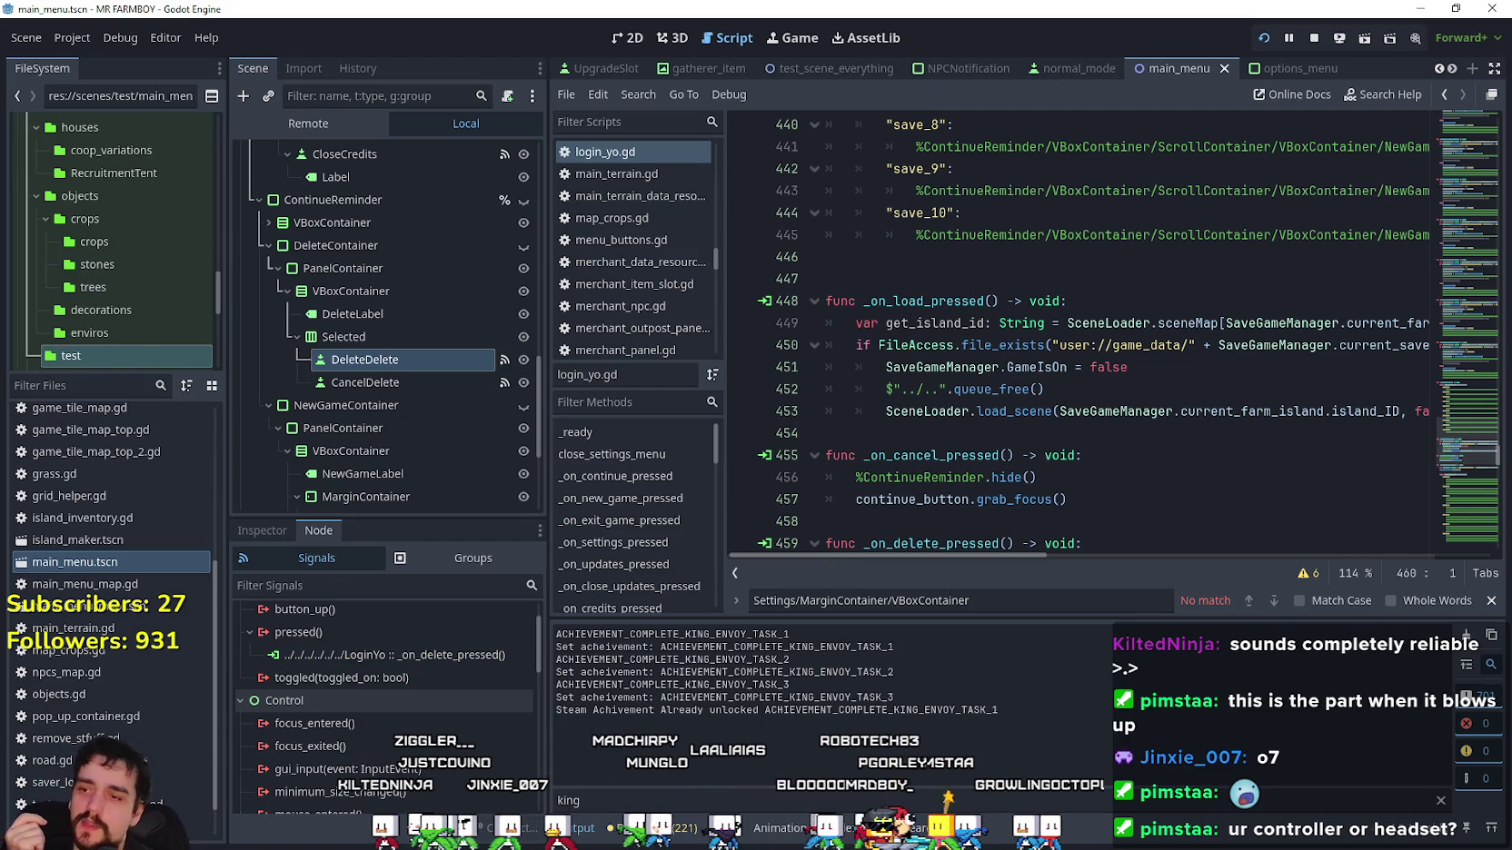
Review the remove_recursive line in _on_delete_pressed and the grab_focus call in _on_cancel_pressed.
{"action": "scroll", "coordinate": [540, 389], "scroll_direction": "down", "scroll_amount": 3}
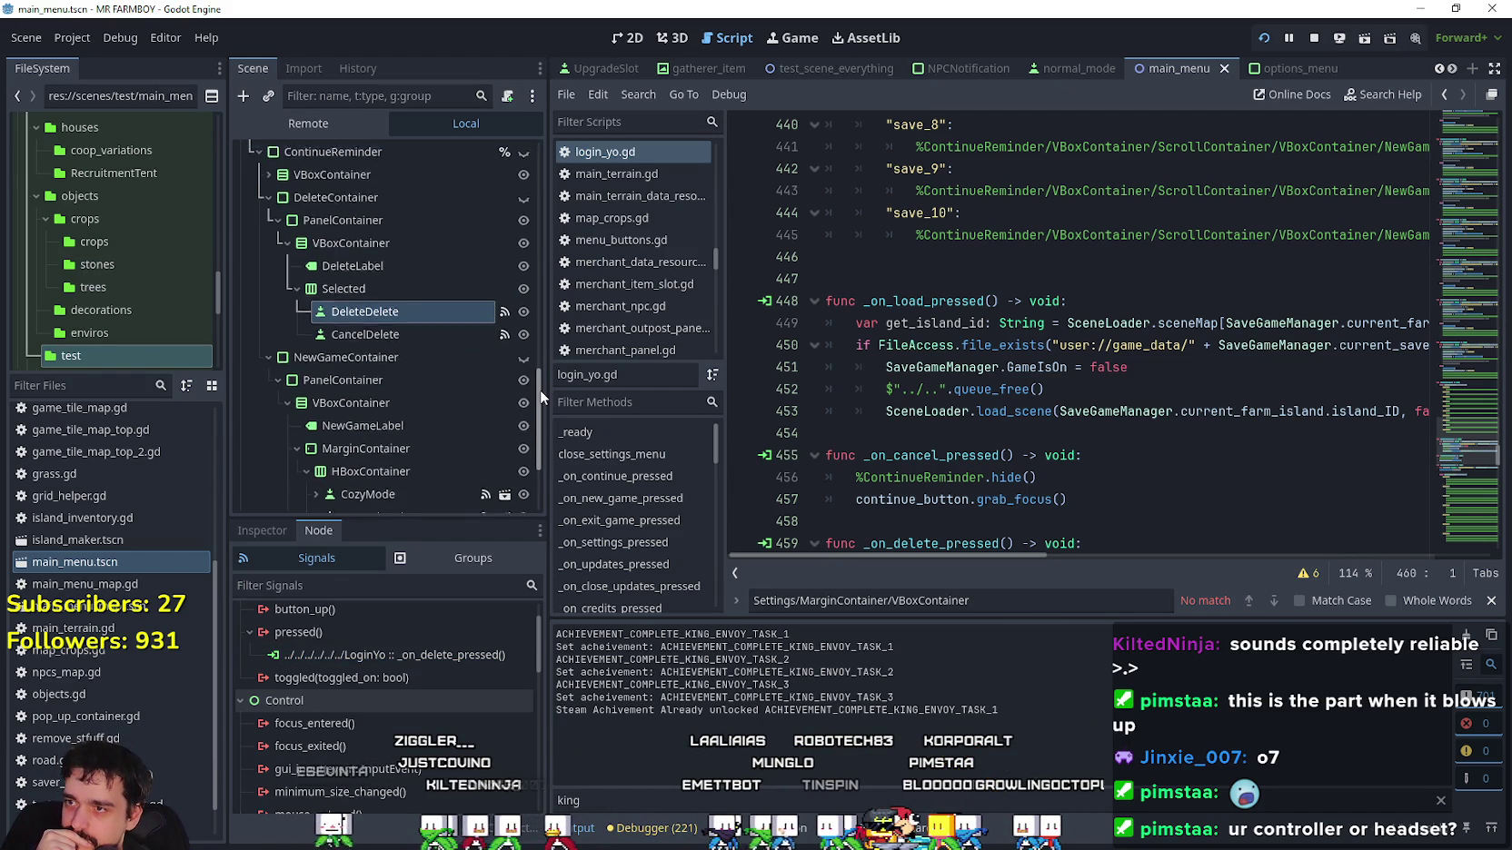
{"action": "scroll", "coordinate": [540, 389], "scroll_direction": "down", "scroll_amount": 2}
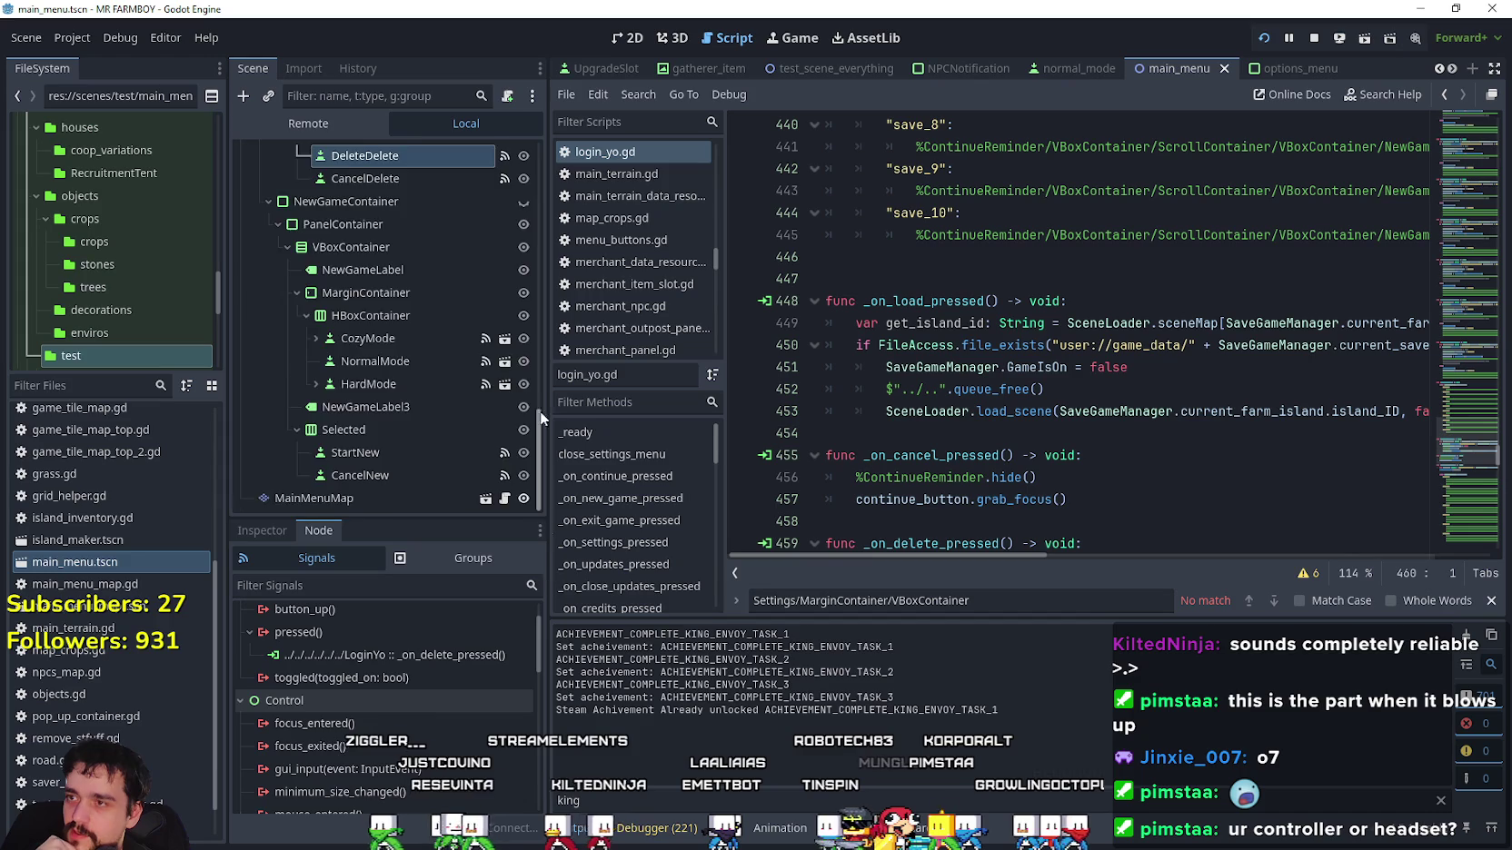
{"action": "scroll", "coordinate": [541, 437], "scroll_direction": "up", "scroll_amount": 5}
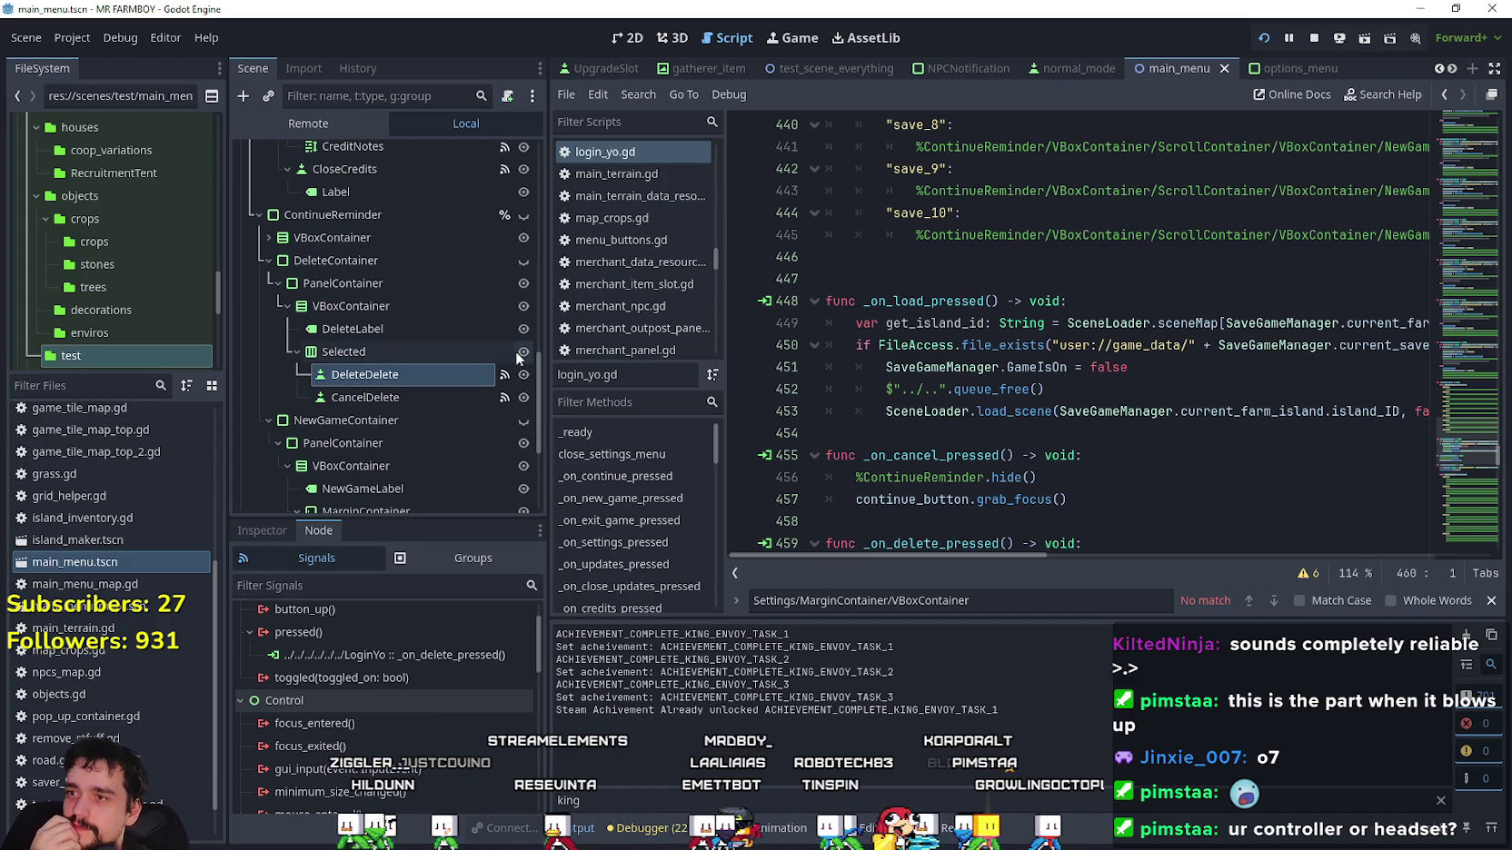
{"action": "left_click", "coordinate": [374, 656]}
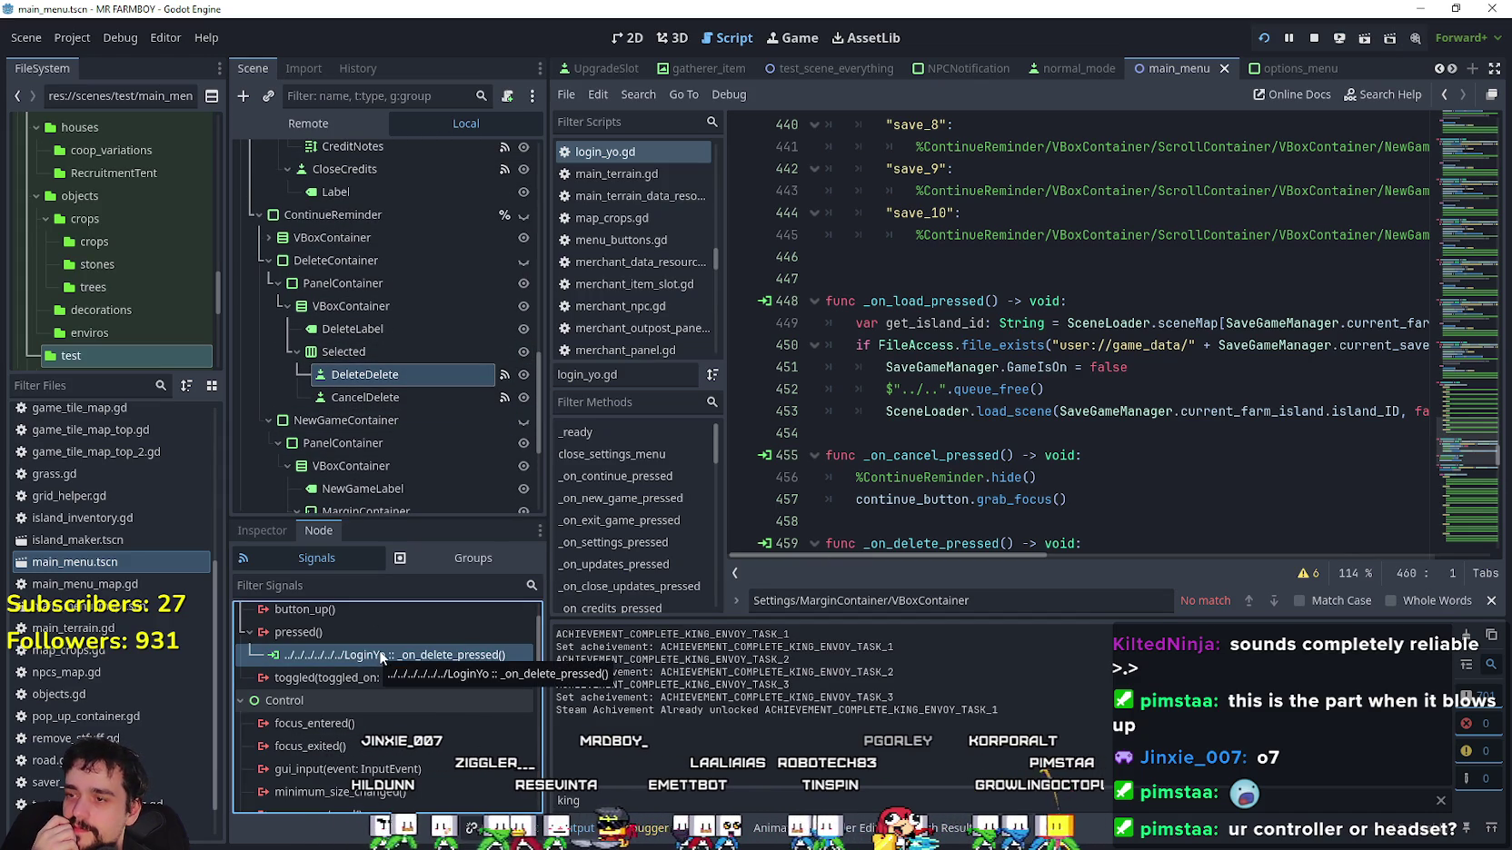
{"action": "scroll", "coordinate": [1047, 386], "scroll_direction": "down", "scroll_amount": 2}
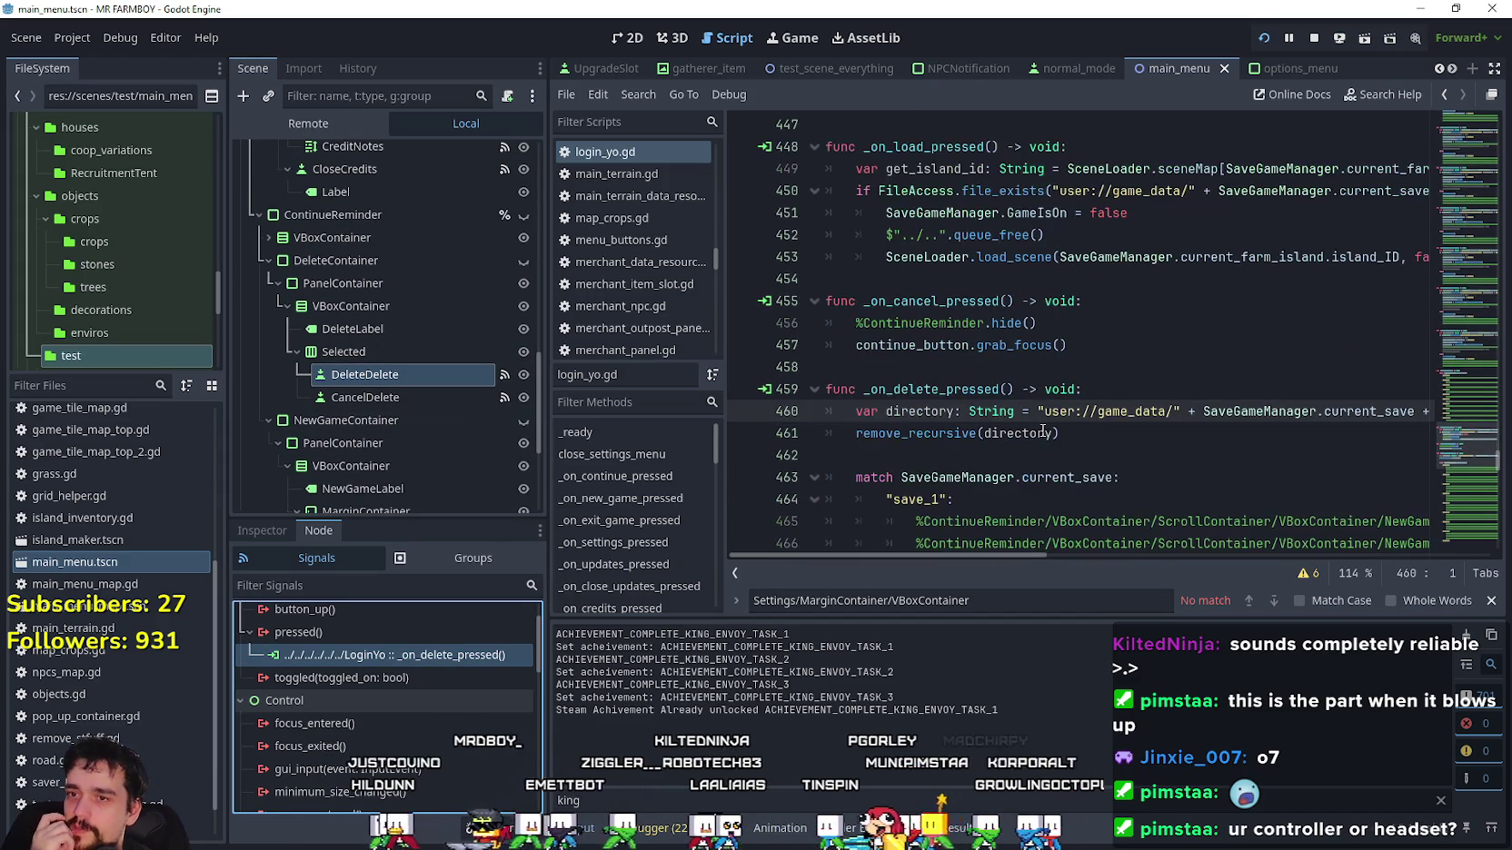
{"action": "scroll", "coordinate": [1053, 427], "scroll_direction": "down", "scroll_amount": 1}
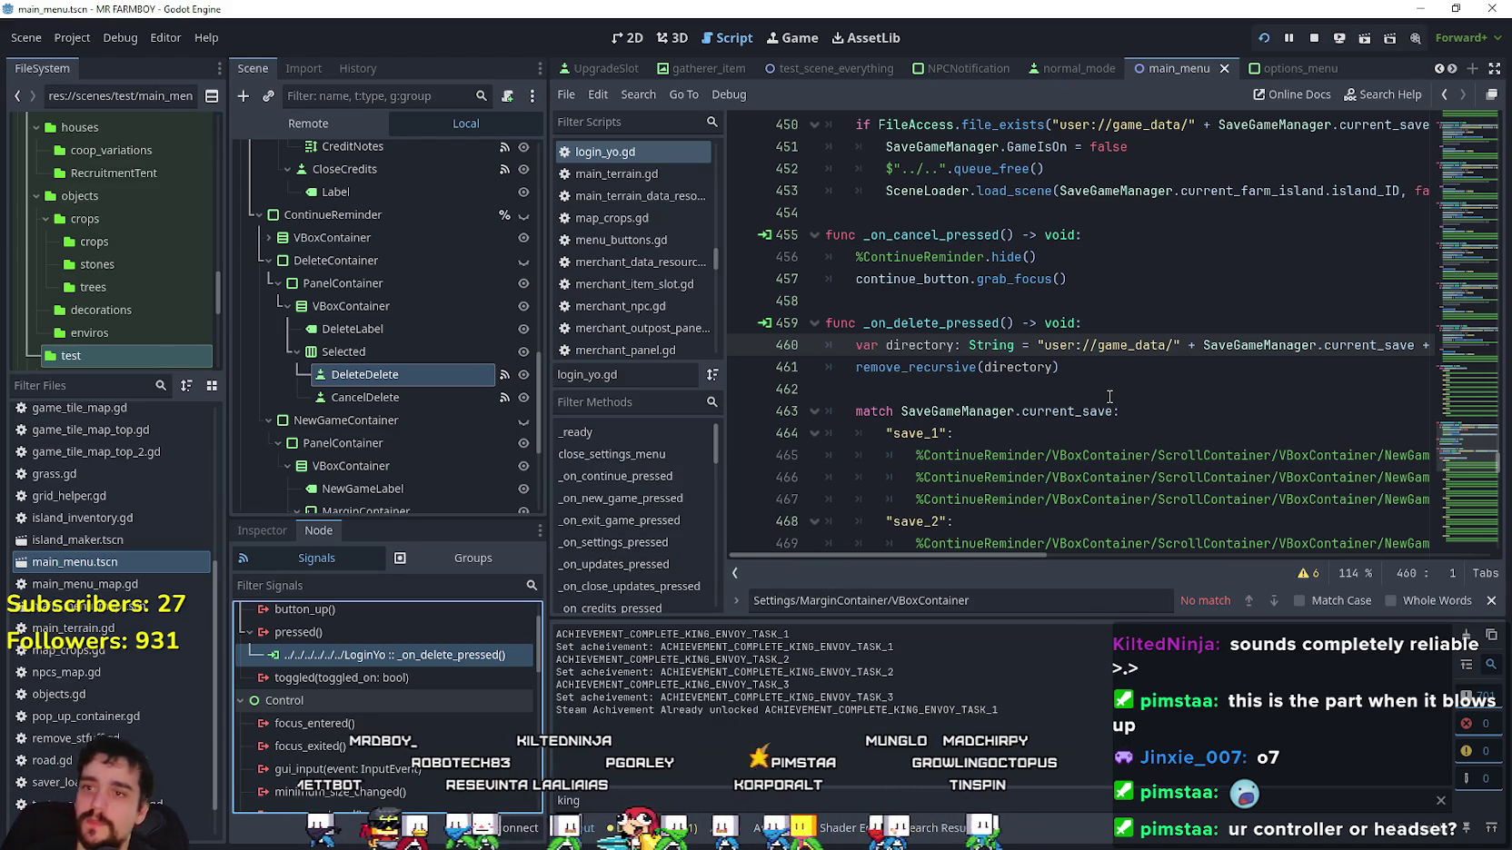
{"action": "left_click", "coordinate": [1102, 370]}
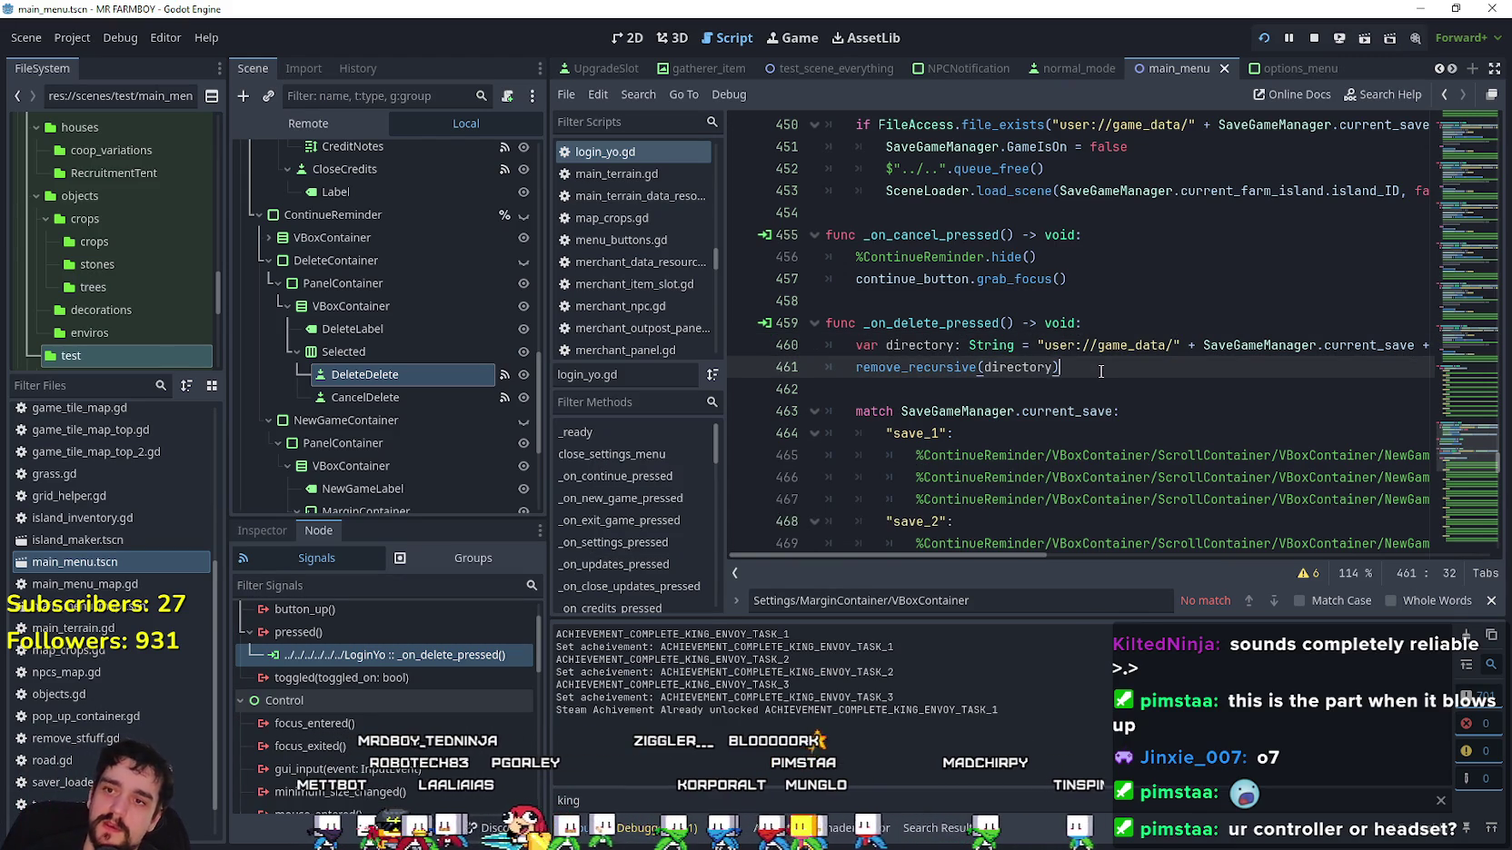
{"action": "left_click", "coordinate": [1082, 284]}
{"action": "scroll", "coordinate": [1125, 376], "scroll_direction": "up", "scroll_amount": 2}
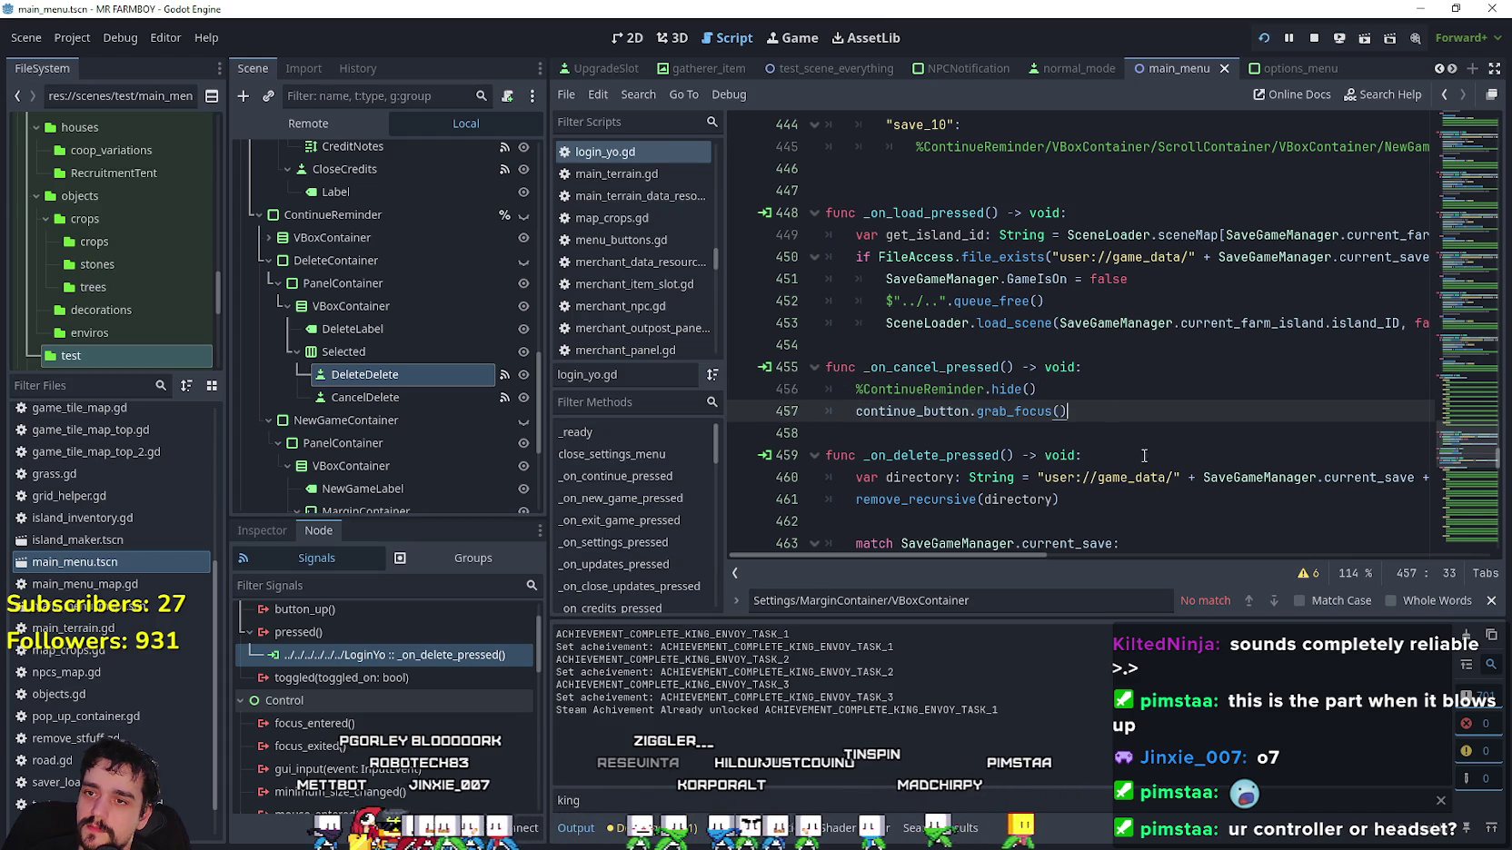
{"action": "scroll", "coordinate": [1042, 325], "scroll_direction": "up", "scroll_amount": 2}
Select the CancelDelete button and expand its Focus section in the Inspector.
{"action": "left_click", "coordinate": [437, 399]}
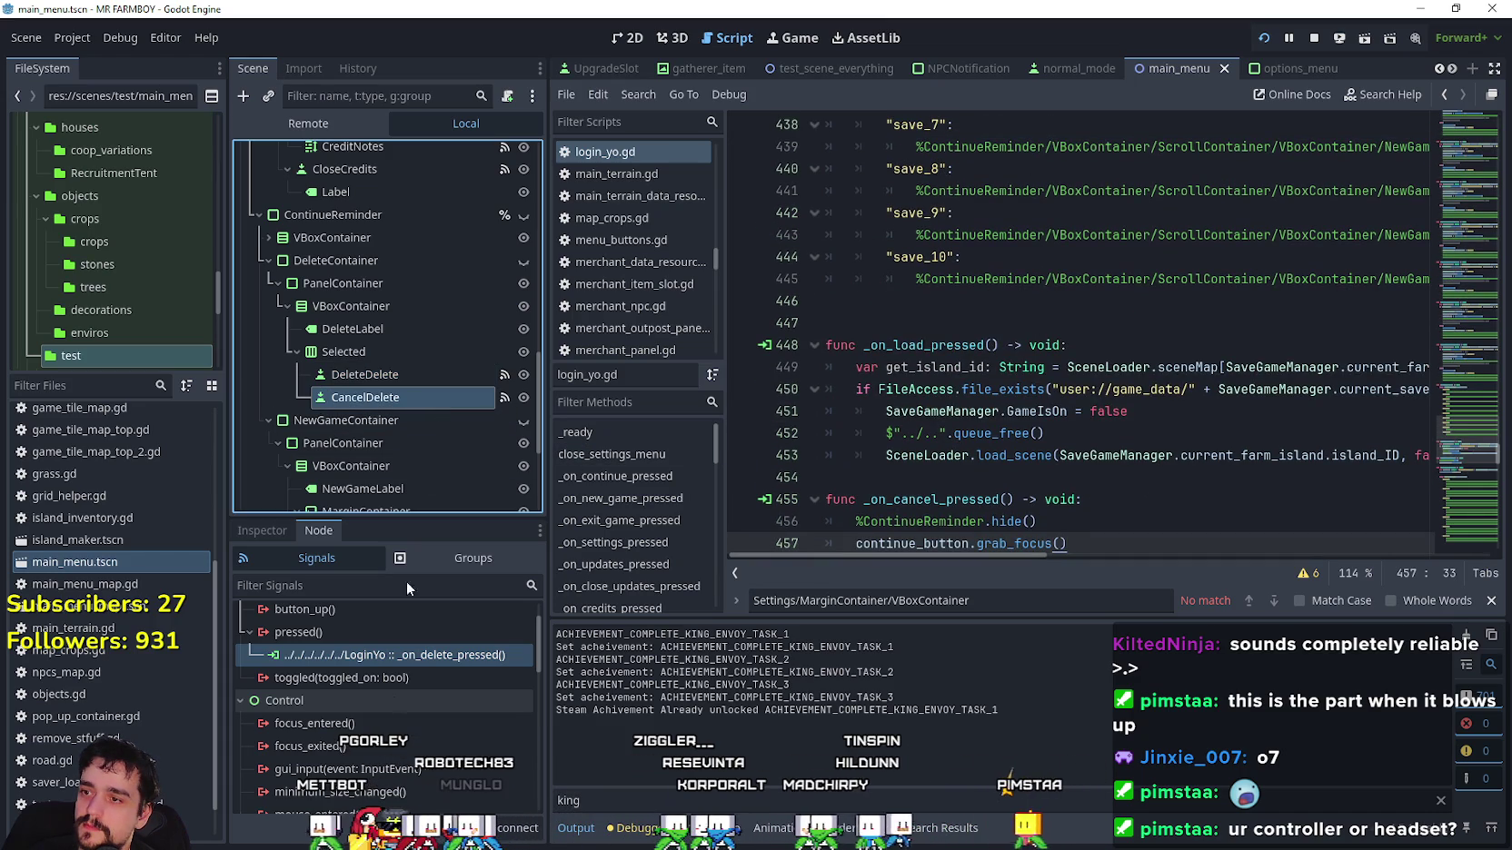
{"action": "left_click", "coordinate": [287, 534]}
{"action": "scroll", "coordinate": [334, 760], "scroll_direction": "down", "scroll_amount": 5}
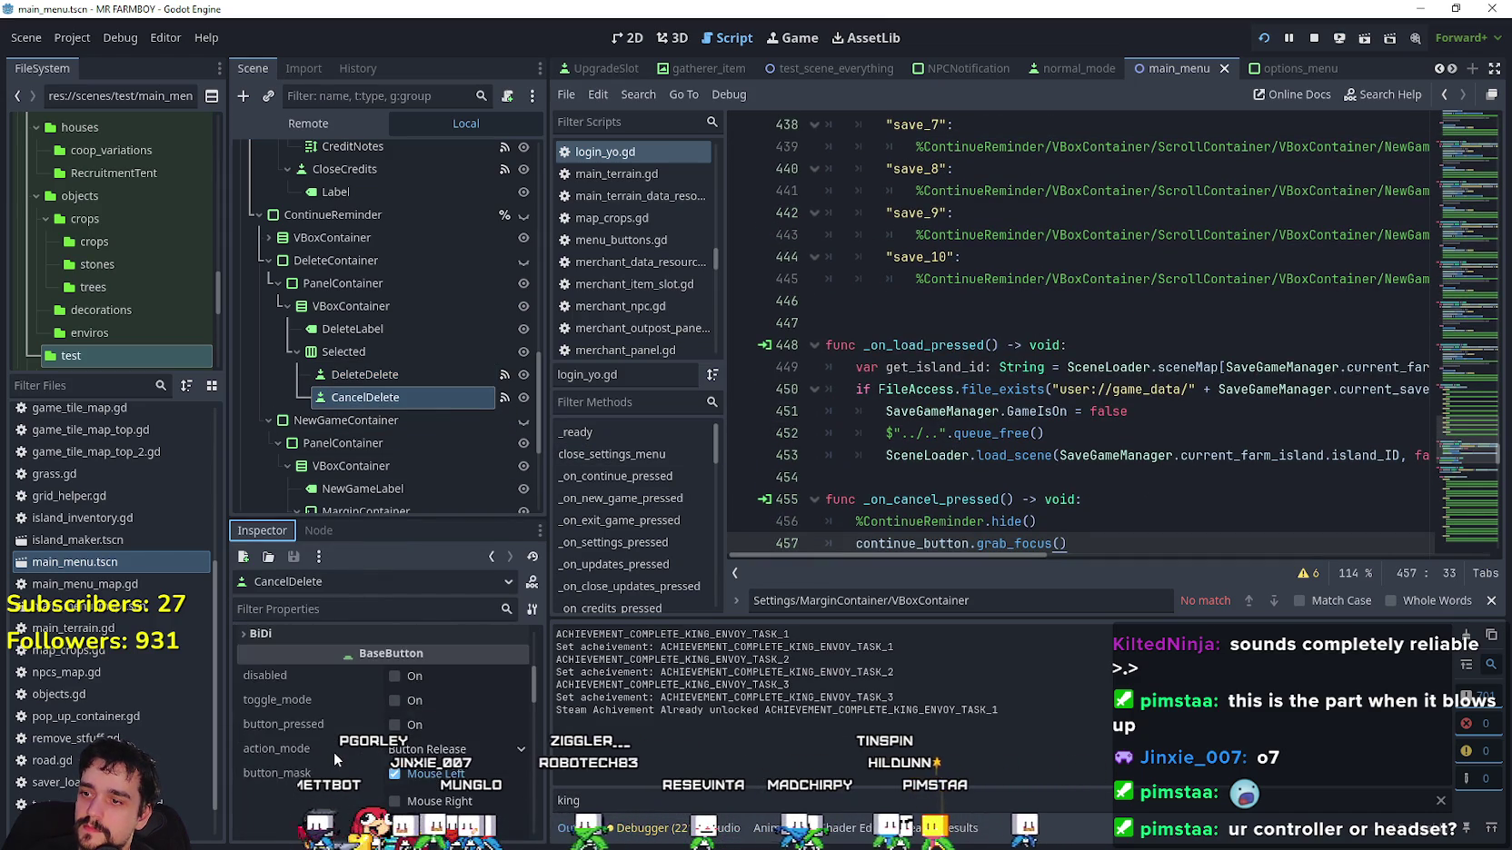
{"action": "scroll", "coordinate": [345, 754], "scroll_direction": "down", "scroll_amount": 10}
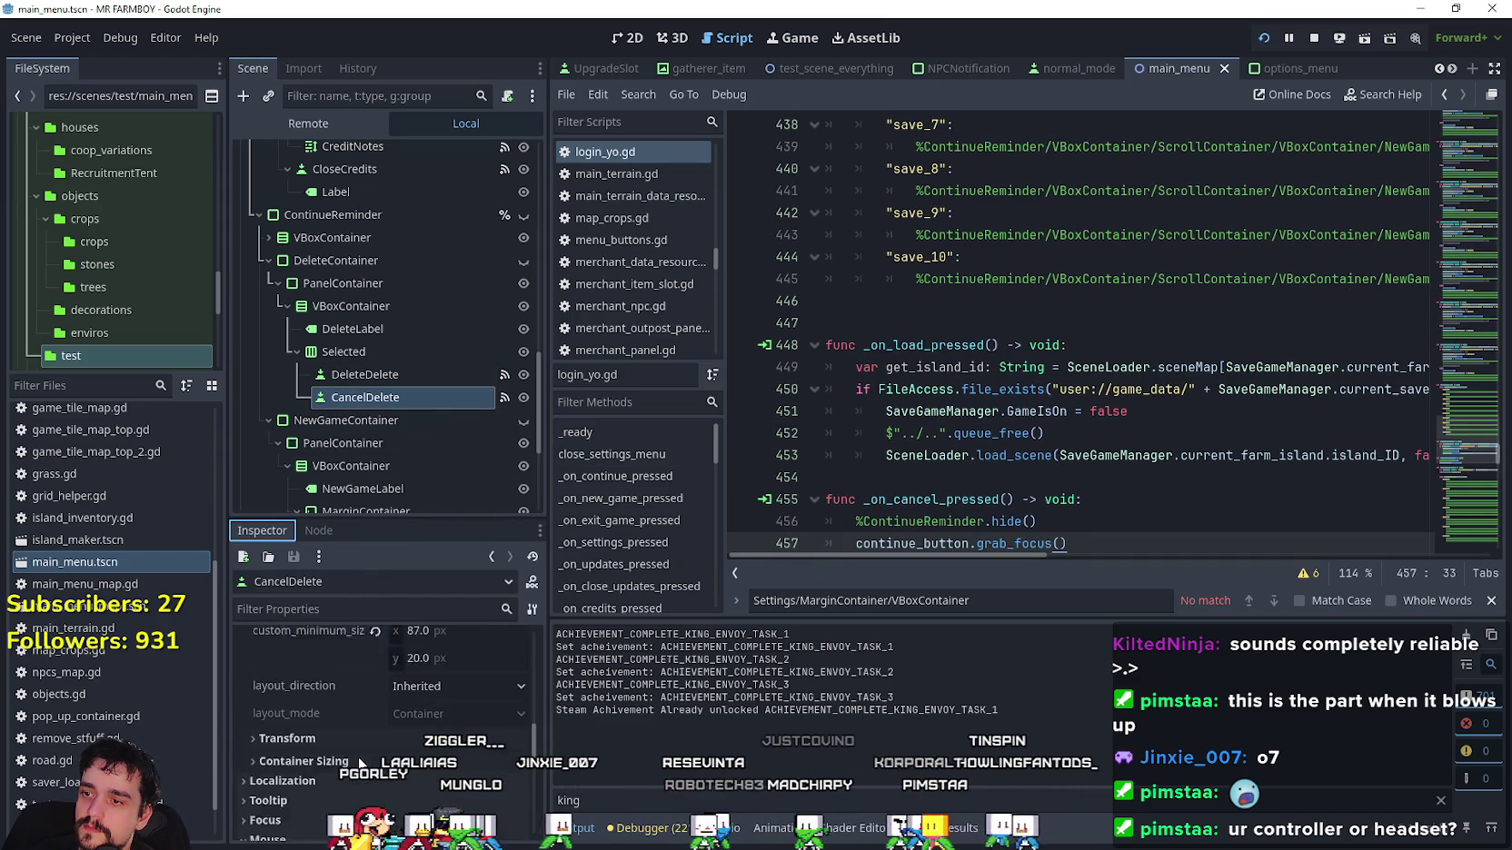
{"action": "scroll", "coordinate": [360, 764], "scroll_direction": "down", "scroll_amount": 3}
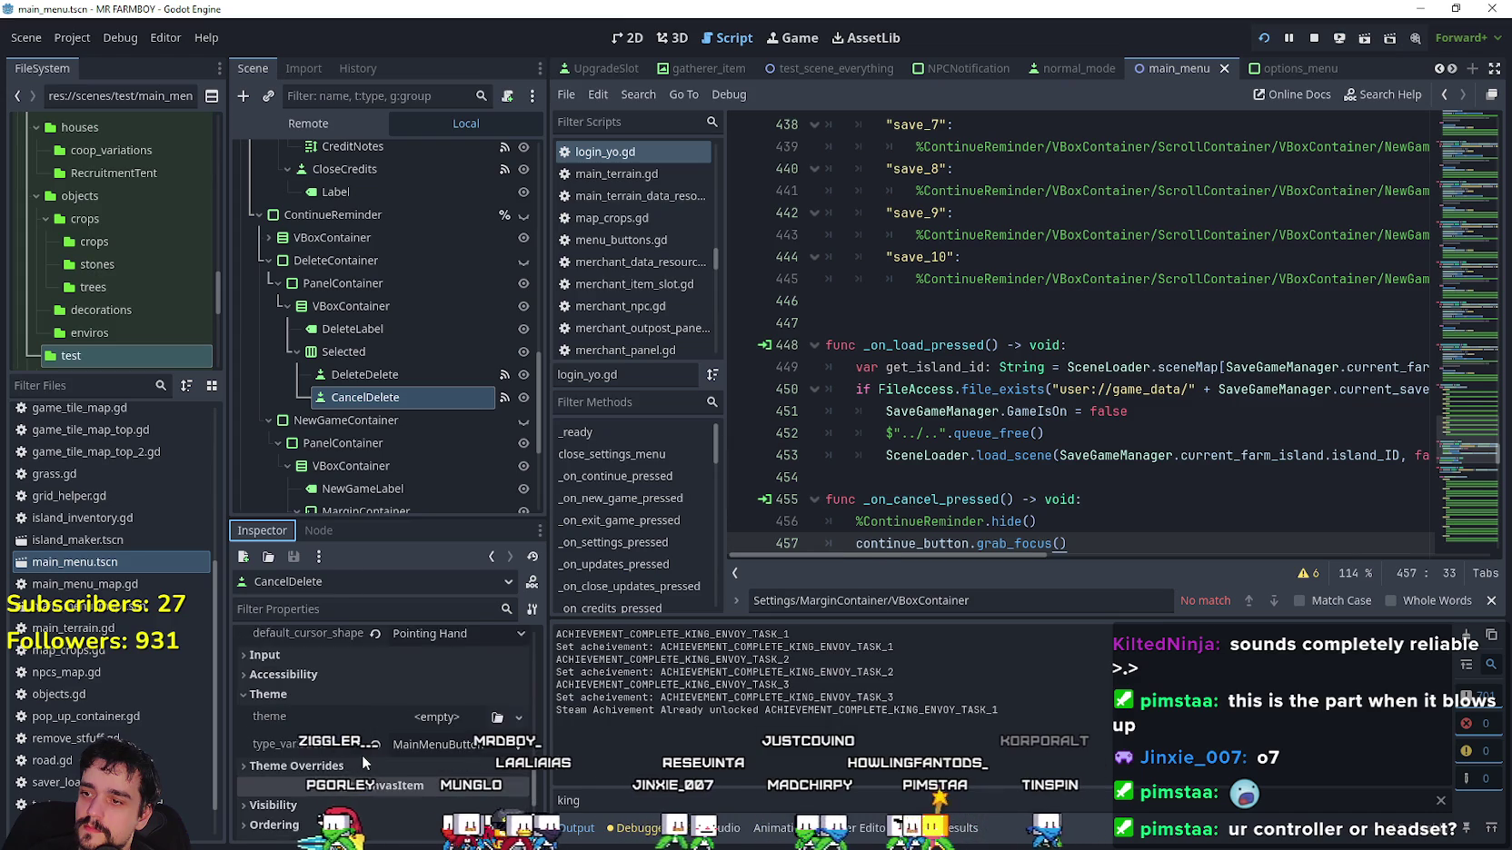
{"action": "scroll", "coordinate": [359, 745], "scroll_direction": "up", "scroll_amount": 5}
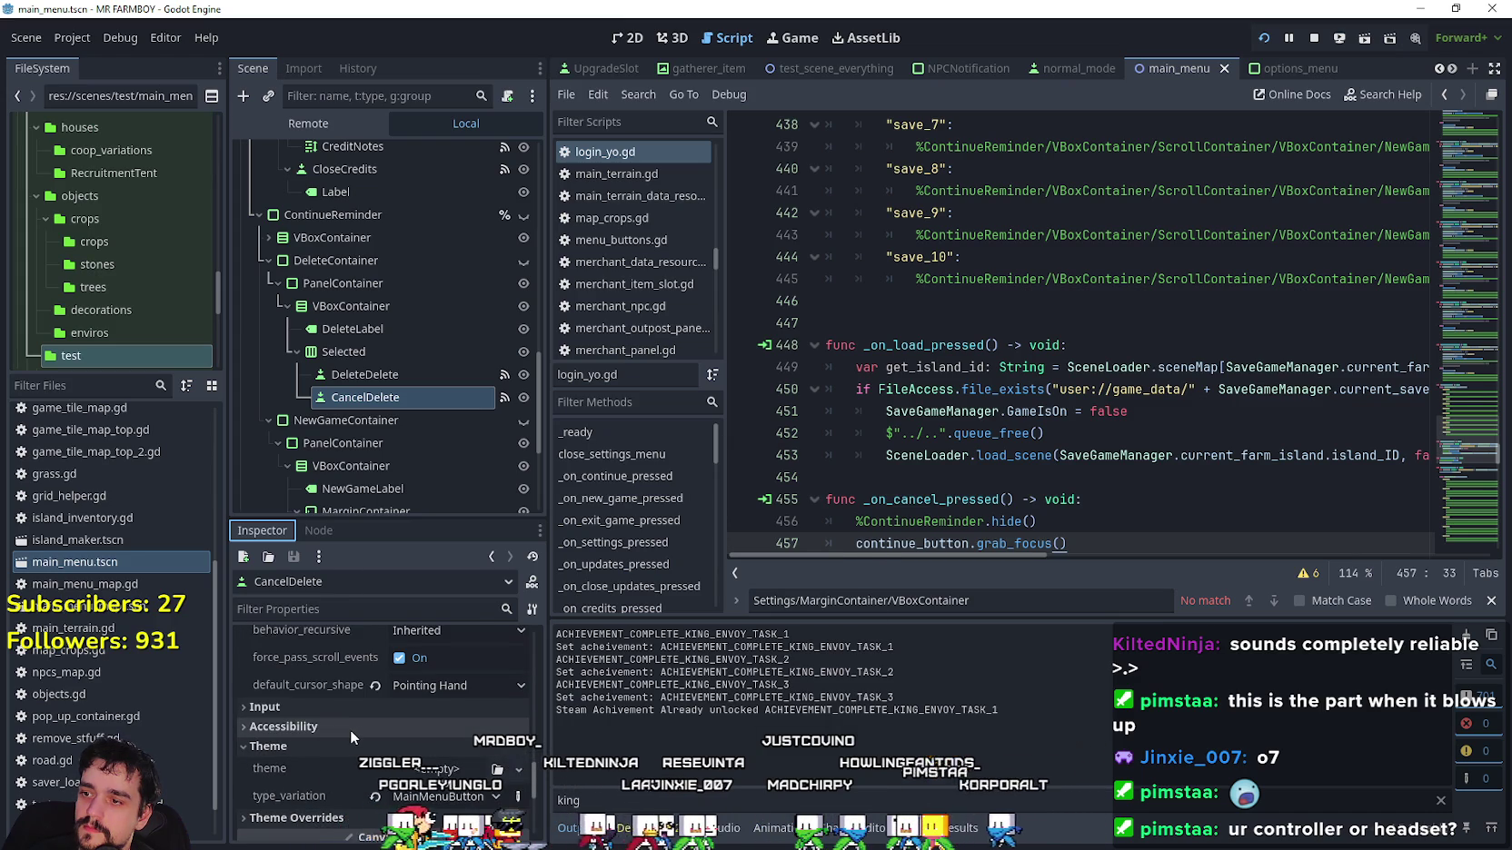
{"action": "left_click", "coordinate": [367, 717]}
{"action": "scroll", "coordinate": [367, 716], "scroll_direction": "down", "scroll_amount": 3}
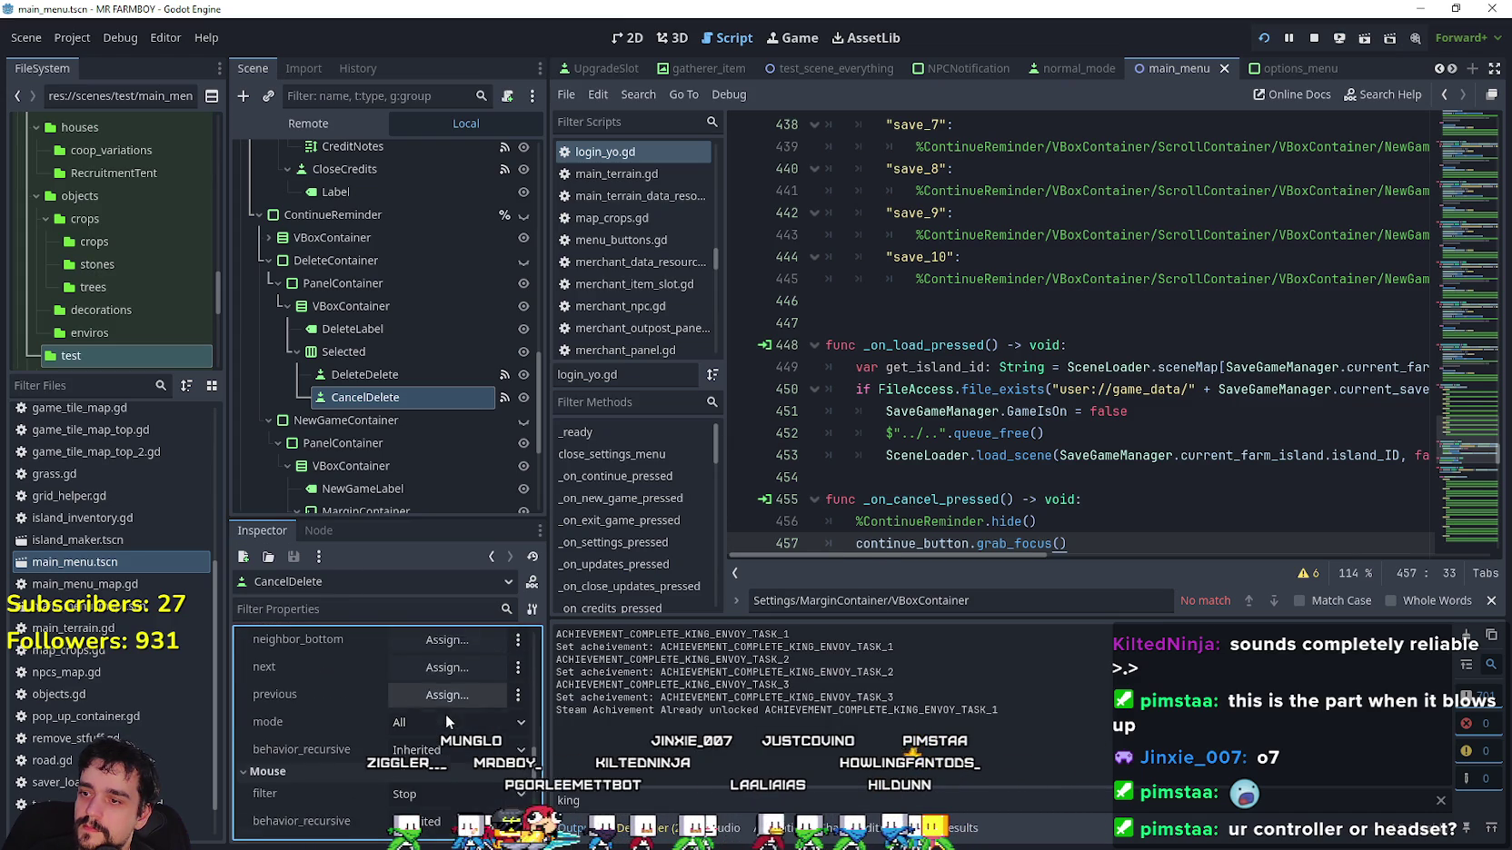
Set CancelDelete's focus neighbor_left to DeleteDelete.
{"action": "scroll", "coordinate": [441, 693], "scroll_direction": "up", "scroll_amount": 2}
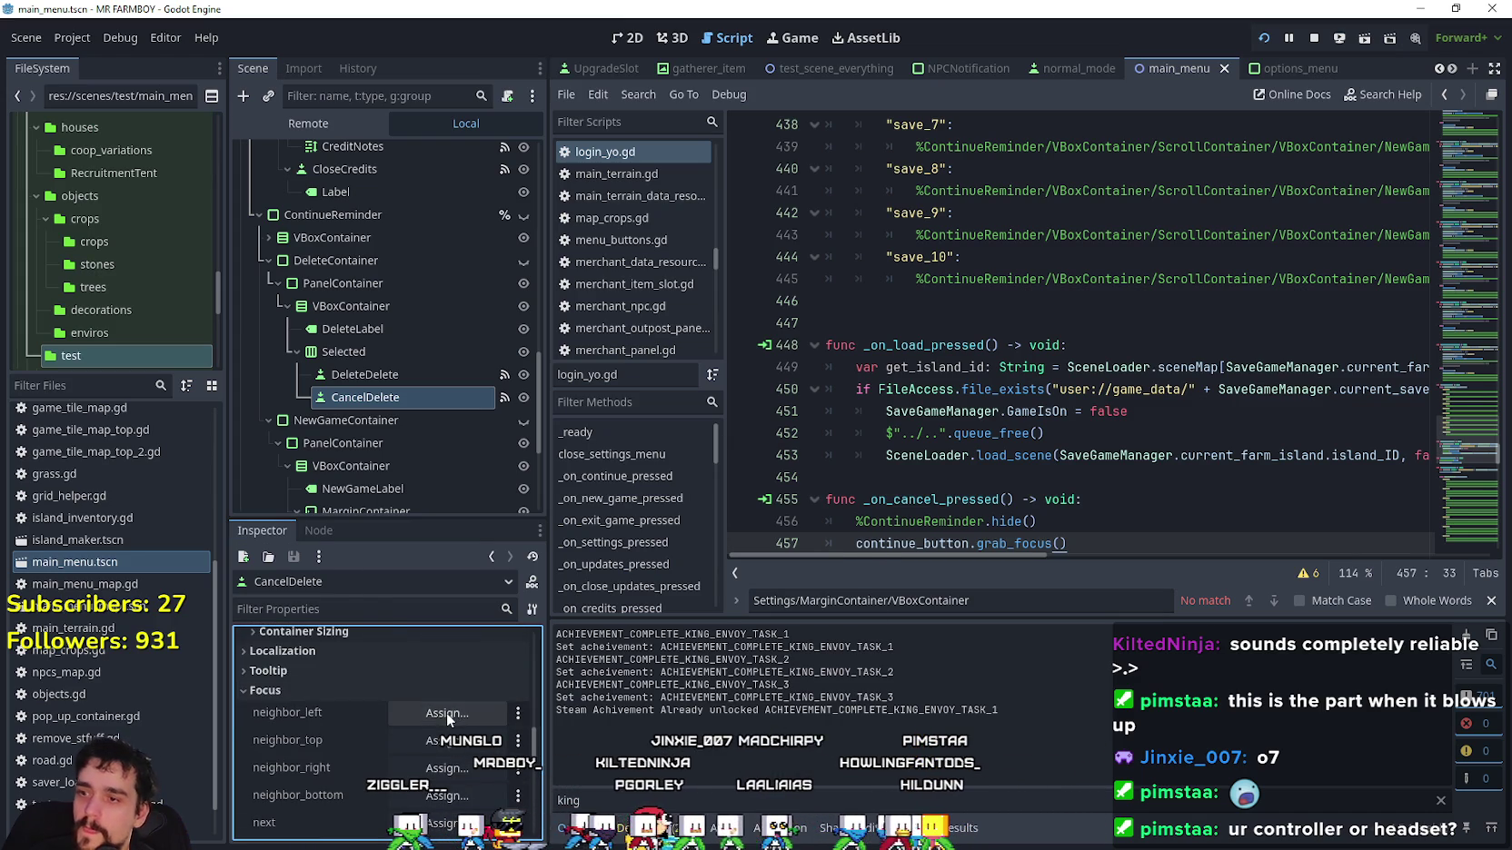
{"action": "left_click", "coordinate": [446, 713]}
{"action": "mouse_move", "coordinate": [882, 262]}
{"action": "left_mouse_down"}
{"action": "mouse_move", "coordinate": [869, 617]}
{"action": "mouse_move", "coordinate": [871, 595]}
{"action": "left_mouse_up"}
{"action": "left_click", "coordinate": [757, 485]}
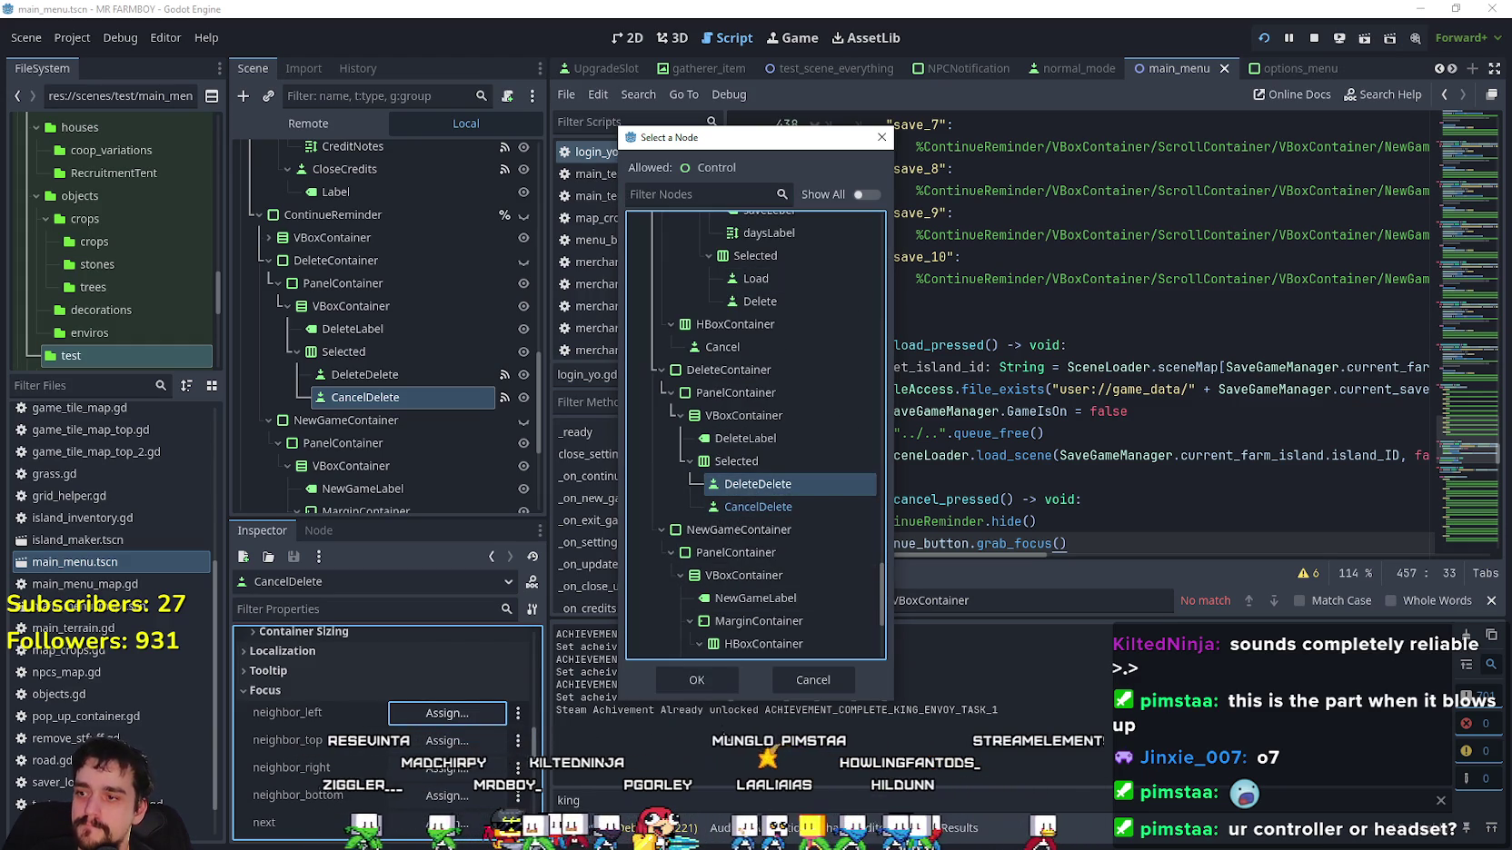
{"action": "left_click", "coordinate": [727, 679]}
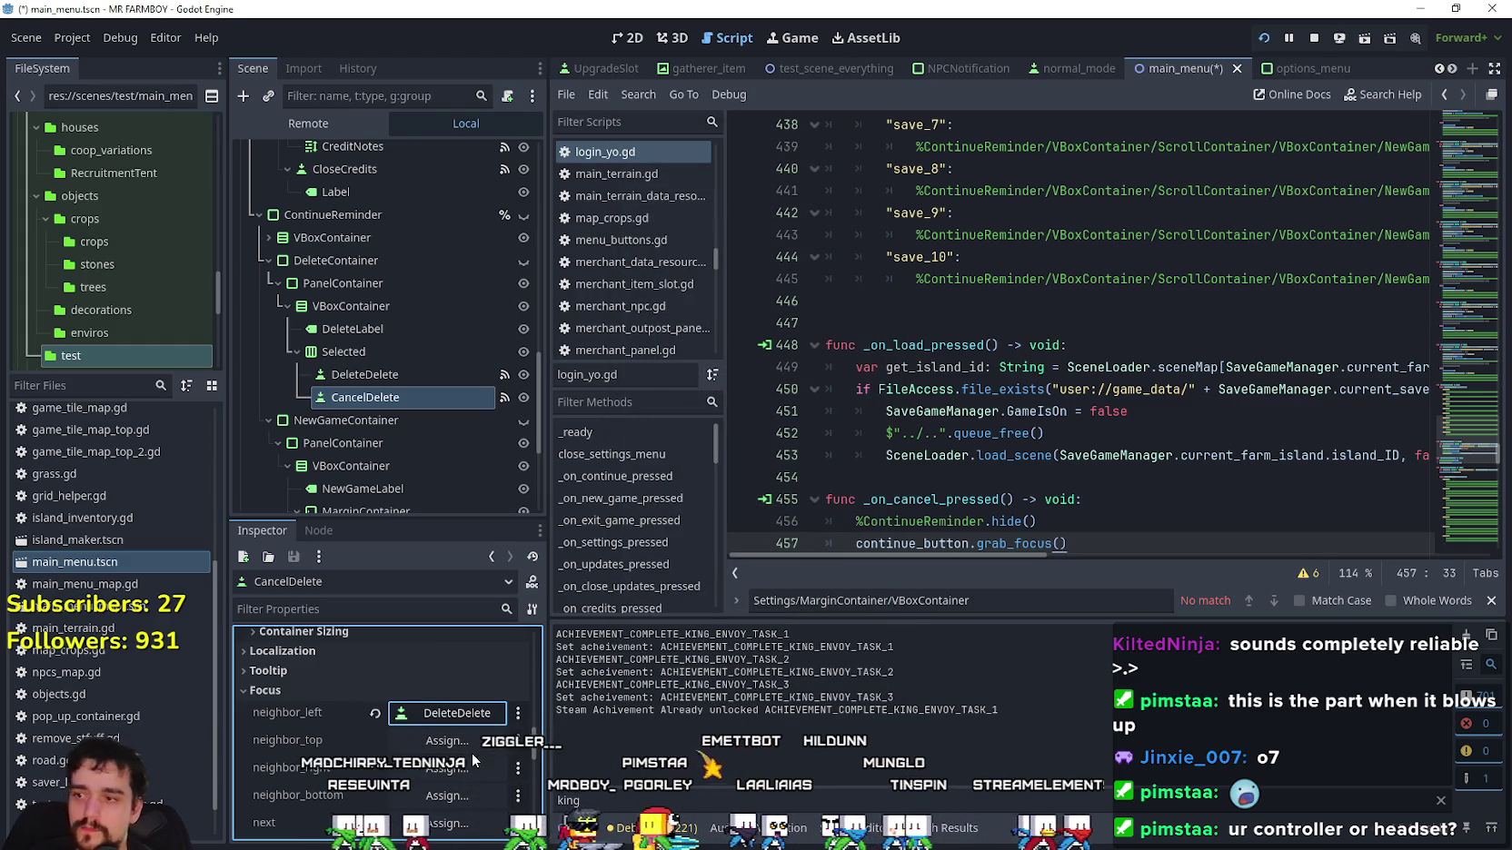
Point CancelDelete's neighbor_right and neighbor_top back to CancelDelete itself.
{"action": "left_click", "coordinate": [467, 749]}
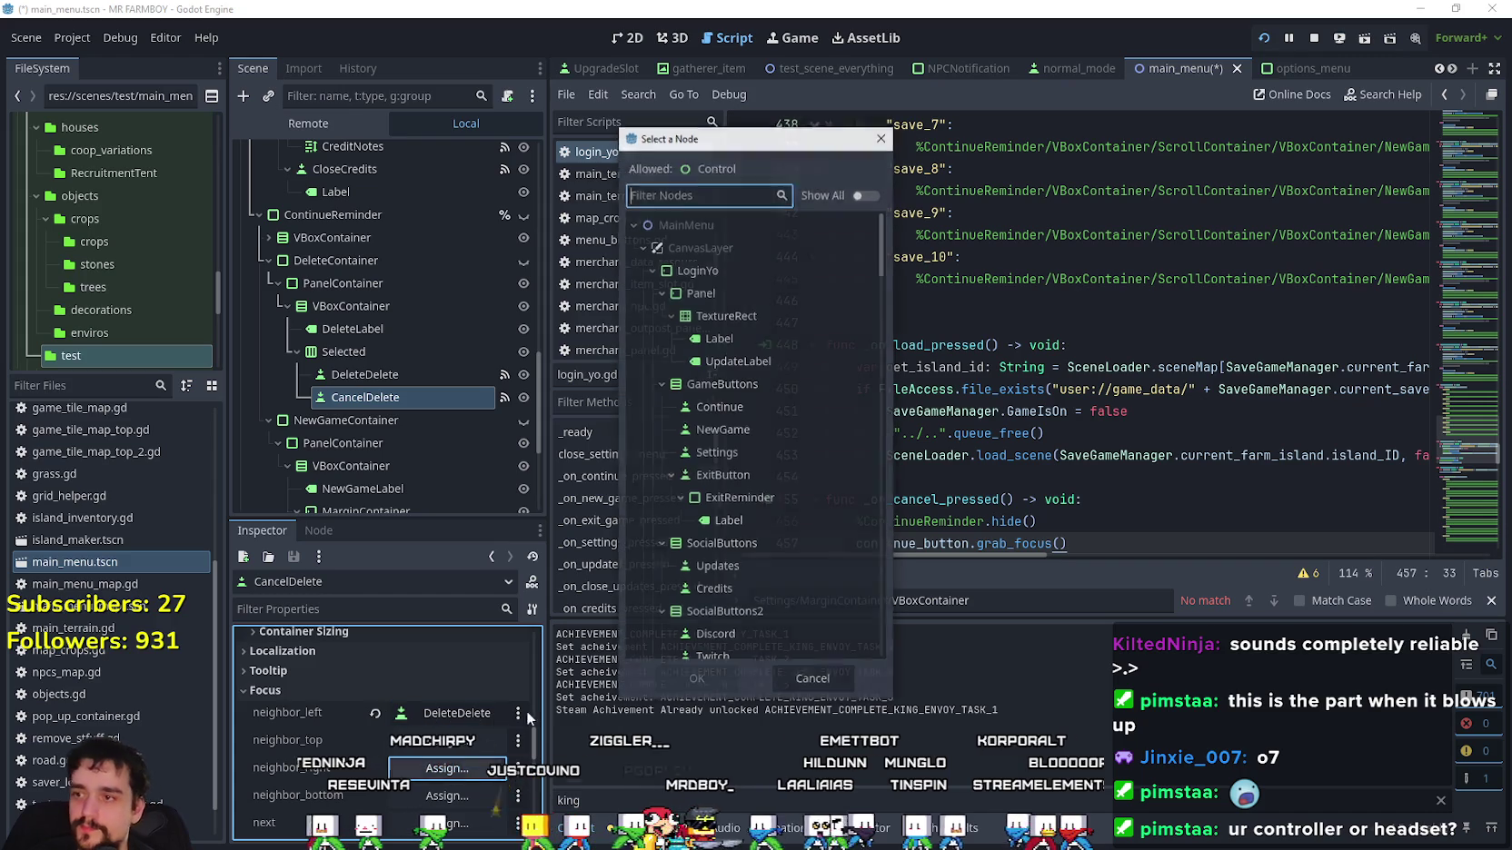
{"action": "left_click_drag", "start_coordinate": [879, 247], "coordinate": [879, 613]}
{"action": "left_click", "coordinate": [754, 600]}
{"action": "left_click", "coordinate": [697, 679]}
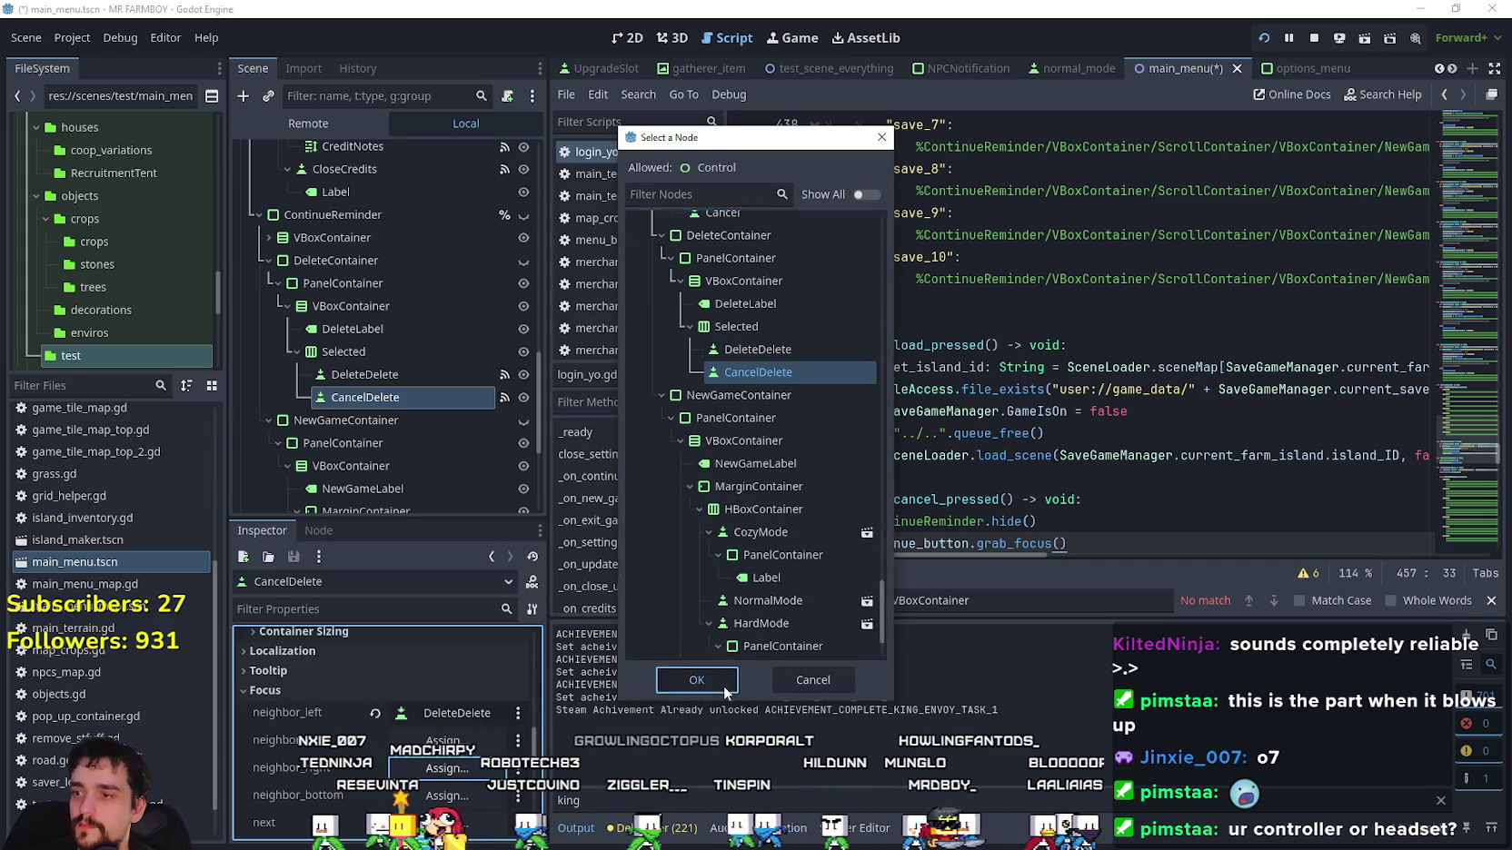
{"action": "left_click", "coordinate": [447, 741]}
{"action": "left_click_drag", "start_coordinate": [883, 227], "coordinate": [881, 611]}
{"action": "left_click", "coordinate": [777, 440]}
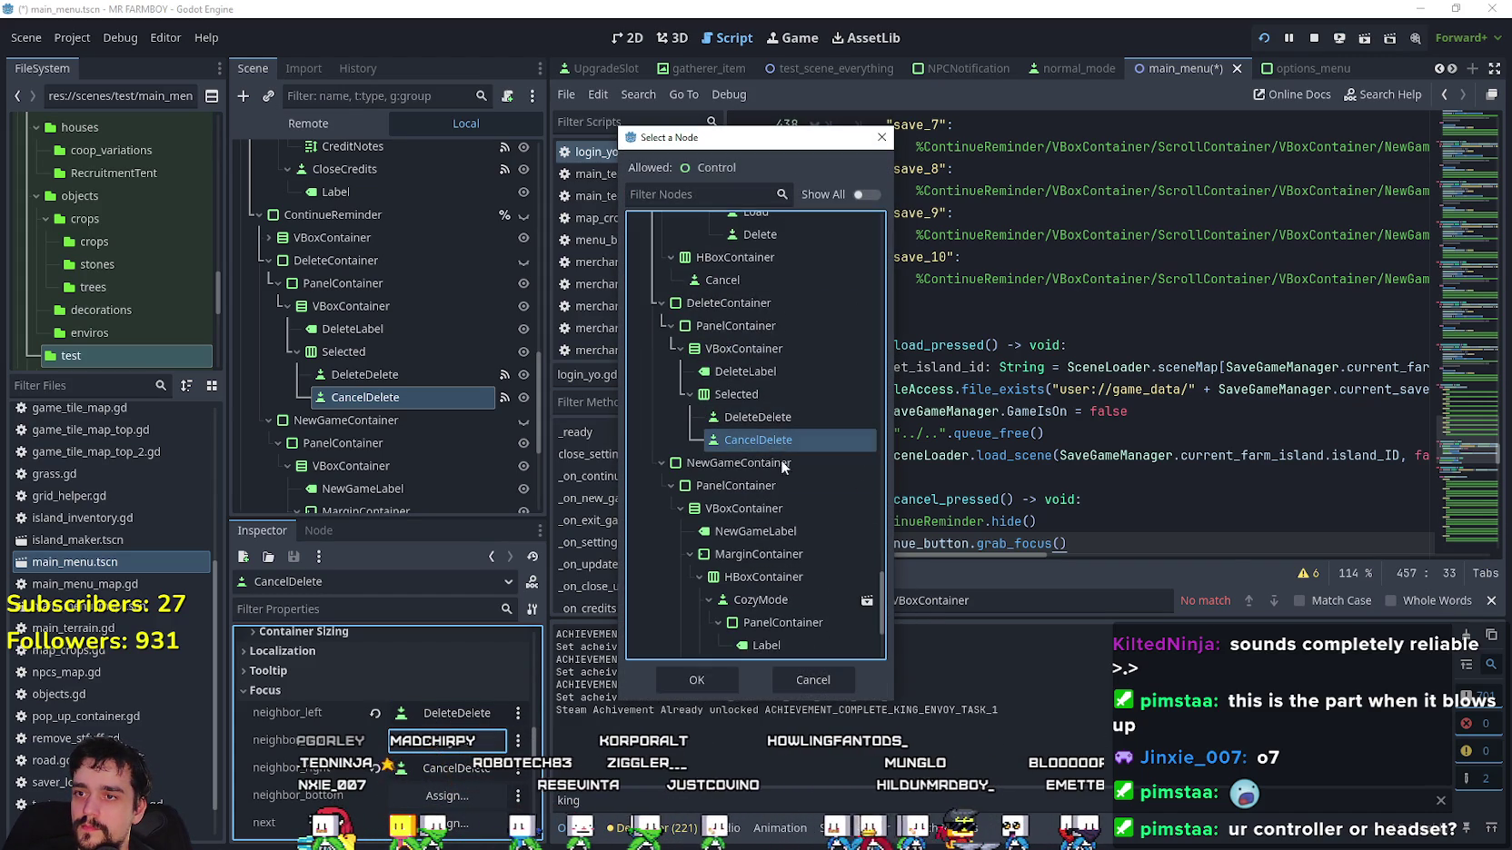
{"action": "left_click", "coordinate": [697, 679]}
{"action": "scroll", "coordinate": [458, 750], "scroll_direction": "down", "scroll_amount": 1}
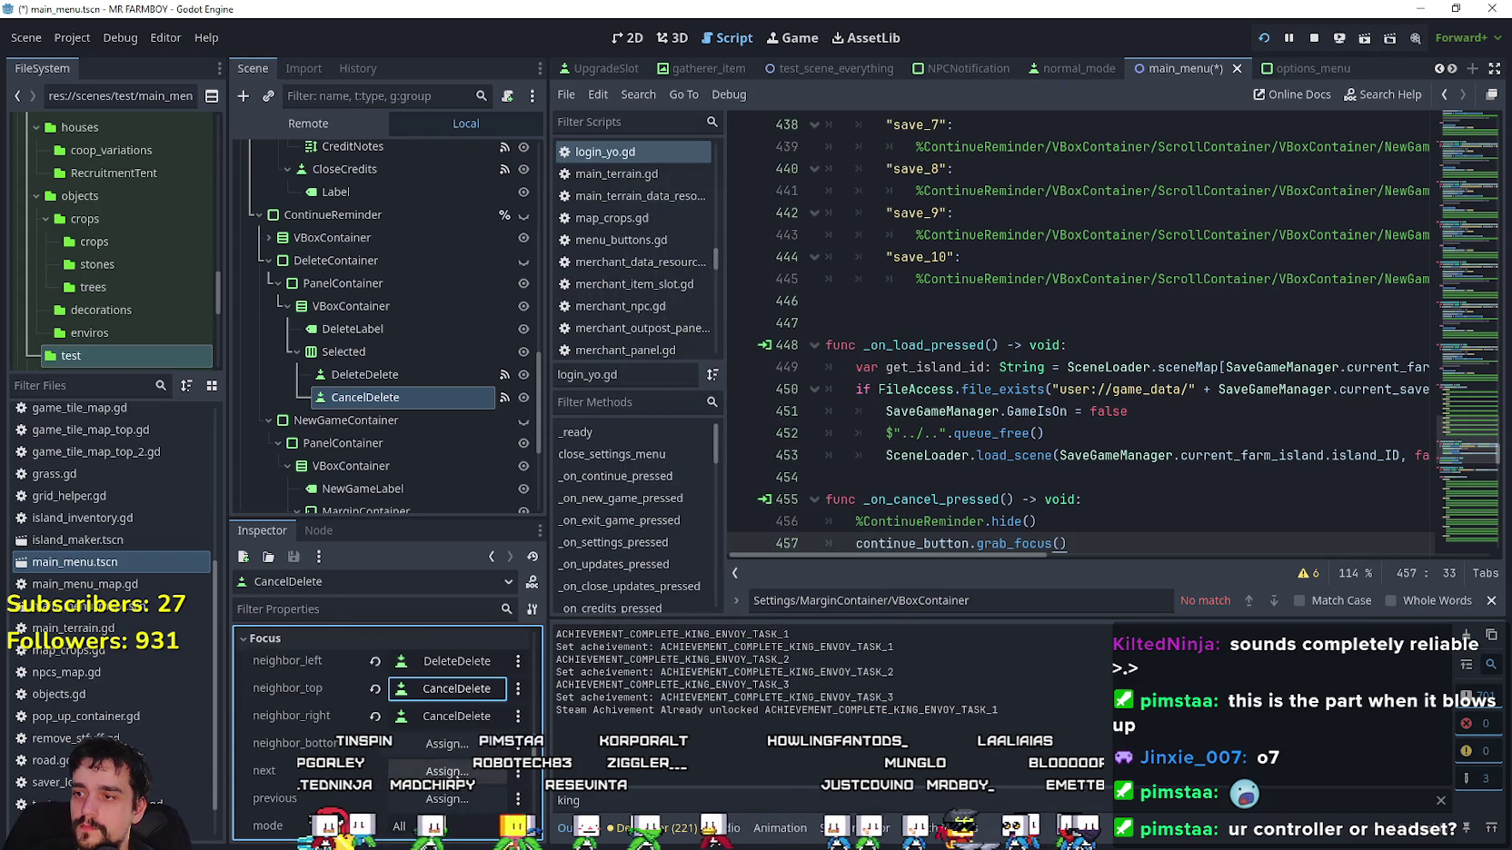
{"action": "left_click", "coordinate": [395, 374]}
{"action": "scroll", "coordinate": [286, 749], "scroll_direction": "up", "scroll_amount": 5}
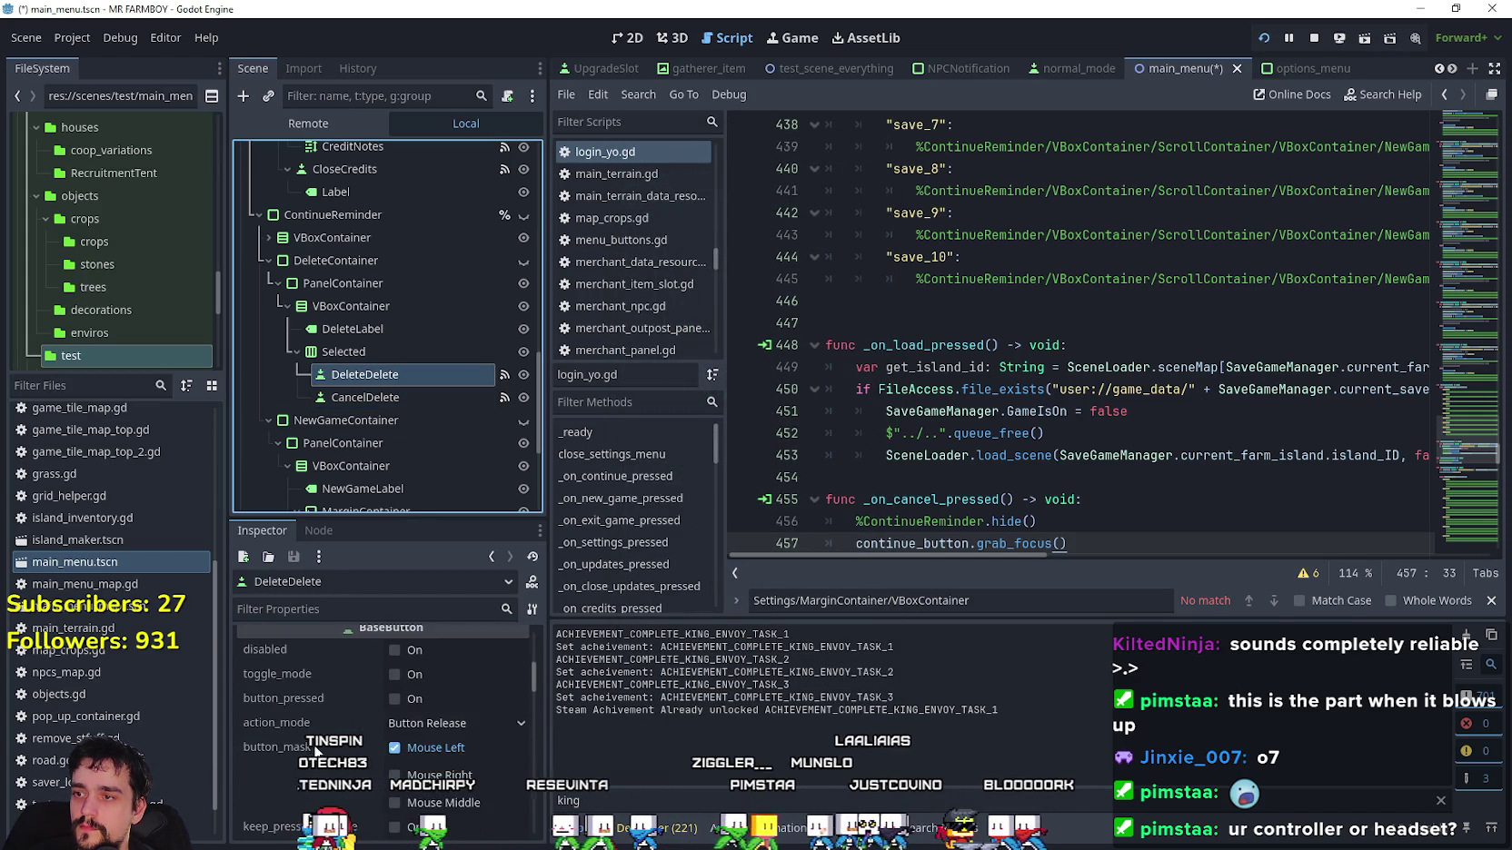
Set DeleteDelete's focus neighbor_bottom to DeleteDelete itself.
{"action": "scroll", "coordinate": [336, 713], "scroll_direction": "down", "scroll_amount": 2}
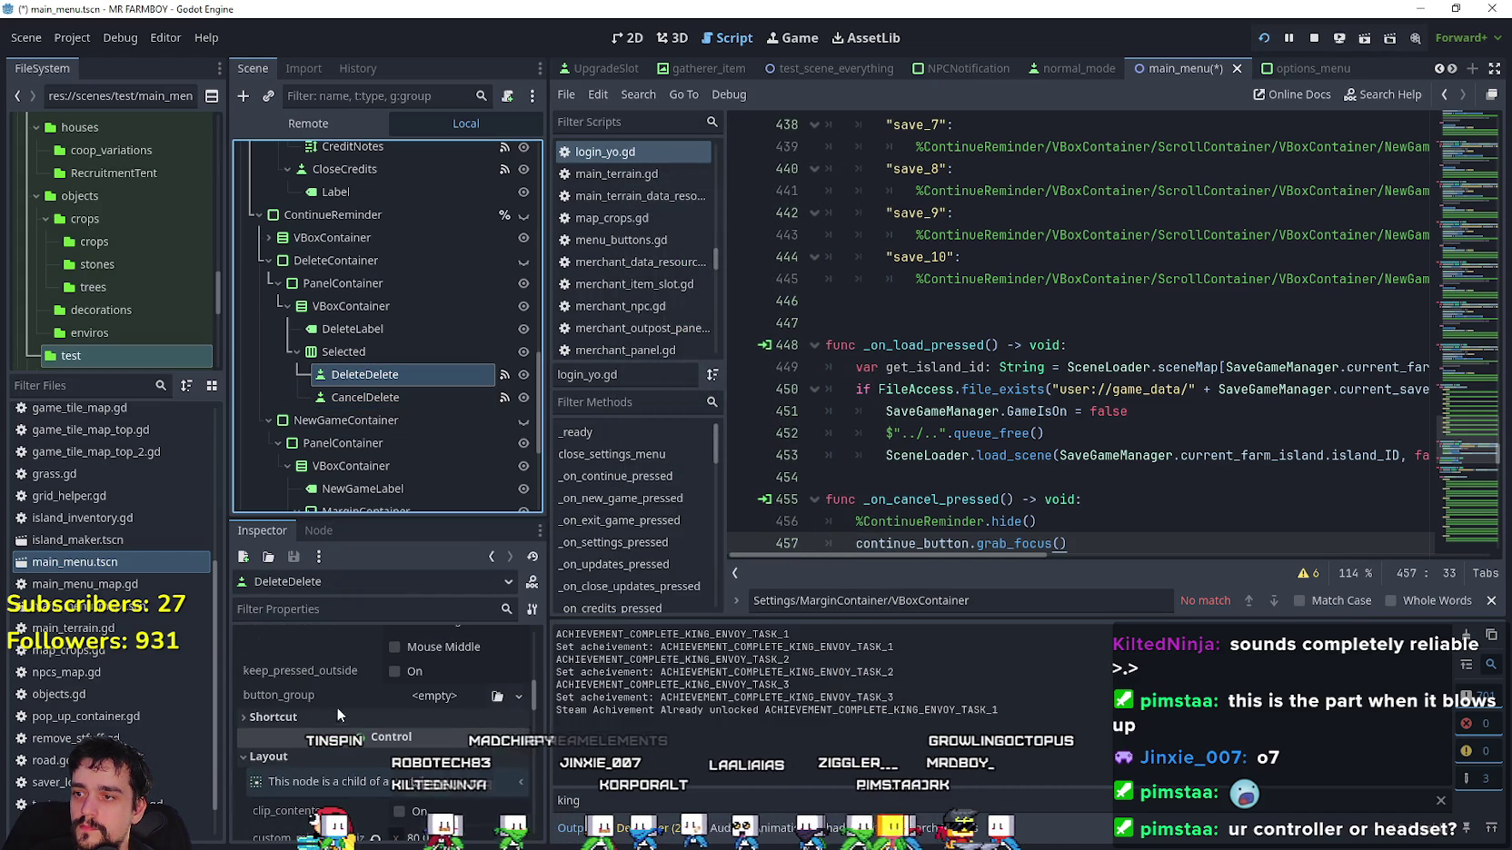
{"action": "scroll", "coordinate": [426, 741], "scroll_direction": "down", "scroll_amount": 4}
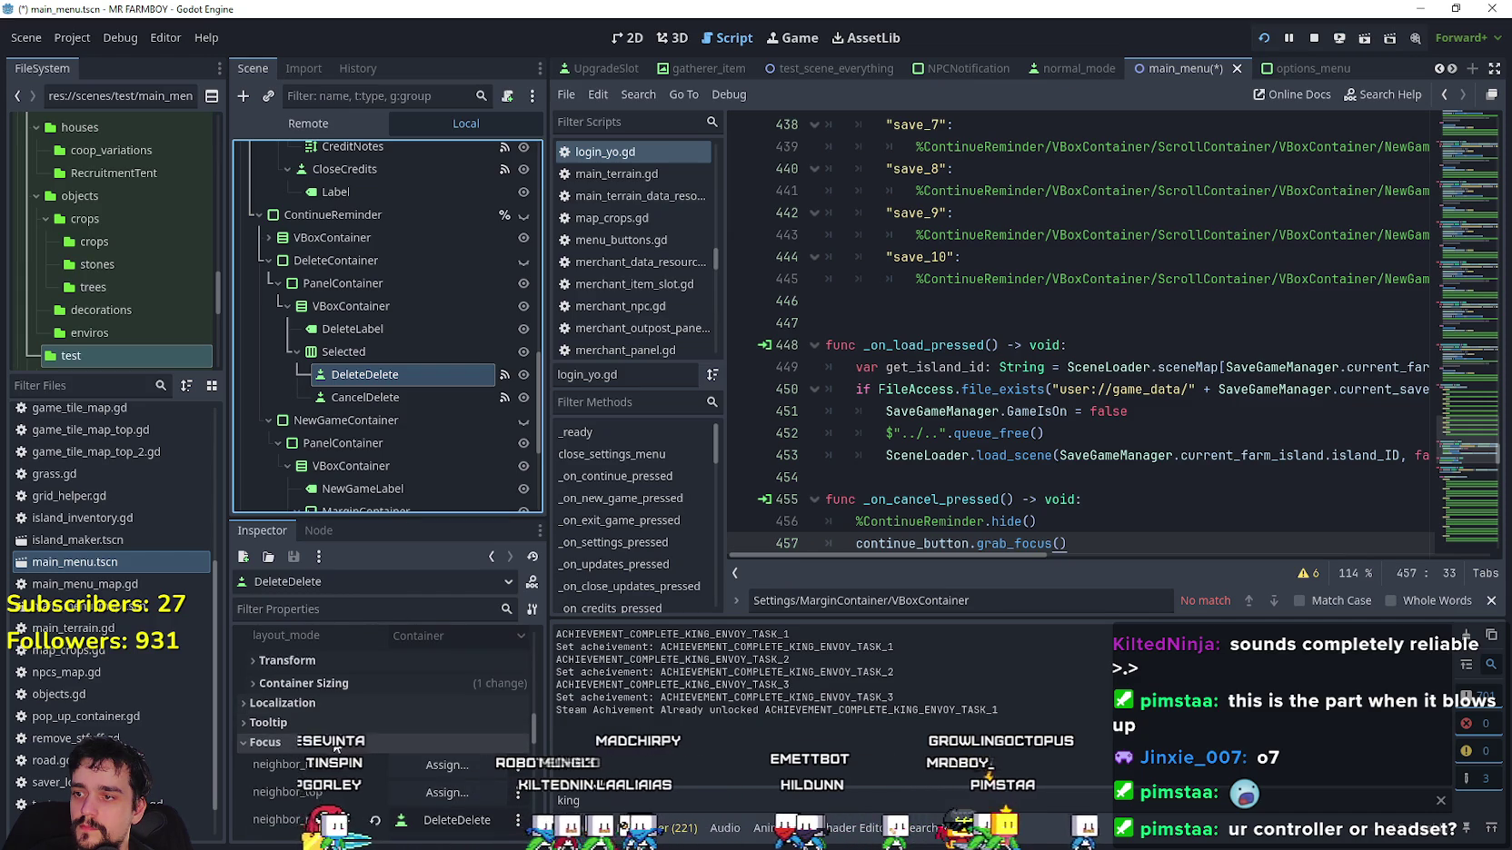
{"action": "scroll", "coordinate": [422, 753], "scroll_direction": "down", "scroll_amount": 2}
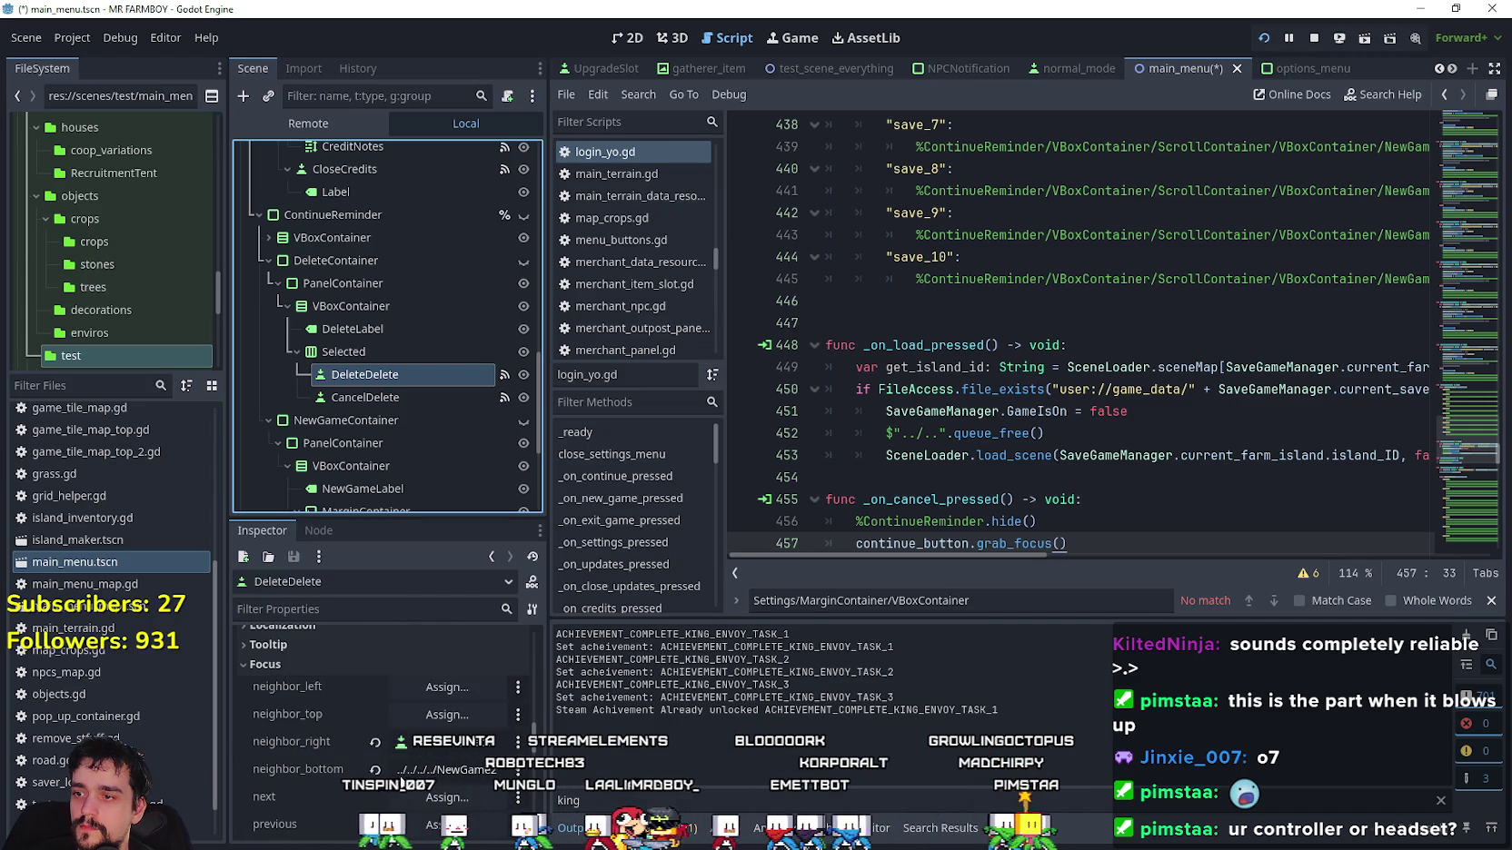
{"action": "left_click", "coordinate": [471, 767]}
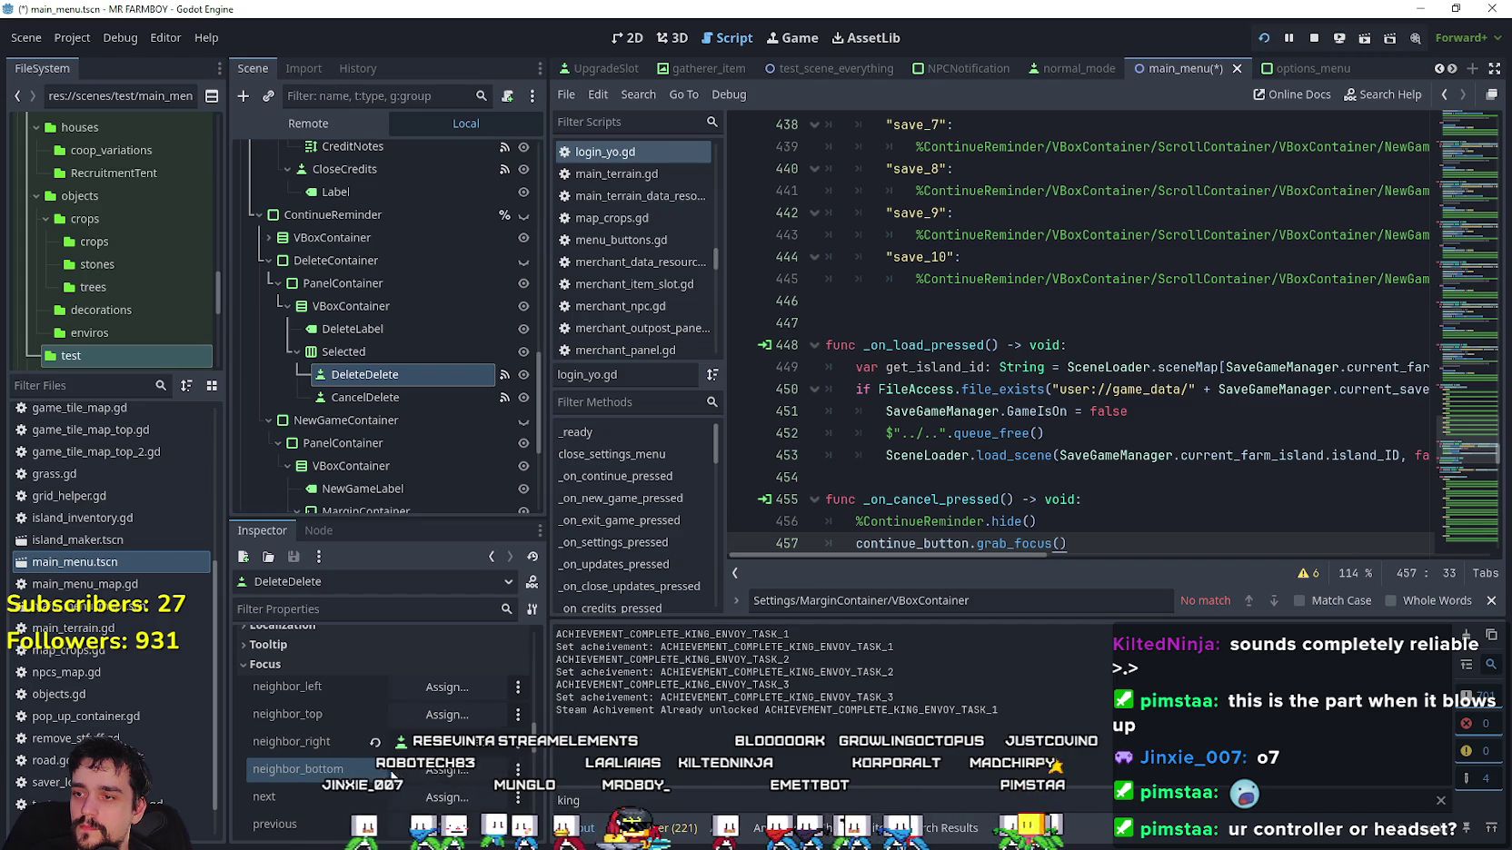
{"action": "mouse_move", "coordinate": [881, 243]}
{"action": "left_mouse_down"}
{"action": "mouse_move", "coordinate": [868, 293]}
{"action": "mouse_move", "coordinate": [885, 576]}
{"action": "left_mouse_up"}
{"action": "left_click", "coordinate": [823, 531]}
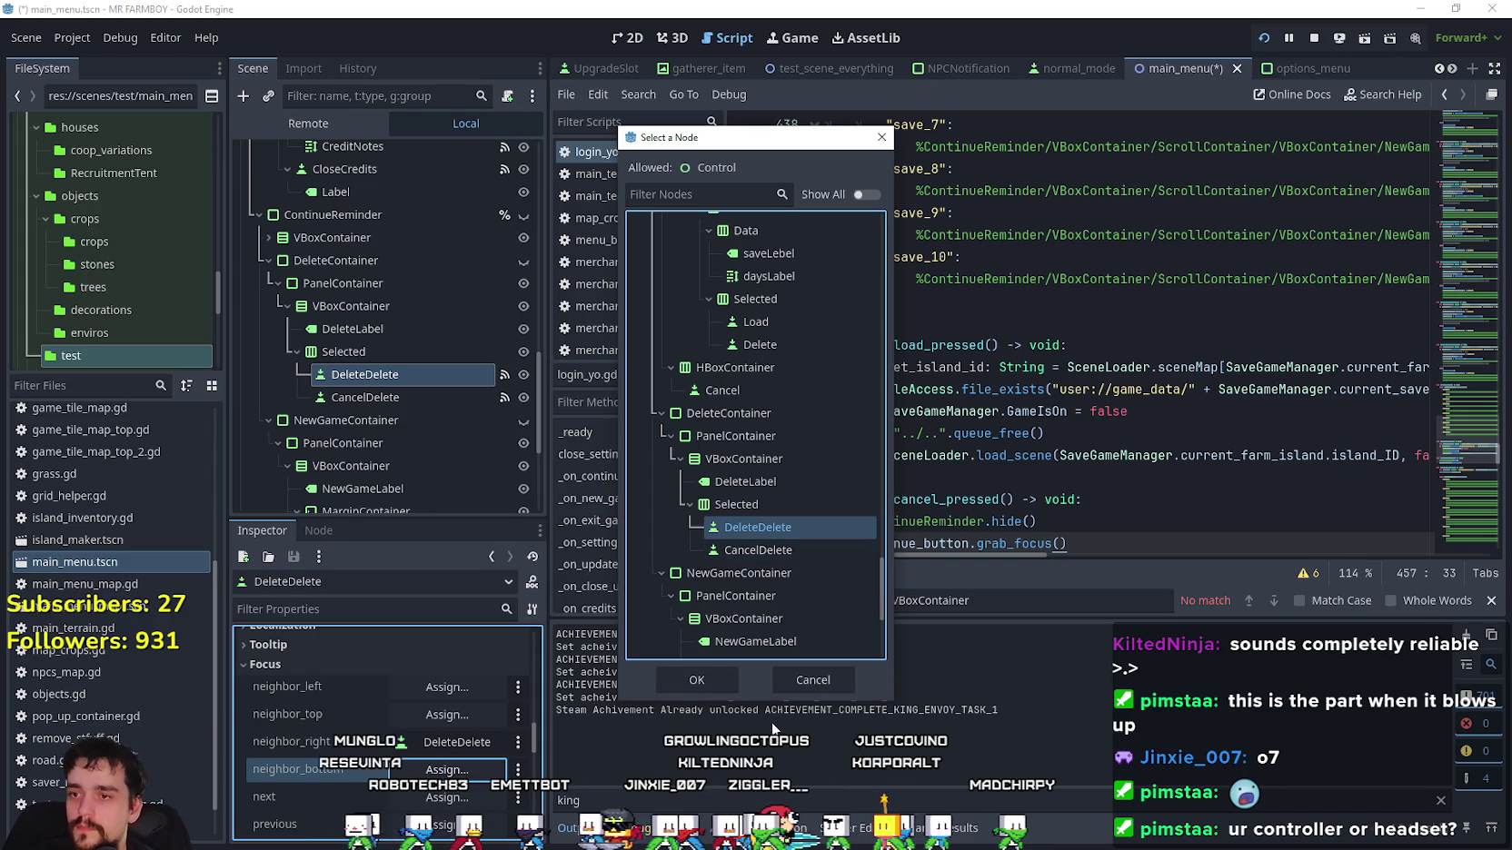
{"action": "left_click", "coordinate": [731, 689]}
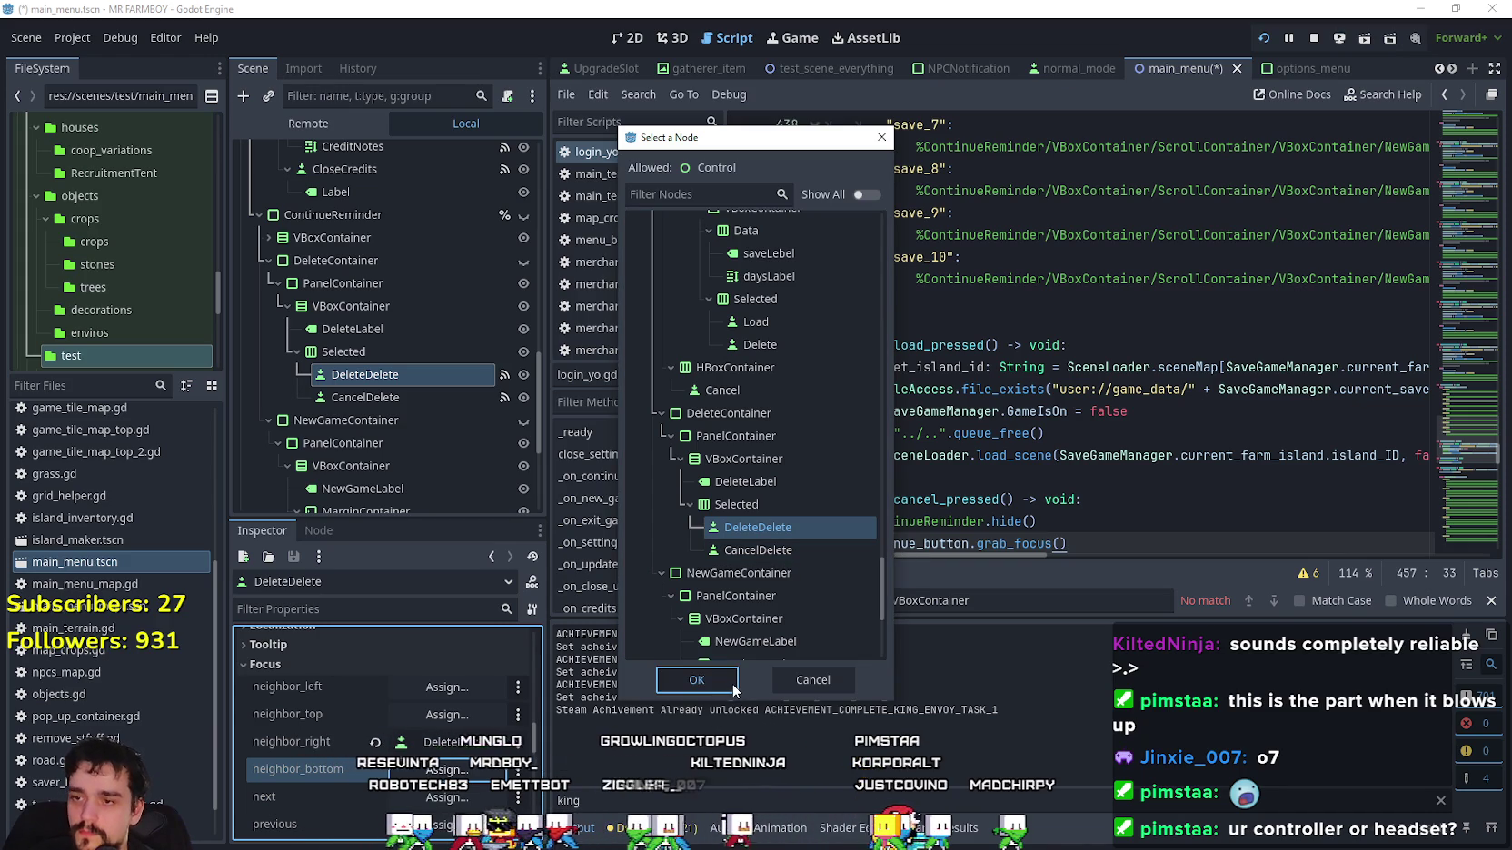
{"action": "left_click", "coordinate": [726, 692]}
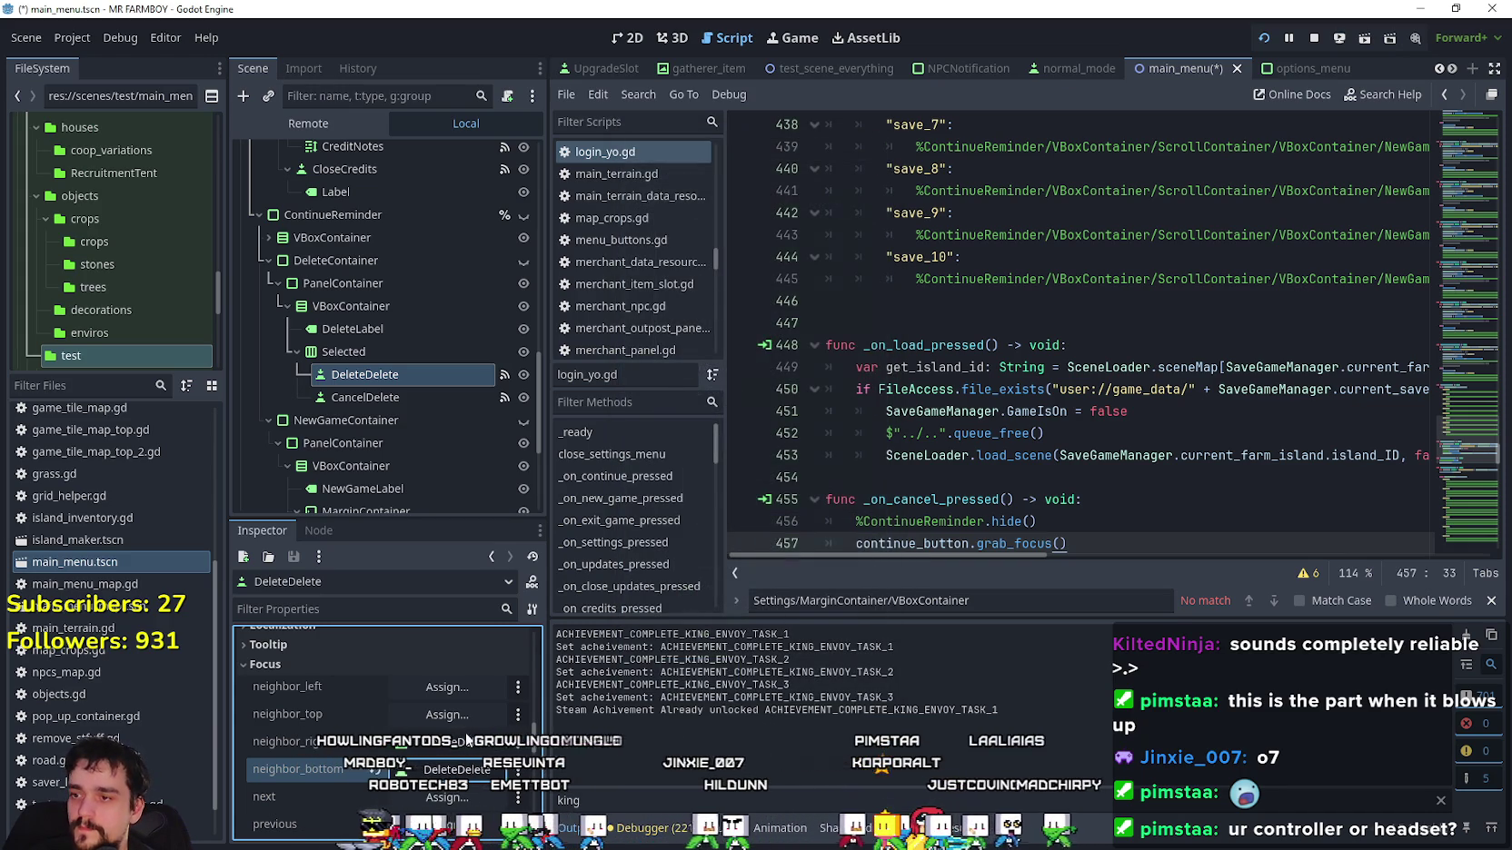
Set DeleteDelete's focus neighbor_right to CancelDelete.
{"action": "left_click", "coordinate": [451, 743]}
{"action": "left_click_drag", "start_coordinate": [881, 272], "coordinate": [879, 618]}
{"action": "scroll", "coordinate": [787, 509], "scroll_direction": "down", "scroll_amount": 3}
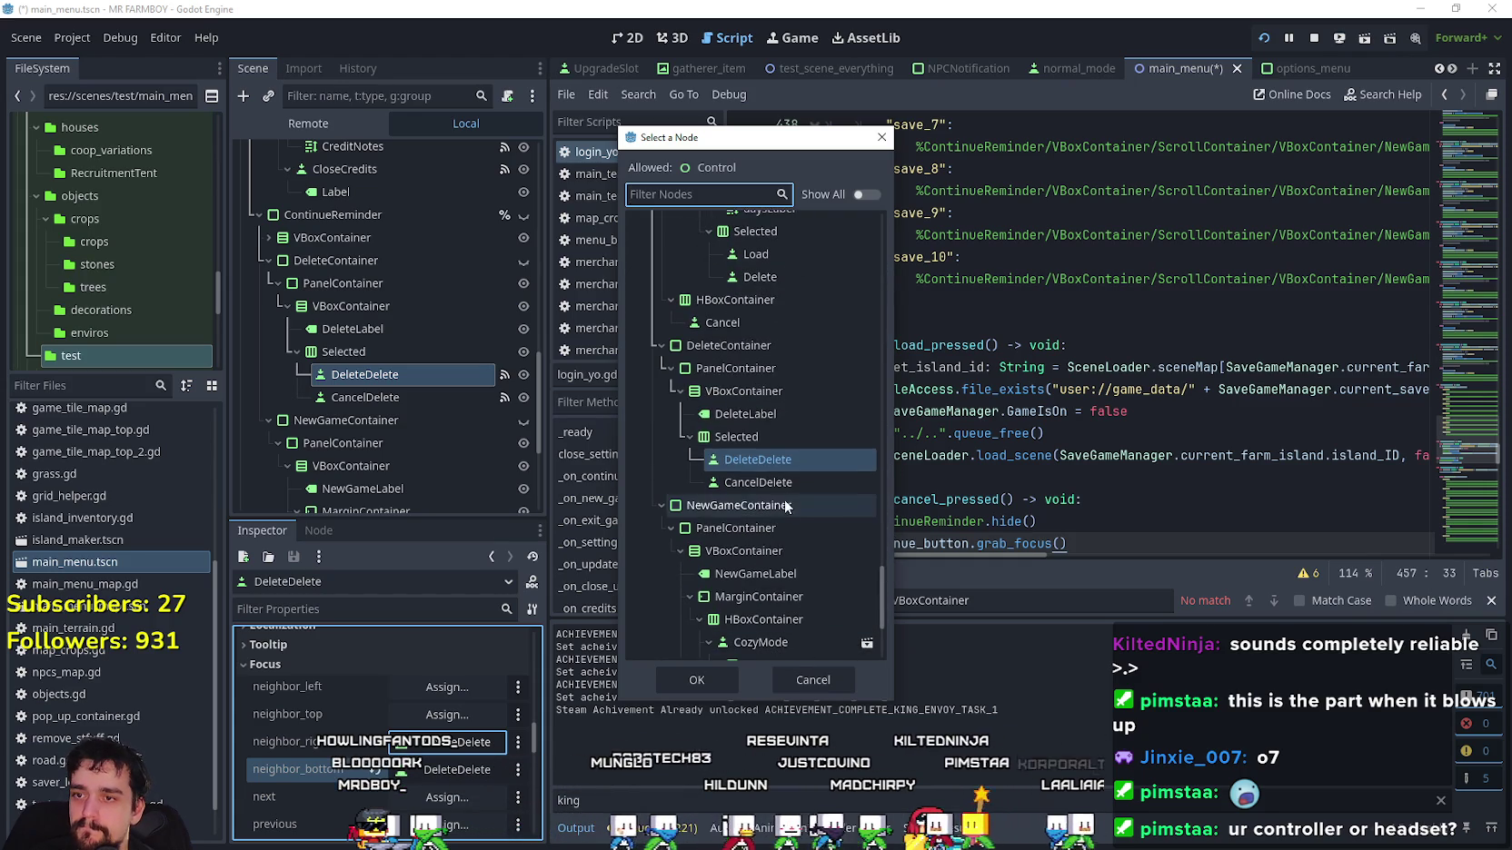
{"action": "left_click", "coordinate": [770, 484]}
{"action": "left_click", "coordinate": [697, 680]}
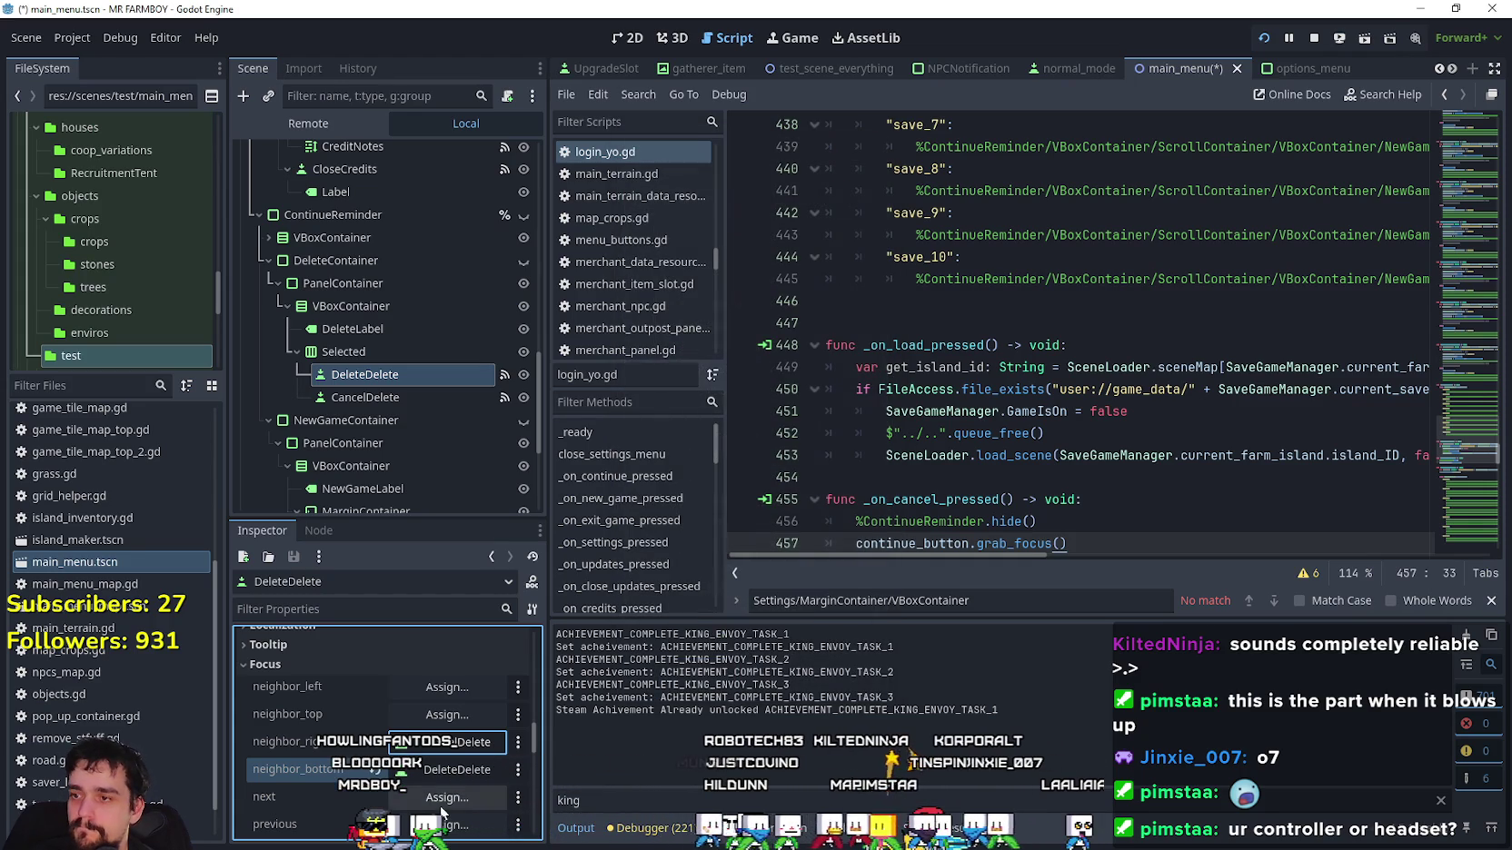
Point DeleteDelete's neighbor_top and neighbor_left to DeleteDelete itself.
{"action": "left_click", "coordinate": [447, 714]}
{"action": "left_click_drag", "start_coordinate": [884, 269], "coordinate": [892, 576]}
{"action": "left_click", "coordinate": [758, 523]}
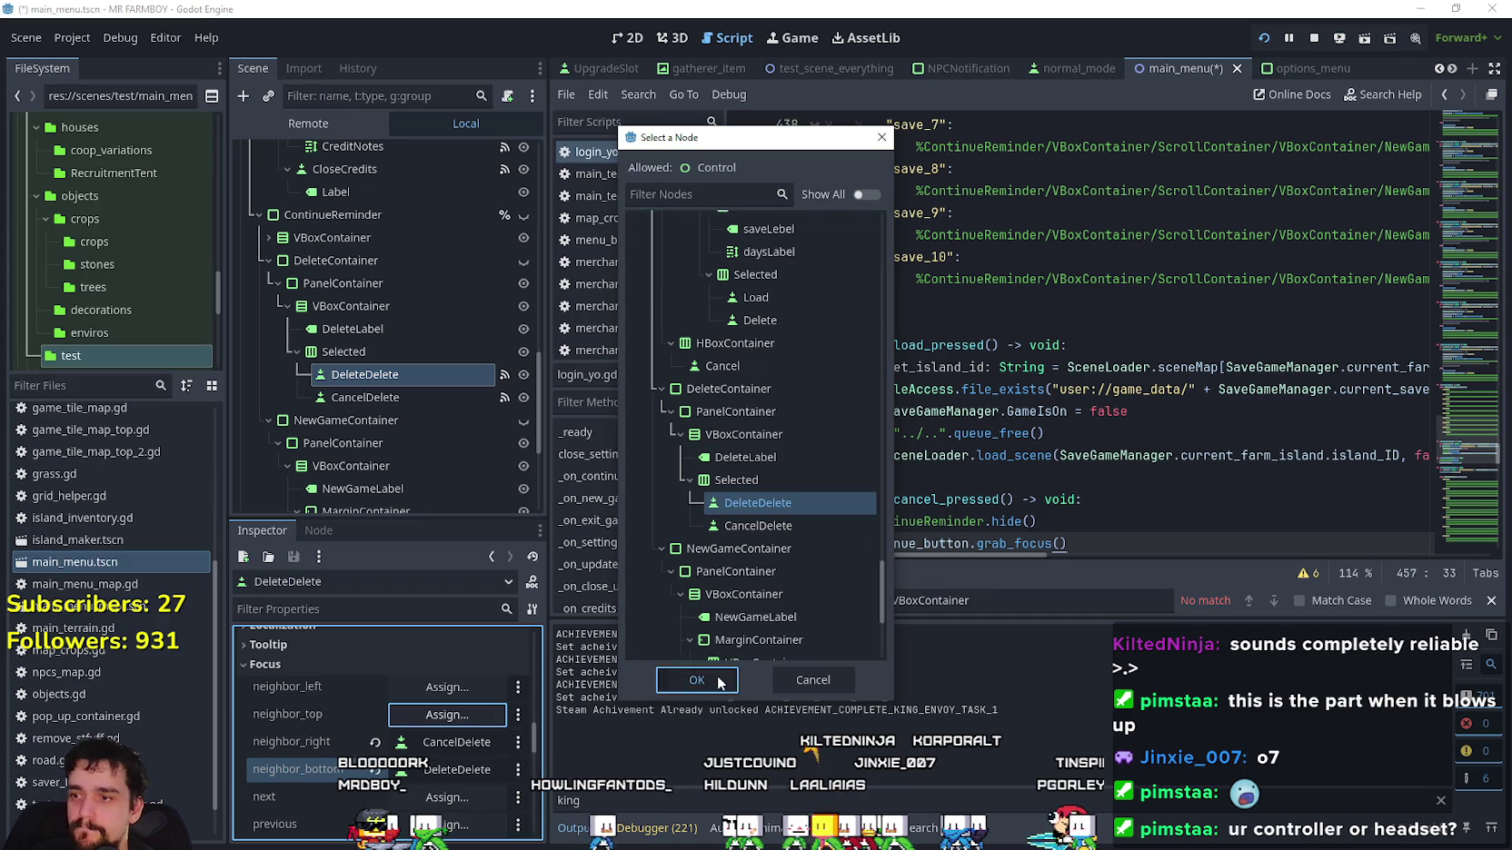
{"action": "left_click", "coordinate": [717, 676]}
{"action": "left_click", "coordinate": [450, 689]}
{"action": "left_click_drag", "start_coordinate": [888, 239], "coordinate": [901, 578]}
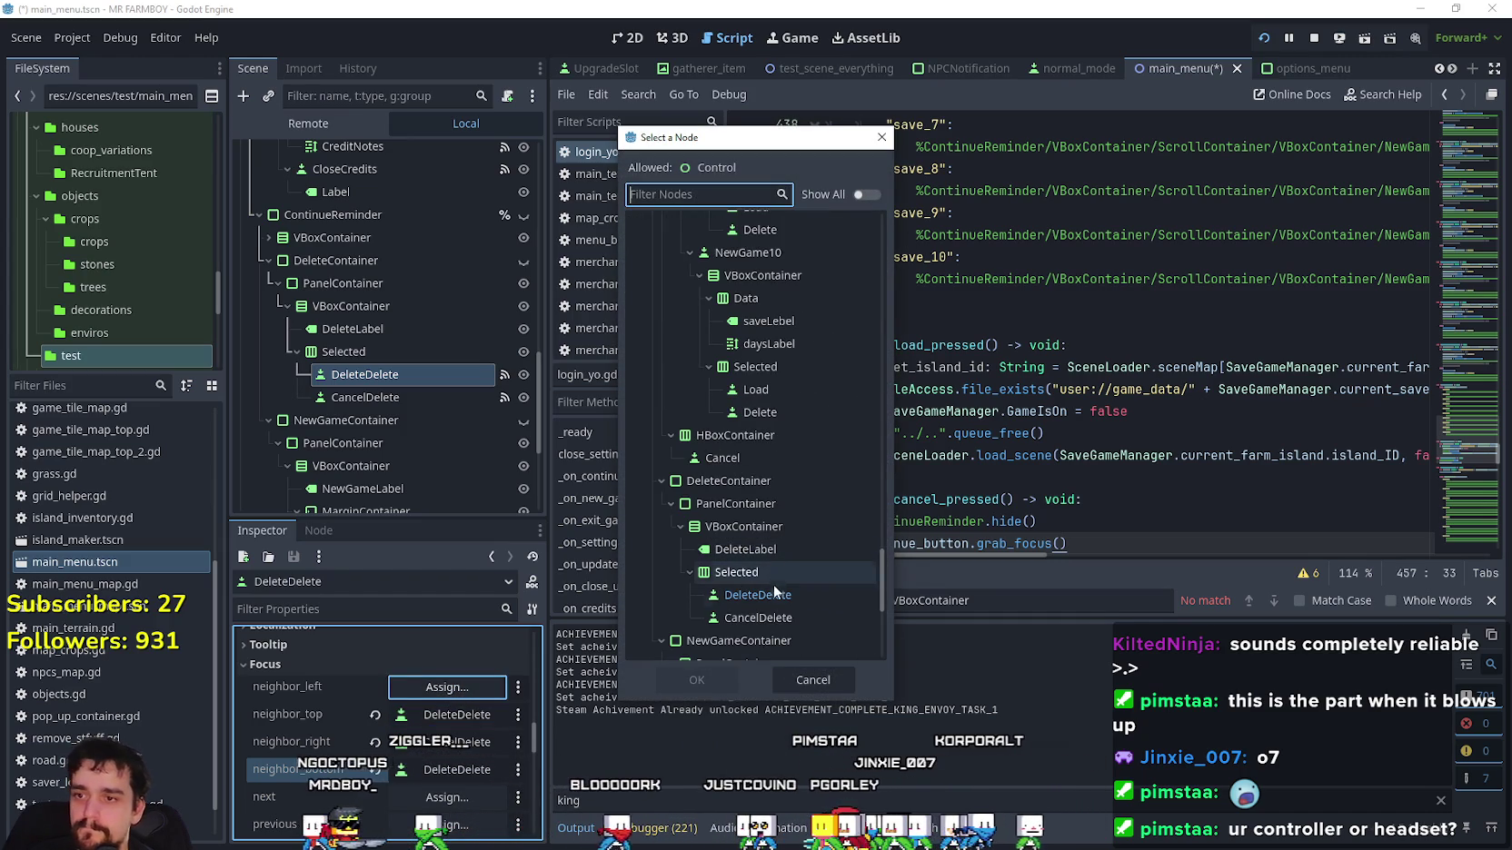
{"action": "left_click", "coordinate": [758, 595]}
{"action": "left_click", "coordinate": [723, 681]}
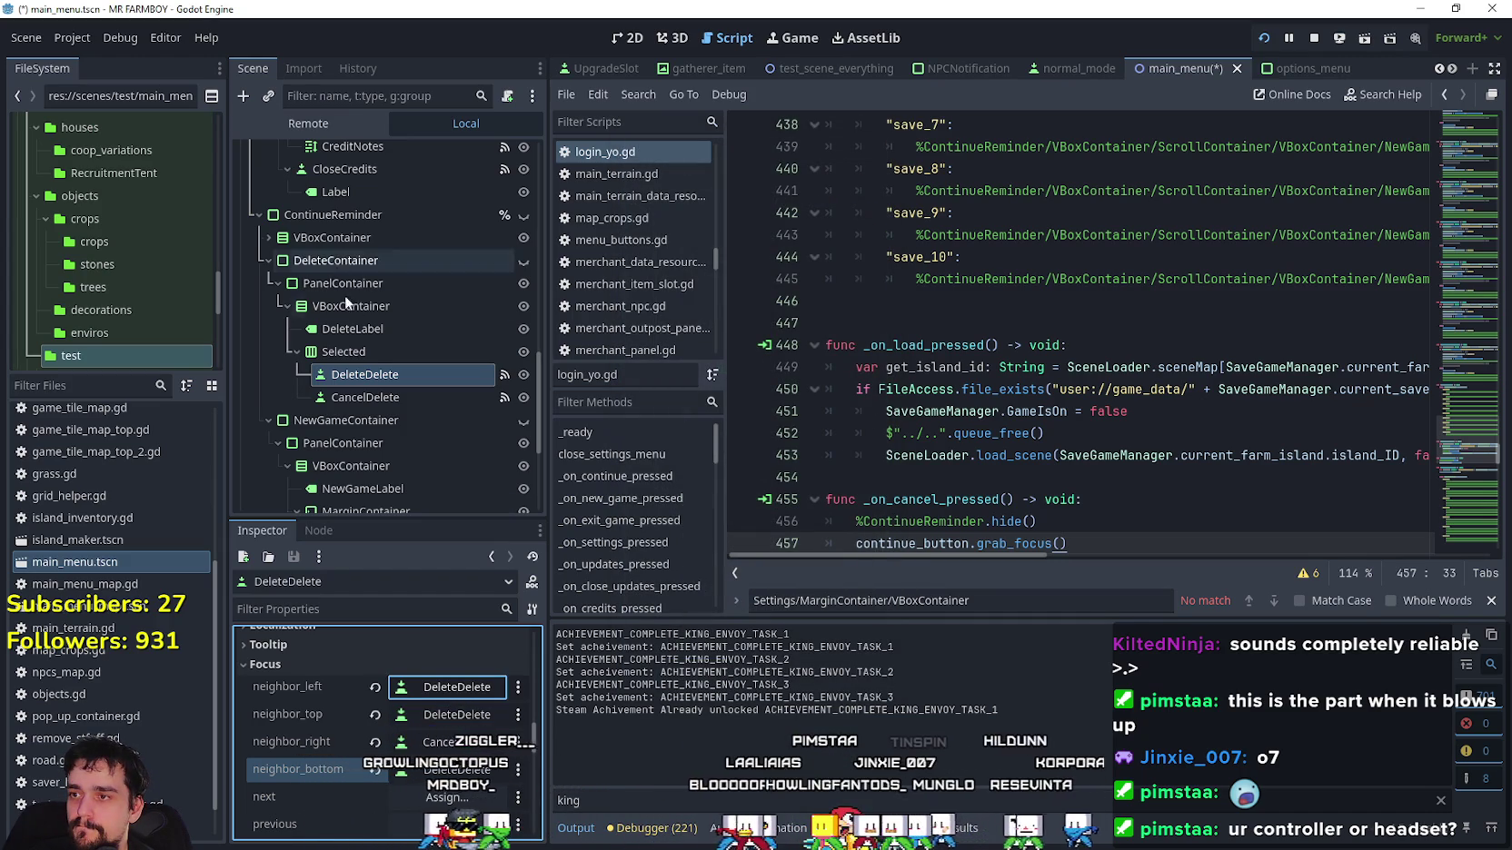
{"action": "left_click", "coordinate": [382, 398]}
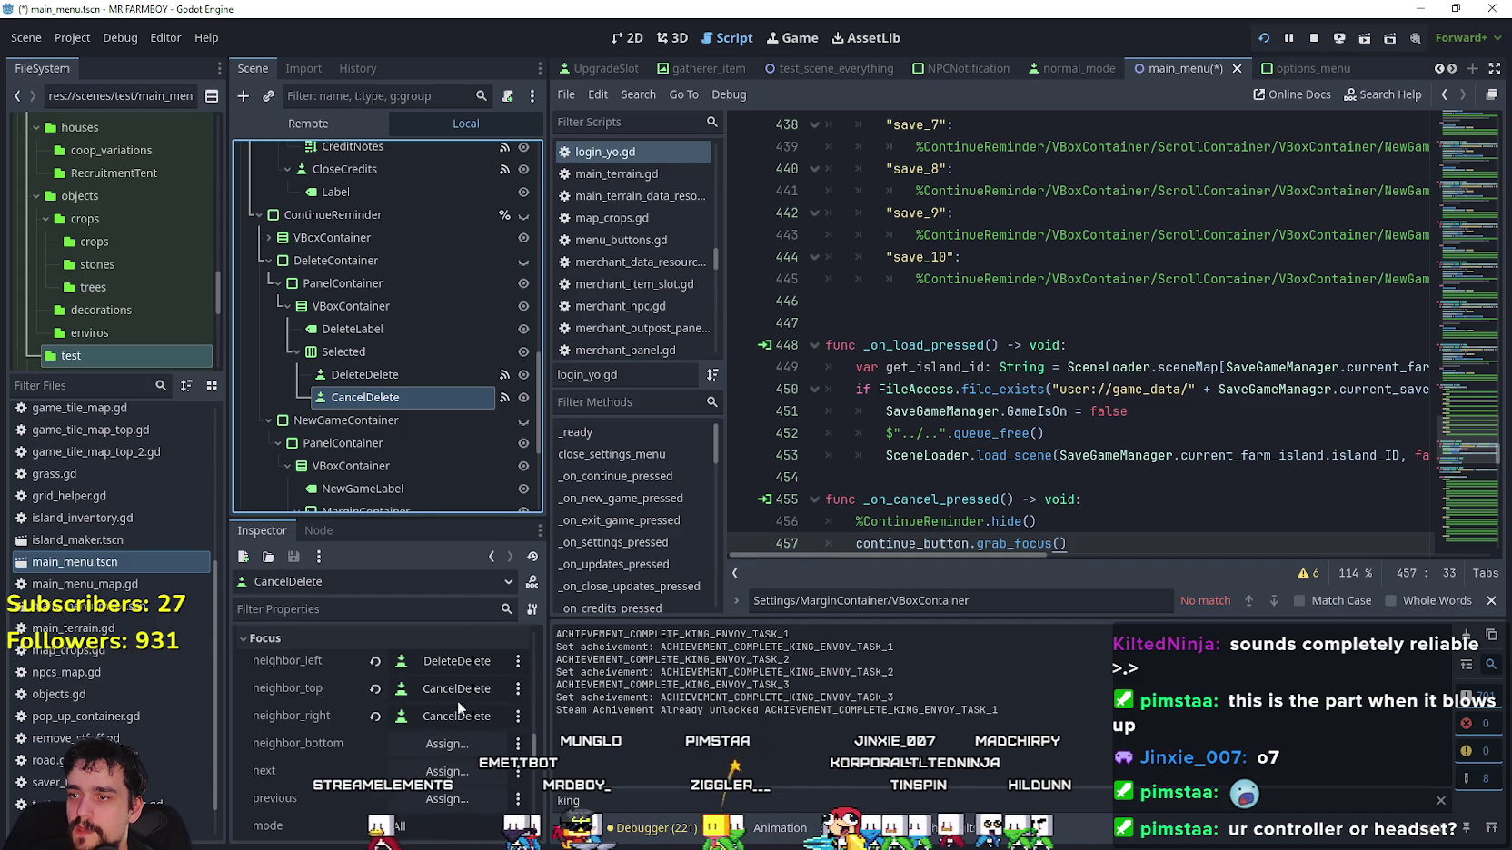
Set CancelDelete's neighbor_bottom focus neighbour to CancelDelete itself.
{"action": "left_click", "coordinate": [465, 741]}
{"action": "left_click_drag", "start_coordinate": [865, 242], "coordinate": [862, 612]}
{"action": "left_click", "coordinate": [781, 511]}
{"action": "left_click", "coordinate": [698, 679]}
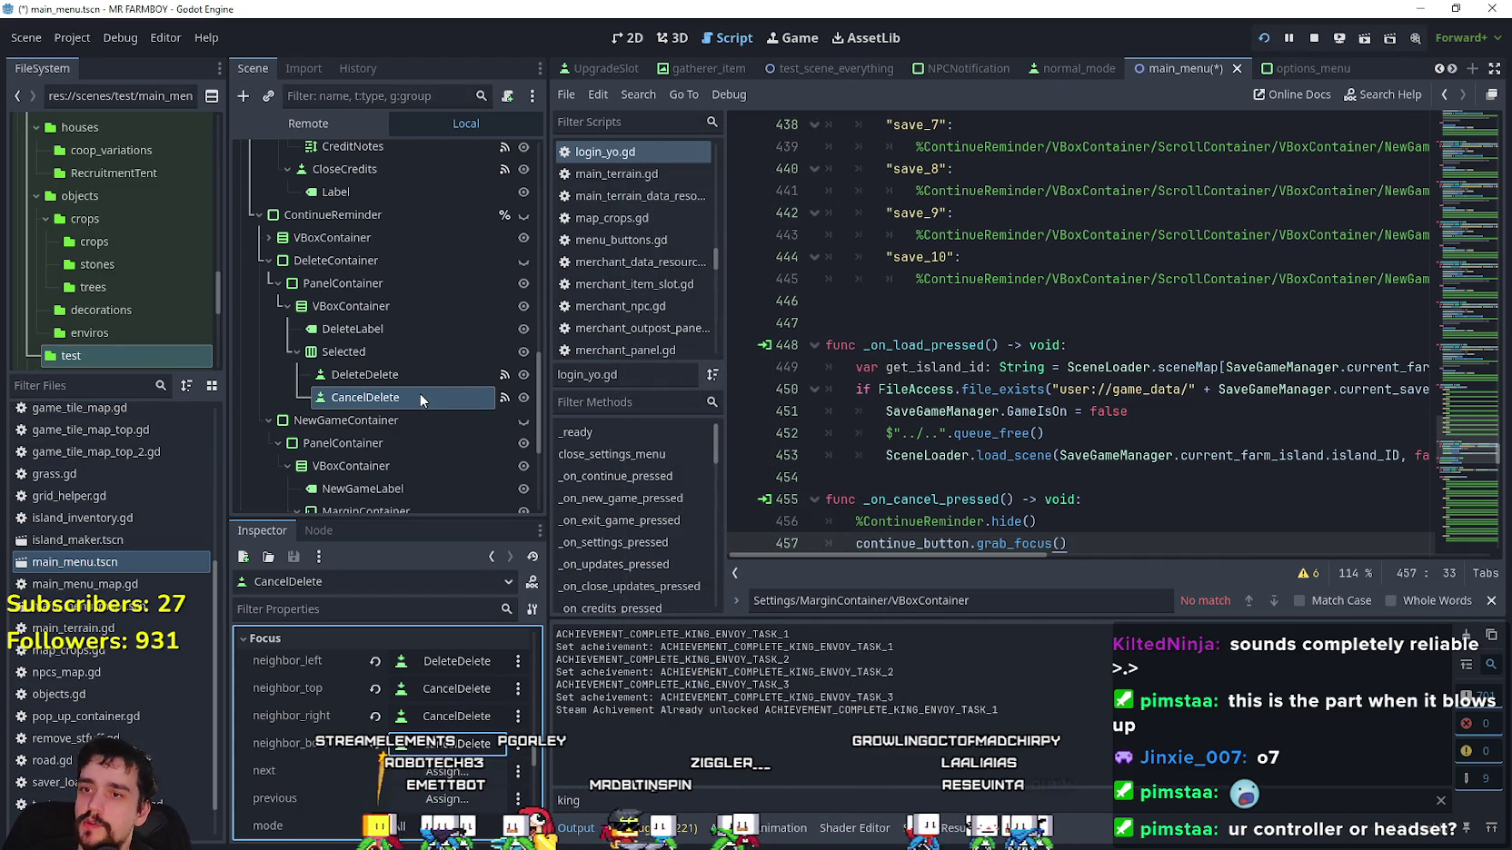
Scroll the main_menu script to the end of the cancel-delete handler.
{"action": "scroll", "coordinate": [1465, 461], "scroll_direction": "down", "scroll_amount": 2}
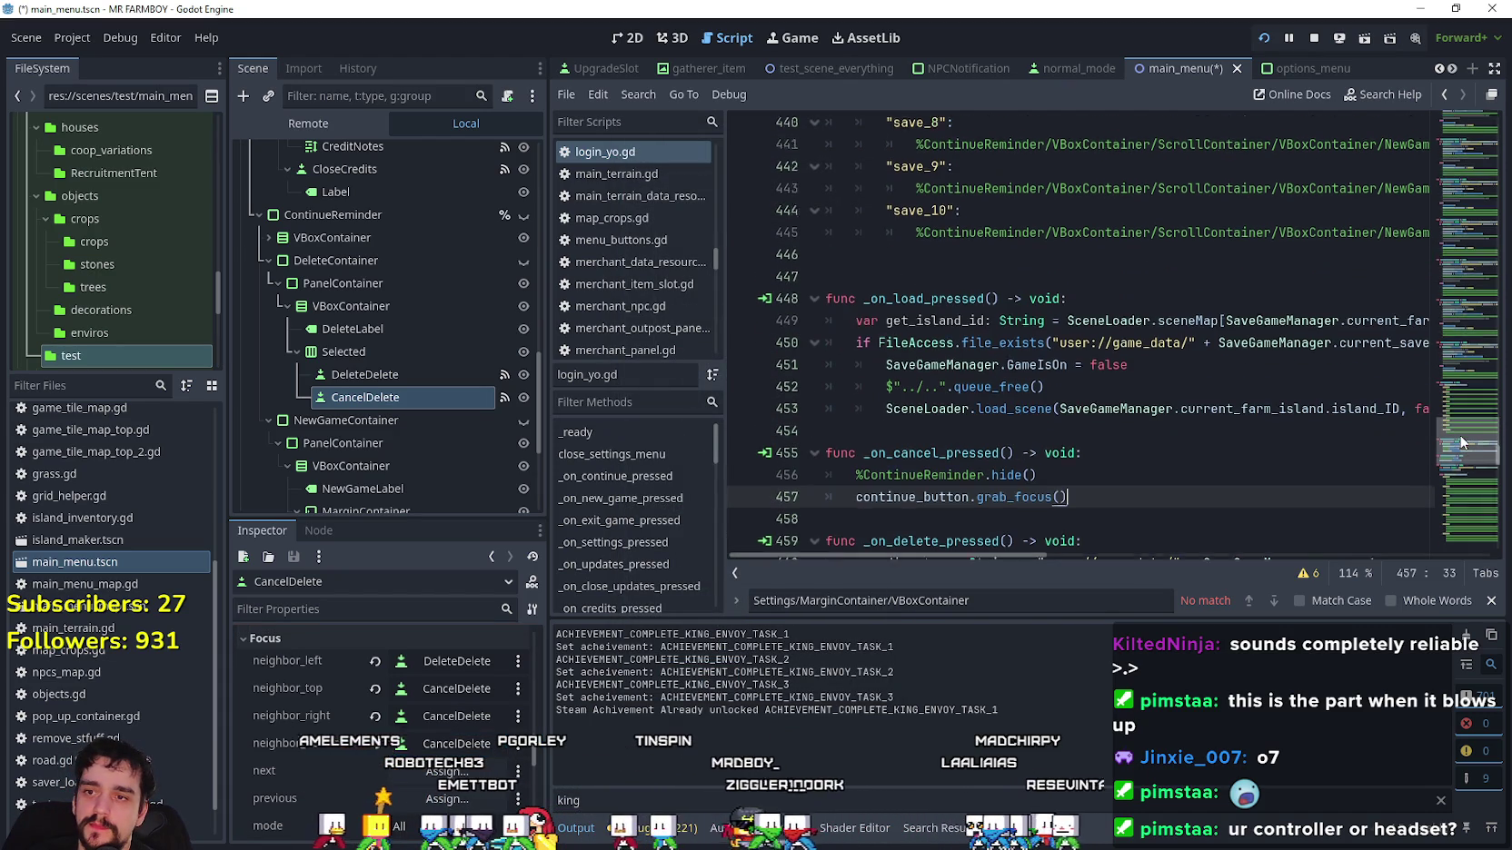
{"action": "scroll", "coordinate": [1460, 443], "scroll_direction": "down", "scroll_amount": 3}
{"action": "scroll", "coordinate": [1464, 427], "scroll_direction": "up", "scroll_amount": 8}
{"action": "scroll", "coordinate": [1470, 414], "scroll_direction": "up", "scroll_amount": 10}
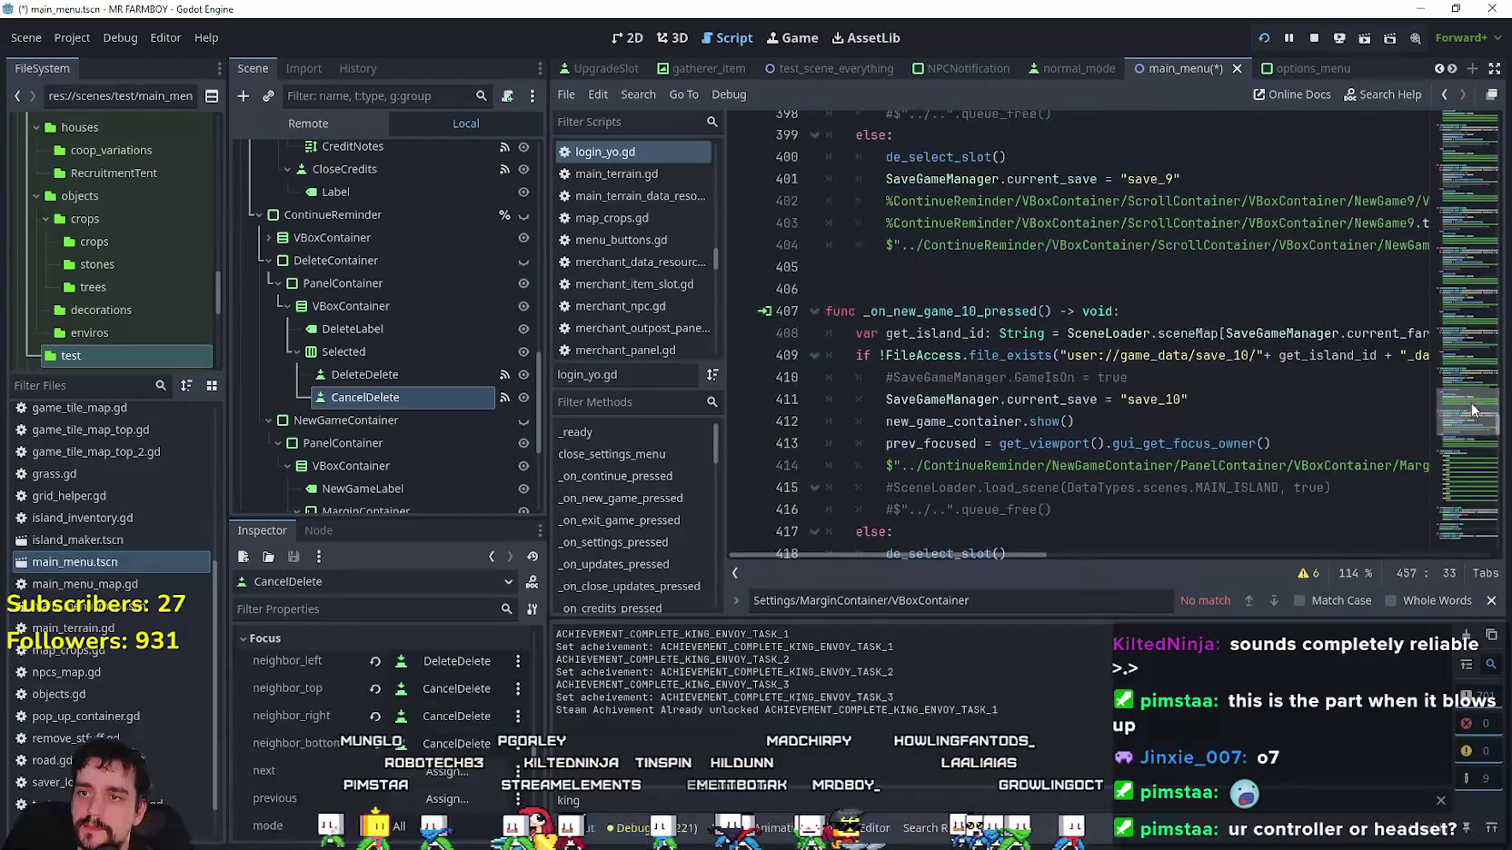
{"action": "scroll", "coordinate": [1470, 415], "scroll_direction": "down", "scroll_amount": 8}
{"action": "scroll", "coordinate": [1470, 414], "scroll_direction": "up", "scroll_amount": 5}
{"action": "left_click_drag", "start_coordinate": [1472, 411], "coordinate": [1471, 492]}
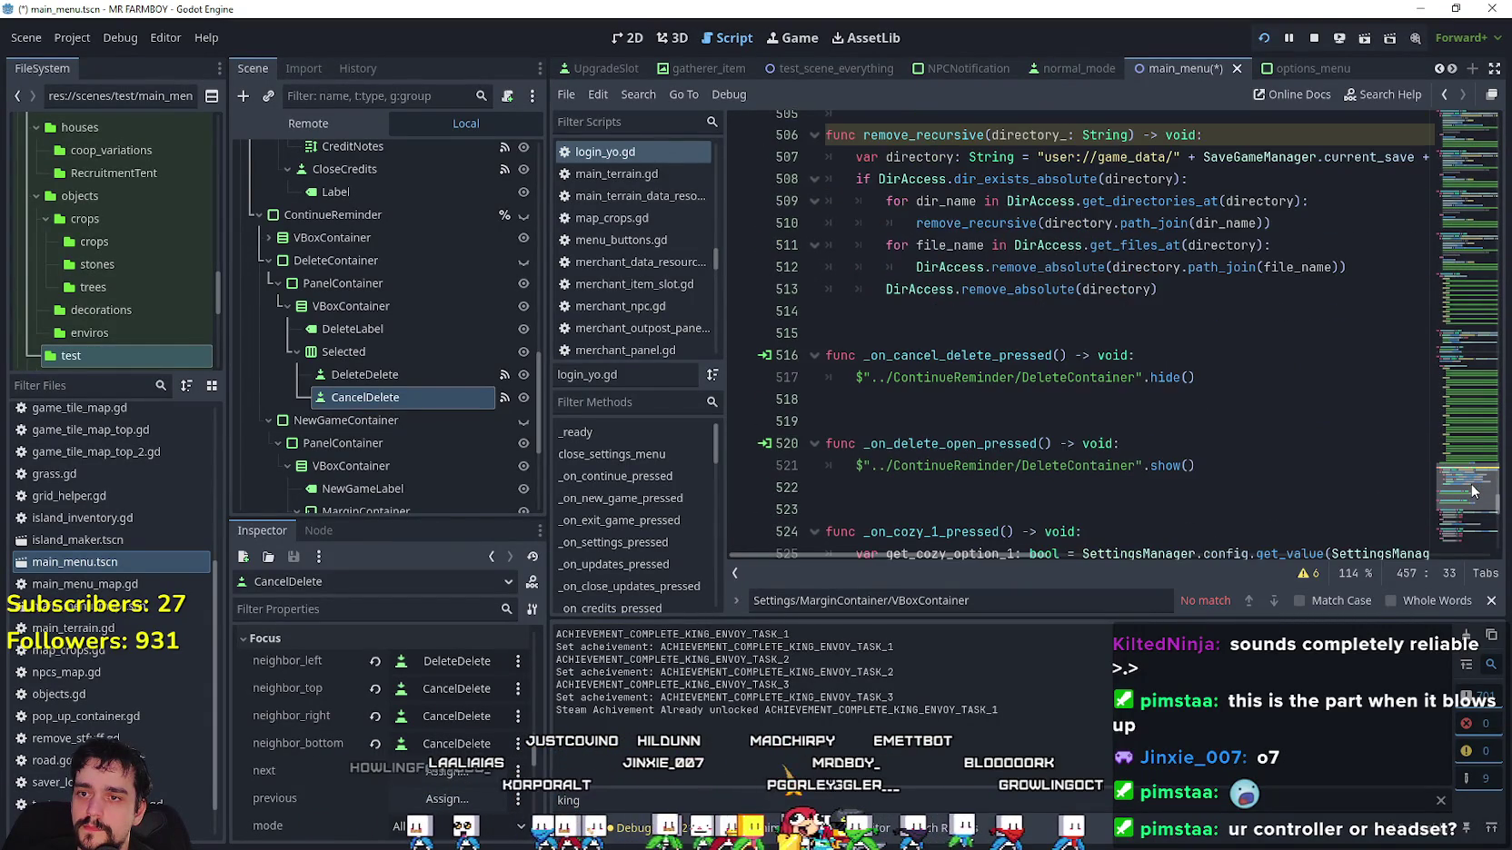
{"action": "left_click", "coordinate": [1229, 385]}
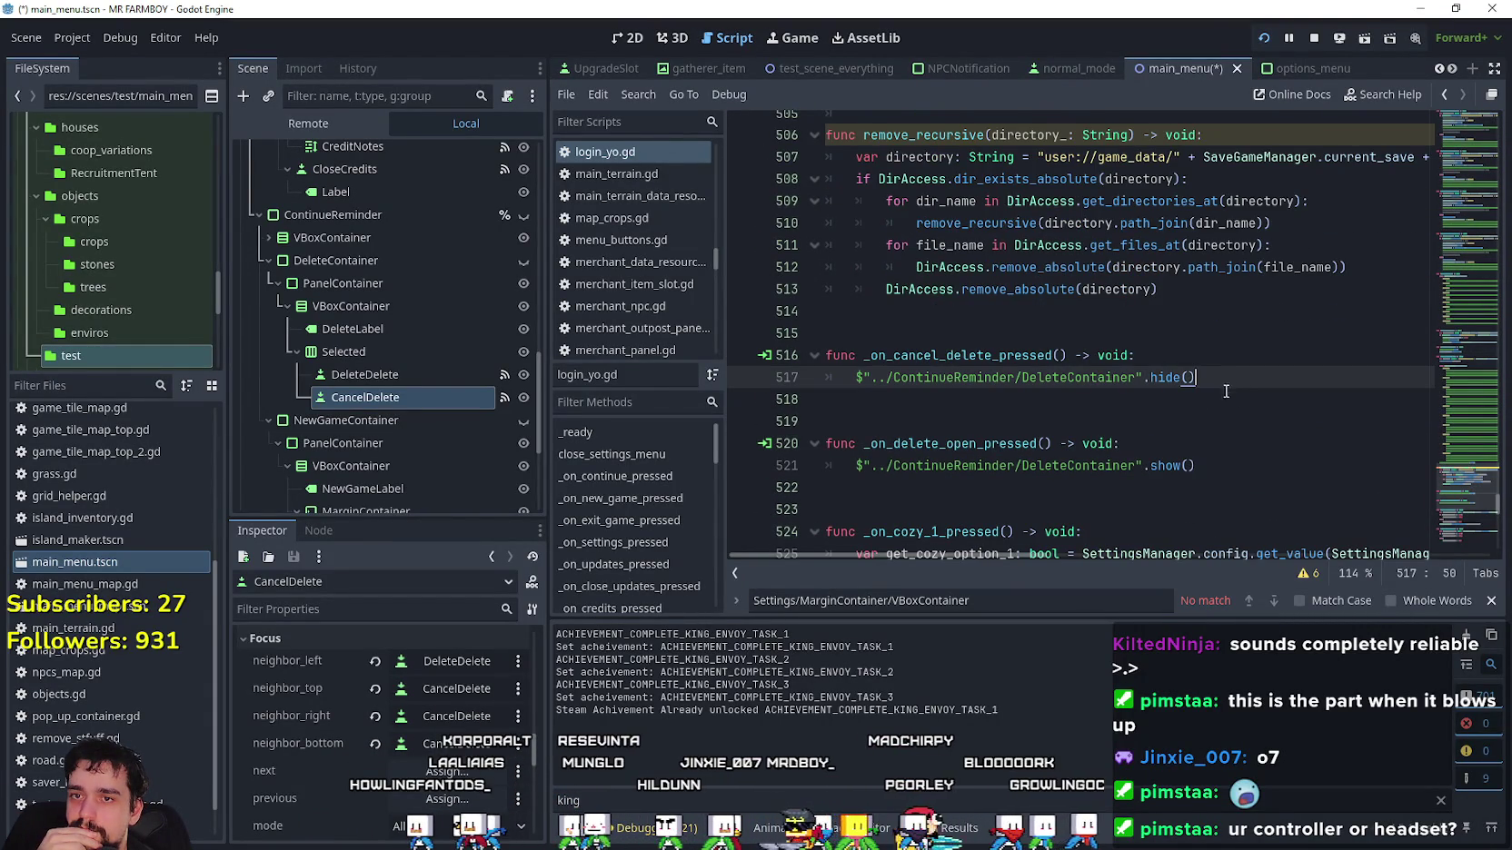
{"action": "left_click", "coordinate": [1223, 465]}
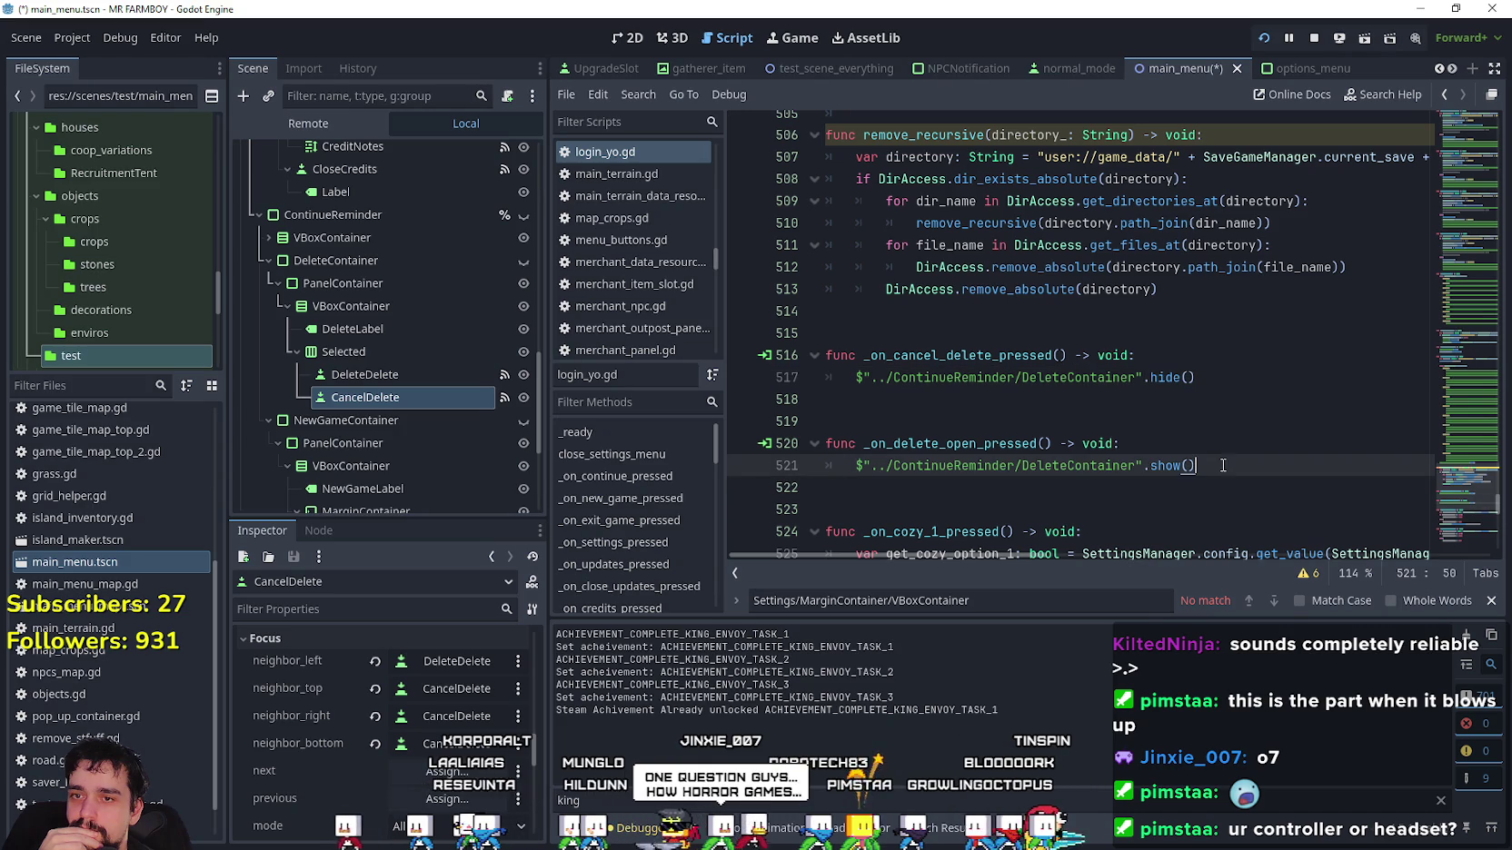
{"action": "key", "text": "Return"}
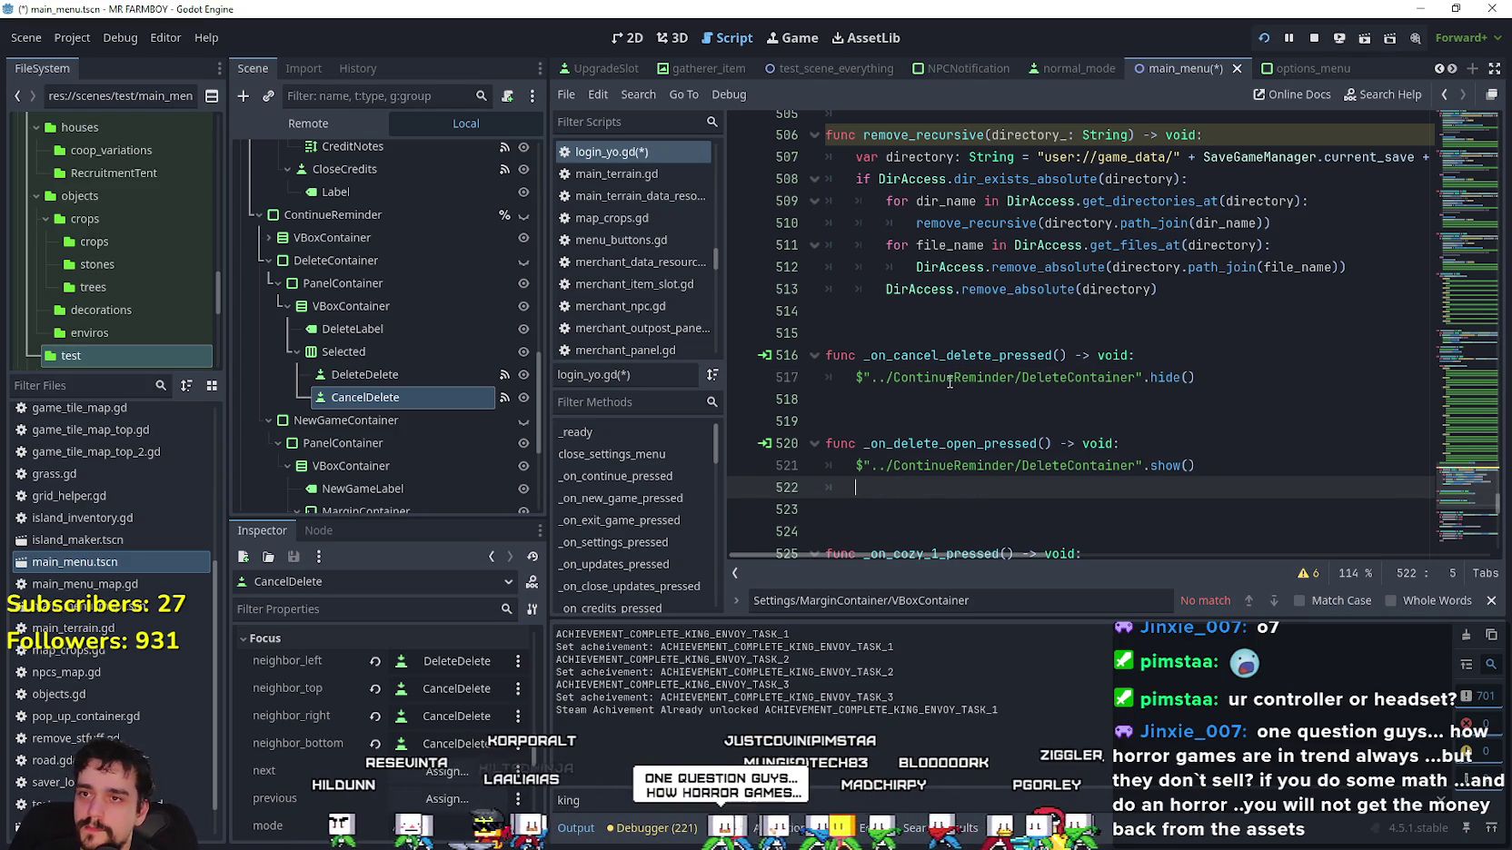
{"action": "mouse_move", "coordinate": [349, 397]}
{"action": "left_mouse_down"}
{"action": "mouse_move", "coordinate": [912, 354]}
{"action": "mouse_move", "coordinate": [877, 428]}
{"action": "mouse_move", "coordinate": [885, 338]}
{"action": "left_mouse_up"}
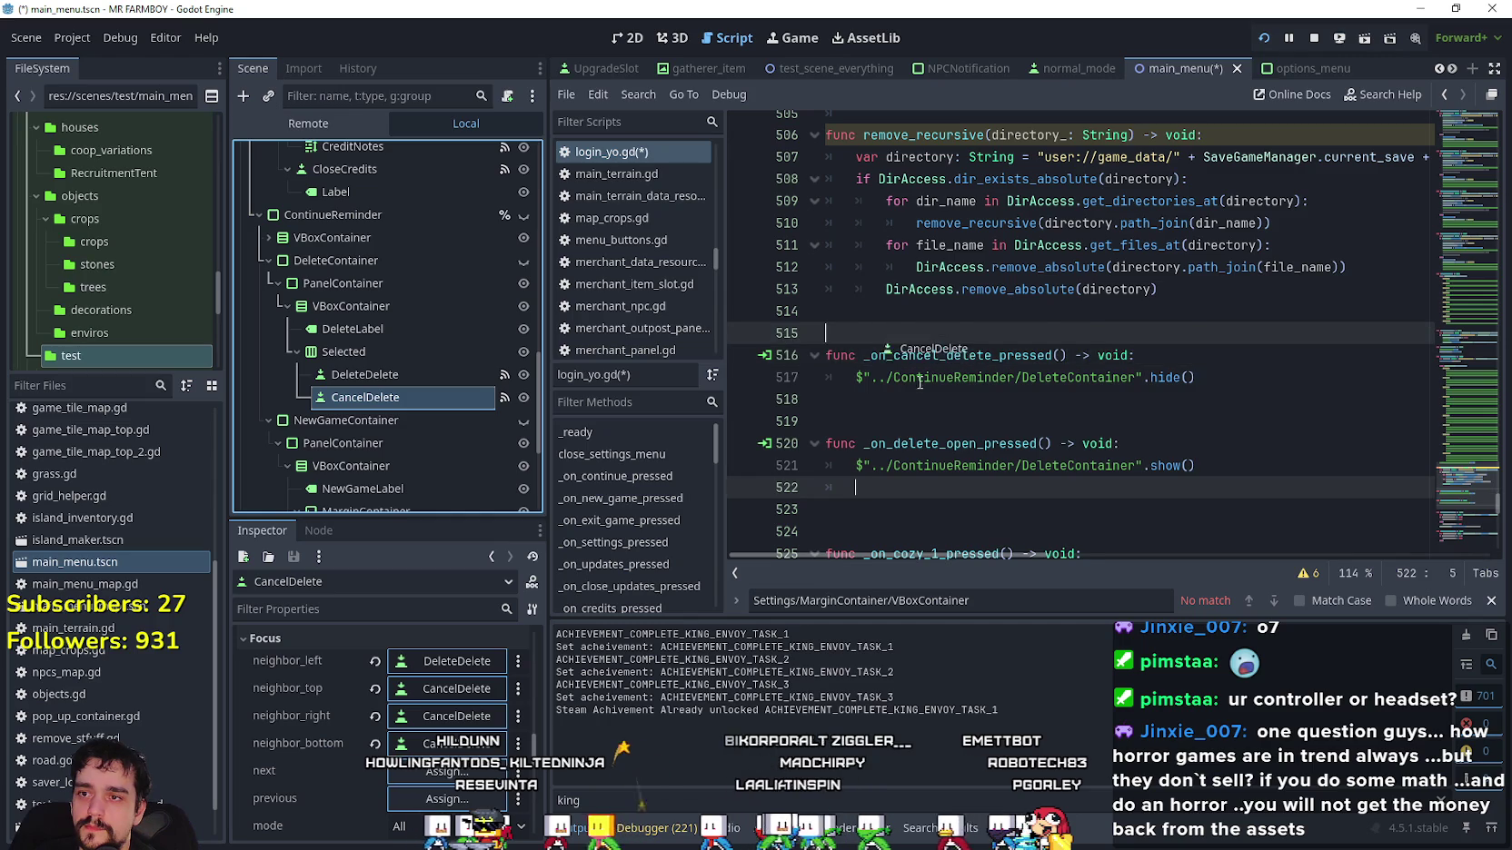
{"action": "double_click", "coordinate": [958, 334]}
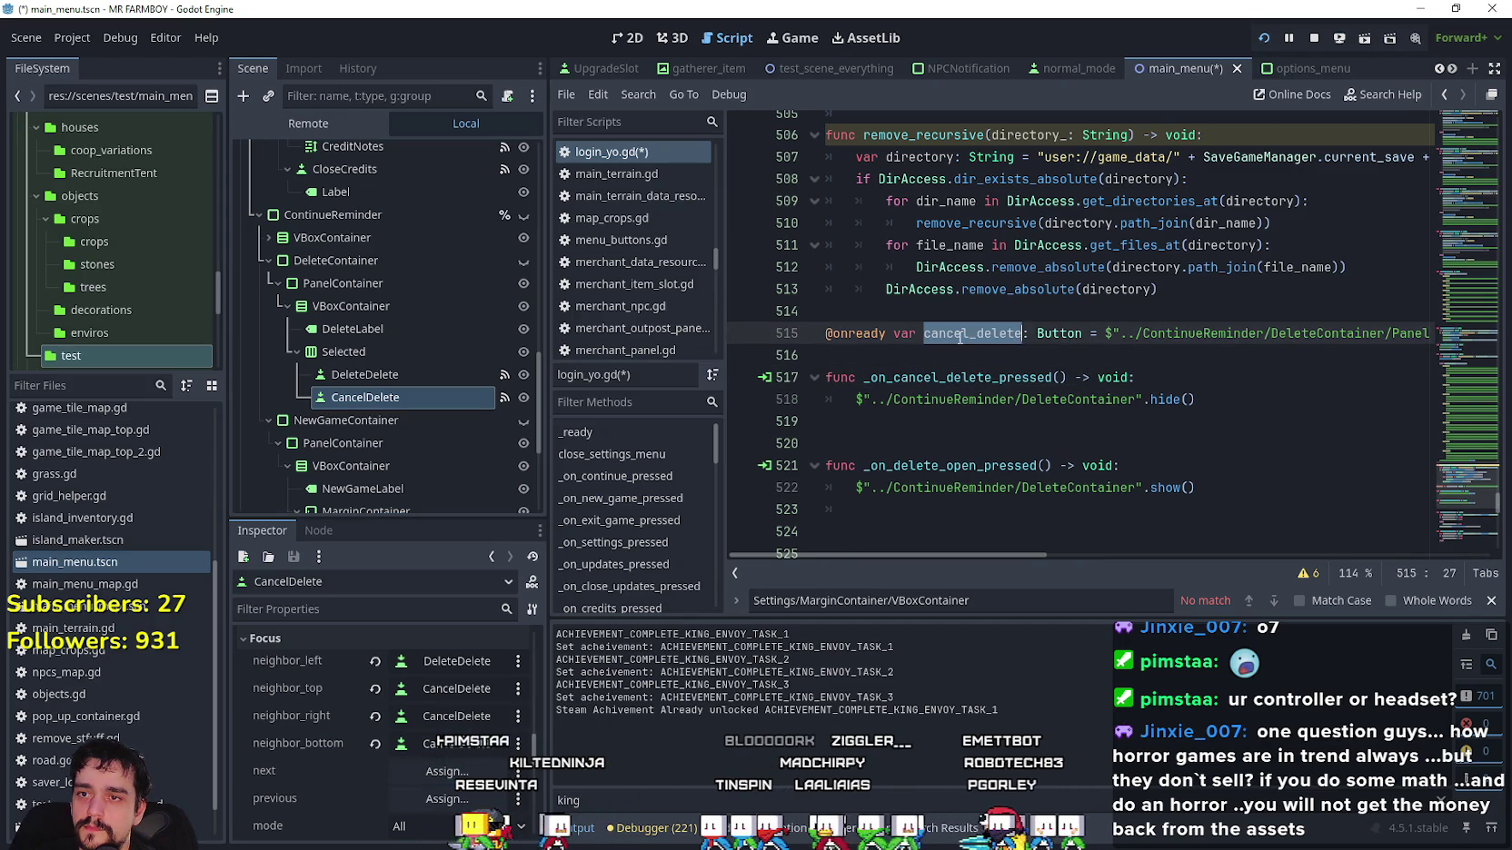
{"action": "left_click", "coordinate": [1237, 497]}
{"action": "key", "text": "Return"}
{"action": "type", "text": "cancel_delete"}
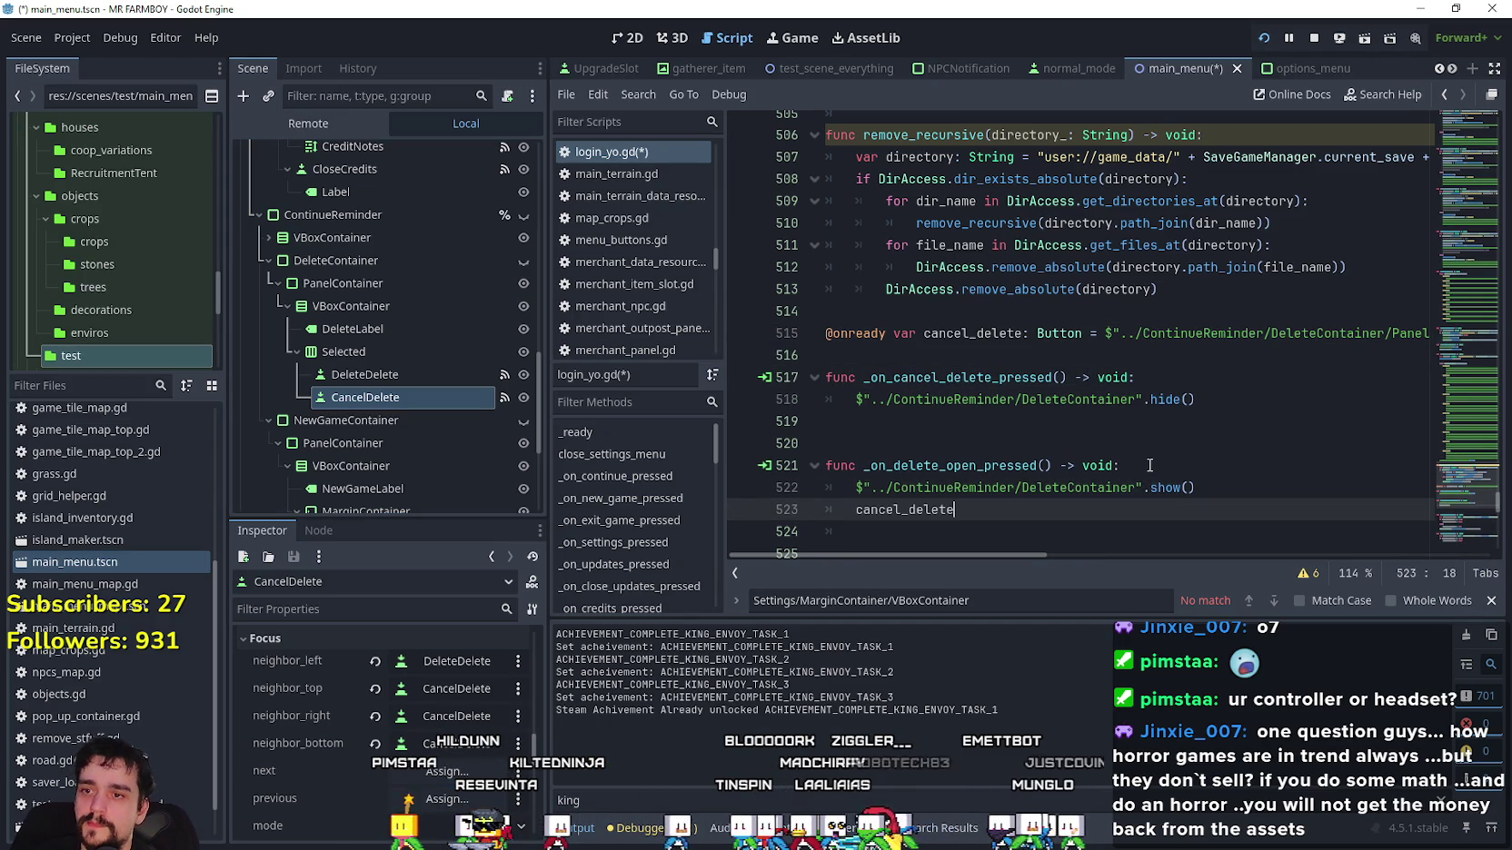
{"action": "type", "text": ".grab"}
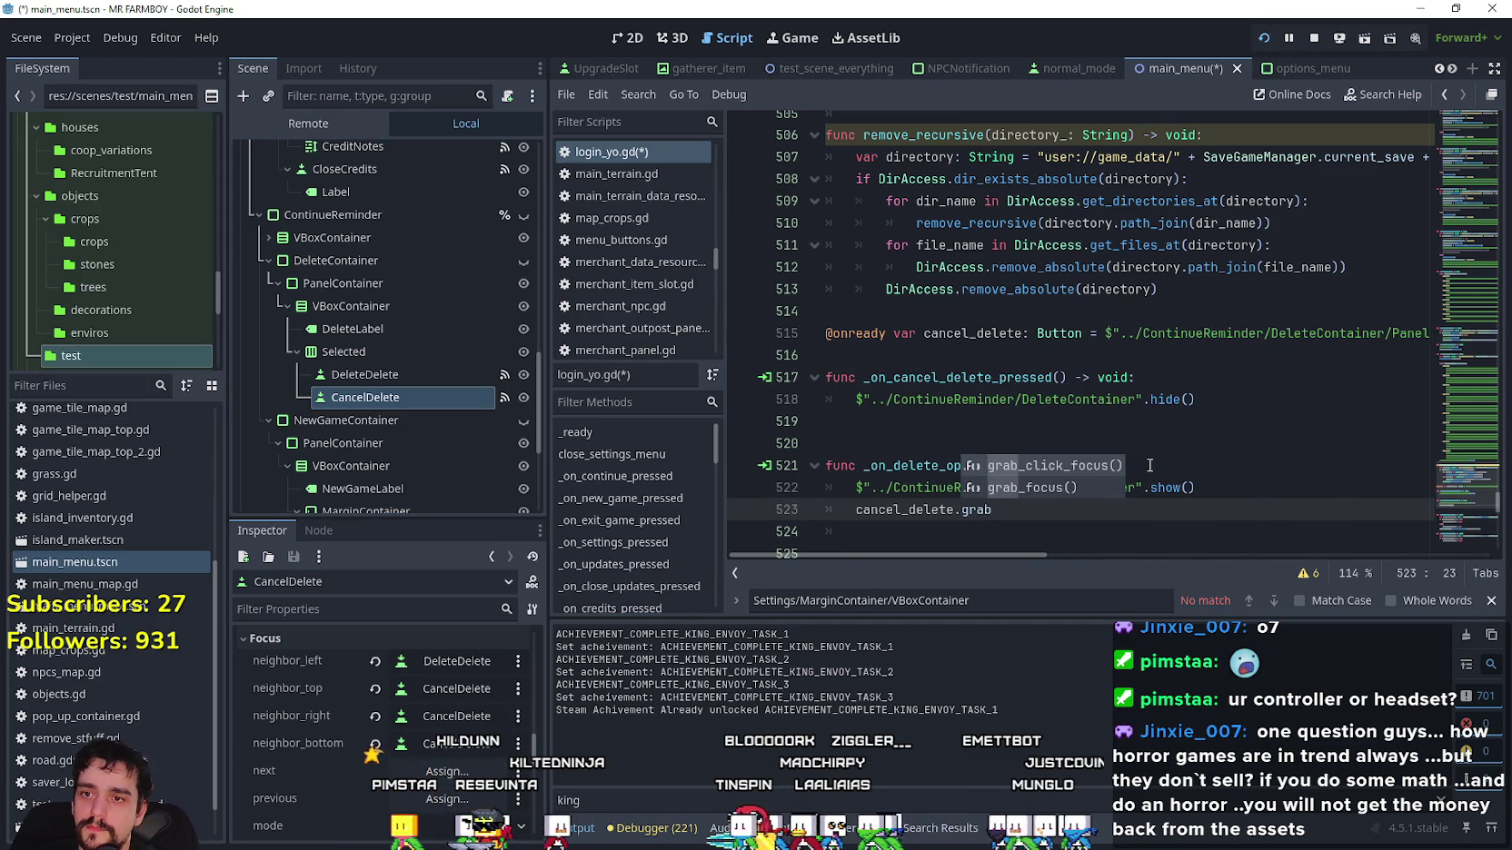
{"action": "key", "text": "Down"}
{"action": "key", "text": "Return"}
Add prev_focused.grab_focus() to _on_cancel_delete_pressed after hiding the DeleteContainer.
{"action": "scroll", "coordinate": [1149, 465], "scroll_direction": "down", "scroll_amount": 2}
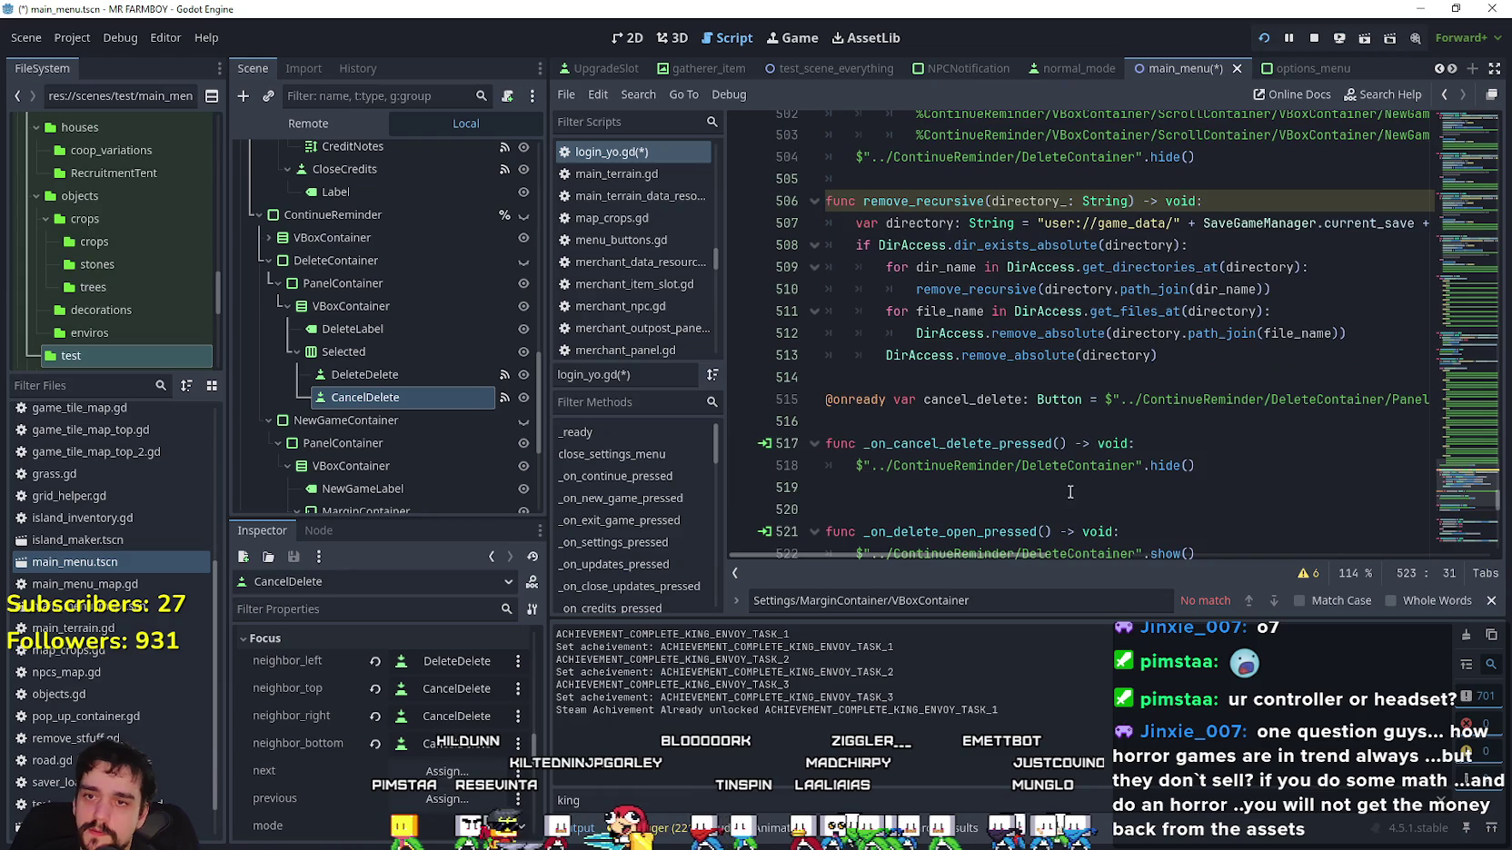
{"action": "left_click", "coordinate": [941, 284]}
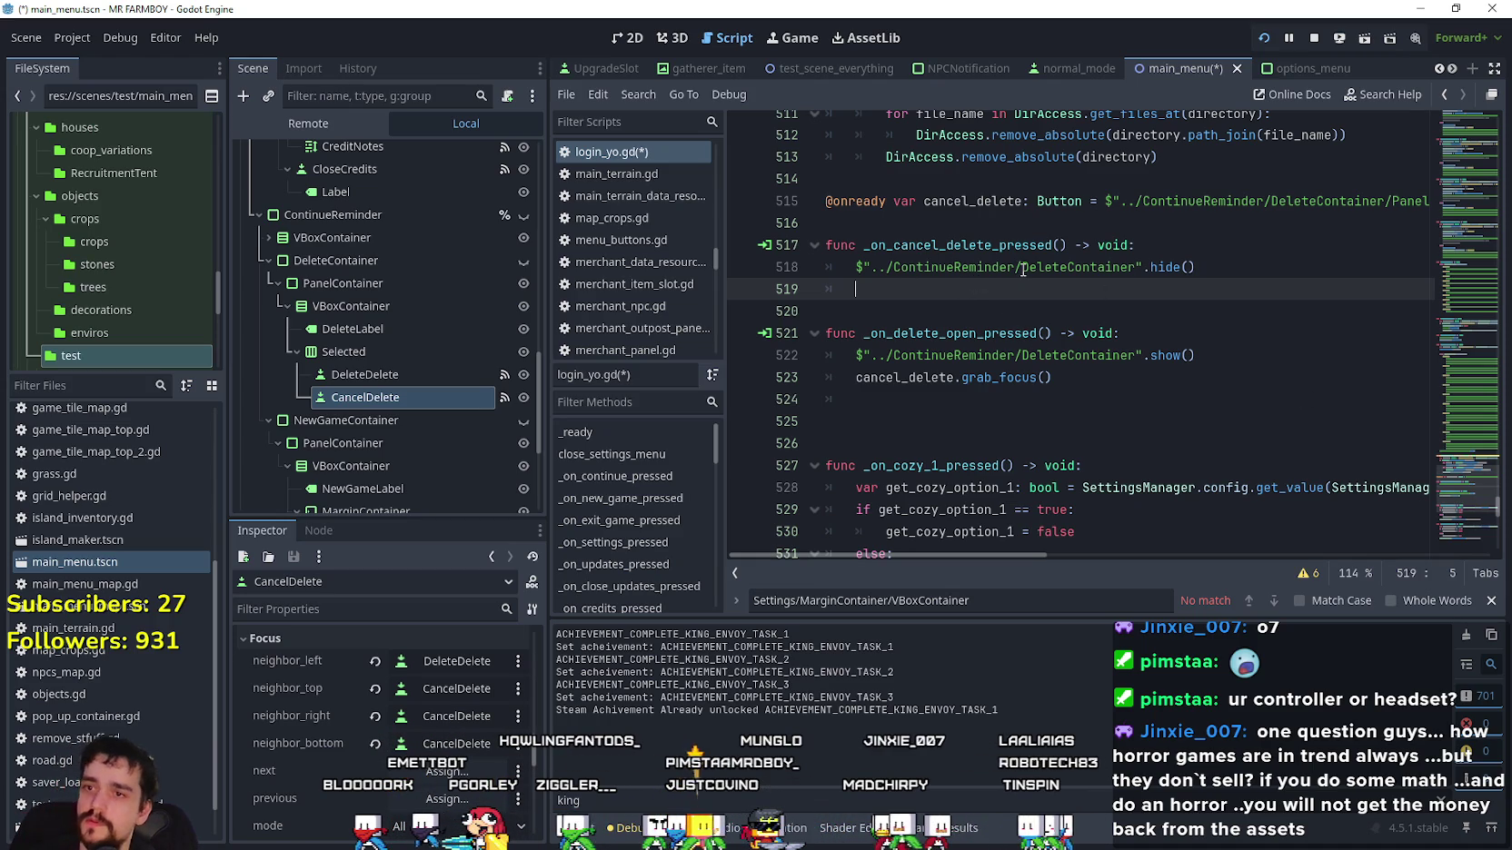
{"action": "type", "text": "prev_focused.gra"}
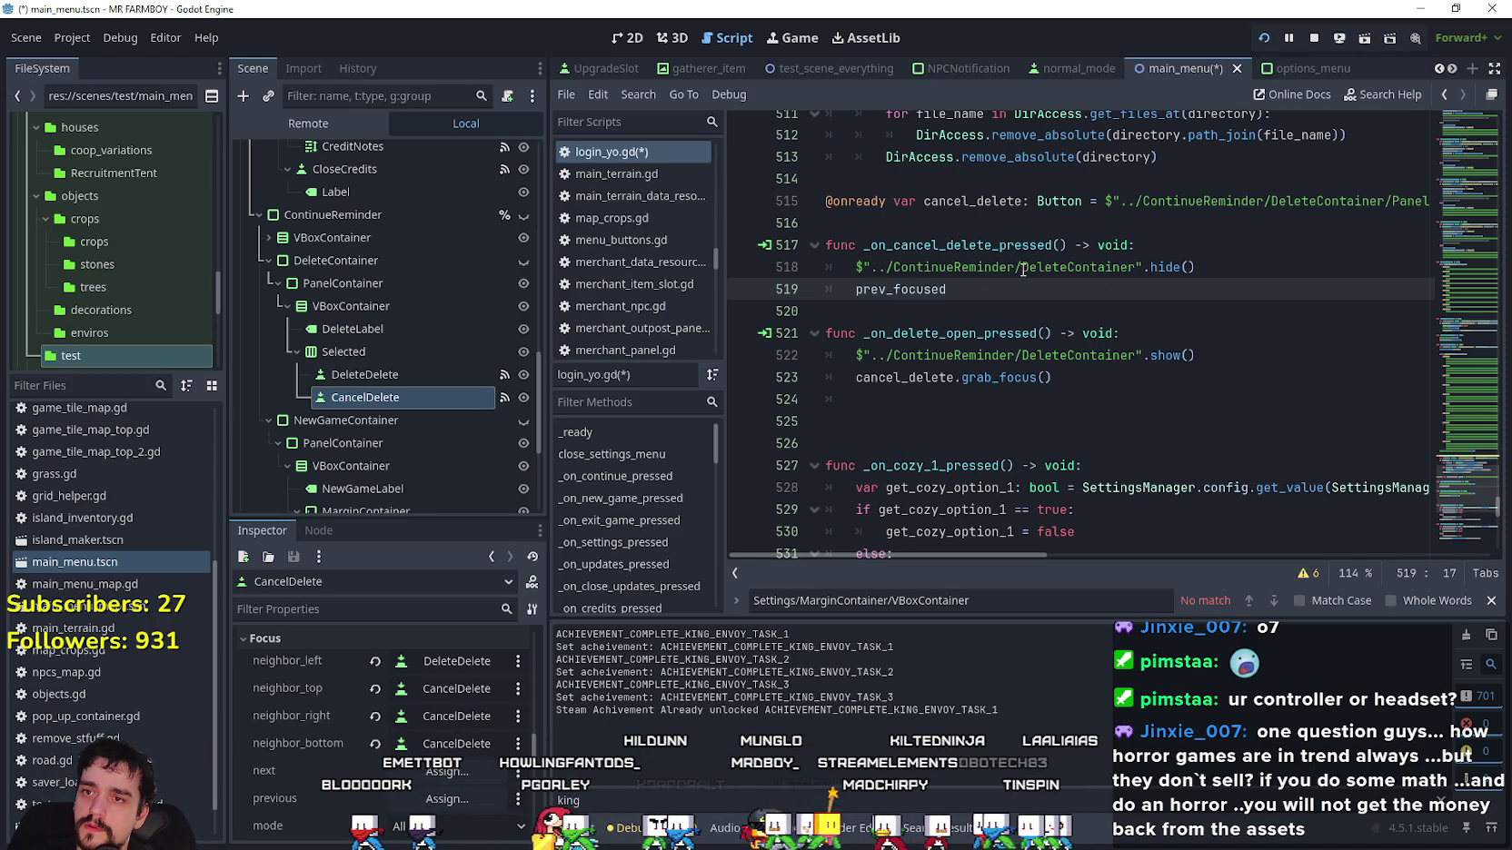
{"action": "type", "text": "b"}
{"action": "key", "text": "Down"}
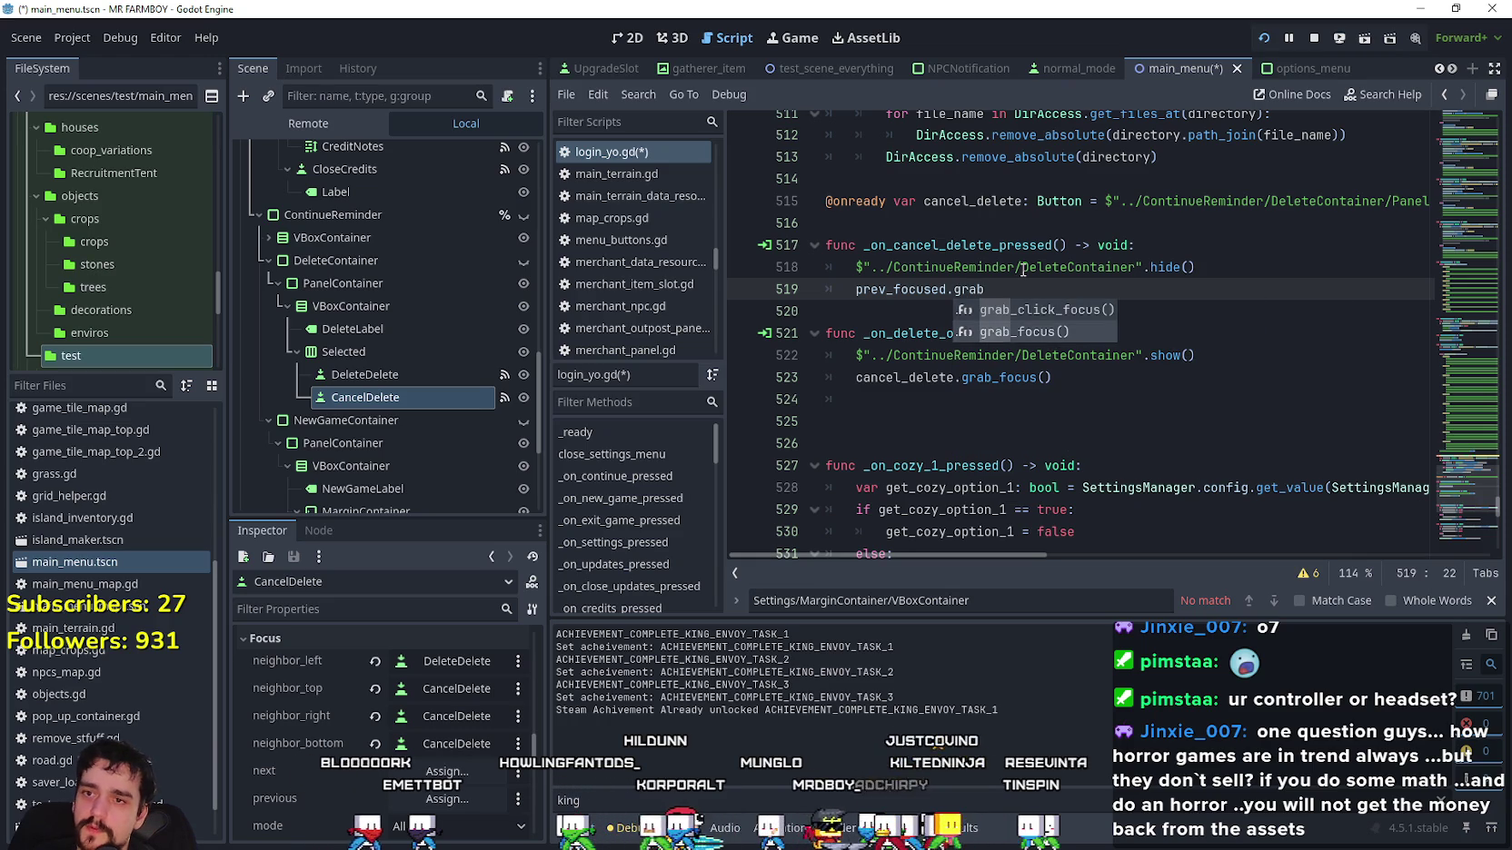
{"action": "key", "text": "Return"}
{"action": "left_click", "coordinate": [1089, 312]}
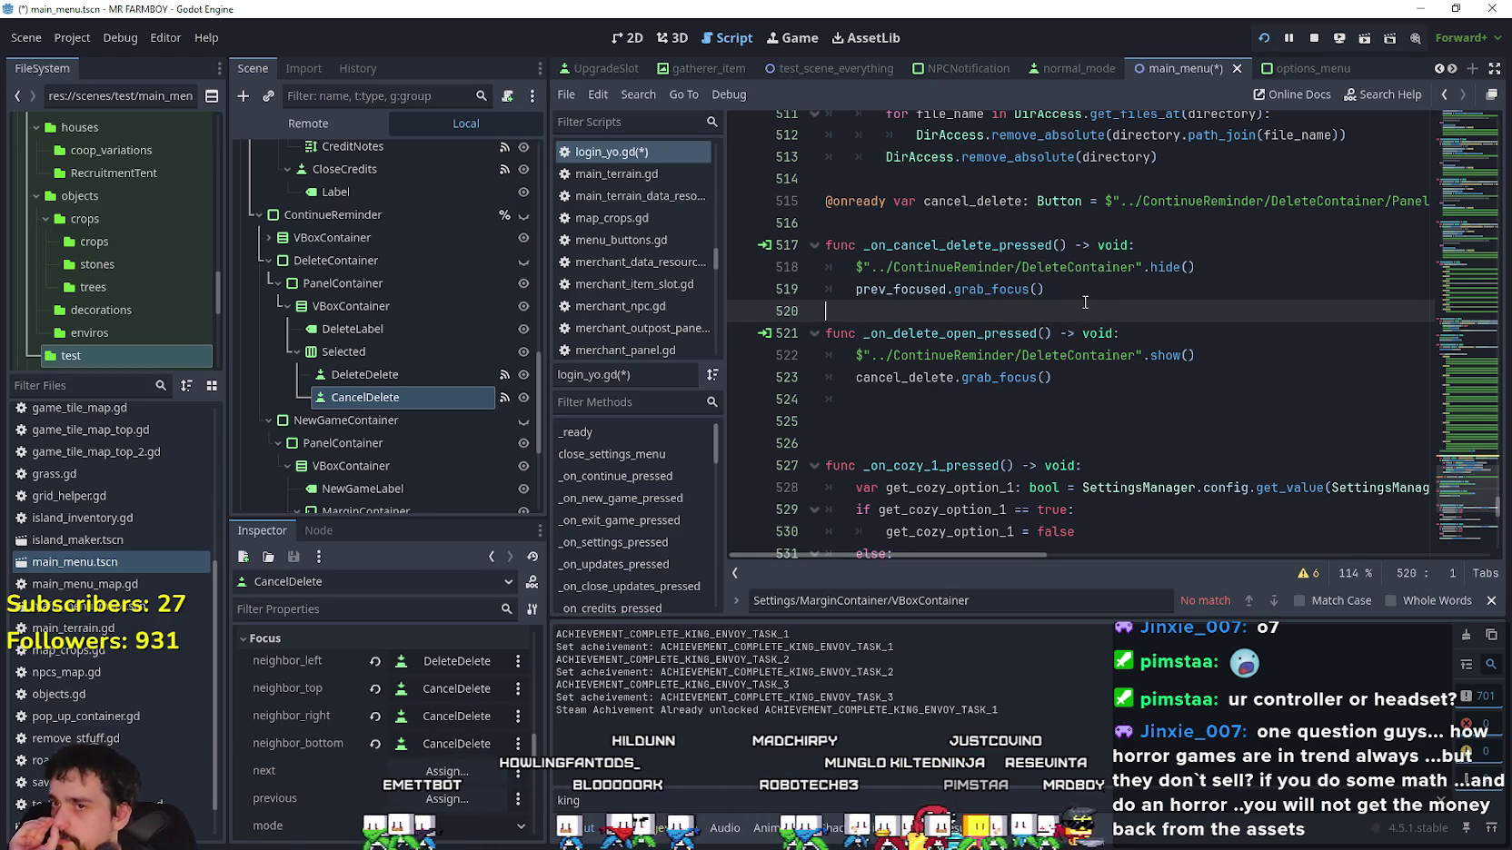
{"action": "left_click", "coordinate": [371, 377]}
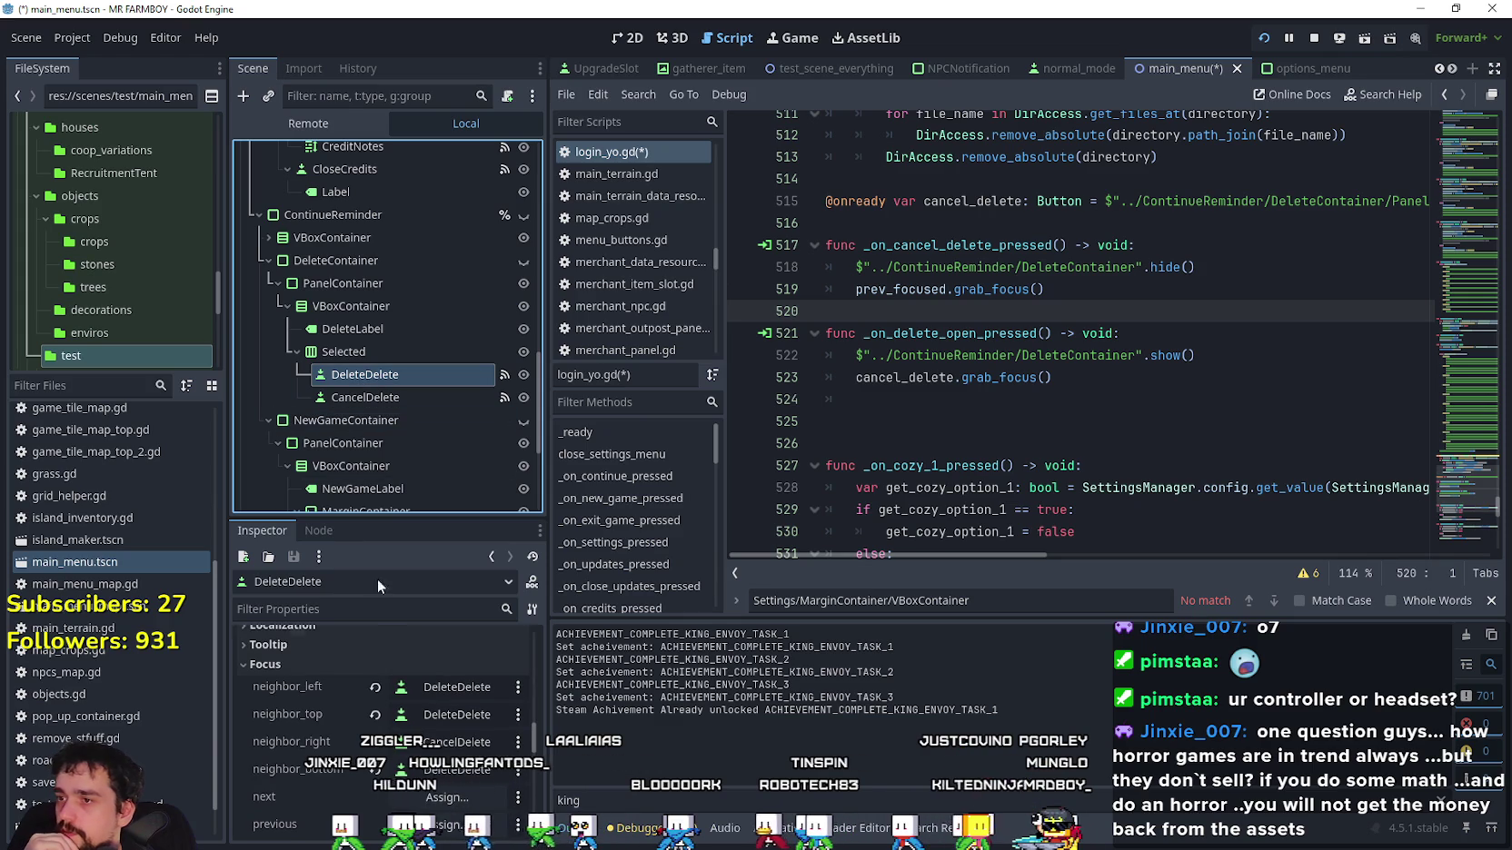
Copy the prev_focused.grab_focus() line and jump to DeleteDelete's pressed signal handler.
{"action": "left_click_drag", "start_coordinate": [1053, 288], "coordinate": [857, 290]}
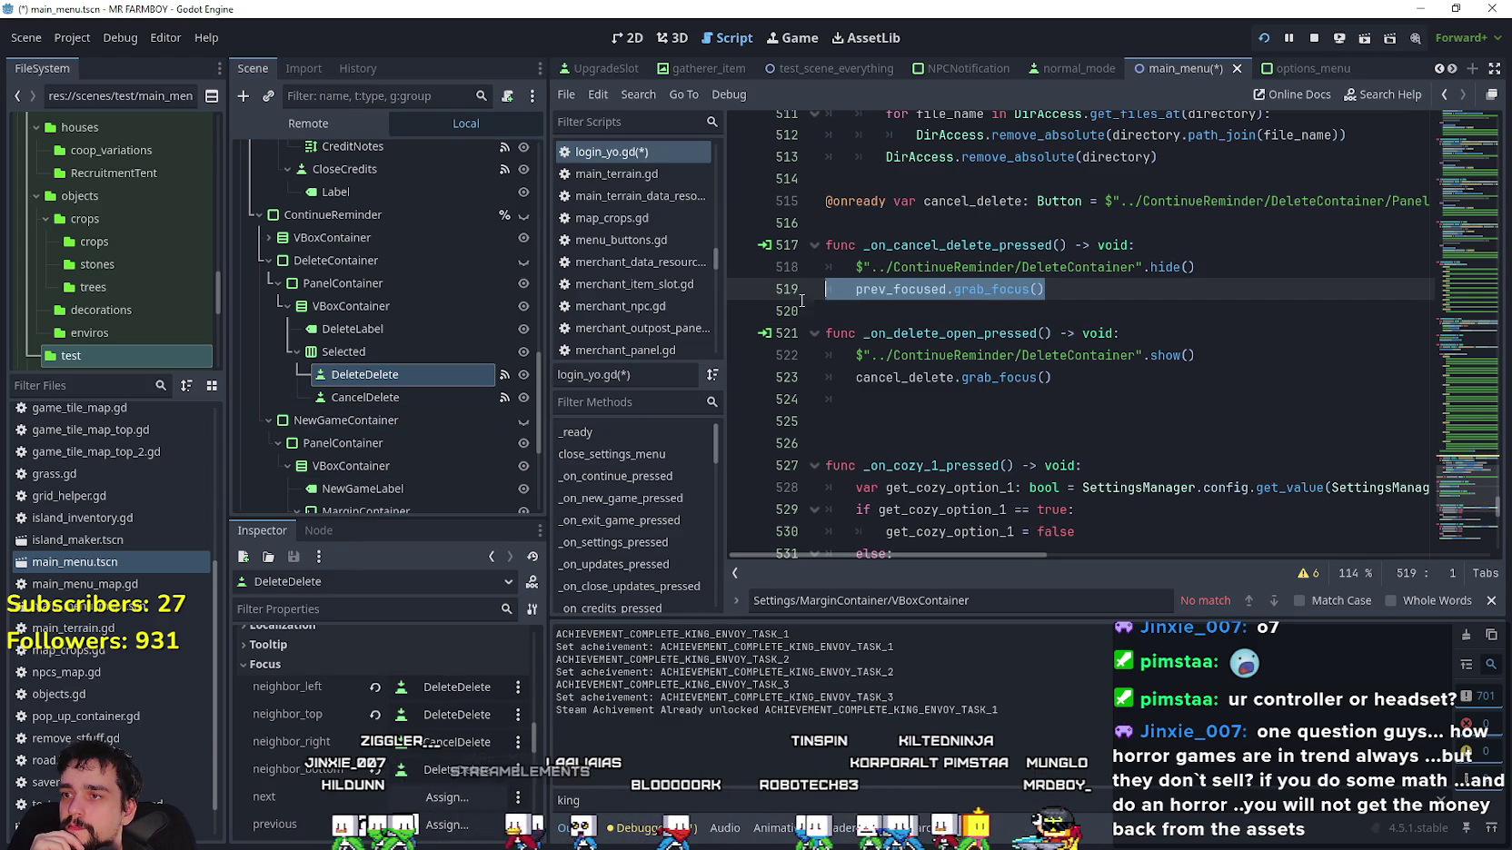
{"action": "right_click", "coordinate": [867, 291]}
{"action": "left_click", "coordinate": [924, 316]}
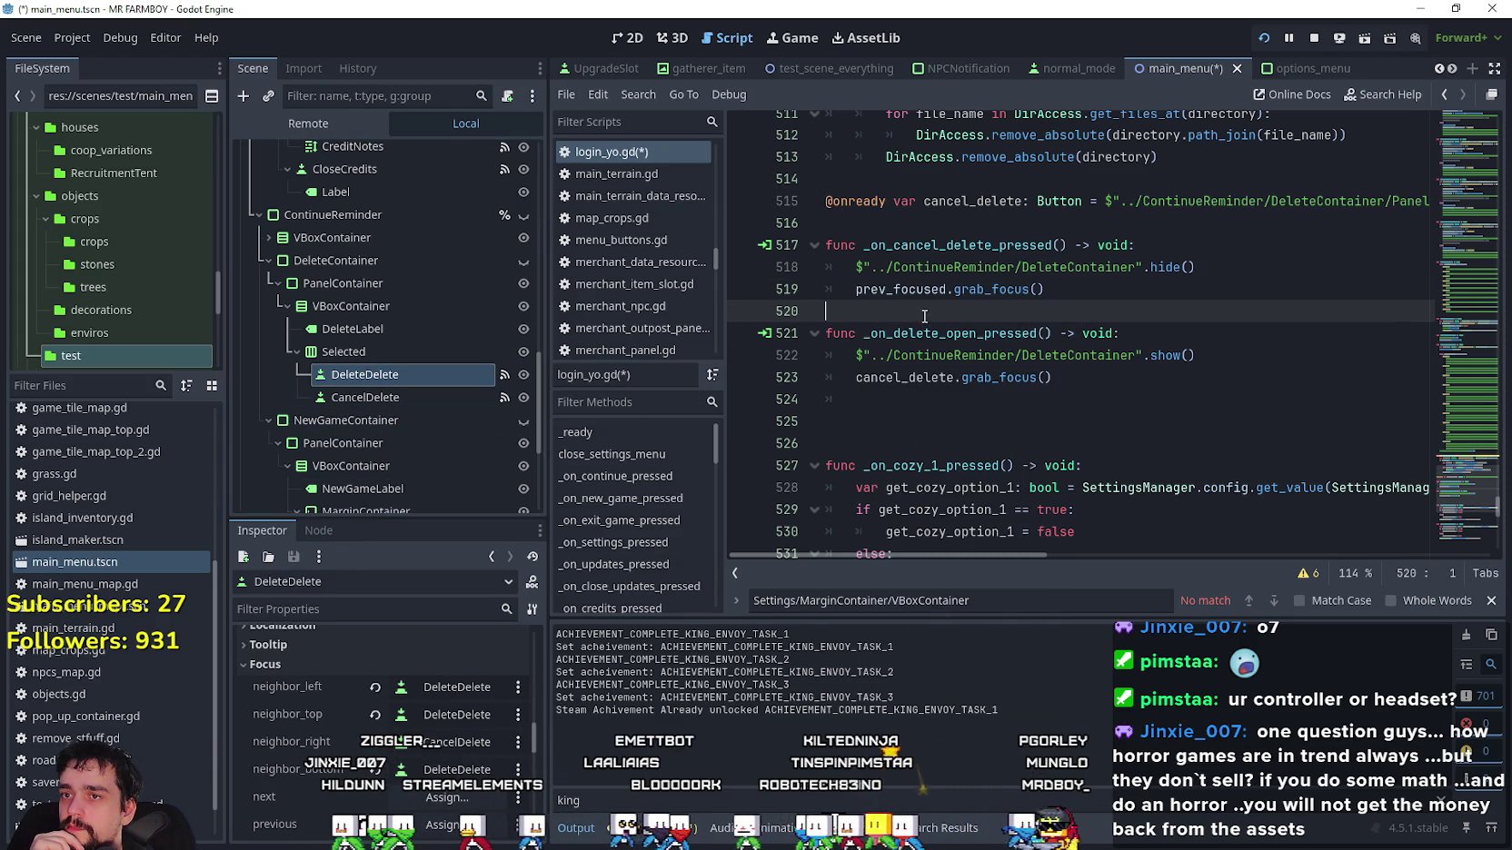
{"action": "scroll", "coordinate": [406, 753], "scroll_direction": "up", "scroll_amount": 2}
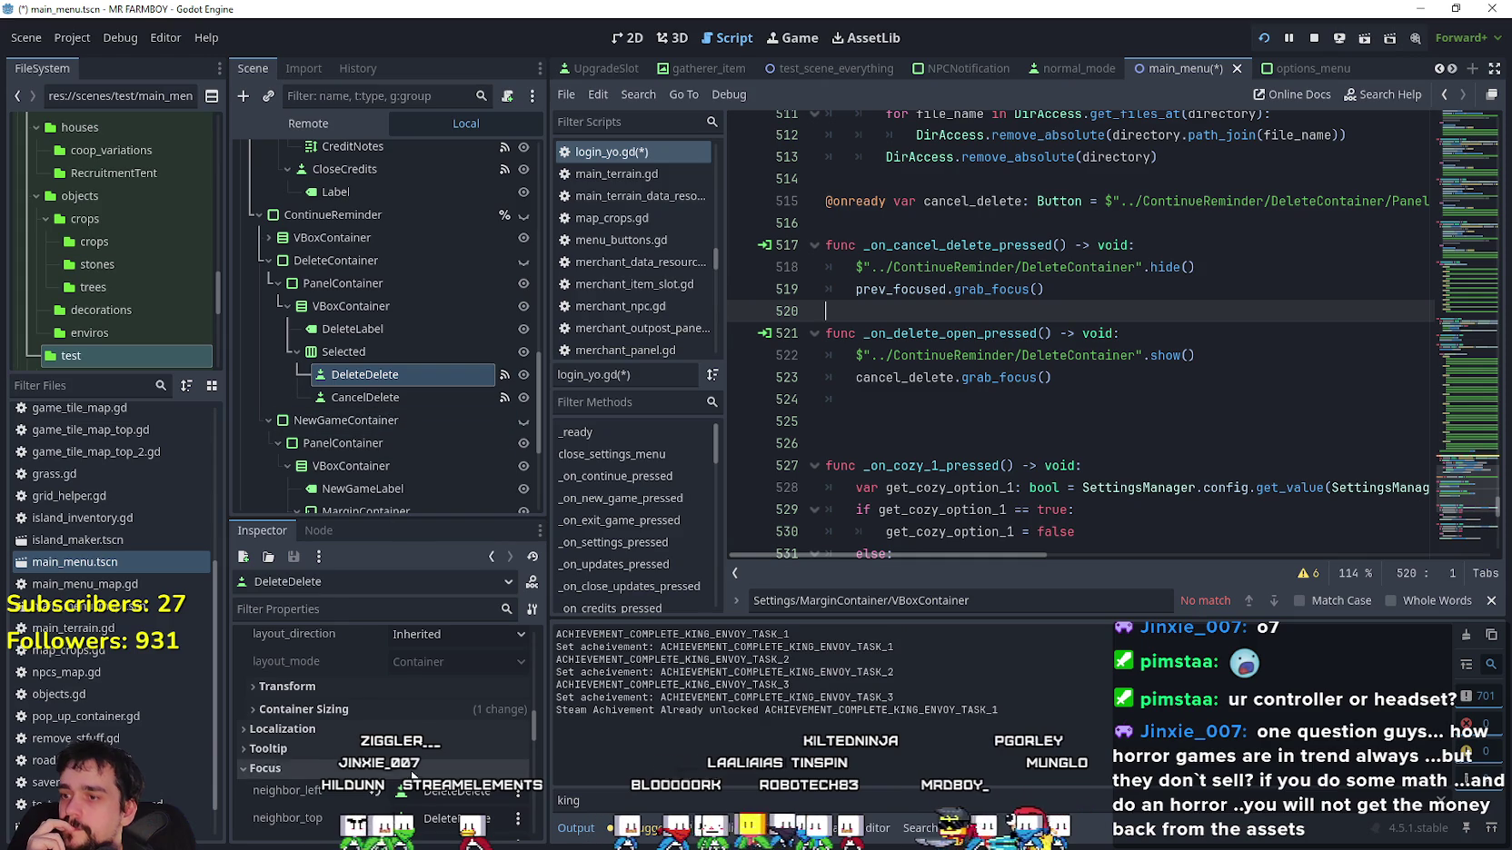
{"action": "left_click", "coordinate": [323, 527]}
{"action": "double_click", "coordinate": [390, 654]}
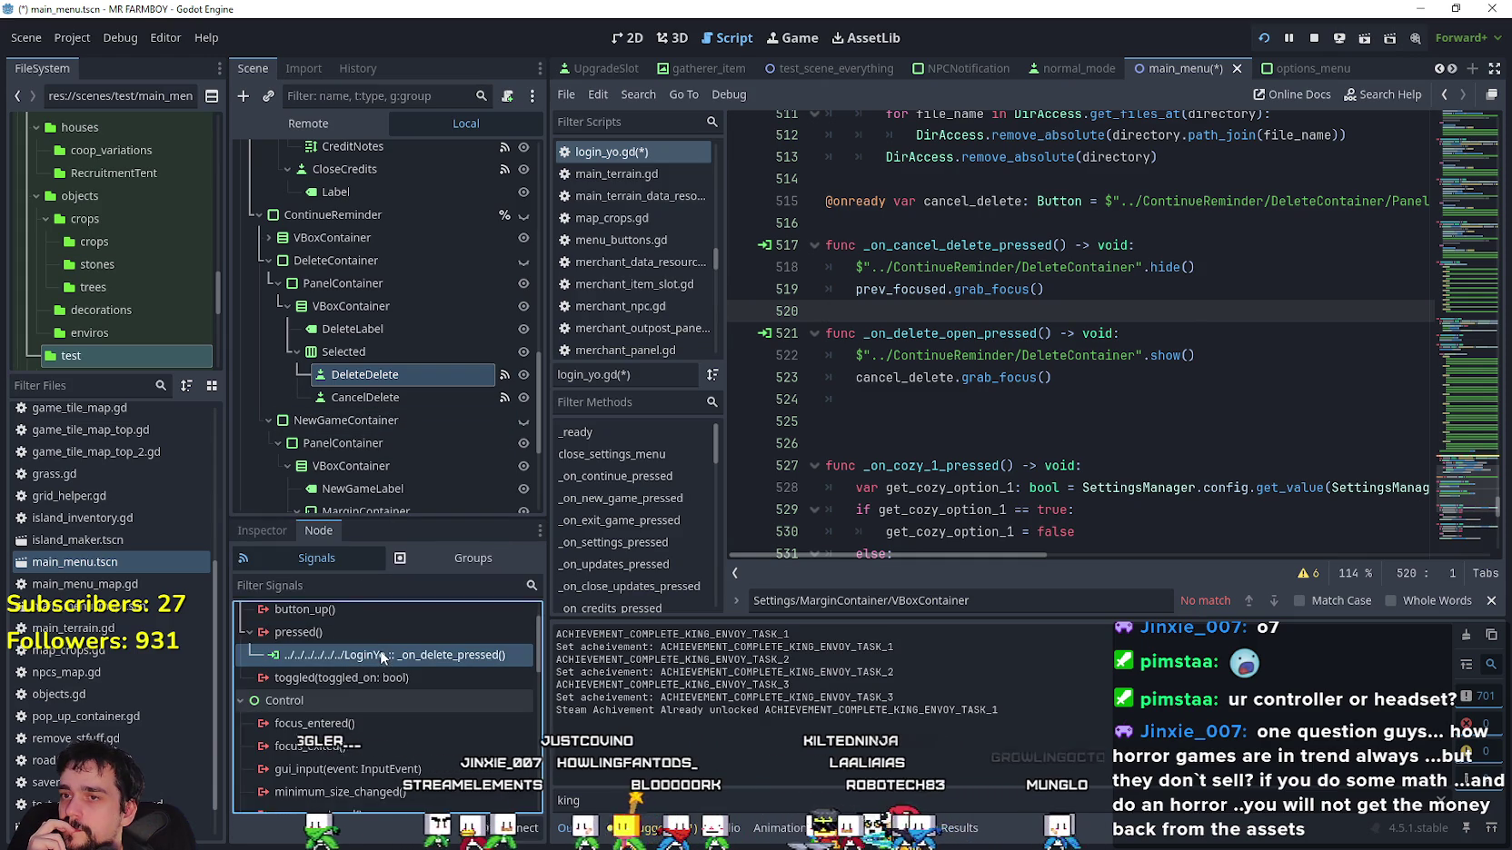
Paste prev_focused.grab_focus() after remove_recursive(directory), save with Ctrl+S and run the game.
{"action": "scroll", "coordinate": [1073, 328], "scroll_direction": "up", "scroll_amount": 3}
{"action": "left_click", "coordinate": [1072, 345]}
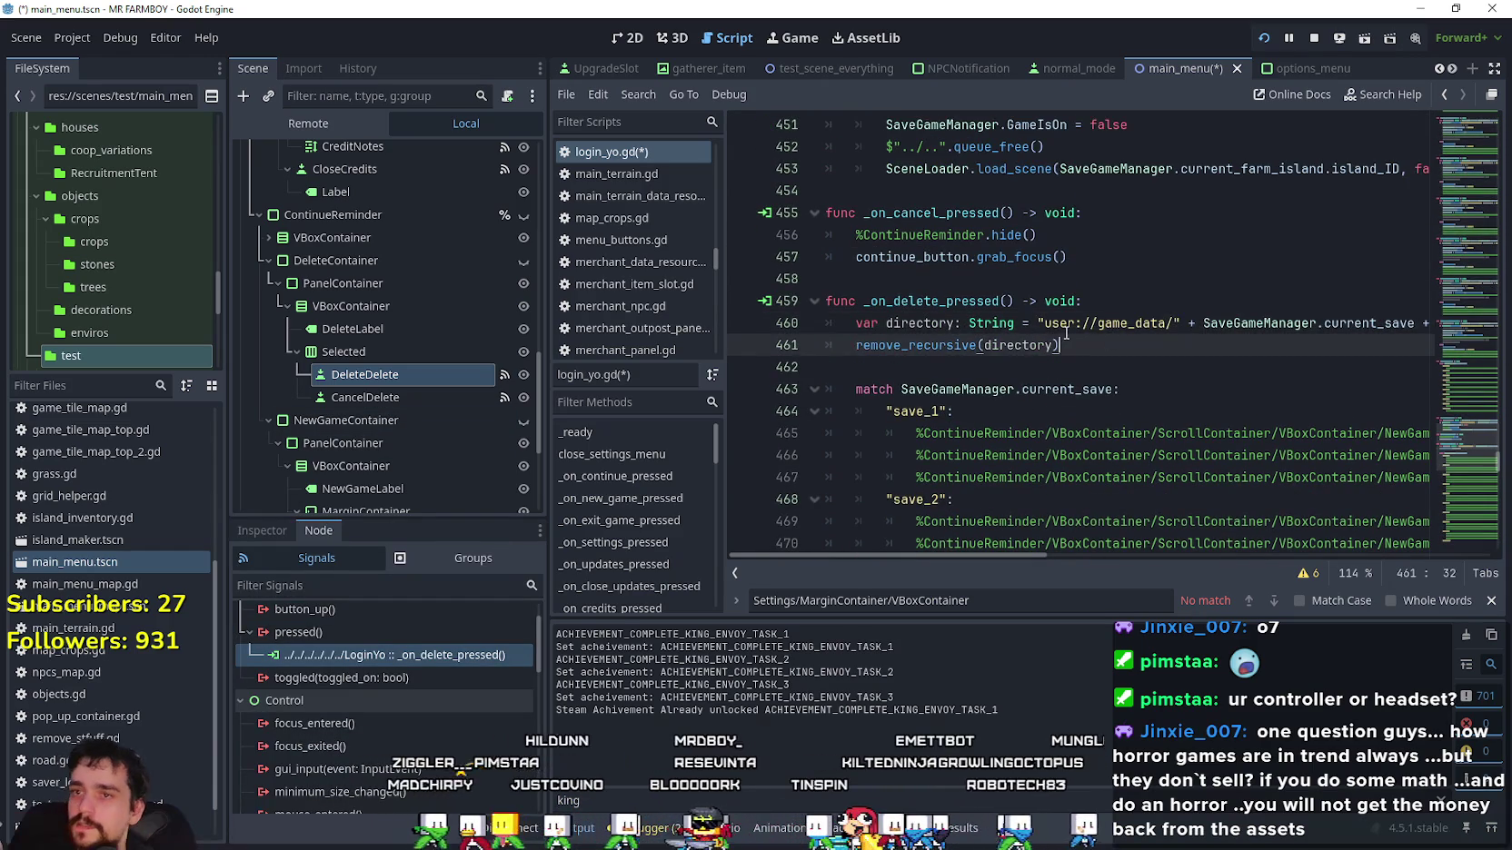
{"action": "key", "text": "Return"}
{"action": "type", "text": "prev_focused.grab_focus()"}
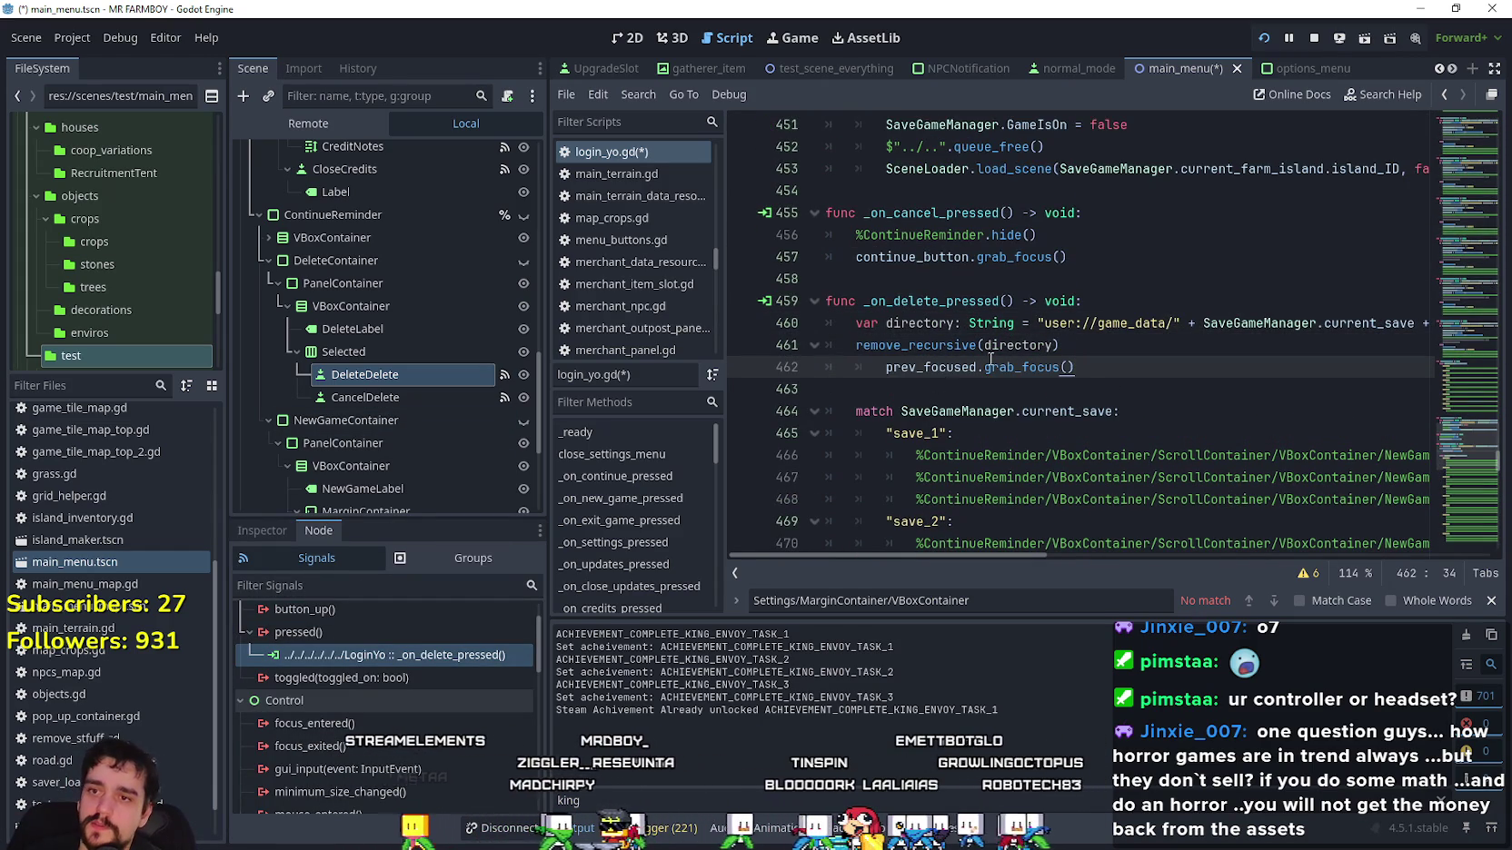
{"action": "key", "text": "shift+Tab"}
{"action": "left_click", "coordinate": [943, 384]}
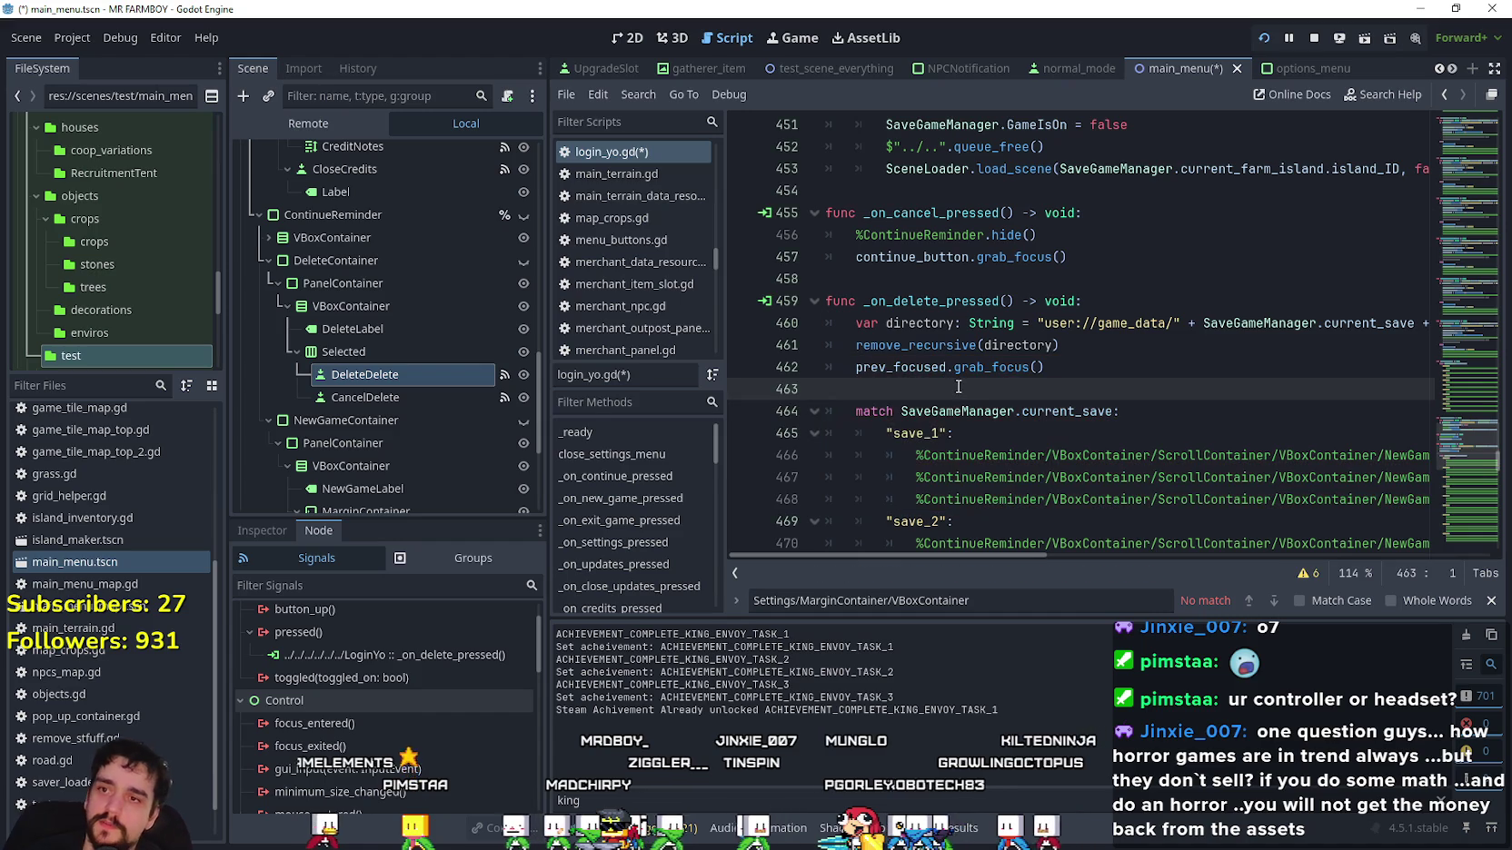
{"action": "key", "text": "ctrl+s"}
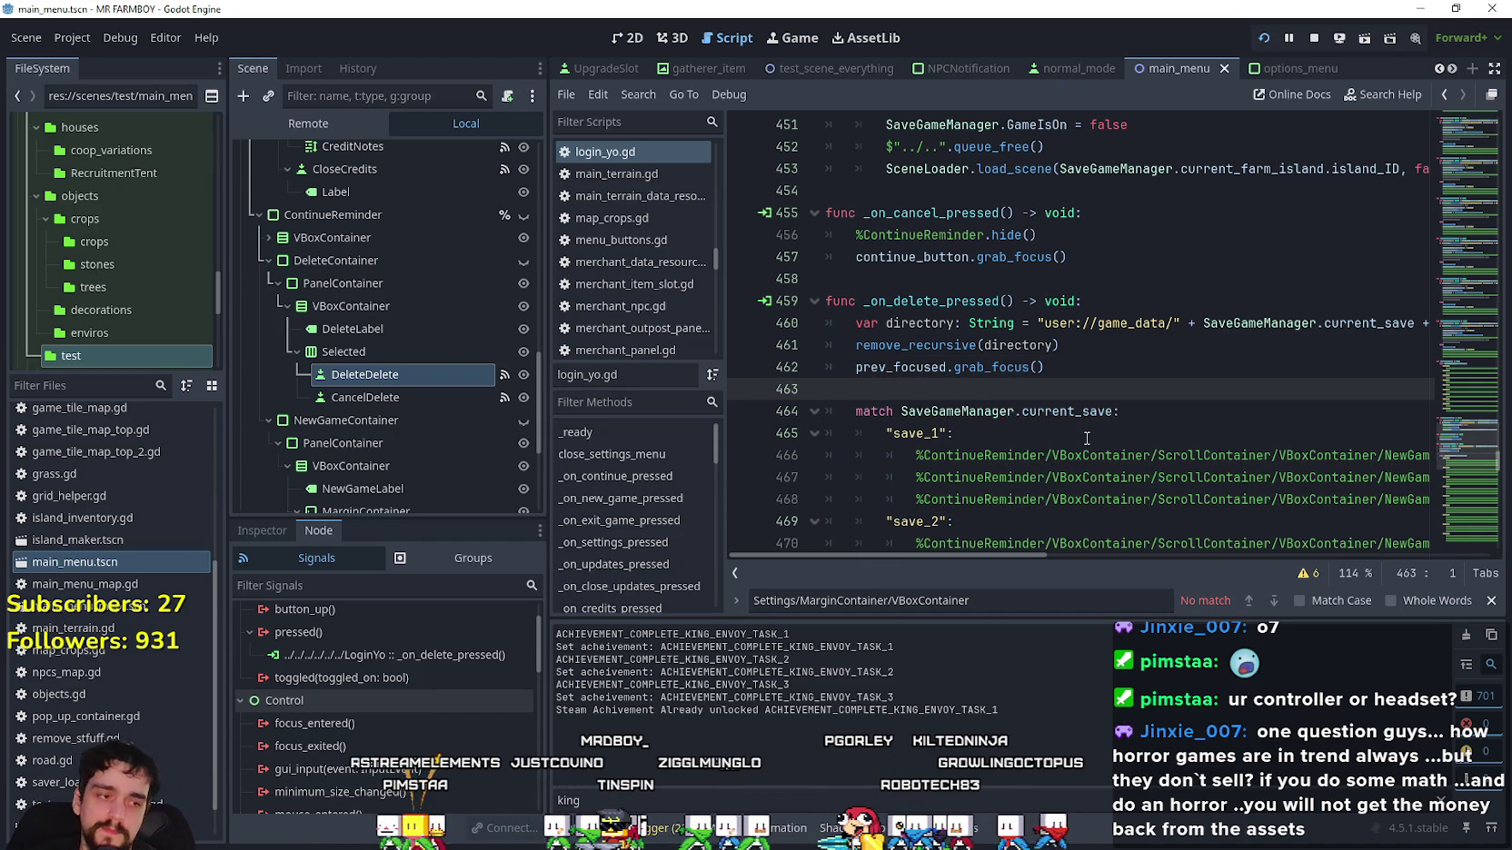
{"action": "left_click", "coordinate": [1264, 38]}
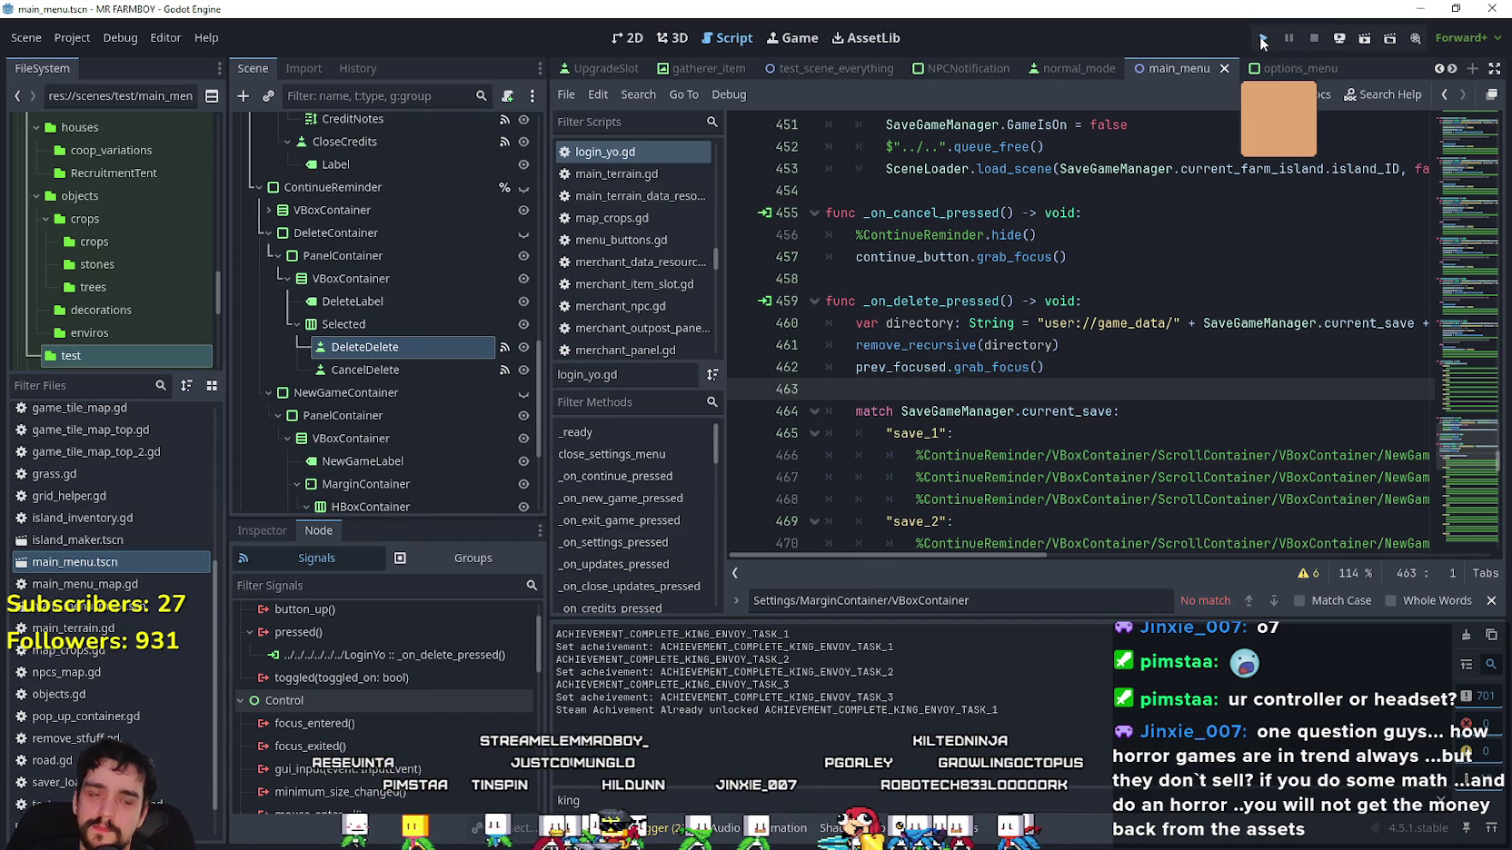
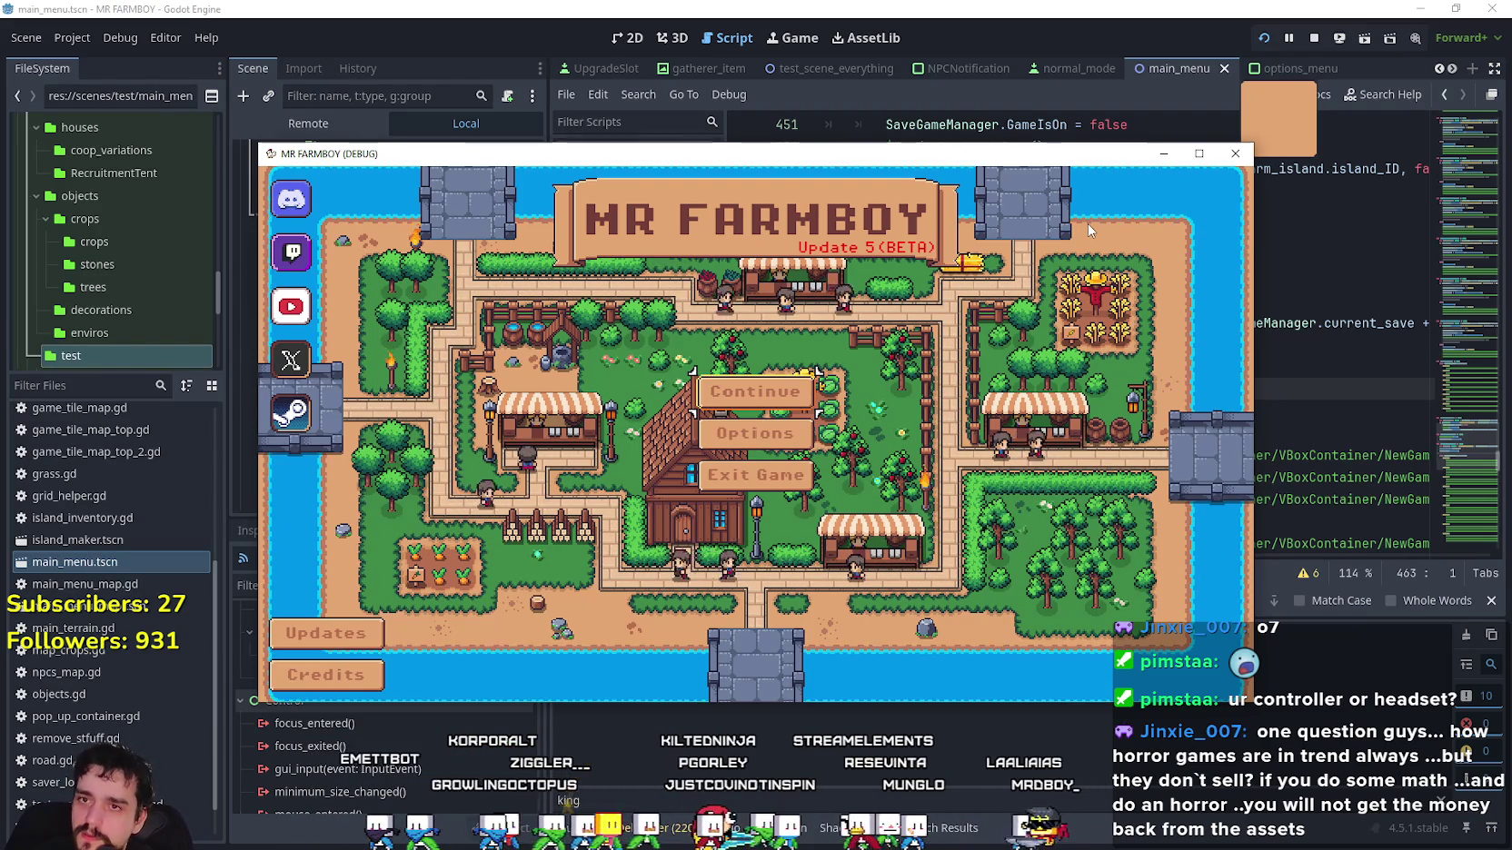
In Continue, choose Delete on Save 7 and then Cancel, triggering the null grab_focus error at line 520.
{"action": "key", "text": "Return"}
{"action": "key", "text": "Down"}
{"action": "key", "text": "Down"}
{"action": "key", "text": "Down"}
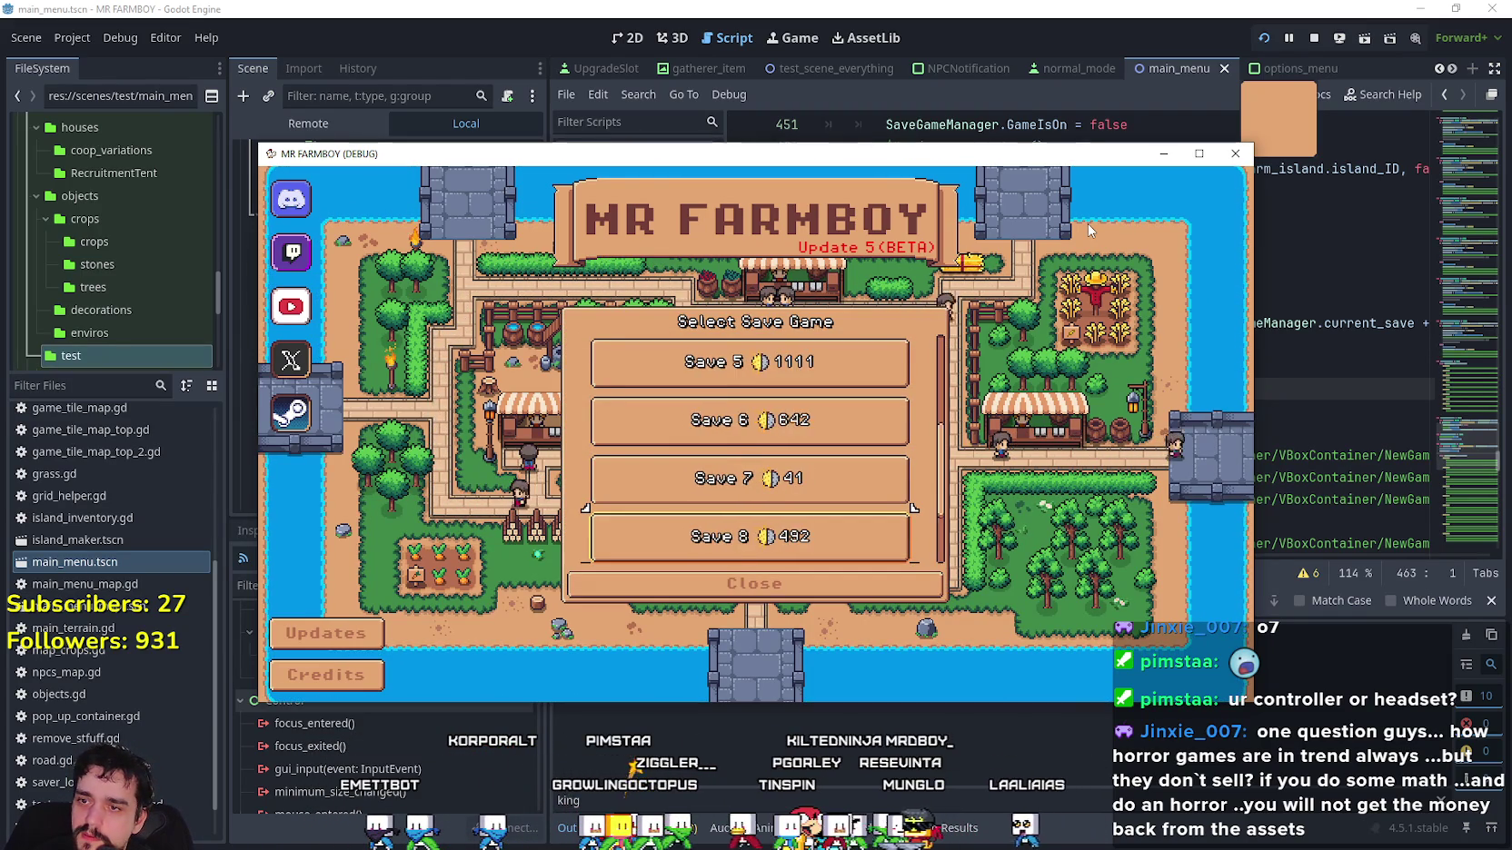
{"action": "key", "text": "Down"}
{"action": "key", "text": "Down"}
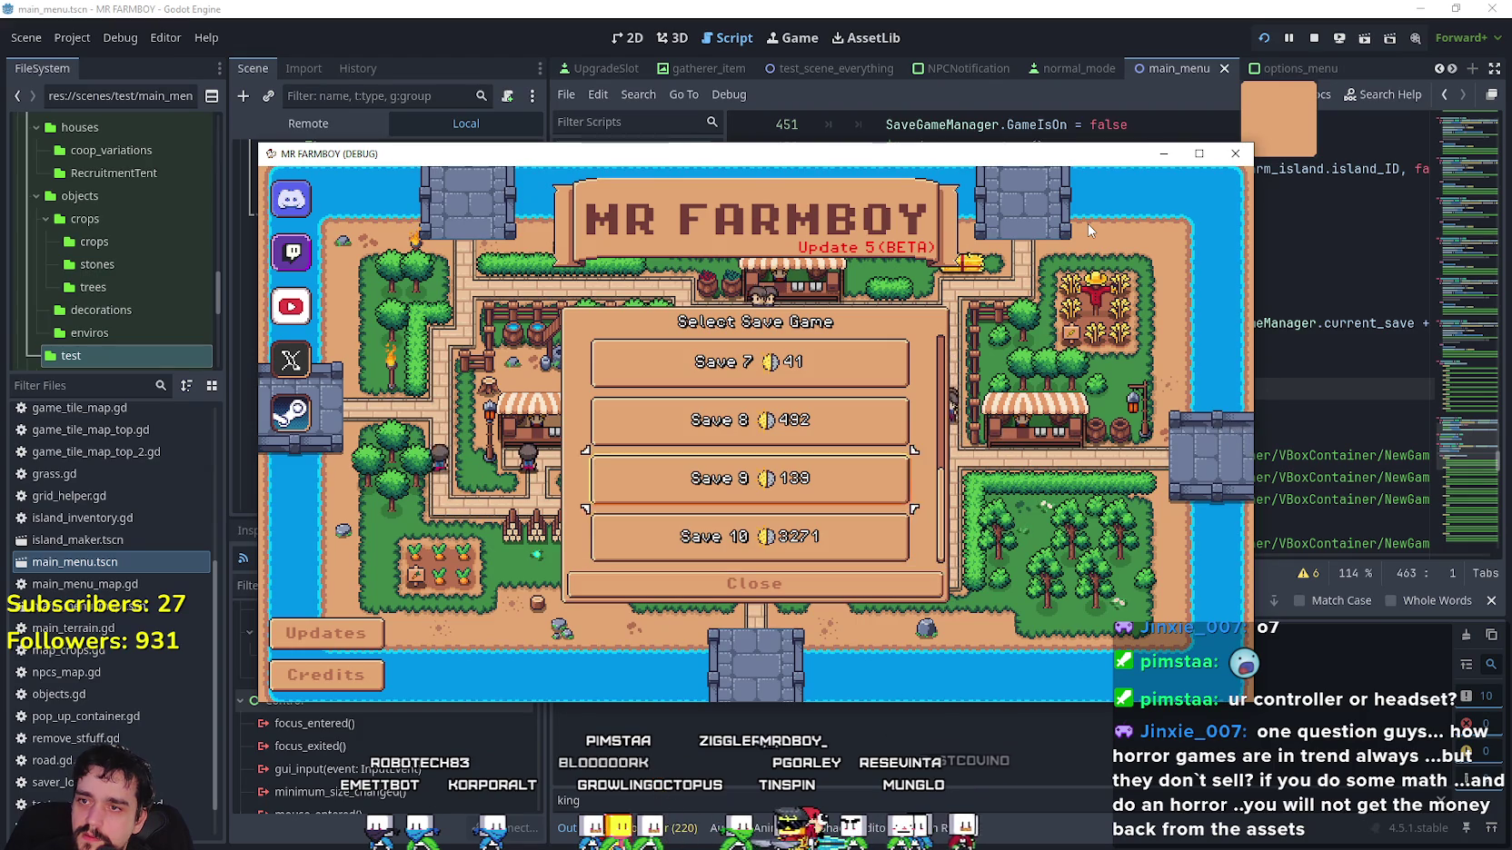
{"action": "key", "text": "Return"}
{"action": "key", "text": "Right"}
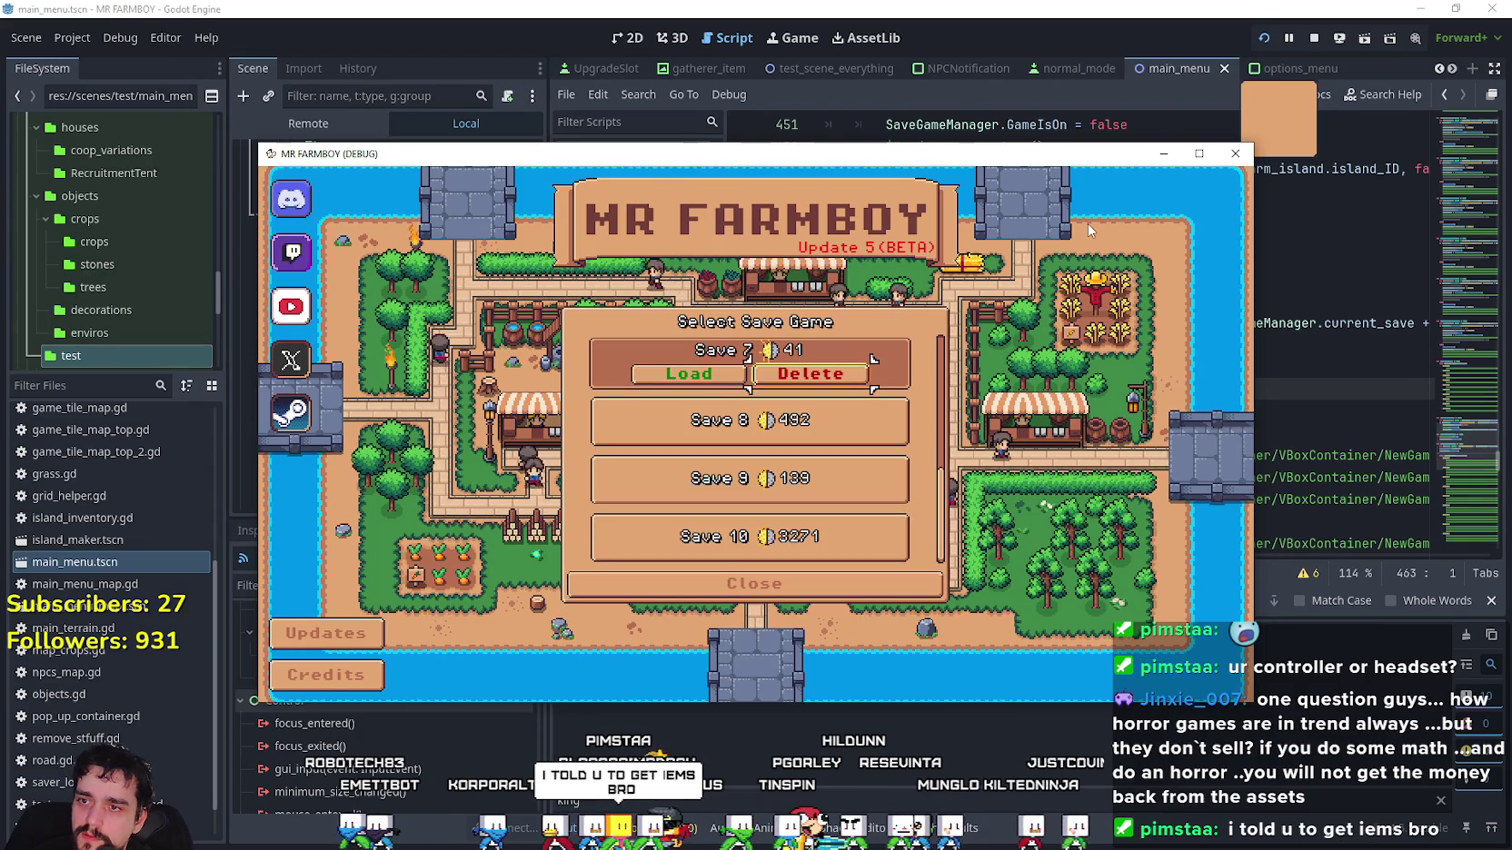
{"action": "key", "text": "Return"}
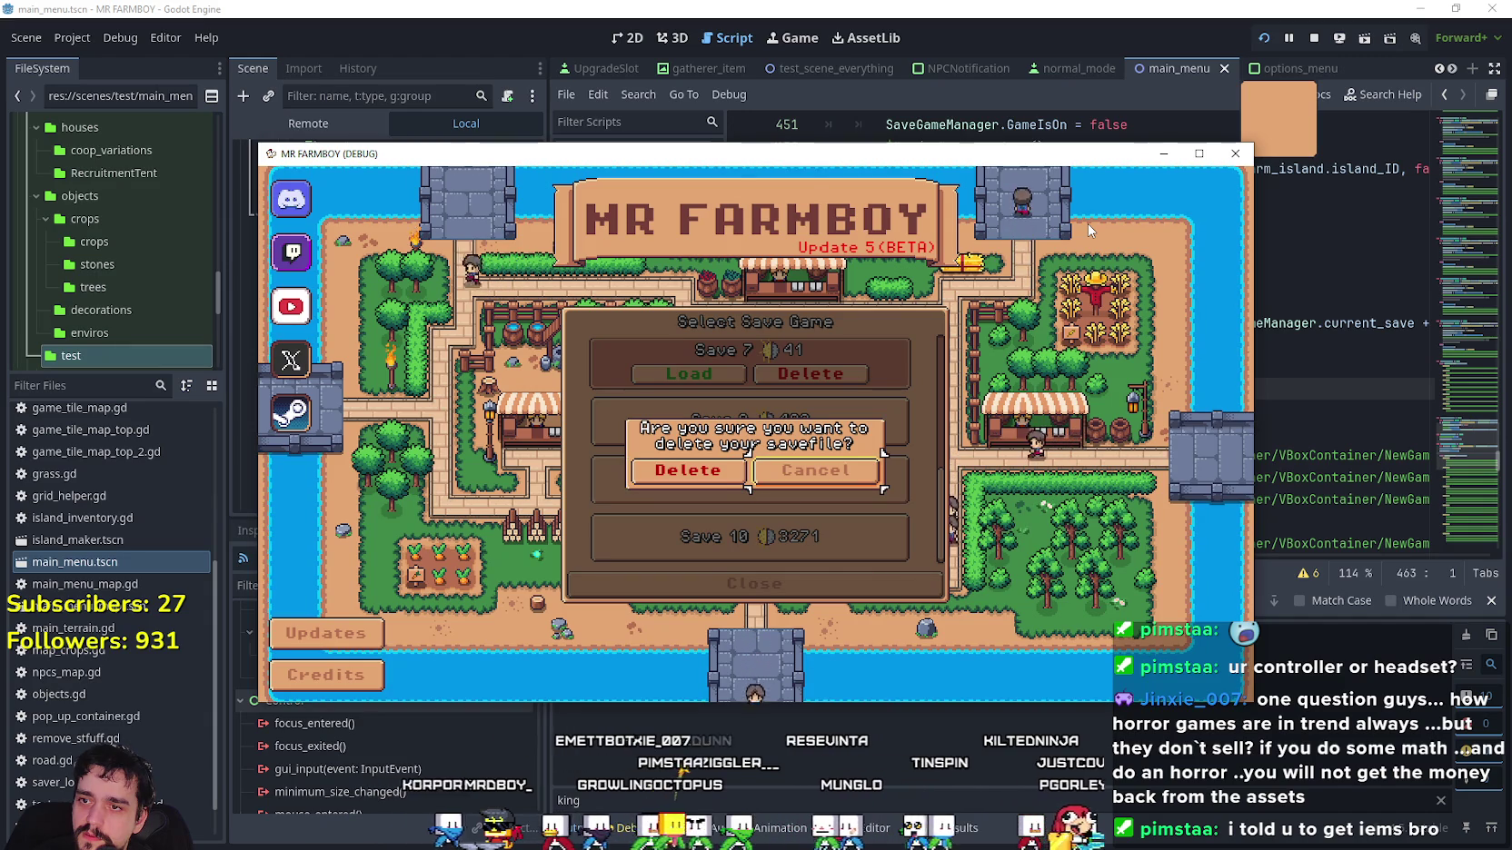
{"action": "key", "text": "Return"}
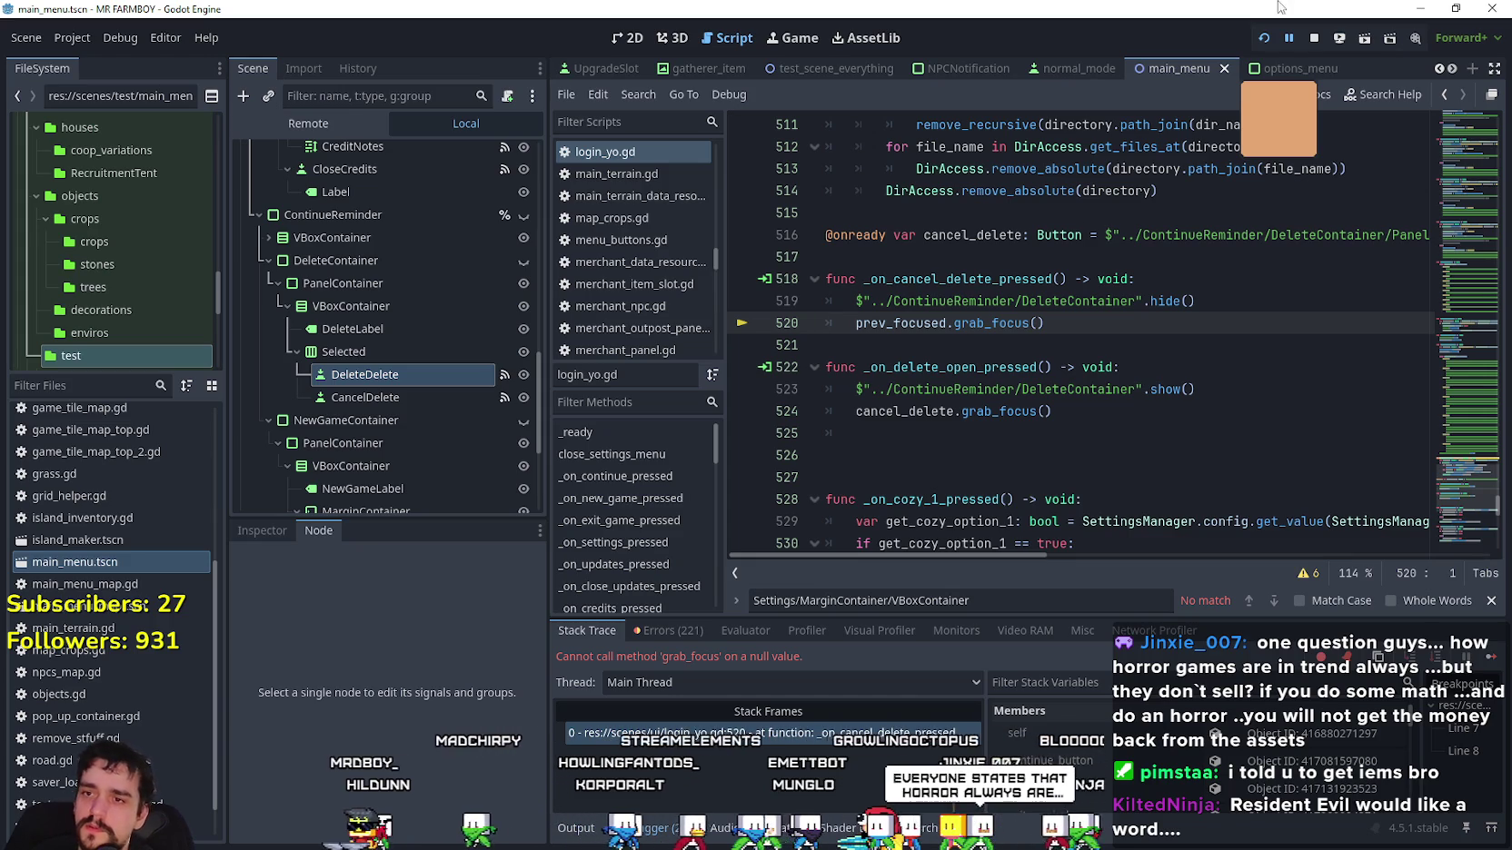
Guard prev_focused.grab_focus() in _on_cancel_delete_pressed with an 'if prev_focused' check and save.
{"action": "left_click", "coordinate": [1277, 297]}
{"action": "key", "text": "Return"}
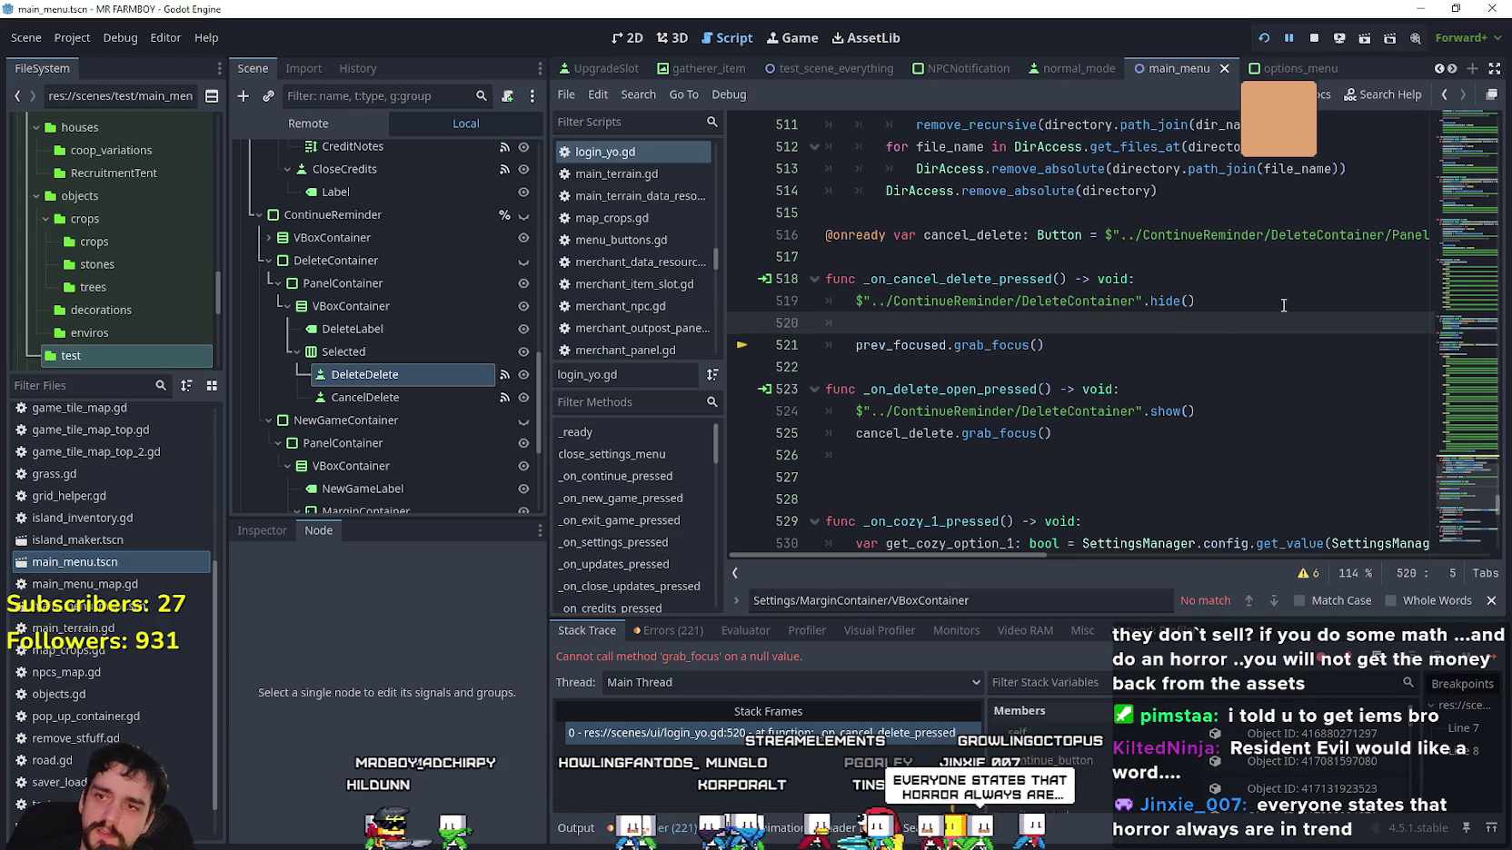
{"action": "type", "text": "ifprev_focused:"}
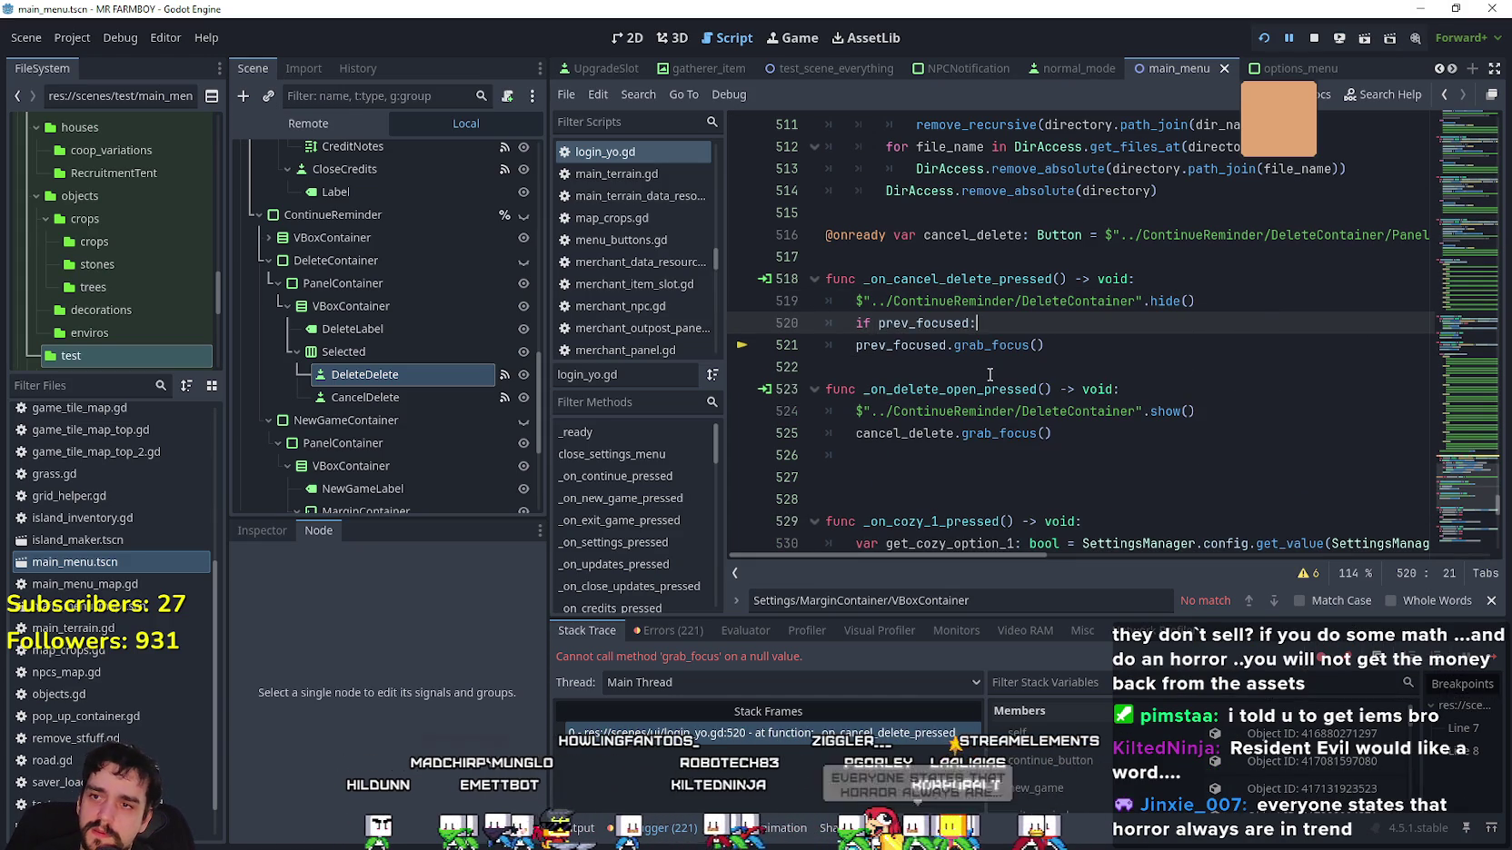
{"action": "key", "text": "Down"}
{"action": "key", "text": "Home"}
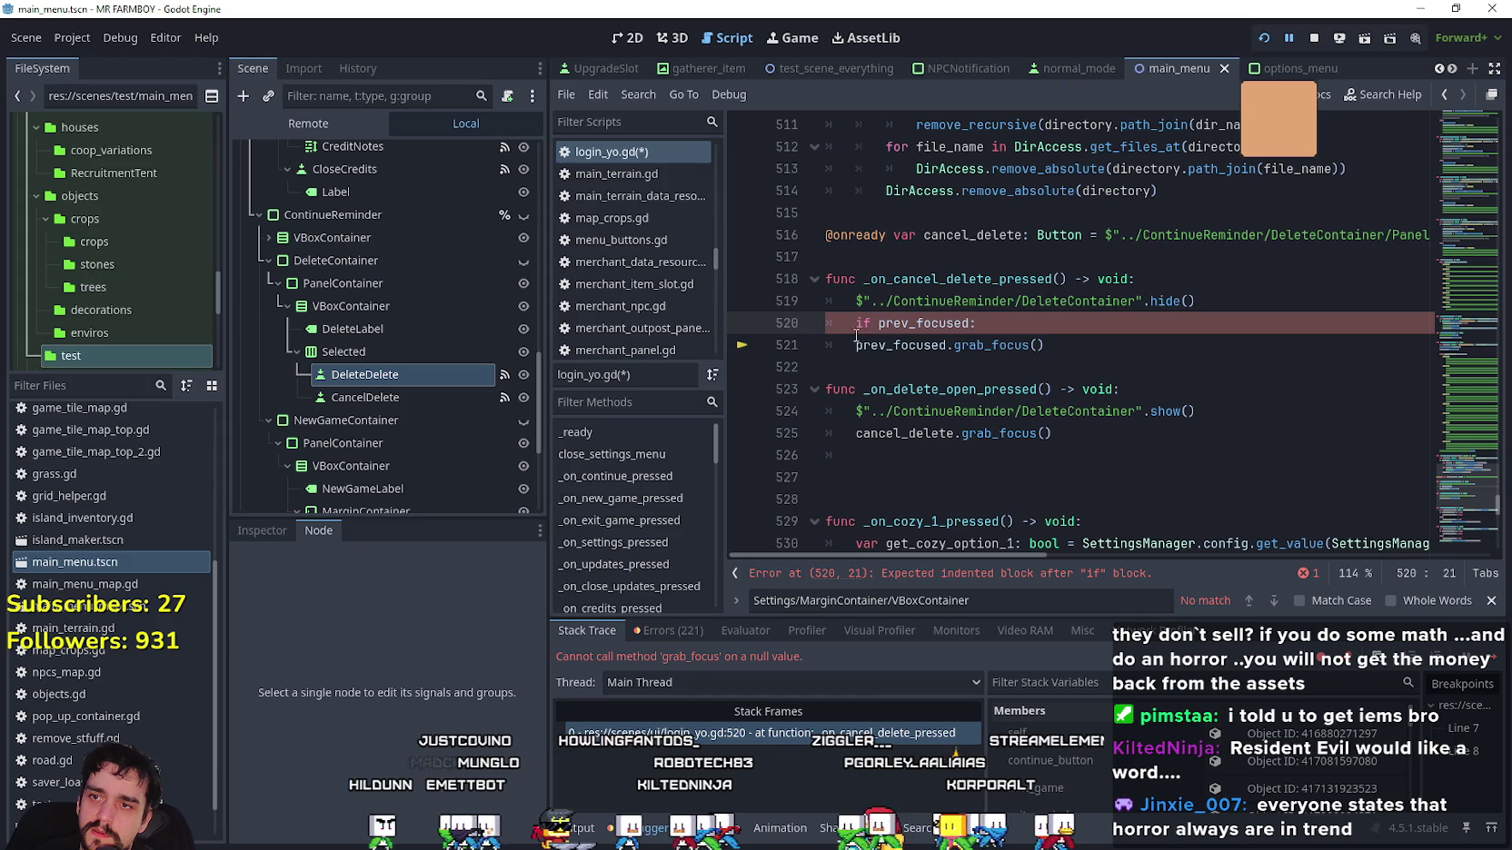
{"action": "left_click_drag", "start_coordinate": [989, 322], "coordinate": [852, 316]}
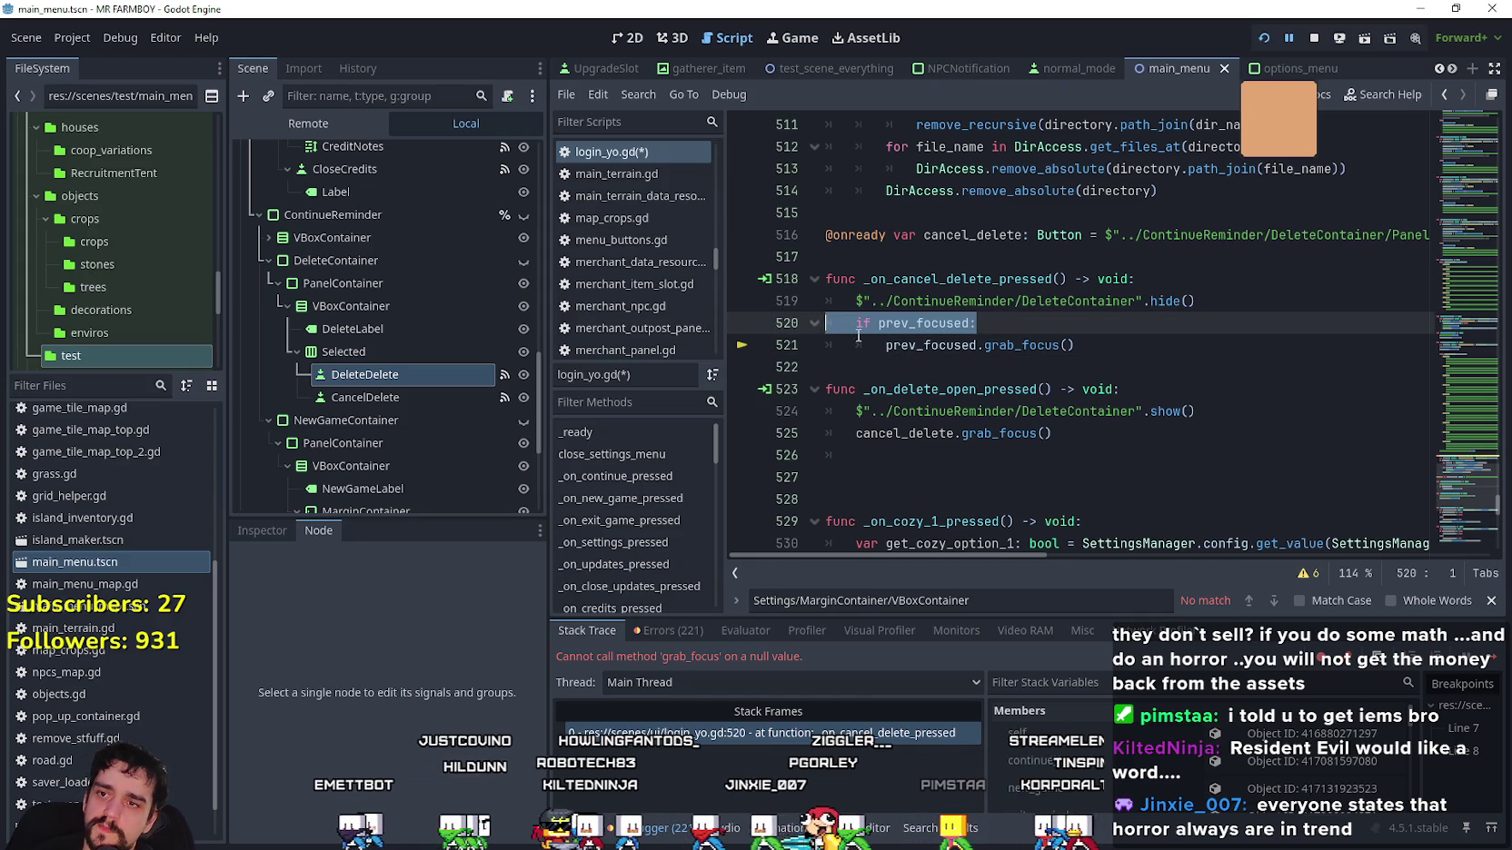
{"action": "left_click", "coordinate": [1281, 412]}
{"action": "key", "text": "Return"}
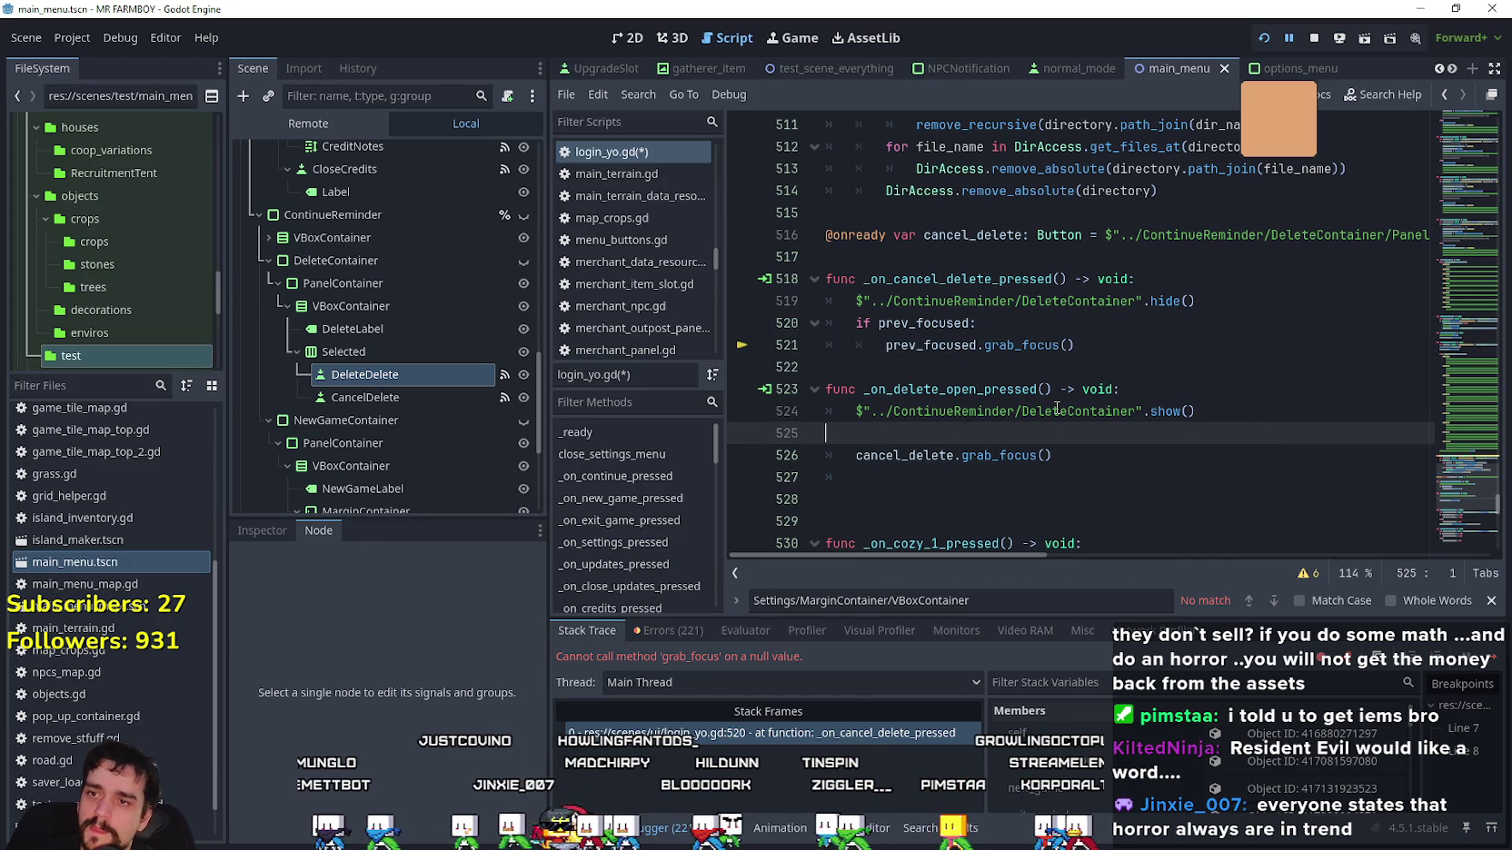
{"action": "key", "text": "BackSpace"}
{"action": "left_click", "coordinate": [1008, 372]}
{"action": "key", "text": "ctrl+s"}
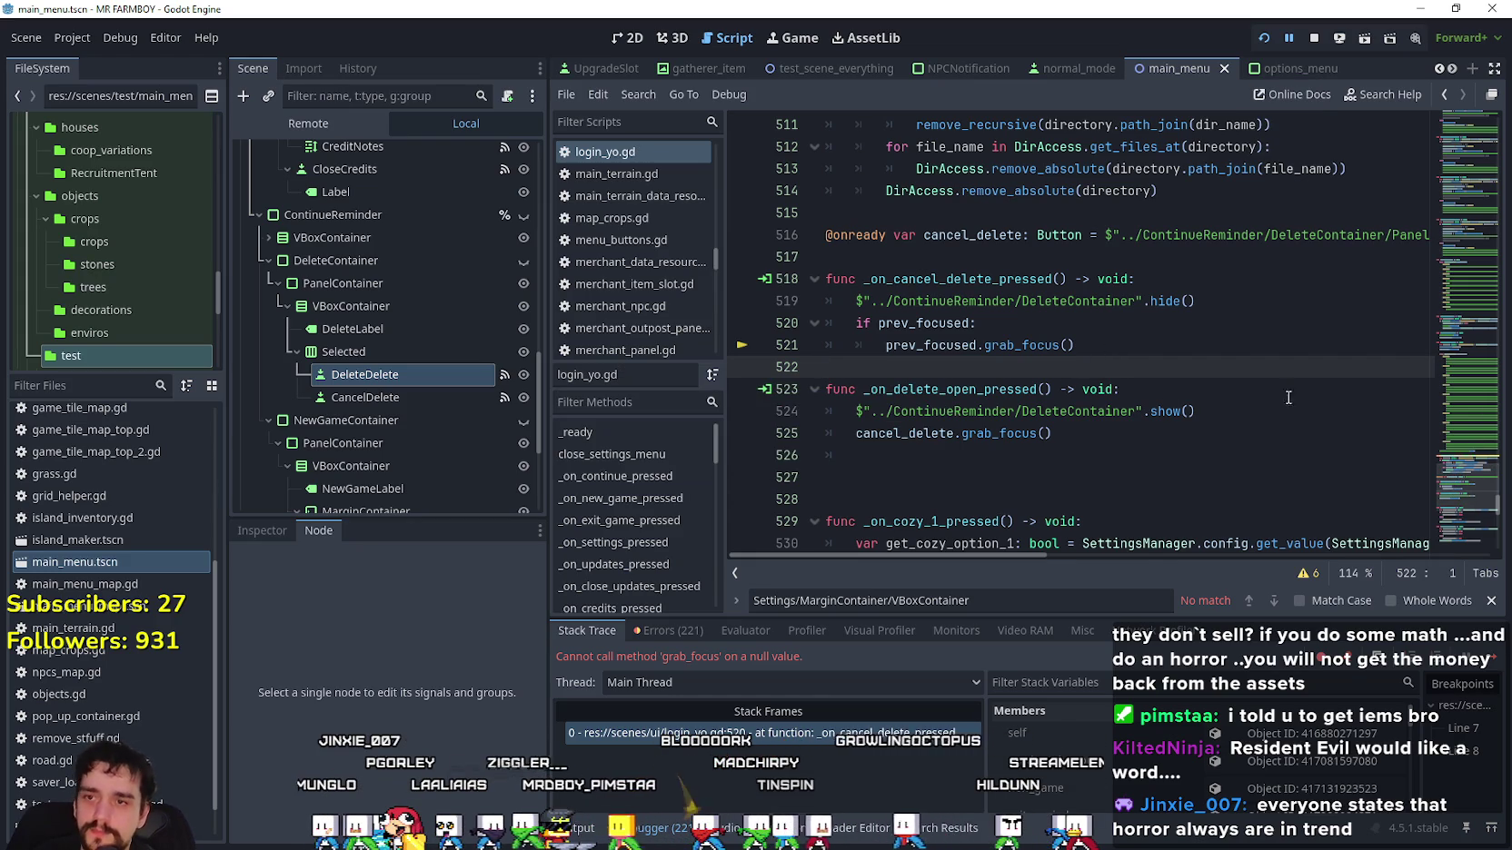
In _on_delete_pressed, add 'if prev_focused:' after remove_recursive(directory), indent grab_focus, and save.
{"action": "left_click", "coordinate": [334, 381]}
{"action": "double_click", "coordinate": [343, 656]}
{"action": "scroll", "coordinate": [1045, 300], "scroll_direction": "up", "scroll_amount": 2}
{"action": "left_click", "coordinate": [1090, 279]}
{"action": "key", "text": "Return"}
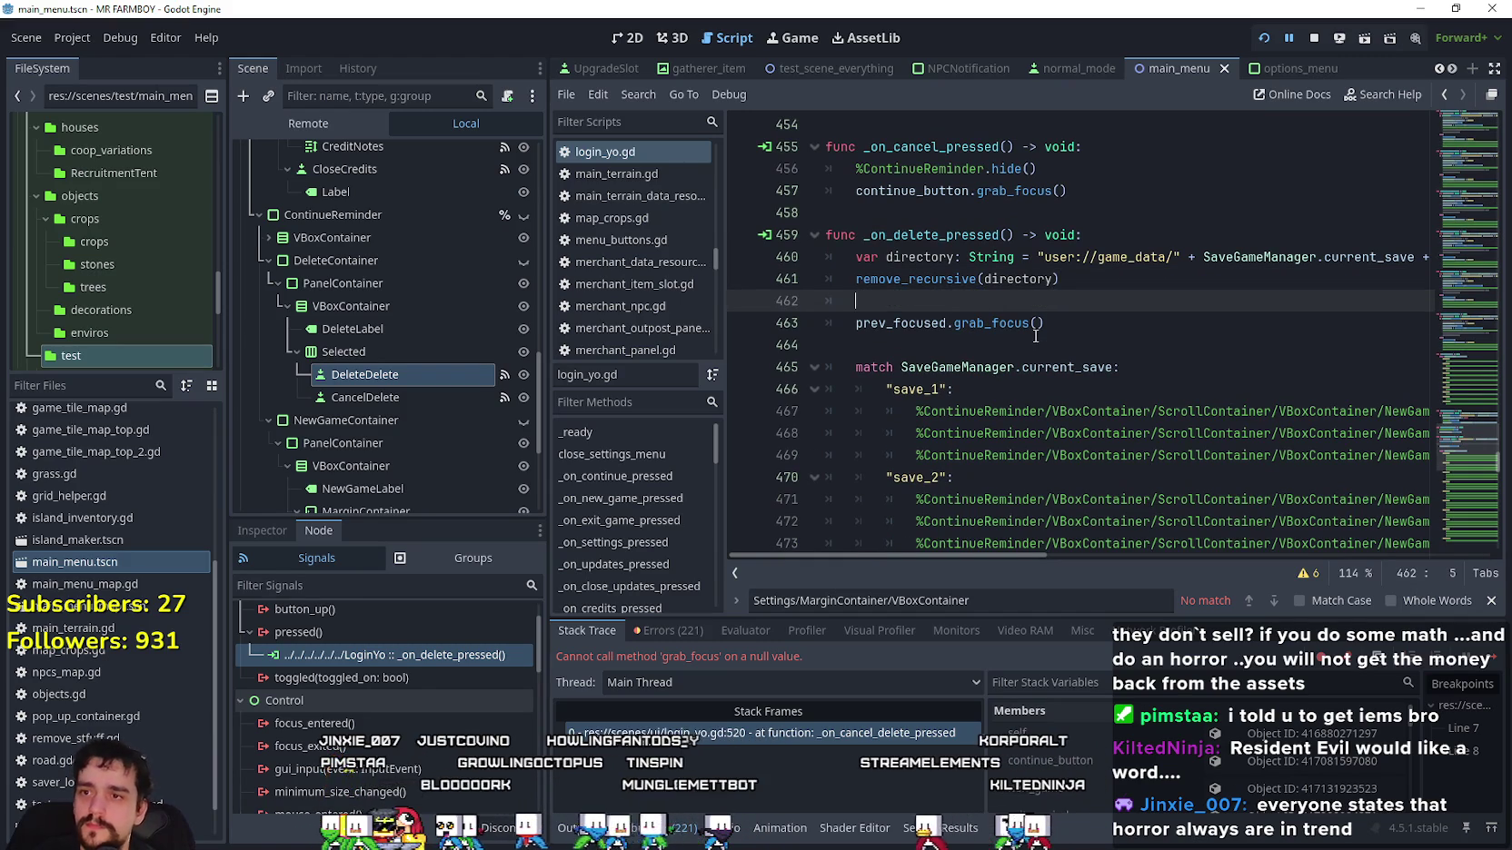
{"action": "type", "text": "if prev_focused:"}
{"action": "left_click", "coordinate": [870, 302]}
{"action": "key", "text": "Tab"}
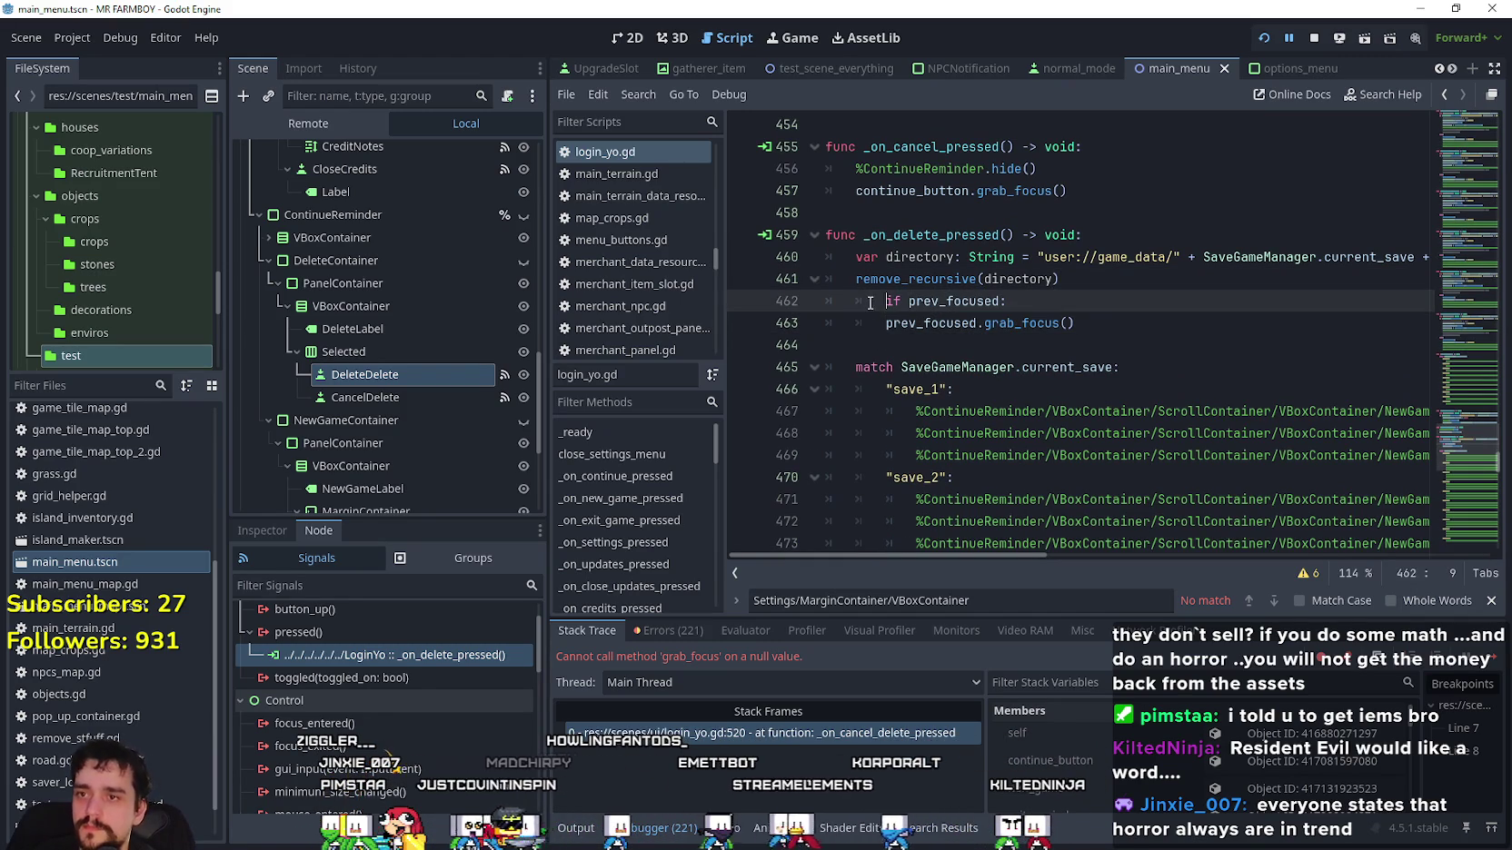
{"action": "key", "text": "ctrl+s"}
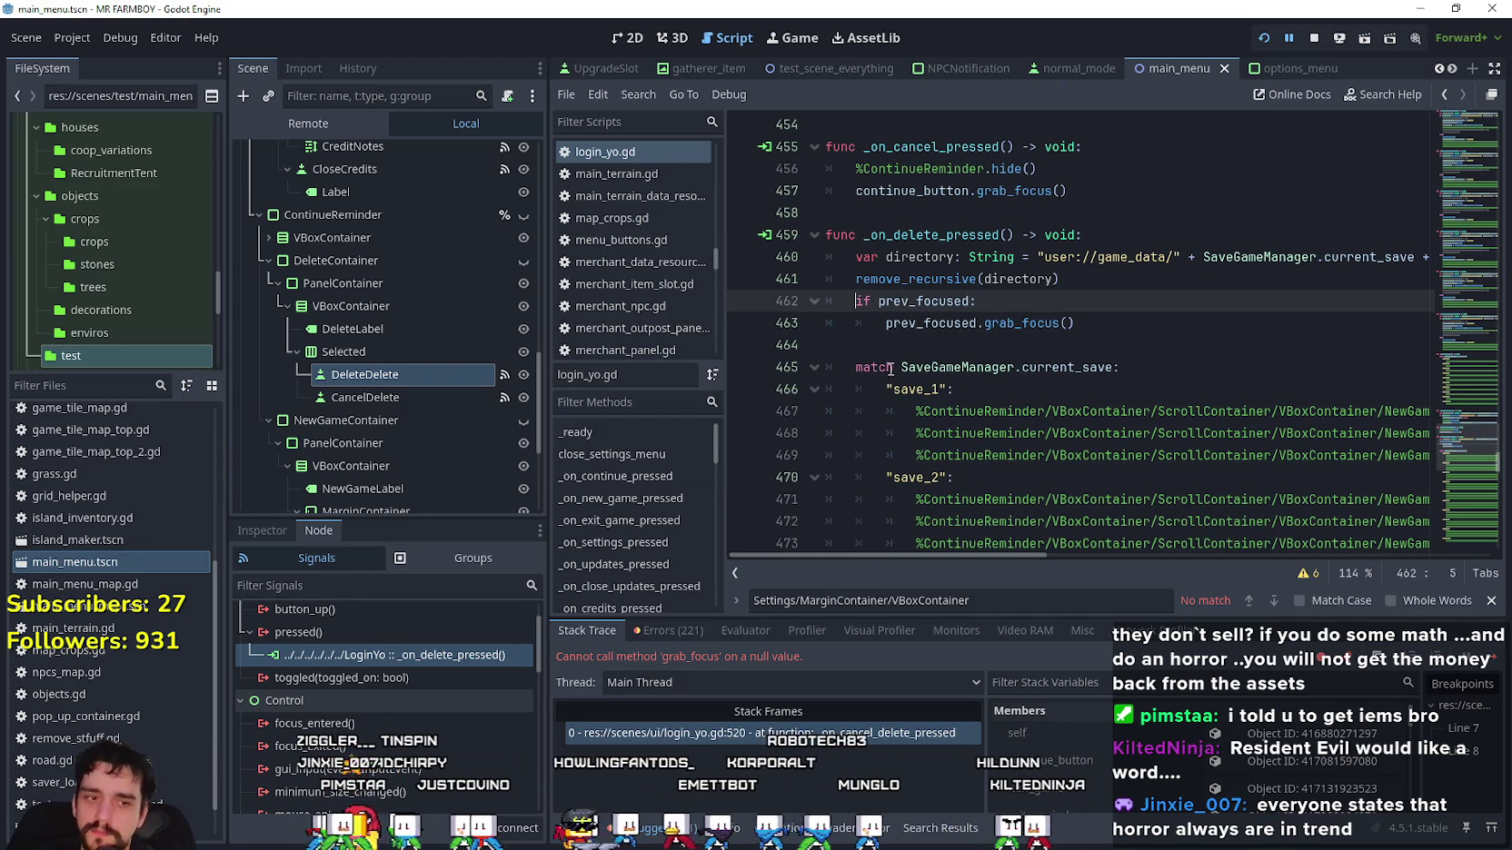
{"action": "left_click", "coordinate": [995, 342]}
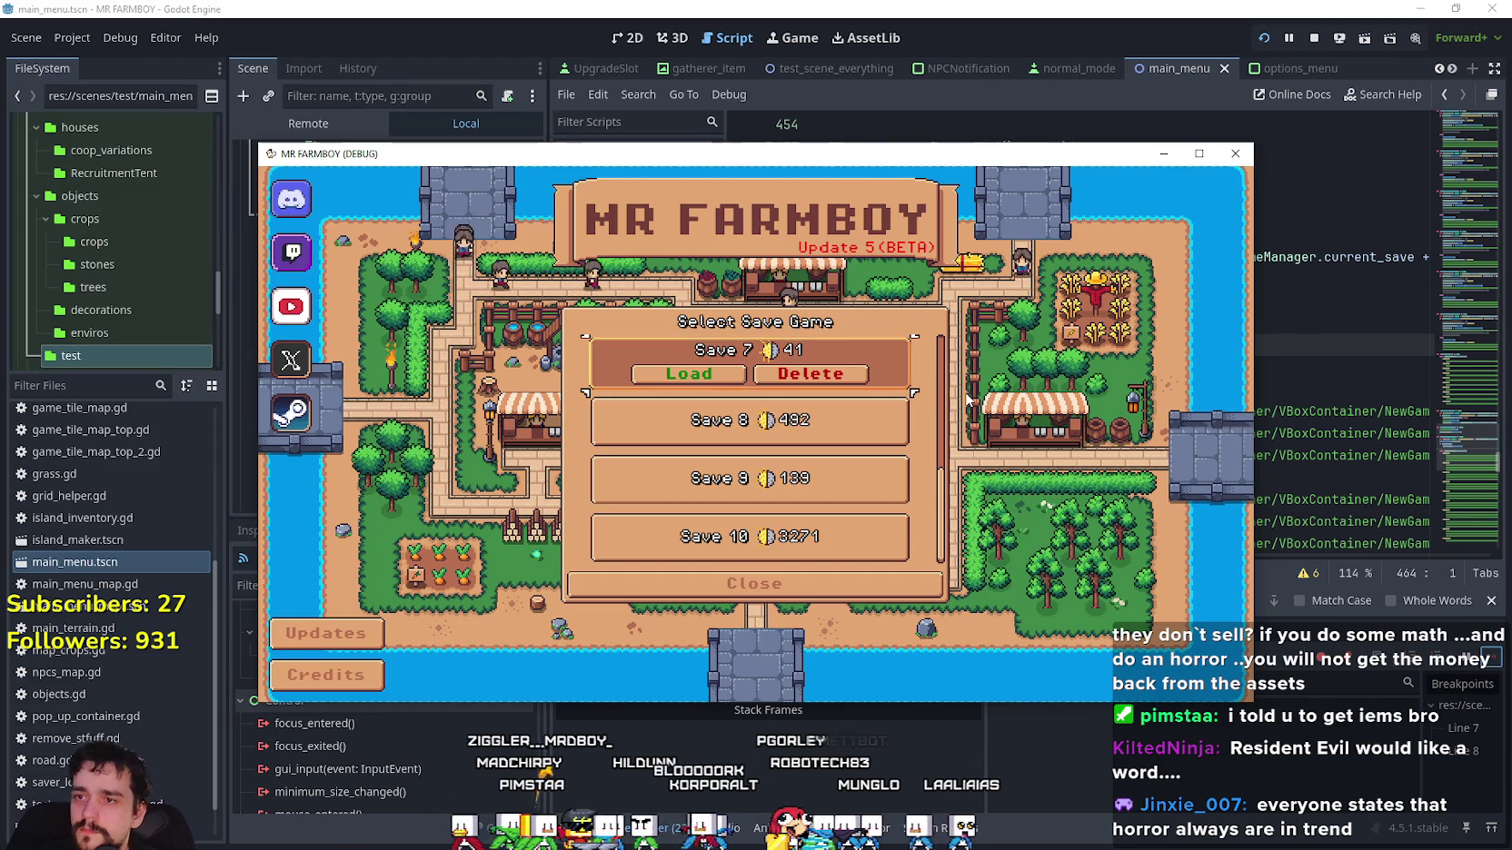
Open Save 7's delete prompt and cancel it, confirming the focus error no longer occurs.
{"action": "key", "text": "Down"}
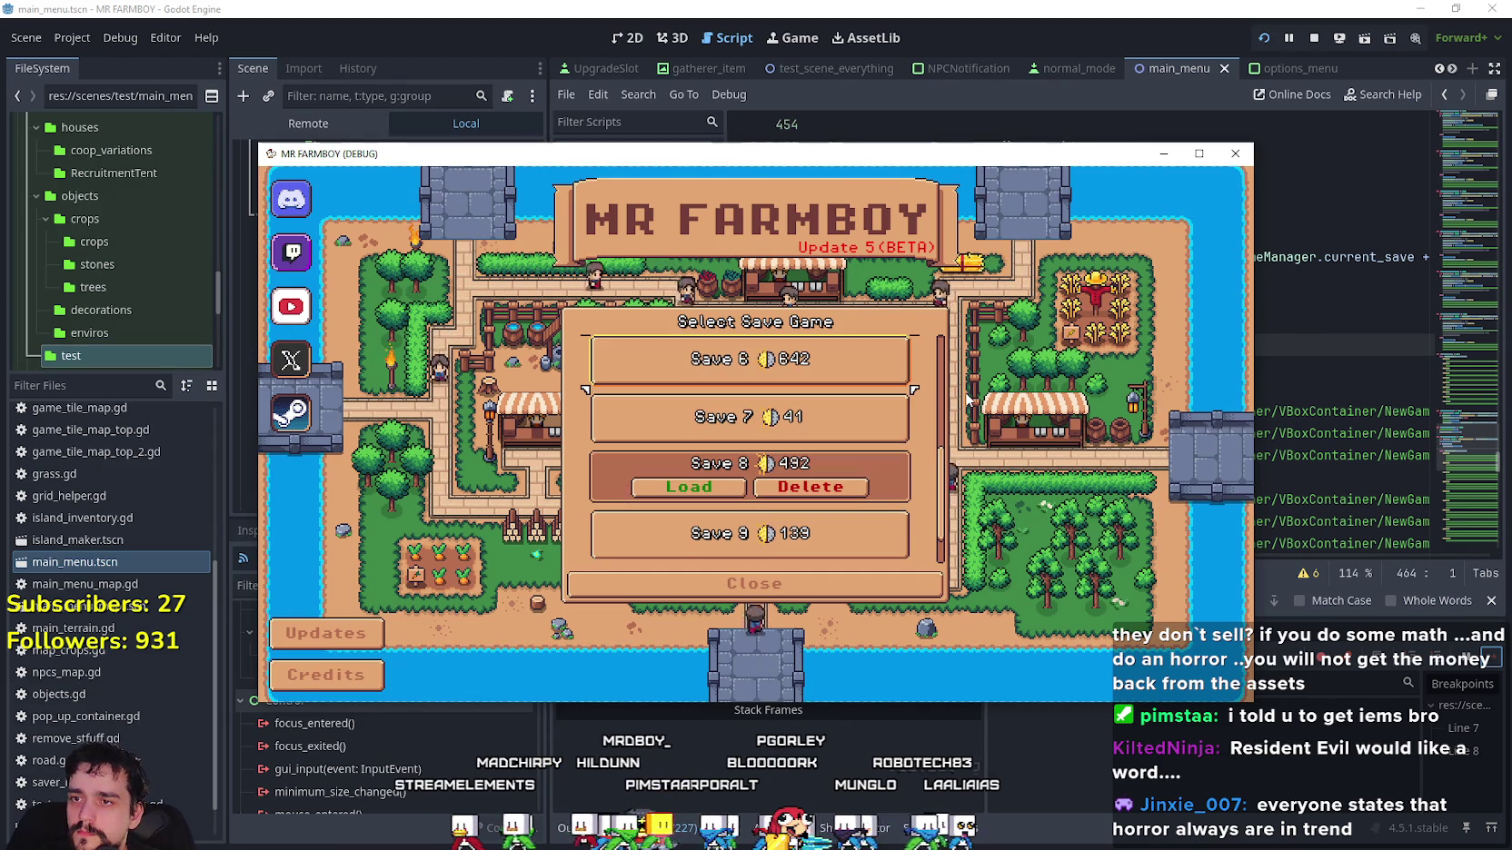
{"action": "key", "text": "Up"}
{"action": "key", "text": "Down"}
{"action": "key", "text": "Right"}
{"action": "key", "text": "Return"}
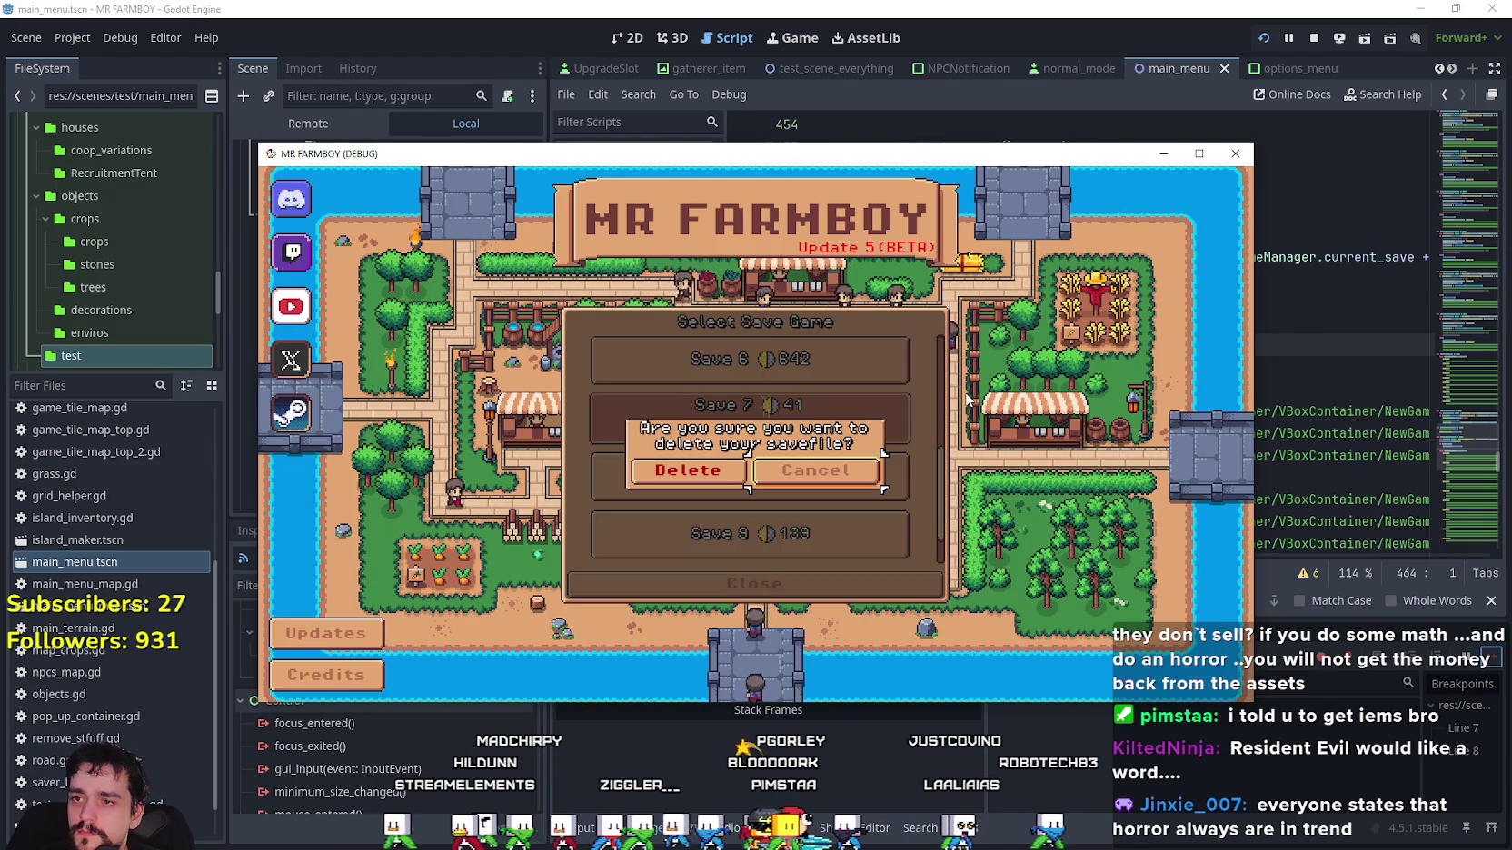
{"action": "key", "text": "Return"}
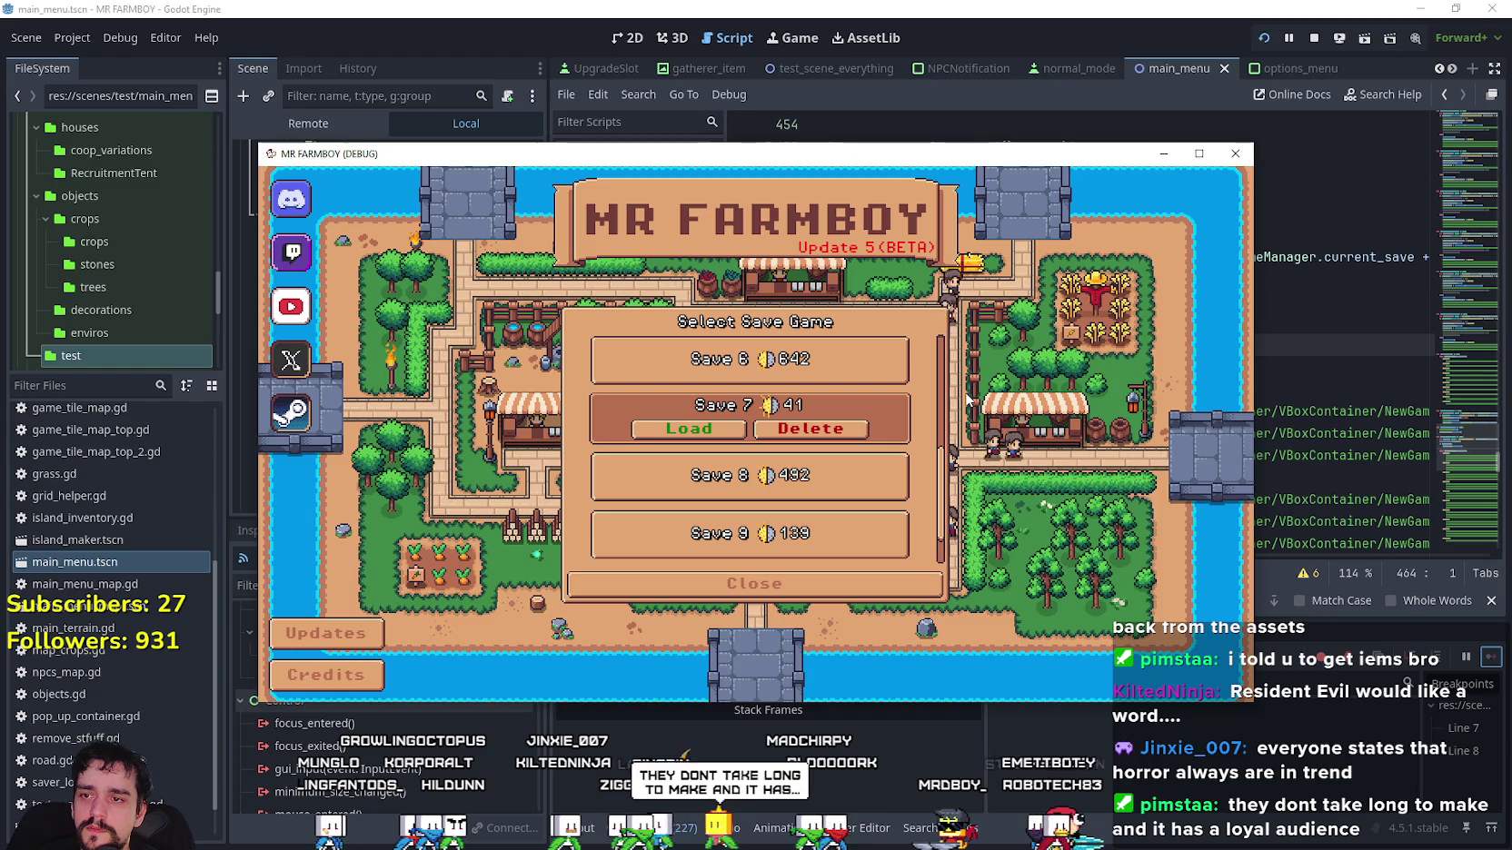
{"action": "scroll", "coordinate": [903, 472], "scroll_direction": "down", "scroll_amount": 1}
{"action": "scroll", "coordinate": [972, 462], "scroll_direction": "up", "scroll_amount": 3}
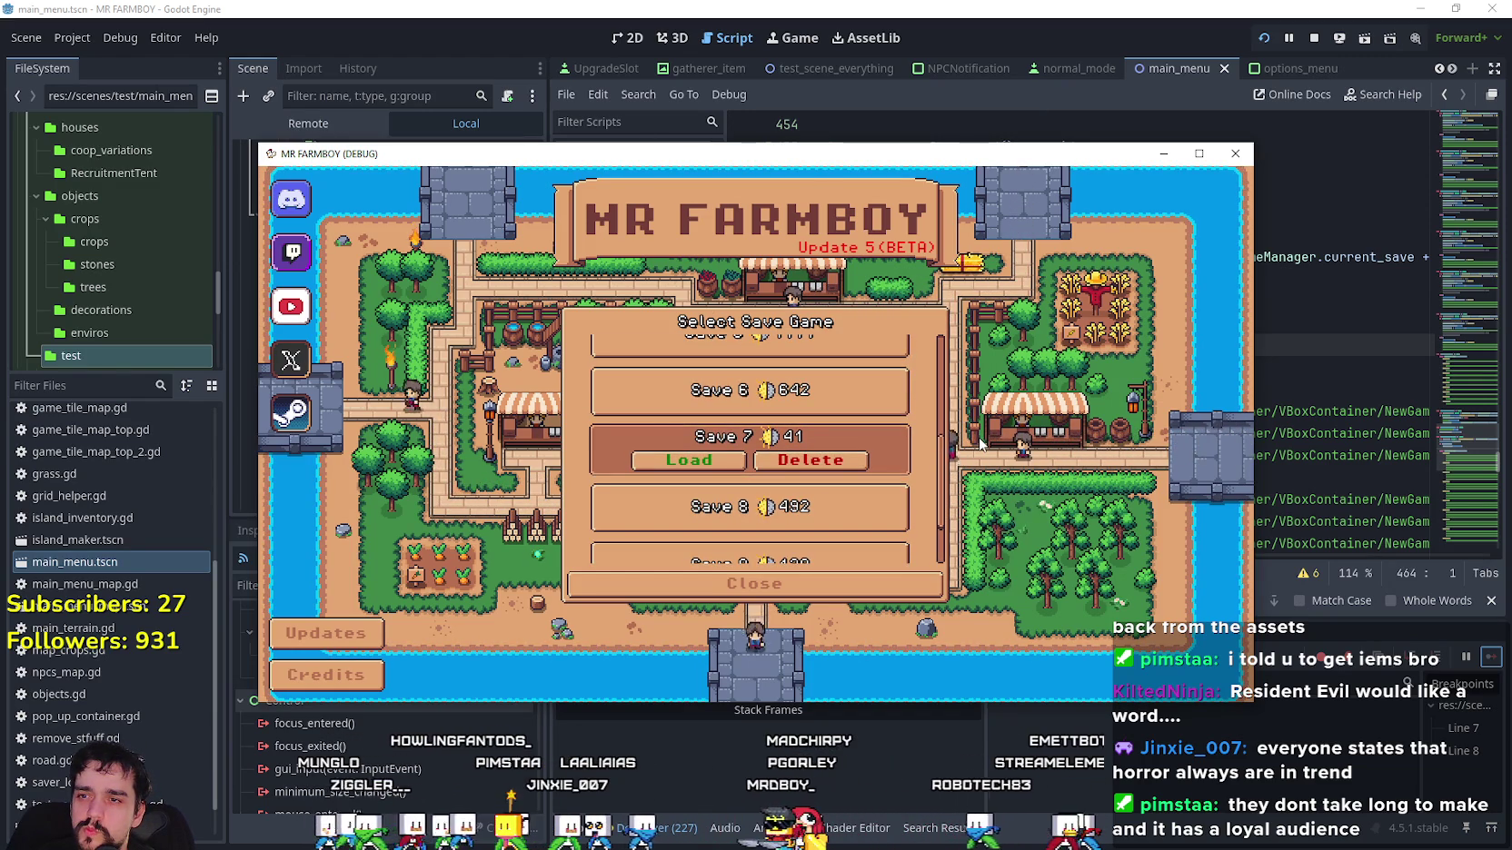
Delete Save 7, open and close New Game in the empty slot, then return to the editor.
{"action": "left_click", "coordinate": [810, 460]}
{"action": "left_click", "coordinate": [689, 475]}
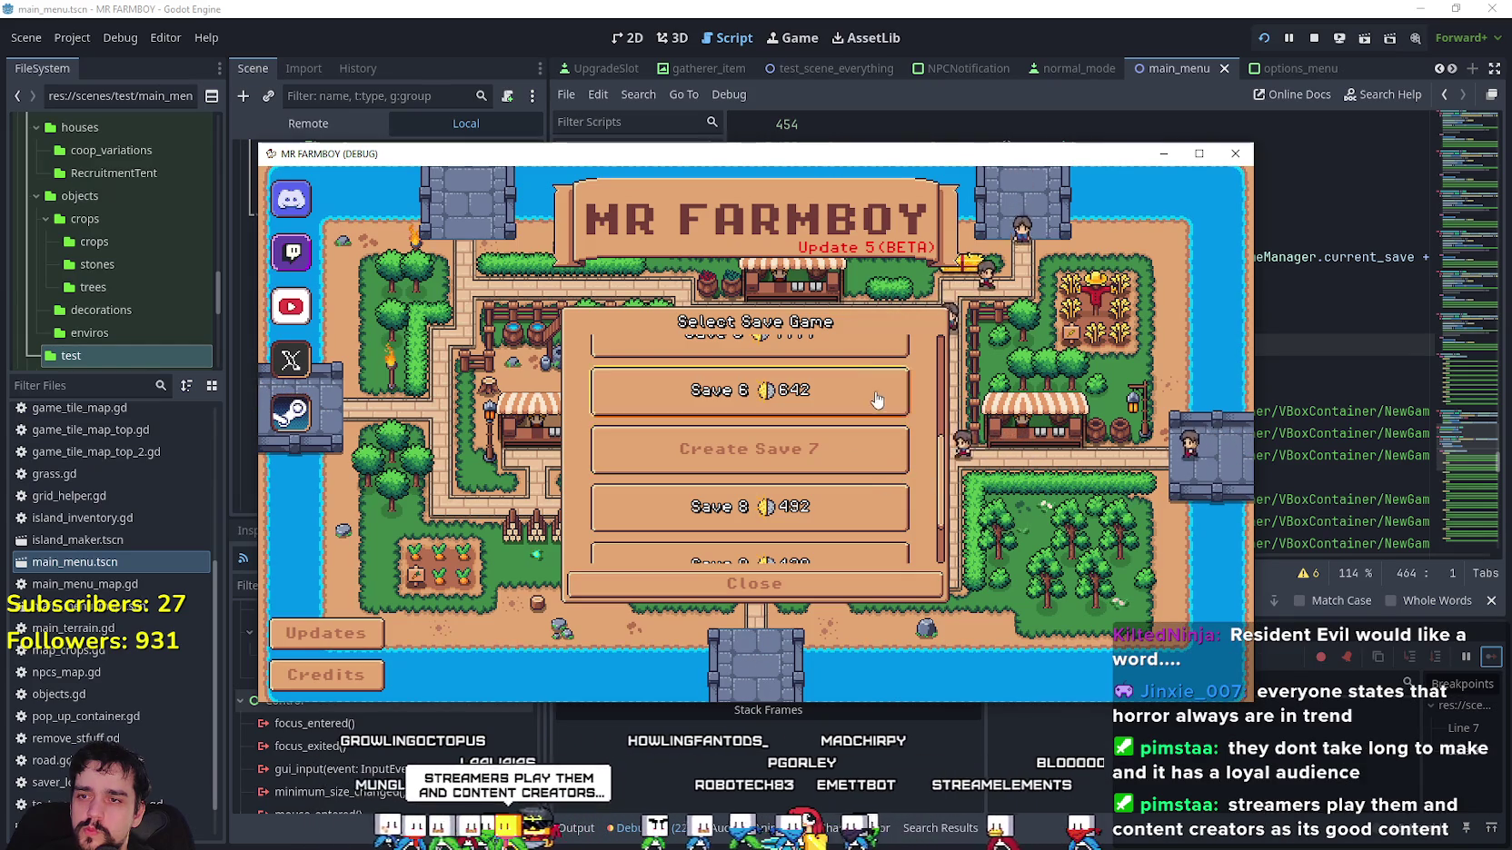
{"action": "left_click", "coordinate": [872, 448]}
{"action": "key", "text": "Right"}
{"action": "key", "text": "Down"}
{"action": "key", "text": "Right"}
{"action": "key", "text": "Return"}
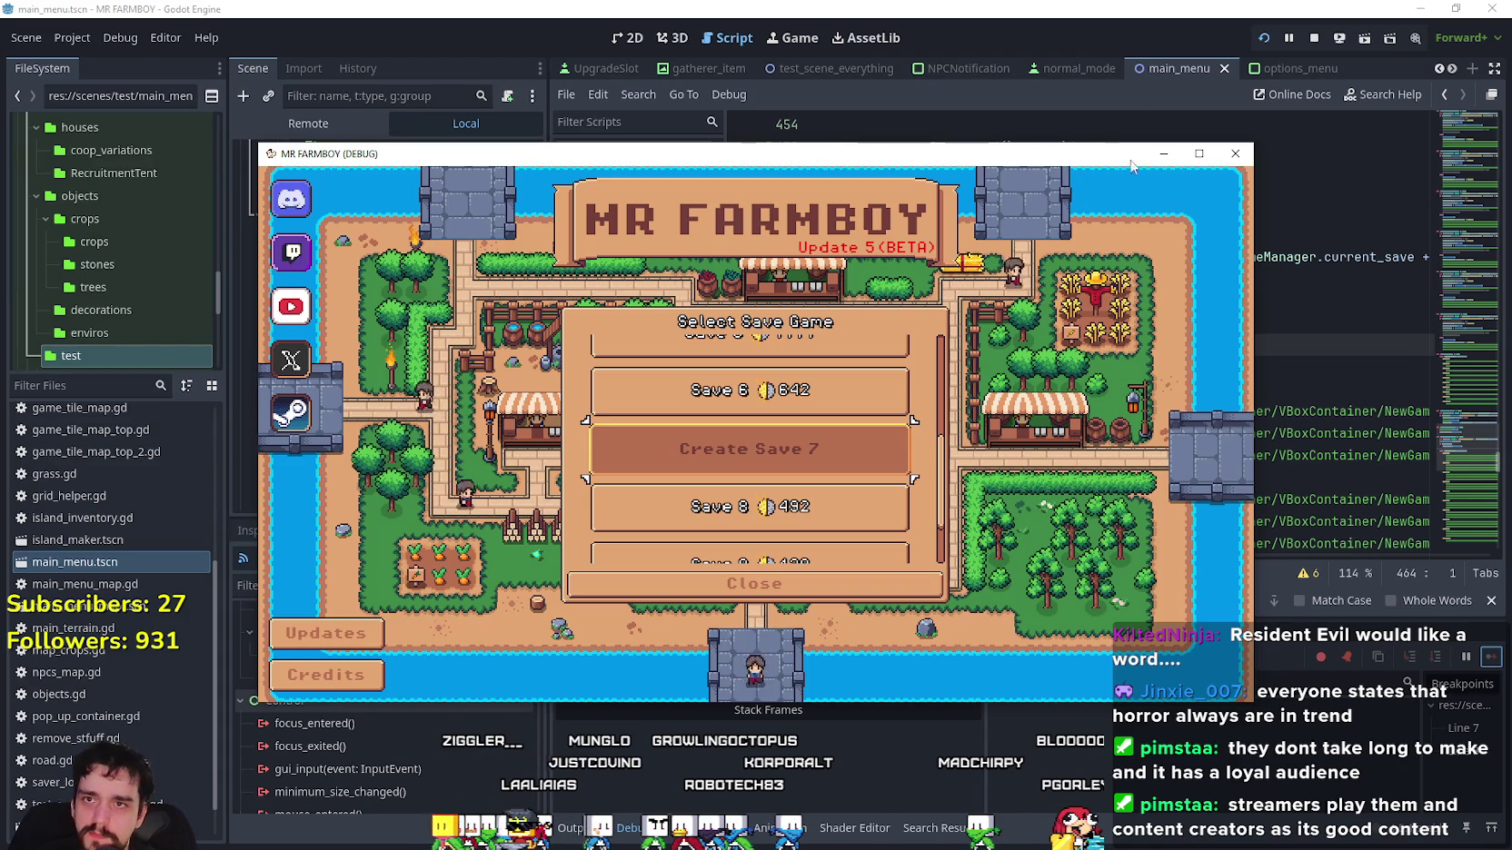
{"action": "left_click", "coordinate": [1125, 6]}
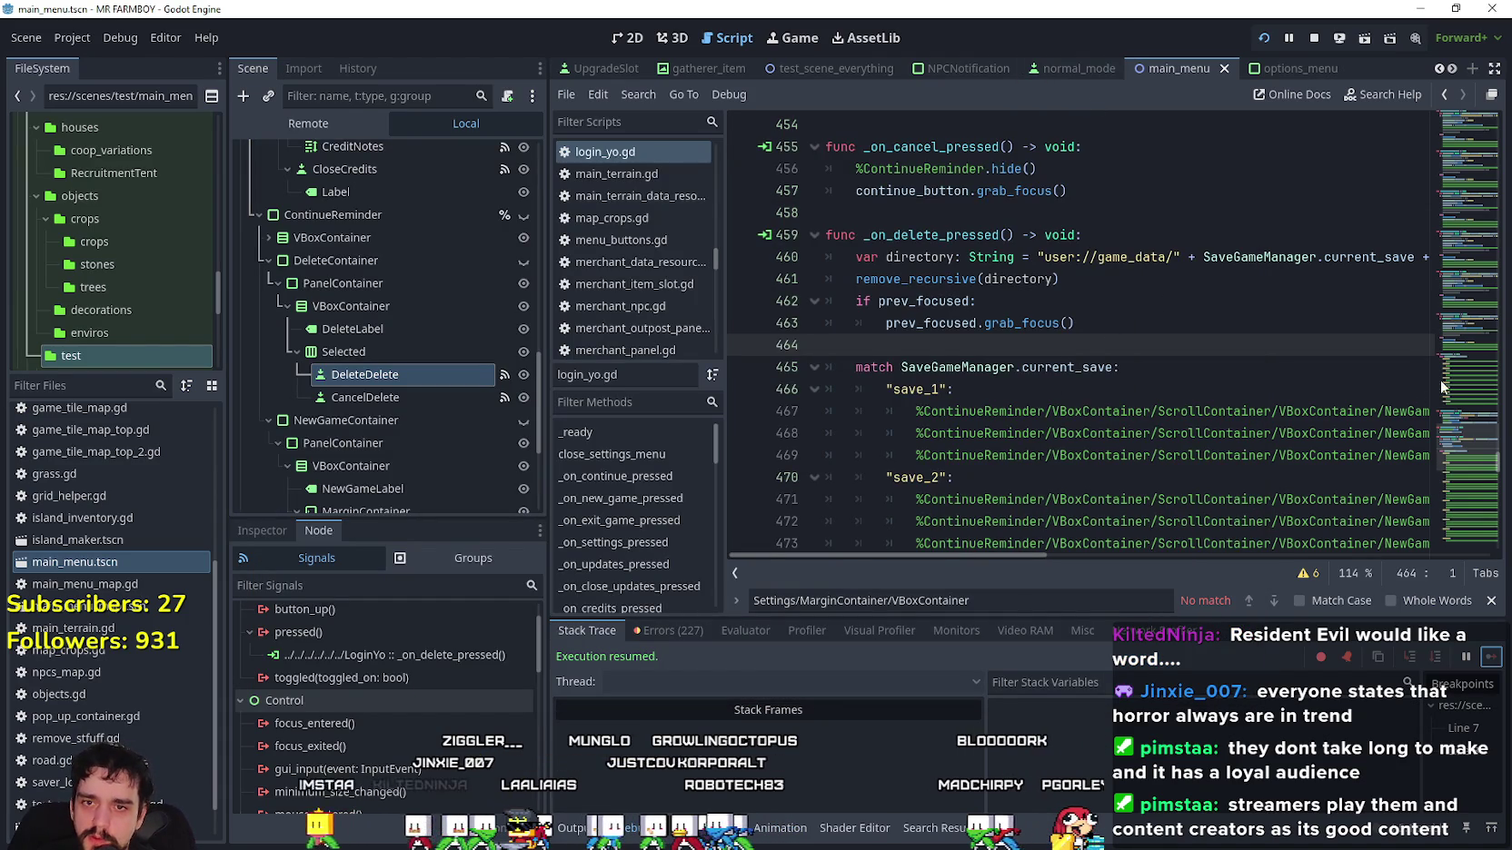
Review the existing prev_focused assignment on line 395 and the cancel handlers in login_yo.gd.
{"action": "left_click_drag", "start_coordinate": [1453, 460], "coordinate": [1448, 523]}
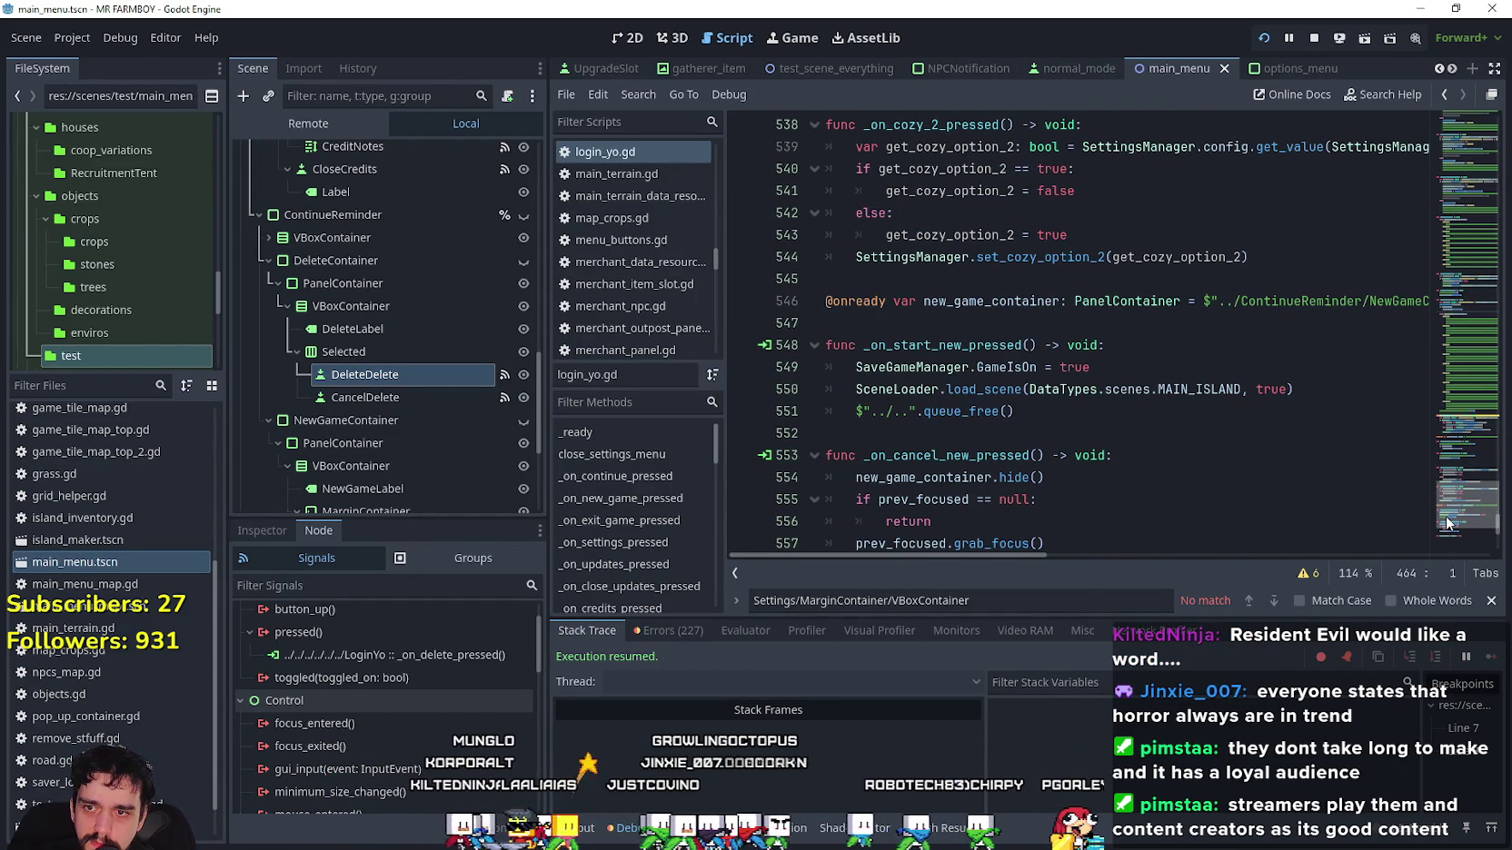
{"action": "mouse_move", "coordinate": [1448, 522]}
{"action": "left_mouse_down"}
{"action": "mouse_move", "coordinate": [1448, 539]}
{"action": "mouse_move", "coordinate": [1412, 399]}
{"action": "left_mouse_up"}
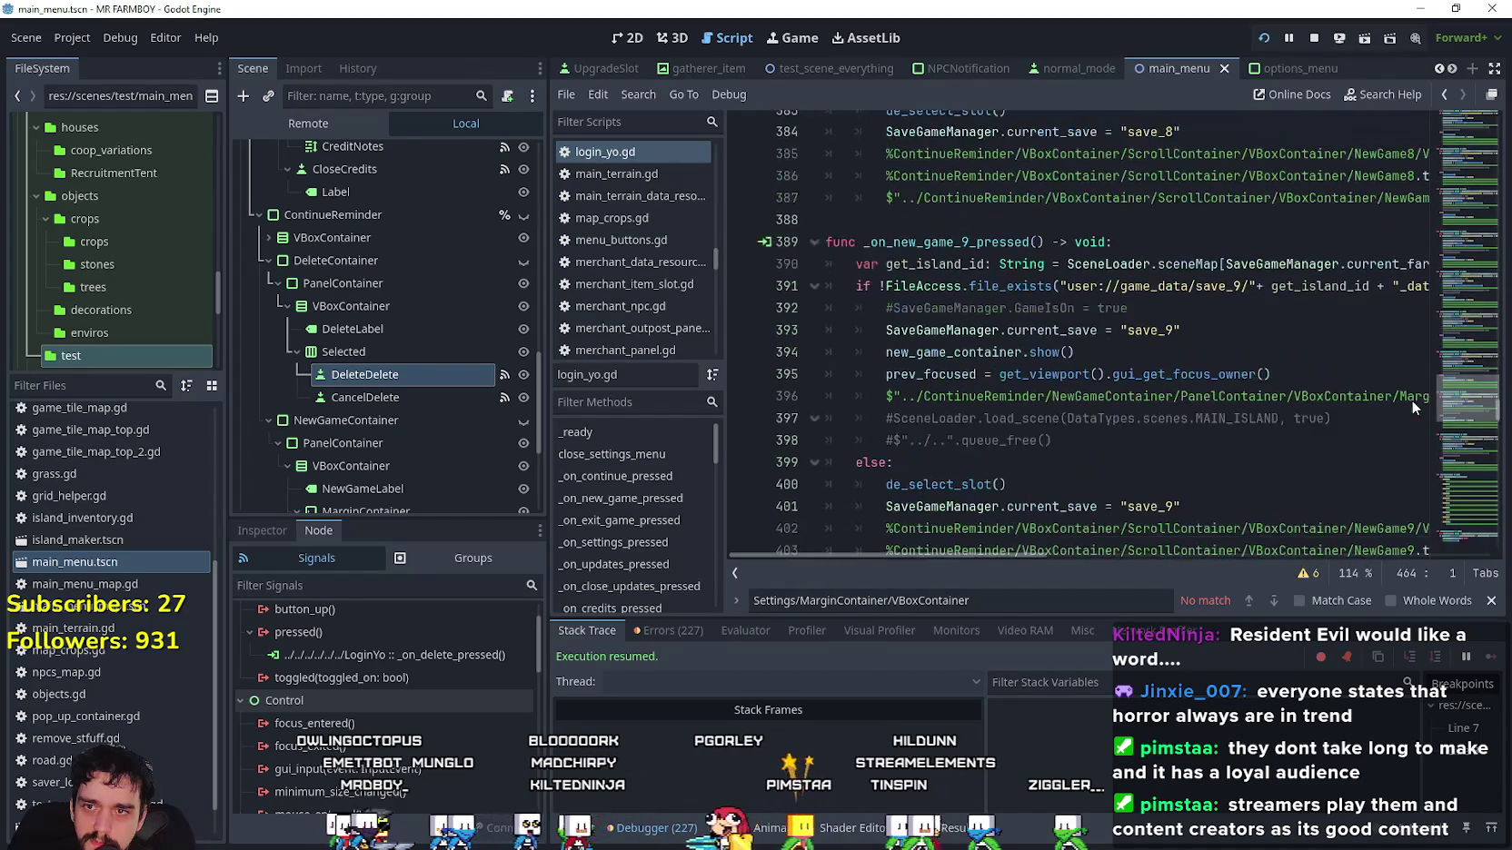
{"action": "left_click_drag", "start_coordinate": [878, 371], "coordinate": [1292, 367]}
{"action": "left_click_drag", "start_coordinate": [1457, 398], "coordinate": [1458, 446]}
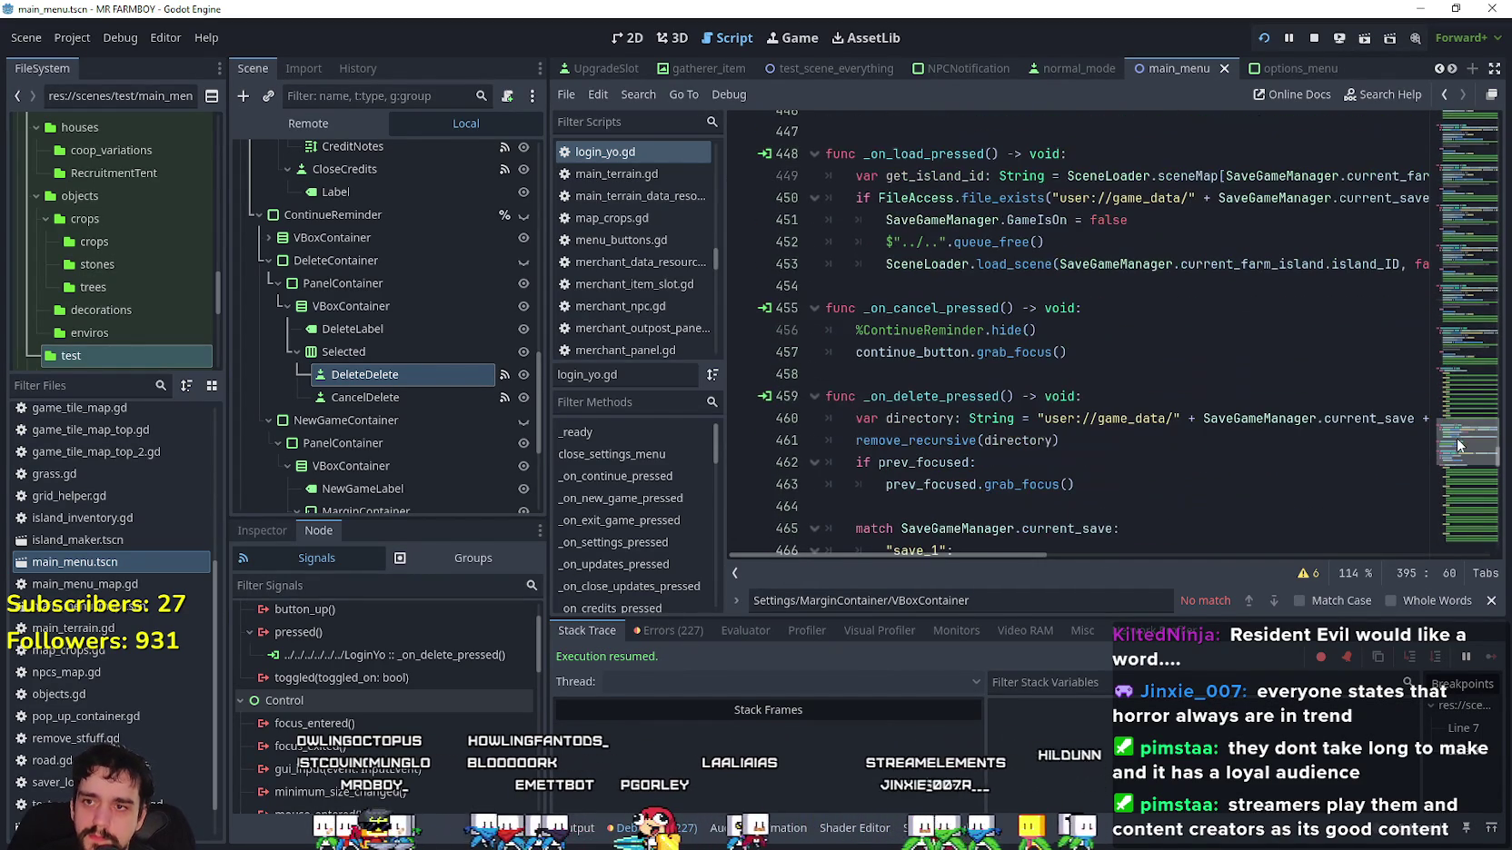
{"action": "left_click", "coordinate": [1092, 301]}
{"action": "left_click", "coordinate": [1125, 327]}
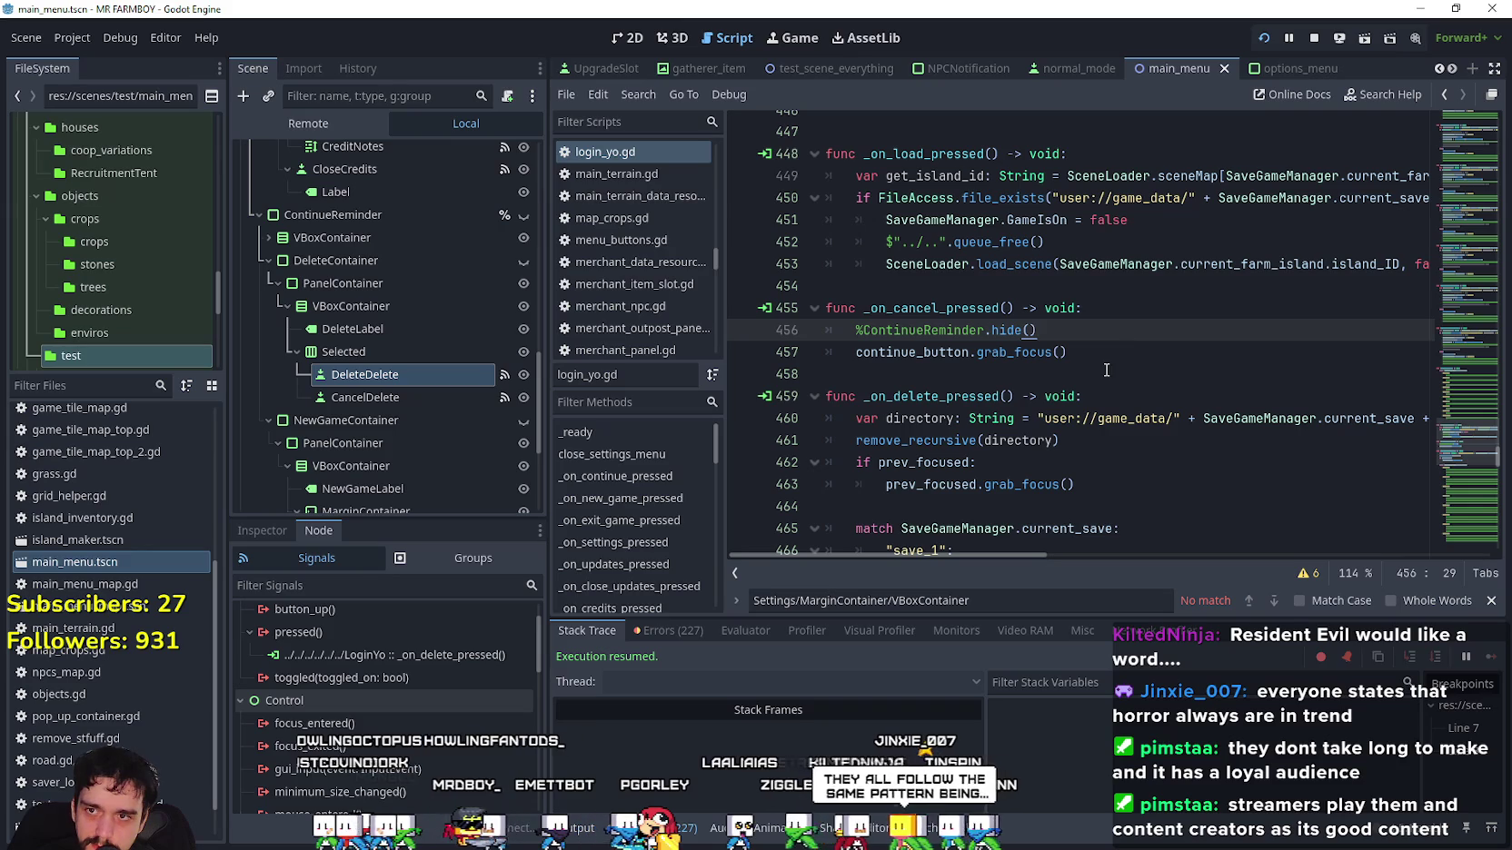
{"action": "scroll", "coordinate": [1106, 370], "scroll_direction": "down", "scroll_amount": 1}
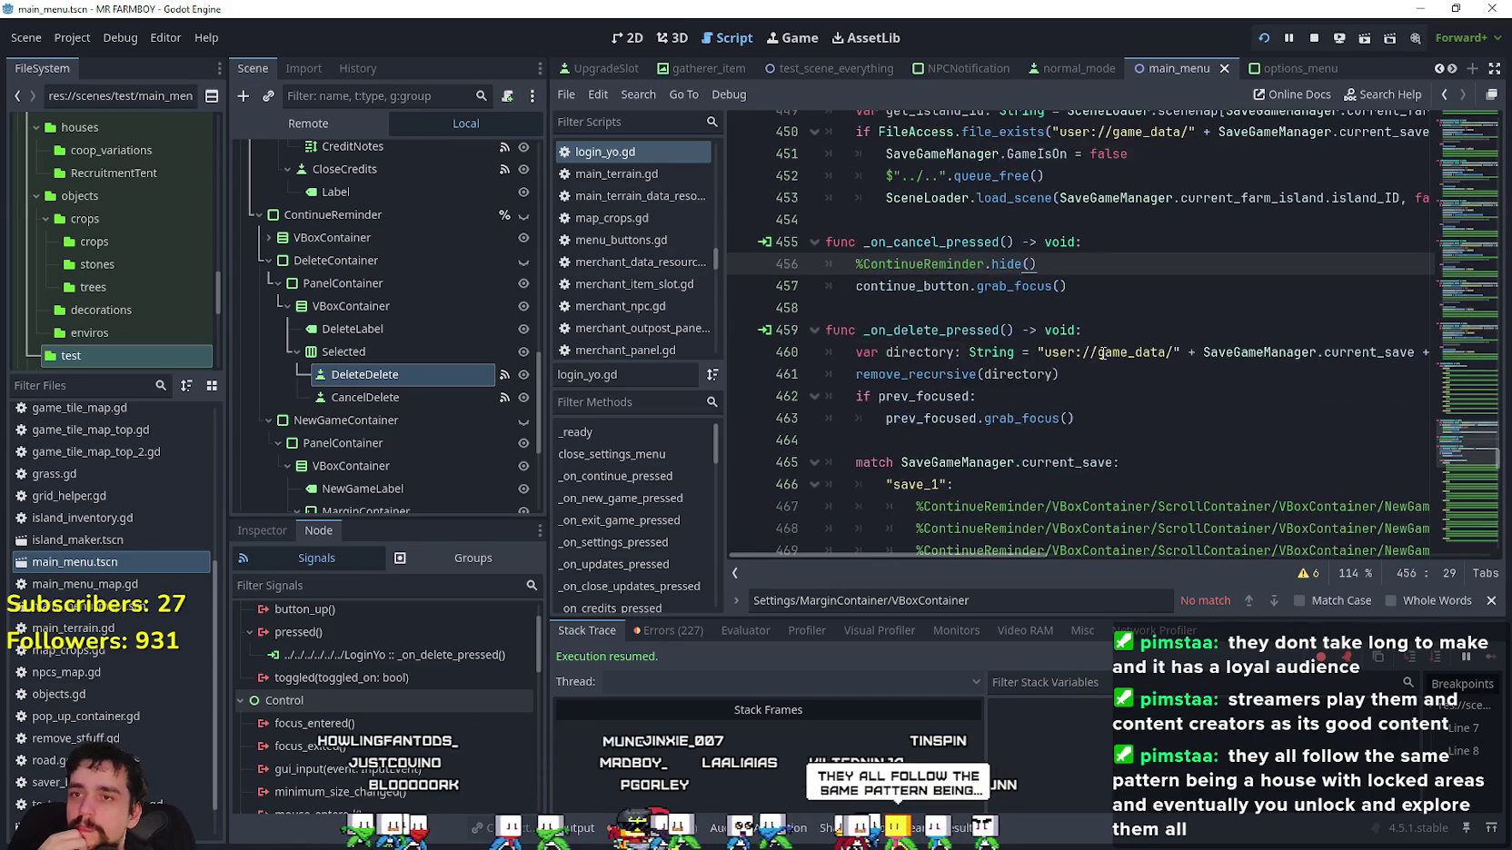
{"action": "scroll", "coordinate": [1102, 352], "scroll_direction": "up", "scroll_amount": 1}
{"action": "scroll", "coordinate": [1103, 353], "scroll_direction": "up", "scroll_amount": 1}
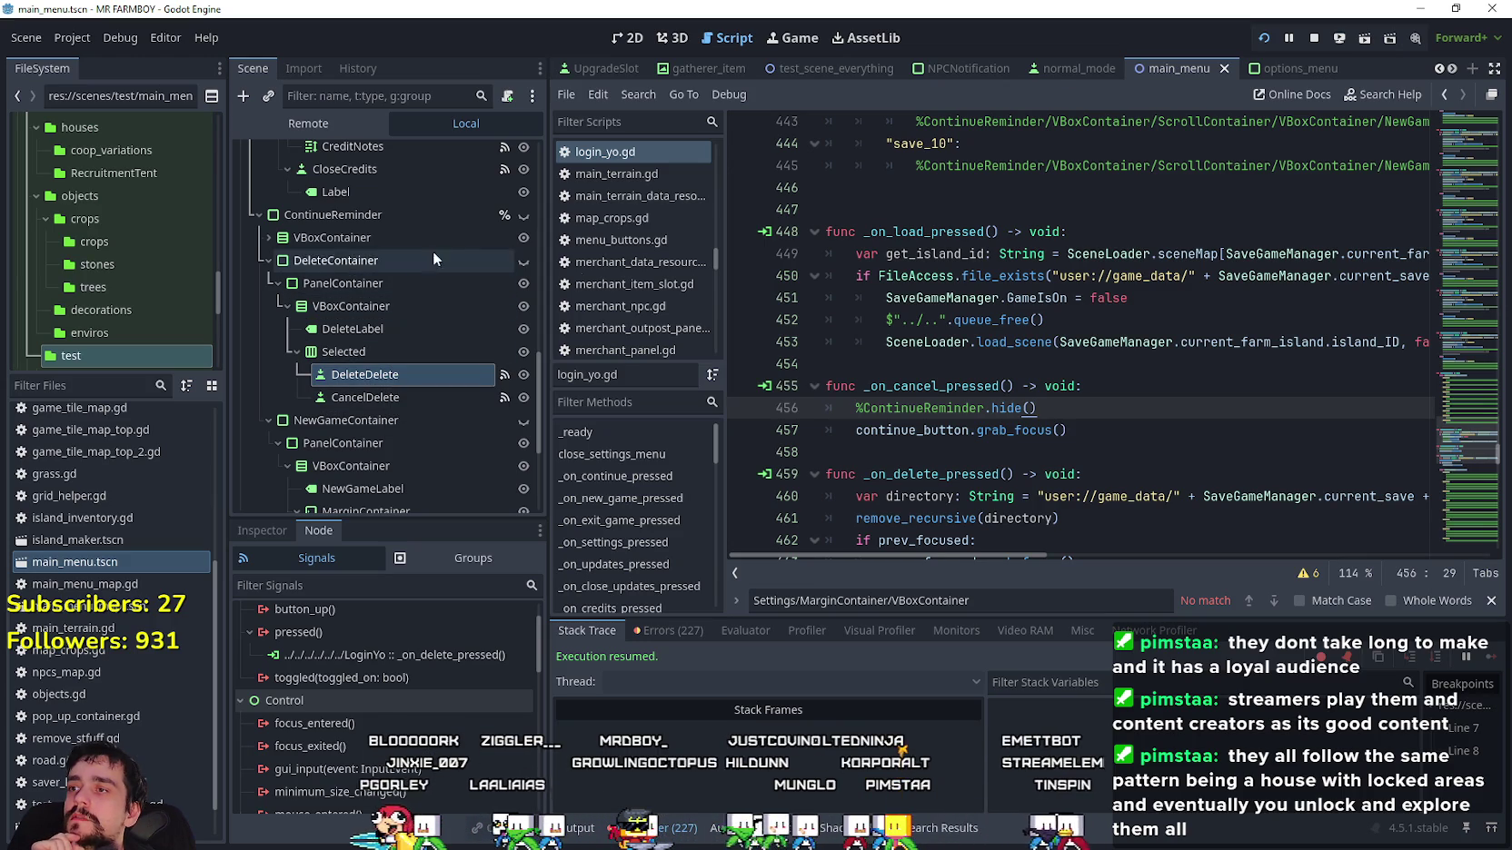
{"action": "scroll", "coordinate": [1456, 433], "scroll_direction": "down", "scroll_amount": 4}
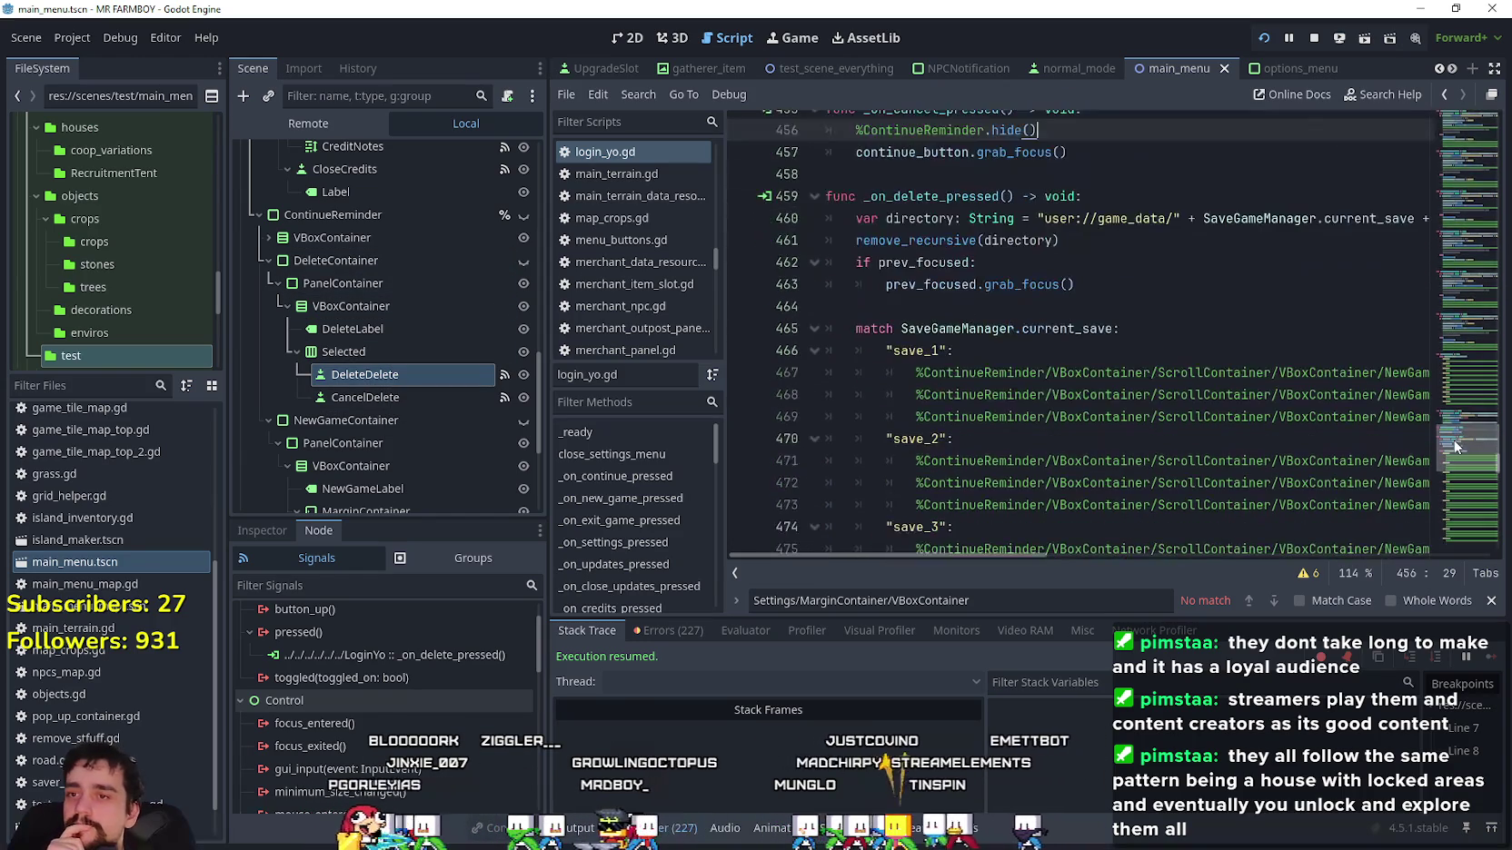
{"action": "scroll", "coordinate": [1454, 445], "scroll_direction": "down", "scroll_amount": 4}
{"action": "scroll", "coordinate": [1450, 442], "scroll_direction": "up", "scroll_amount": 7}
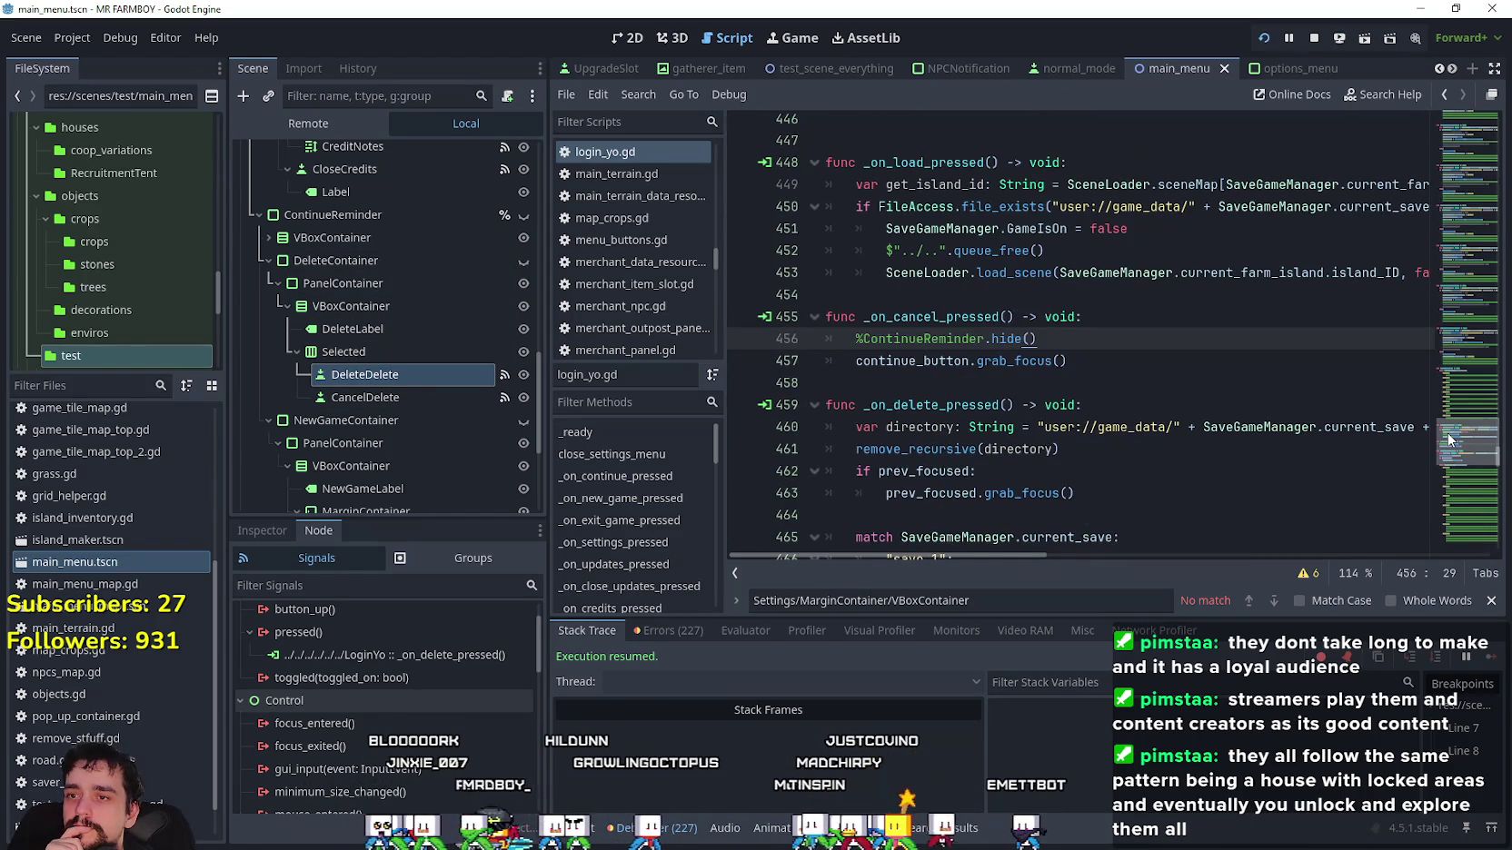
{"action": "scroll", "coordinate": [1449, 440], "scroll_direction": "up", "scroll_amount": 3}
{"action": "scroll", "coordinate": [1449, 438], "scroll_direction": "down", "scroll_amount": 2}
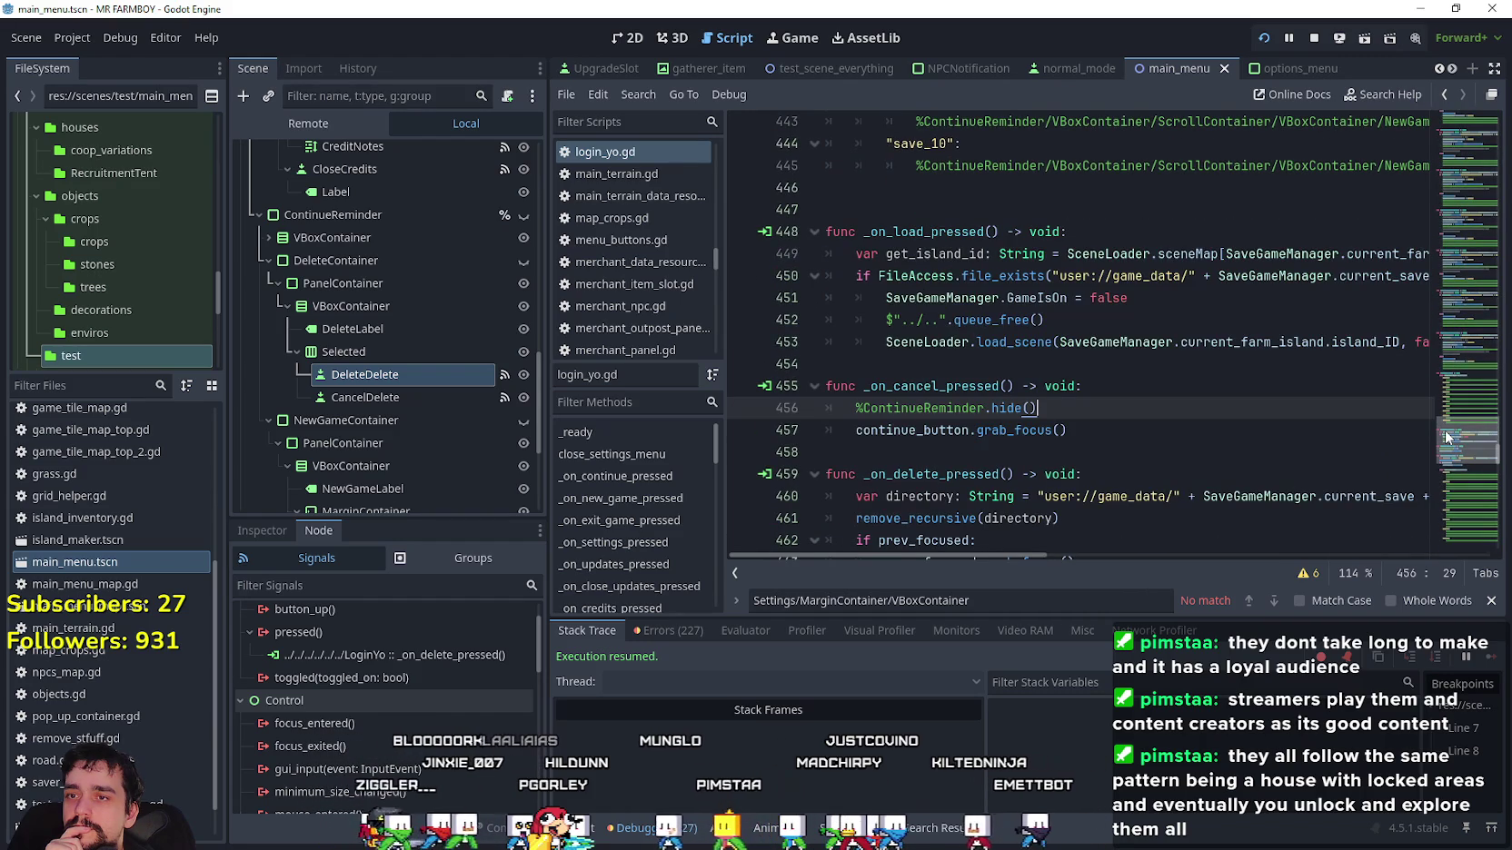
{"action": "scroll", "coordinate": [1448, 438], "scroll_direction": "down", "scroll_amount": 1}
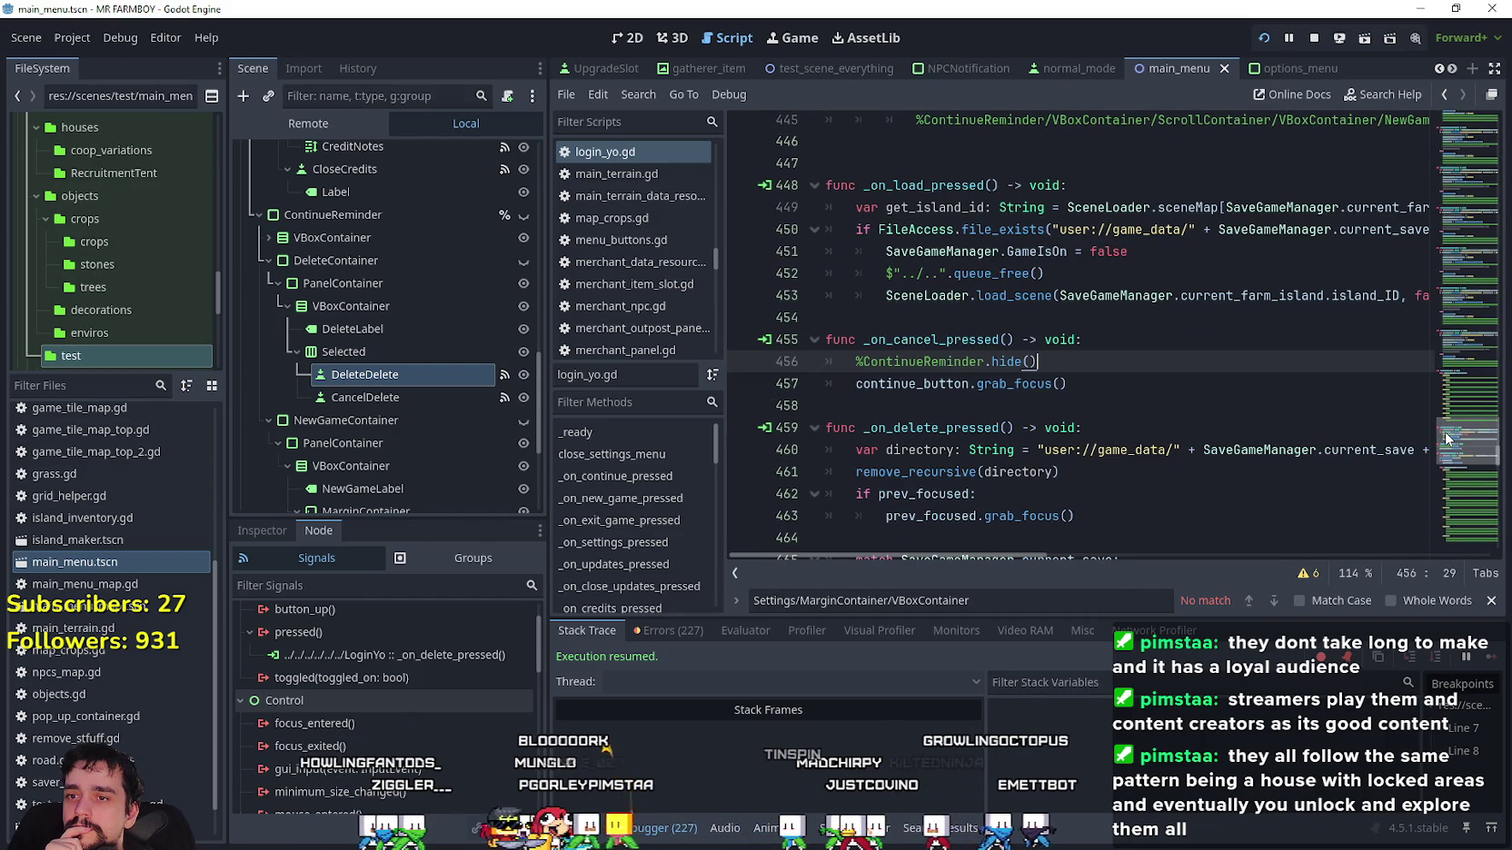
{"action": "scroll", "coordinate": [1446, 440], "scroll_direction": "down", "scroll_amount": 3}
{"action": "scroll", "coordinate": [1444, 447], "scroll_direction": "up", "scroll_amount": 5}
{"action": "scroll", "coordinate": [1440, 462], "scroll_direction": "down", "scroll_amount": 14}
{"action": "scroll", "coordinate": [1439, 467], "scroll_direction": "down", "scroll_amount": 10}
{"action": "scroll", "coordinate": [1444, 481], "scroll_direction": "up", "scroll_amount": 3}
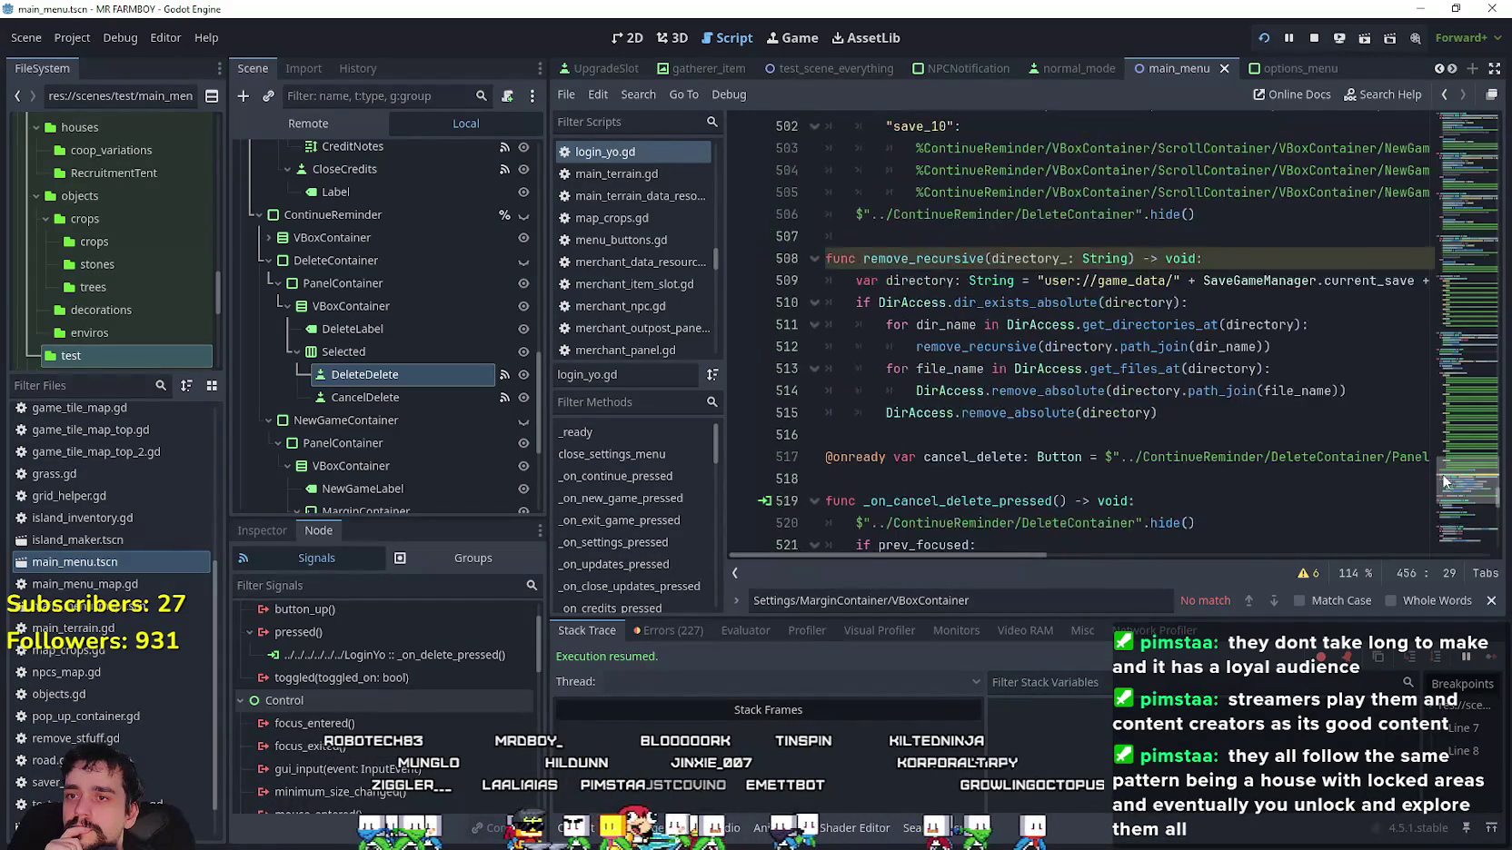
{"action": "scroll", "coordinate": [1445, 481], "scroll_direction": "down", "scroll_amount": 3}
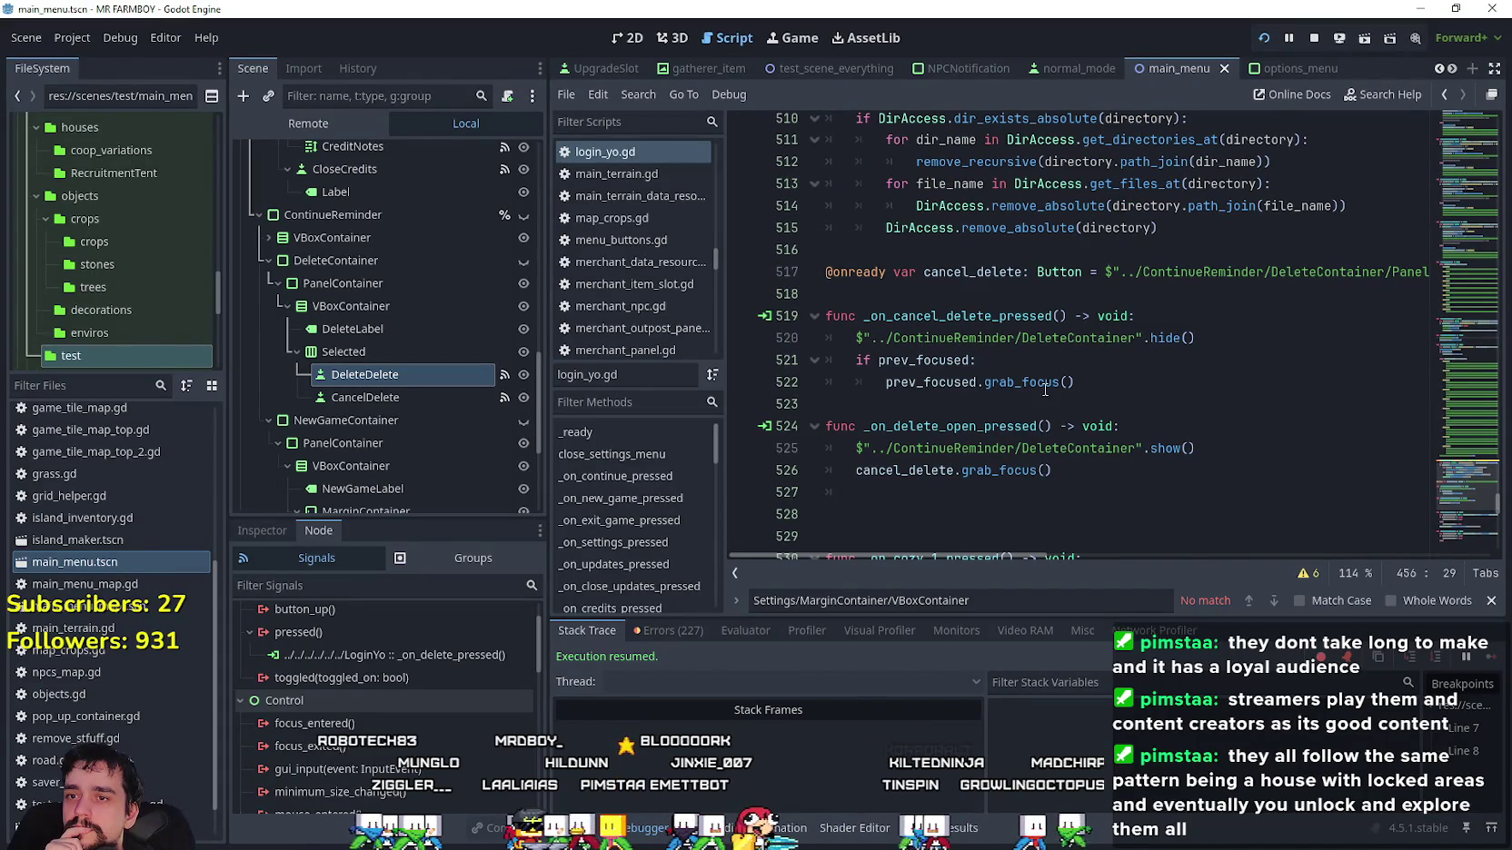
Store prev_focused = get_viewport().gui_get_focus_owner() before cancel_delete.grab_focus(), save, and run the game.
{"action": "left_click", "coordinate": [1047, 385]}
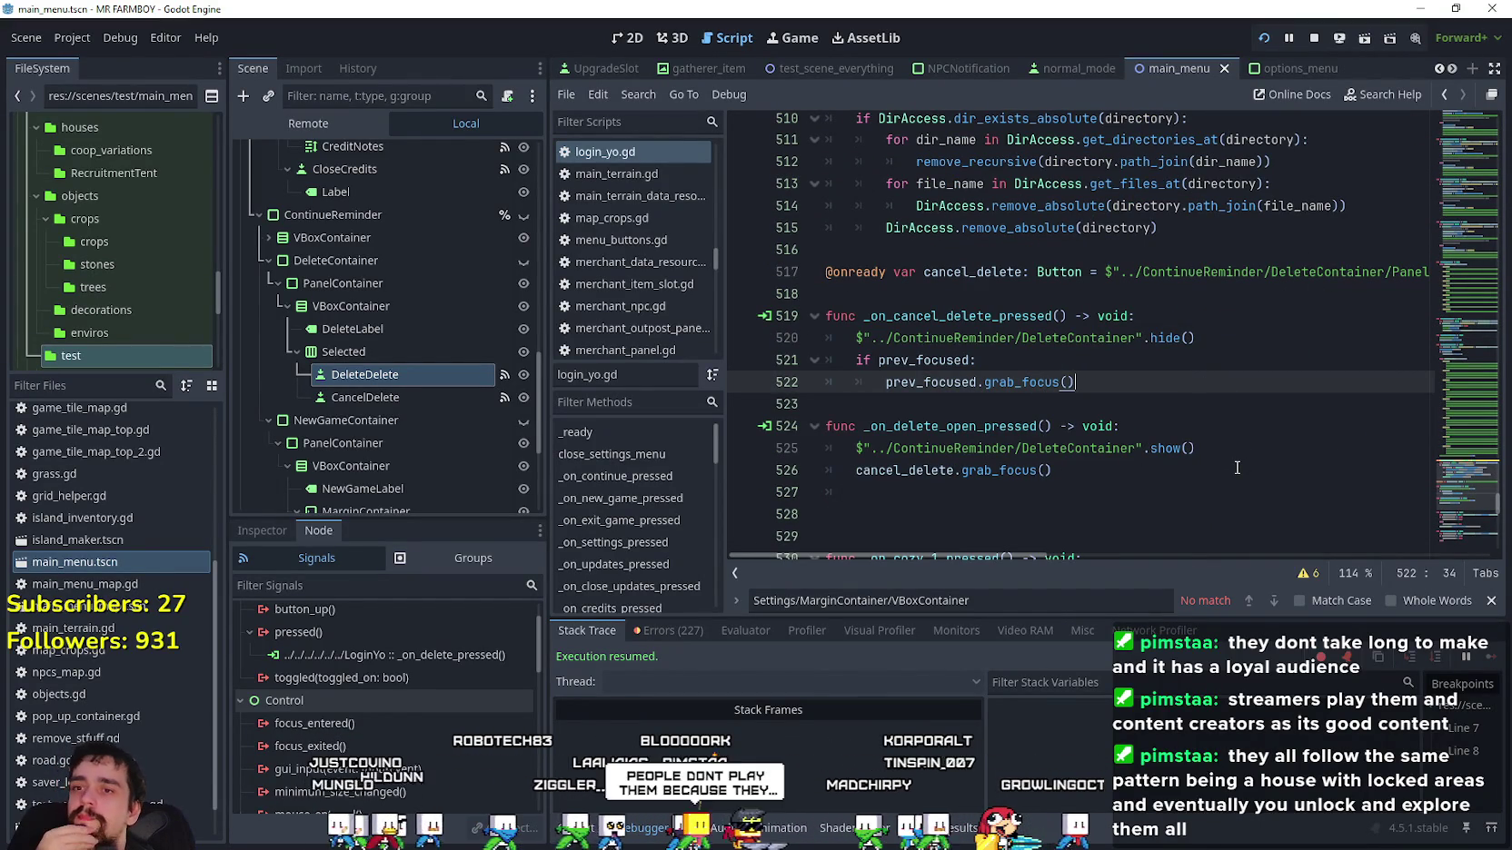
{"action": "left_click", "coordinate": [1136, 470]}
{"action": "scroll", "coordinate": [1137, 436], "scroll_direction": "down", "scroll_amount": 1}
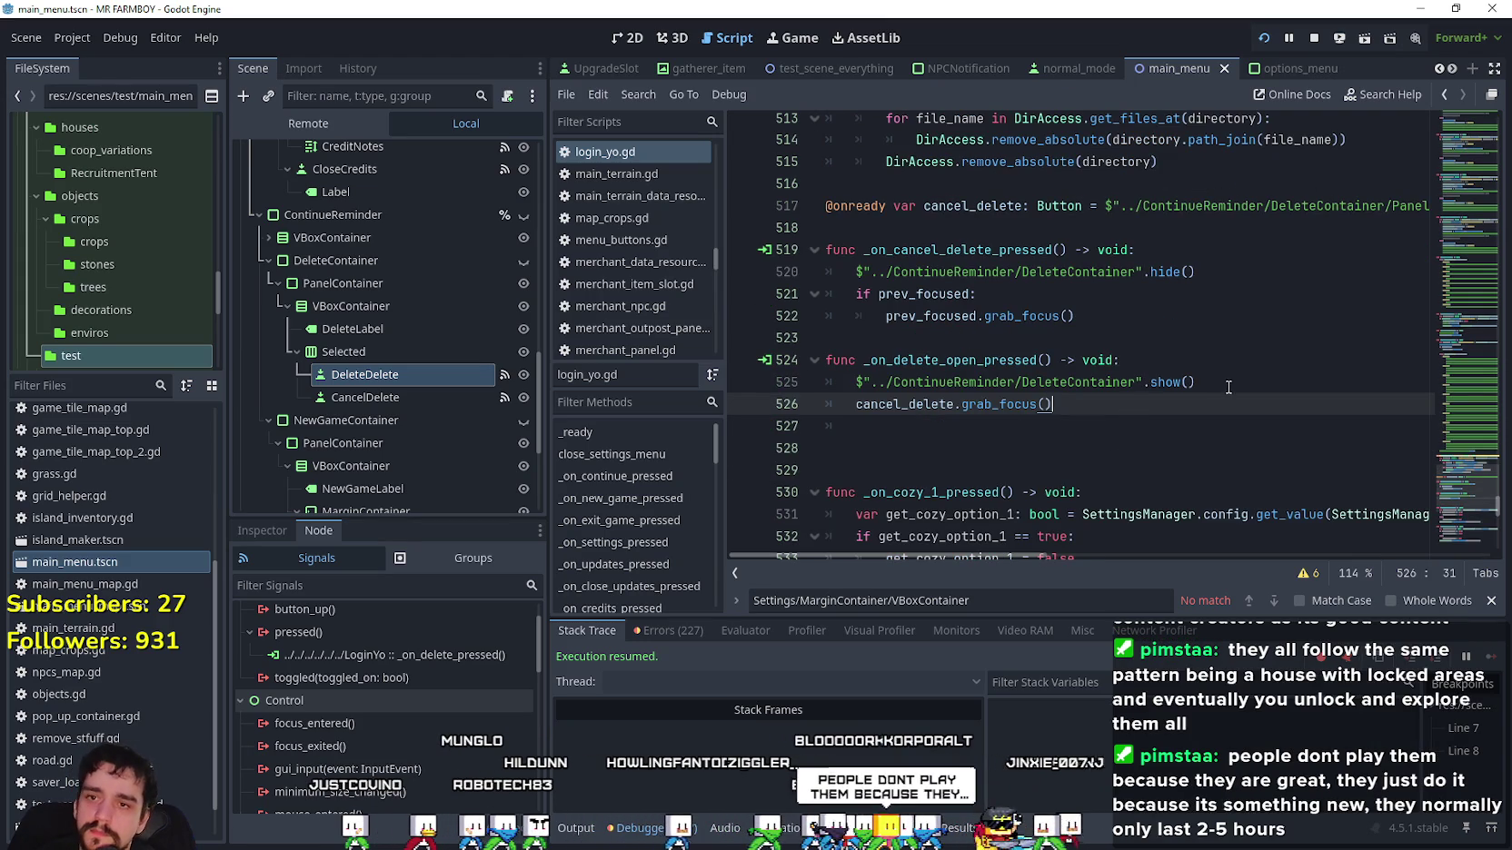
{"action": "key", "text": "ctrl+shift+Return"}
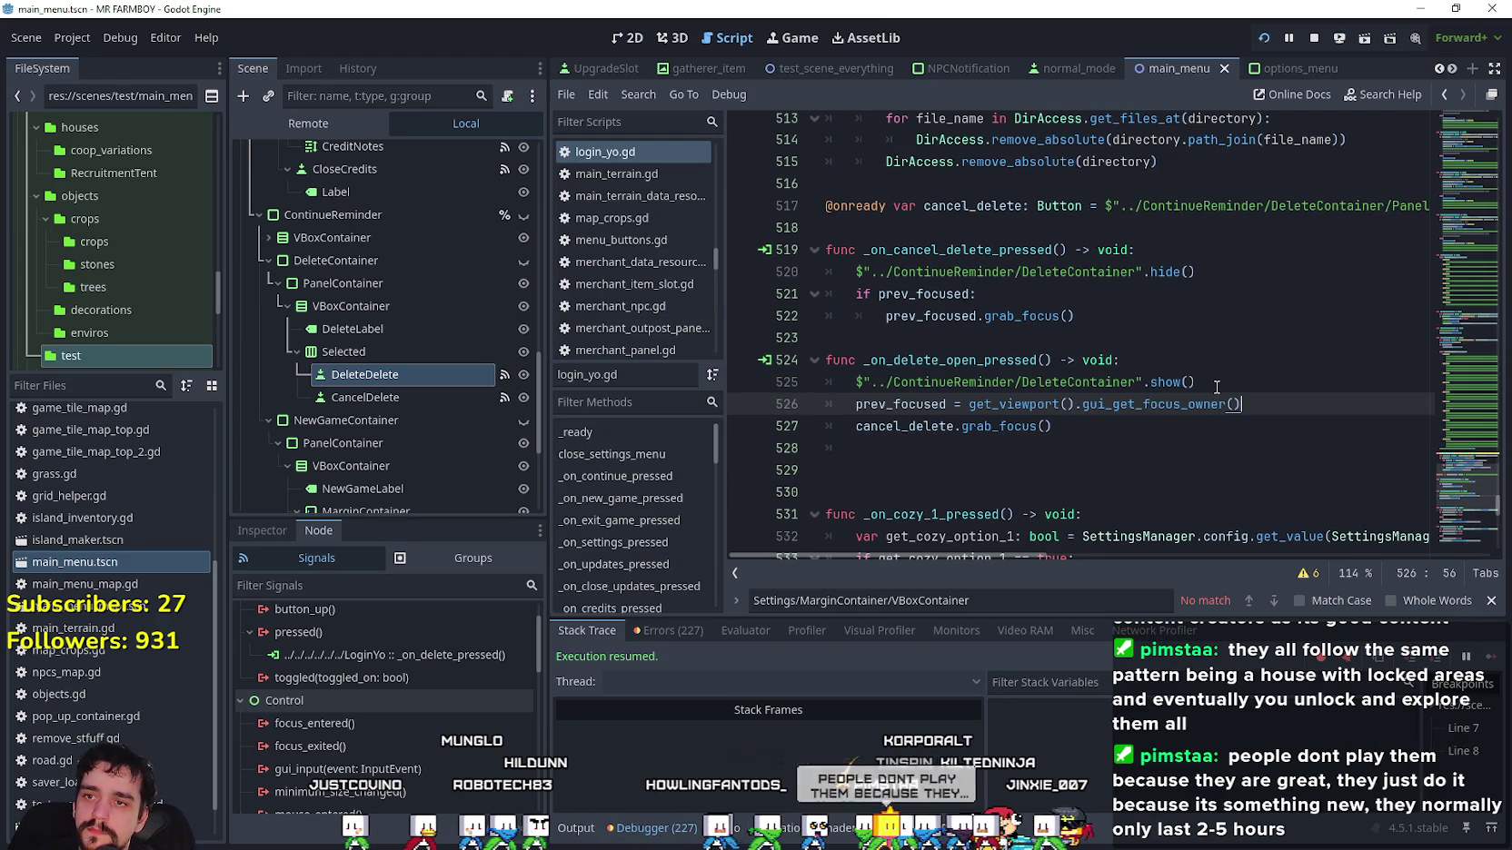
{"action": "key", "text": "ctrl+s"}
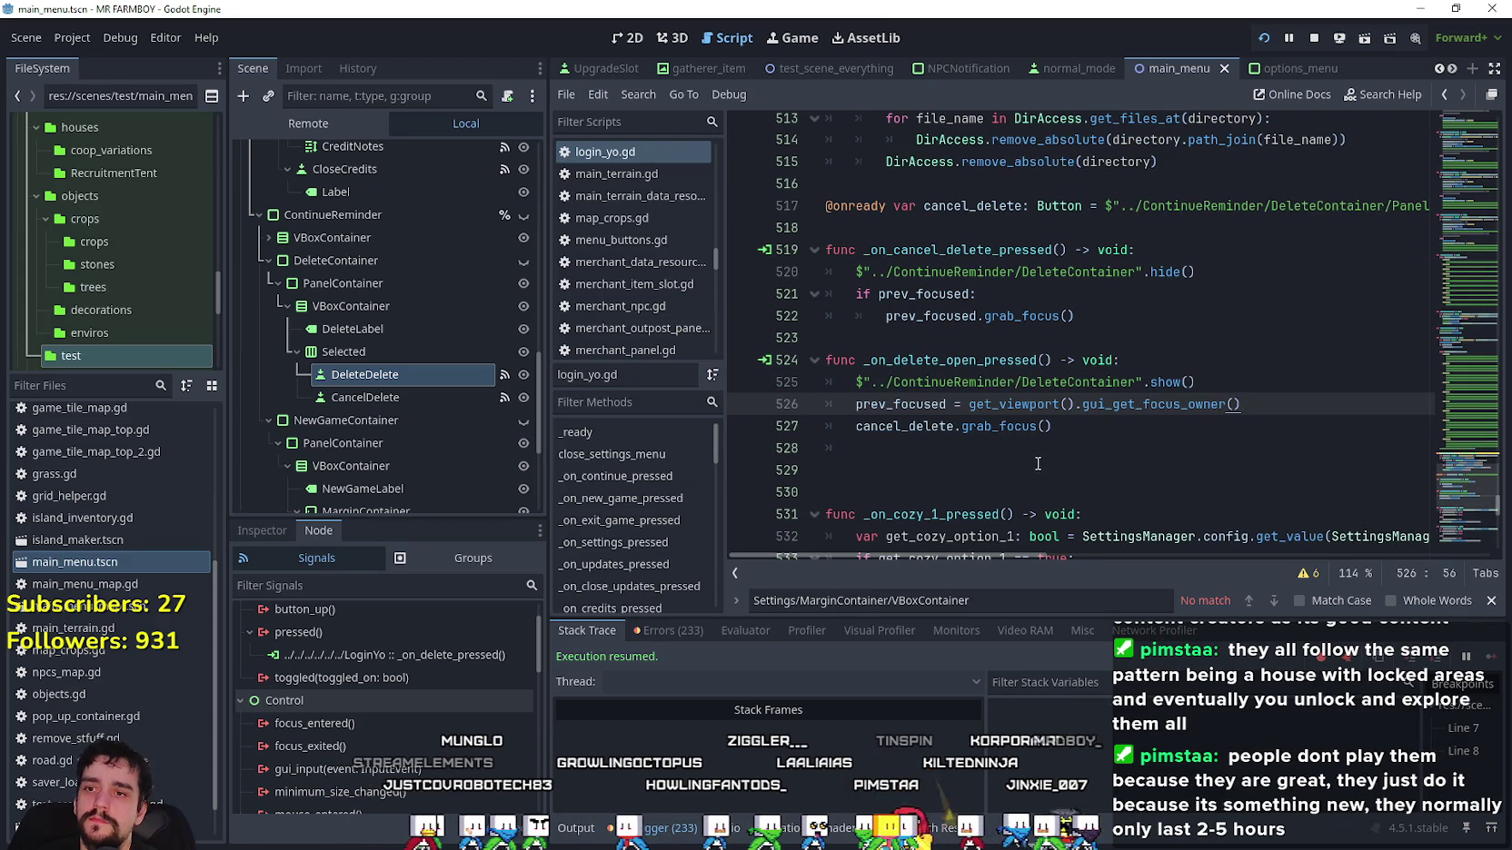
{"action": "left_click", "coordinate": [1199, 469]}
{"action": "key", "text": "Up"}
{"action": "key", "text": "Up"}
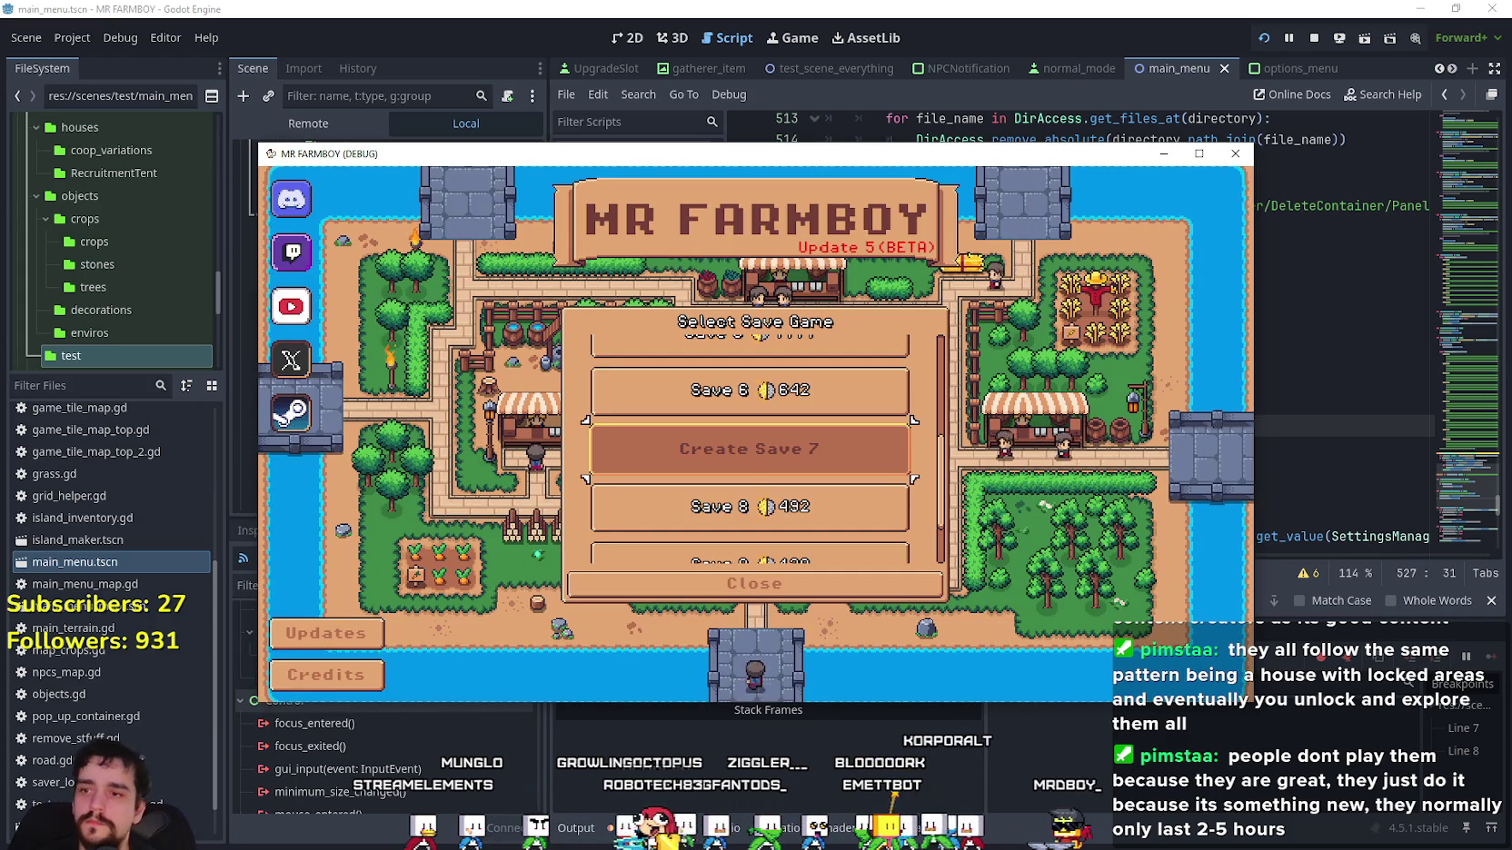
Go to Save 4 and open then cancel its delete confirmation twice, checking that focus returns.
{"action": "key", "text": "Down"}
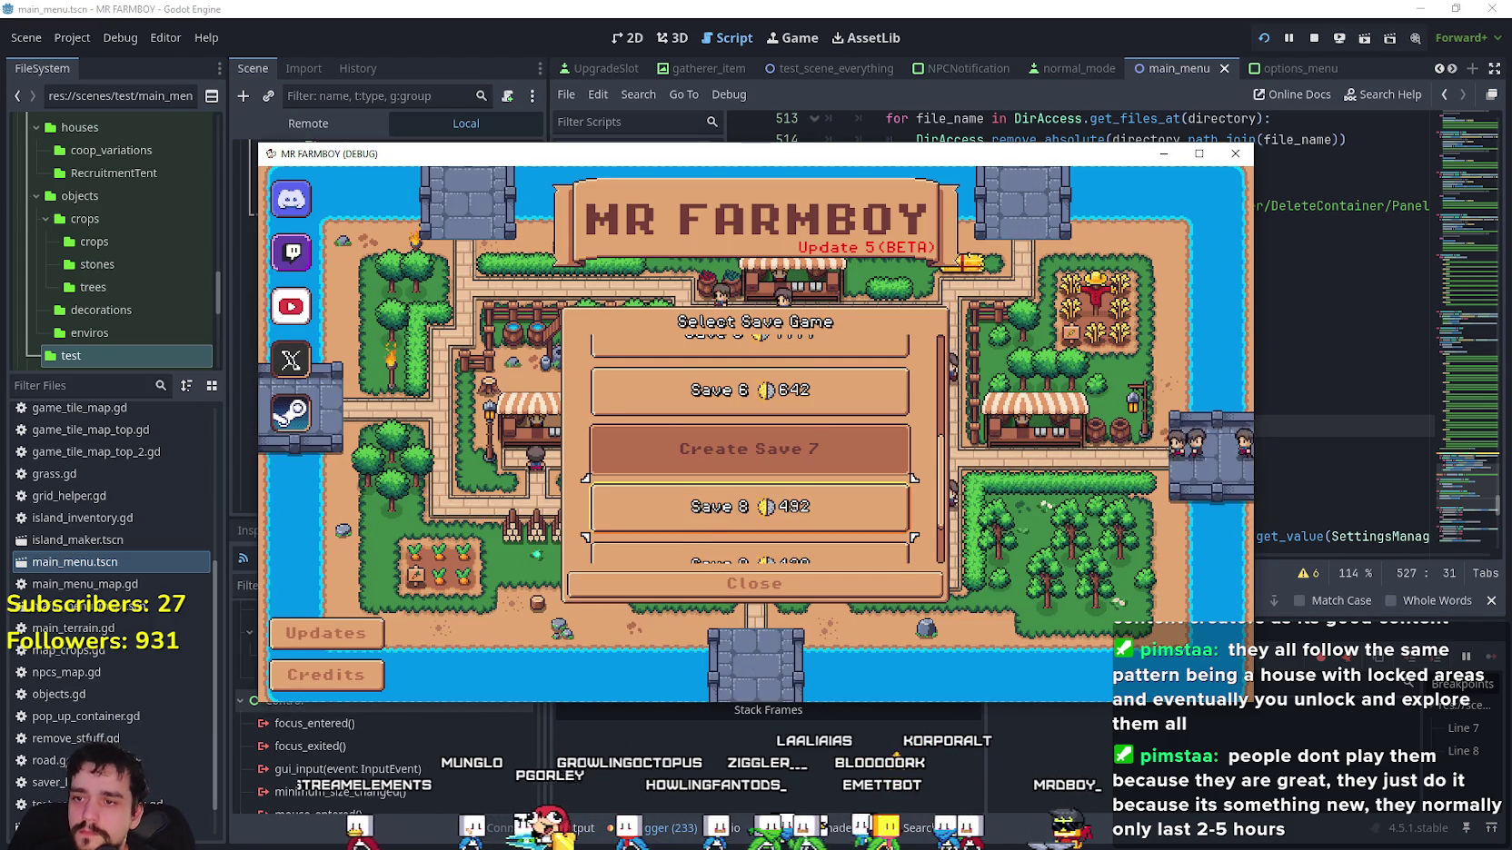
{"action": "key", "text": "Down"}
{"action": "key", "text": "Down"}
{"action": "key", "text": "Up"}
{"action": "key", "text": "Up"}
{"action": "key", "text": "Up"}
{"action": "scroll", "coordinate": [872, 414], "scroll_direction": "up", "scroll_amount": 3}
{"action": "left_click", "coordinate": [873, 415]}
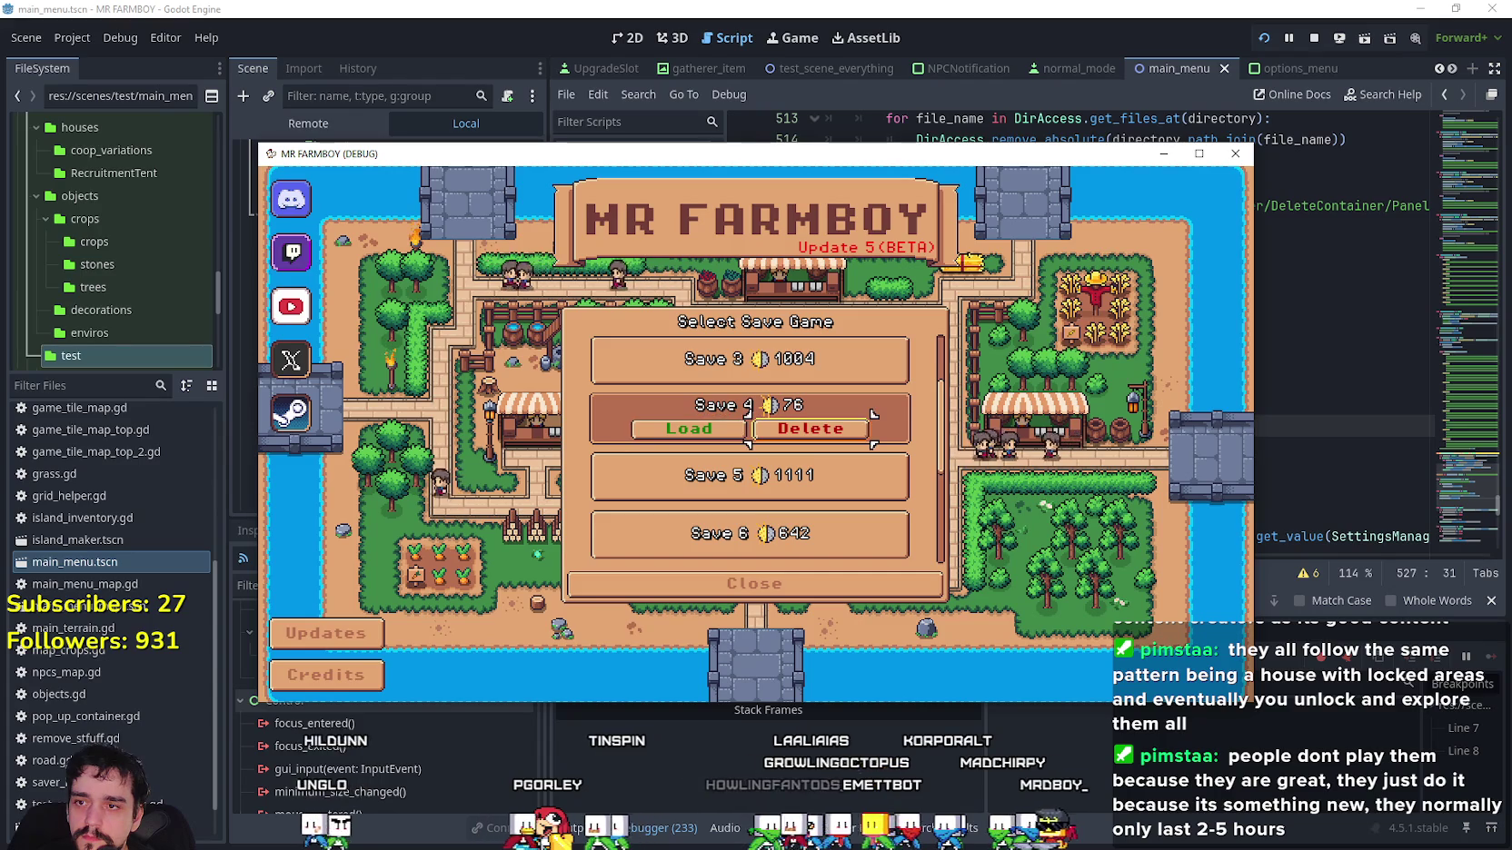
{"action": "key", "text": "Return"}
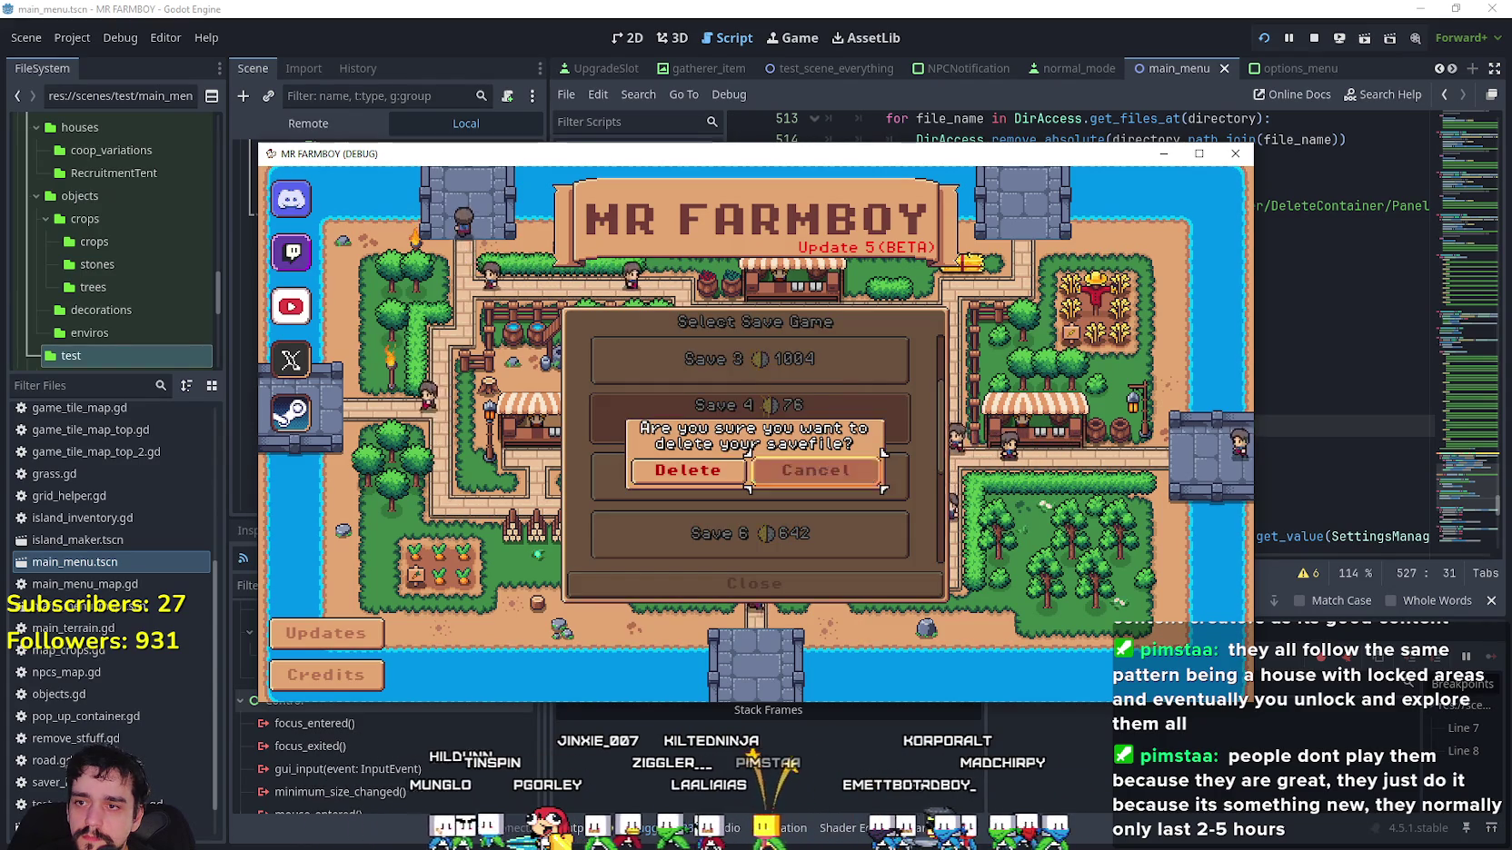
{"action": "key", "text": "Return"}
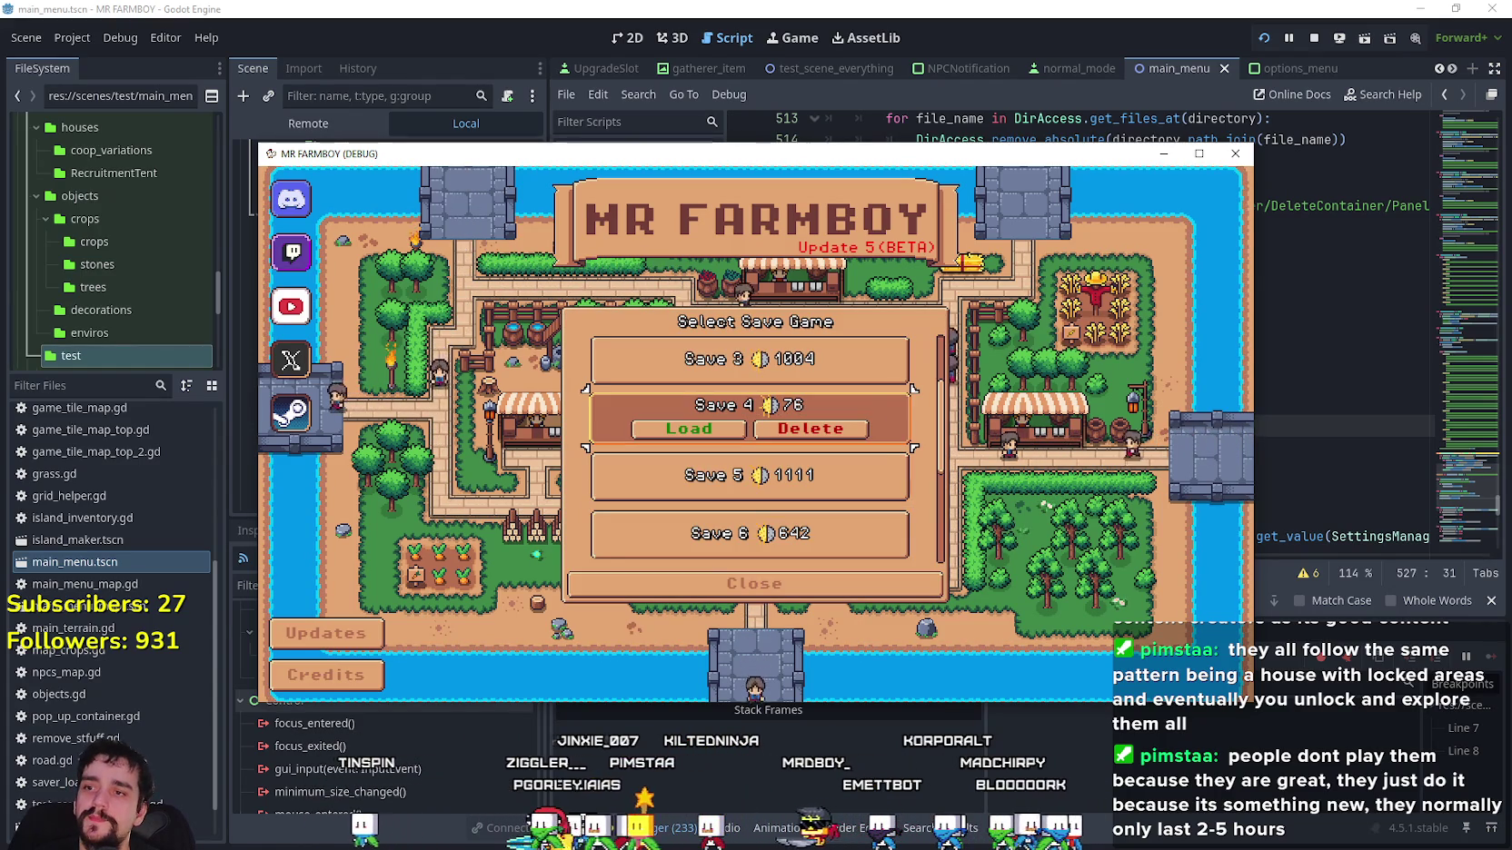
{"action": "key", "text": "Return"}
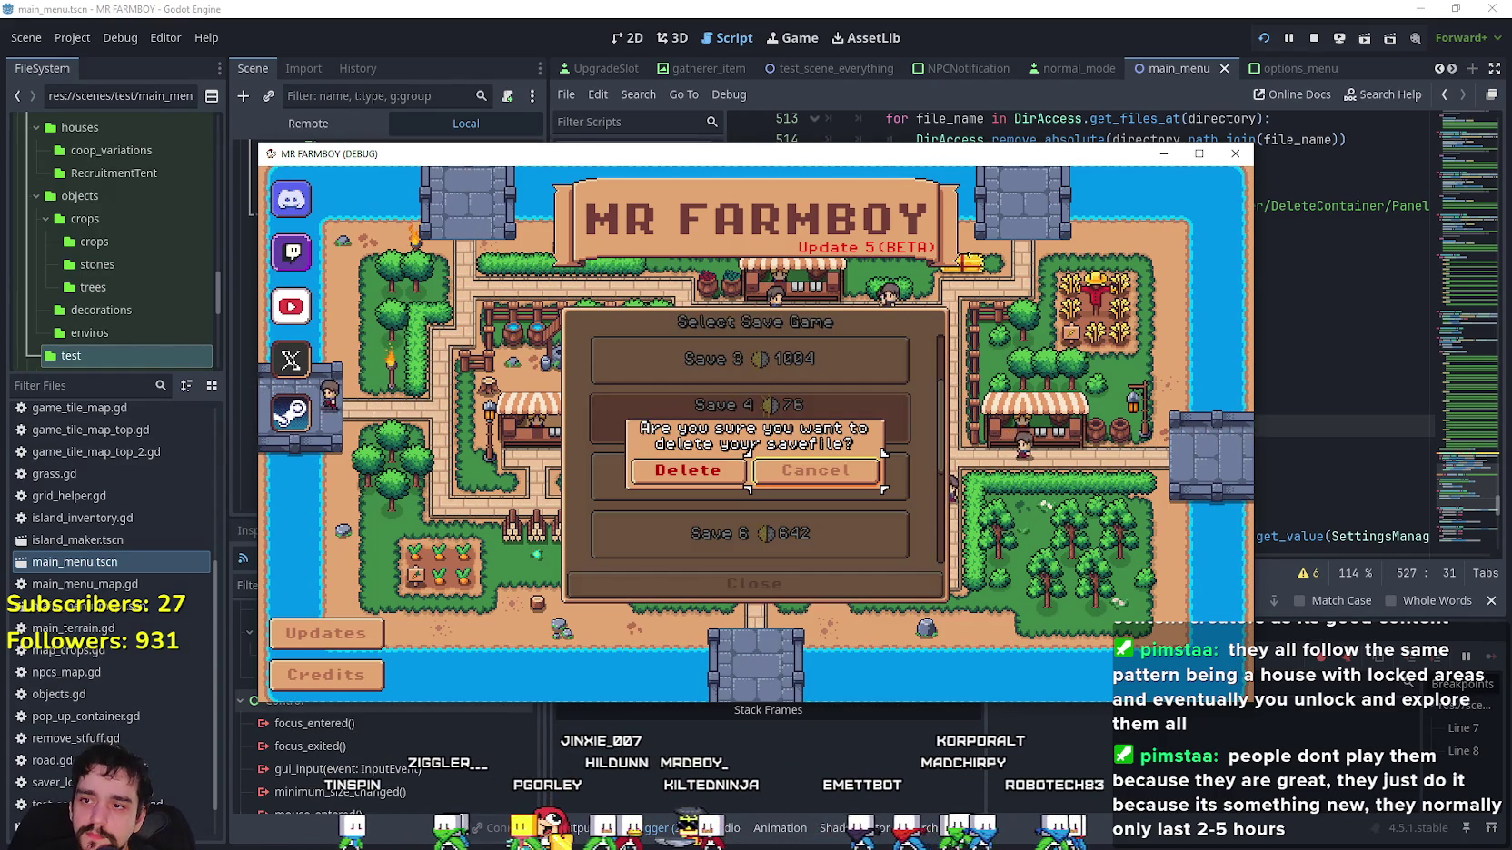
{"action": "key", "text": "Return"}
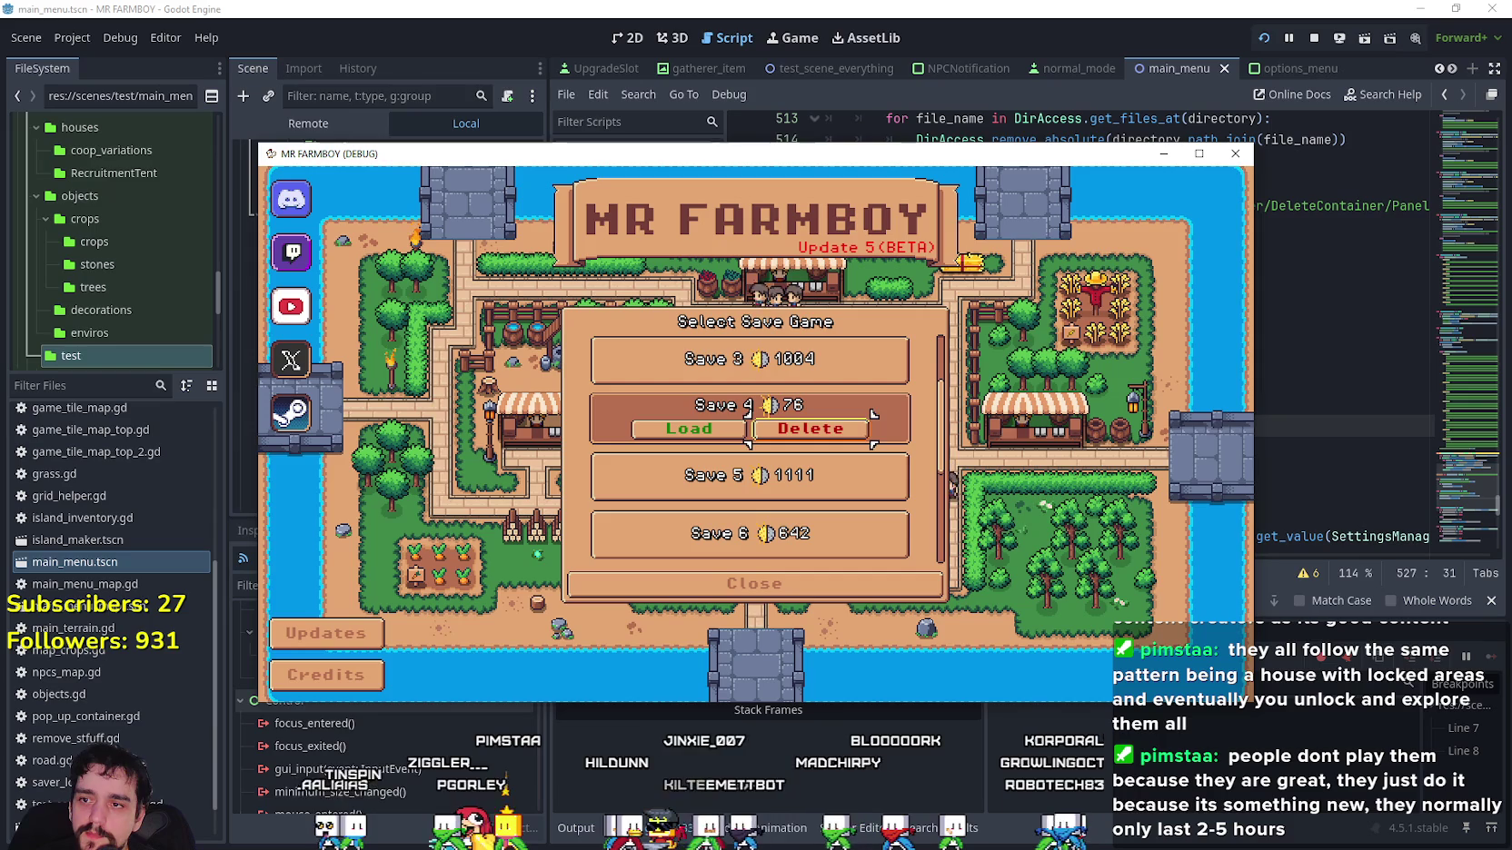
Reopen Save 4's delete confirmation, then bring the editor back in front of the game.
{"action": "key", "text": "Left"}
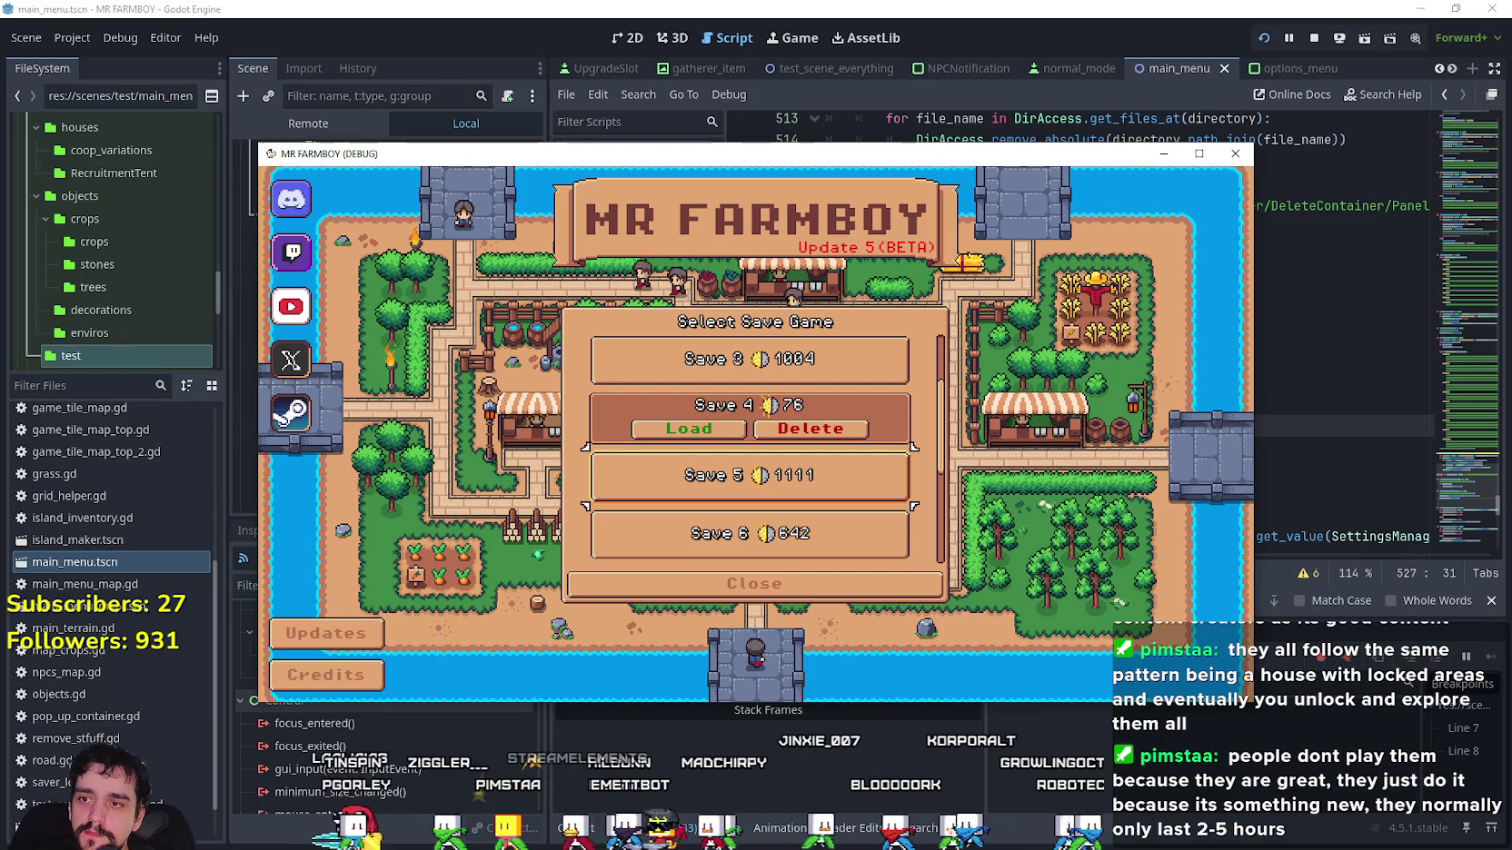
{"action": "key", "text": "Down"}
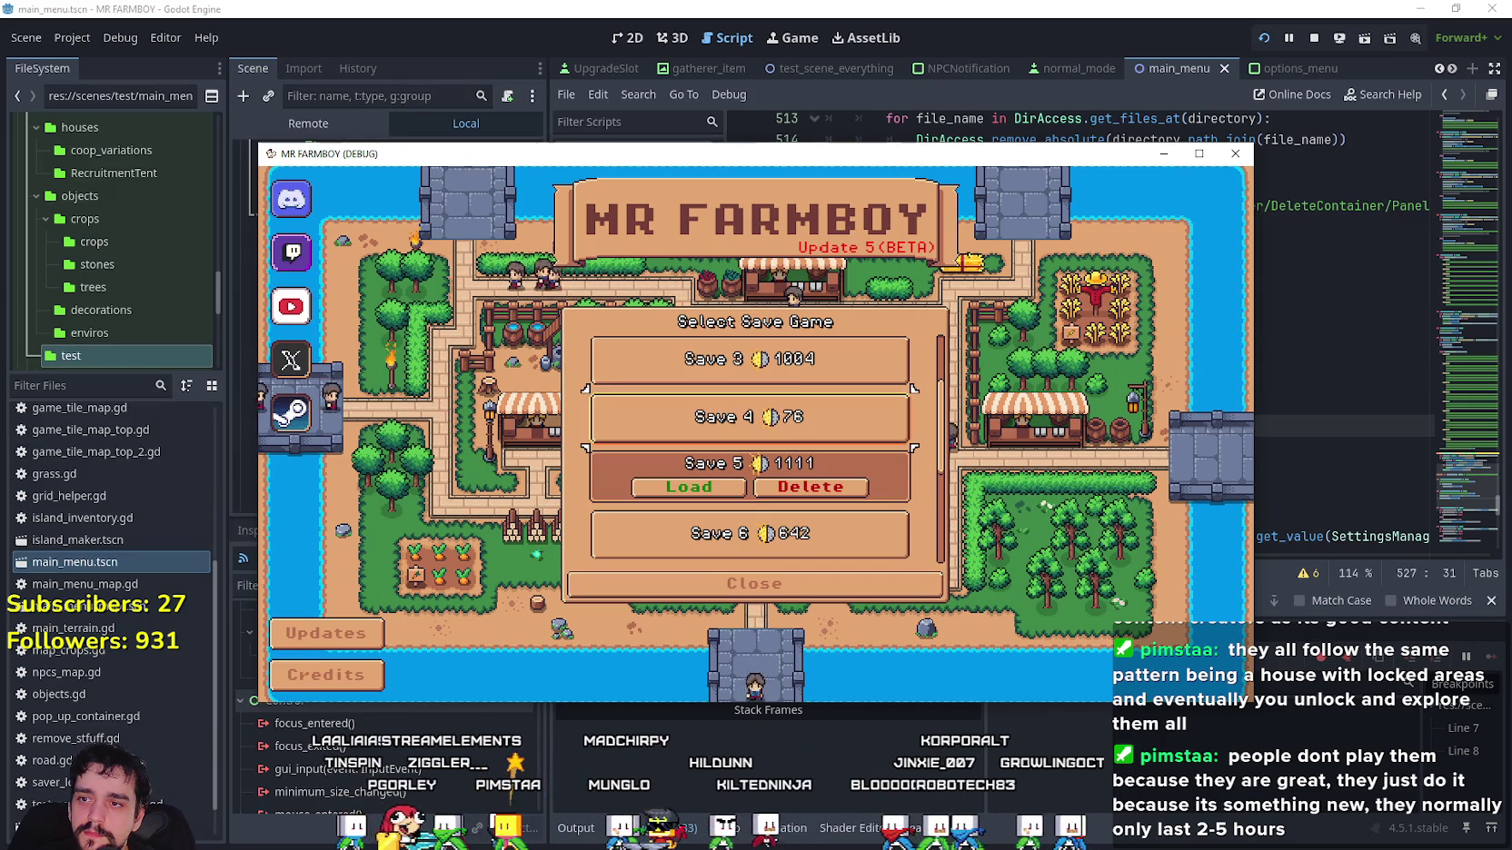
{"action": "left_click", "coordinate": [872, 413]}
{"action": "left_click", "coordinate": [818, 428]}
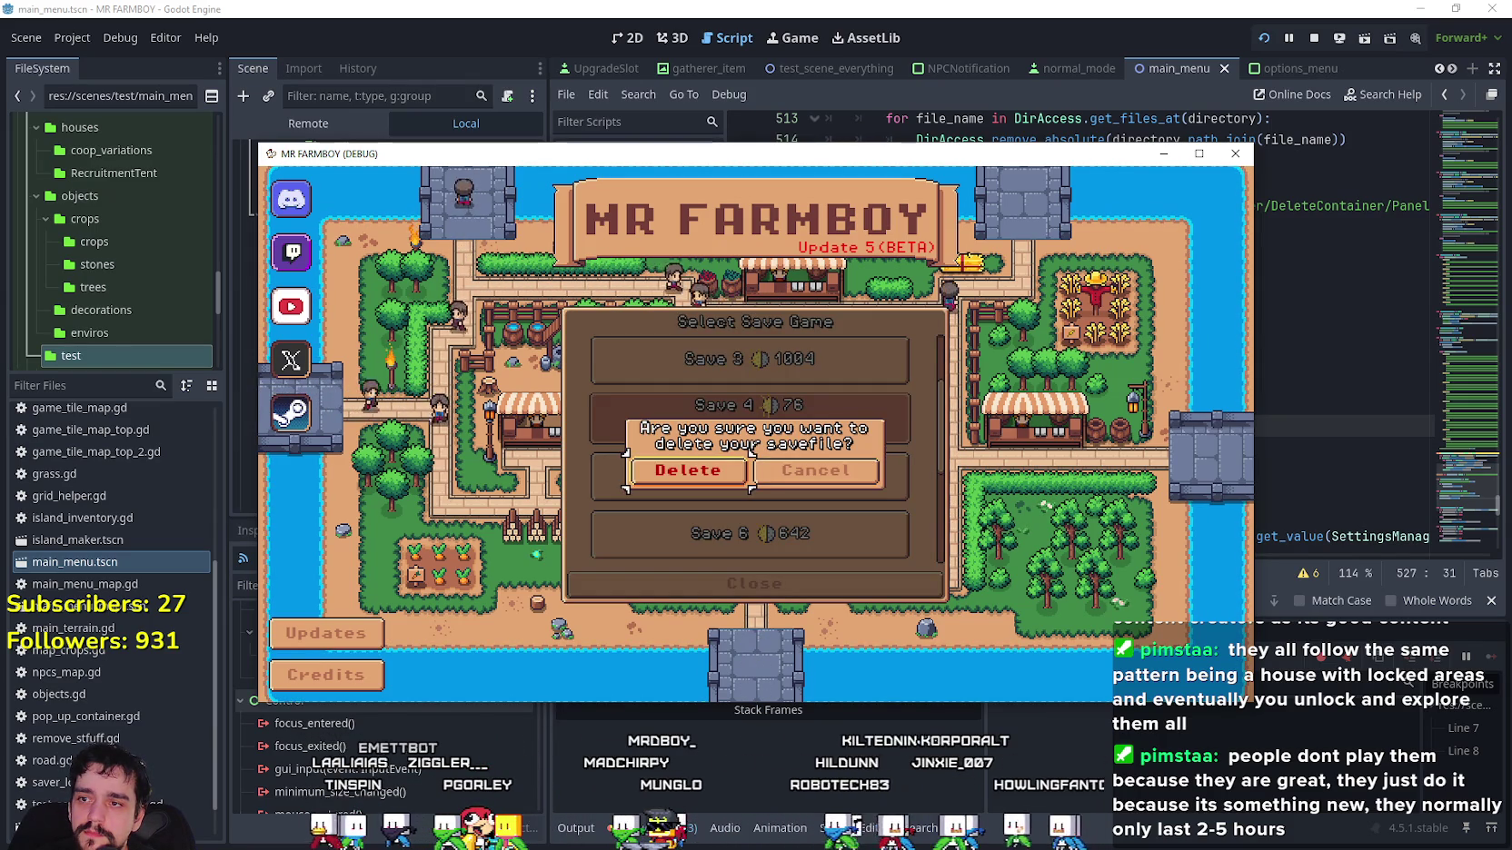
{"action": "left_click", "coordinate": [743, 464]}
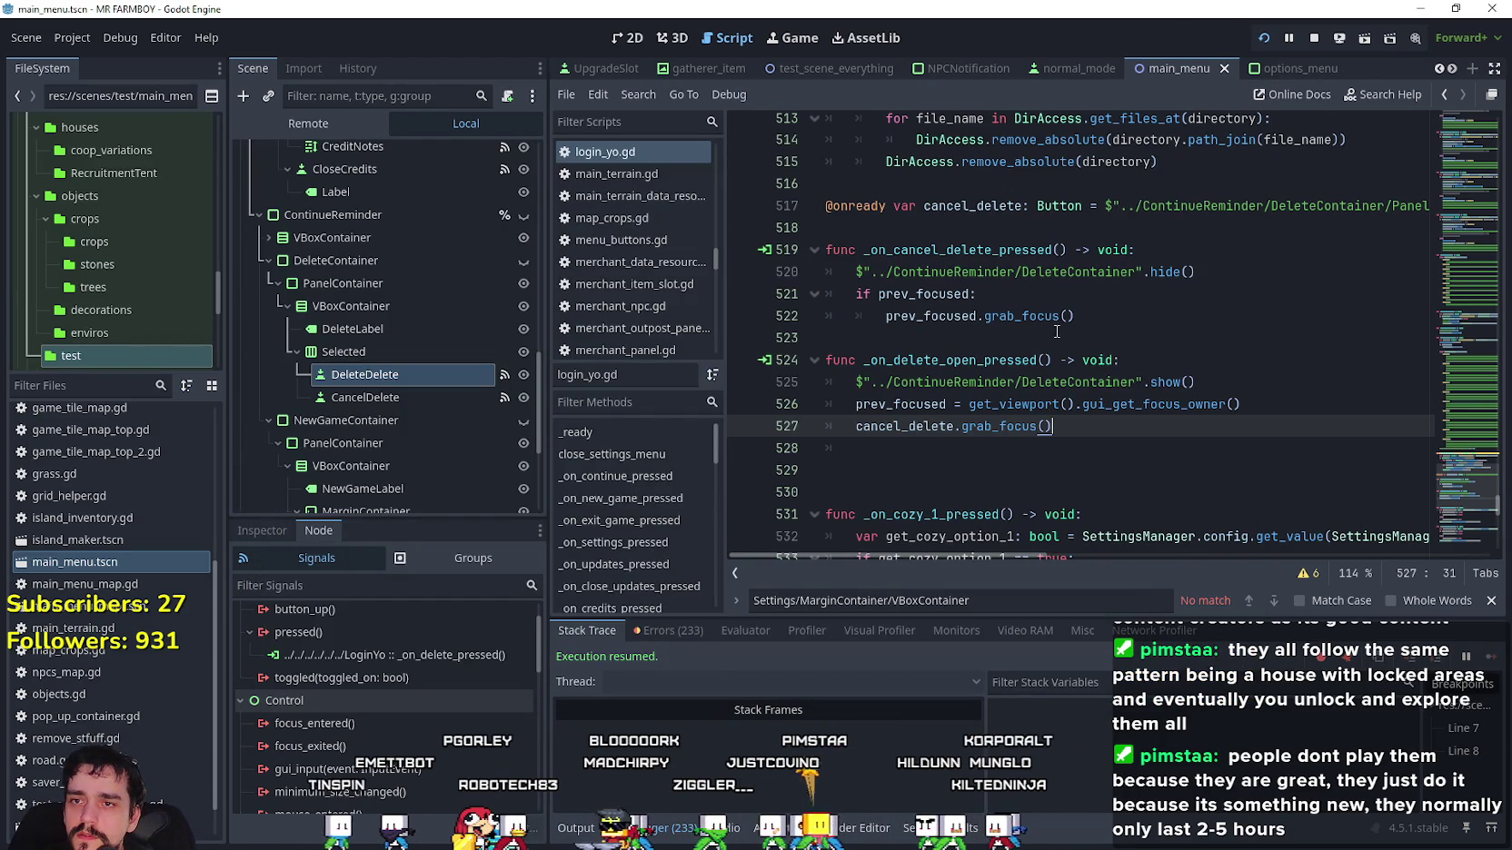
Scroll to _on_delete_pressed and select its prev_focused check on lines 462–463.
{"action": "double_click", "coordinate": [906, 360]}
{"action": "left_click", "coordinate": [1088, 445]}
{"action": "scroll", "coordinate": [1088, 445], "scroll_direction": "down", "scroll_amount": 2}
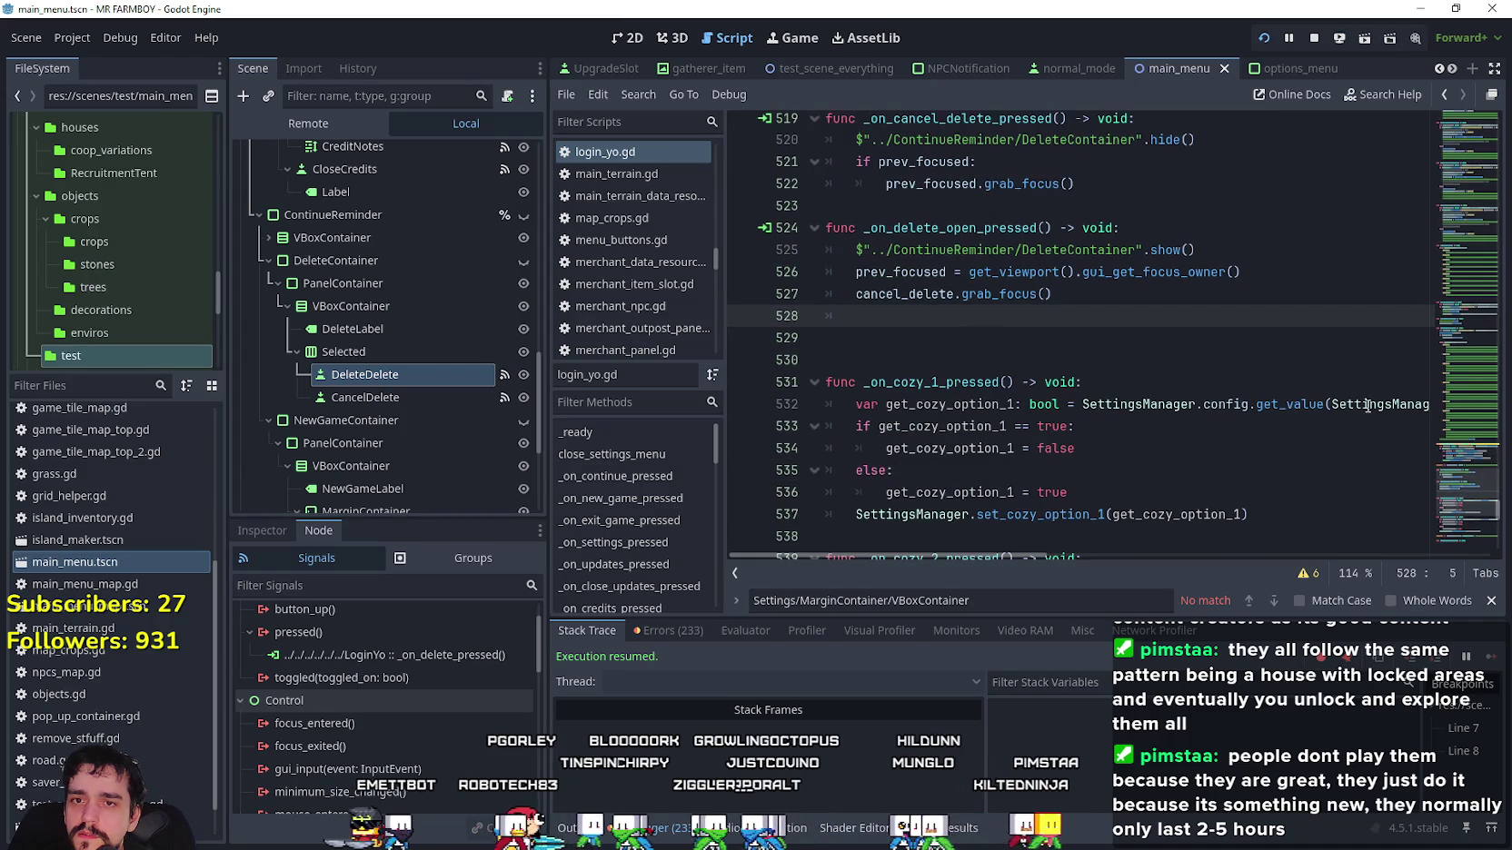
{"action": "scroll", "coordinate": [1462, 509], "scroll_direction": "up", "scroll_amount": 2}
{"action": "left_click_drag", "start_coordinate": [1463, 506], "coordinate": [1450, 451]}
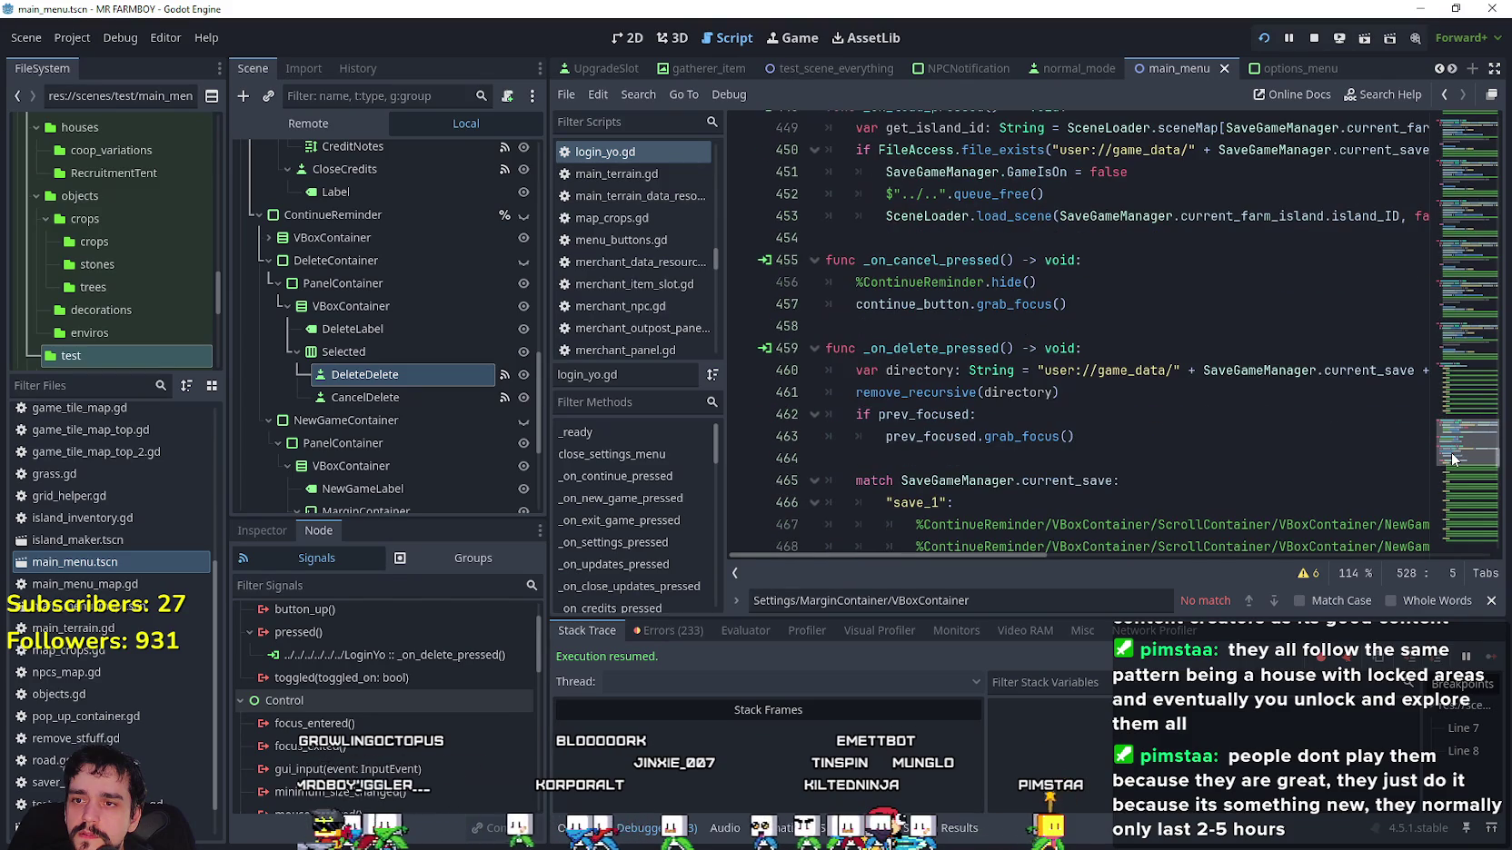
{"action": "double_click", "coordinate": [929, 414]}
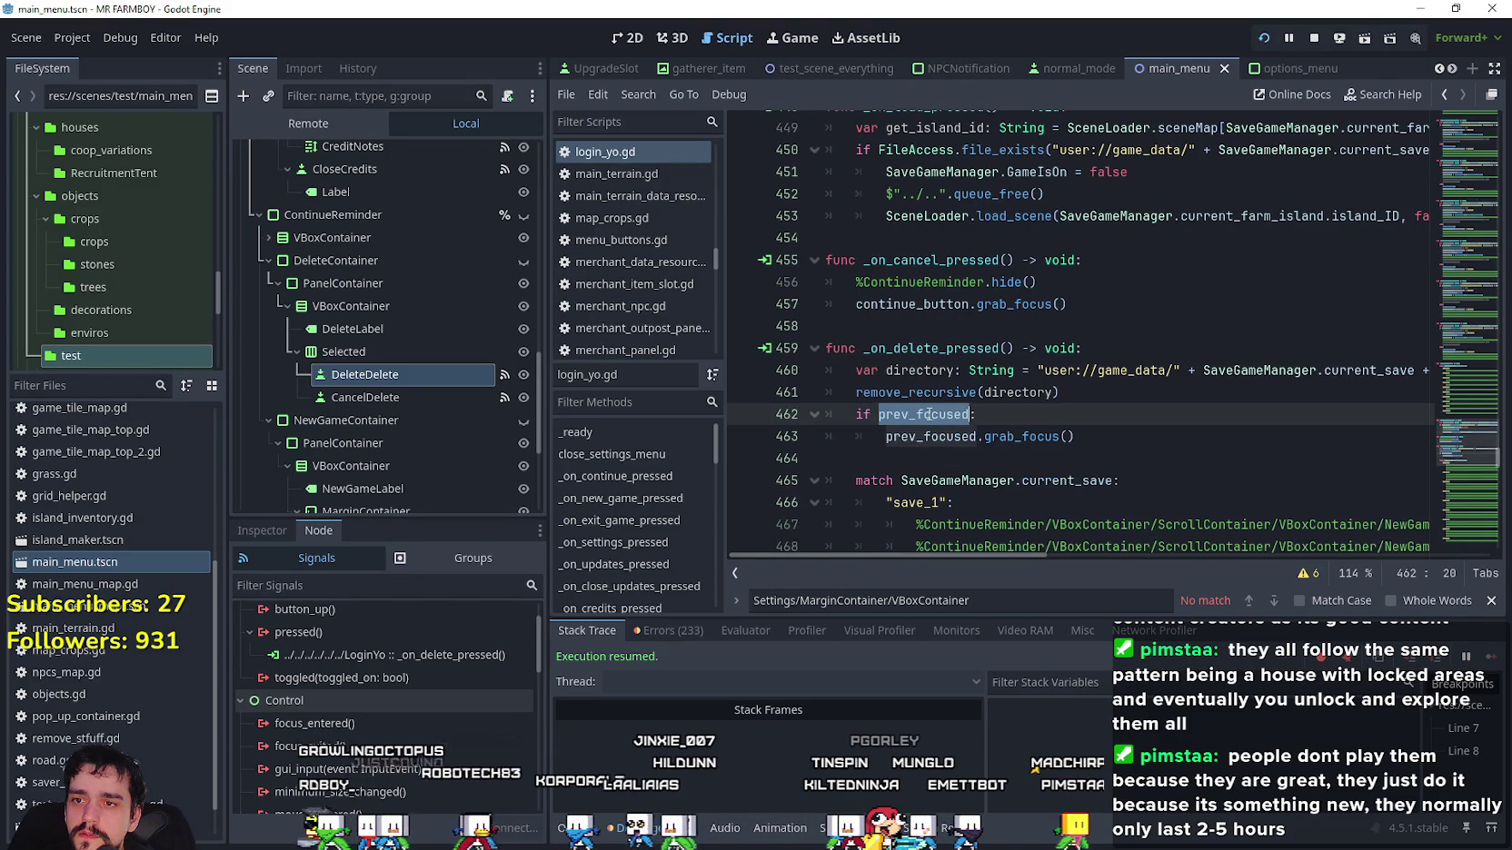
{"action": "left_click_drag", "start_coordinate": [1102, 447], "coordinate": [980, 414]}
{"action": "left_click", "coordinate": [1090, 417]}
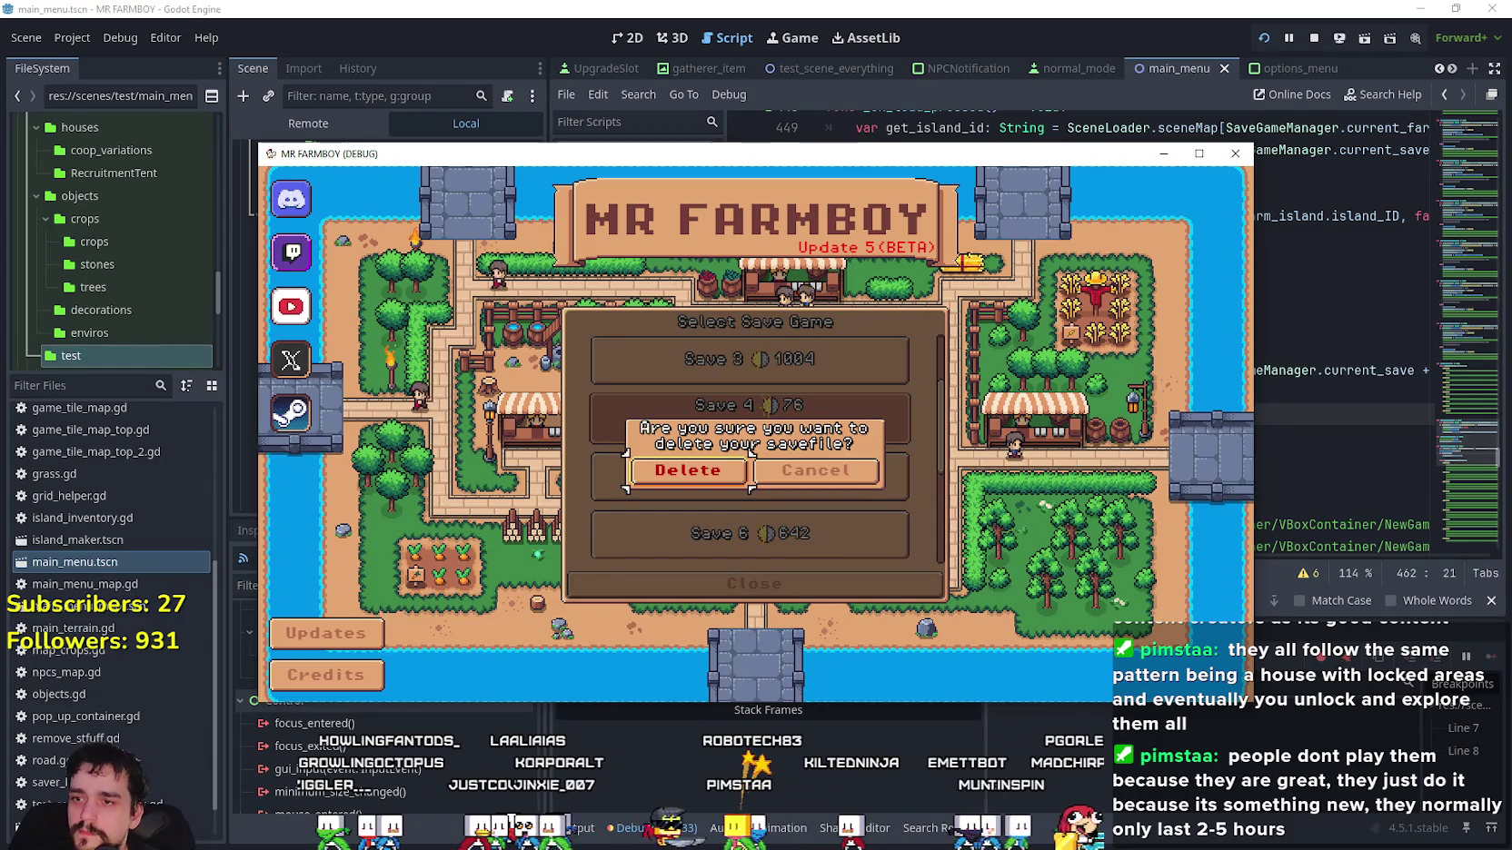
Confirm deleting Save 4 so its slot reads Create Save 4, then return to the script.
{"action": "key", "text": "Return"}
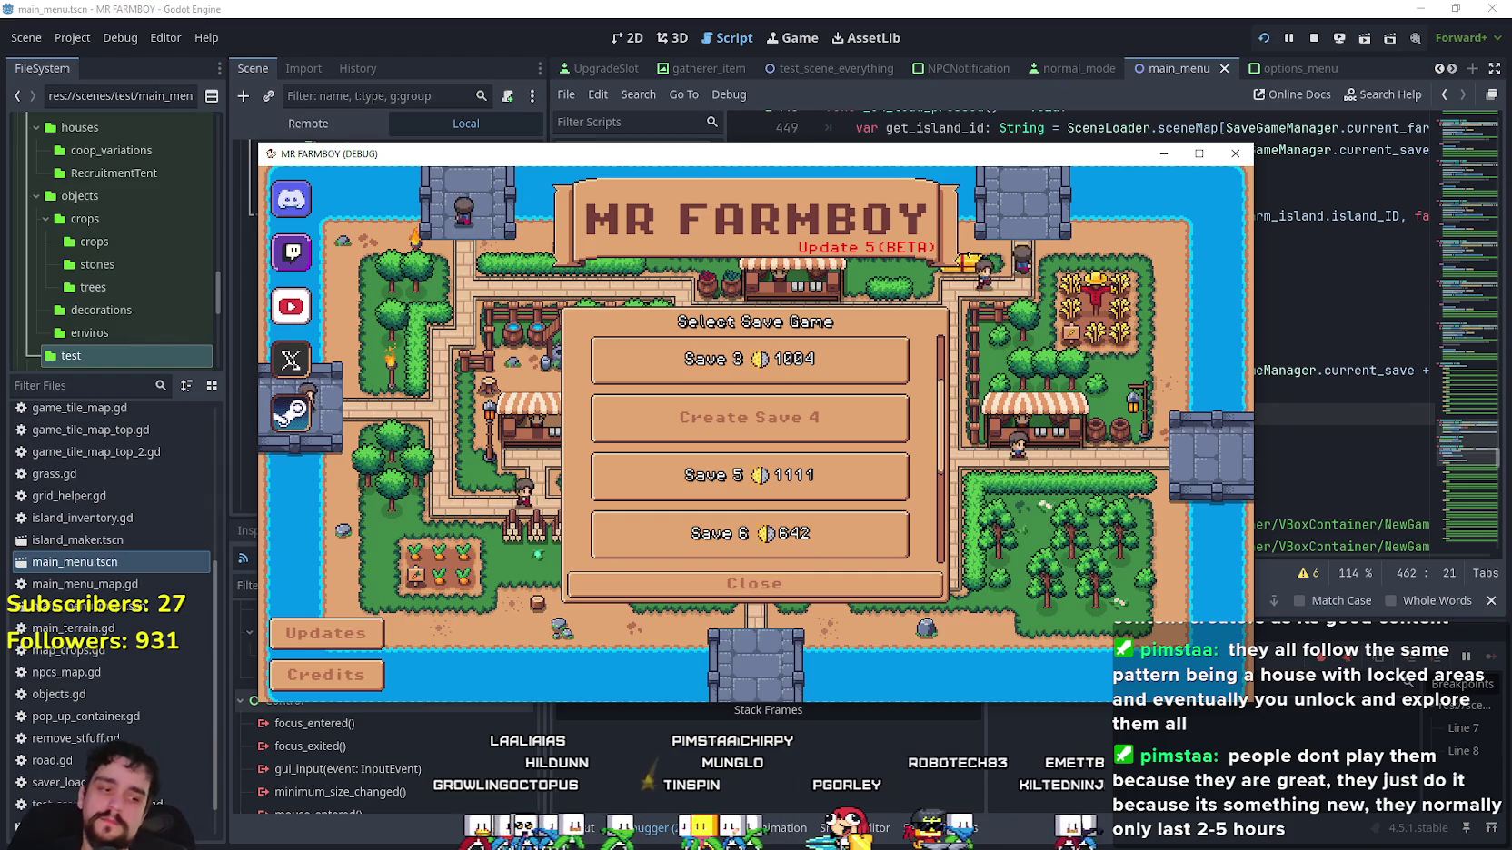
{"action": "left_click", "coordinate": [1122, 183]}
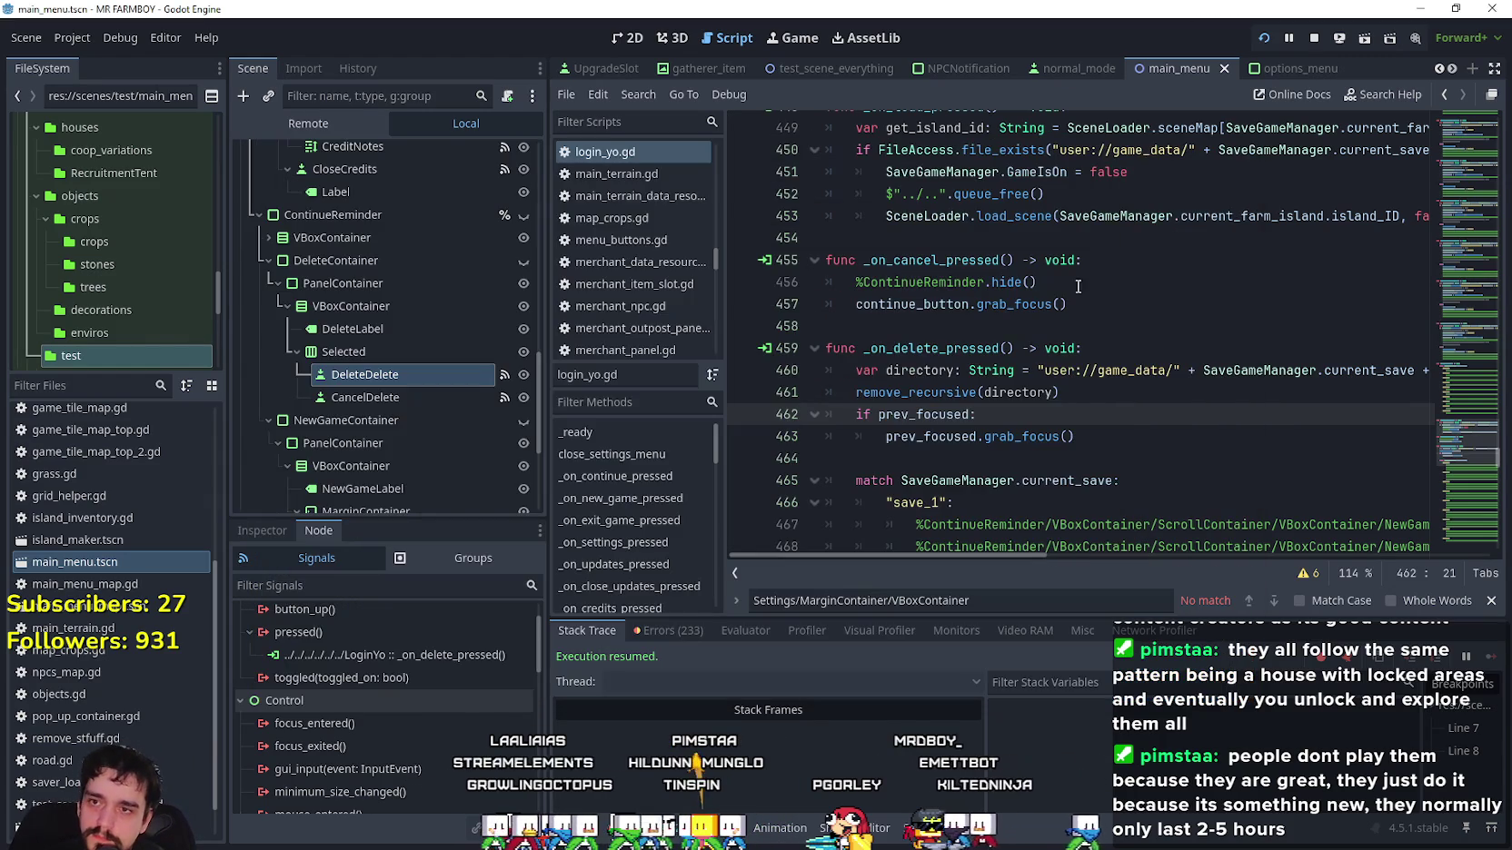
Comment out the prev_focused check after remove_recursive in _on_delete_pressed and save.
{"action": "left_click", "coordinate": [1133, 392]}
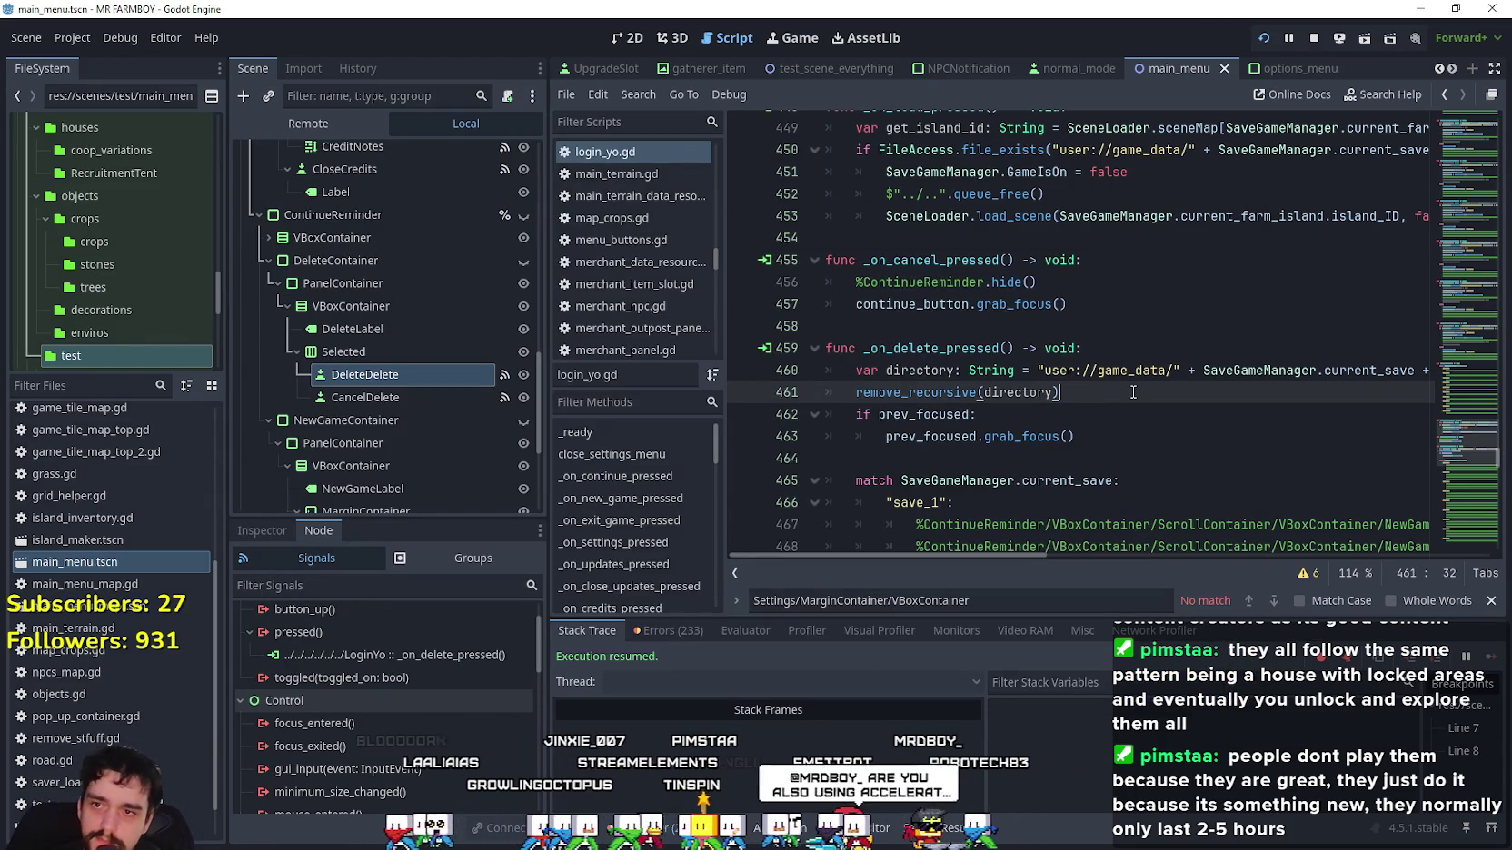
{"action": "left_click_drag", "start_coordinate": [1076, 436], "coordinate": [816, 413]}
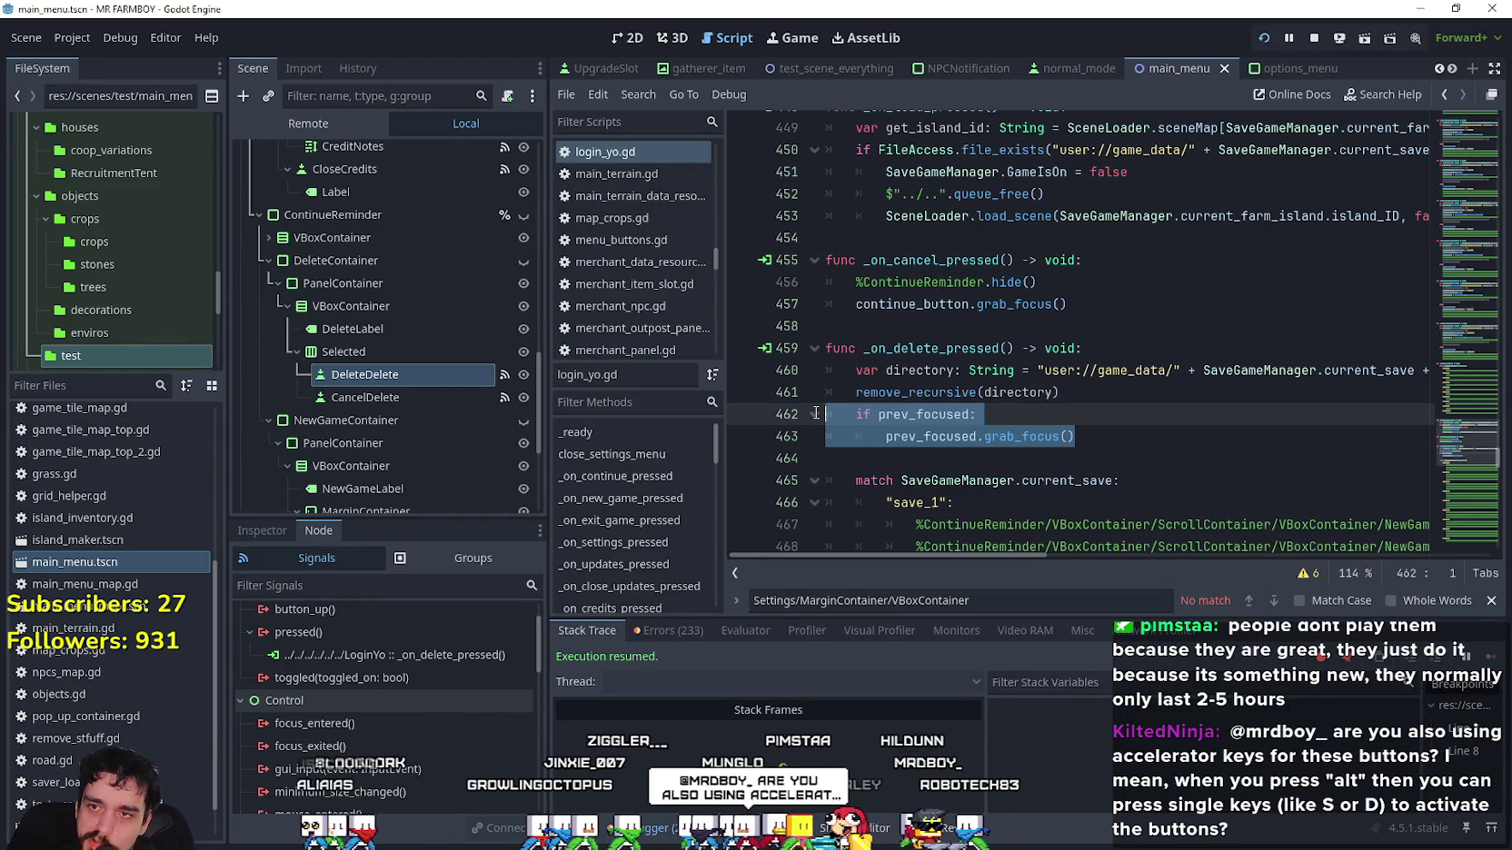
{"action": "key", "text": "ctrl+k"}
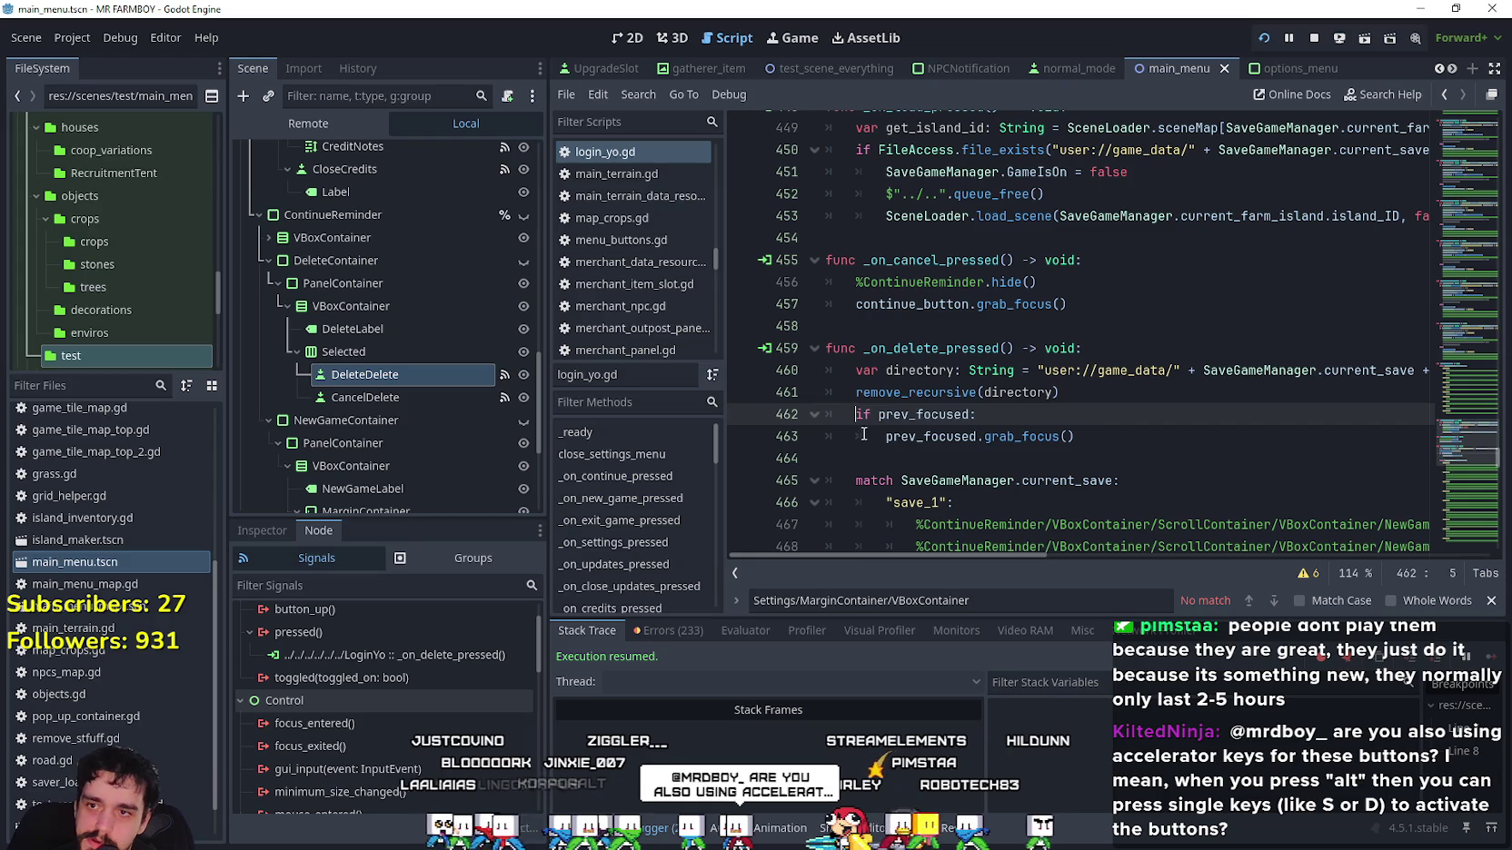
{"action": "right_click", "coordinate": [897, 393]}
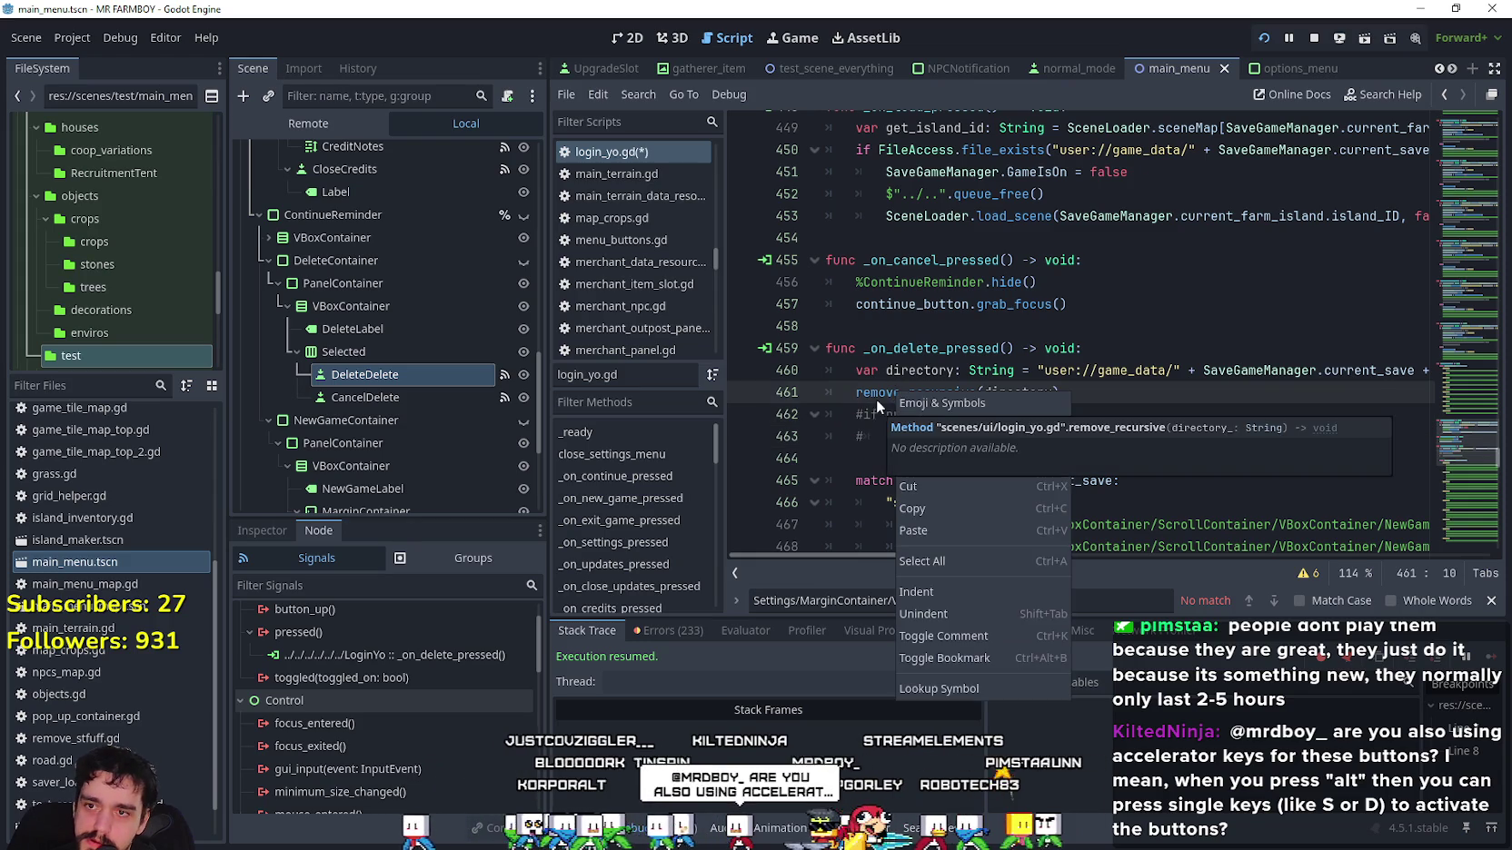
{"action": "left_click", "coordinate": [974, 688]}
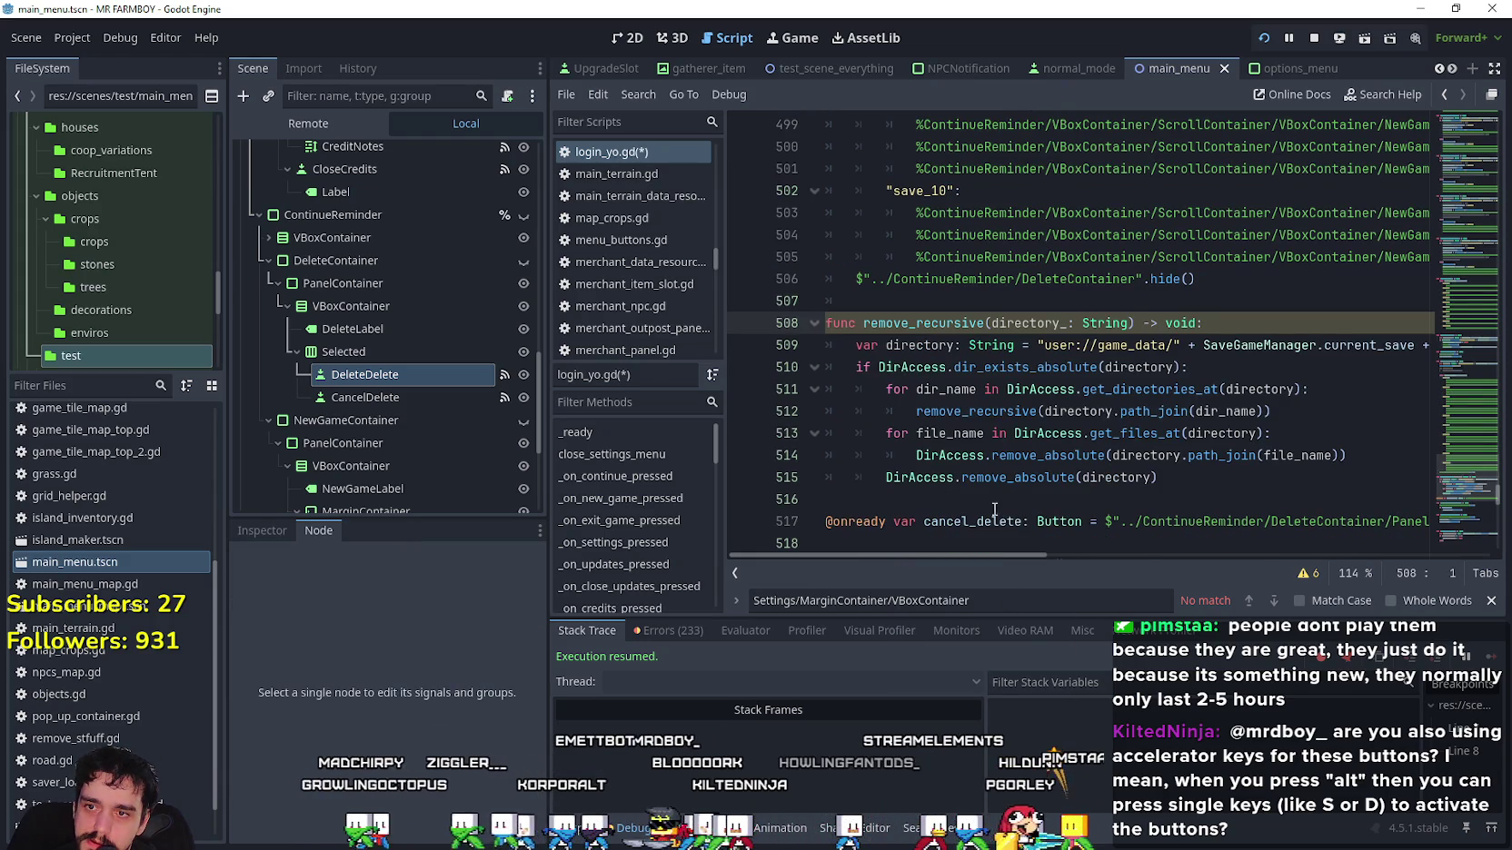
{"action": "left_click", "coordinate": [972, 500]}
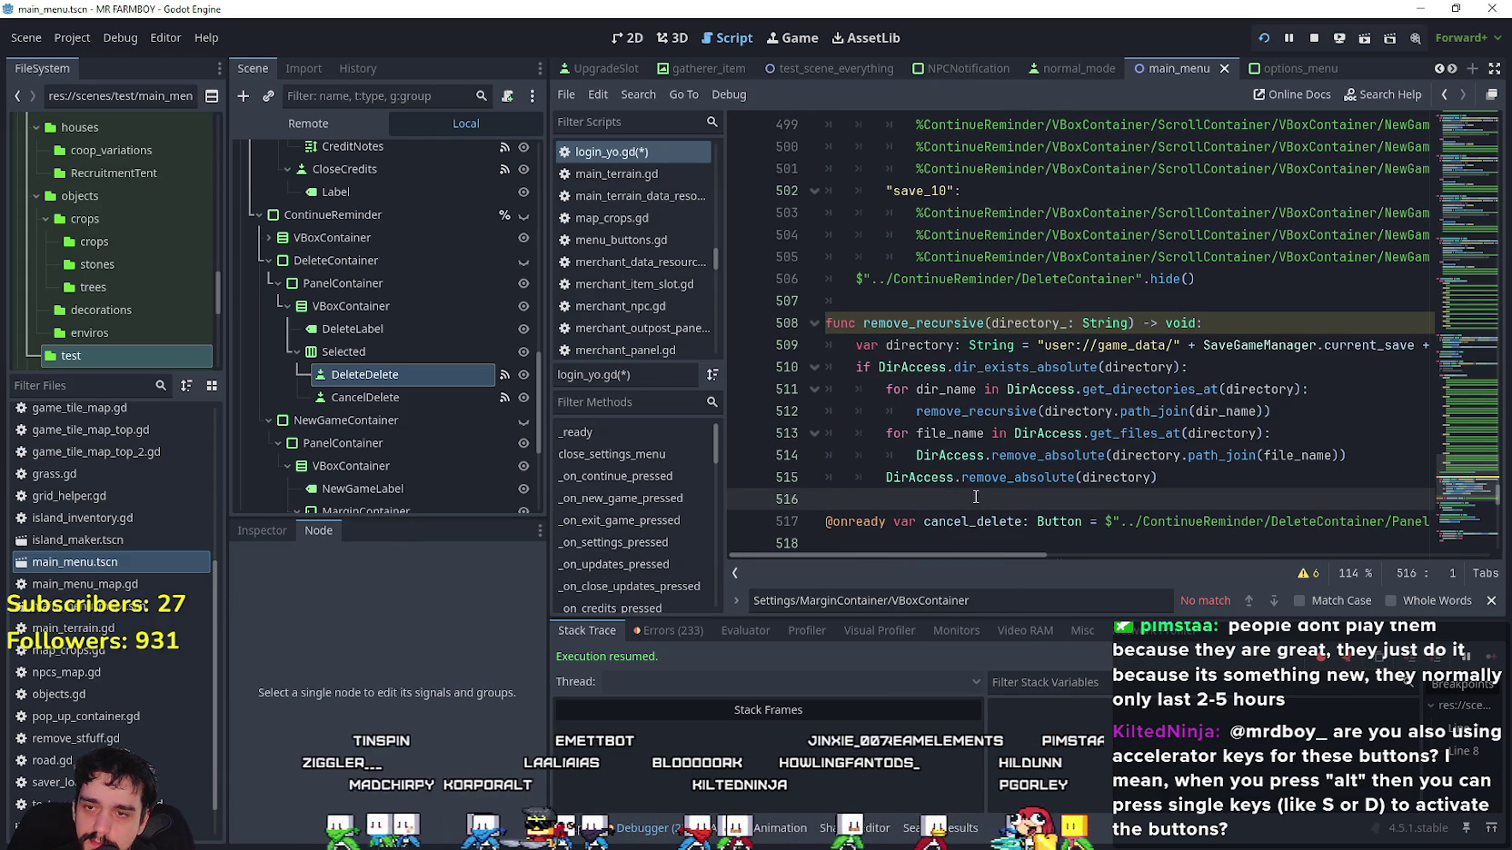
{"action": "scroll", "coordinate": [945, 459], "scroll_direction": "down", "scroll_amount": 3}
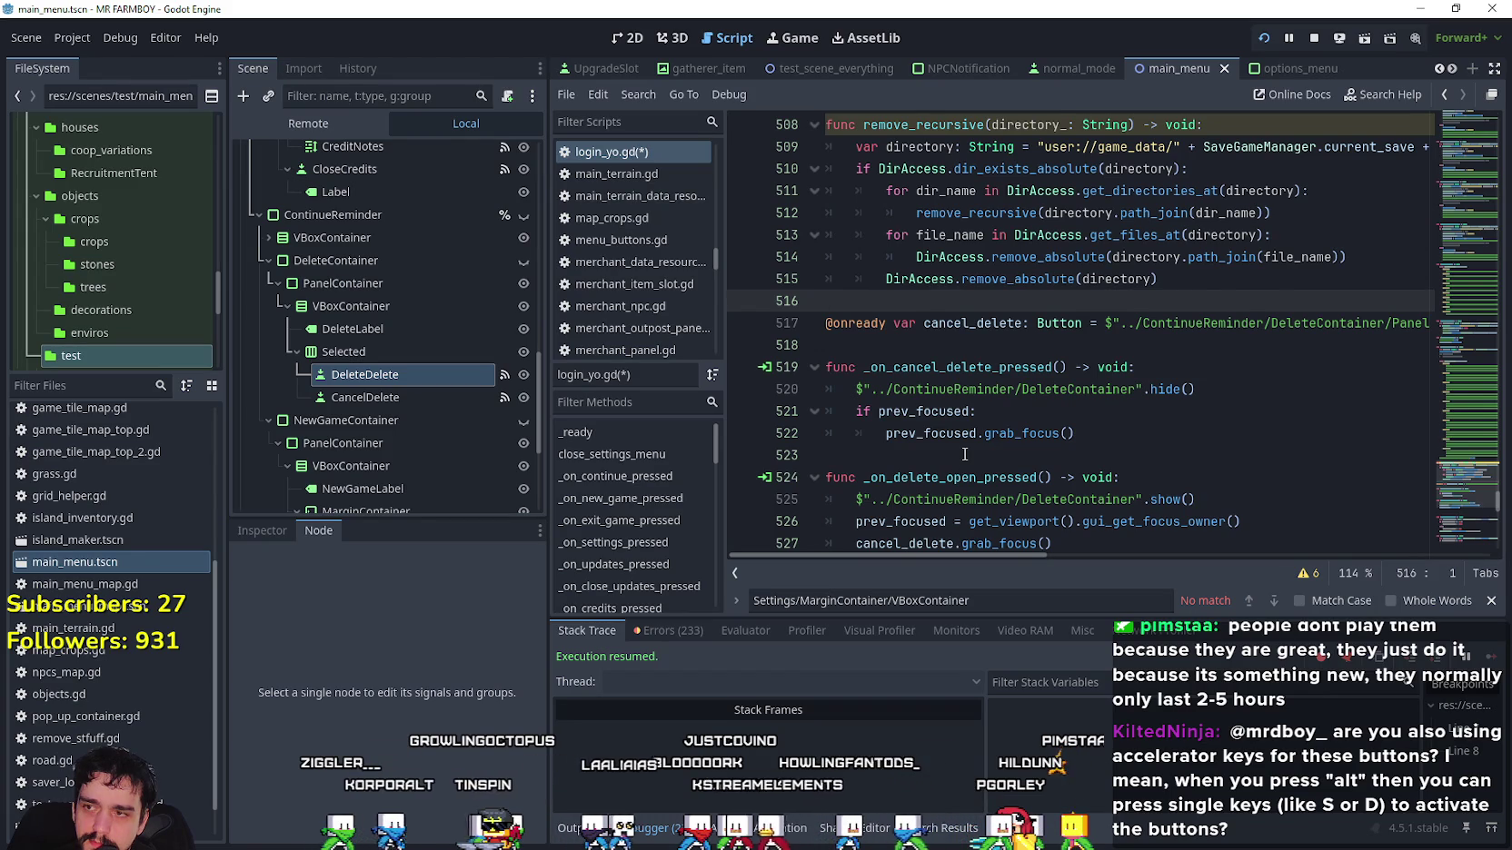
{"action": "key", "text": "alt+Left"}
{"action": "scroll", "coordinate": [1067, 209], "scroll_direction": "up", "scroll_amount": 3}
{"action": "scroll", "coordinate": [1072, 227], "scroll_direction": "up", "scroll_amount": 1}
{"action": "left_click", "coordinate": [1085, 322]}
{"action": "key", "text": "ctrl+s"}
{"action": "scroll", "coordinate": [1126, 377], "scroll_direction": "up", "scroll_amount": 1}
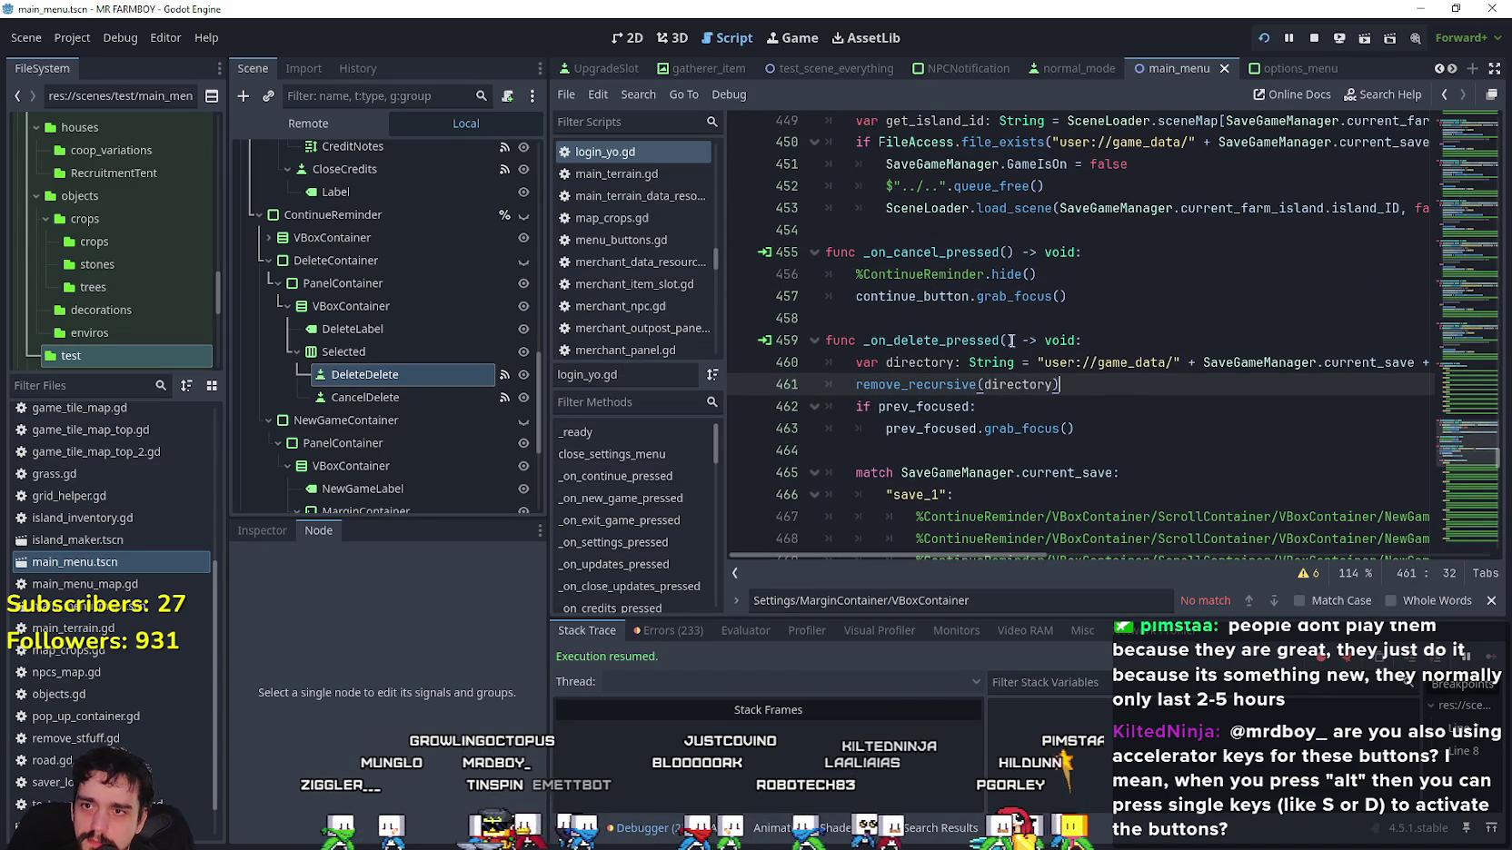
Paste the 'if prev_focused: prev_focused.grab_focus()' lines after DeleteContainer.hide() on line 506 and save.
{"action": "key", "text": "Return"}
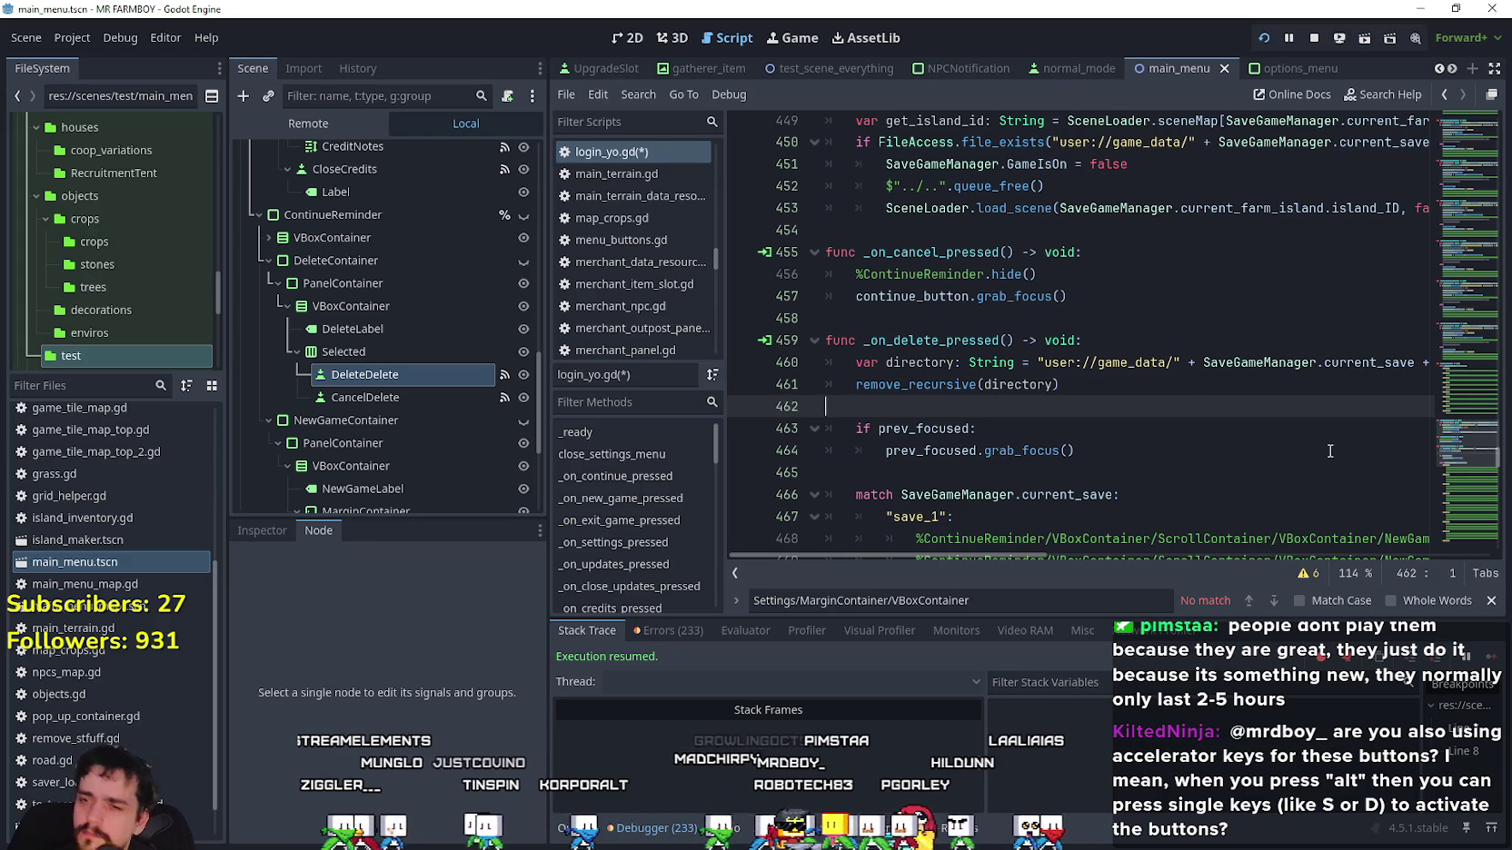
{"action": "key", "text": "BackSpace"}
{"action": "scroll", "coordinate": [1202, 434], "scroll_direction": "down", "scroll_amount": 1}
{"action": "mouse_move", "coordinate": [1075, 363]}
{"action": "left_mouse_down"}
{"action": "mouse_move", "coordinate": [831, 362]}
{"action": "mouse_move", "coordinate": [827, 341]}
{"action": "left_mouse_up"}
{"action": "key", "text": "ctrl+c"}
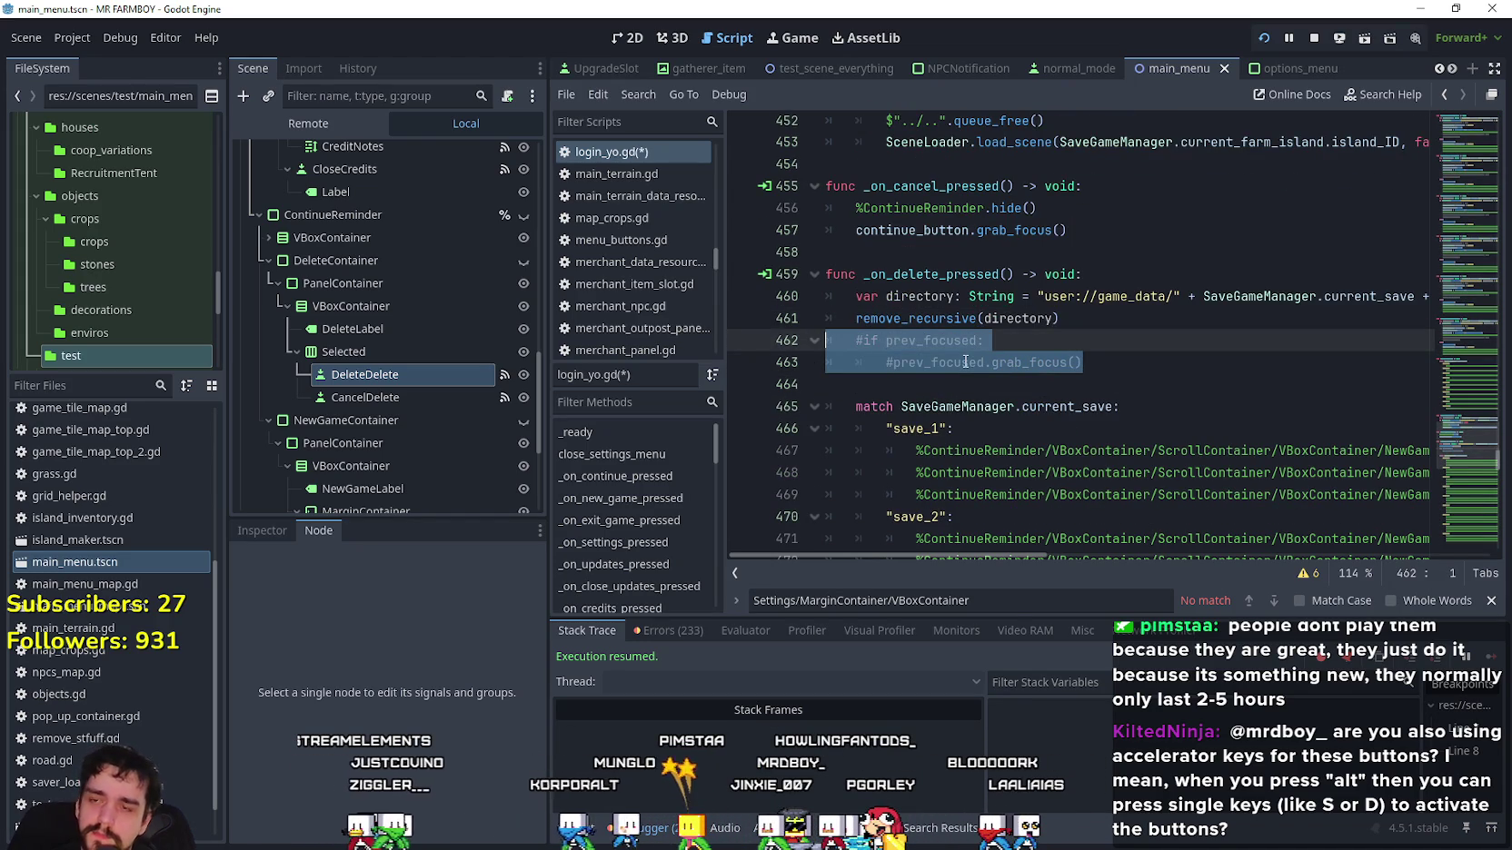
{"action": "scroll", "coordinate": [1181, 346], "scroll_direction": "down", "scroll_amount": 12}
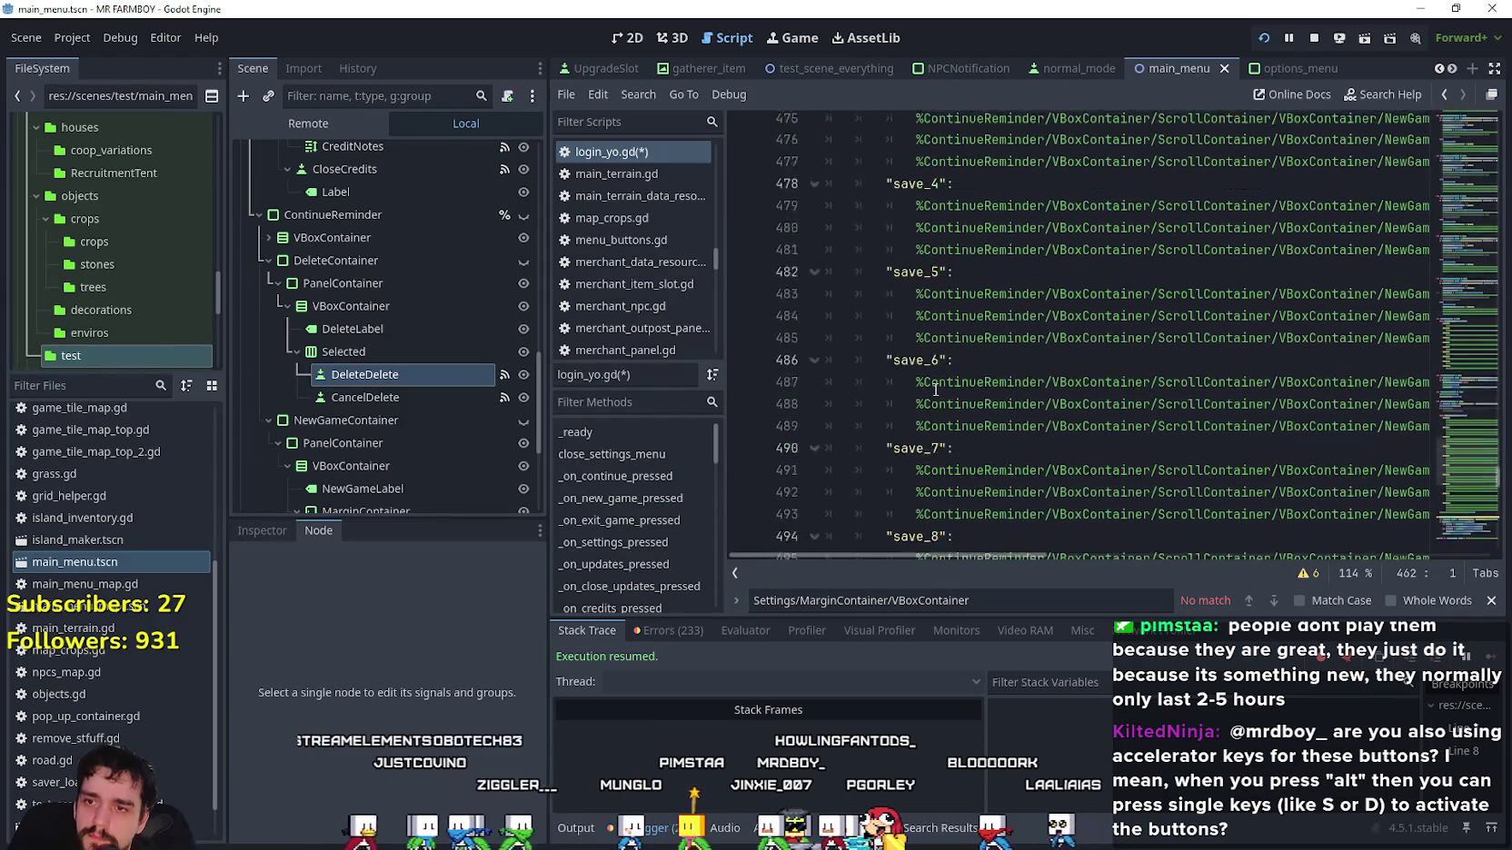
{"action": "scroll", "coordinate": [936, 386], "scroll_direction": "down", "scroll_amount": 1}
{"action": "left_click", "coordinate": [1229, 379]}
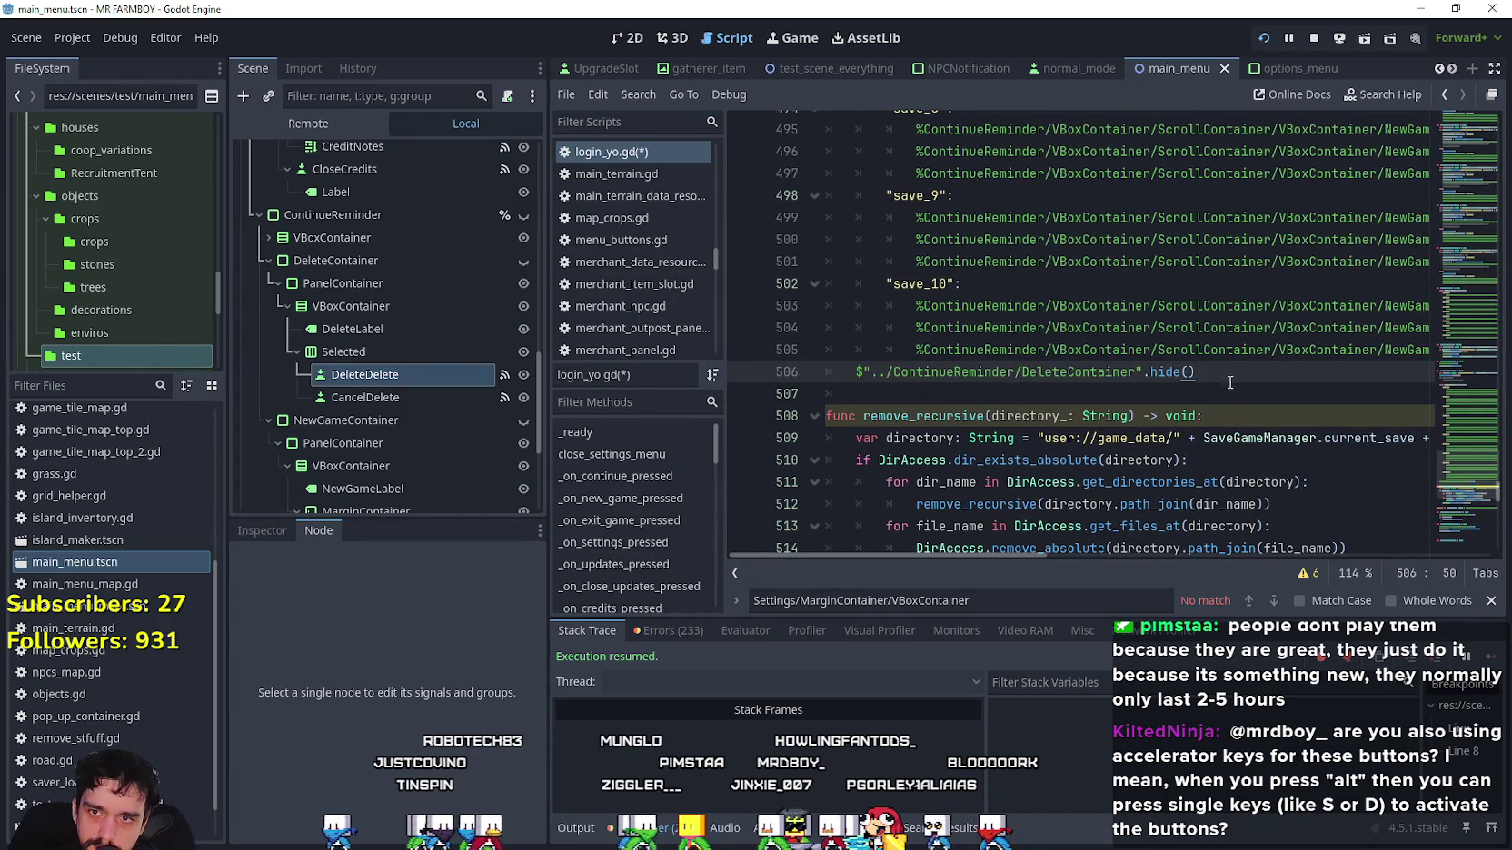
{"action": "key", "text": "Return"}
{"action": "key", "text": "ctrl+v"}
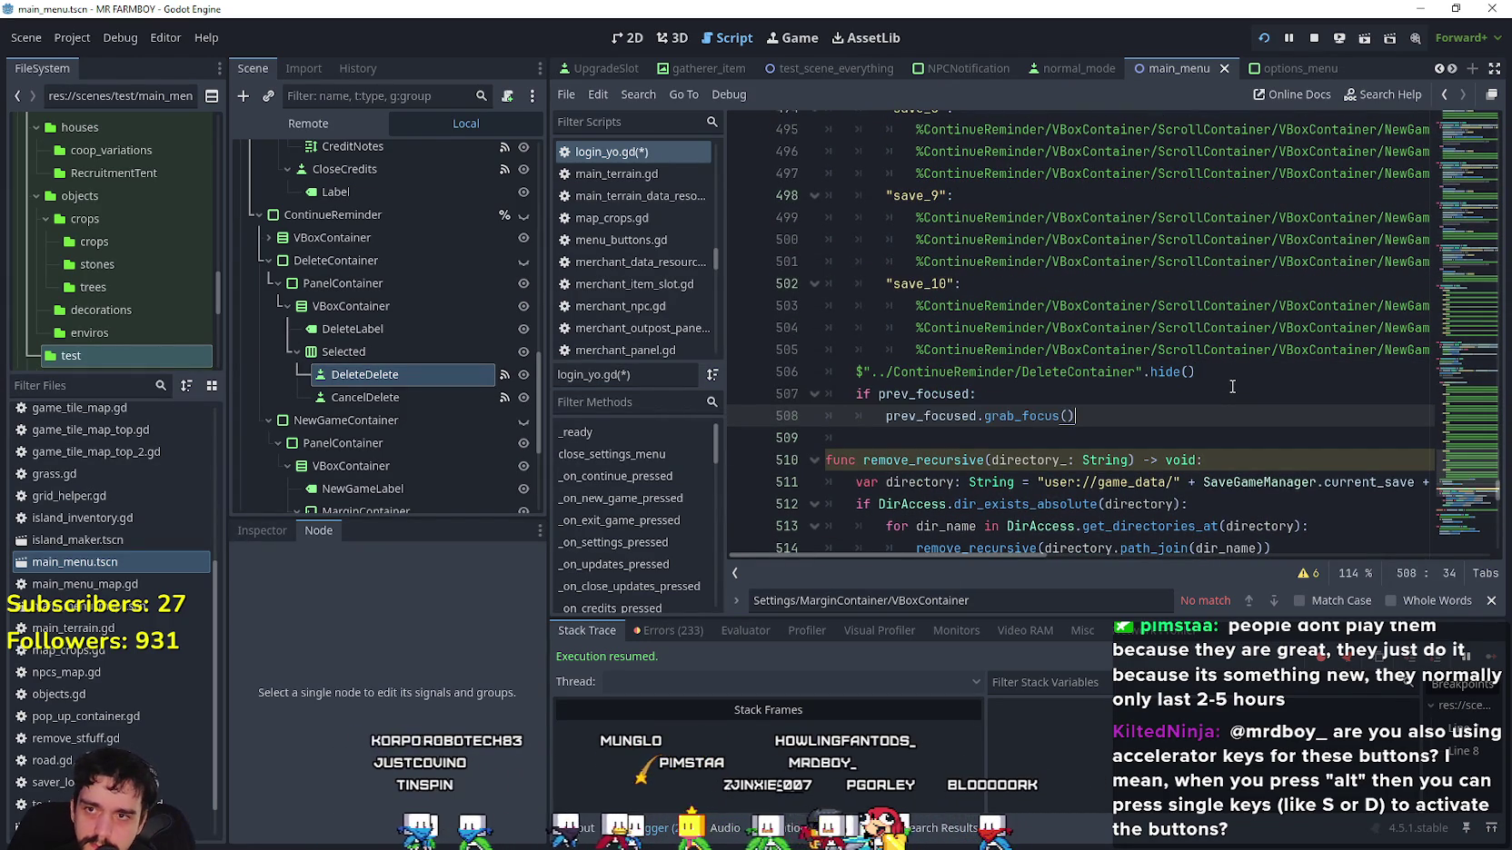
{"action": "key", "text": "ctrl+s"}
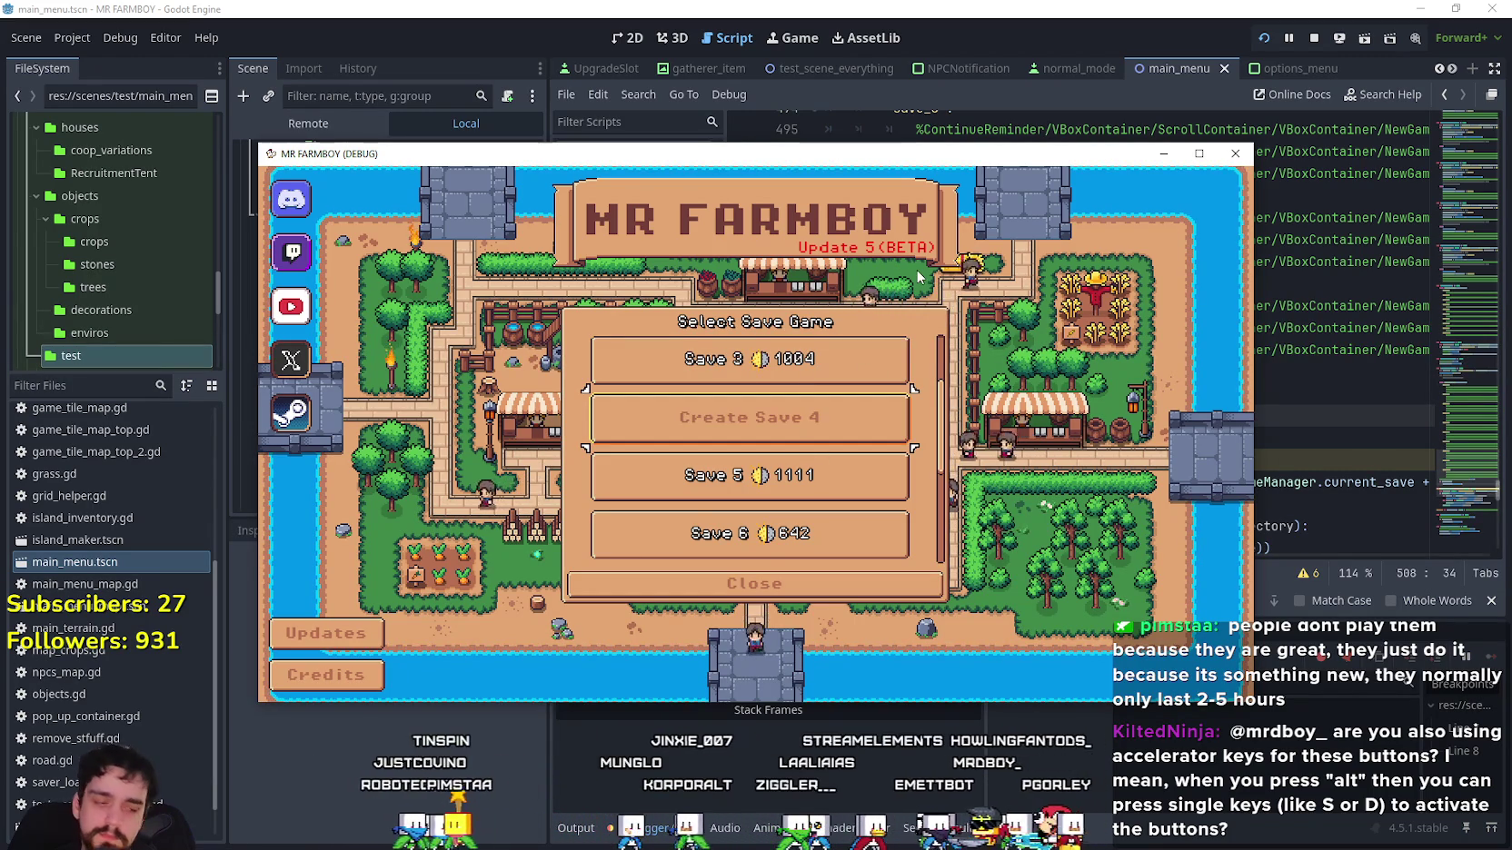
Start a Normal Mode game in the empty Save 4 slot.
{"action": "key", "text": "Up"}
{"action": "key", "text": "Up"}
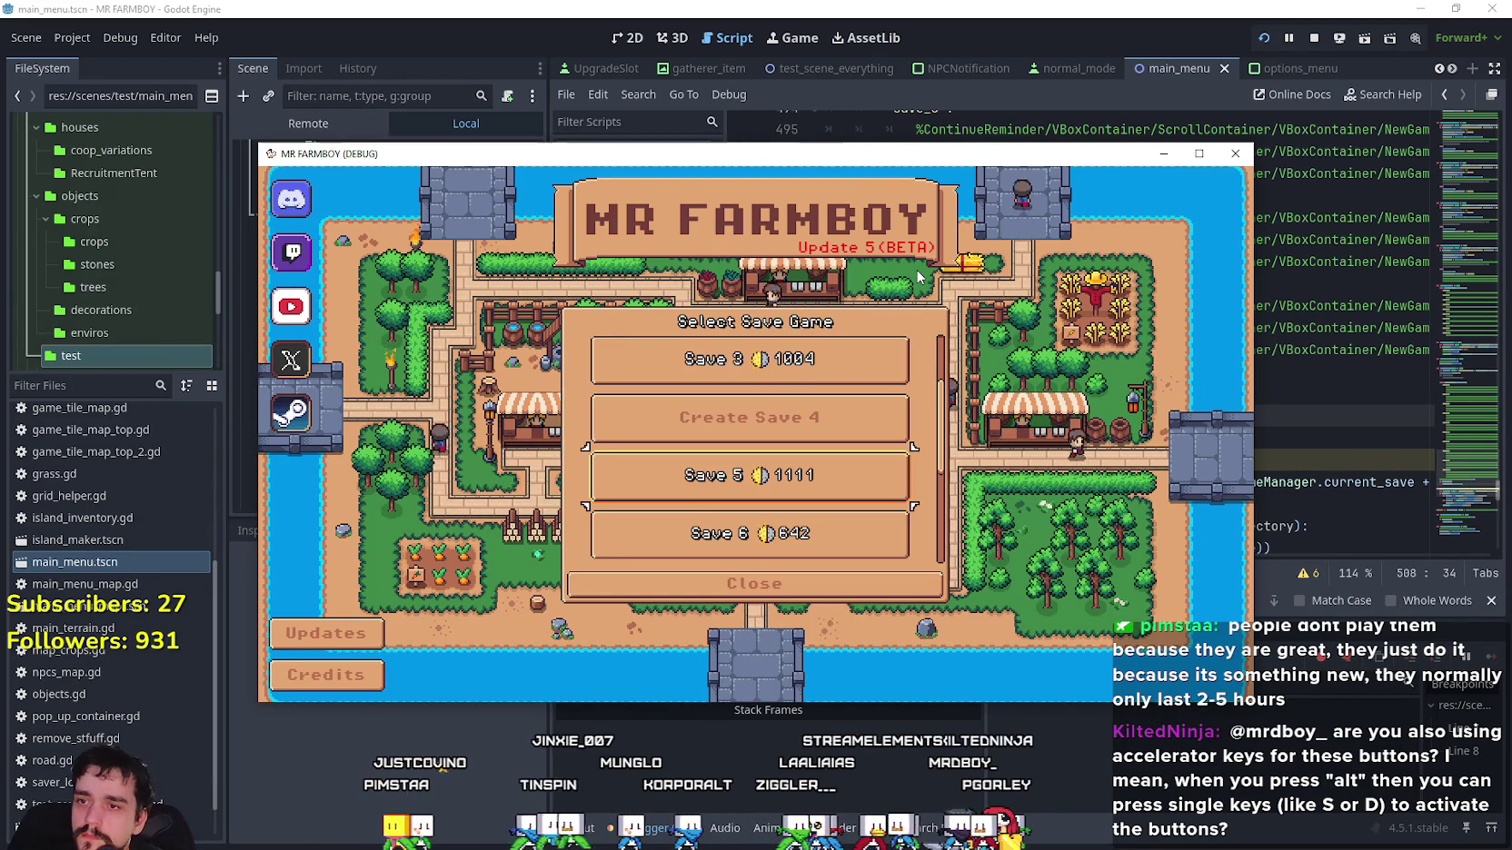
{"action": "key", "text": "Down"}
{"action": "key", "text": "Down"}
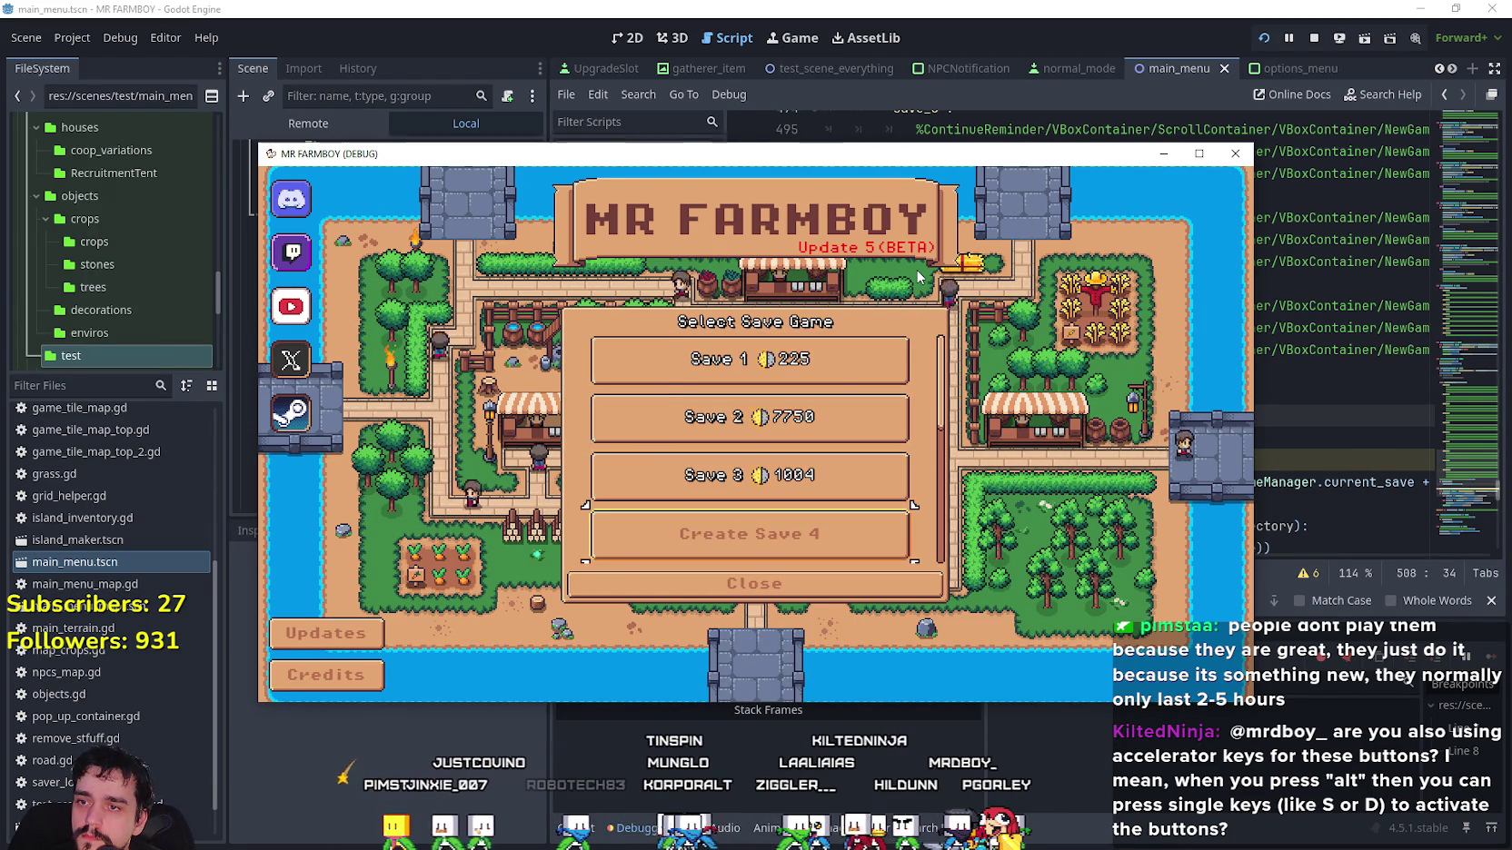
{"action": "key", "text": "Return"}
{"action": "key", "text": "Return"}
{"action": "key", "text": "Down"}
{"action": "key", "text": "Return"}
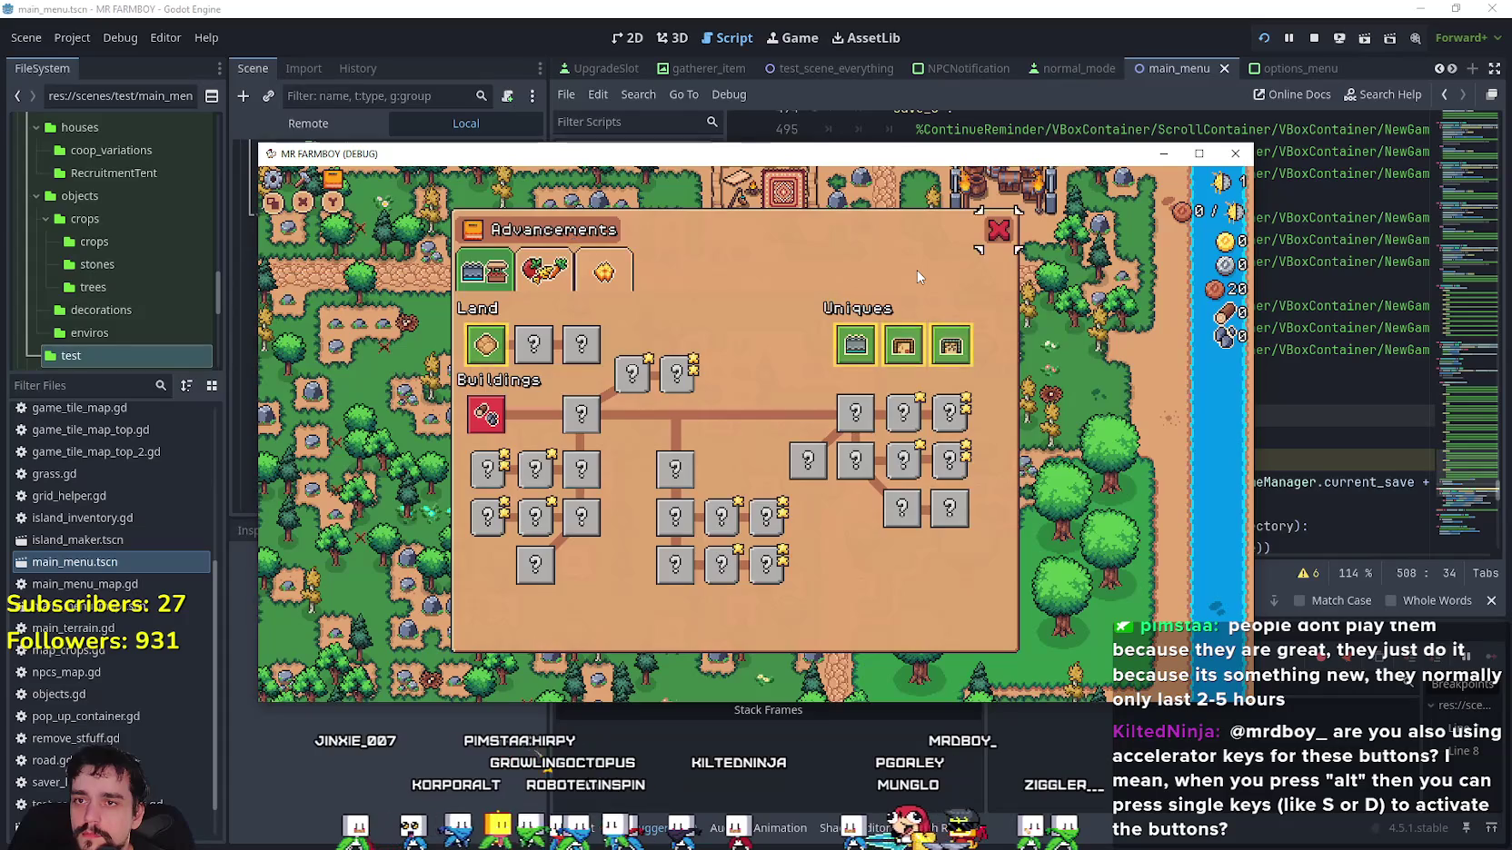
{"action": "key", "text": "Escape"}
{"action": "key", "text": "Escape"}
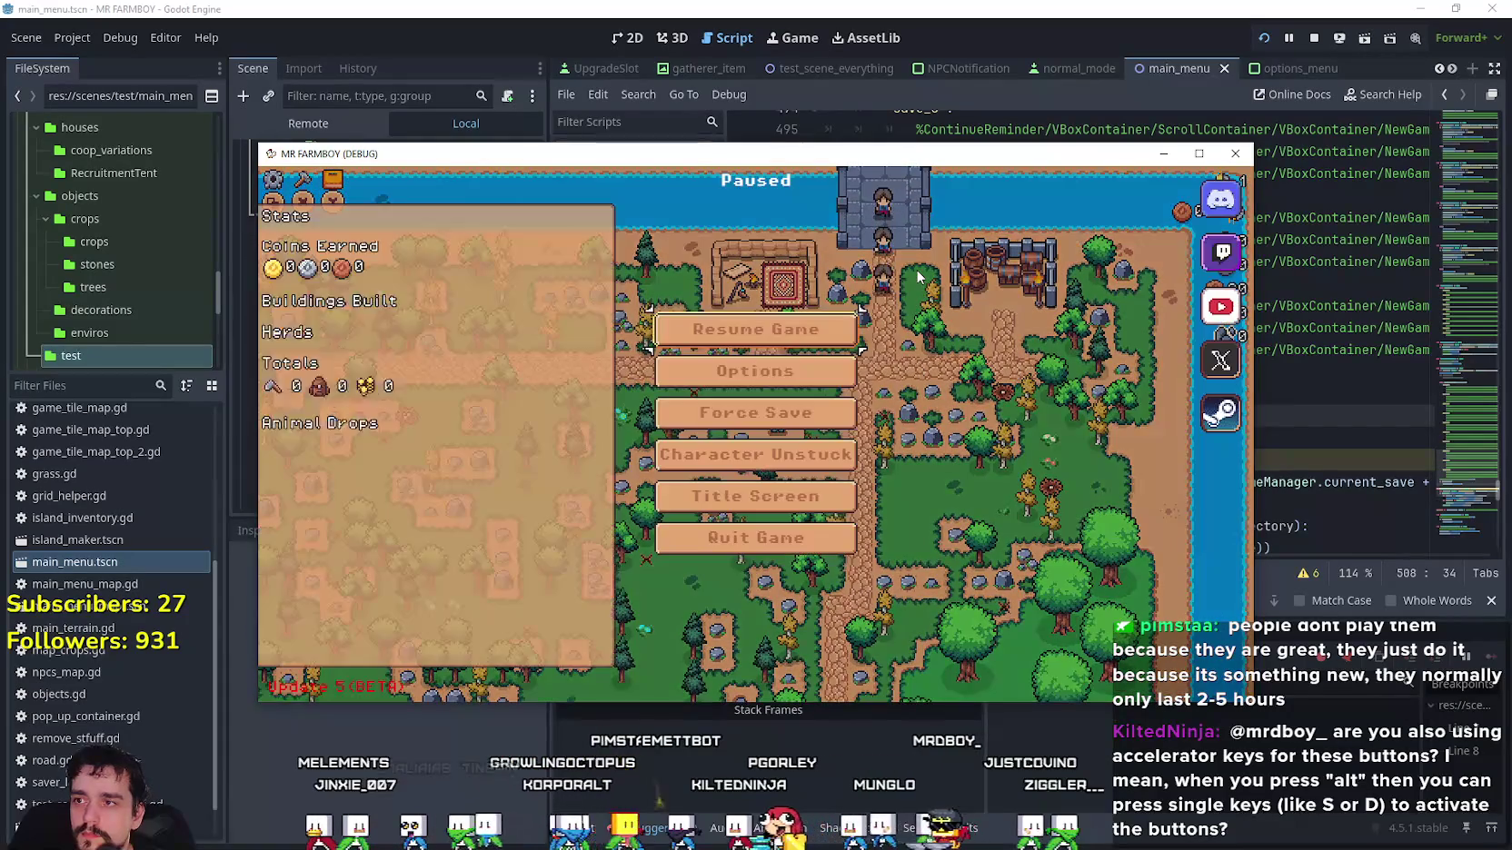
Return to the title screen, delete Save 4 again, and bring the editor back.
{"action": "key", "text": "Down"}
{"action": "key", "text": "Down"}
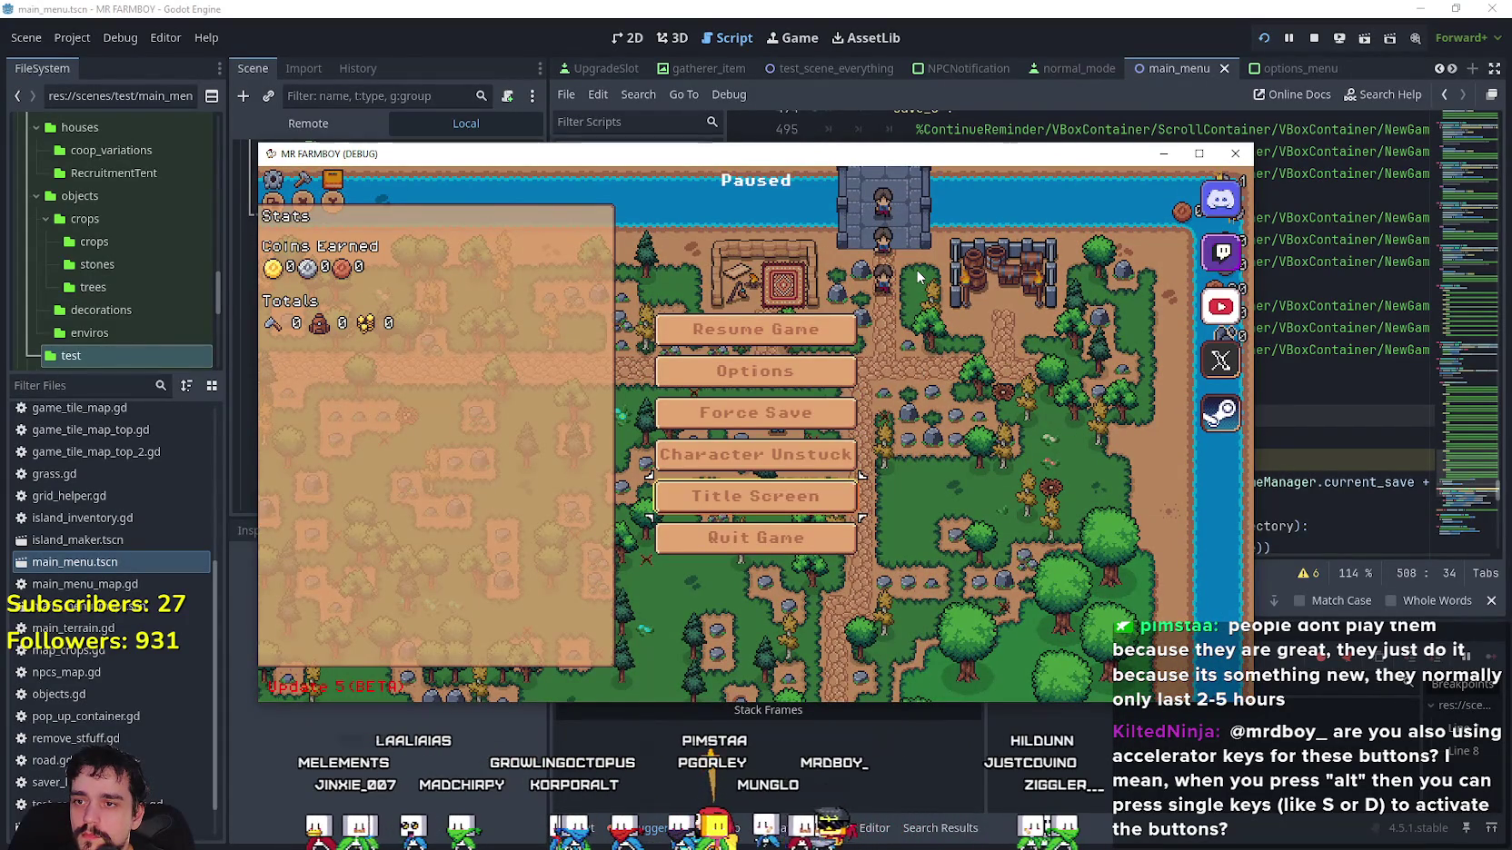
{"action": "key", "text": "Return"}
{"action": "key", "text": "Return"}
{"action": "key", "text": "Down"}
{"action": "key", "text": "Down"}
{"action": "key", "text": "Return"}
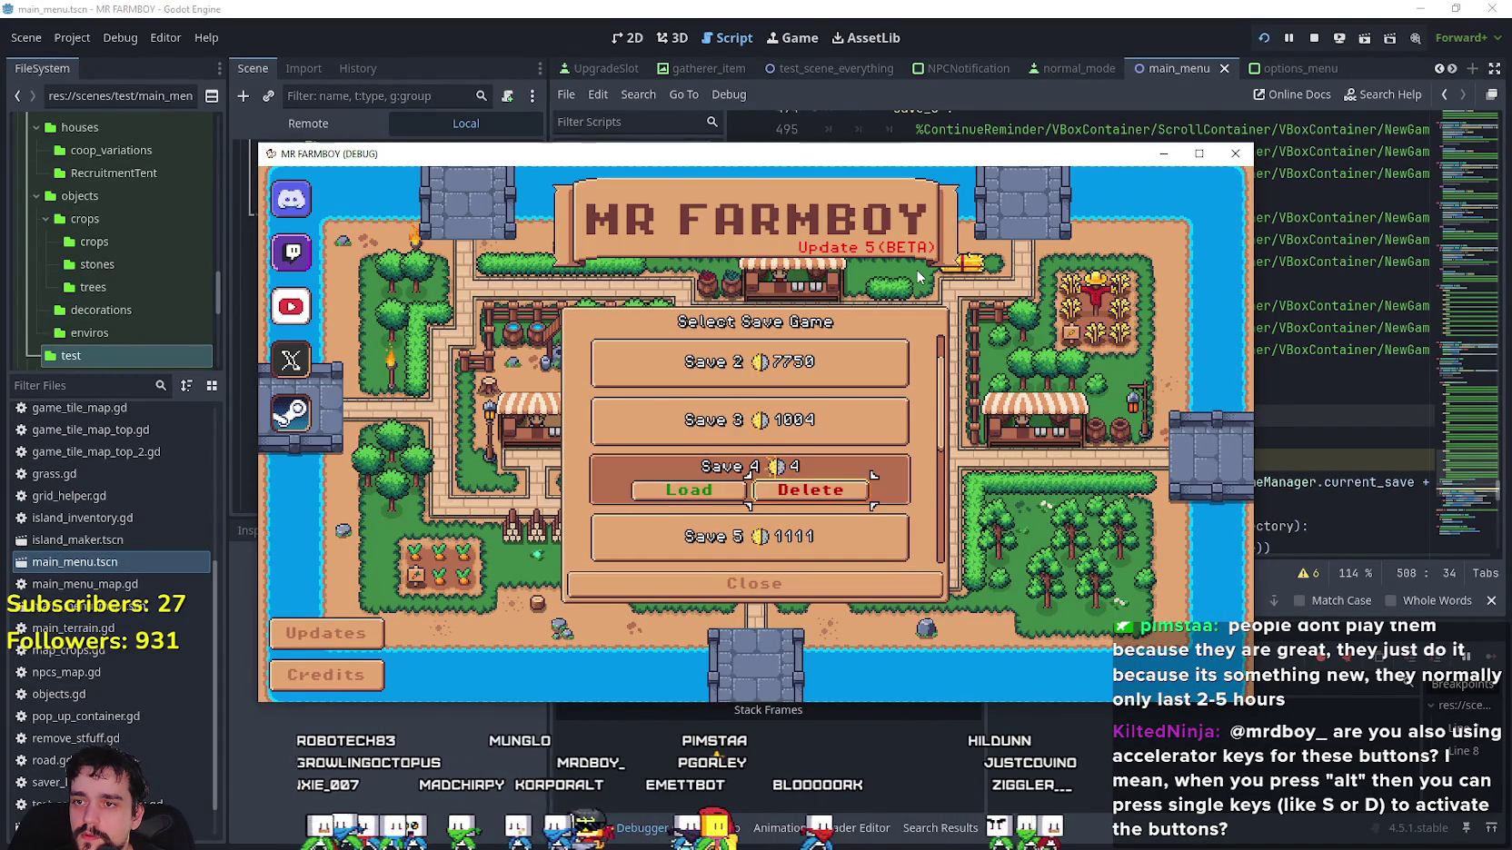
{"action": "key", "text": "Return"}
{"action": "key", "text": "Escape"}
{"action": "key", "text": "Return"}
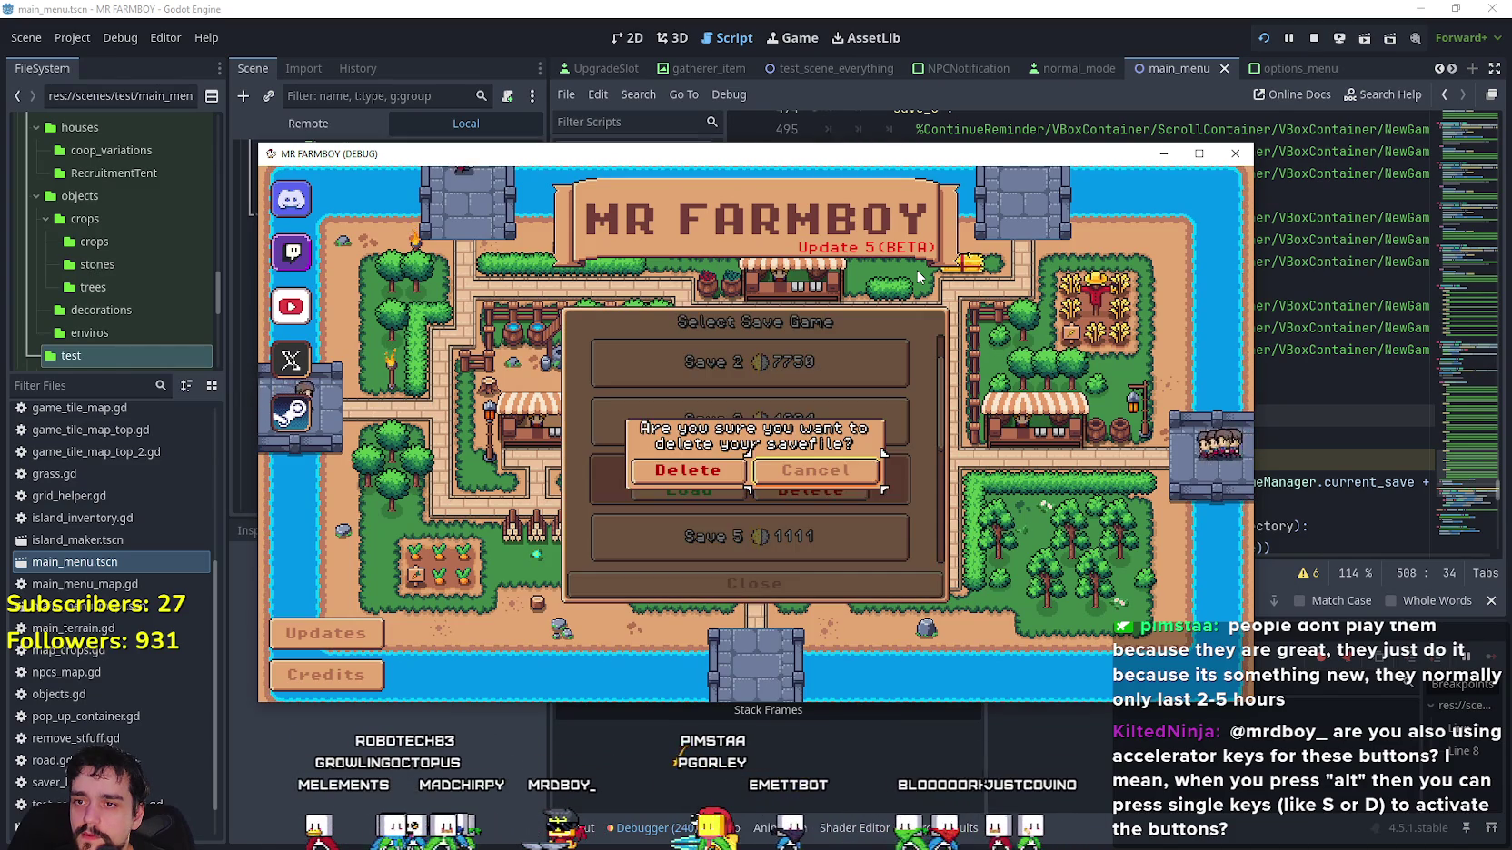
{"action": "key", "text": "Return"}
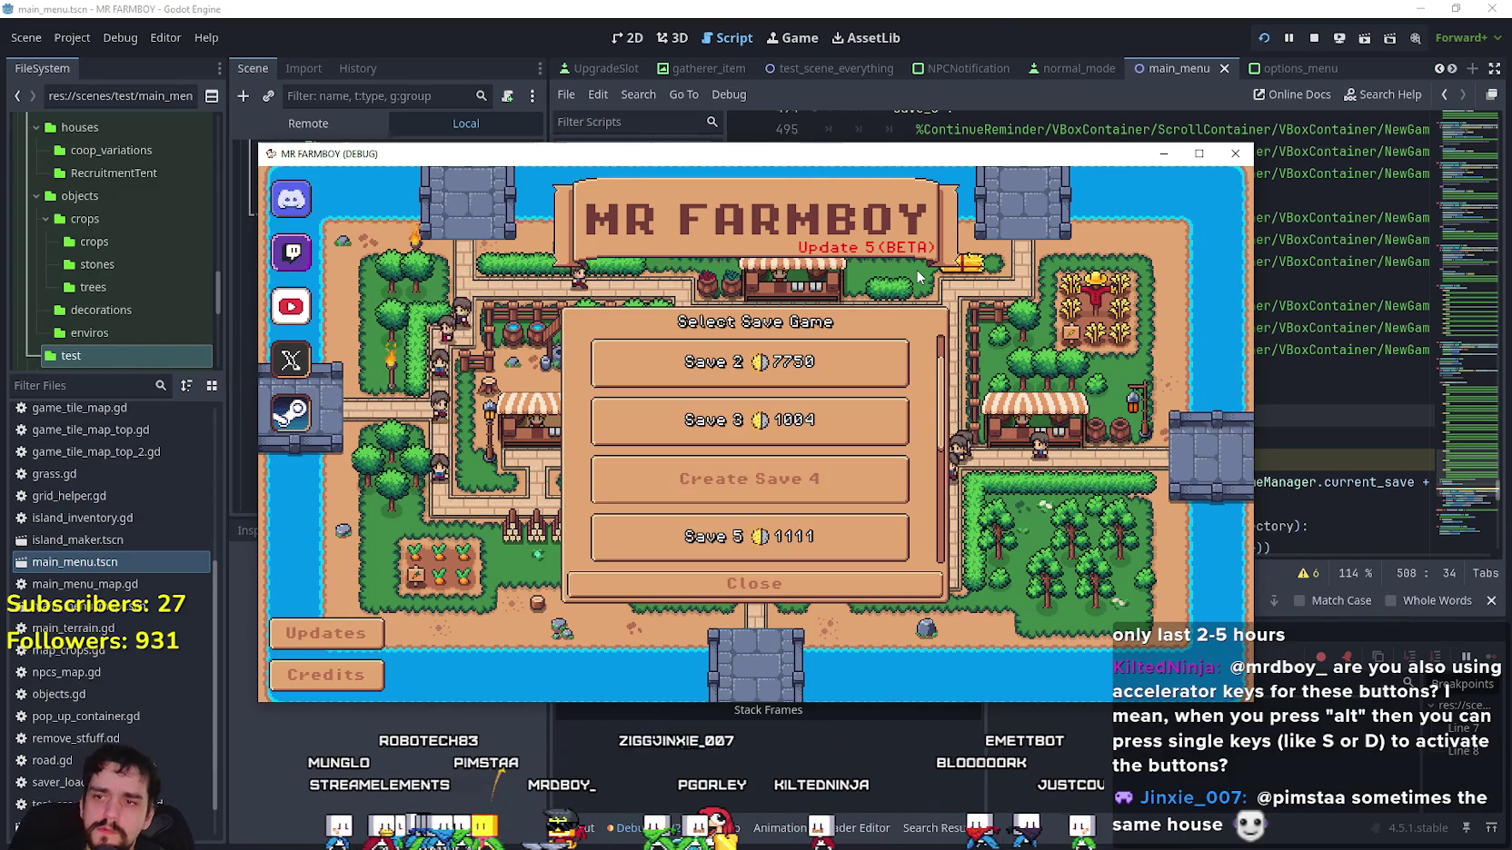
{"action": "left_click", "coordinate": [913, 5]}
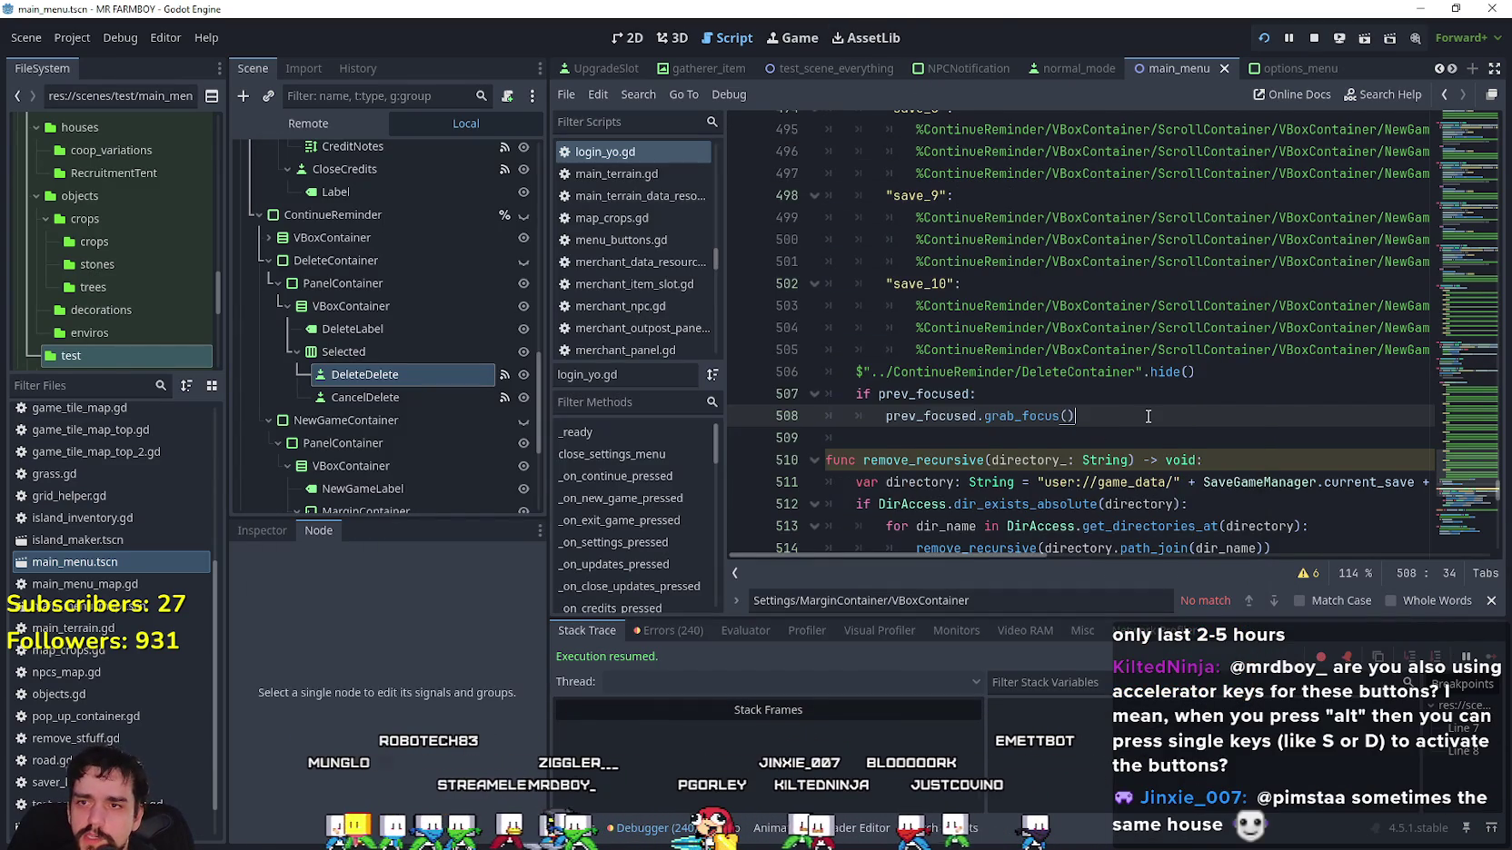
Insert 'await get_tree().physics_frame' after line 506 before the prev_focused check, then save and relaunch.
{"action": "scroll", "coordinate": [1115, 475], "scroll_direction": "up", "scroll_amount": 1}
{"action": "left_click_drag", "start_coordinate": [959, 555], "coordinate": [1140, 548]}
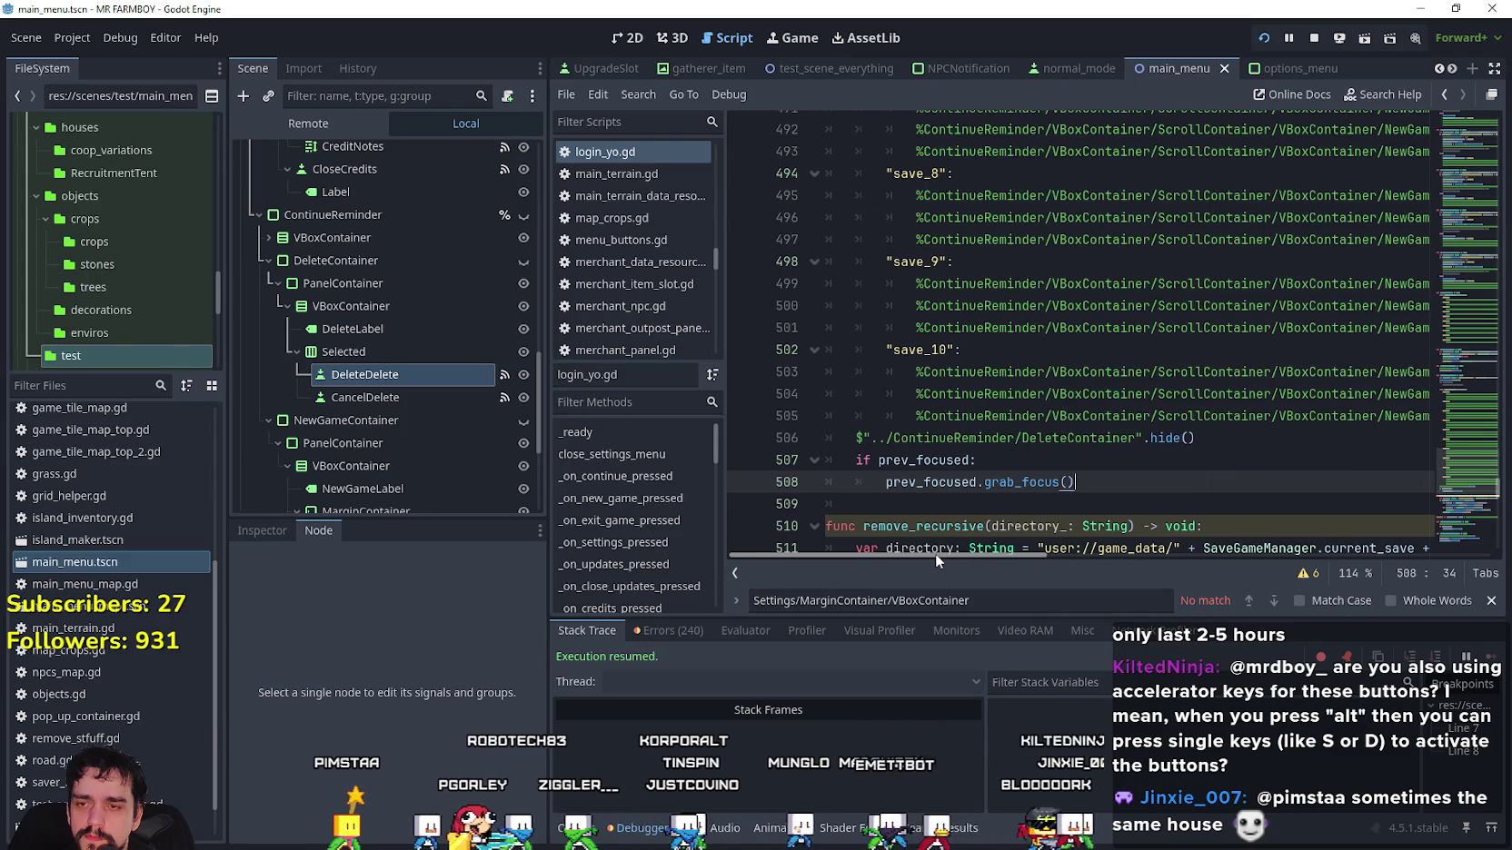
{"action": "left_click_drag", "start_coordinate": [1139, 548], "coordinate": [1153, 554]}
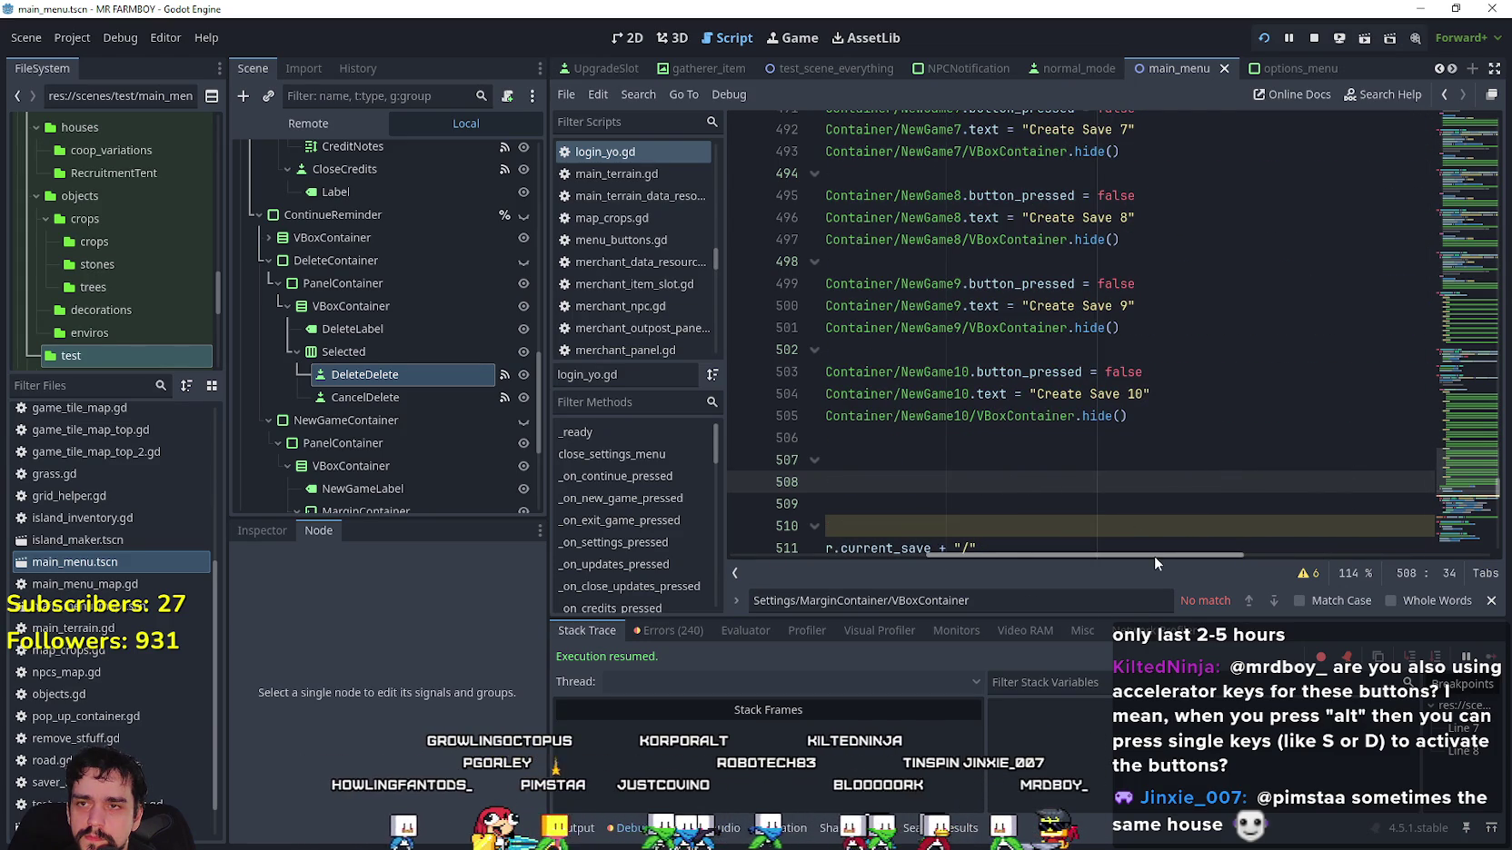
{"action": "left_click_drag", "start_coordinate": [1153, 556], "coordinate": [926, 532]}
{"action": "left_click", "coordinate": [1247, 443]}
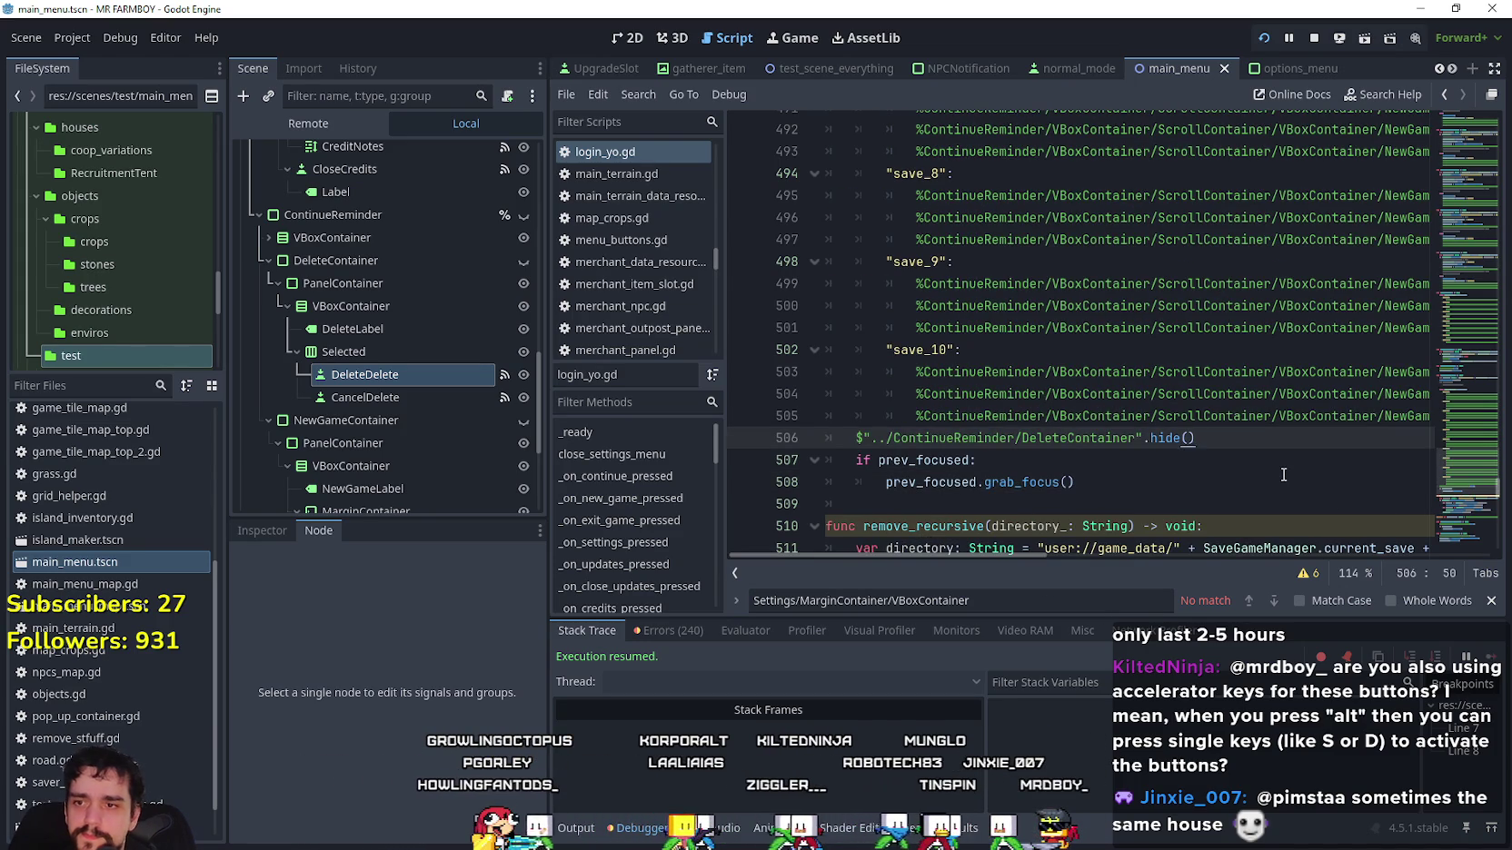
{"action": "key", "text": "Return"}
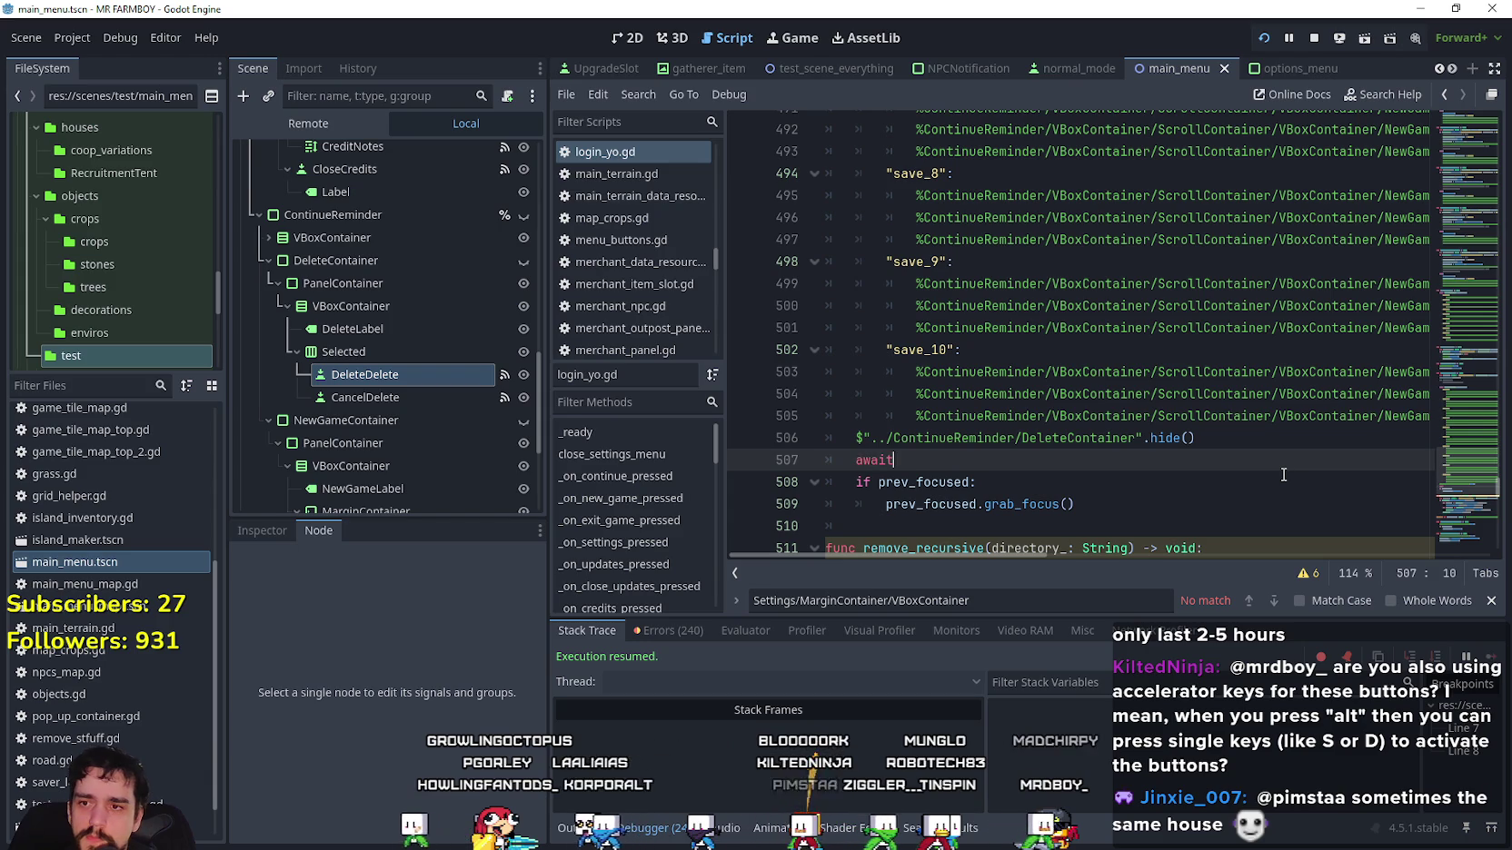
{"action": "type", "text": " get_tree"}
{"action": "key", "text": "Return"}
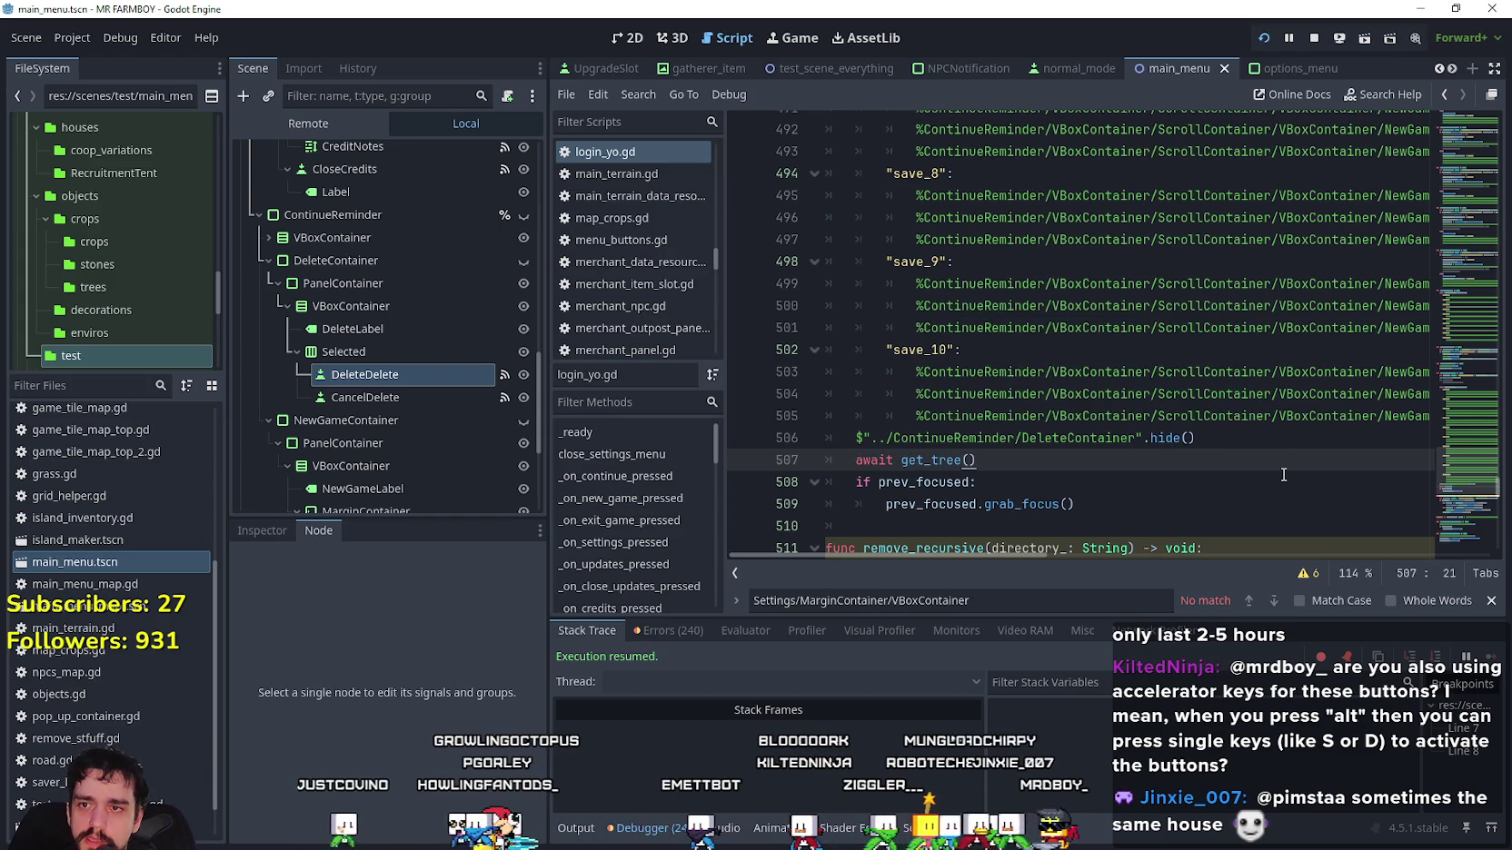
{"action": "type", "text": ".ph"}
{"action": "key", "text": "Return"}
{"action": "key", "text": "ctrl+s"}
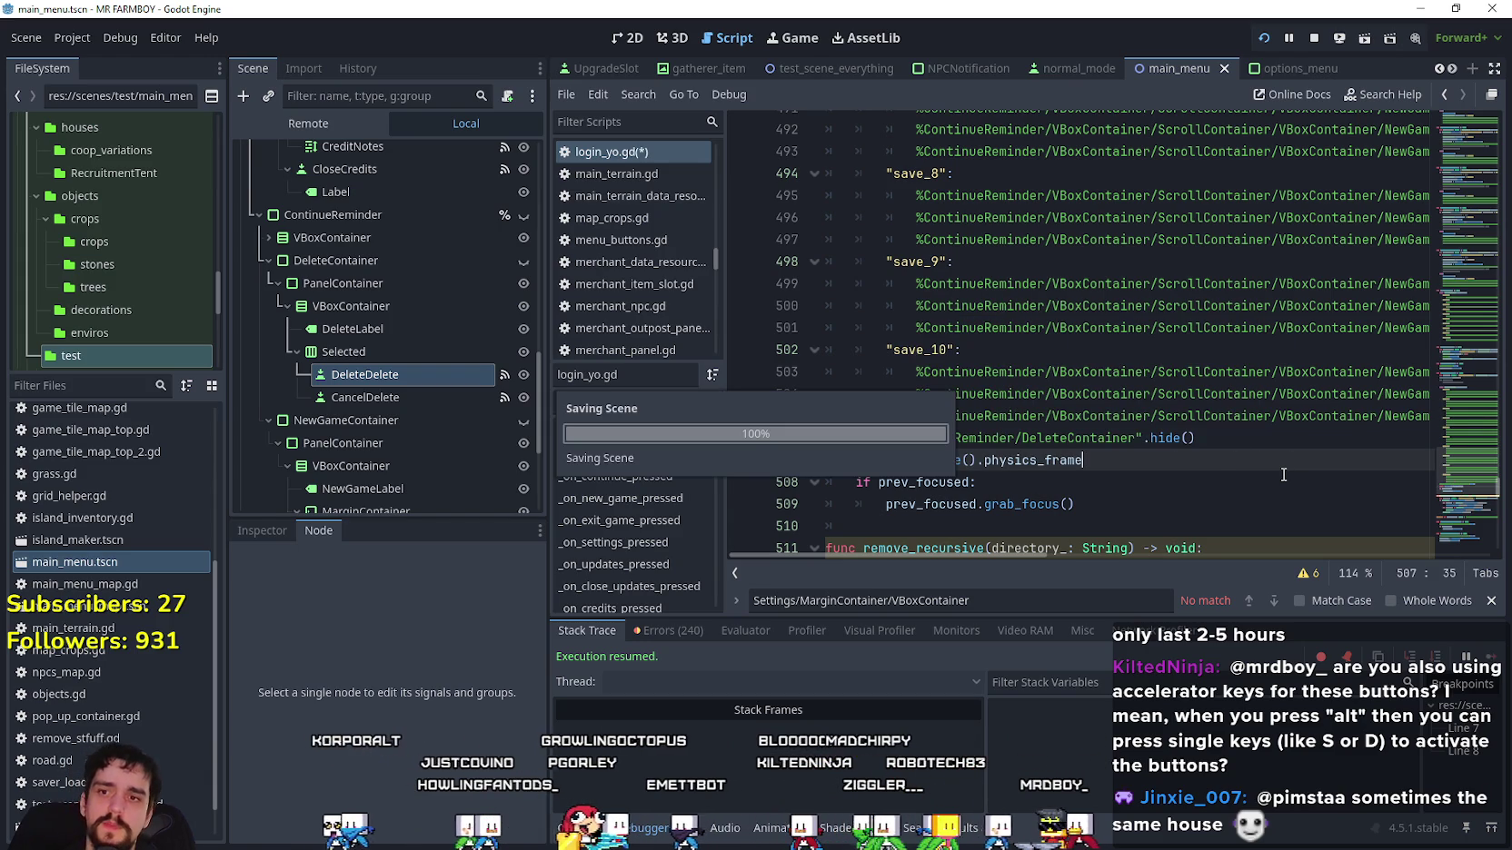
{"action": "key", "text": "alt+Tab"}
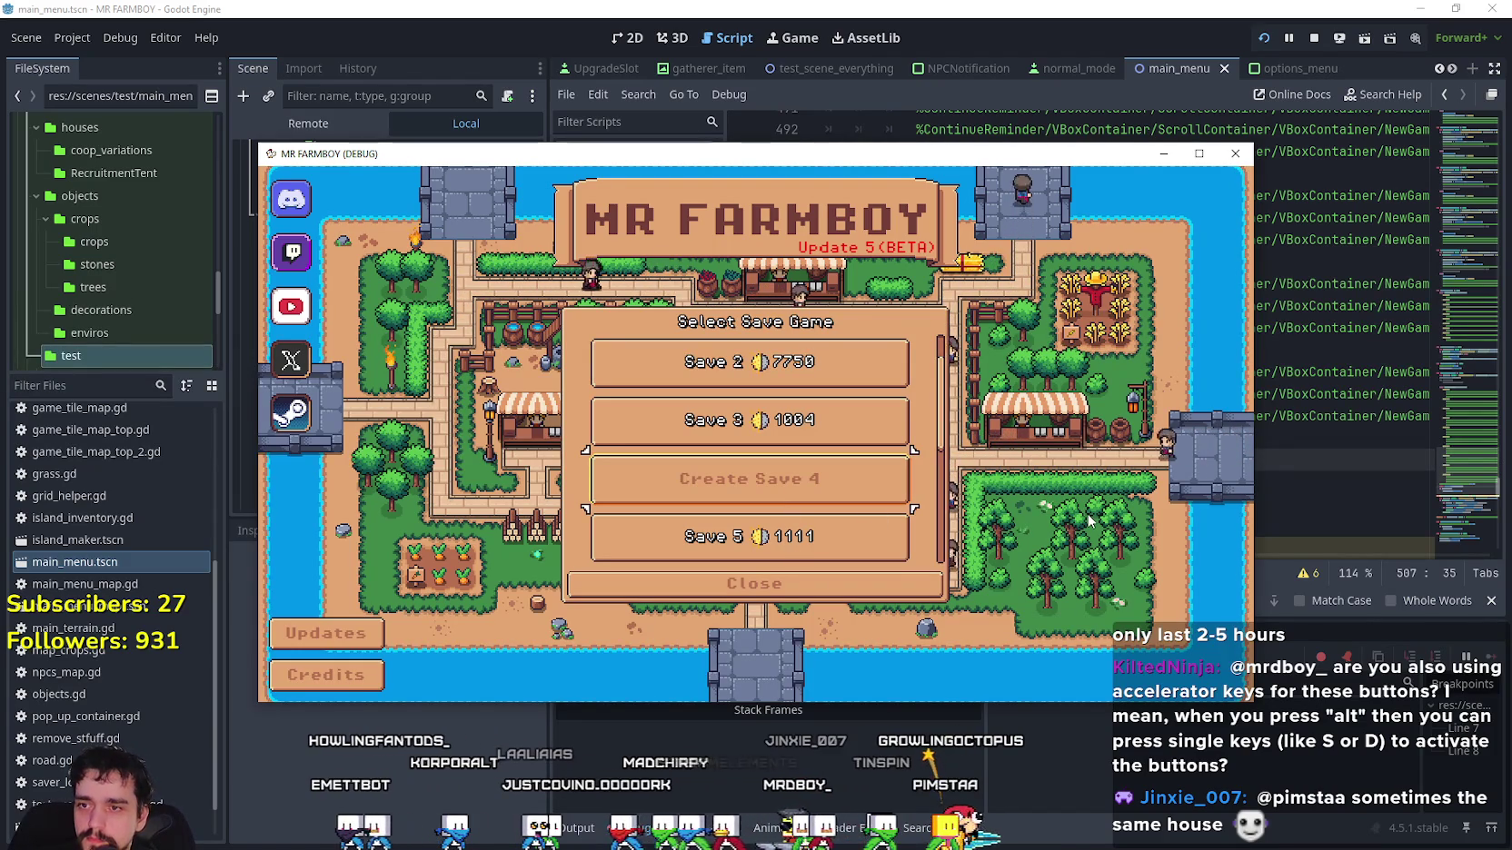
Pick the empty Create Save 4 slot to bring up the Cozy, Normal and Hard Mode choices.
{"action": "left_click", "coordinate": [791, 498]}
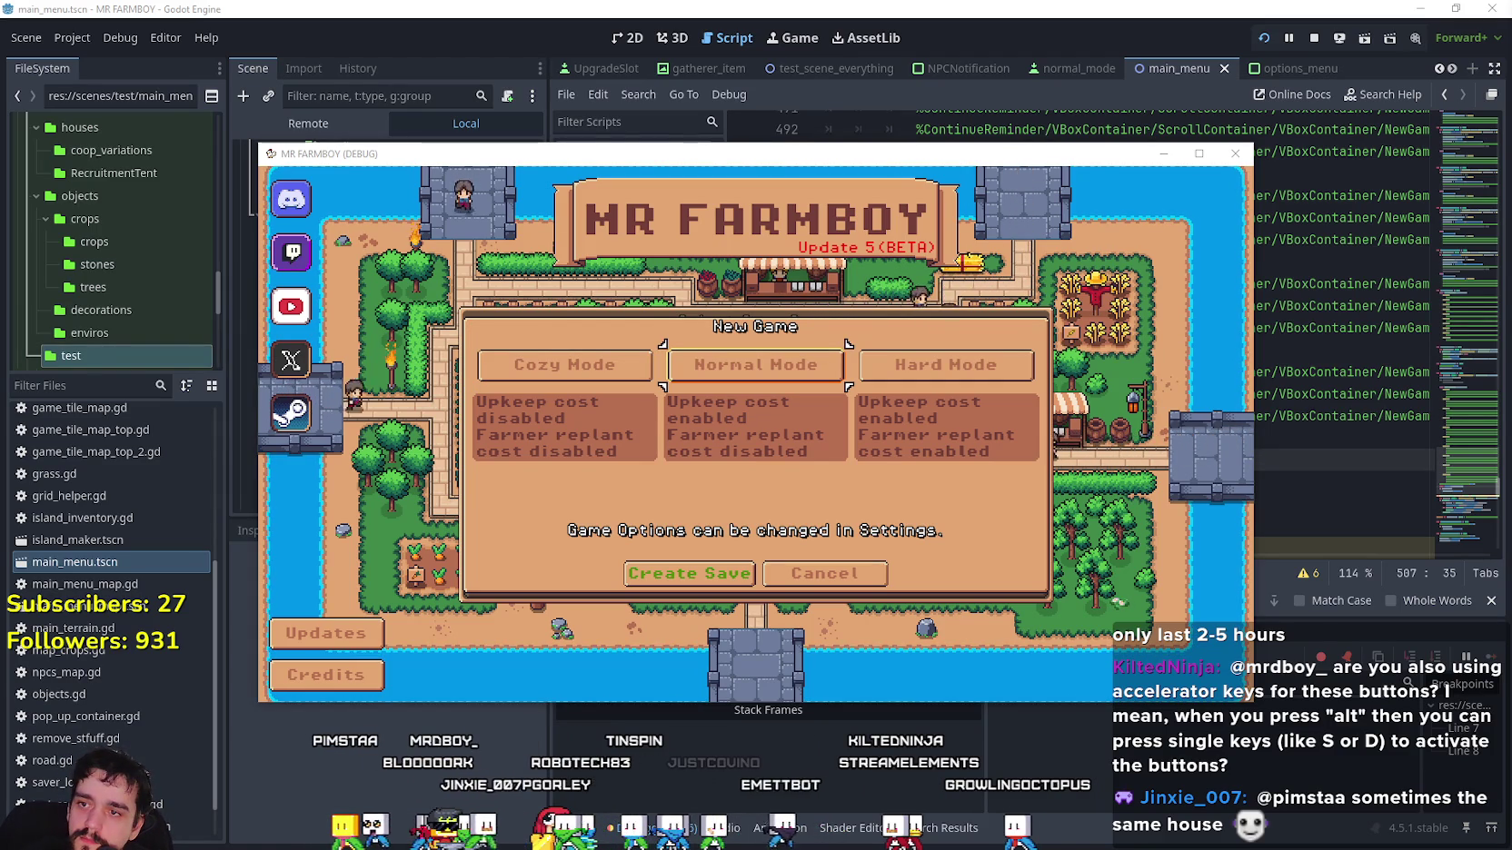
Create a new Normal Mode save from the New Game panel and load into the game.
{"action": "key", "text": "Escape"}
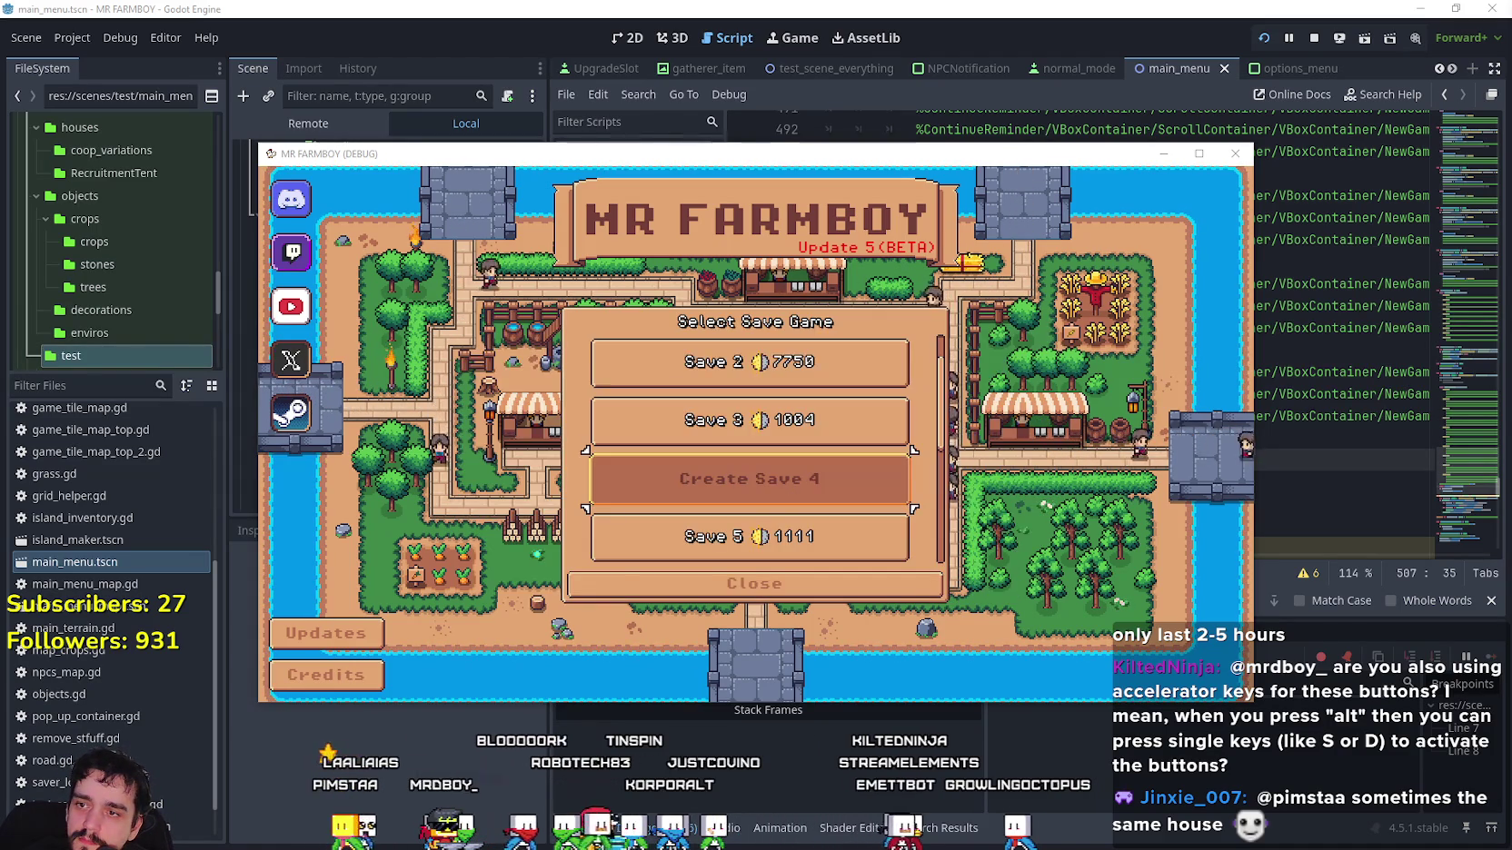
{"action": "key", "text": "Return"}
{"action": "key", "text": "Down"}
{"action": "key", "text": "Return"}
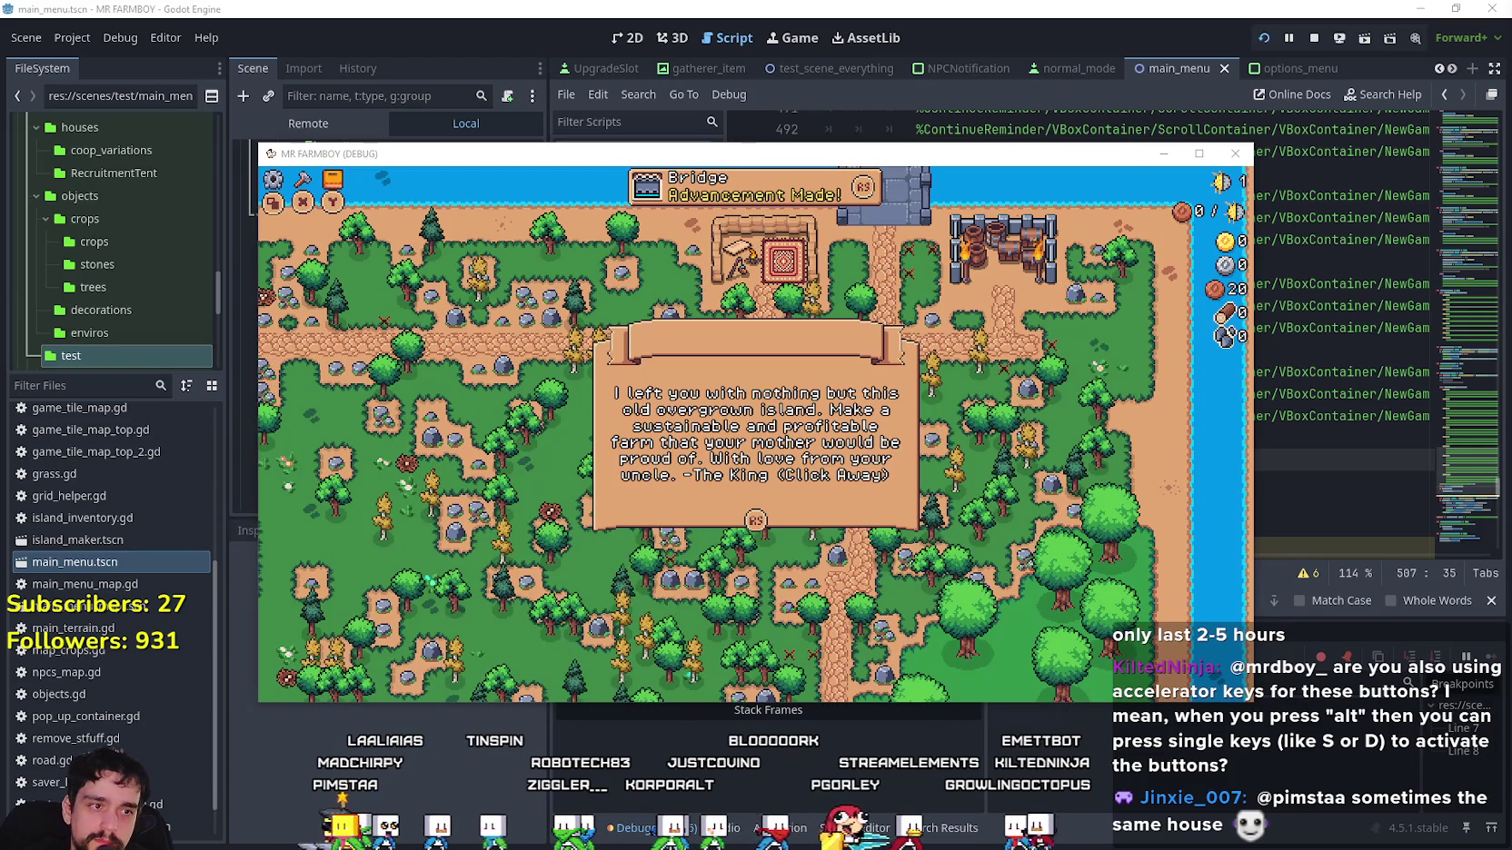
Dismiss the intro message, exit through the pause menu to the Title Screen, and reopen the save list.
{"action": "key", "text": "Escape"}
{"action": "key", "text": "Escape"}
{"action": "key", "text": "t"}
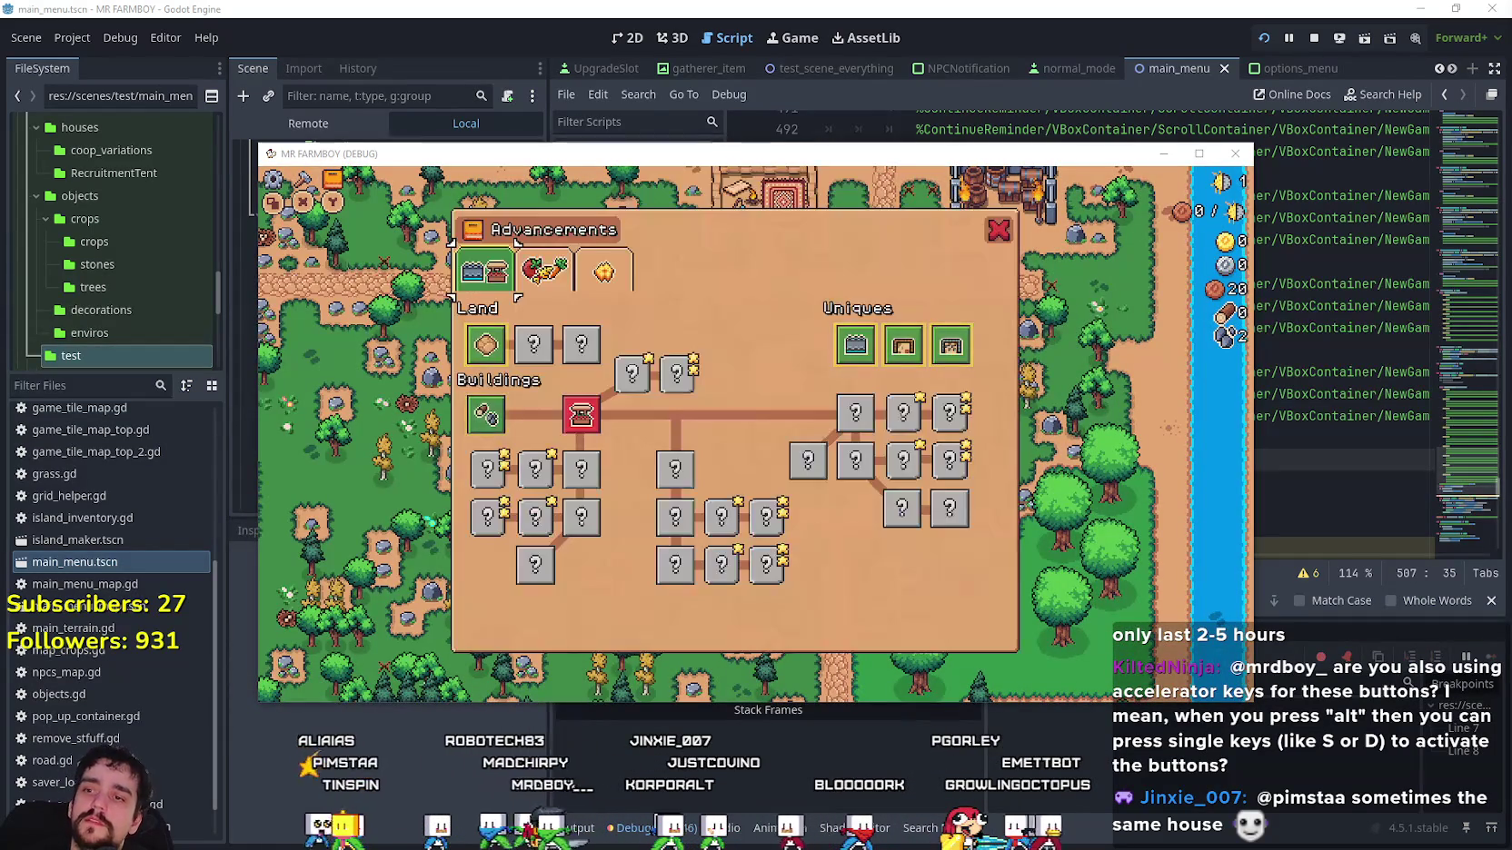
{"action": "key", "text": "Escape"}
{"action": "key", "text": "Escape"}
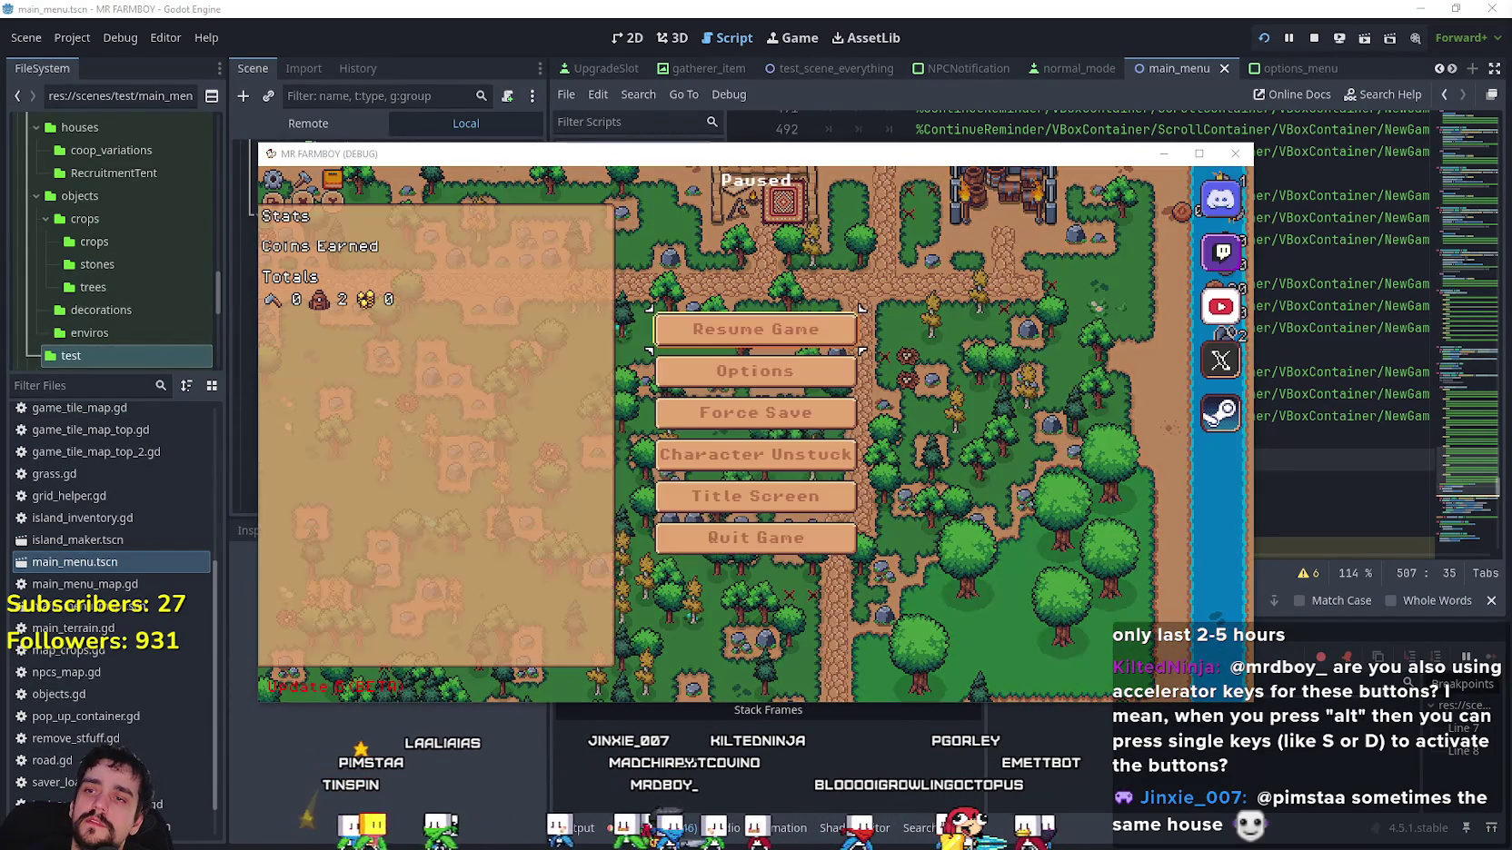
{"action": "key", "text": "Down"}
{"action": "key", "text": "Down"}
{"action": "key", "text": "Down"}
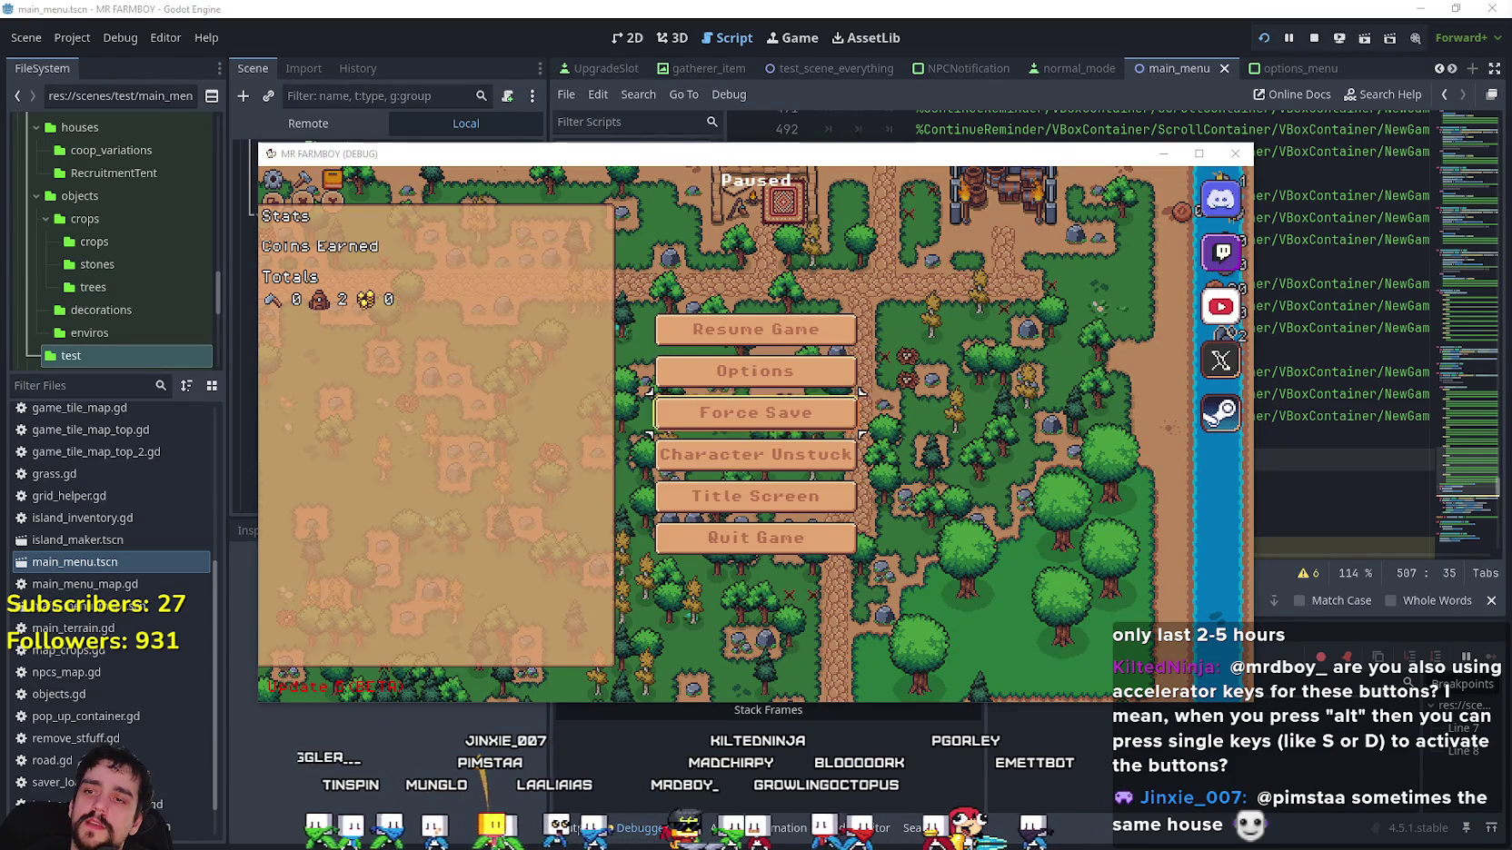
{"action": "key", "text": "Return"}
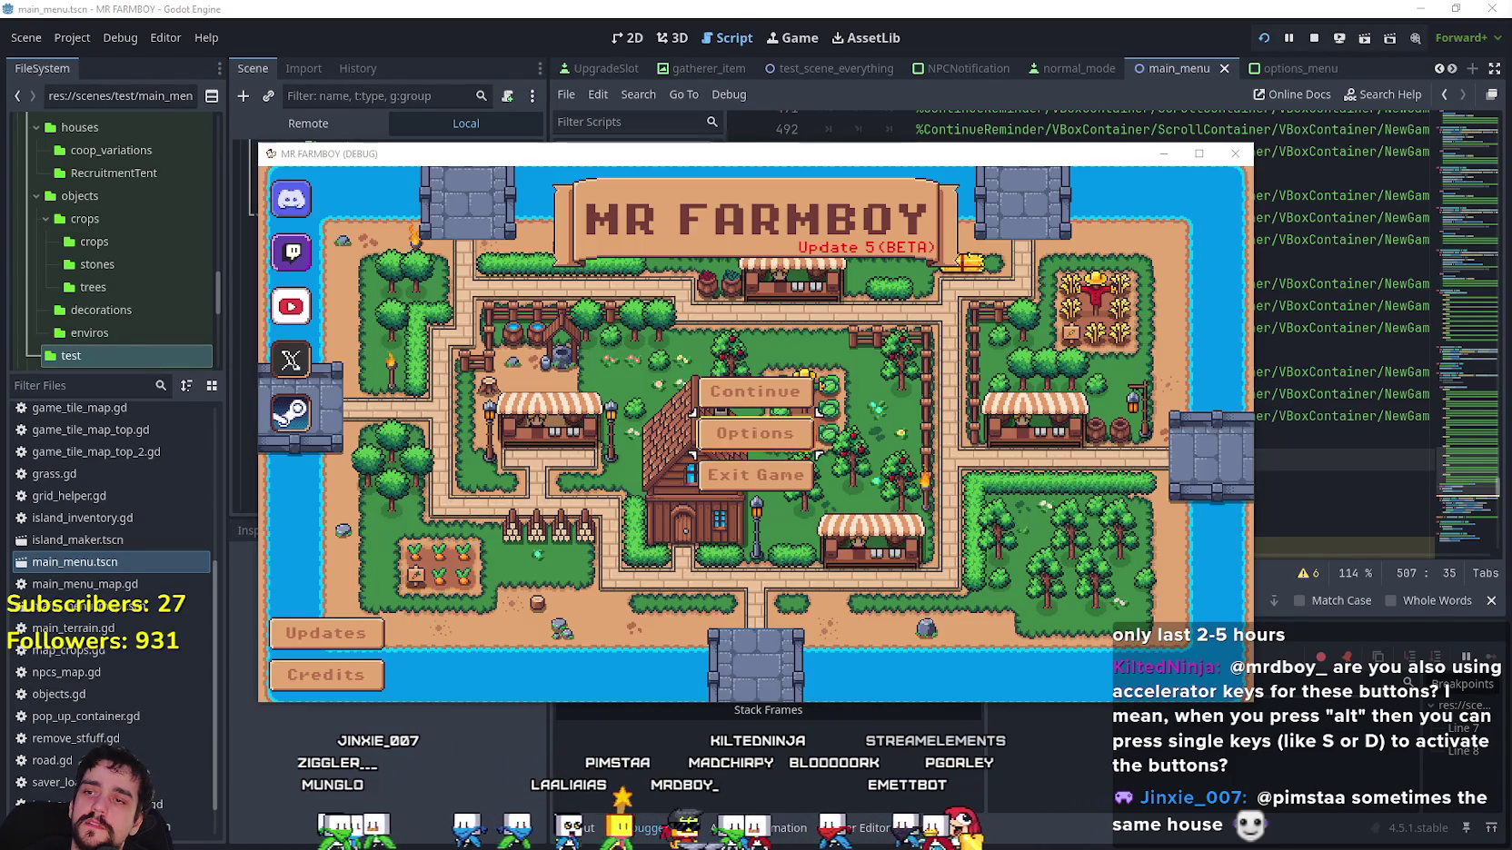
{"action": "key", "text": "Return"}
{"action": "key", "text": "Down"}
{"action": "key", "text": "Down"}
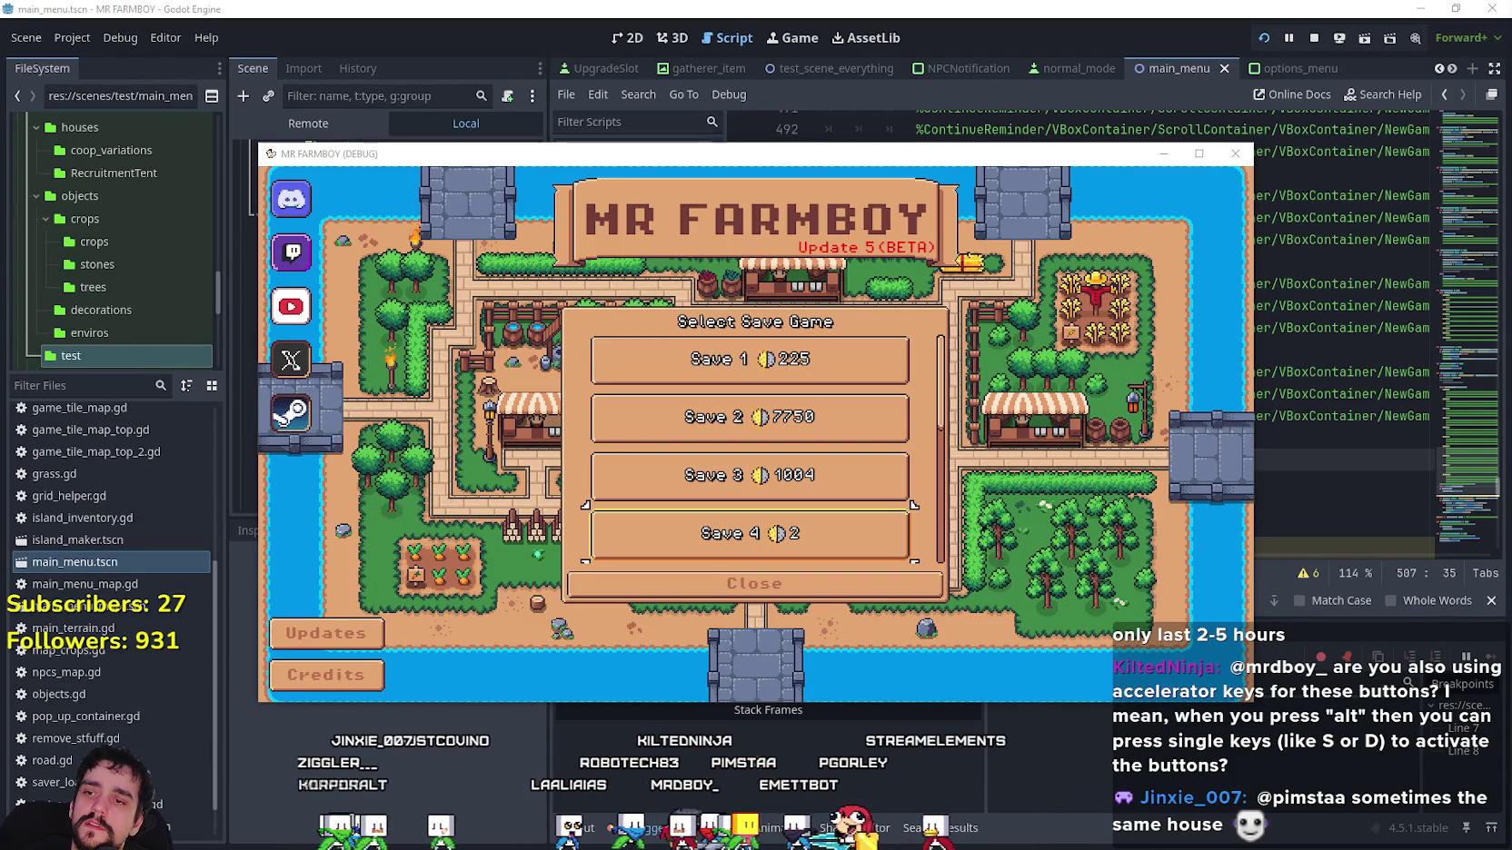
Delete Save 4 and confirm it, stop the game, and select the focus-restoring lines 507–509.
{"action": "key", "text": "Return"}
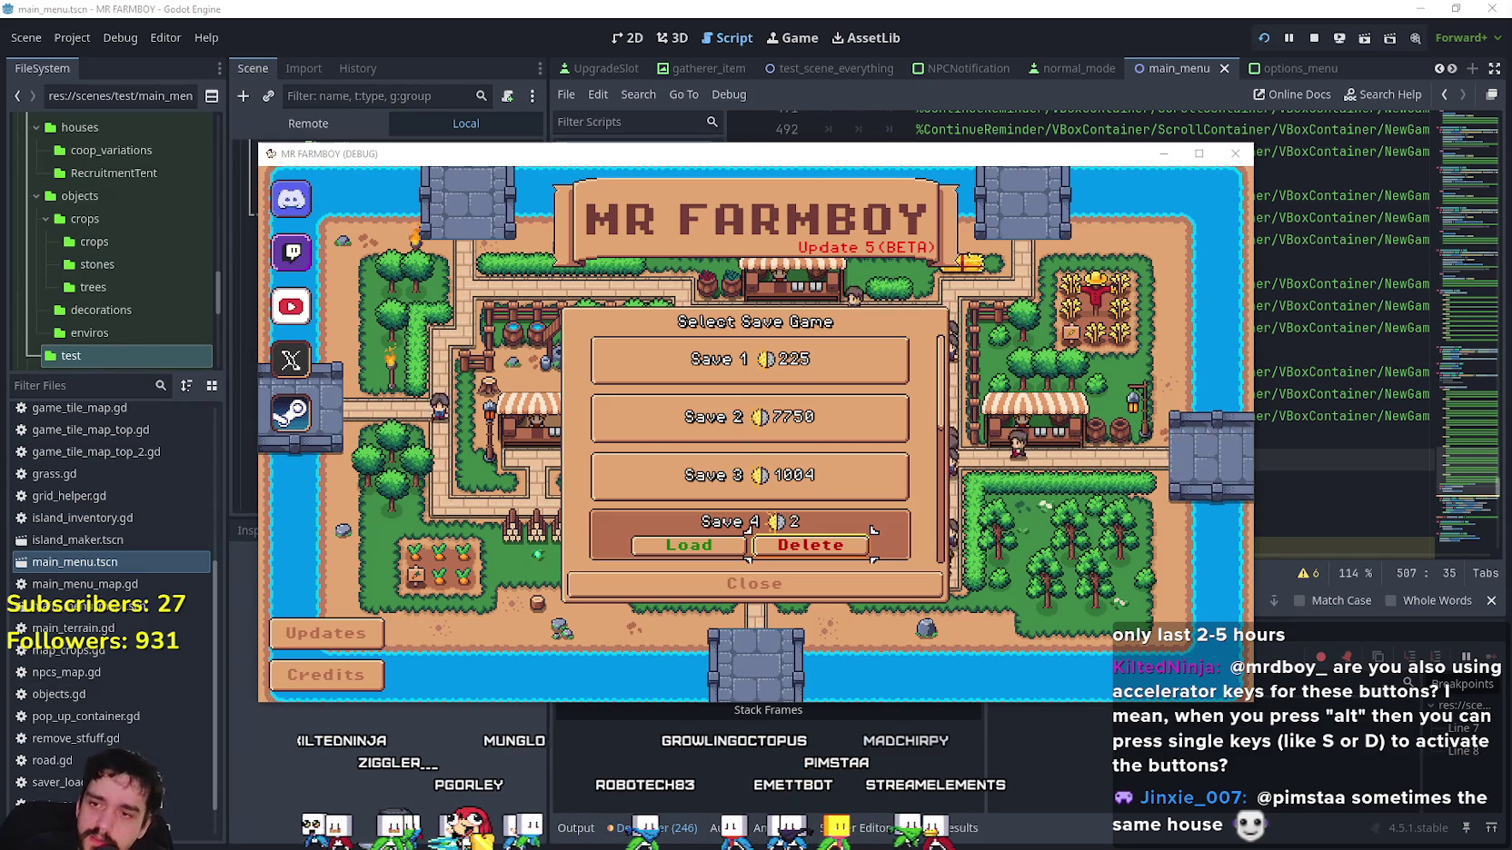
{"action": "left_click", "coordinate": [863, 543]}
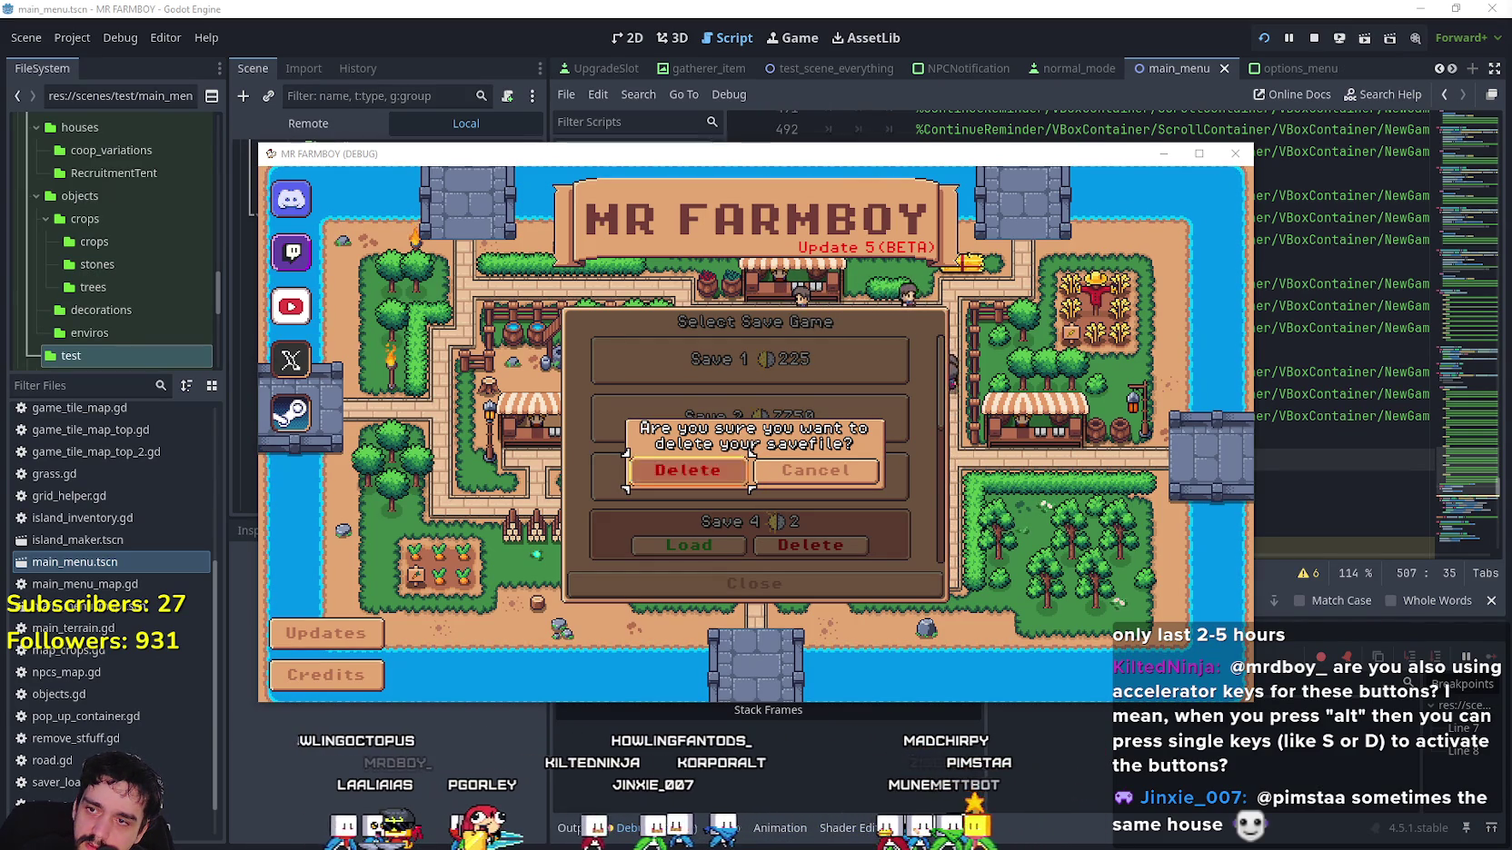
{"action": "left_click", "coordinate": [745, 459]}
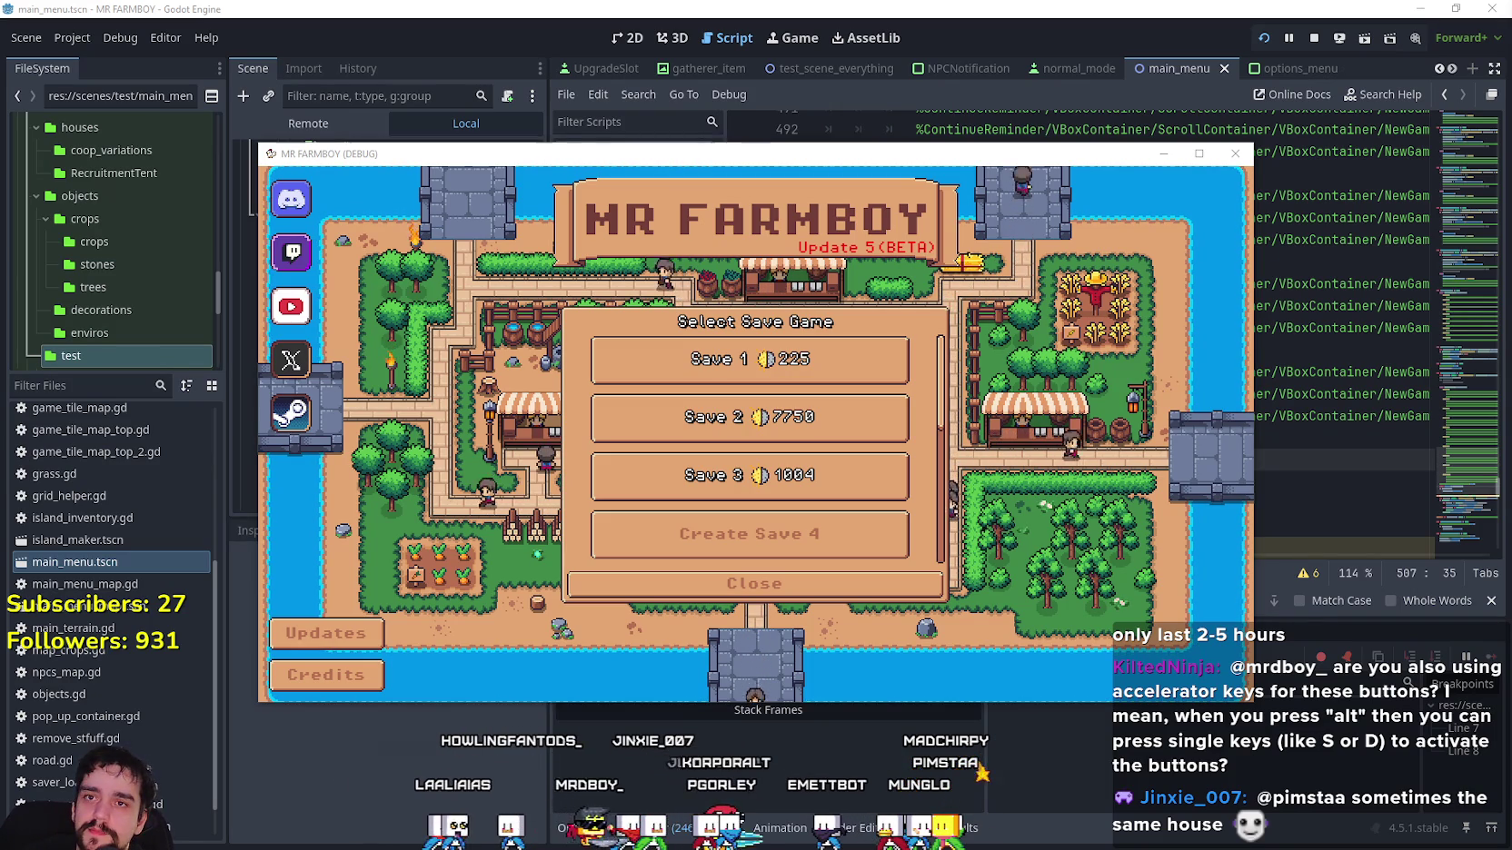
{"action": "left_click", "coordinate": [1314, 38]}
{"action": "left_click_drag", "start_coordinate": [1073, 502], "coordinate": [815, 461]}
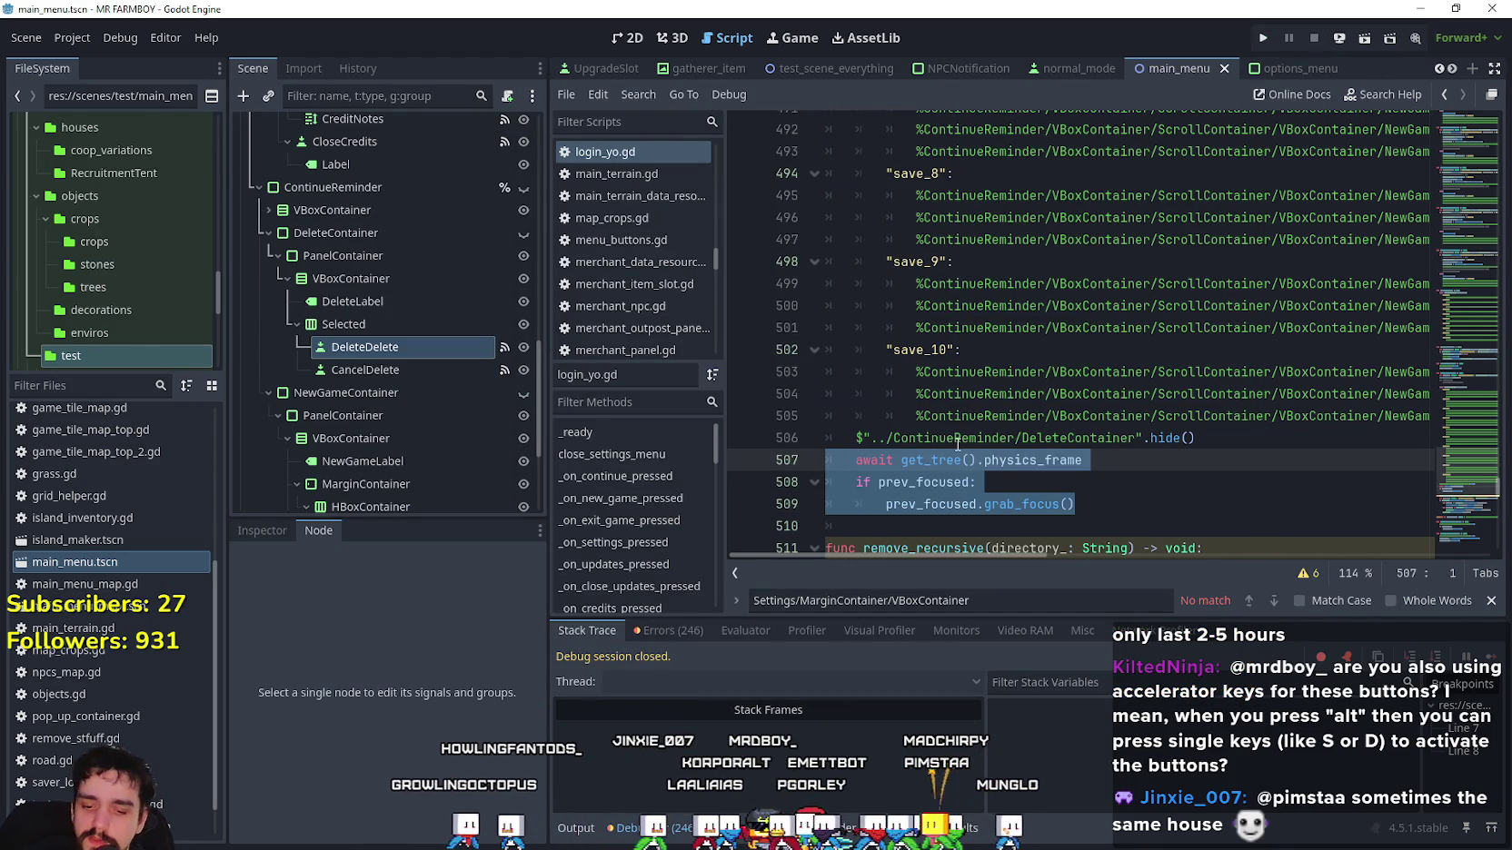
Comment out the focus-restoring lines 507–509 in _on_delete_pressed.
{"action": "key", "text": "BackSpace"}
{"action": "key", "text": "BackSpace"}
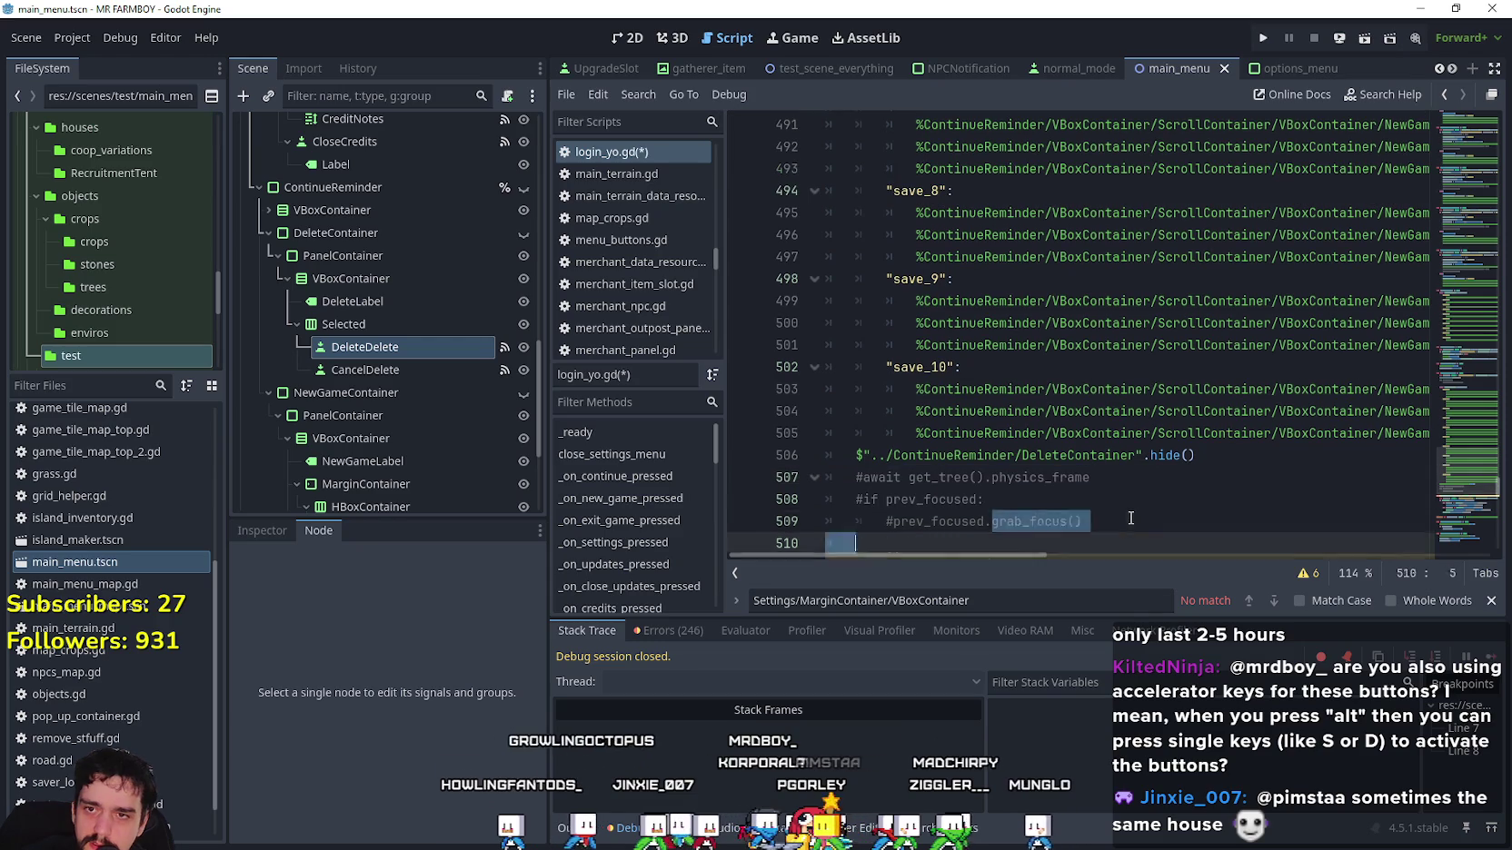
{"action": "left_click", "coordinate": [1259, 393]}
{"action": "scroll", "coordinate": [1200, 394], "scroll_direction": "up", "scroll_amount": 2}
{"action": "scroll", "coordinate": [1200, 394], "scroll_direction": "up", "scroll_amount": 10}
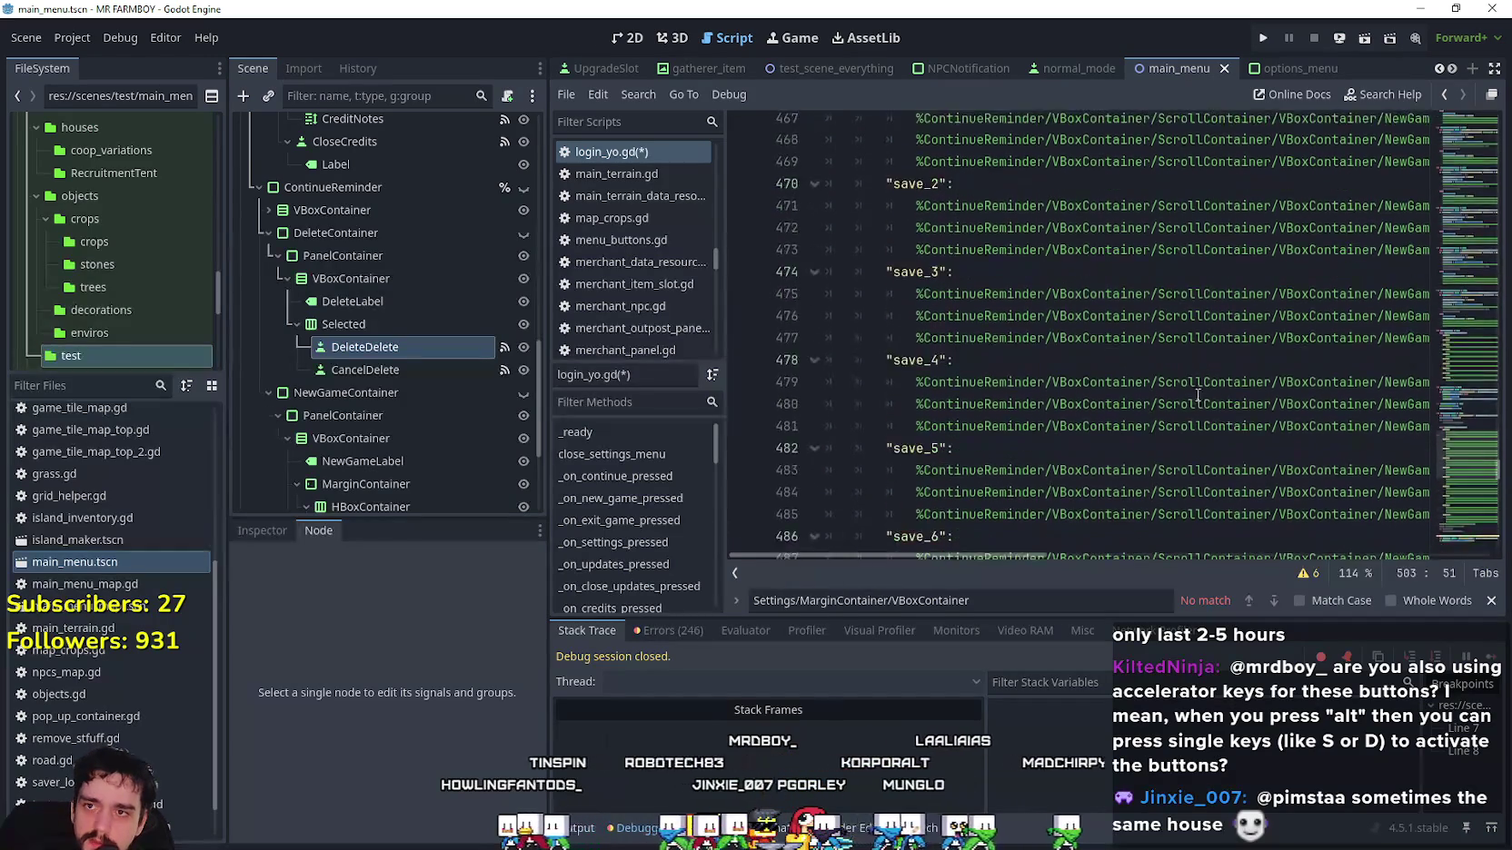
Start a grab_focus() line 470 in the save_1 case and select the NewGame1 node path.
{"action": "left_click", "coordinate": [1182, 445]}
{"action": "left_click_drag", "start_coordinate": [1182, 446], "coordinate": [1427, 453]}
{"action": "left_click", "coordinate": [1390, 466]}
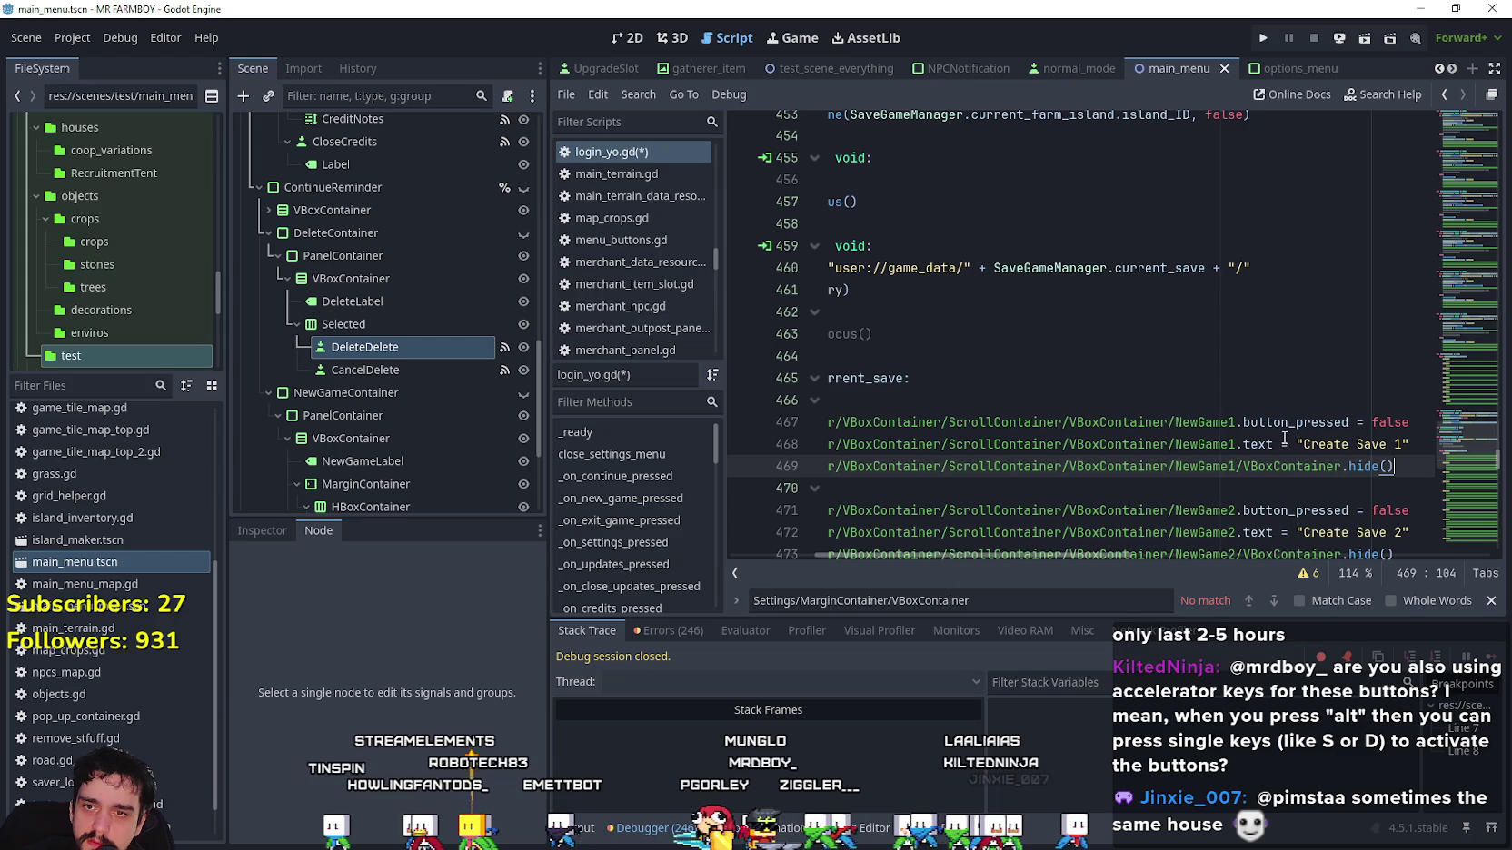
{"action": "left_click", "coordinate": [1412, 422]}
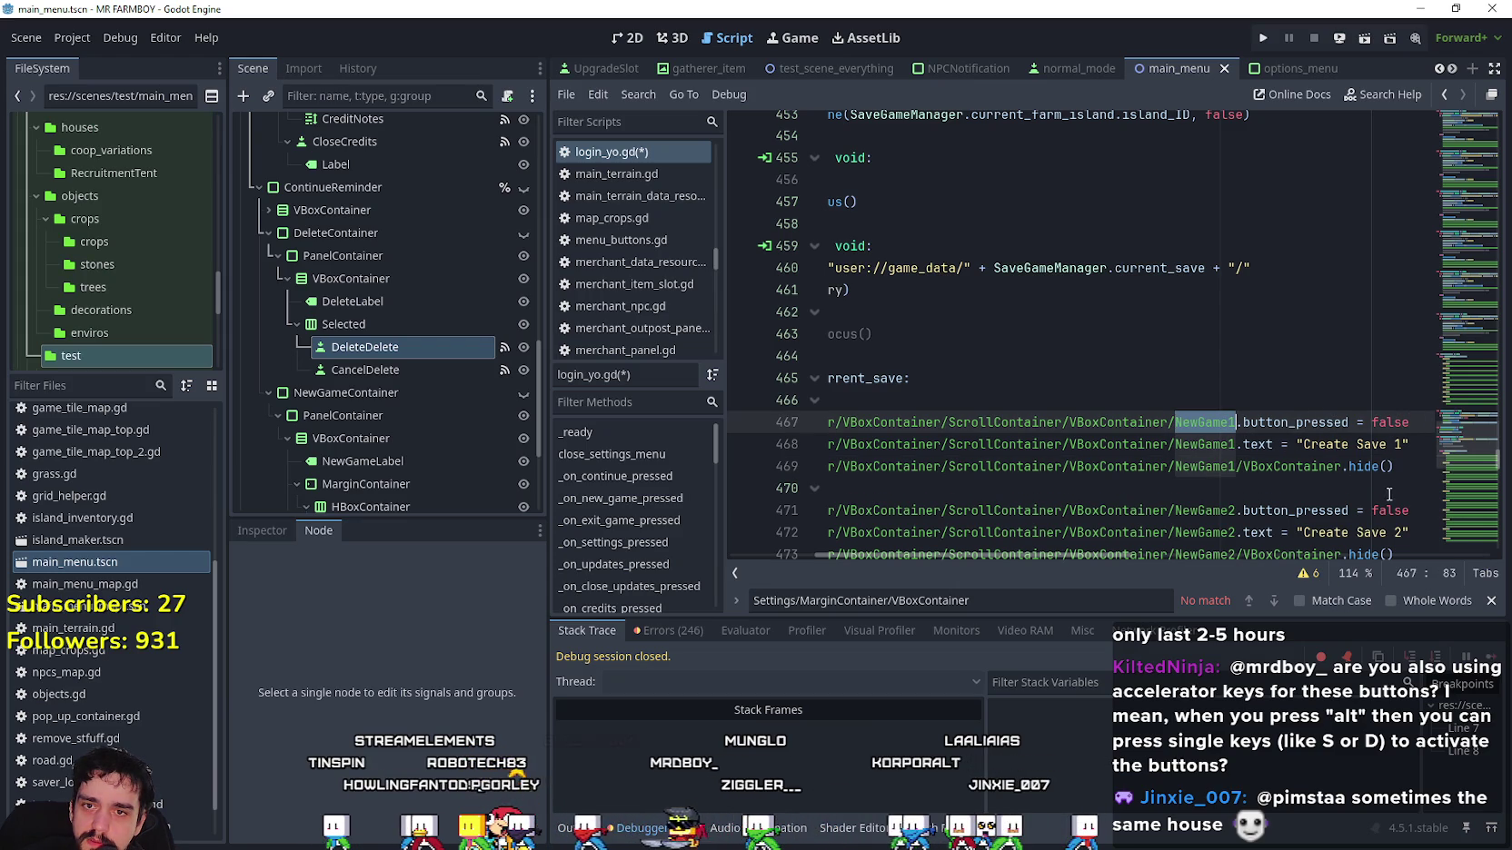
{"action": "left_click", "coordinate": [1410, 468]}
{"action": "left_click", "coordinate": [1393, 490]}
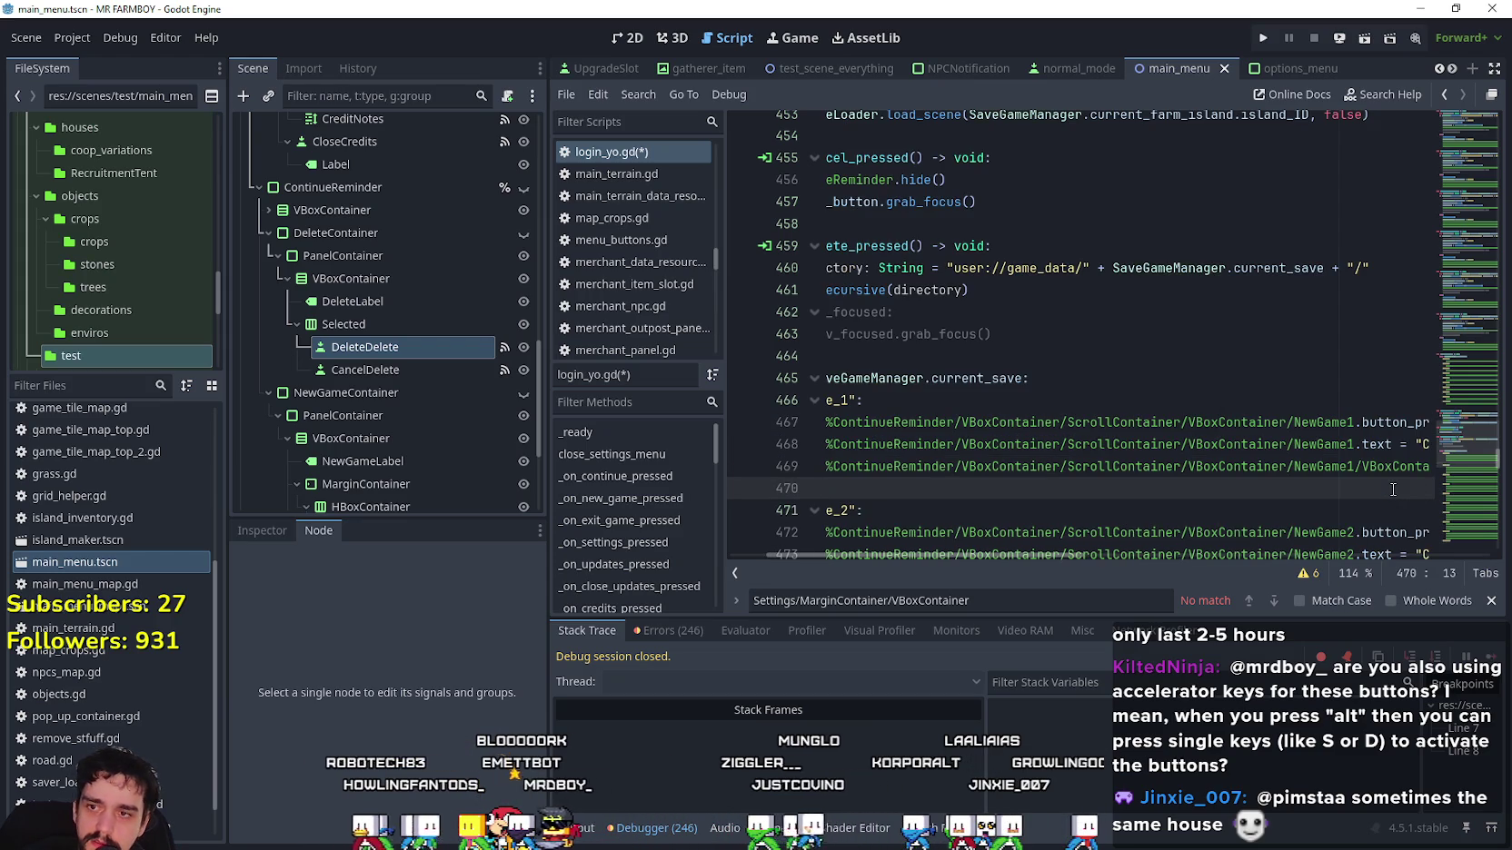
{"action": "type", "text": "grab_focus()"}
{"action": "mouse_move", "coordinate": [1360, 421]}
{"action": "left_mouse_down"}
{"action": "mouse_move", "coordinate": [1359, 481]}
{"action": "mouse_move", "coordinate": [909, 495]}
{"action": "mouse_move", "coordinate": [927, 424]}
{"action": "mouse_move", "coordinate": [911, 428]}
{"action": "left_mouse_up"}
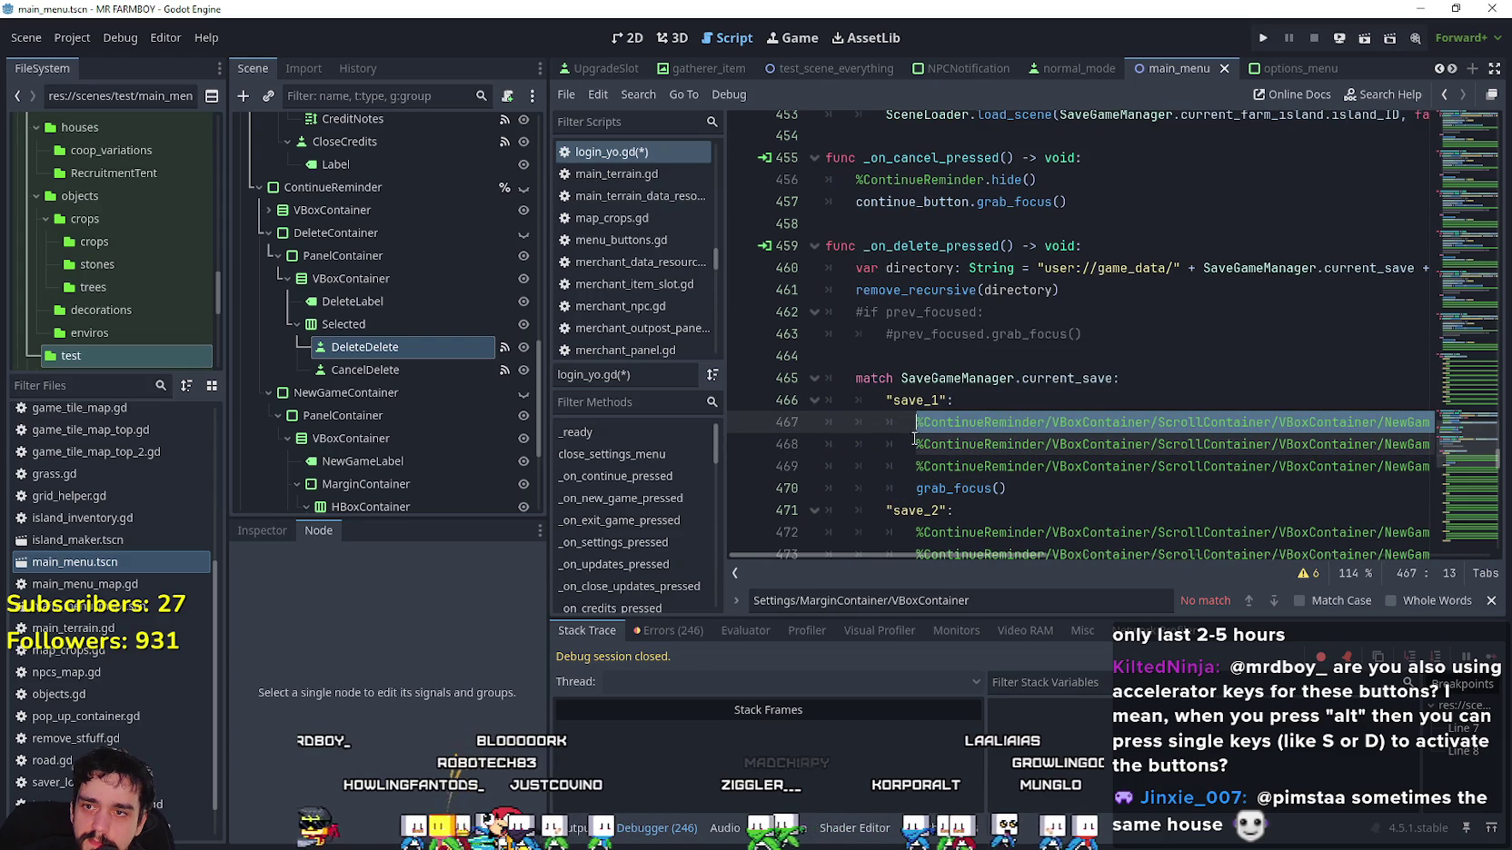
Prefix grab_focus() on line 470 with the NewGame1 node path in the save_1 case.
{"action": "key", "text": "ctrl+c"}
{"action": "left_click", "coordinate": [914, 491]}
{"action": "key", "text": "ctrl+v"}
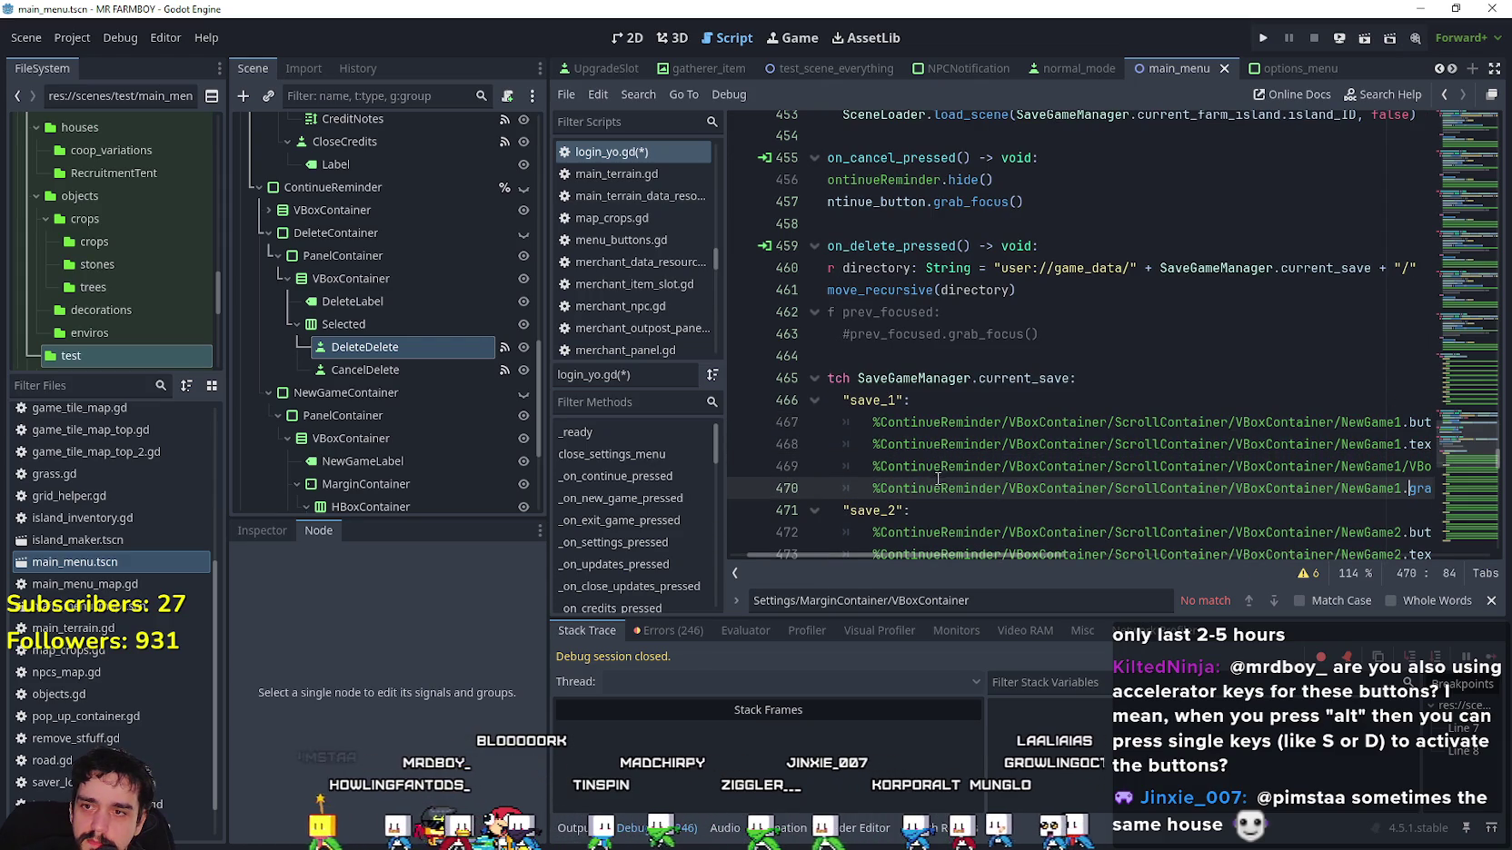
{"action": "left_click_drag", "start_coordinate": [874, 489], "coordinate": [1435, 491]}
Add the NewGame grab_focus() line to the save_2 through save_6 delete cases, renumbering the nodes.
{"action": "scroll", "coordinate": [1372, 493], "scroll_direction": "down", "scroll_amount": 3}
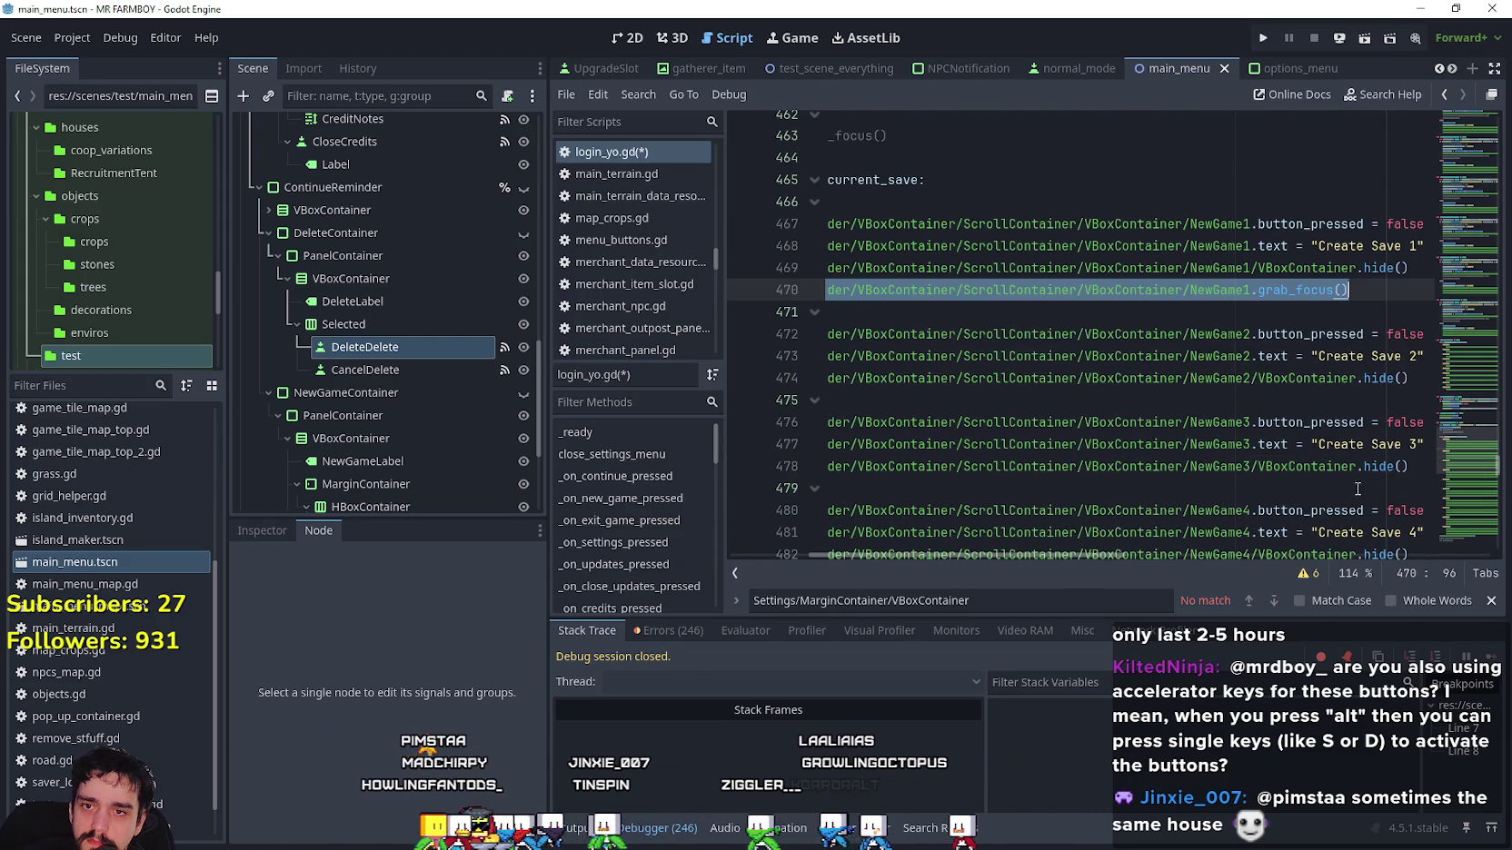
{"action": "left_click", "coordinate": [1398, 382]}
{"action": "key", "text": "Return"}
{"action": "key", "text": "ctrl+v"}
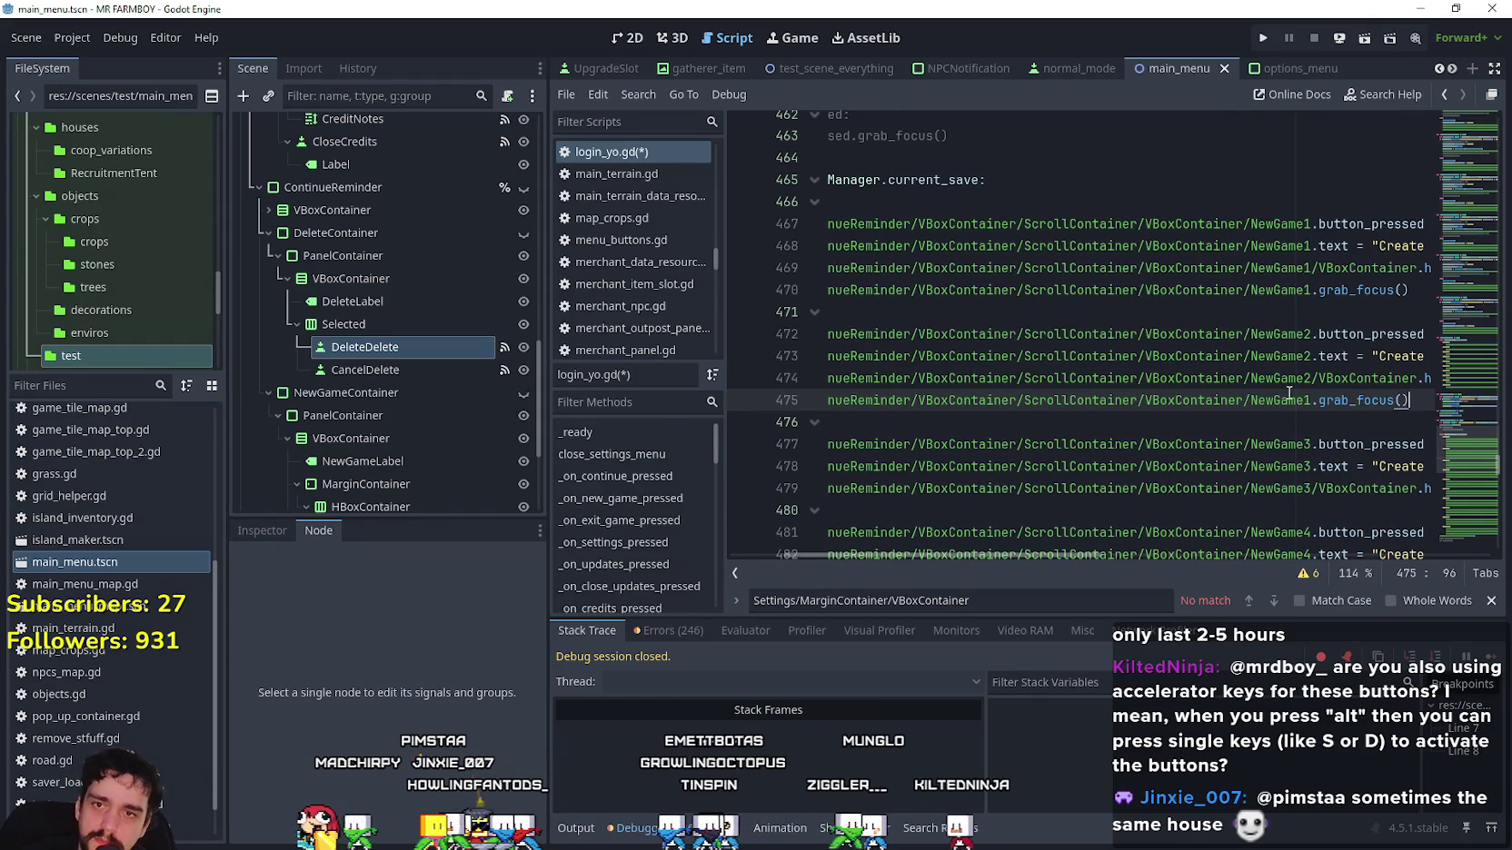
{"action": "mouse_move", "coordinate": [1386, 489]}
{"action": "left_mouse_down"}
{"action": "mouse_move", "coordinate": [1431, 489]}
{"action": "mouse_move", "coordinate": [1403, 489]}
{"action": "left_mouse_up"}
{"action": "key", "text": "Return"}
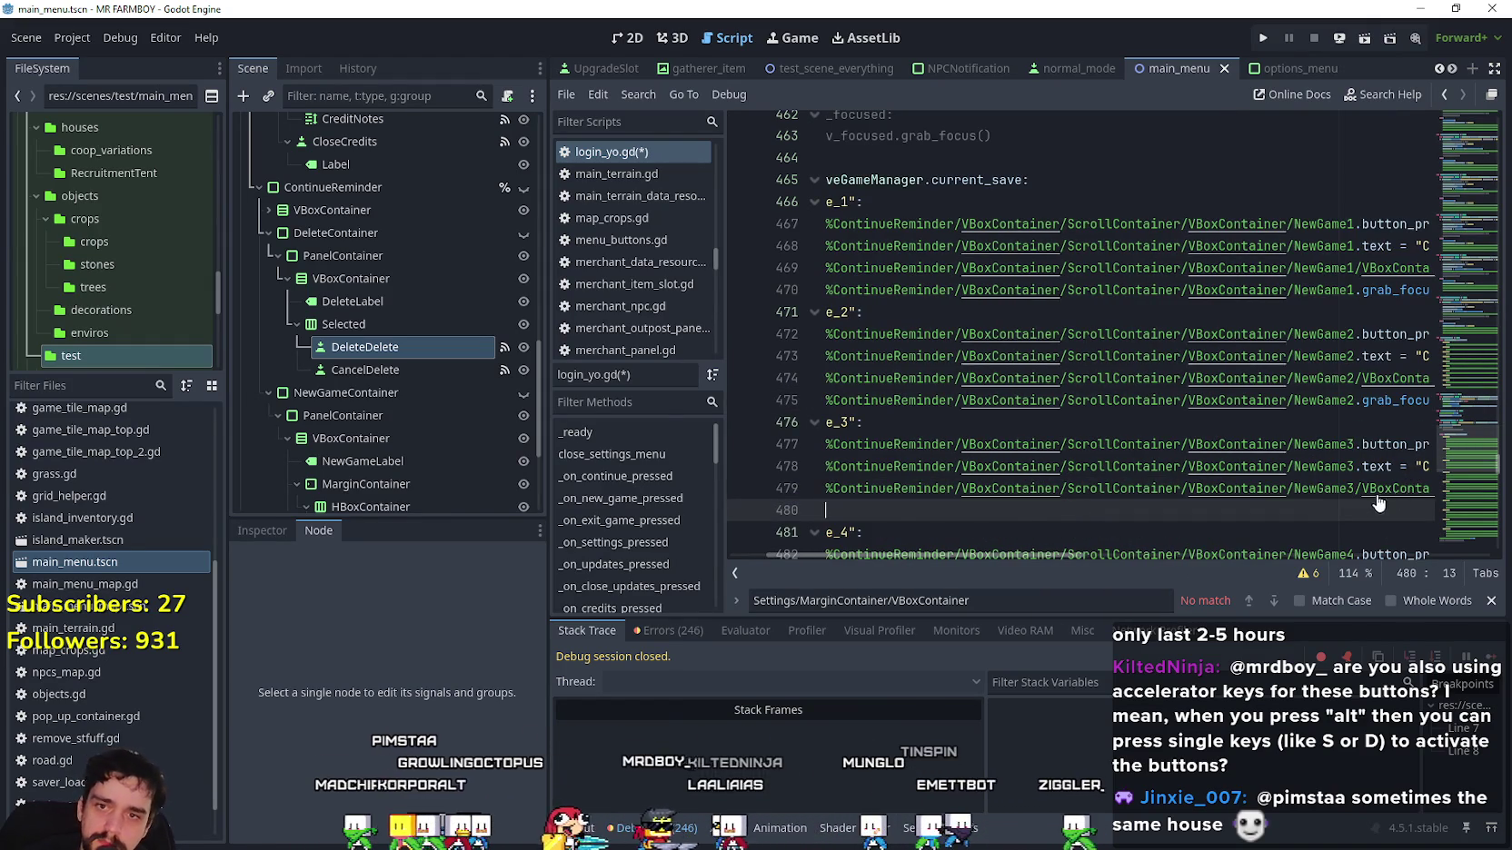
{"action": "key", "text": "ctrl+v"}
{"action": "type", "text": "3"}
{"action": "scroll", "coordinate": [1383, 493], "scroll_direction": "down", "scroll_amount": 1}
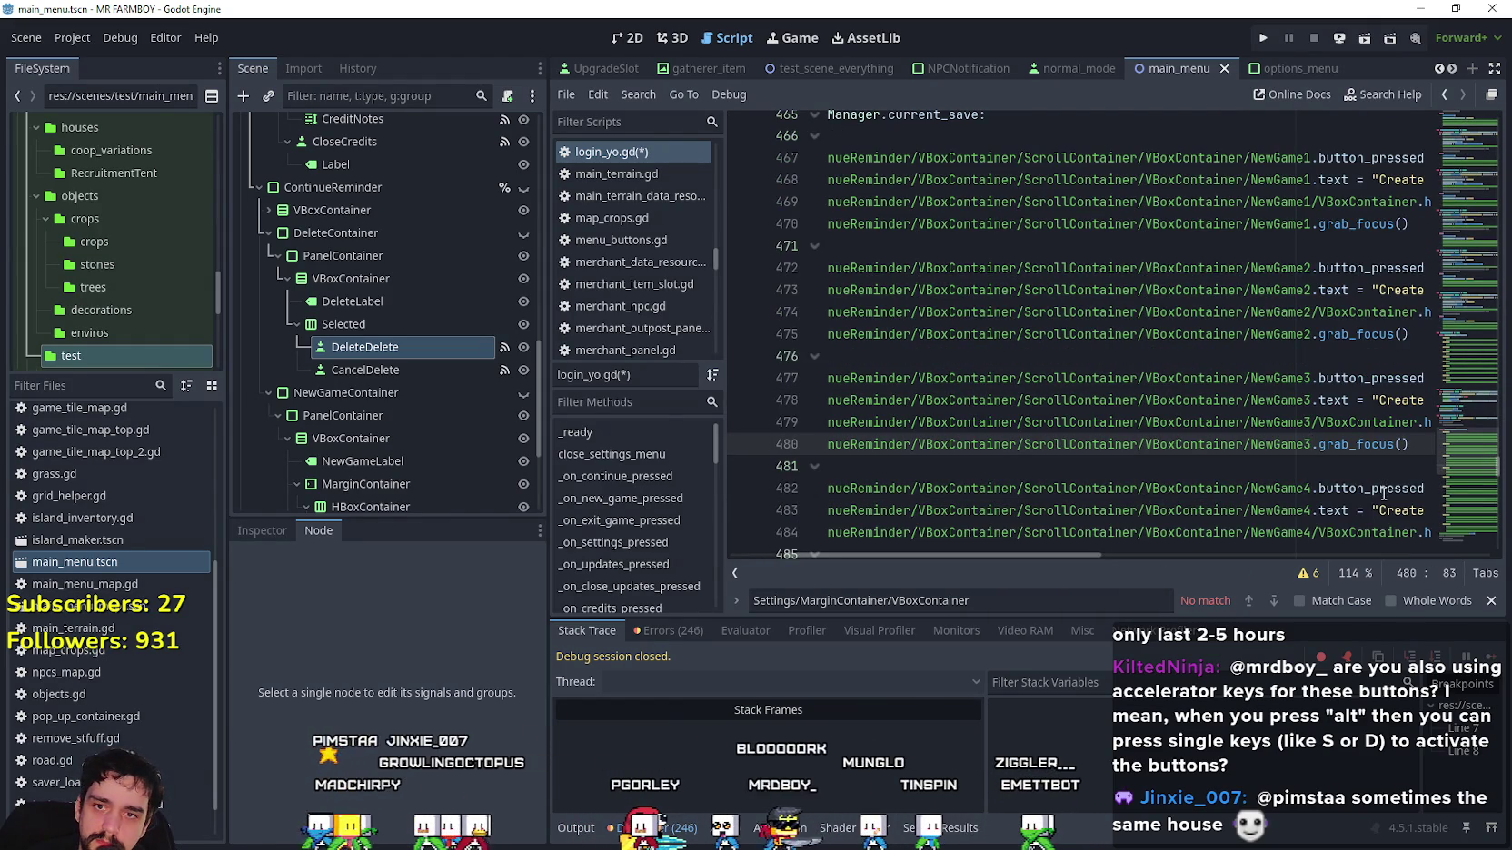
{"action": "scroll", "coordinate": [1378, 531], "scroll_direction": "down", "scroll_amount": 2}
{"action": "left_click_drag", "start_coordinate": [1311, 411], "coordinate": [1397, 411]}
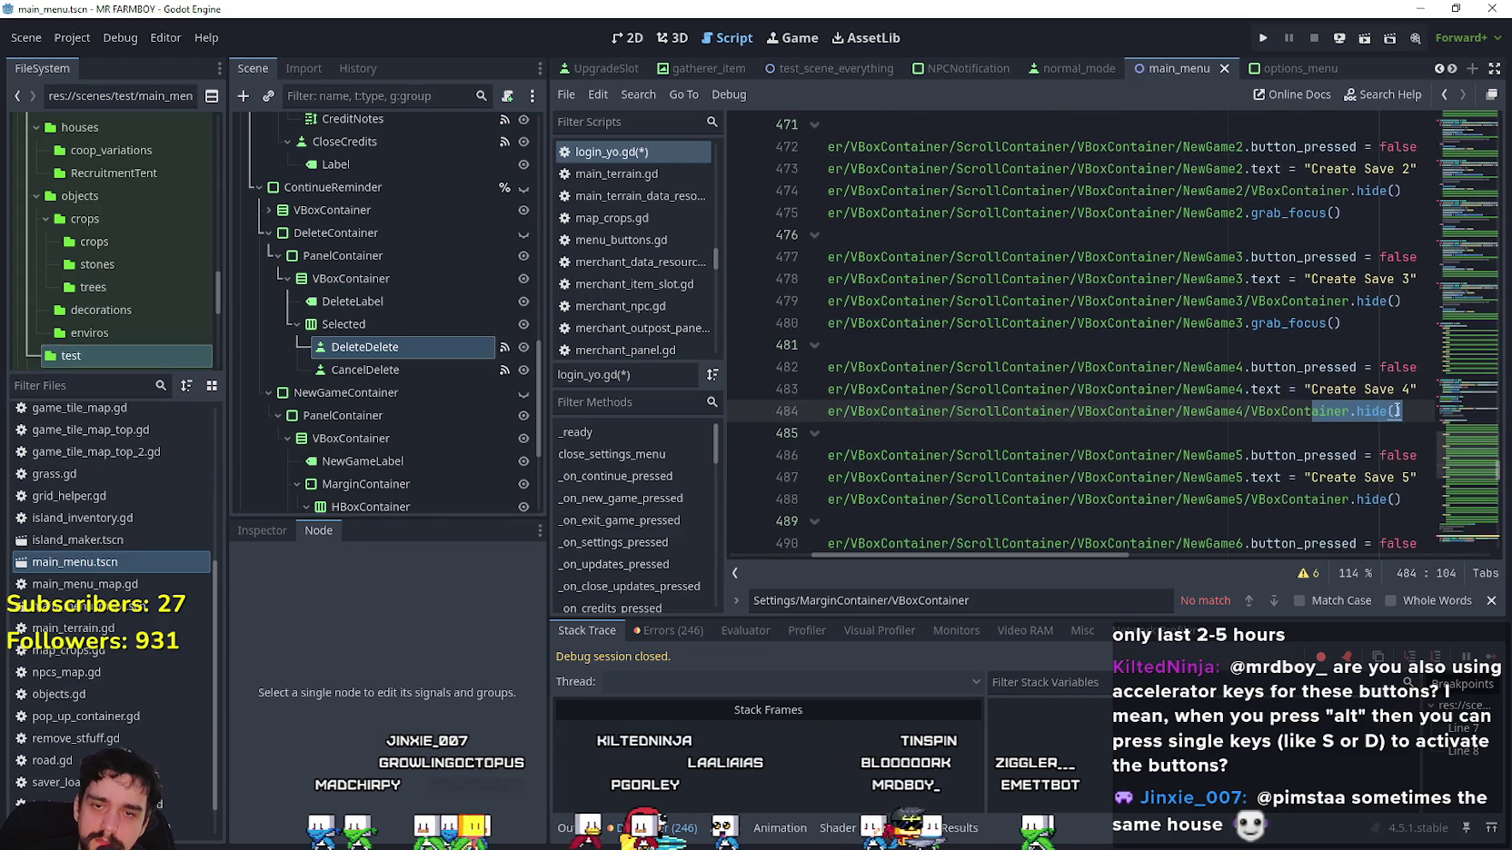
{"action": "key", "text": "Return"}
{"action": "key", "text": "ctrl+v"}
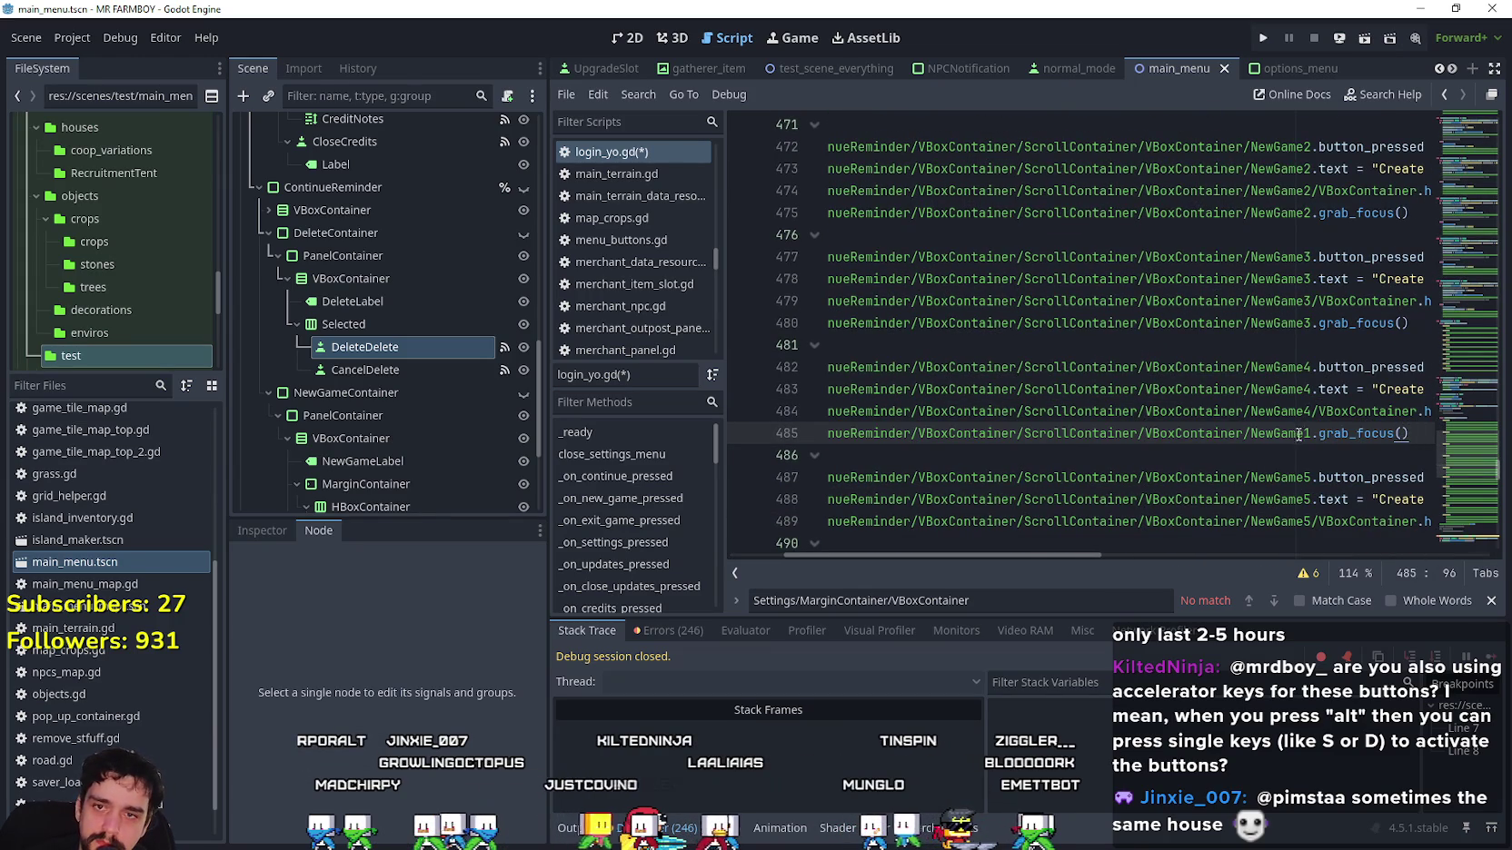
{"action": "type", "text": "4"}
{"action": "scroll", "coordinate": [1357, 479], "scroll_direction": "down", "scroll_amount": 2}
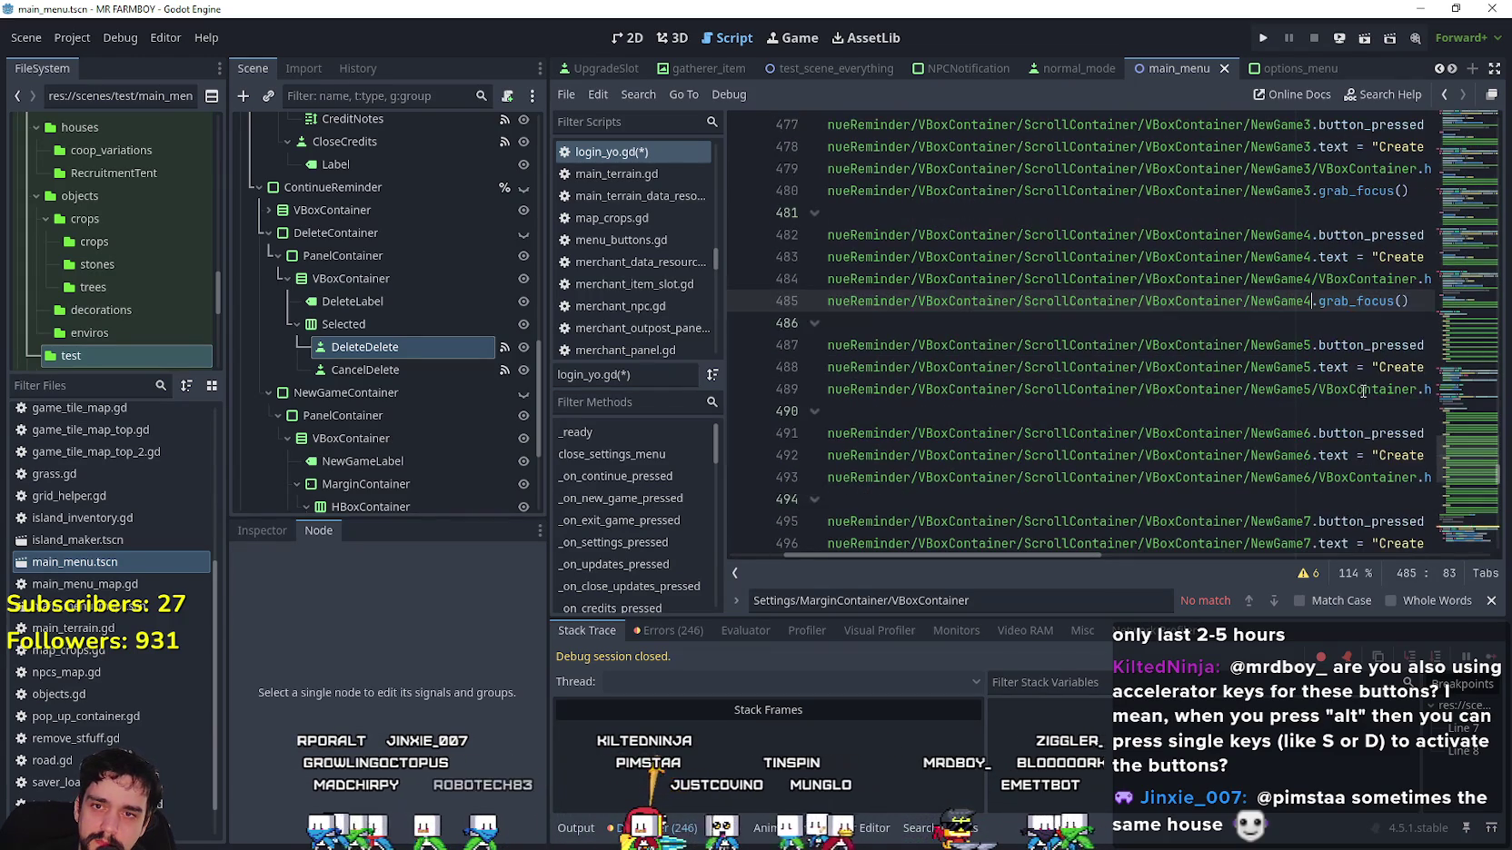
{"action": "left_click_drag", "start_coordinate": [1357, 389], "coordinate": [1408, 389]}
{"action": "key", "text": "Return"}
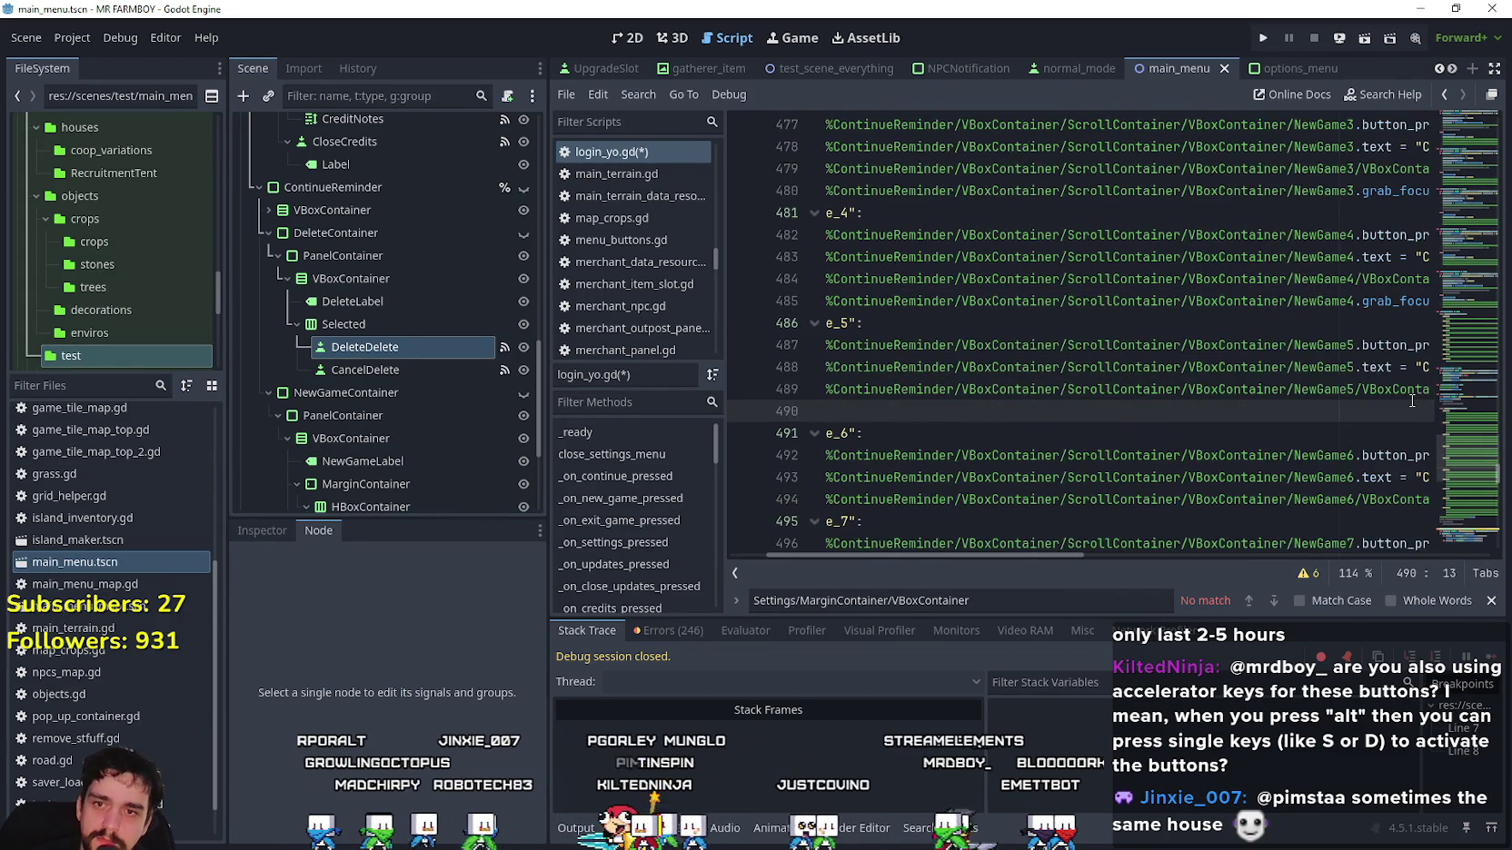
{"action": "key", "text": "ctrl+v"}
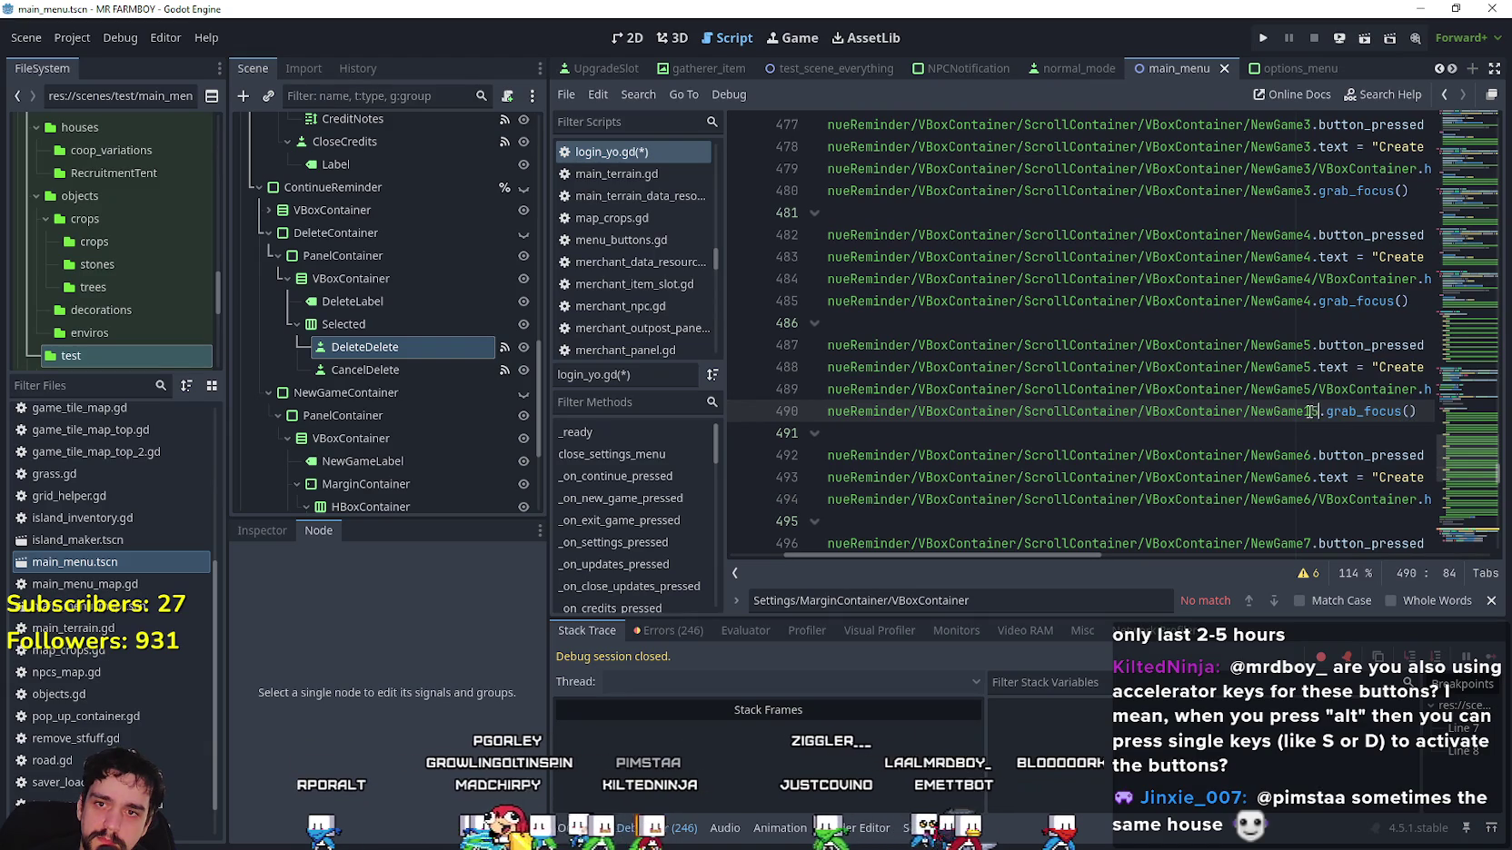
{"action": "left_click_drag", "start_coordinate": [1406, 500], "coordinate": [1417, 500]}
{"action": "key", "text": "Return"}
{"action": "type", "text": "%ContinueReminder/VBoxContainer/ScrollContainer/VBoxContainer/NewGame1.grab_focus()"}
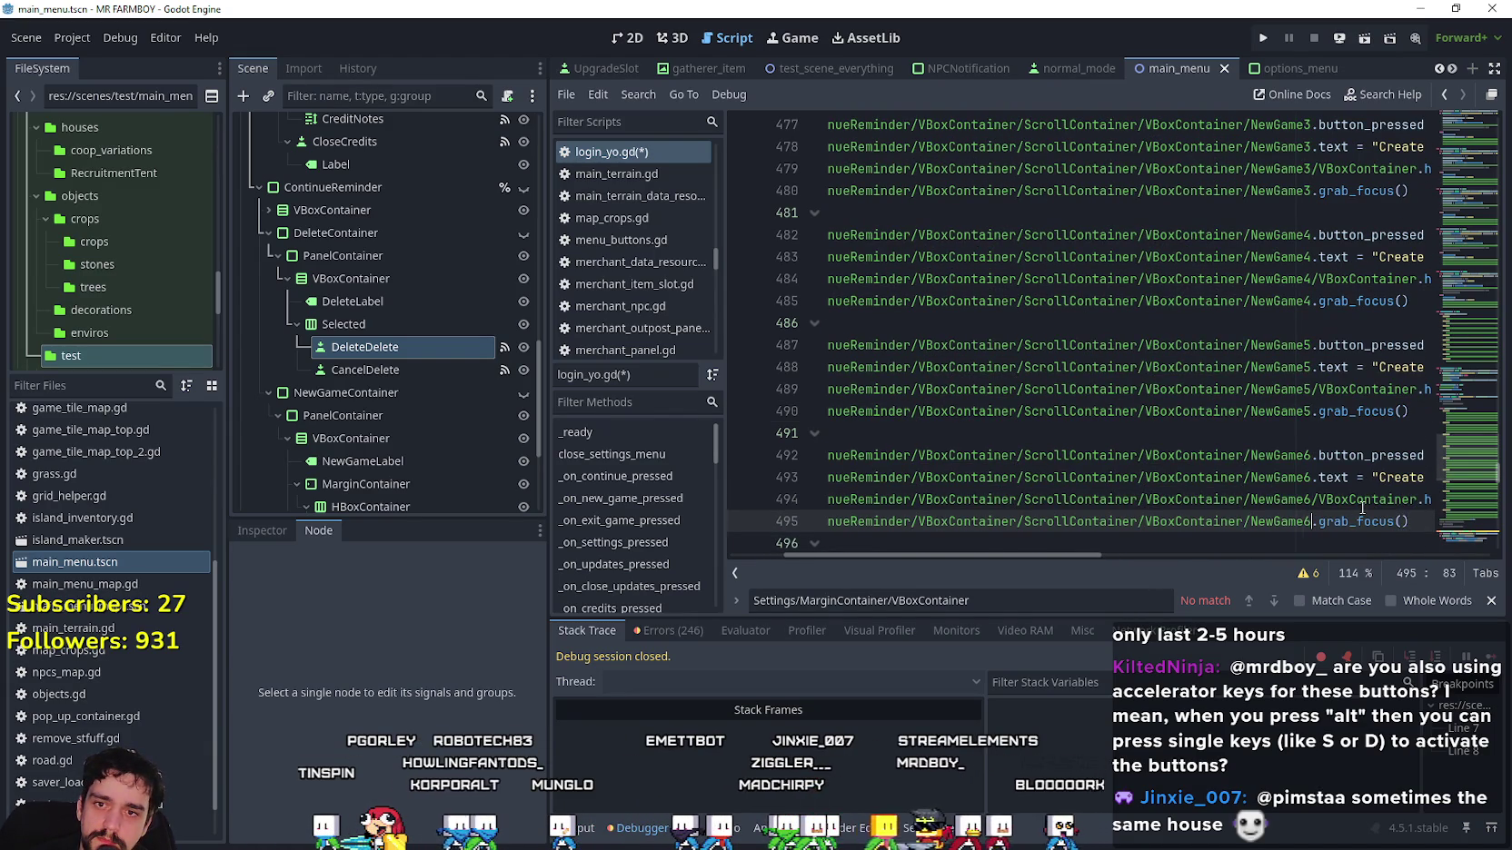
Add matching NewGame grab_focus() lines to the save_7 through save_10 delete cases.
{"action": "scroll", "coordinate": [1357, 511], "scroll_direction": "down", "scroll_amount": 2}
{"action": "left_click", "coordinate": [1390, 478]}
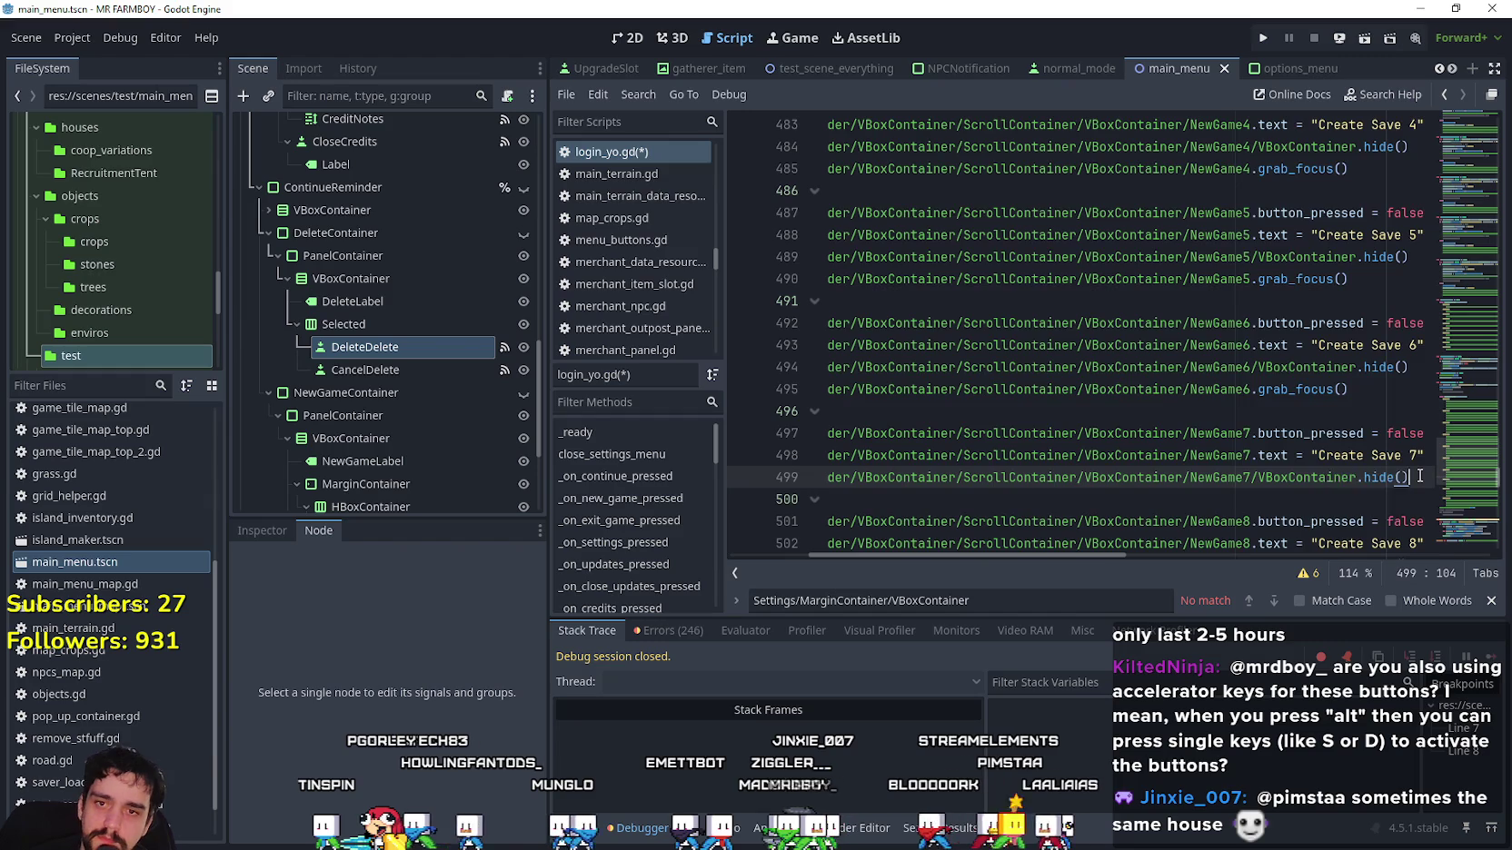
{"action": "key", "text": "Return"}
{"action": "key", "text": "ctrl+v"}
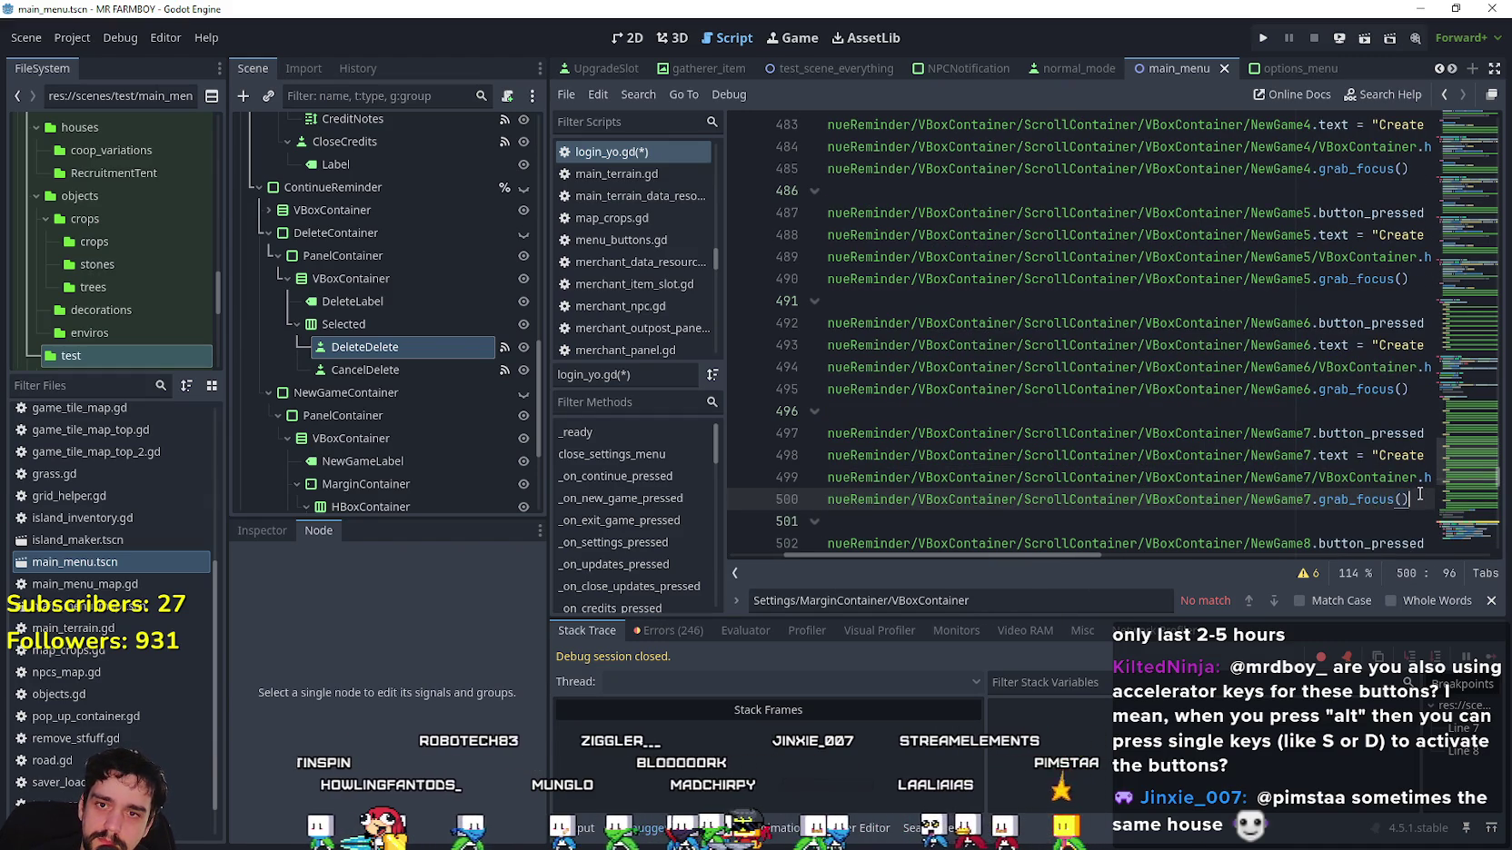
{"action": "scroll", "coordinate": [1419, 493], "scroll_direction": "down", "scroll_amount": 2}
{"action": "left_click_drag", "start_coordinate": [1357, 455], "coordinate": [1434, 455]}
{"action": "key", "text": "Return"}
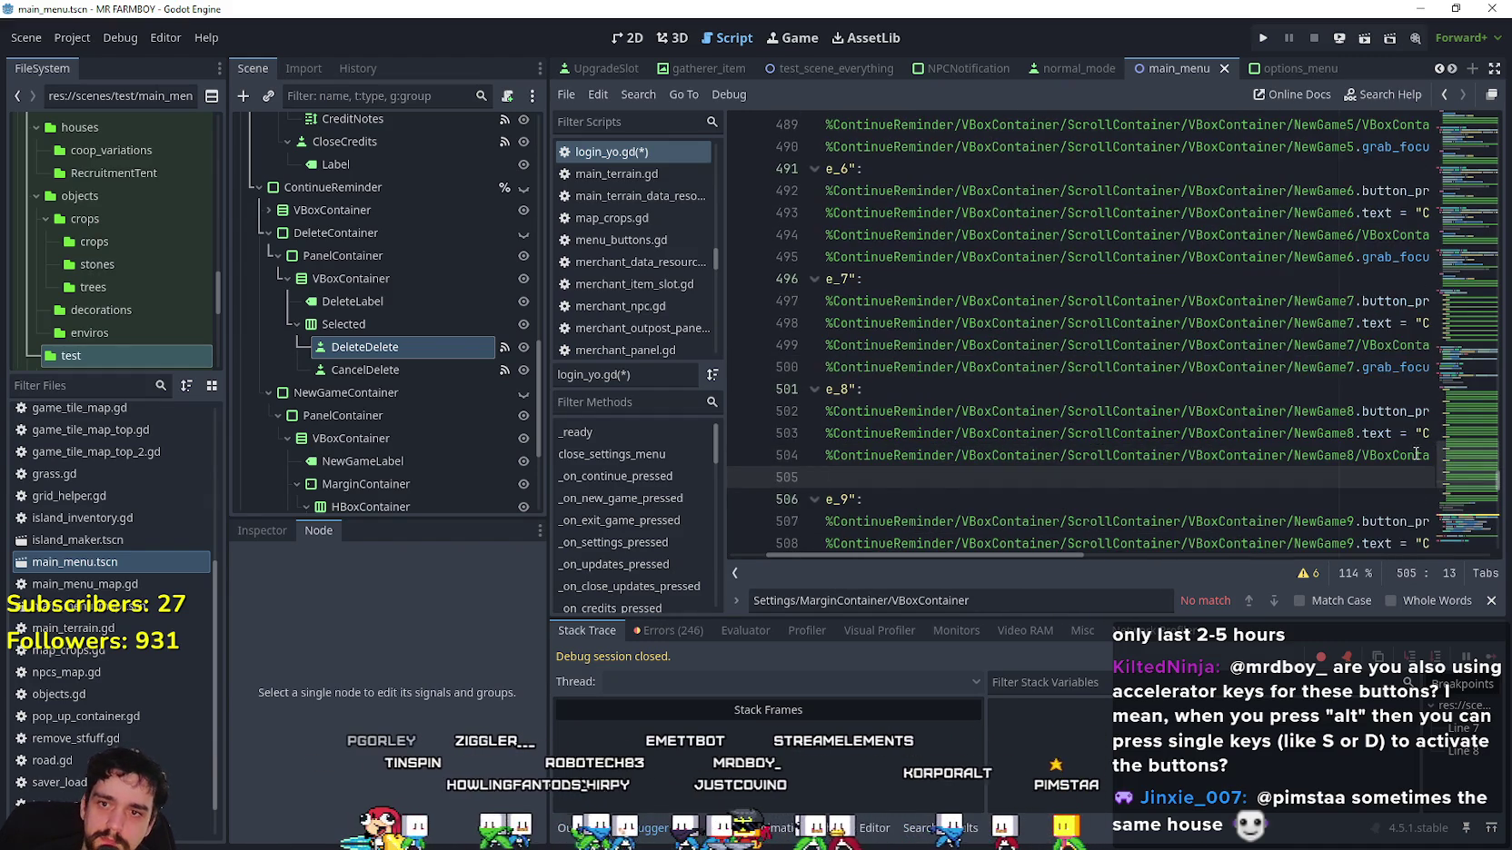
{"action": "key", "text": "ctrl+v"}
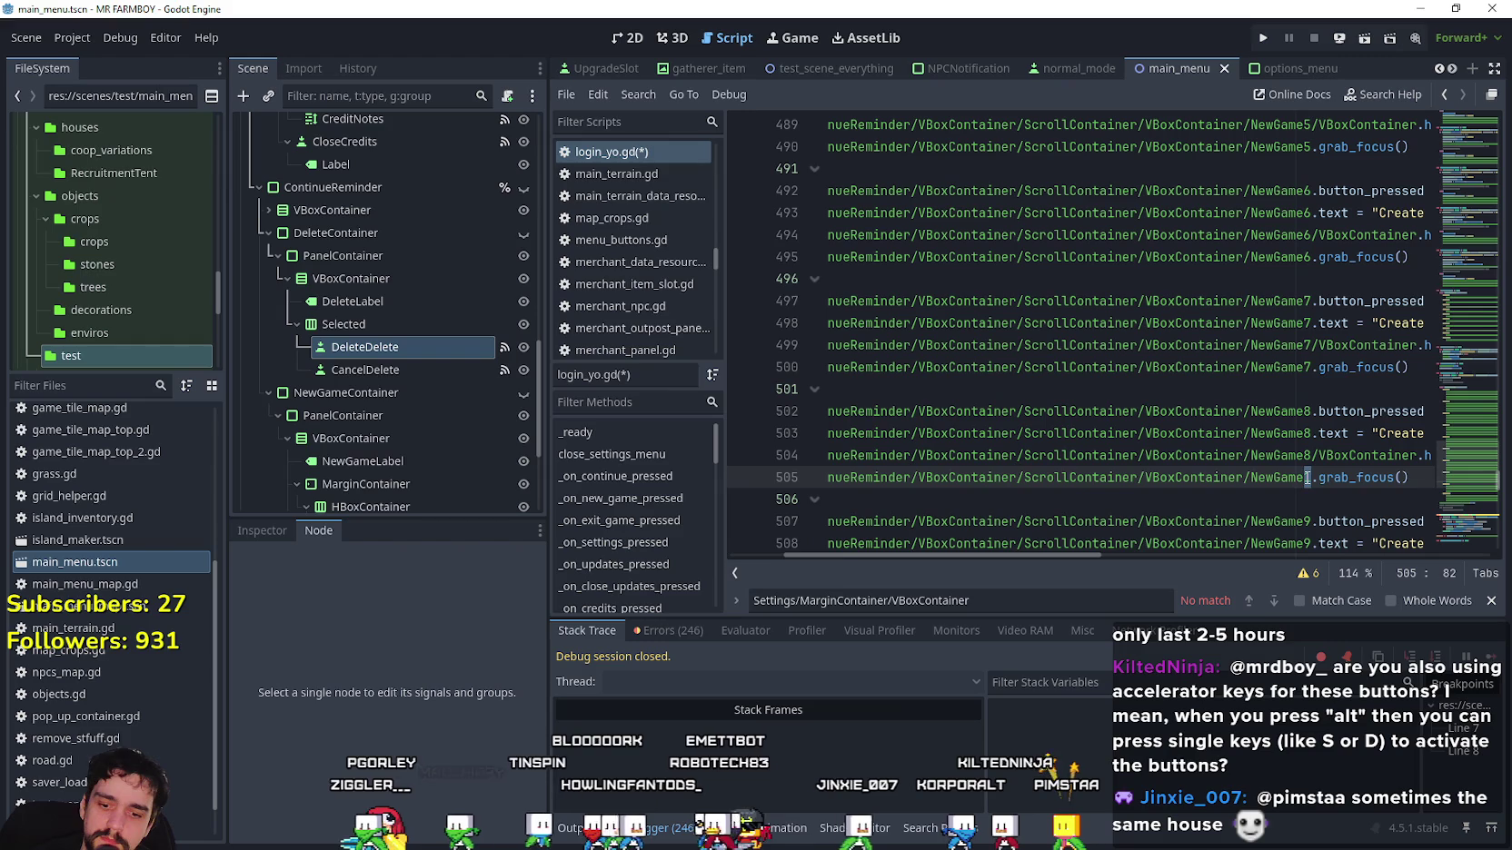
{"action": "type", "text": "8"}
{"action": "scroll", "coordinate": [1390, 432], "scroll_direction": "down", "scroll_amount": 2}
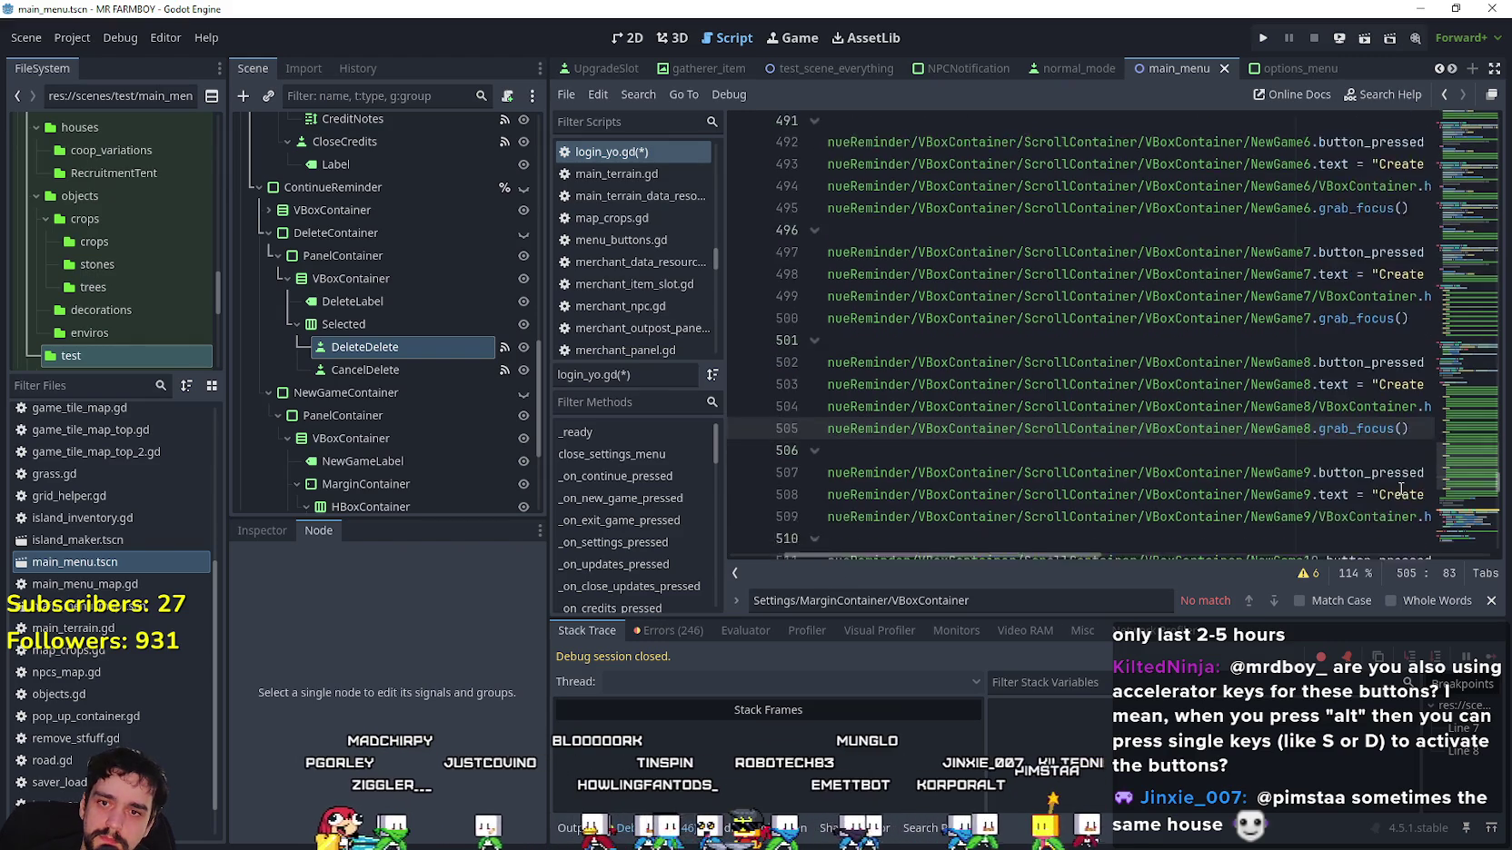
{"action": "left_click_drag", "start_coordinate": [1390, 433], "coordinate": [1427, 432]}
{"action": "key", "text": "End"}
{"action": "key", "text": "Return"}
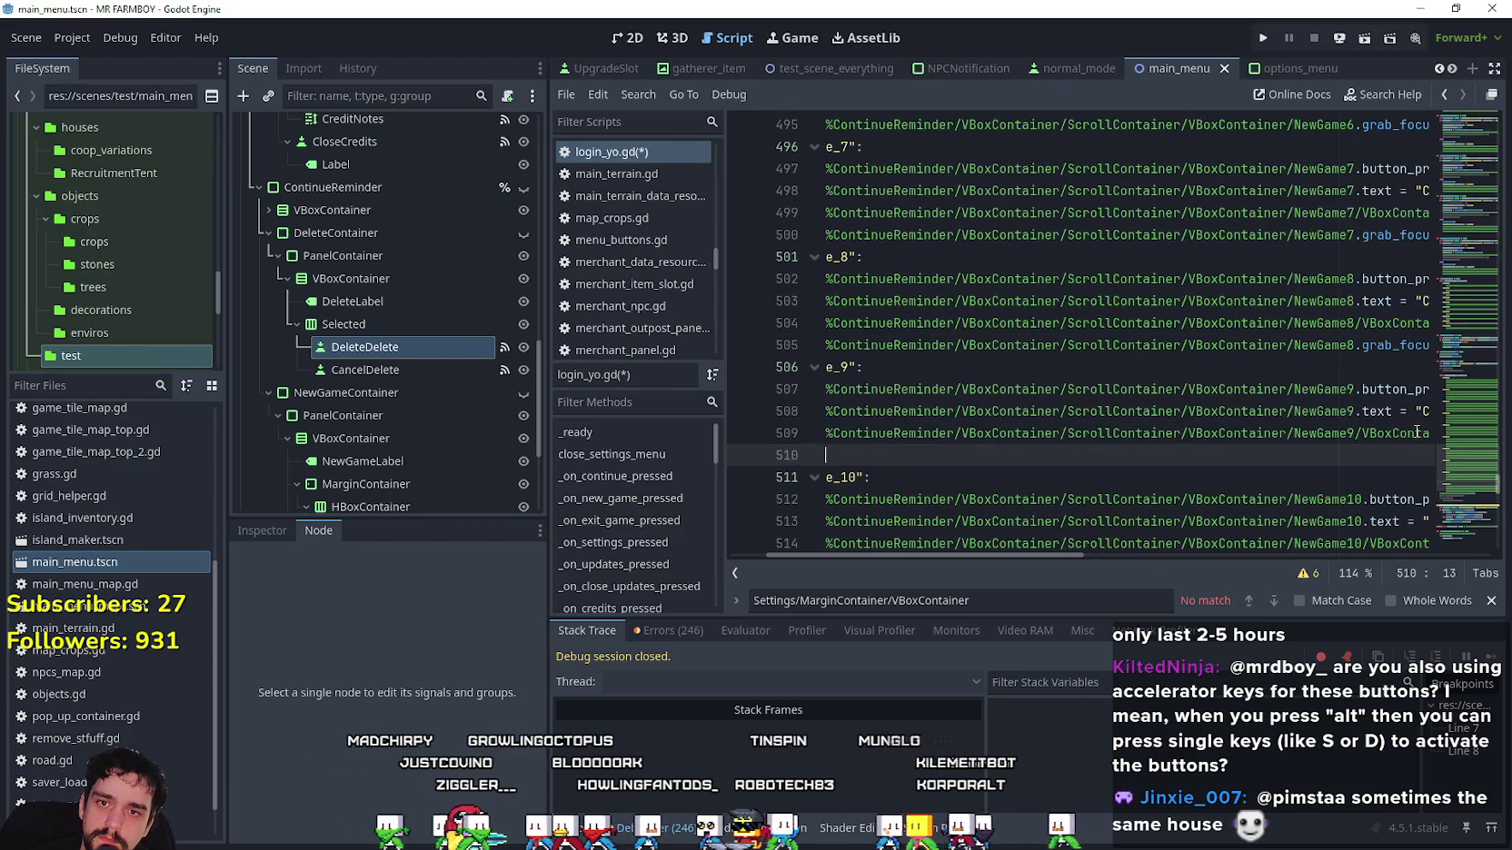
{"action": "type", "text": "%ContinueReminder/VBoxContainer/ScrollContainer/VBoxContainer/NewGame1.grab_focus()"}
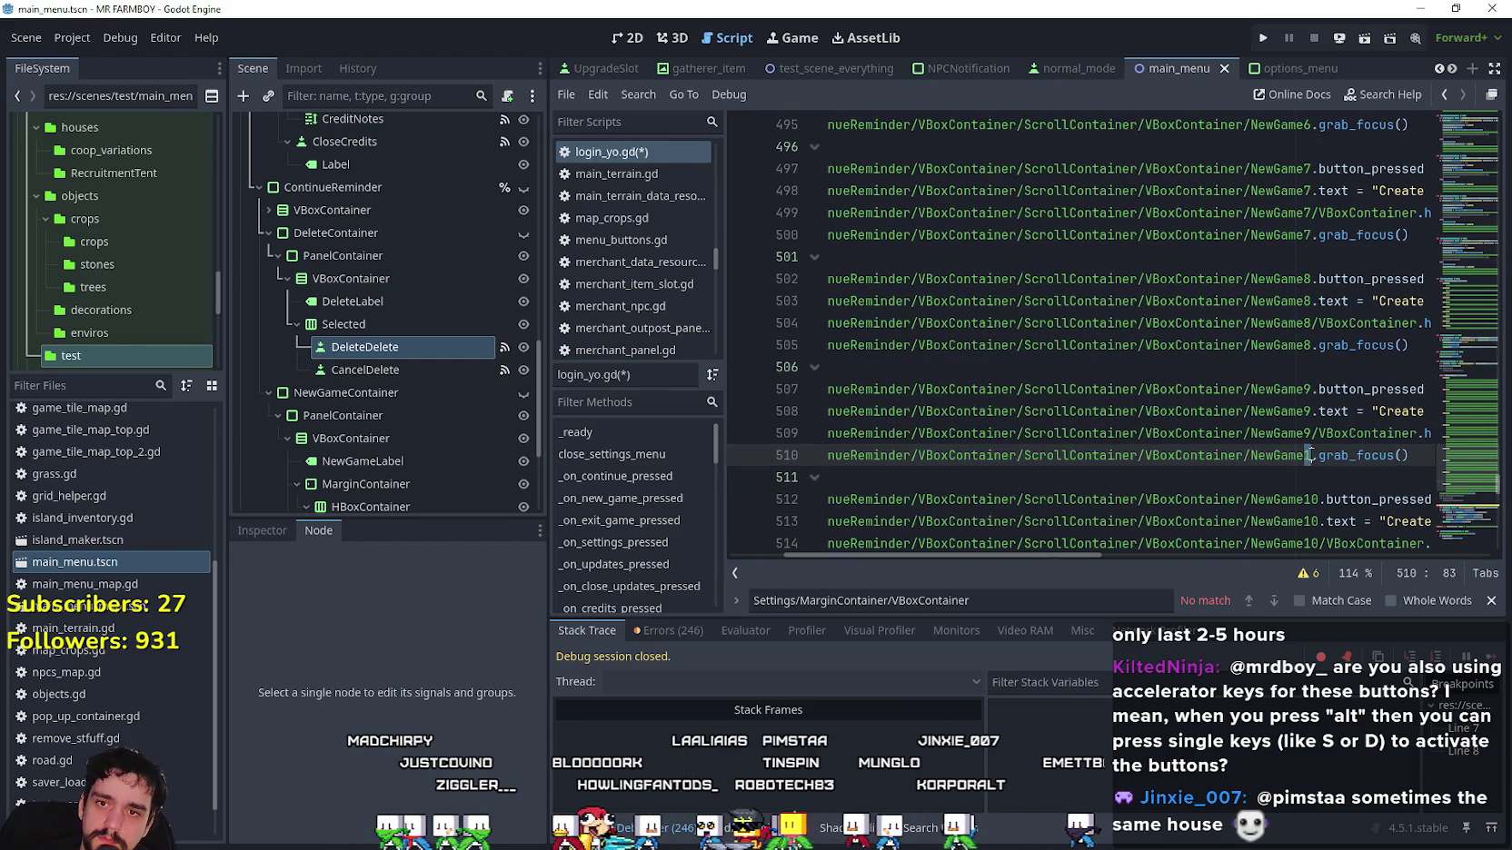
{"action": "scroll", "coordinate": [1365, 463], "scroll_direction": "down", "scroll_amount": 2}
{"action": "left_click_drag", "start_coordinate": [1413, 411], "coordinate": [1429, 409]}
{"action": "key", "text": "End"}
{"action": "key", "text": "Return"}
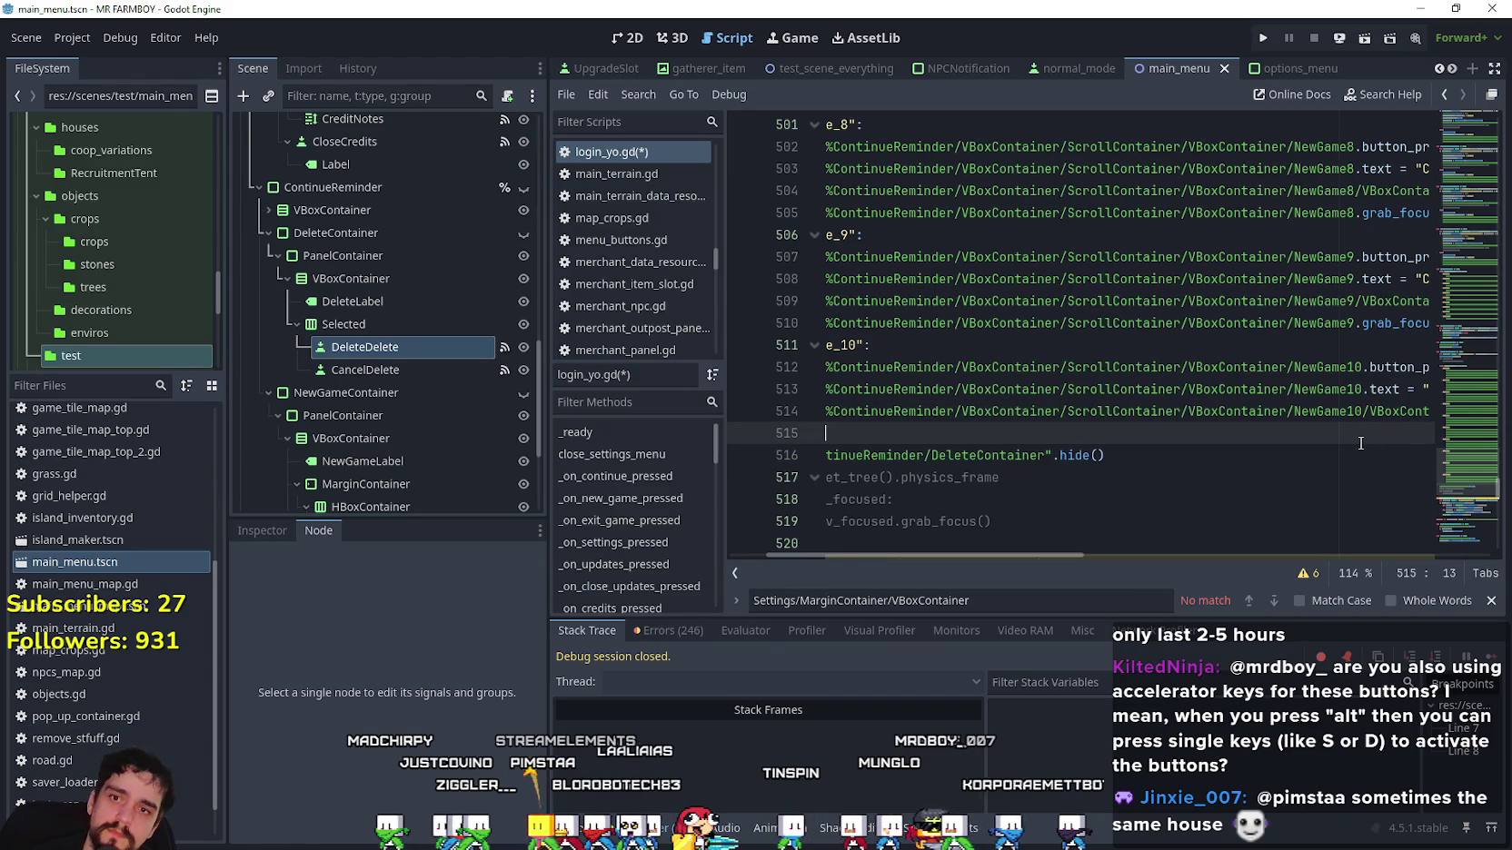
{"action": "type", "text": "%ContinueReminder/VBoxContainer/ScrollContainer/VBoxContainer/NewGame1.grab_focus()"}
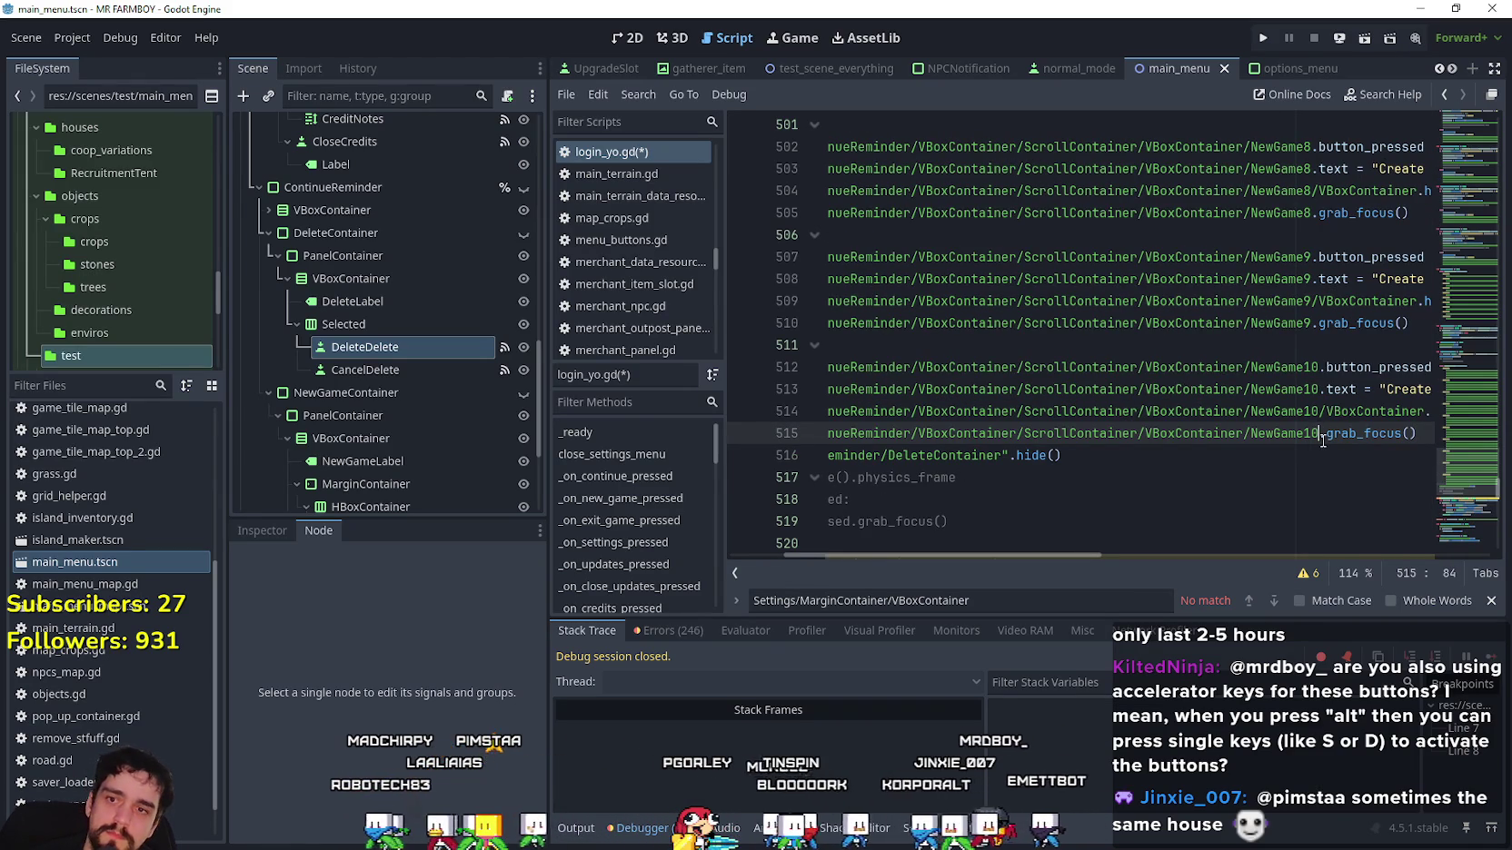
Save the script and run the project to show the MR FARMBOY main menu.
{"action": "key", "text": "ctrl+s"}
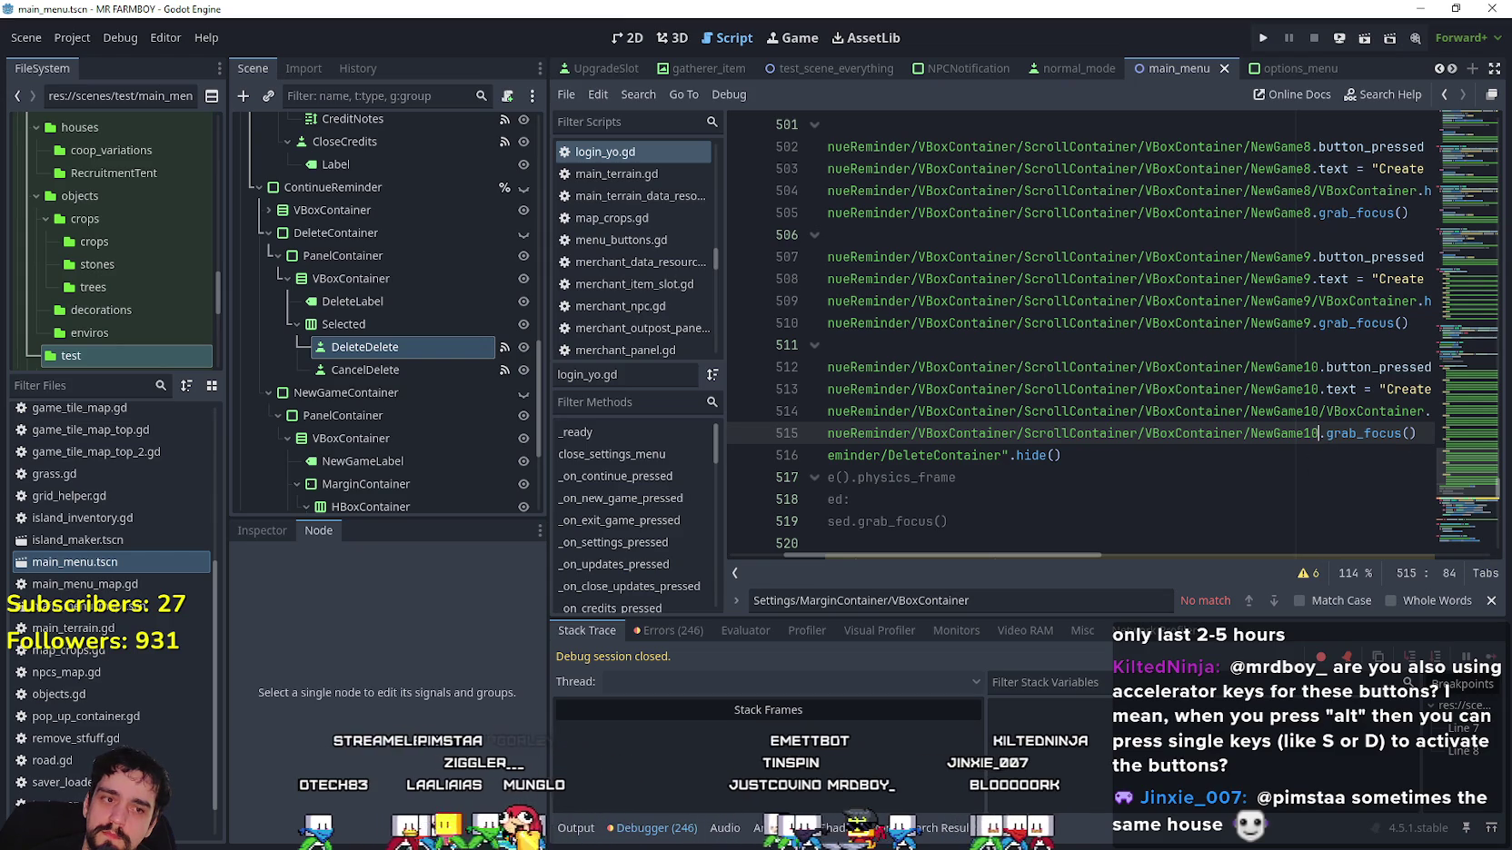
{"action": "key", "text": "F5"}
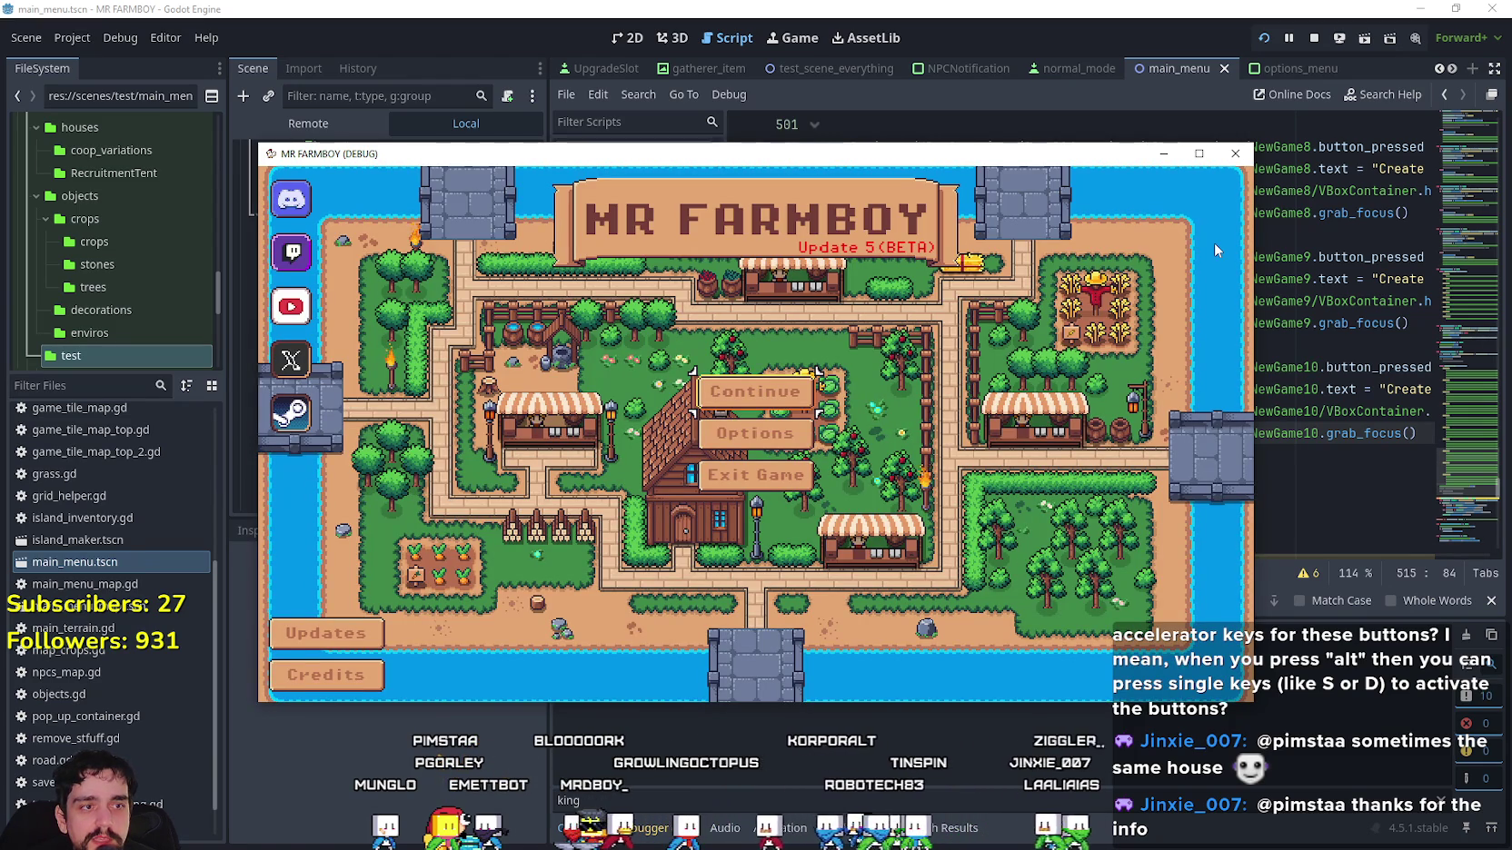
{"action": "key", "text": "Down"}
From Continue's save list, create a new Normal Mode save with the keyboard.
{"action": "key", "text": "Up"}
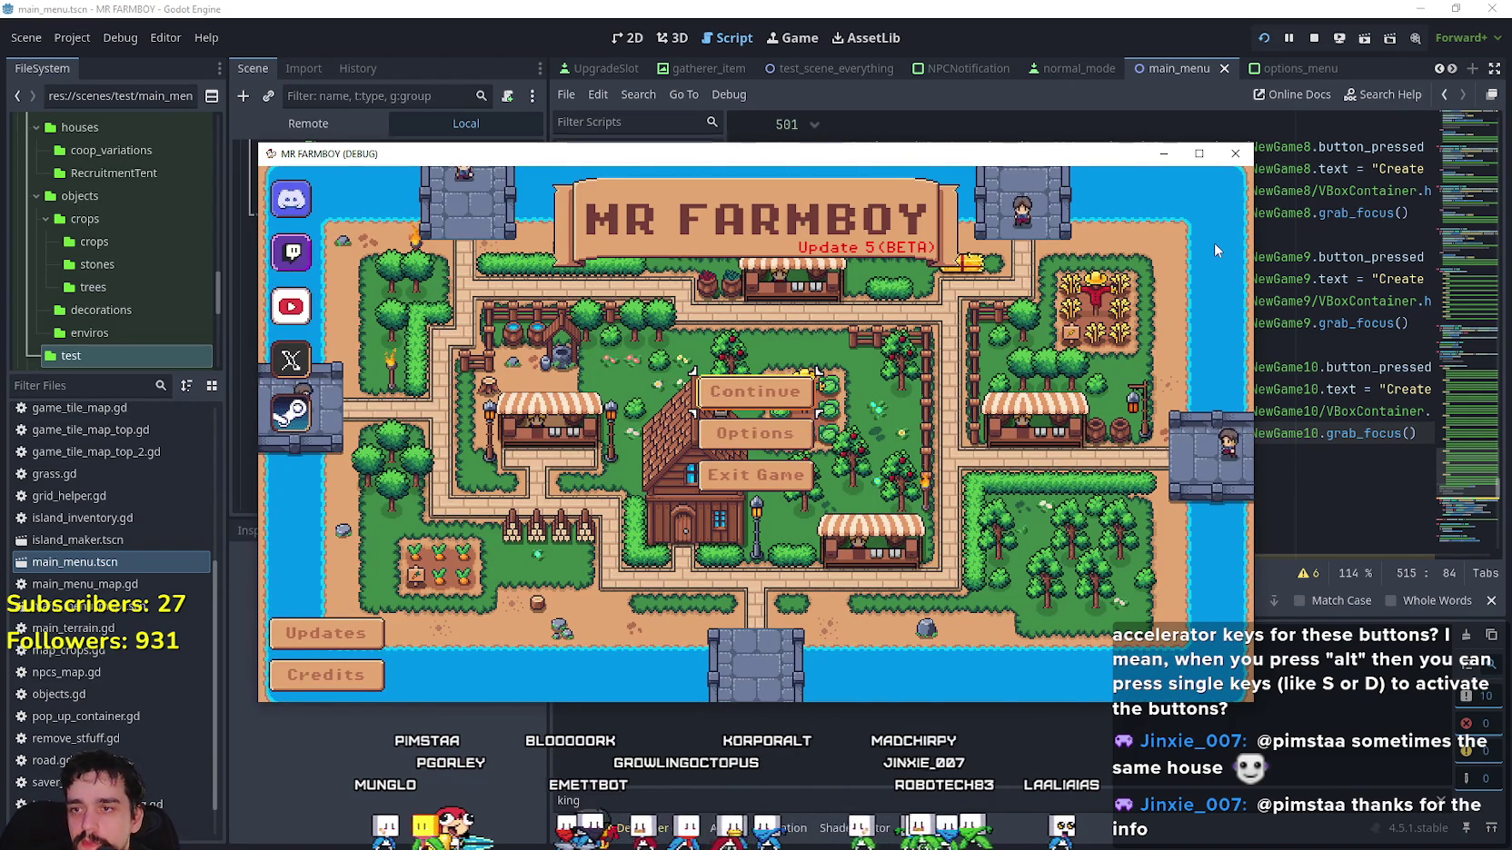
{"action": "key", "text": "Return"}
{"action": "key", "text": "Down"}
{"action": "key", "text": "Down"}
{"action": "key", "text": "Down"}
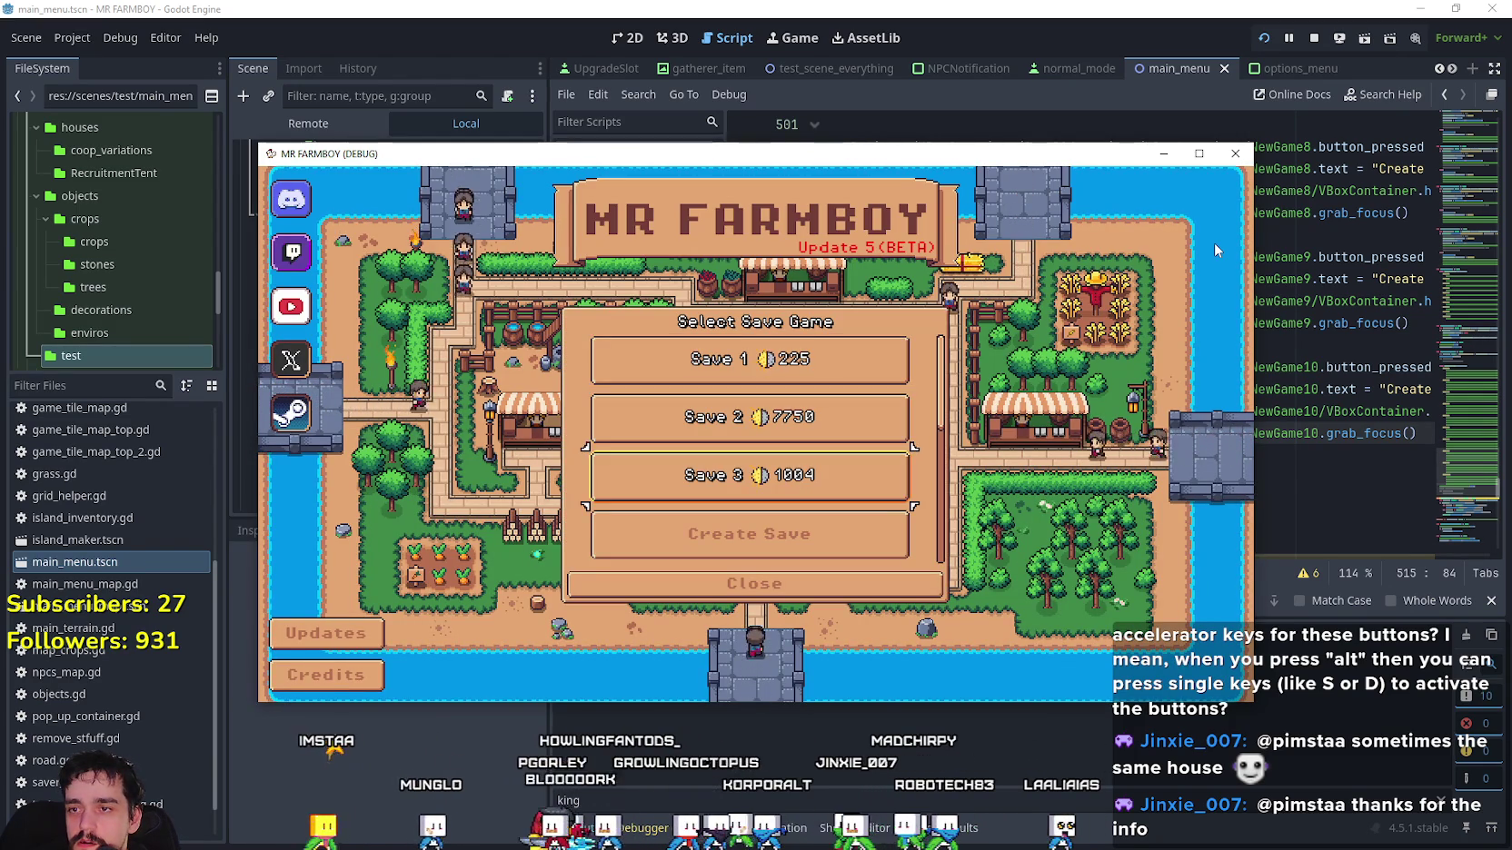
{"action": "key", "text": "Down"}
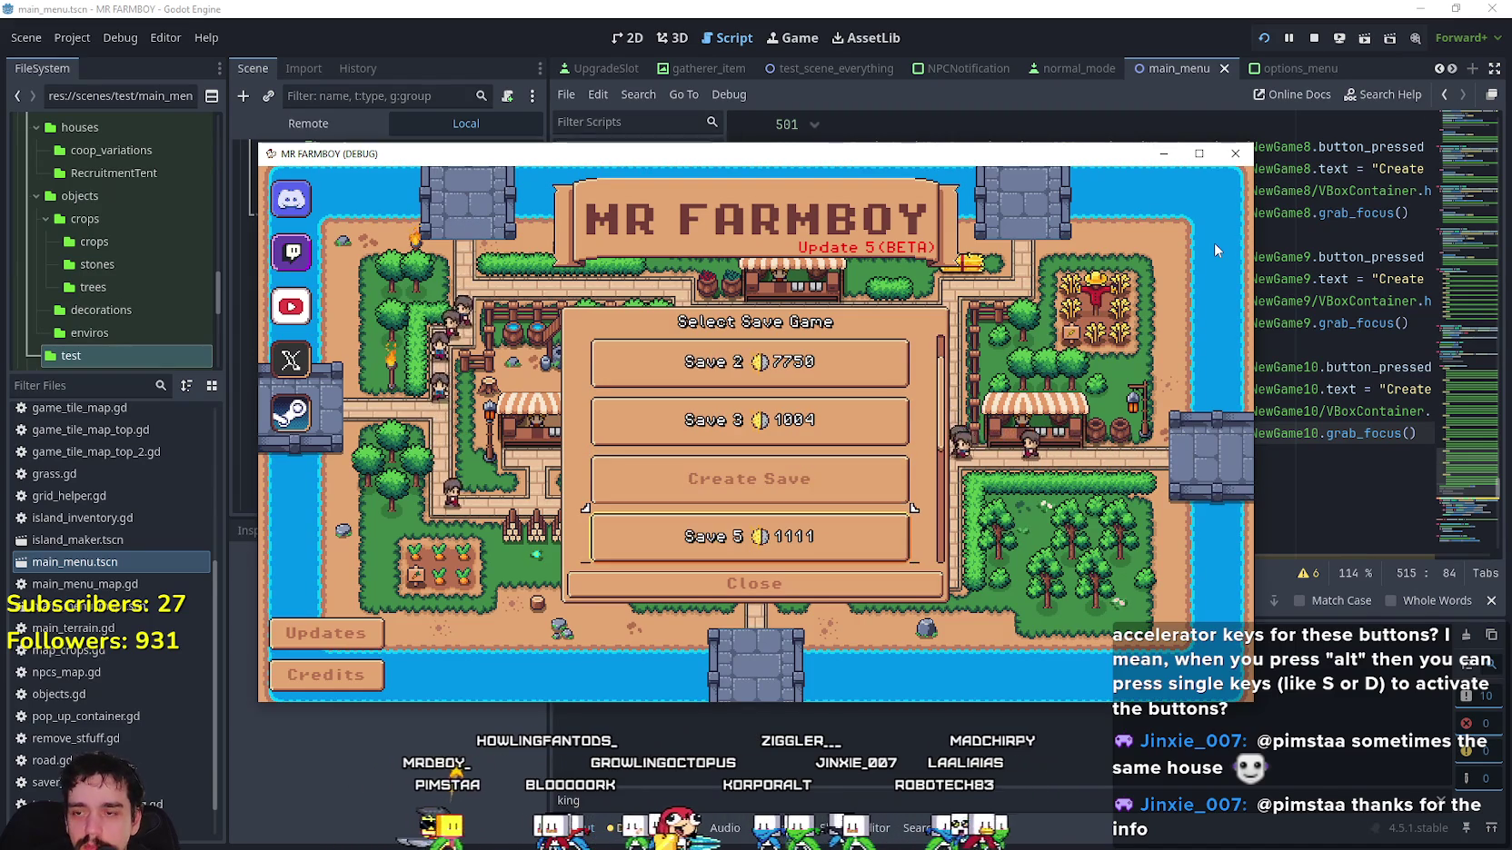
{"action": "key", "text": "Up"}
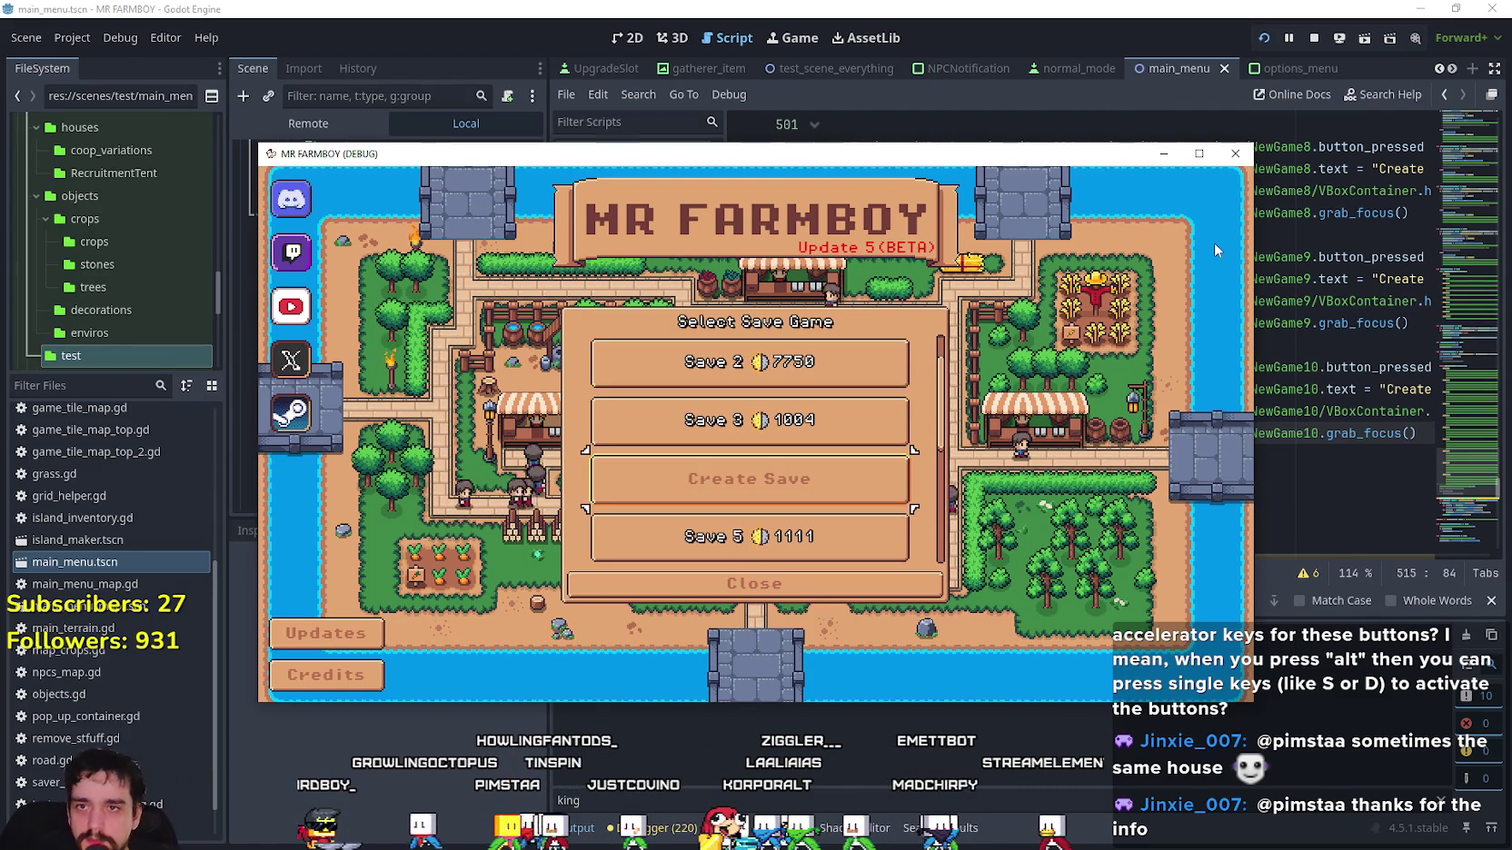
{"action": "key", "text": "Return"}
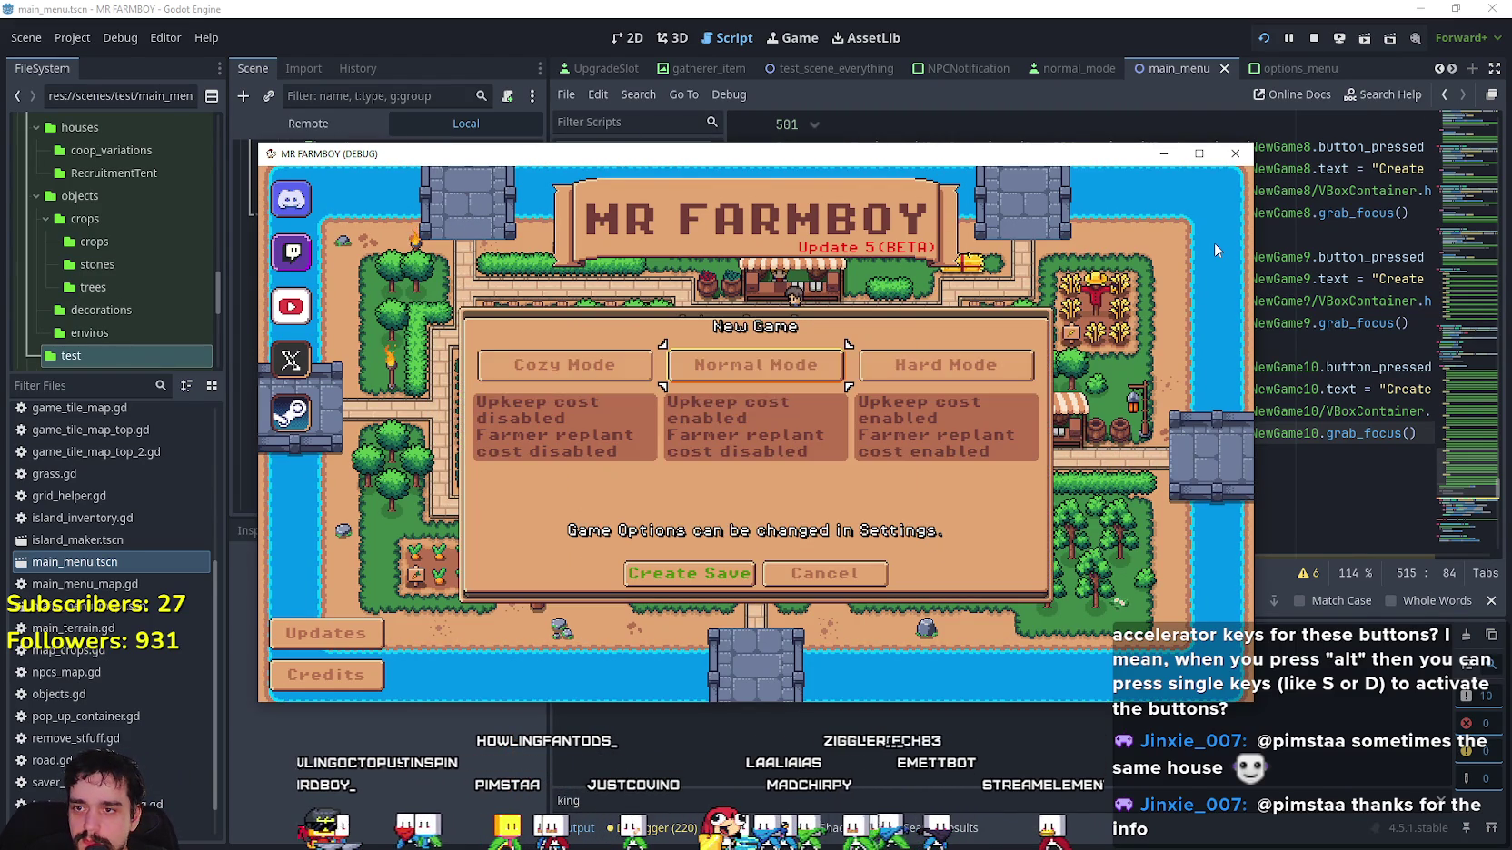
{"action": "key", "text": "Return"}
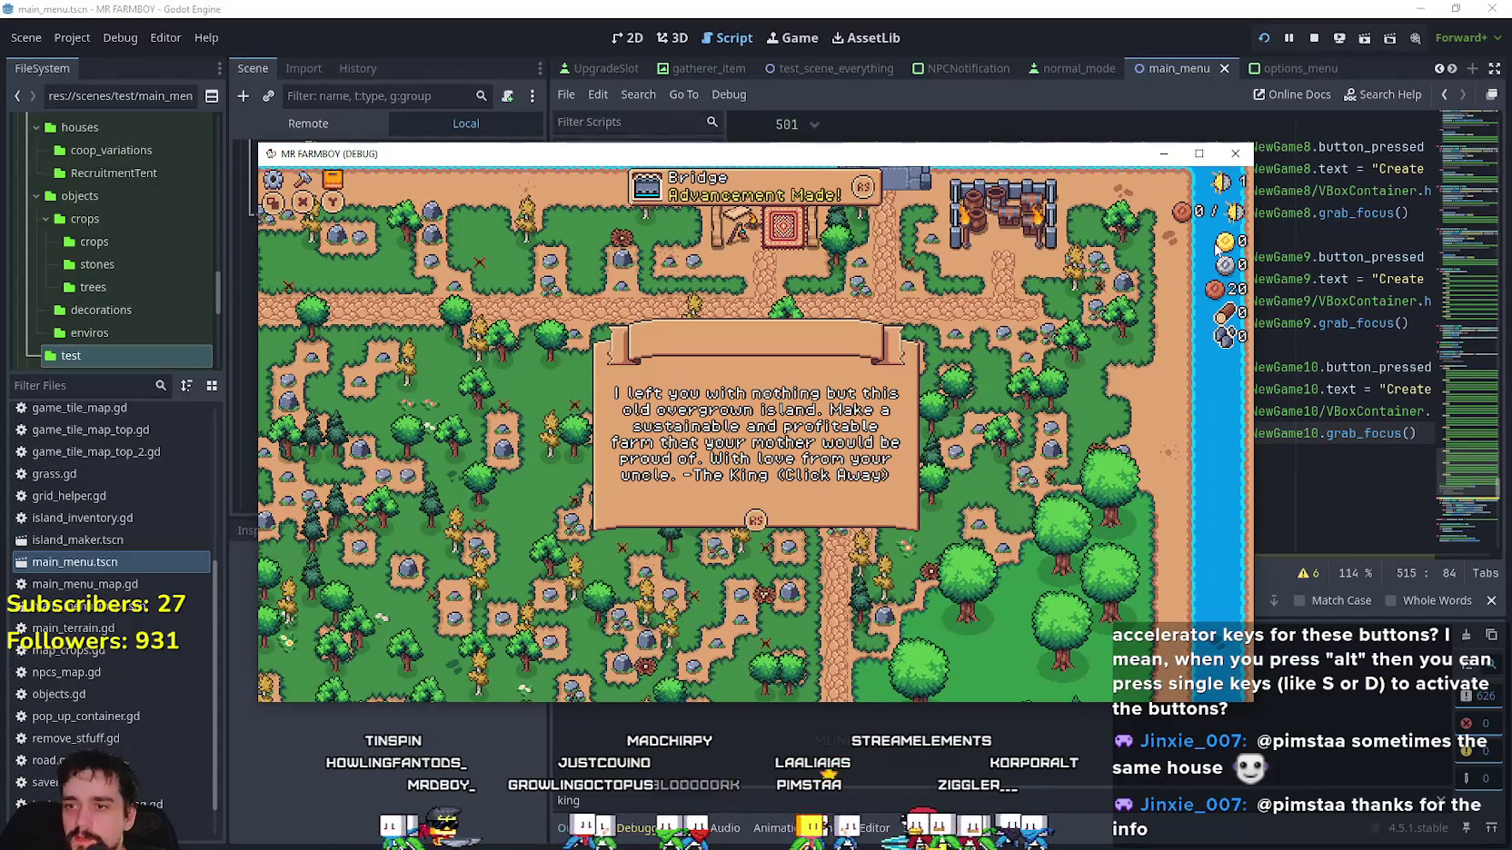
Dismiss the King's intro and Advancements panel, then pause and choose Title Screen.
{"action": "left_click", "coordinate": [1218, 248]}
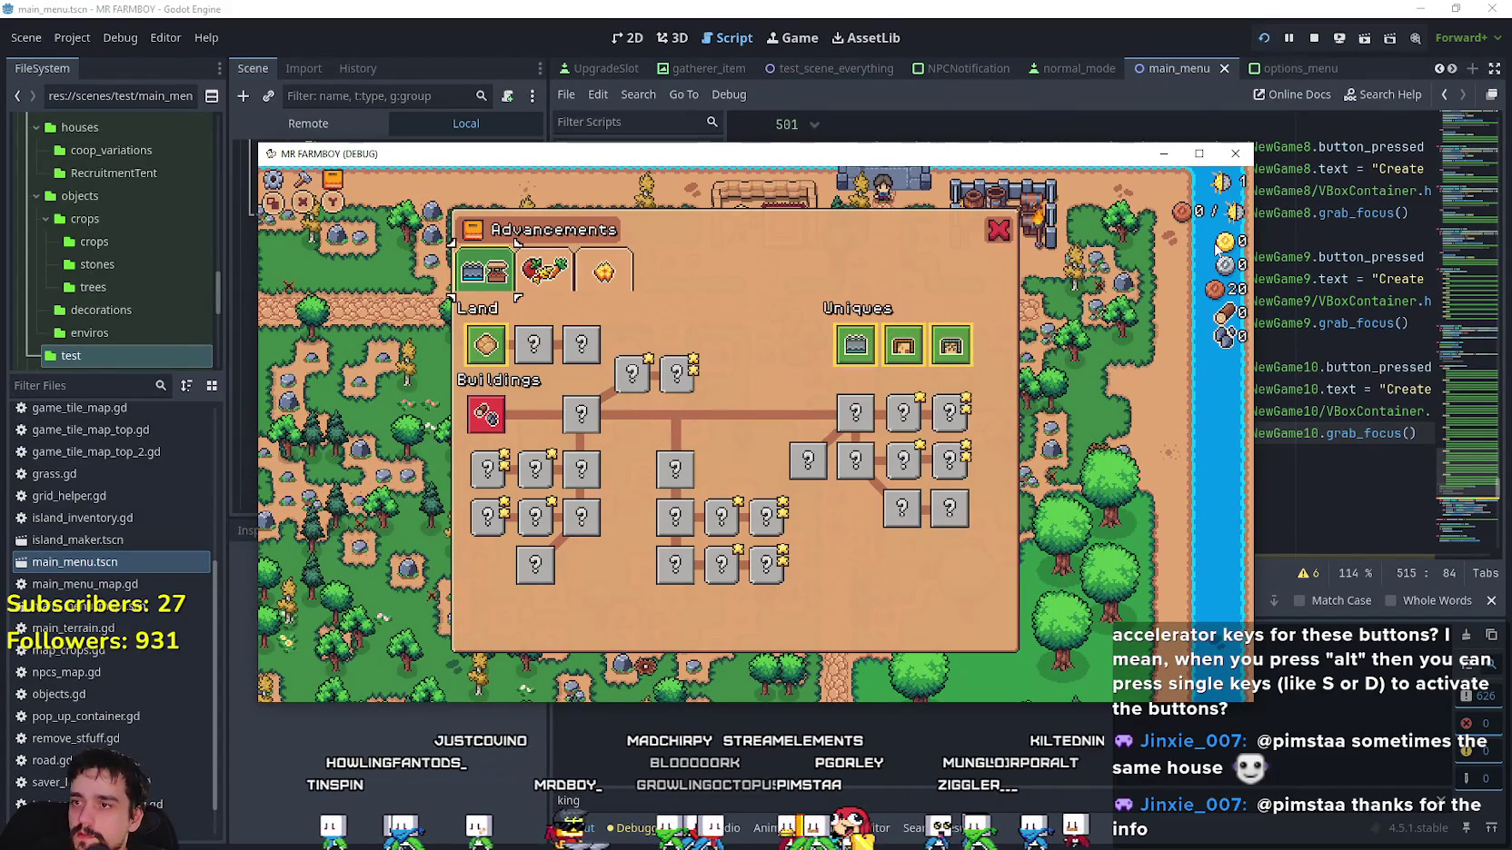
{"action": "left_click", "coordinate": [1217, 247]}
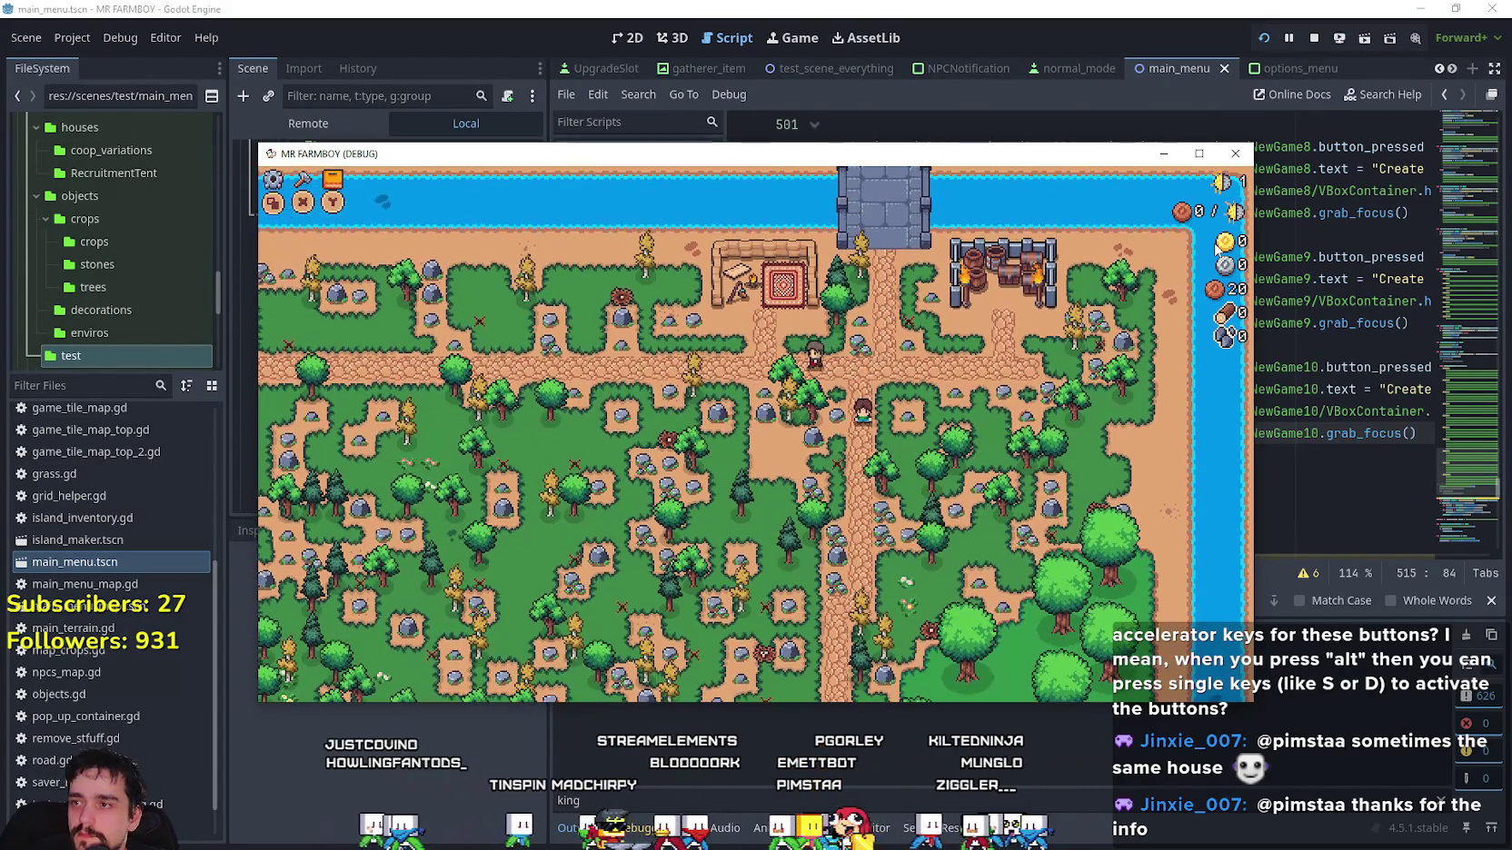
{"action": "key", "text": "Escape"}
{"action": "key", "text": "Escape"}
{"action": "key", "text": "Escape"}
{"action": "key", "text": "Down"}
{"action": "key", "text": "Down"}
{"action": "key", "text": "Down"}
{"action": "key", "text": "Return"}
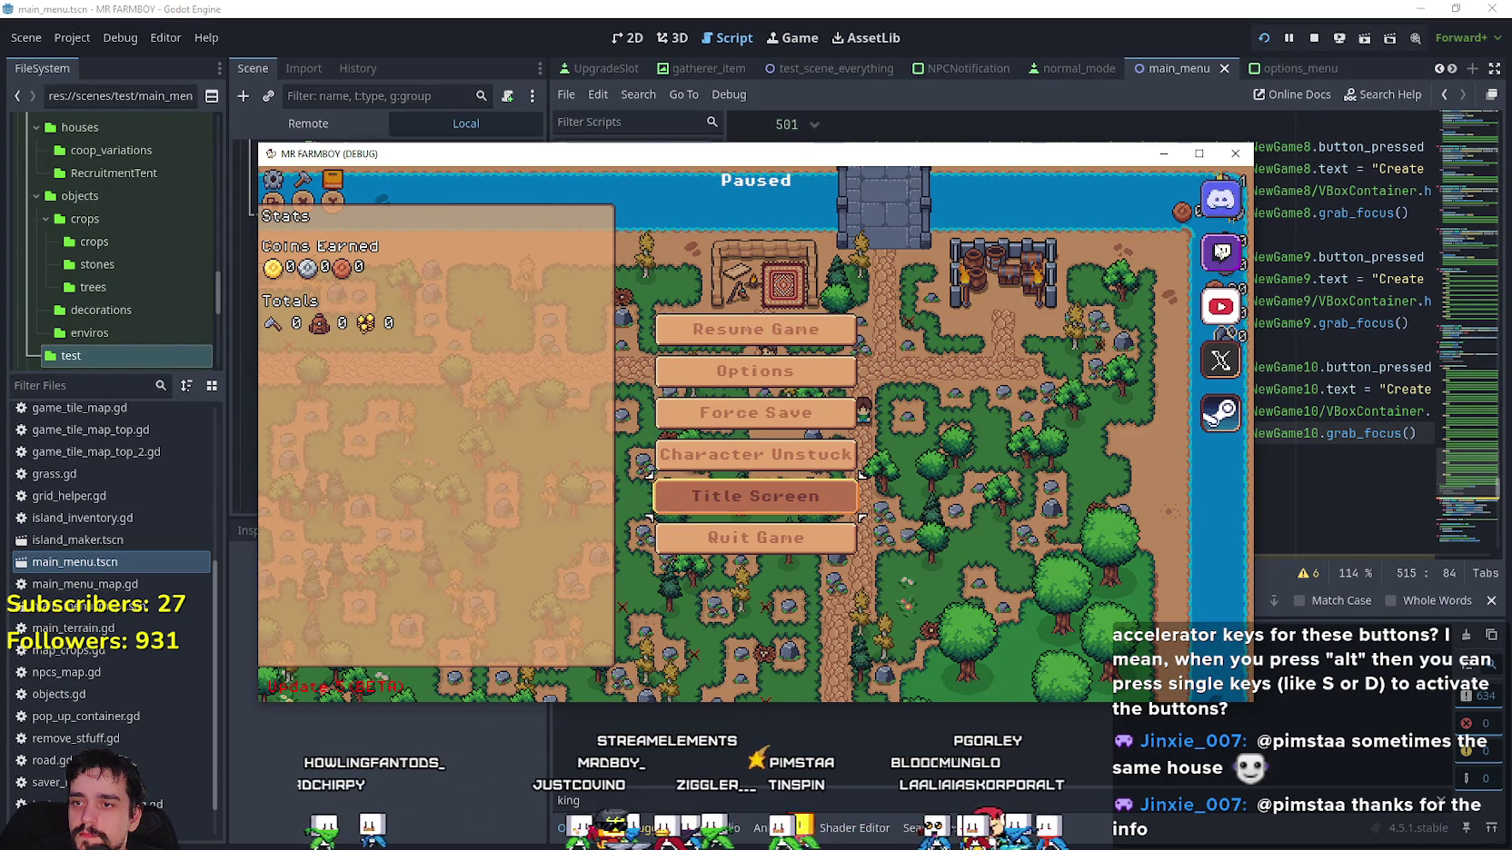
Delete Save 4 from the save list using its Delete option and confirmation.
{"action": "key", "text": "Return"}
{"action": "key", "text": "Down"}
{"action": "key", "text": "Down"}
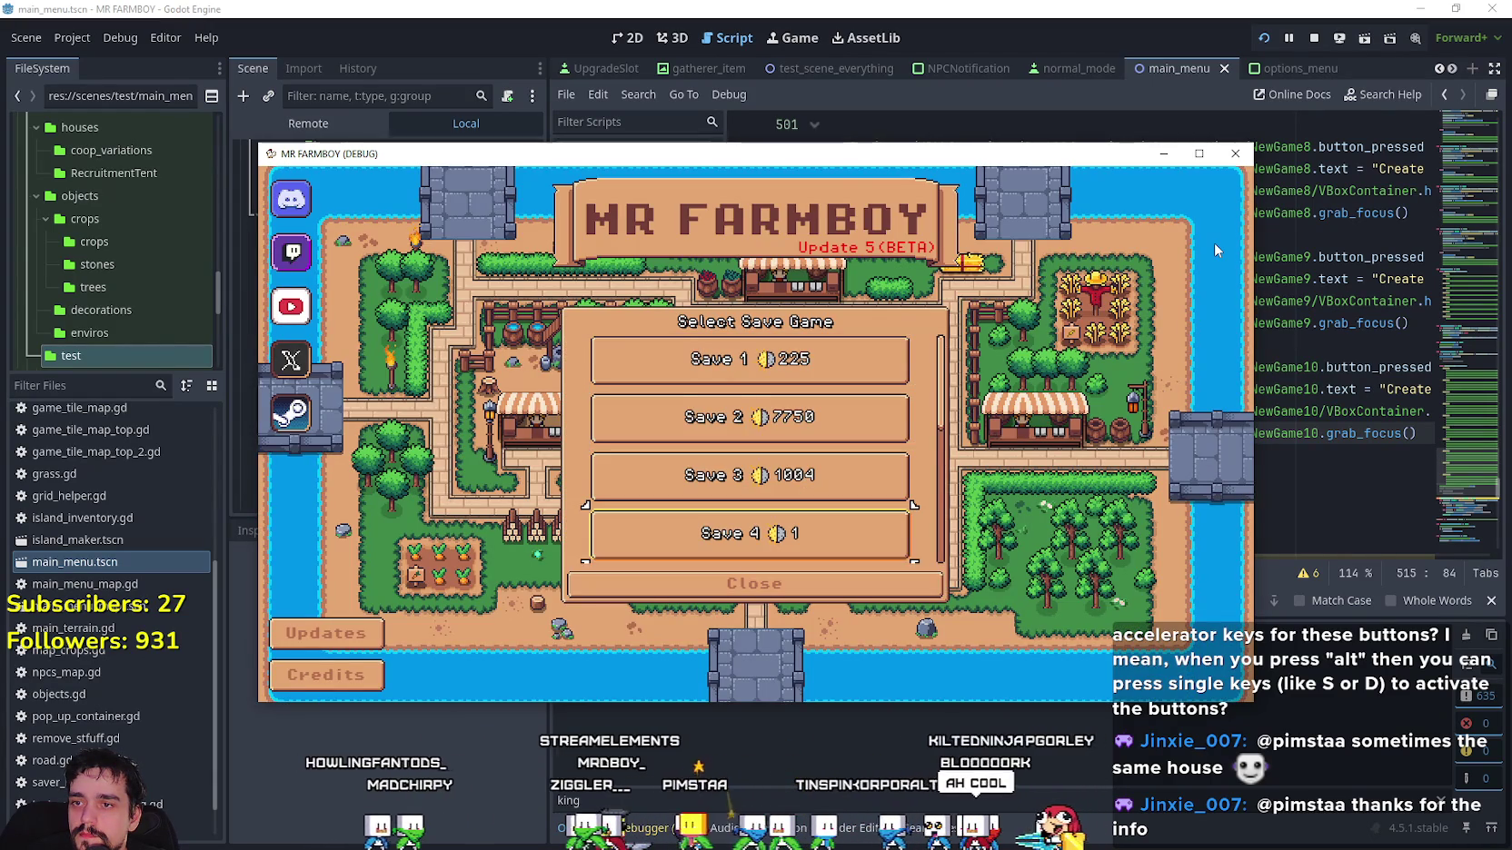
{"action": "key", "text": "Up"}
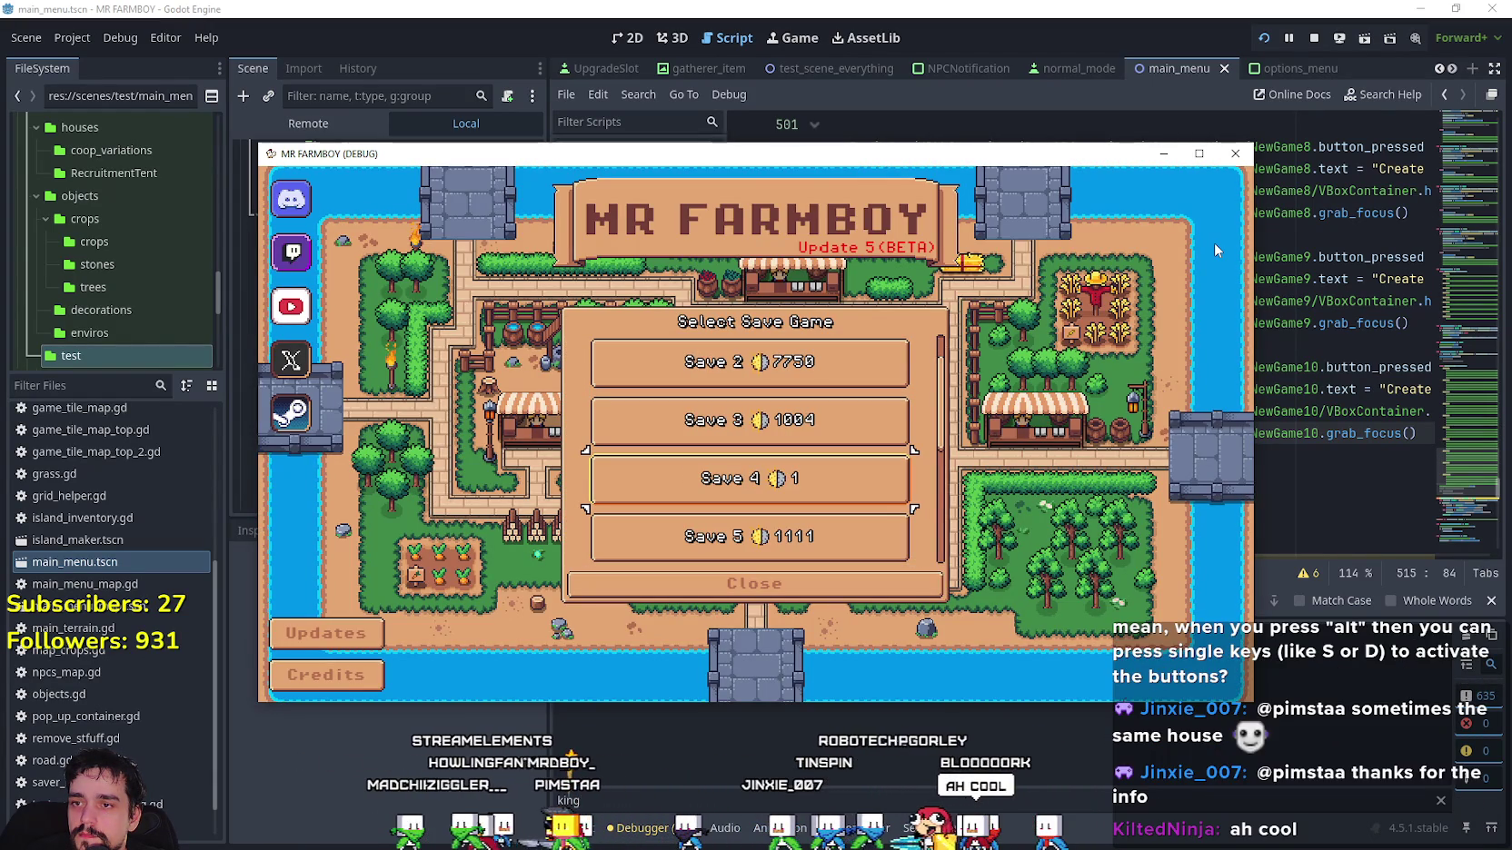
{"action": "key", "text": "Return"}
{"action": "key", "text": "Right"}
{"action": "key", "text": "Return"}
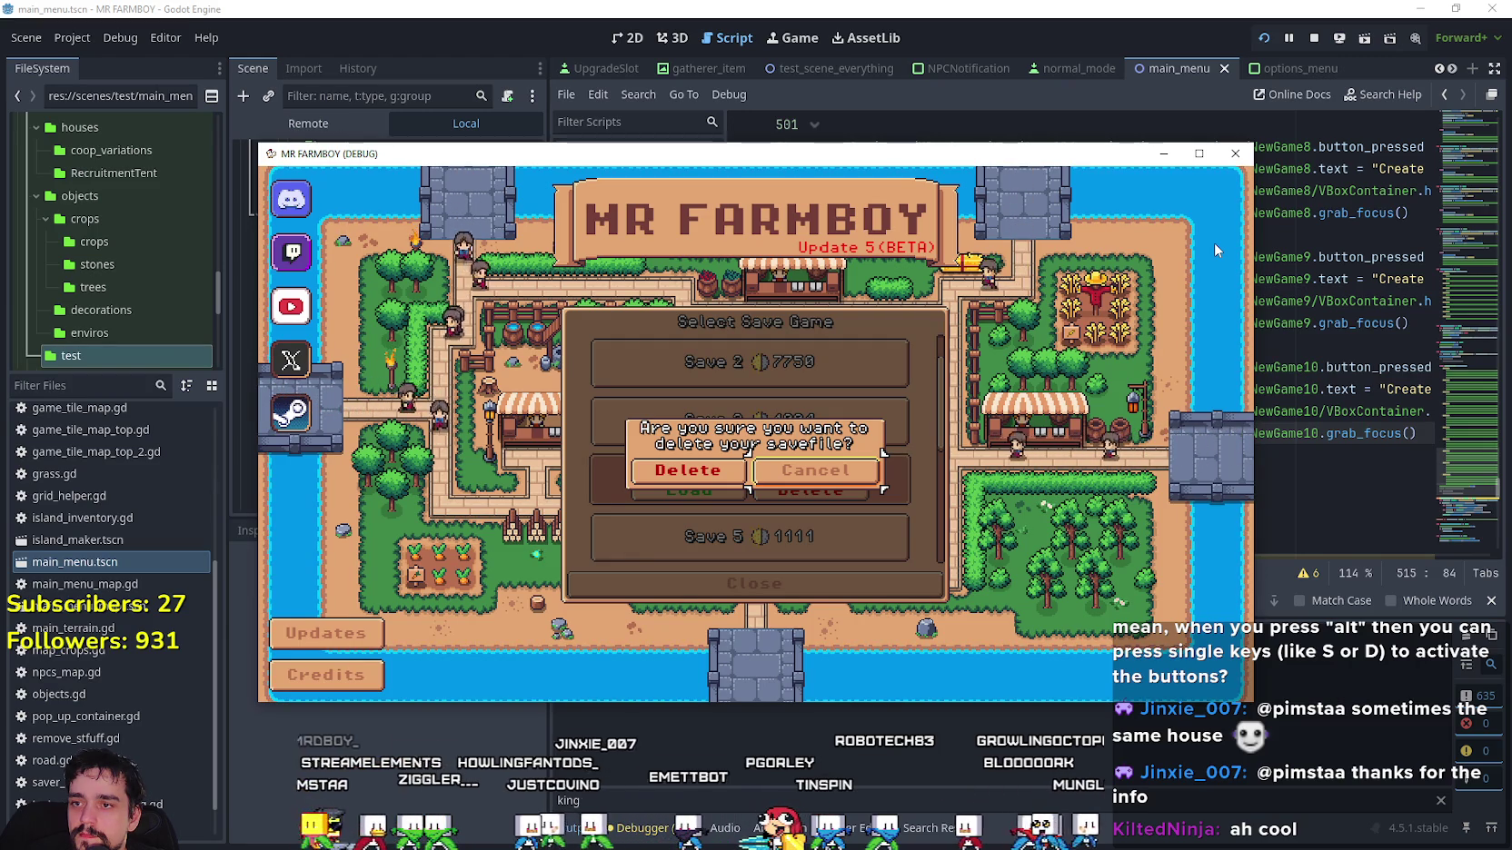
{"action": "key", "text": "Escape"}
{"action": "key", "text": "Return"}
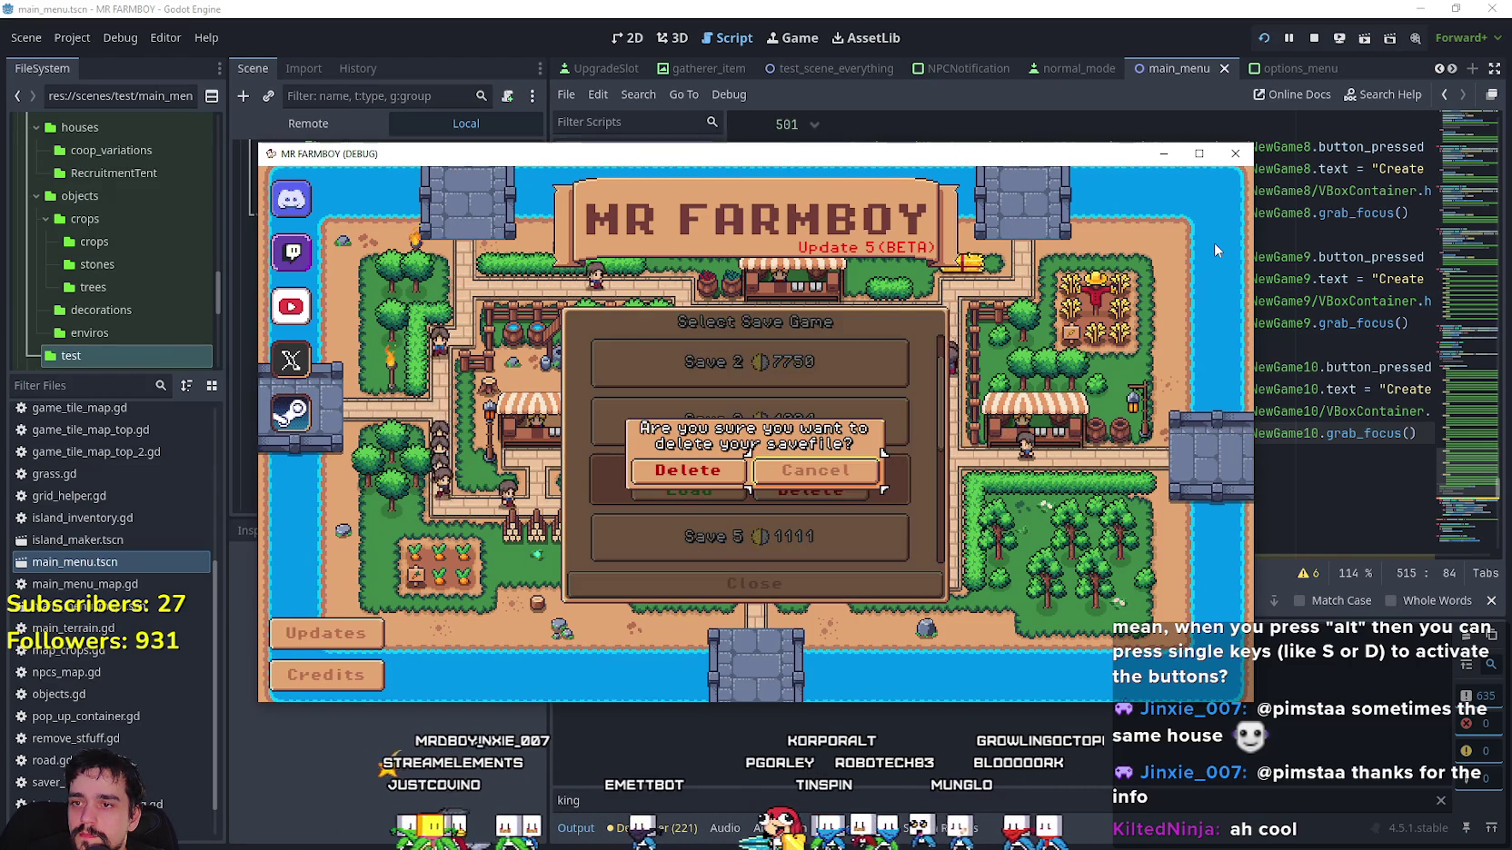
{"action": "key", "text": "Return"}
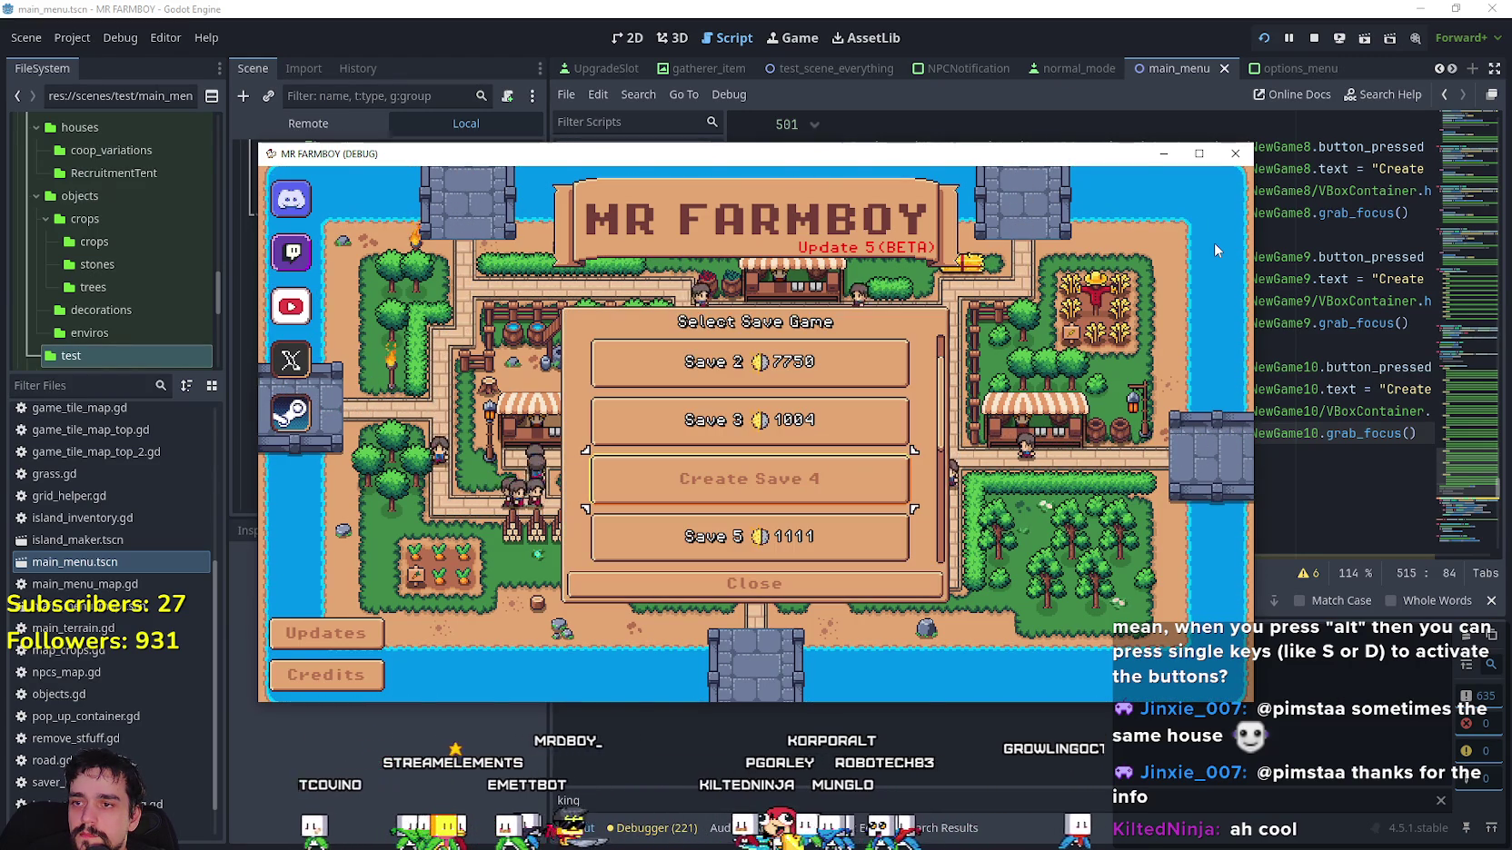
Close the save game selection and move menu focus down to Updates.
{"action": "key", "text": "Down"}
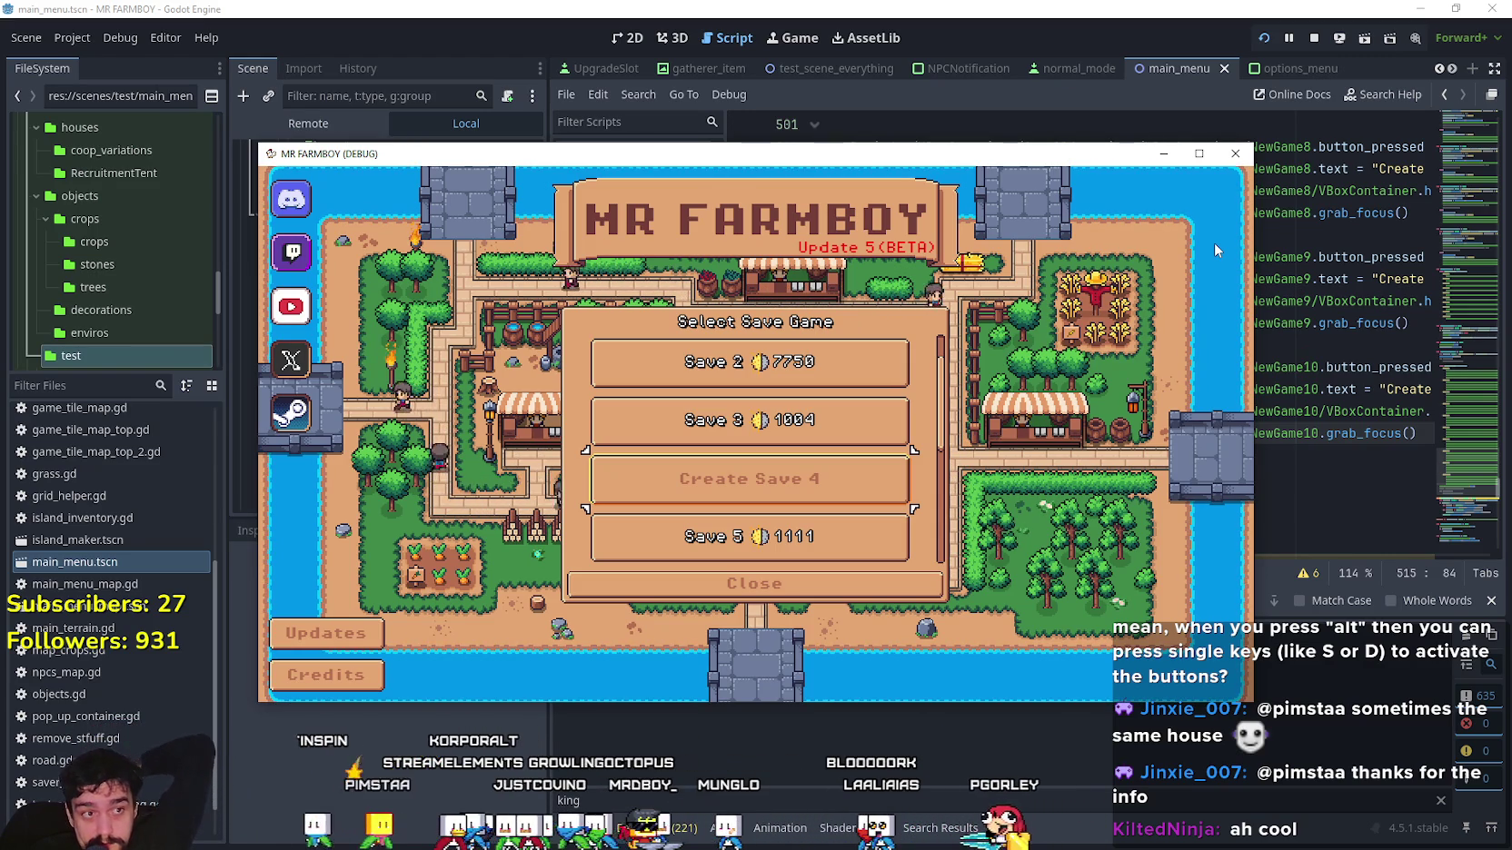
{"action": "key", "text": "Up"}
{"action": "key", "text": "Up"}
{"action": "key", "text": "Up"}
{"action": "key", "text": "Down"}
{"action": "key", "text": "Down"}
{"action": "key", "text": "Down"}
{"action": "key", "text": "Down"}
{"action": "key", "text": "Down"}
{"action": "key", "text": "Down"}
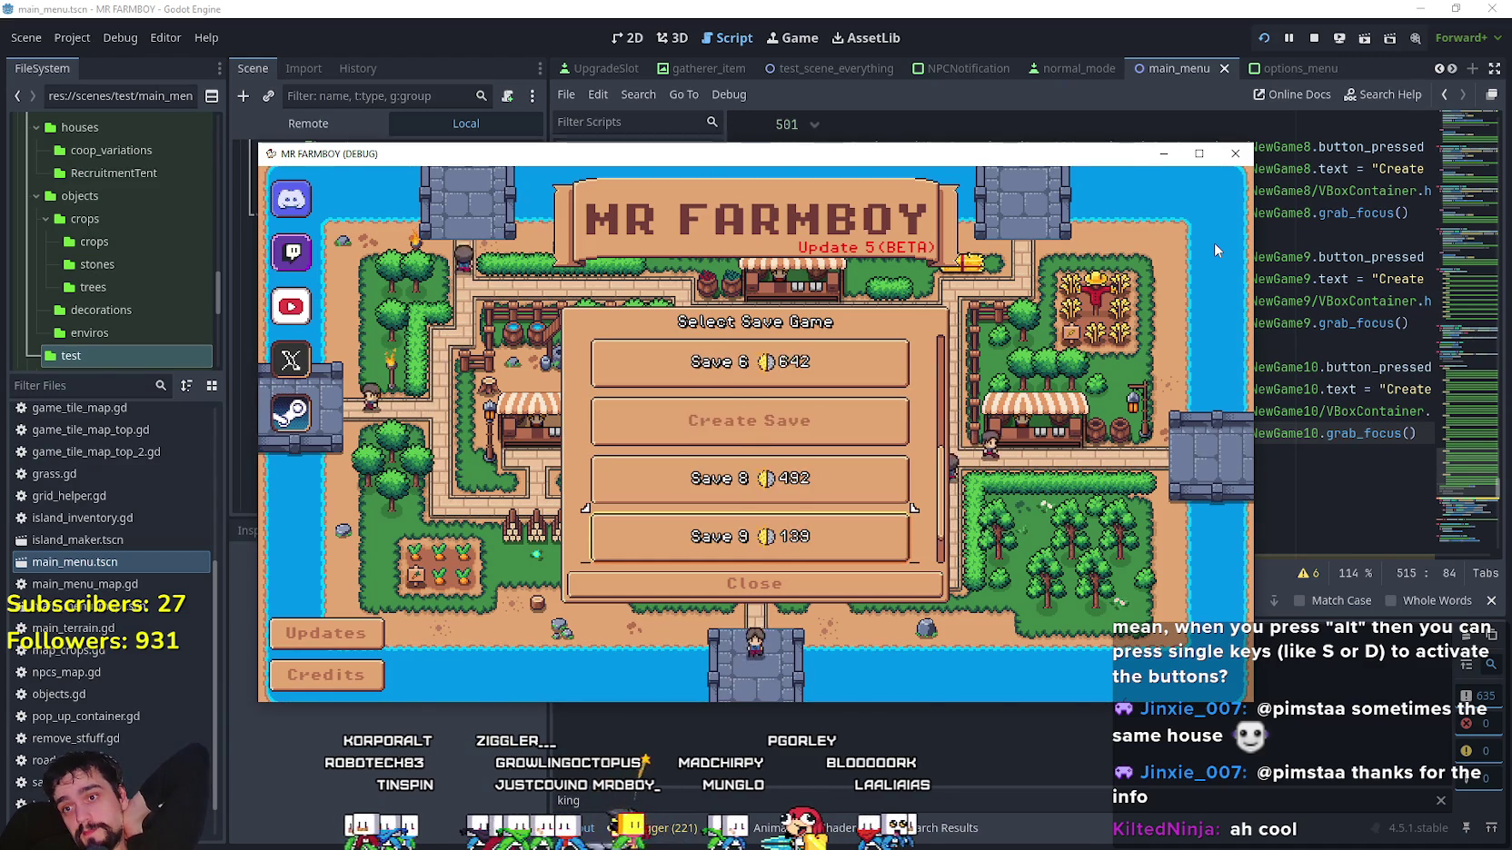
{"action": "key", "text": "Return"}
{"action": "key", "text": "Down"}
{"action": "key", "text": "Down"}
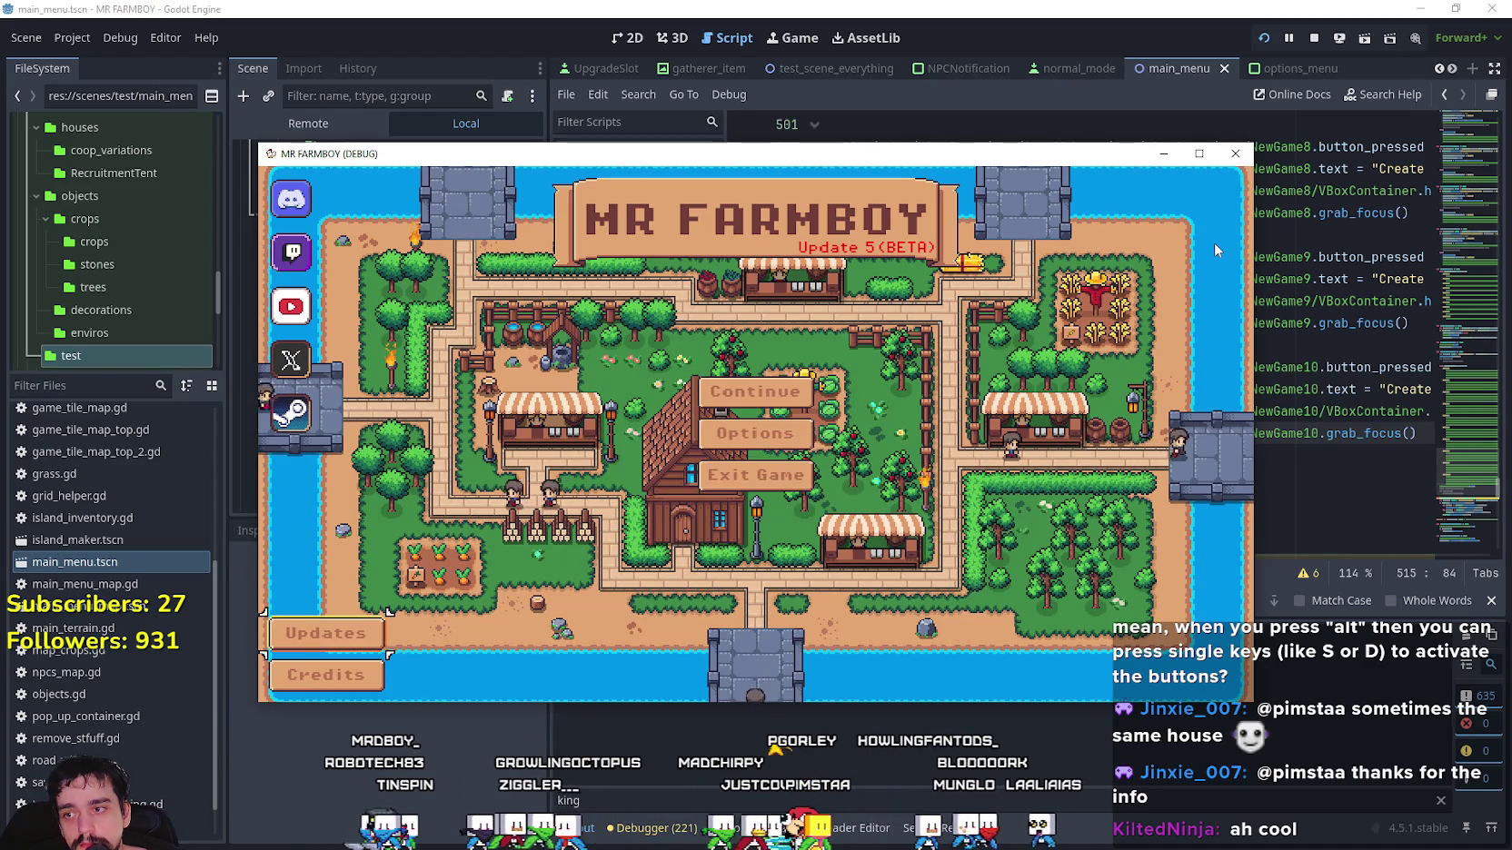
Open the Update 5 (BETA) notes panel from the Updates button.
{"action": "key", "text": "Down"}
{"action": "key", "text": "Up"}
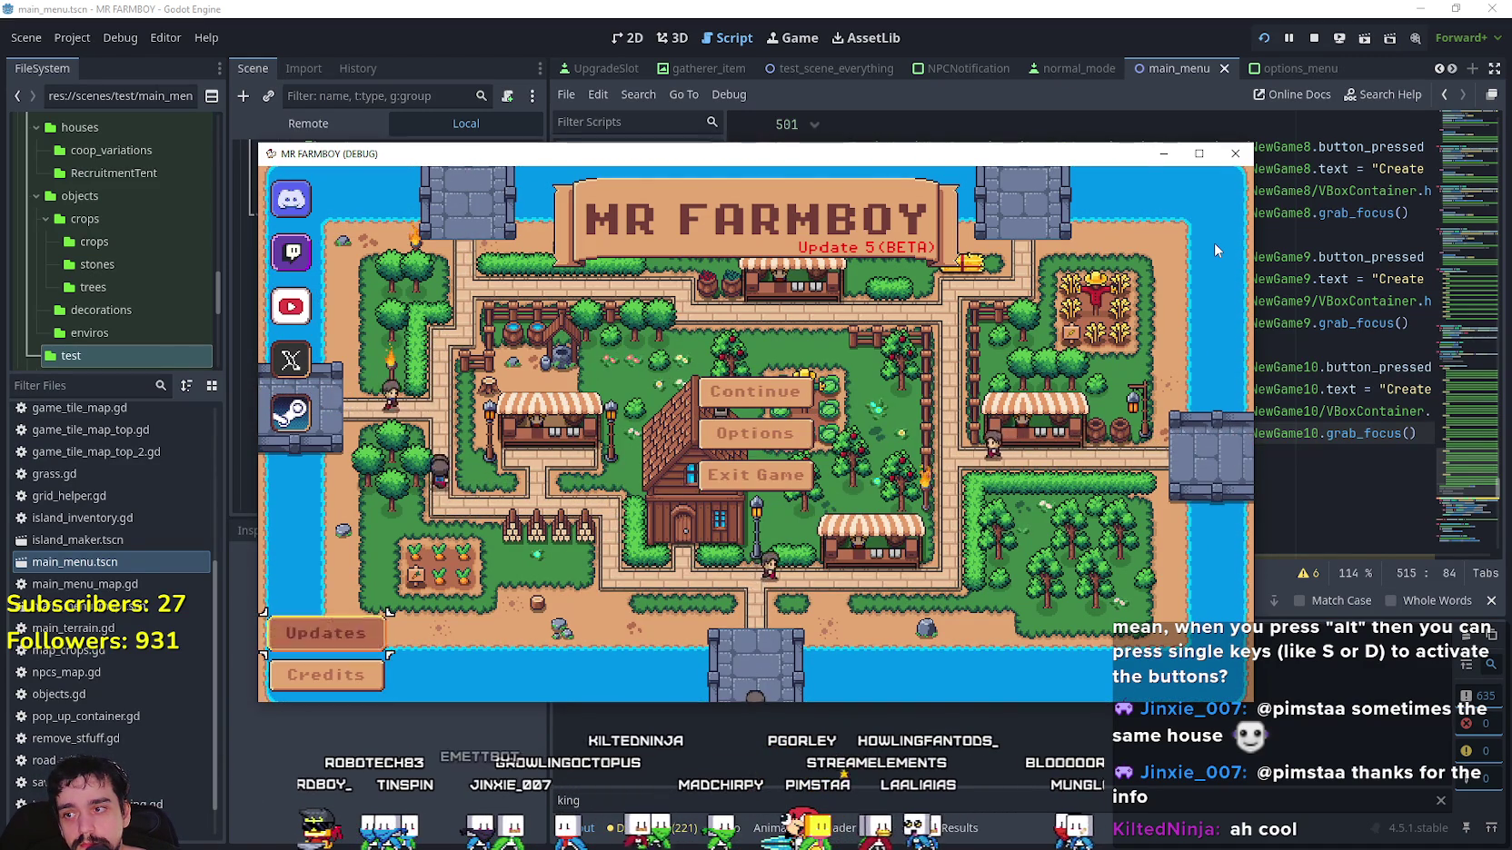
{"action": "key", "text": "Return"}
{"action": "key", "text": "Down"}
{"action": "key", "text": "Up"}
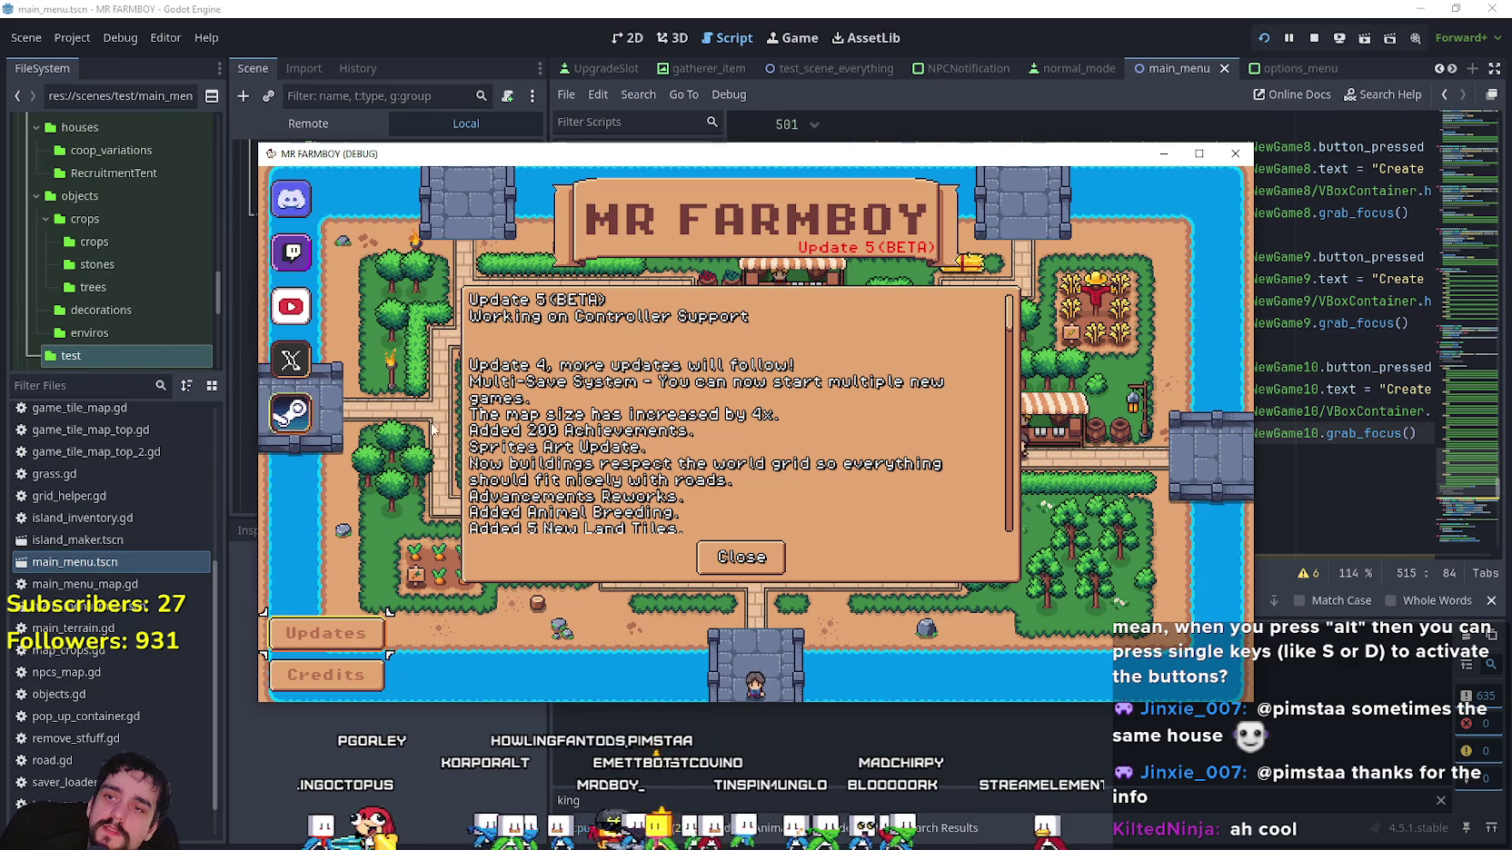
Maximize the game window, close the notes, restore the window and stop the game with F8.
{"action": "left_click", "coordinate": [1199, 153]}
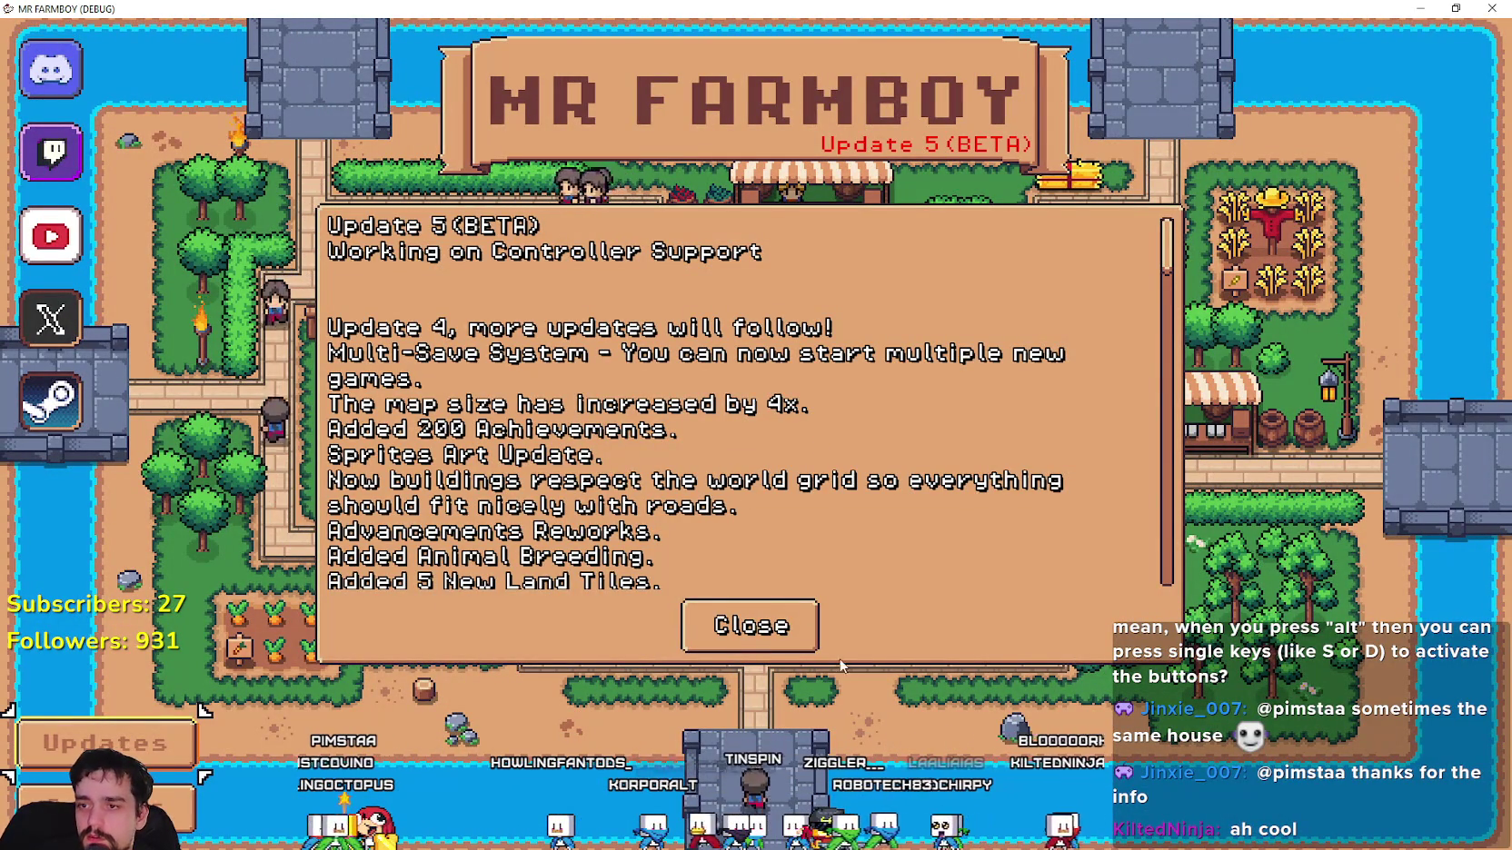
{"action": "left_click", "coordinate": [750, 625]}
{"action": "key", "text": "super+Down"}
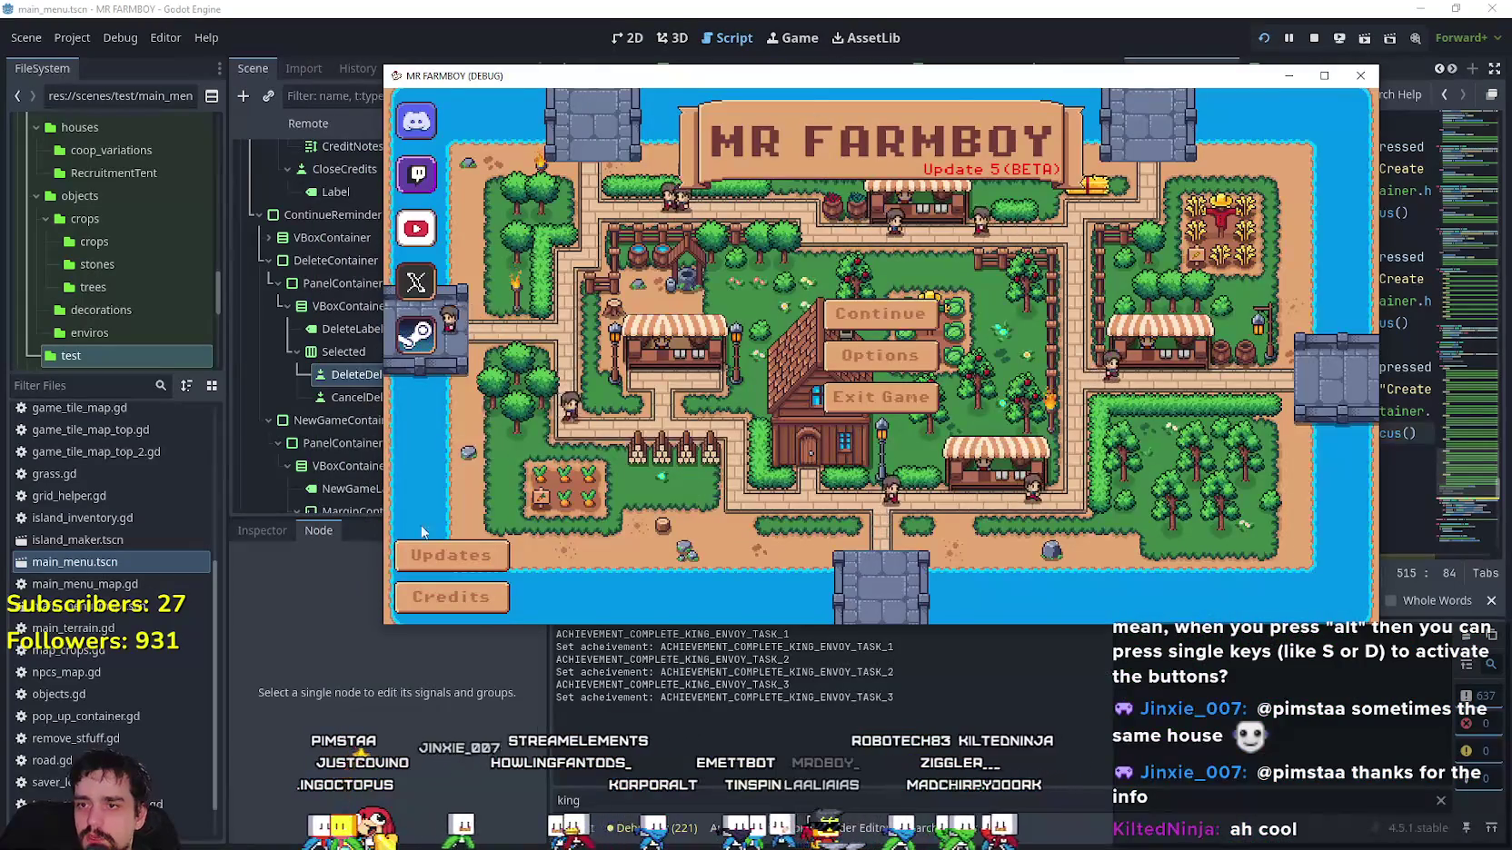
{"action": "key", "text": "F8"}
Inspect the Updates ScrollContainer's focus settings in the Inspector.
{"action": "scroll", "coordinate": [372, 402], "scroll_direction": "down", "scroll_amount": 5}
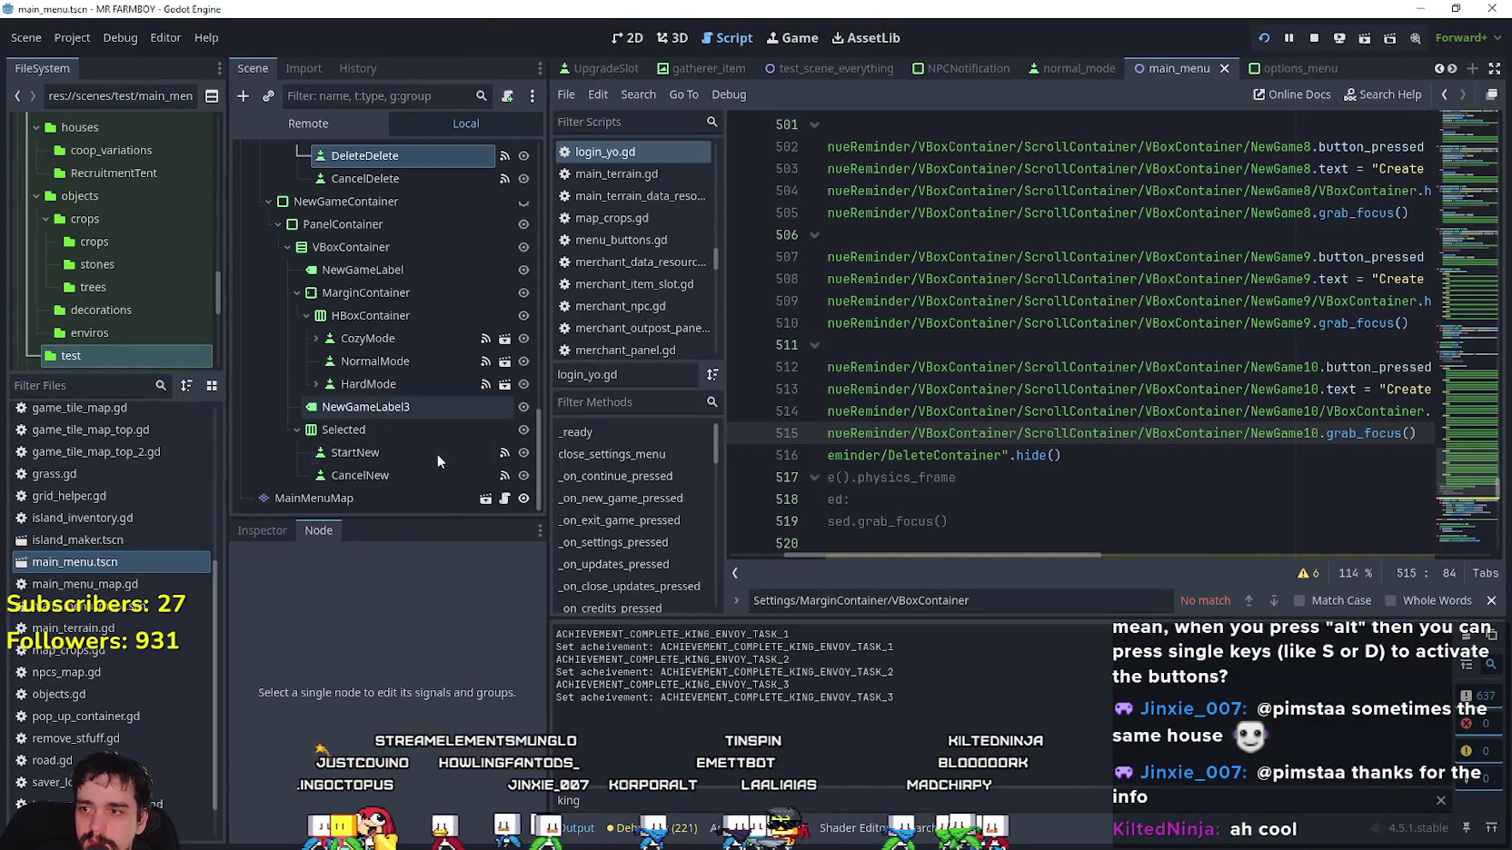
{"action": "left_click_drag", "start_coordinate": [543, 481], "coordinate": [555, 323]}
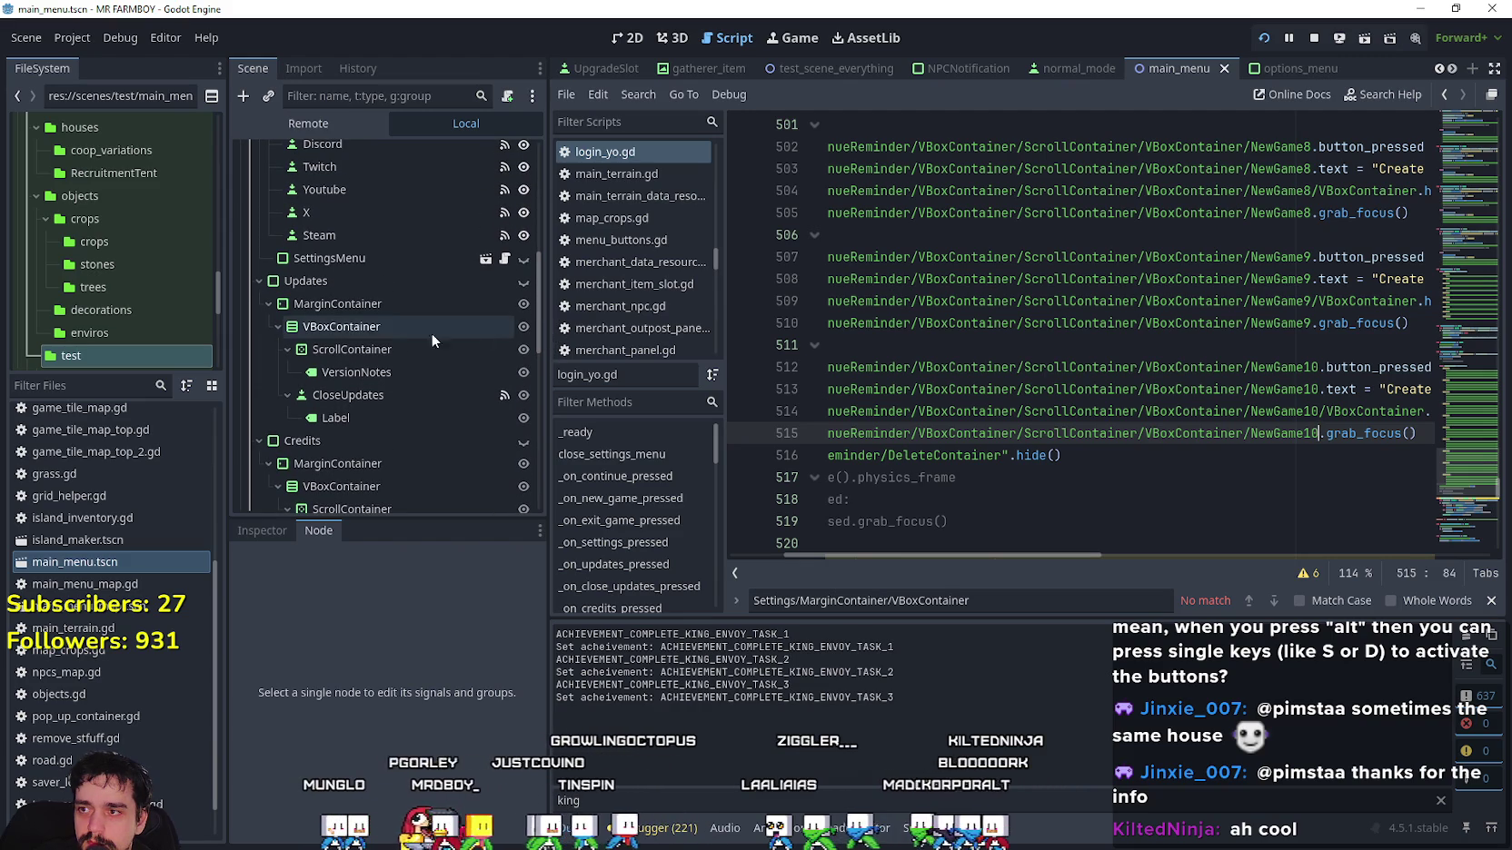
{"action": "left_click", "coordinate": [378, 373]}
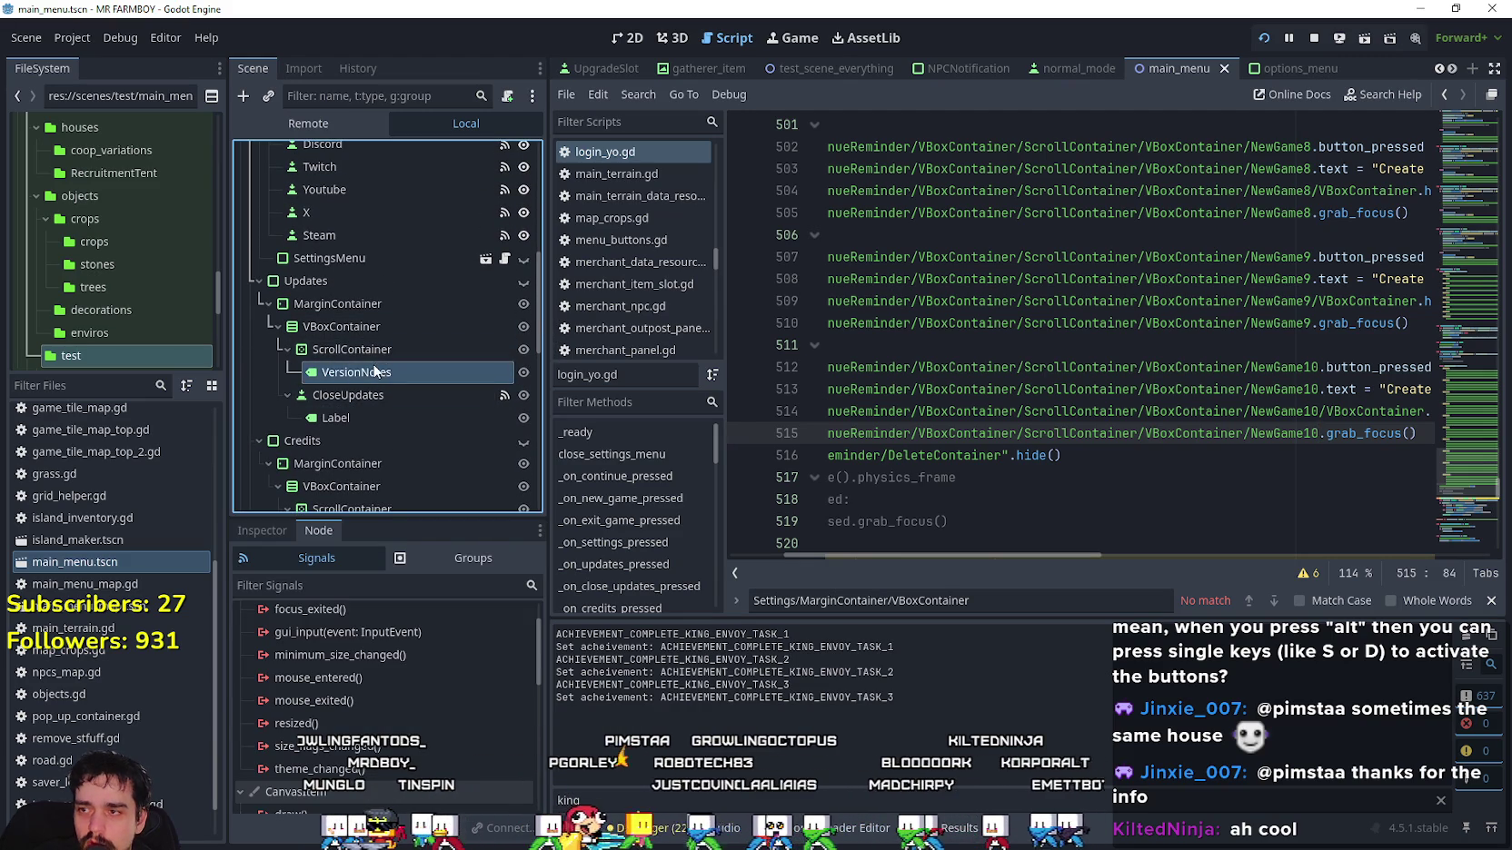
{"action": "left_click", "coordinate": [377, 349]}
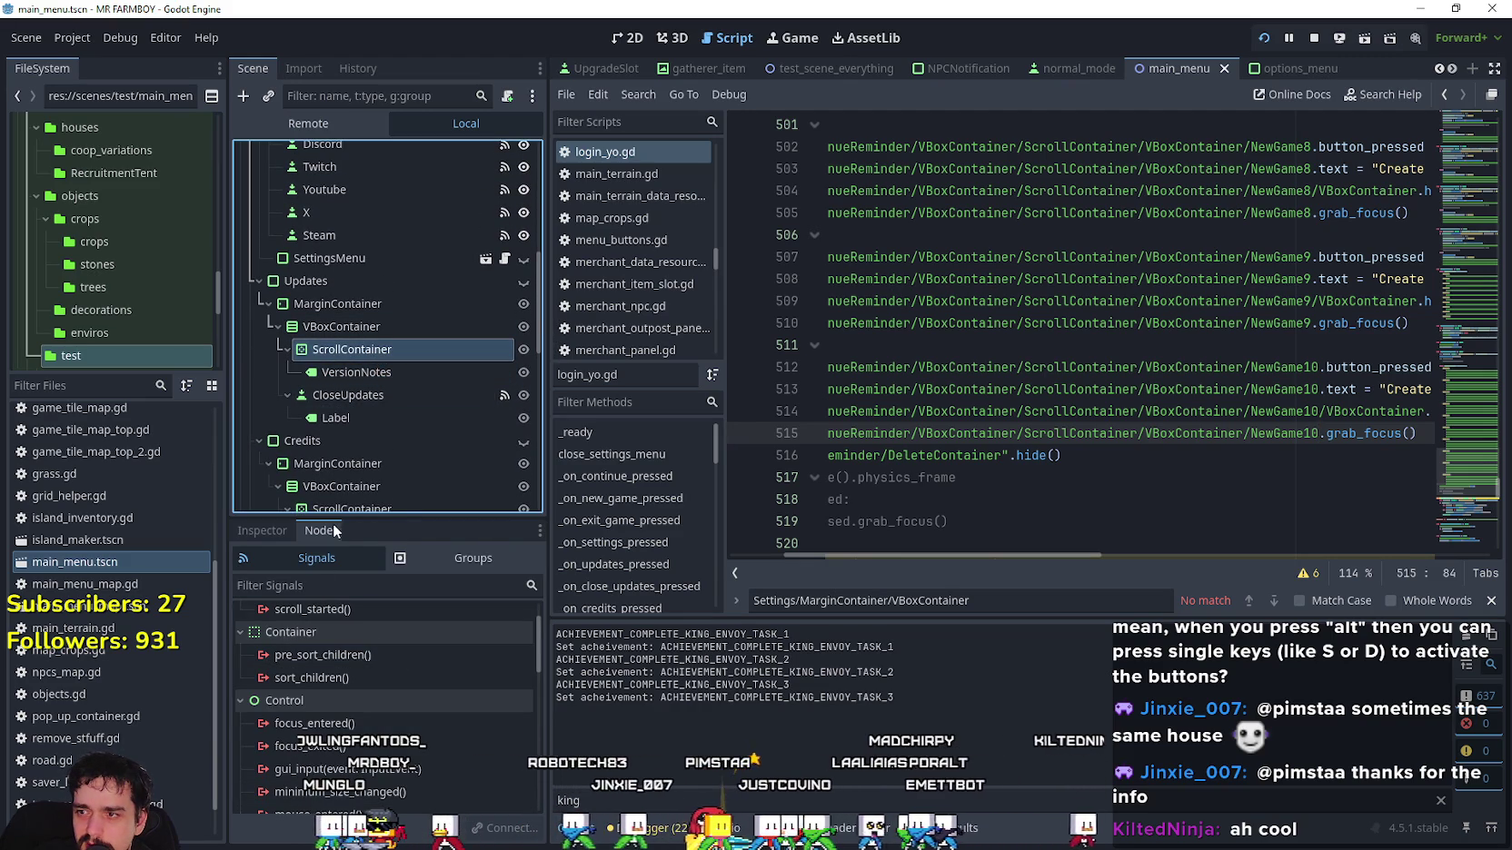
{"action": "left_click_drag", "start_coordinate": [334, 523], "coordinate": [325, 406]}
{"action": "left_click", "coordinate": [262, 405]}
{"action": "scroll", "coordinate": [342, 688], "scroll_direction": "down", "scroll_amount": 3}
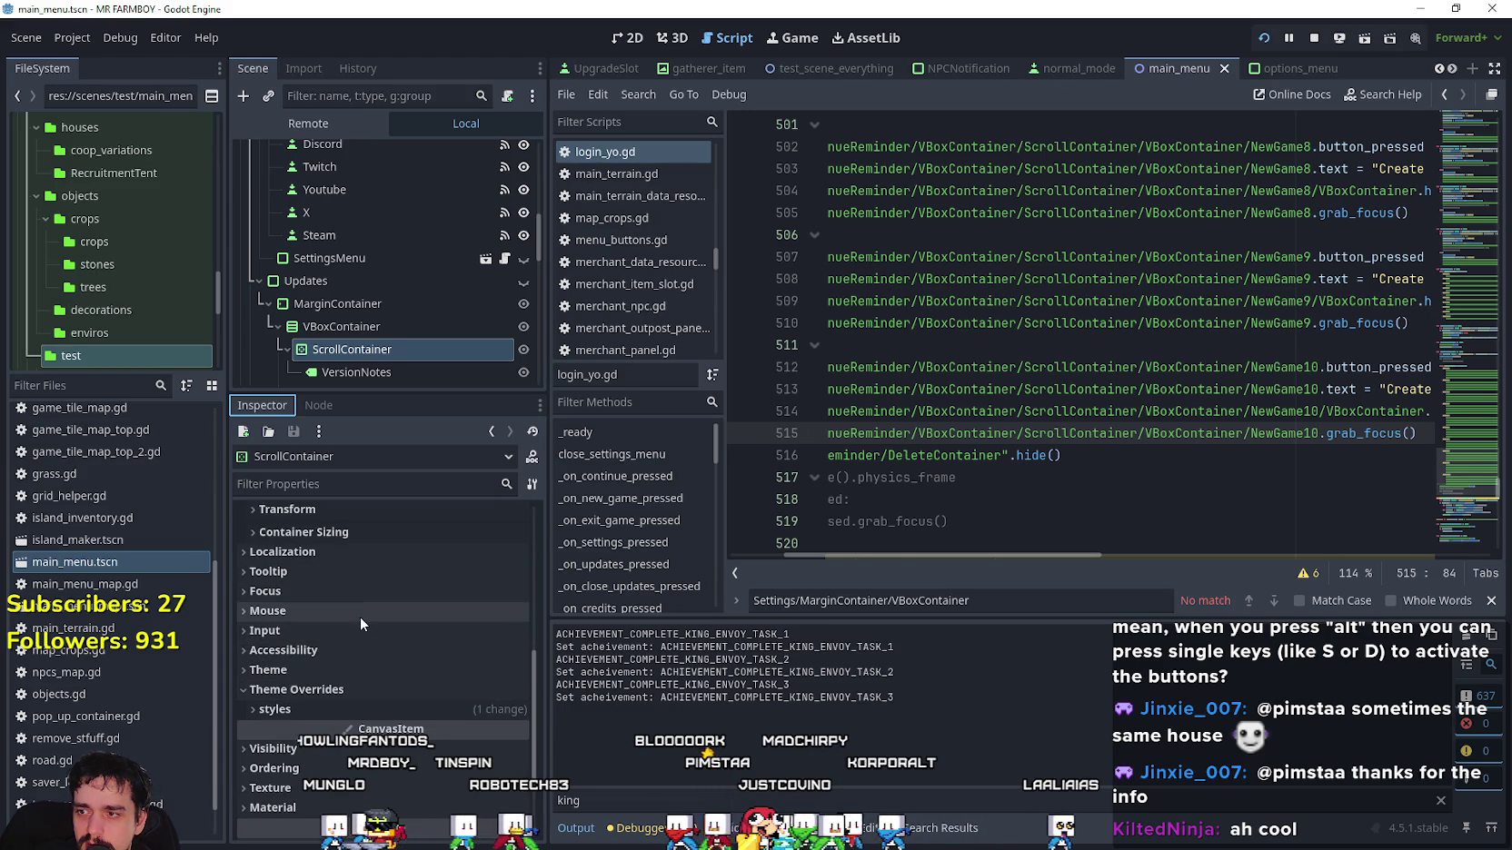
{"action": "left_click", "coordinate": [353, 592]}
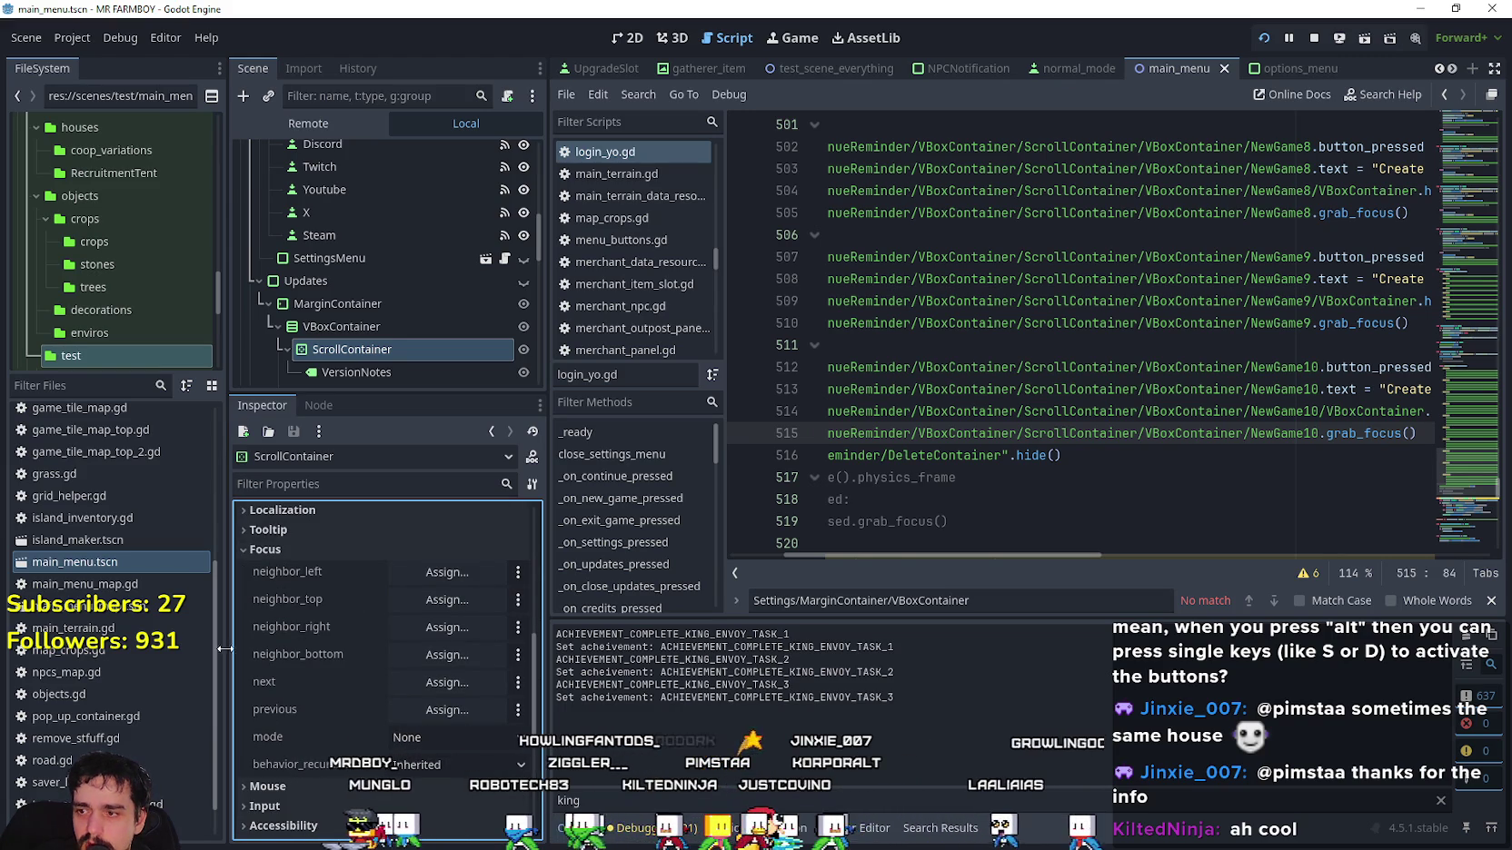
{"action": "scroll", "coordinate": [378, 364], "scroll_direction": "down", "scroll_amount": 4}
Set the VersionNotes node's Focus Mode to All and run the project with F5.
{"action": "left_click", "coordinate": [356, 281]}
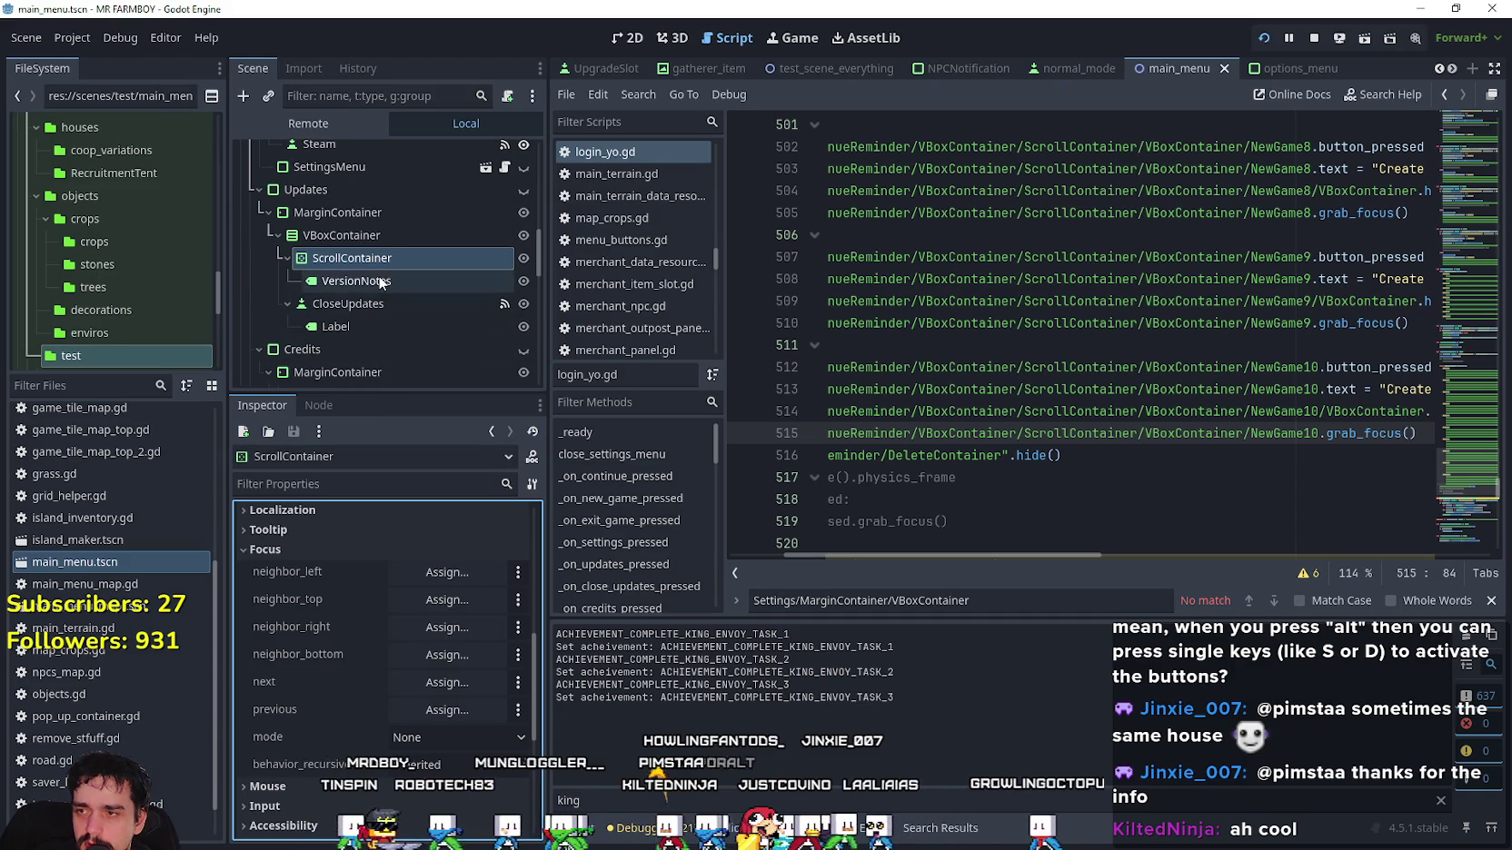
{"action": "scroll", "coordinate": [274, 727], "scroll_direction": "down", "scroll_amount": 5}
{"action": "scroll", "coordinate": [278, 723], "scroll_direction": "down", "scroll_amount": 6}
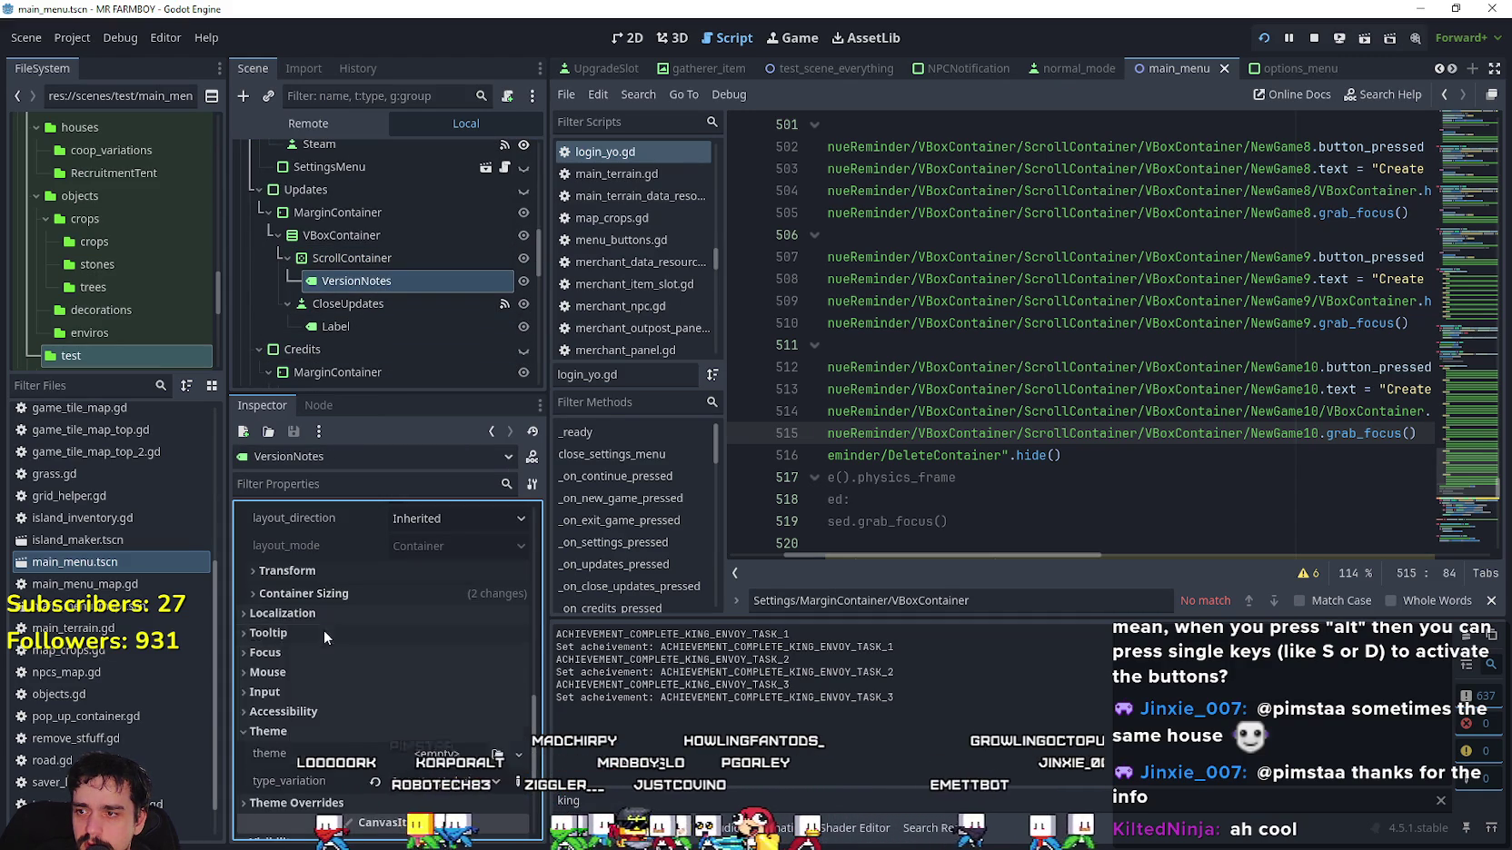
{"action": "left_click", "coordinate": [313, 650]}
{"action": "scroll", "coordinate": [289, 671], "scroll_direction": "down", "scroll_amount": 2}
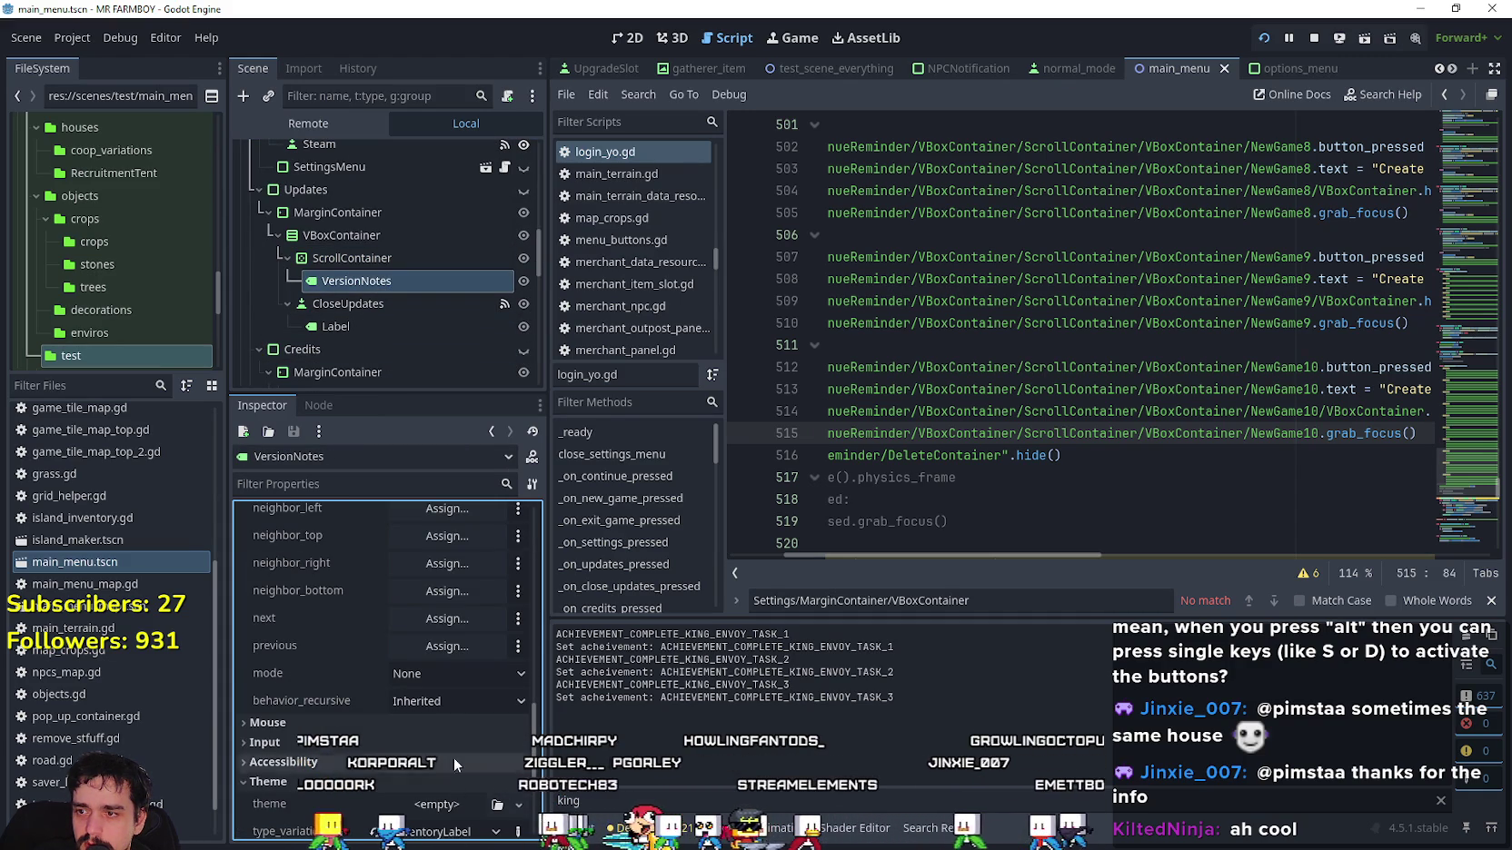
{"action": "scroll", "coordinate": [349, 729], "scroll_direction": "down", "scroll_amount": 1}
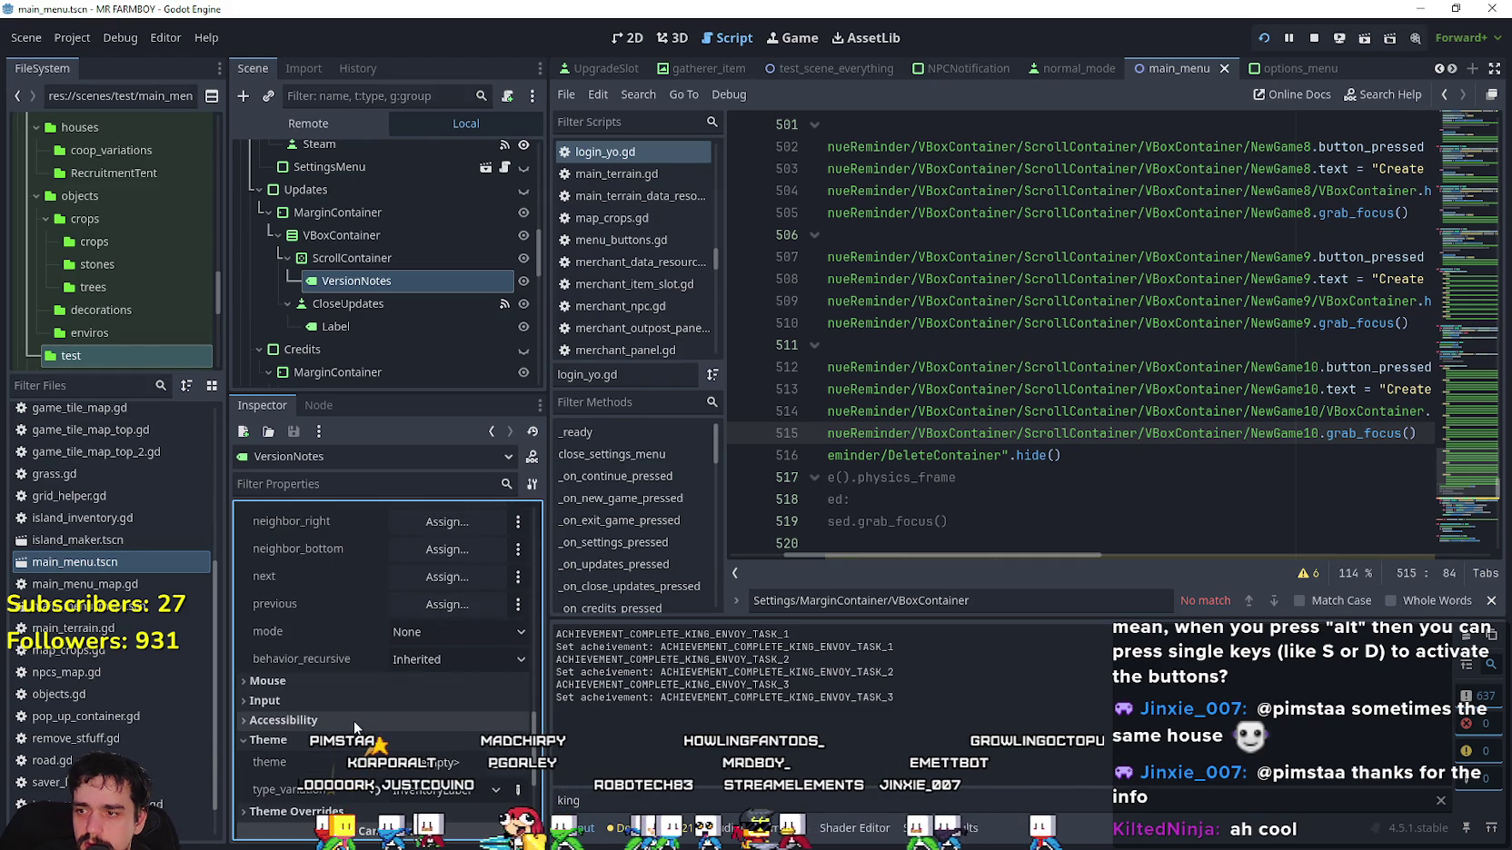
{"action": "scroll", "coordinate": [374, 669], "scroll_direction": "up", "scroll_amount": 4}
{"action": "scroll", "coordinate": [393, 770], "scroll_direction": "down", "scroll_amount": 1}
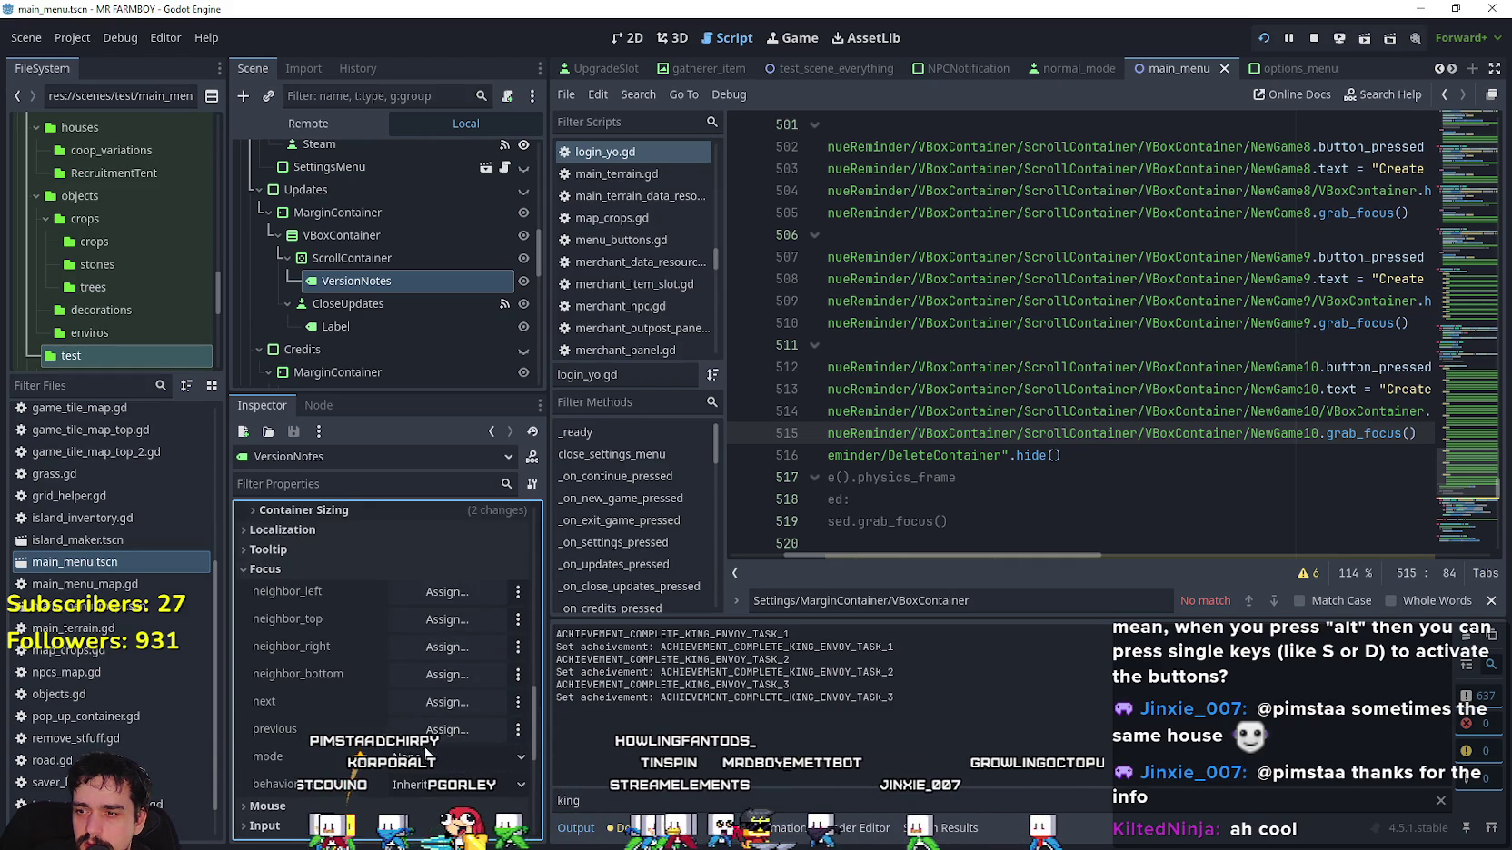
{"action": "left_click", "coordinate": [400, 756]}
{"action": "left_click", "coordinate": [409, 814]}
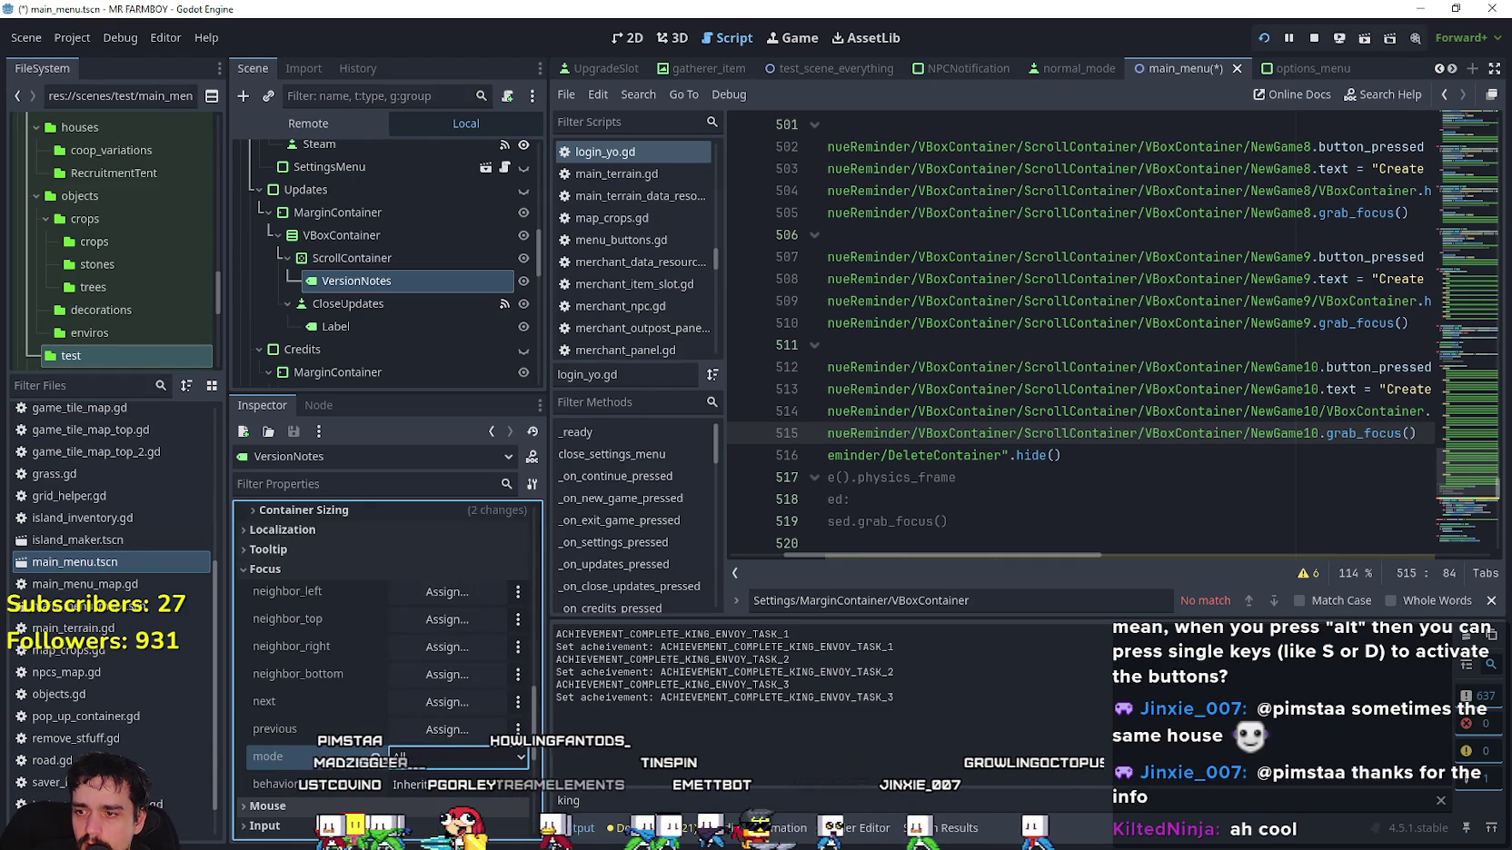
{"action": "key", "text": "F5"}
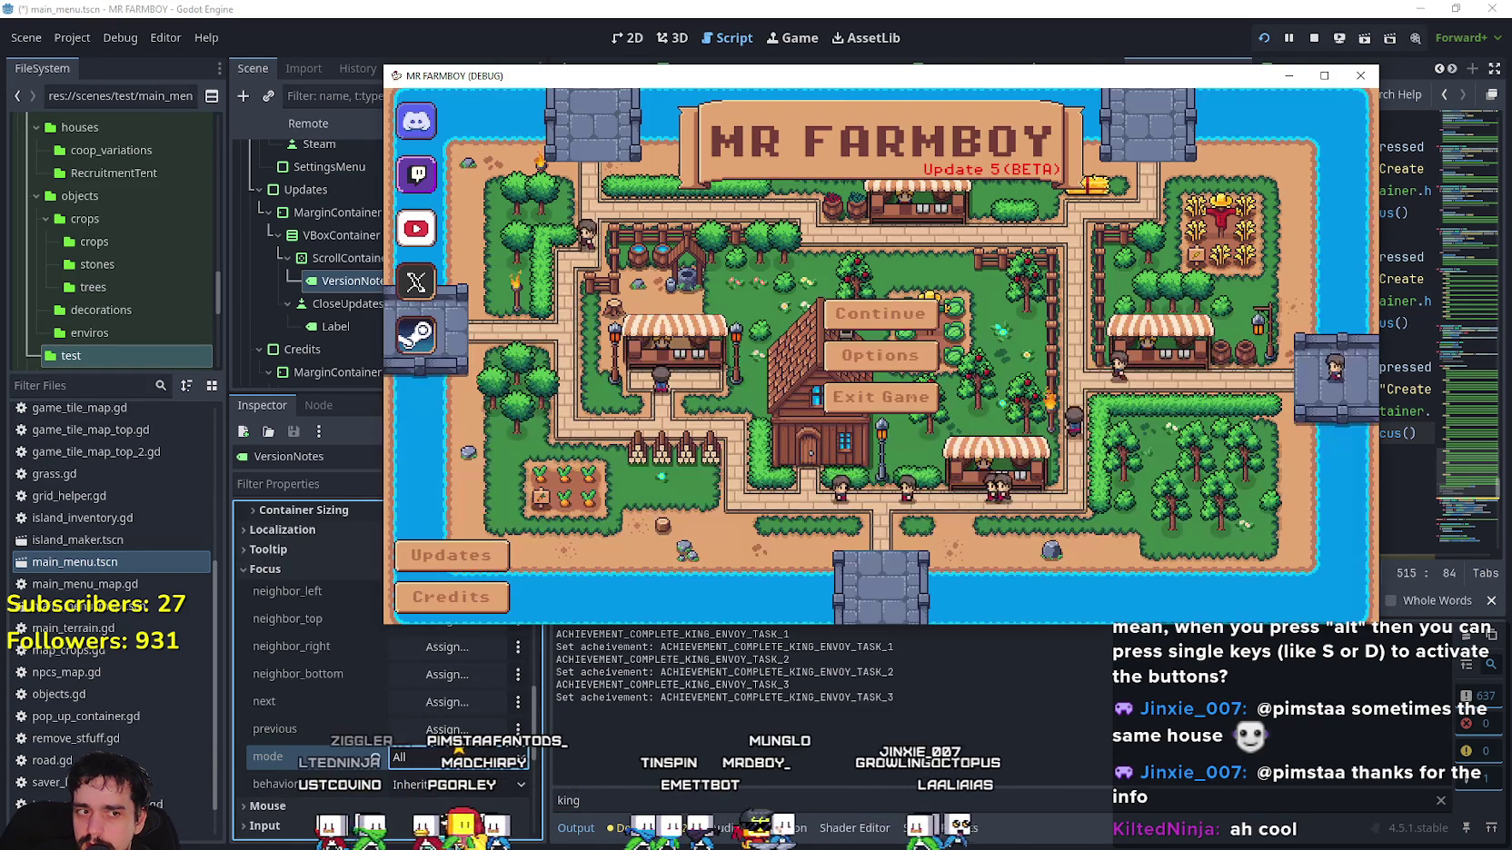
{"action": "key", "text": "Down"}
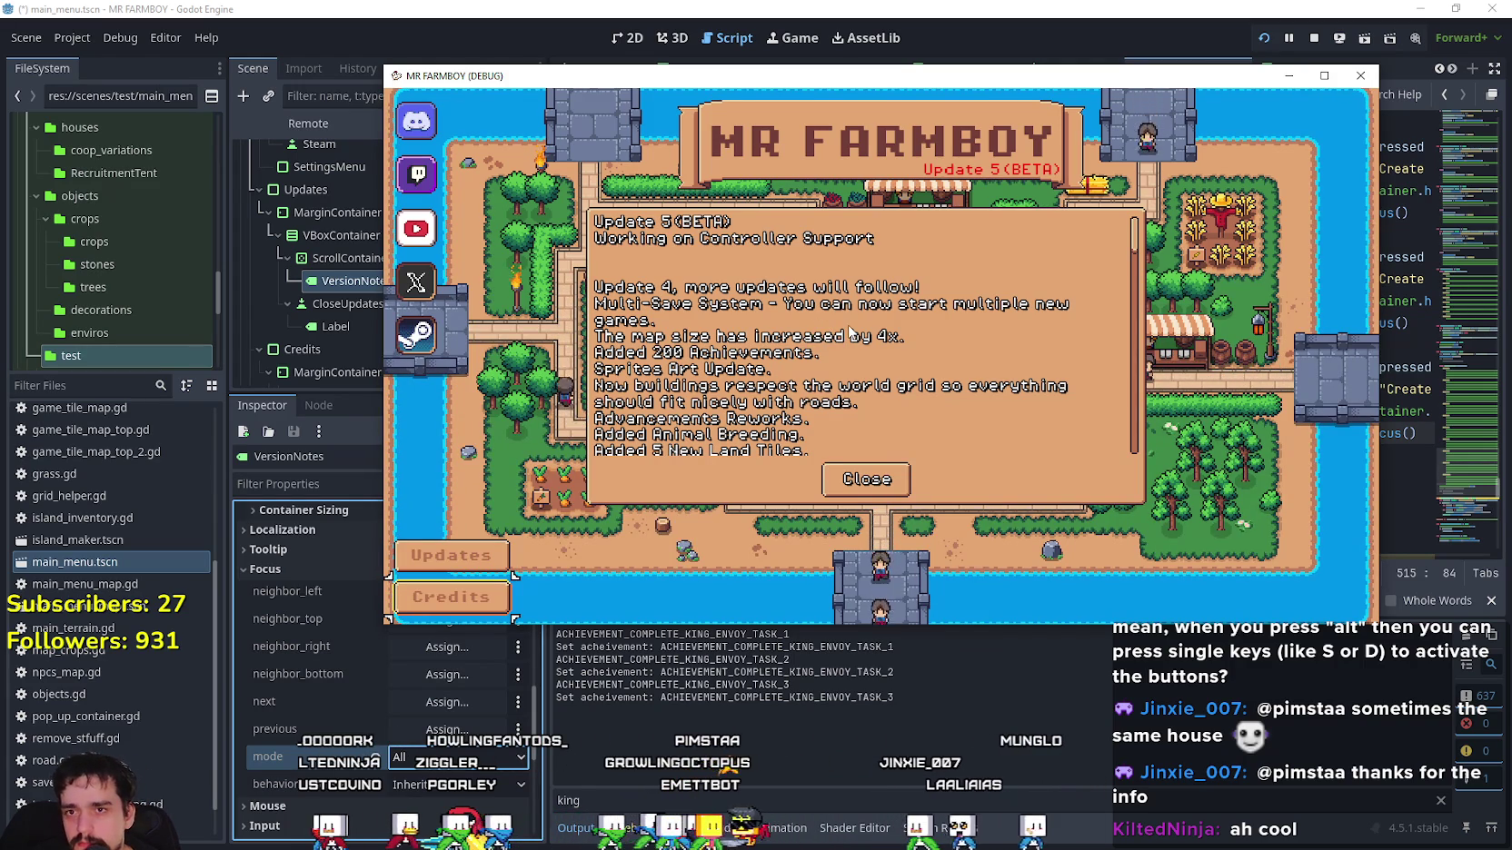
{"action": "scroll", "coordinate": [1116, 275], "scroll_direction": "down", "scroll_amount": 1}
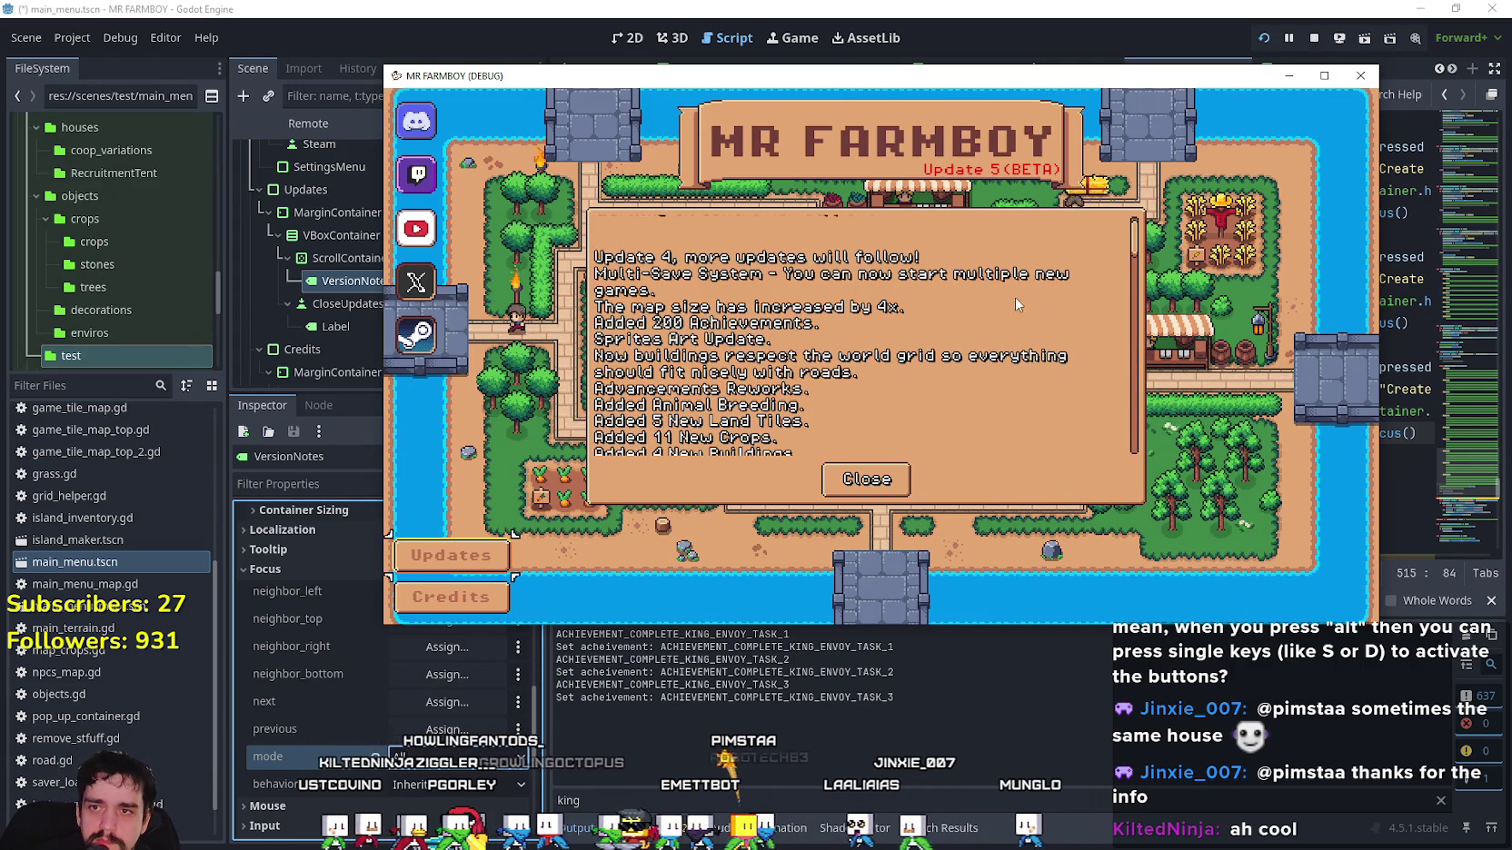
{"action": "left_click_drag", "start_coordinate": [1128, 258], "coordinate": [1143, 386]}
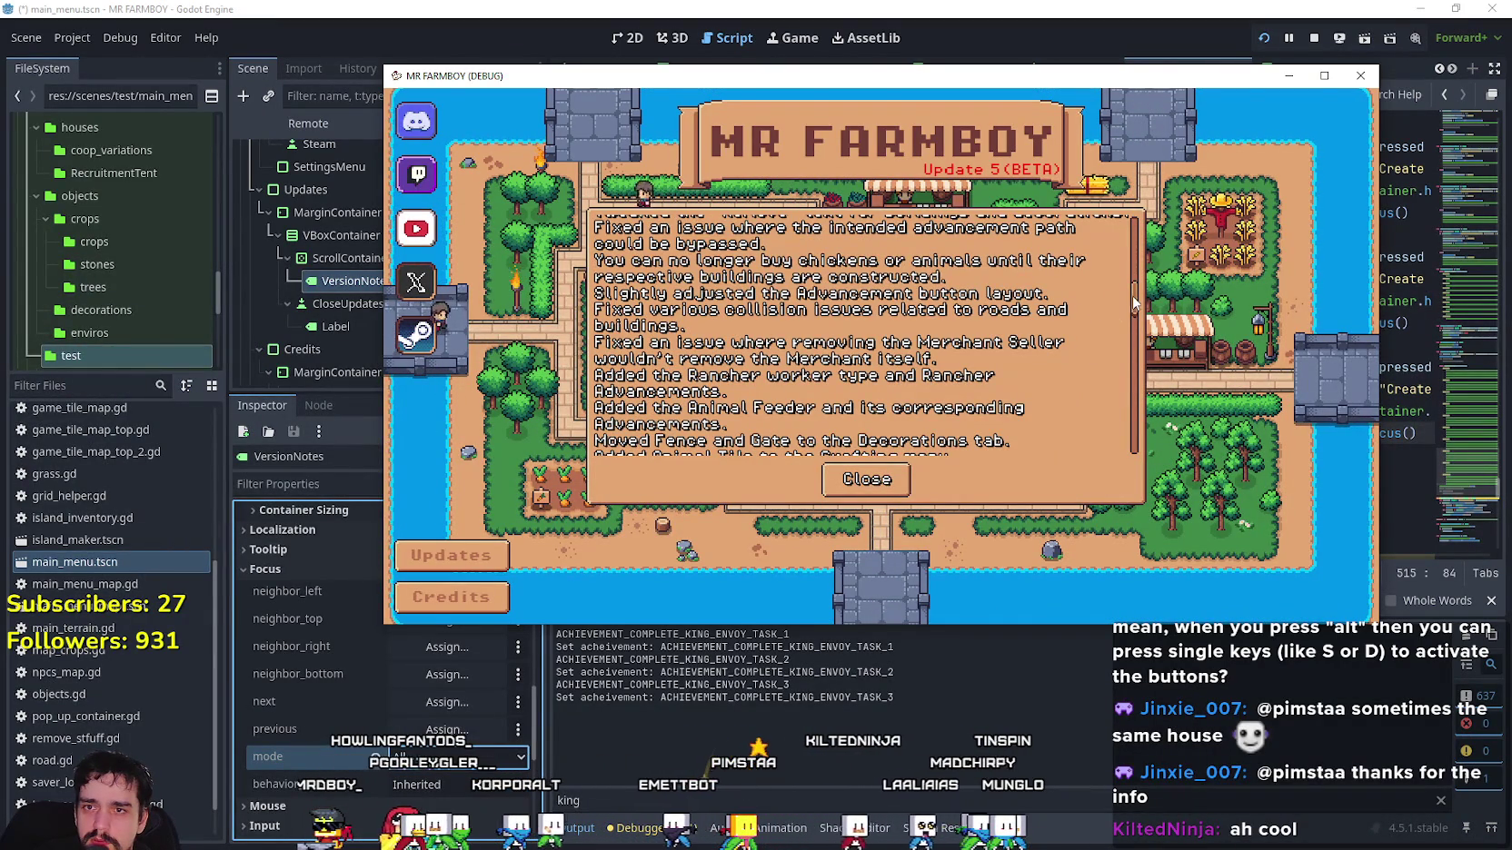
{"action": "scroll", "coordinate": [1133, 307], "scroll_direction": "up", "scroll_amount": 2}
{"action": "scroll", "coordinate": [1127, 309], "scroll_direction": "up", "scroll_amount": 2}
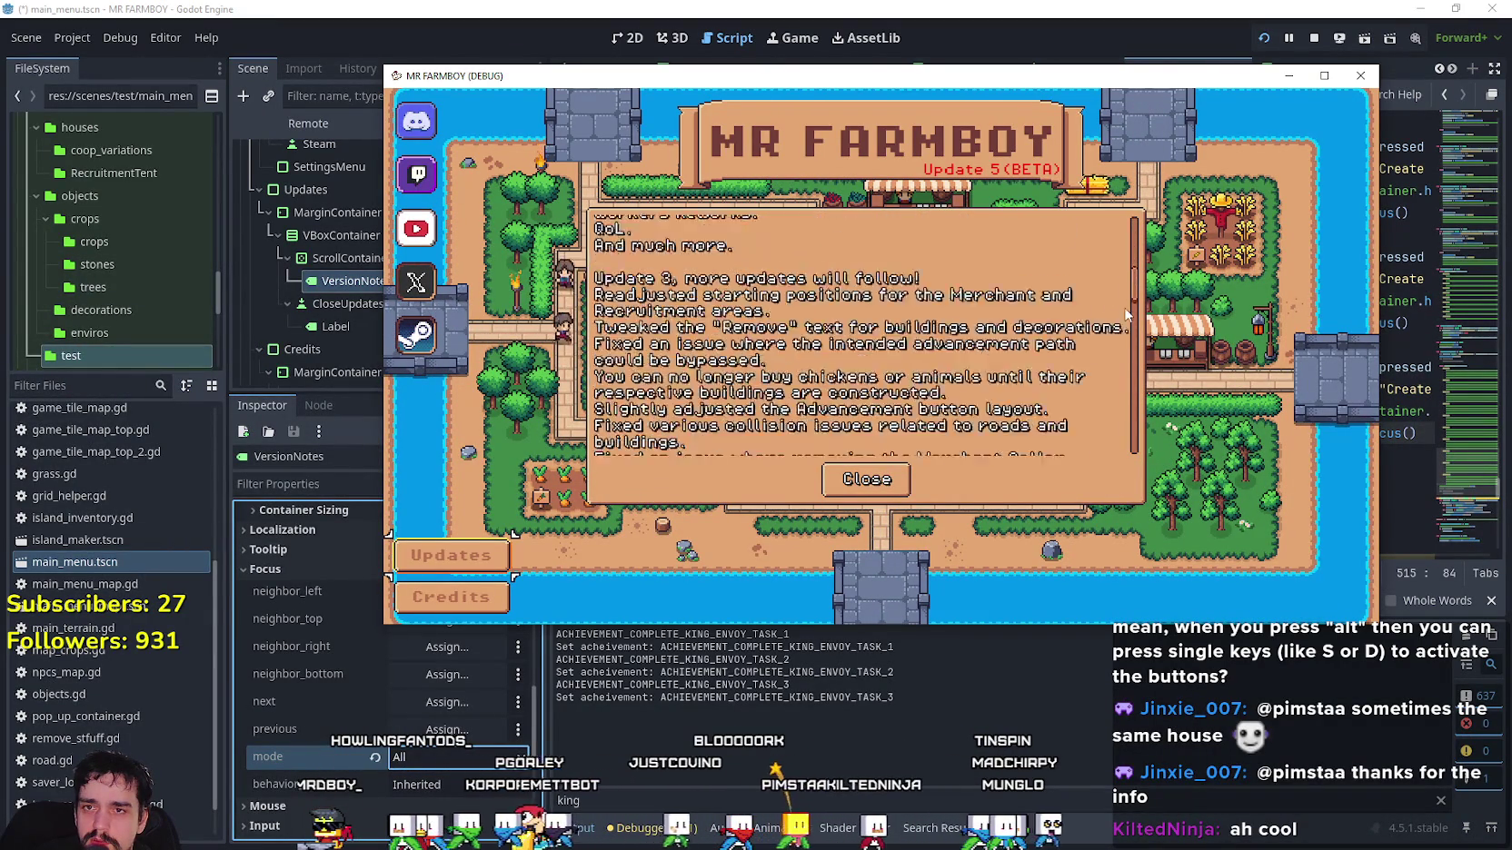
{"action": "left_click", "coordinate": [867, 479]}
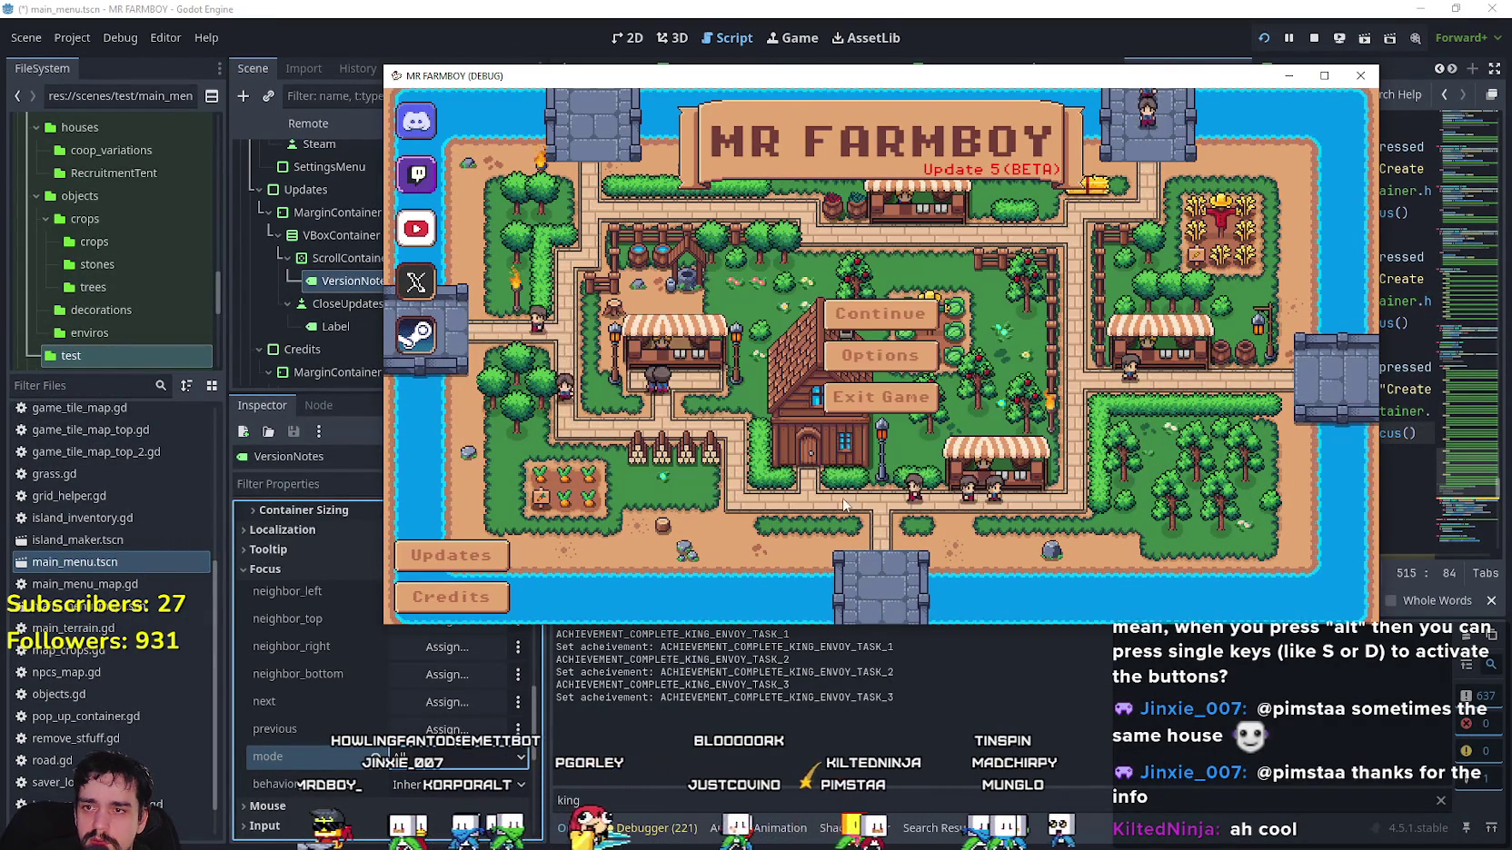
Set the ScrollContainer's Focus Mode to All, then run the game and open its Updates notes.
{"action": "left_click", "coordinate": [223, 708]}
{"action": "left_click", "coordinate": [370, 258]}
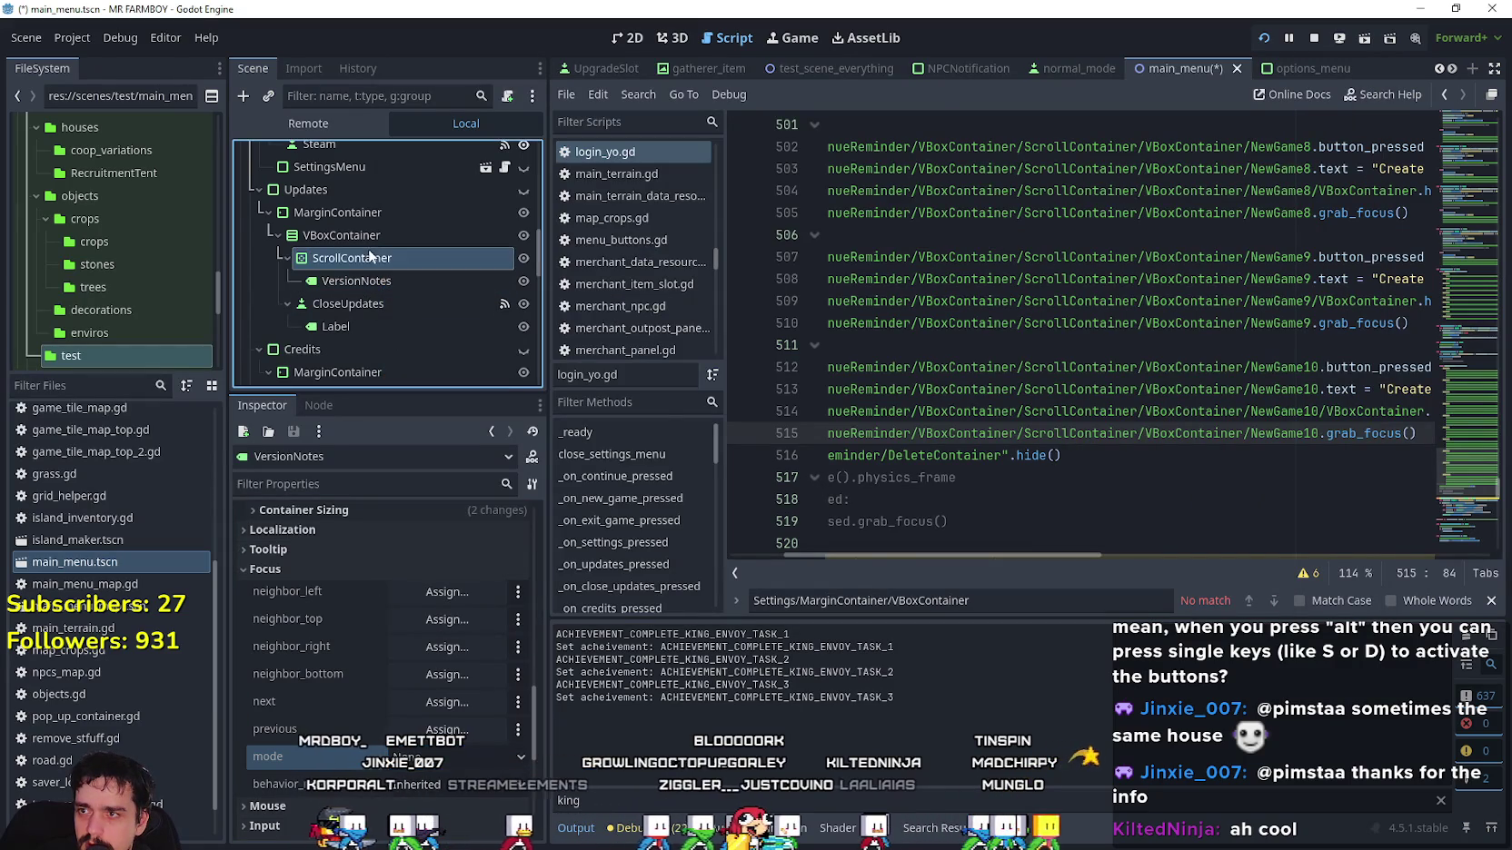
{"action": "scroll", "coordinate": [420, 579], "scroll_direction": "down", "scroll_amount": 3}
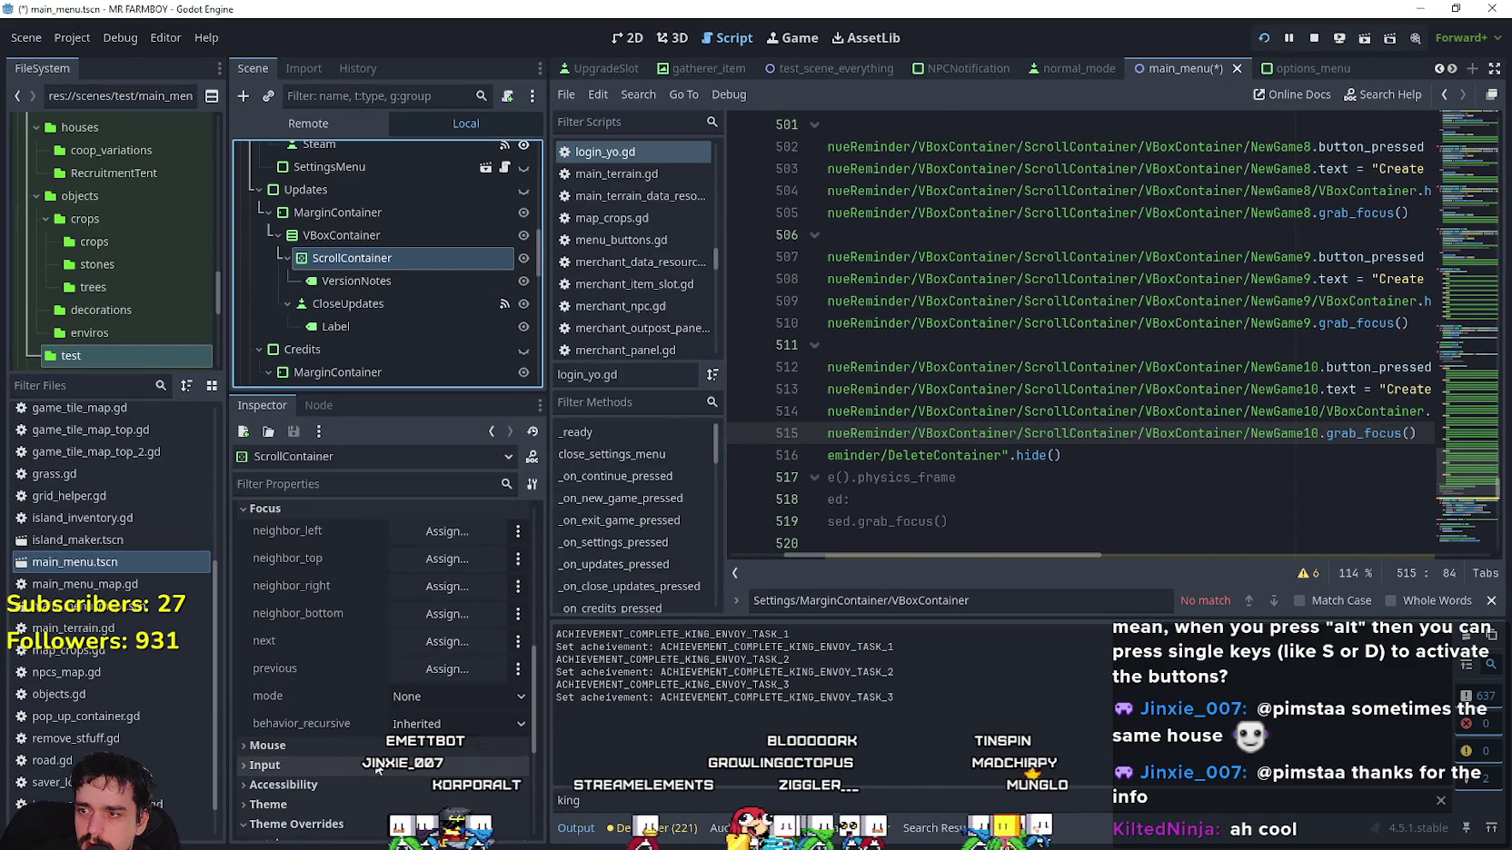
{"action": "scroll", "coordinate": [377, 770], "scroll_direction": "up", "scroll_amount": 4}
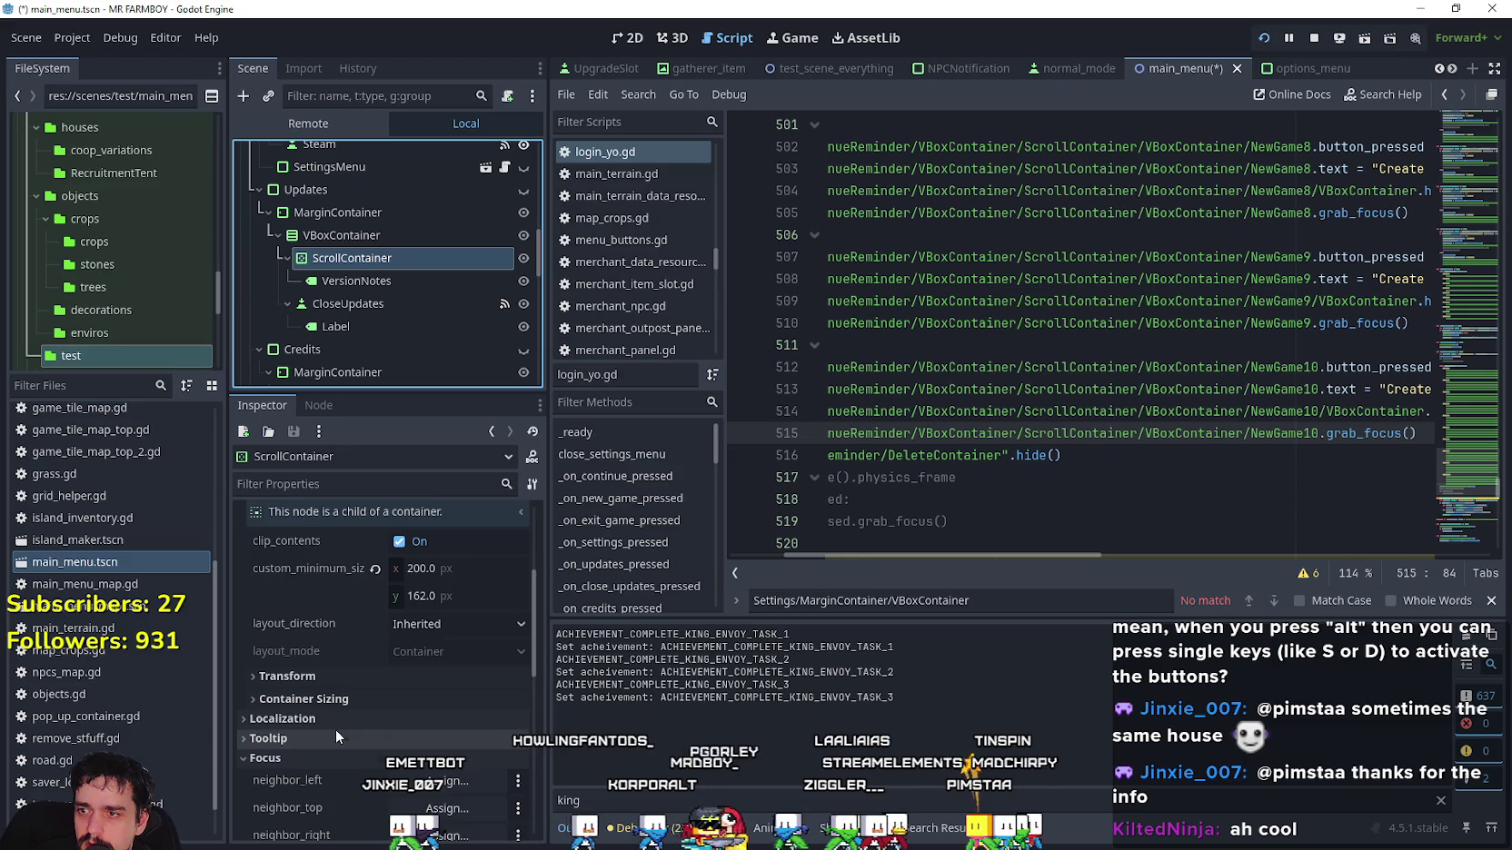
{"action": "scroll", "coordinate": [331, 726], "scroll_direction": "down", "scroll_amount": 1}
{"action": "scroll", "coordinate": [323, 704], "scroll_direction": "down", "scroll_amount": 4}
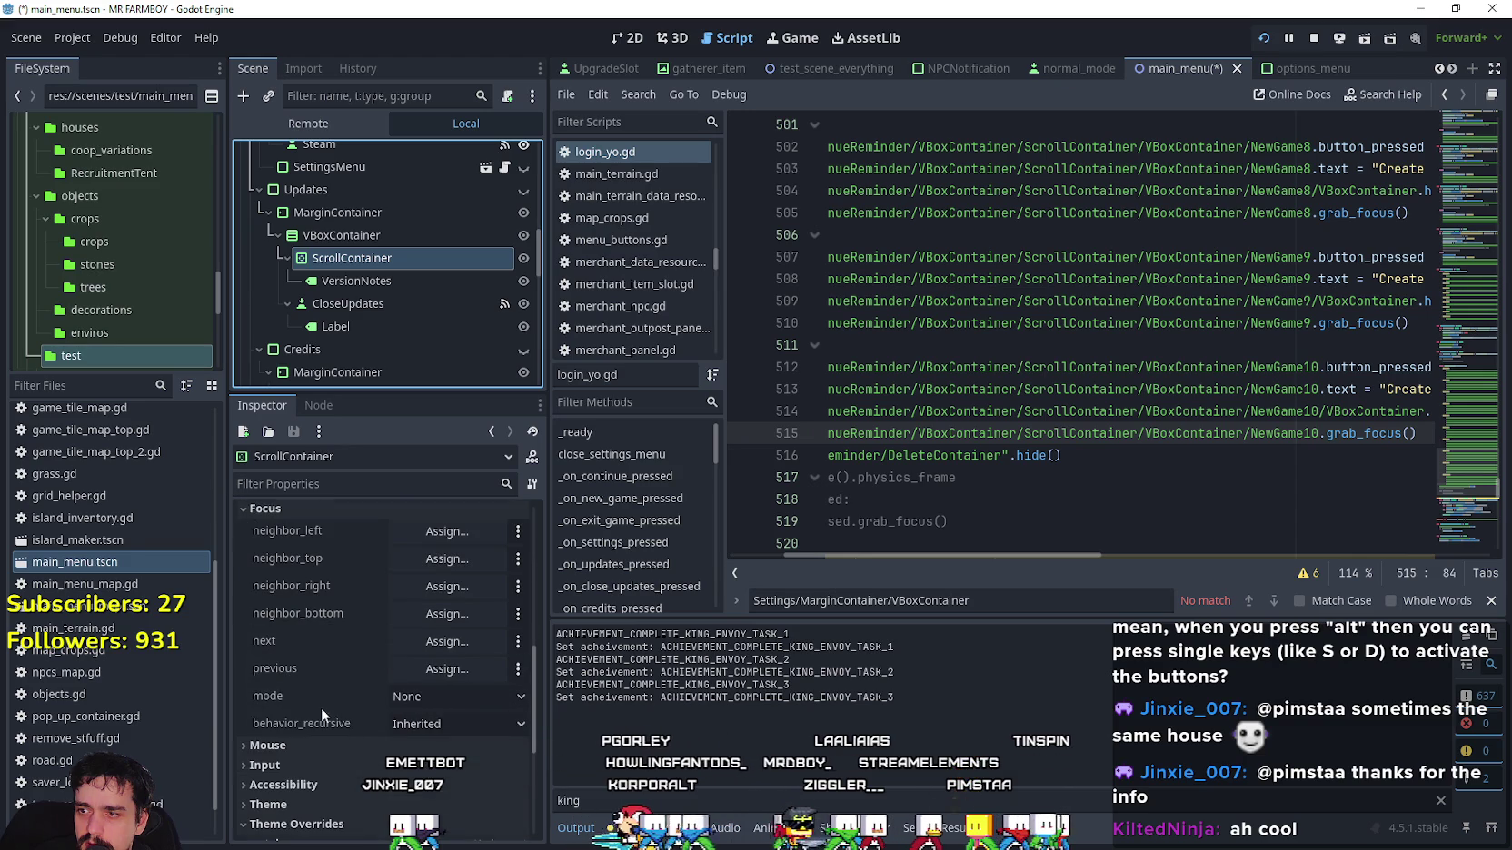
{"action": "left_click", "coordinate": [454, 694]}
{"action": "left_click", "coordinate": [427, 754]}
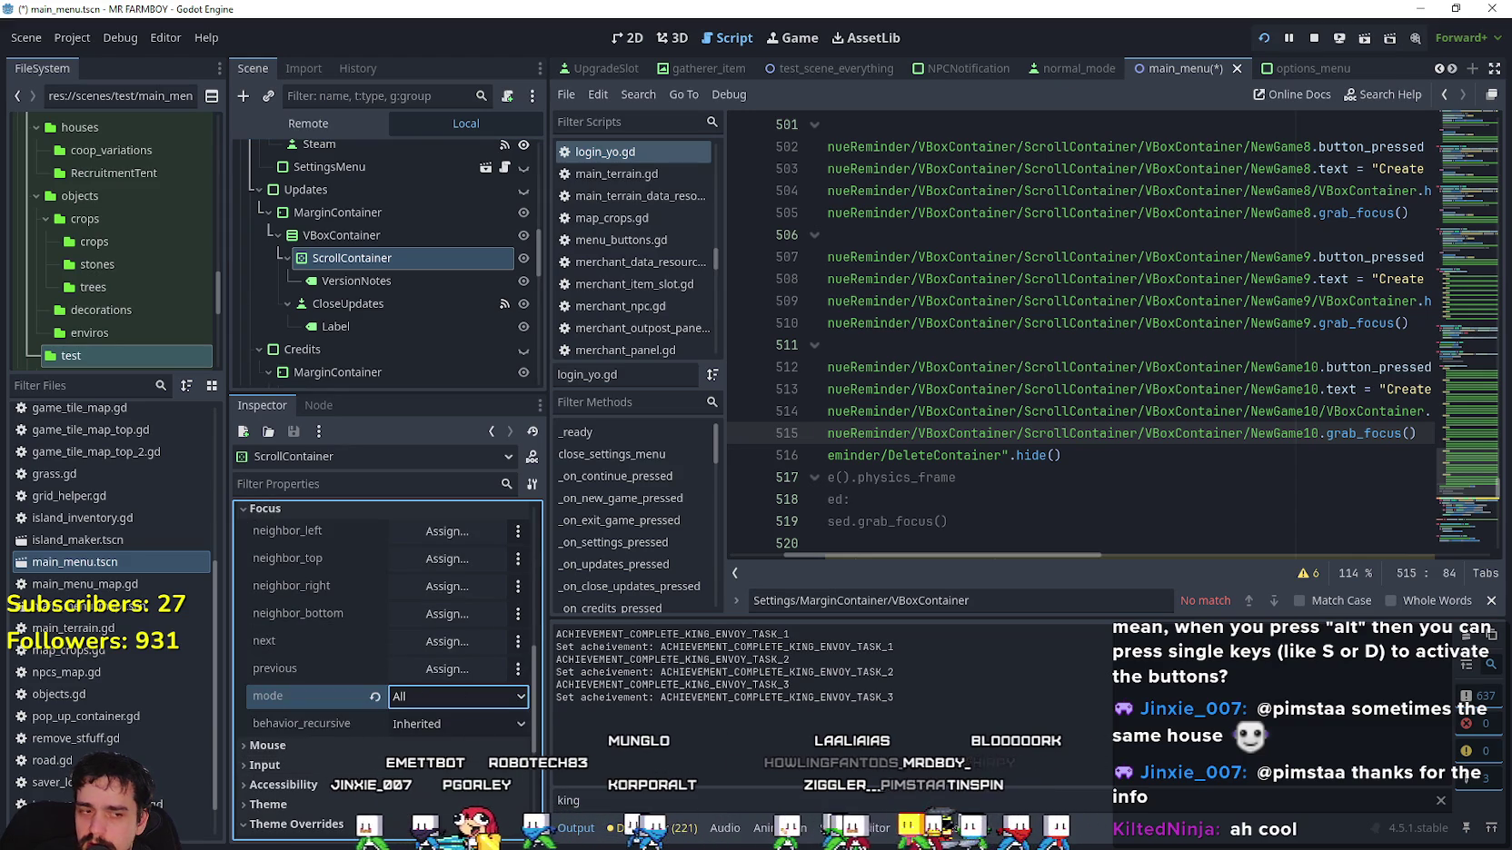
{"action": "key", "text": "F6"}
{"action": "left_click", "coordinate": [453, 556]}
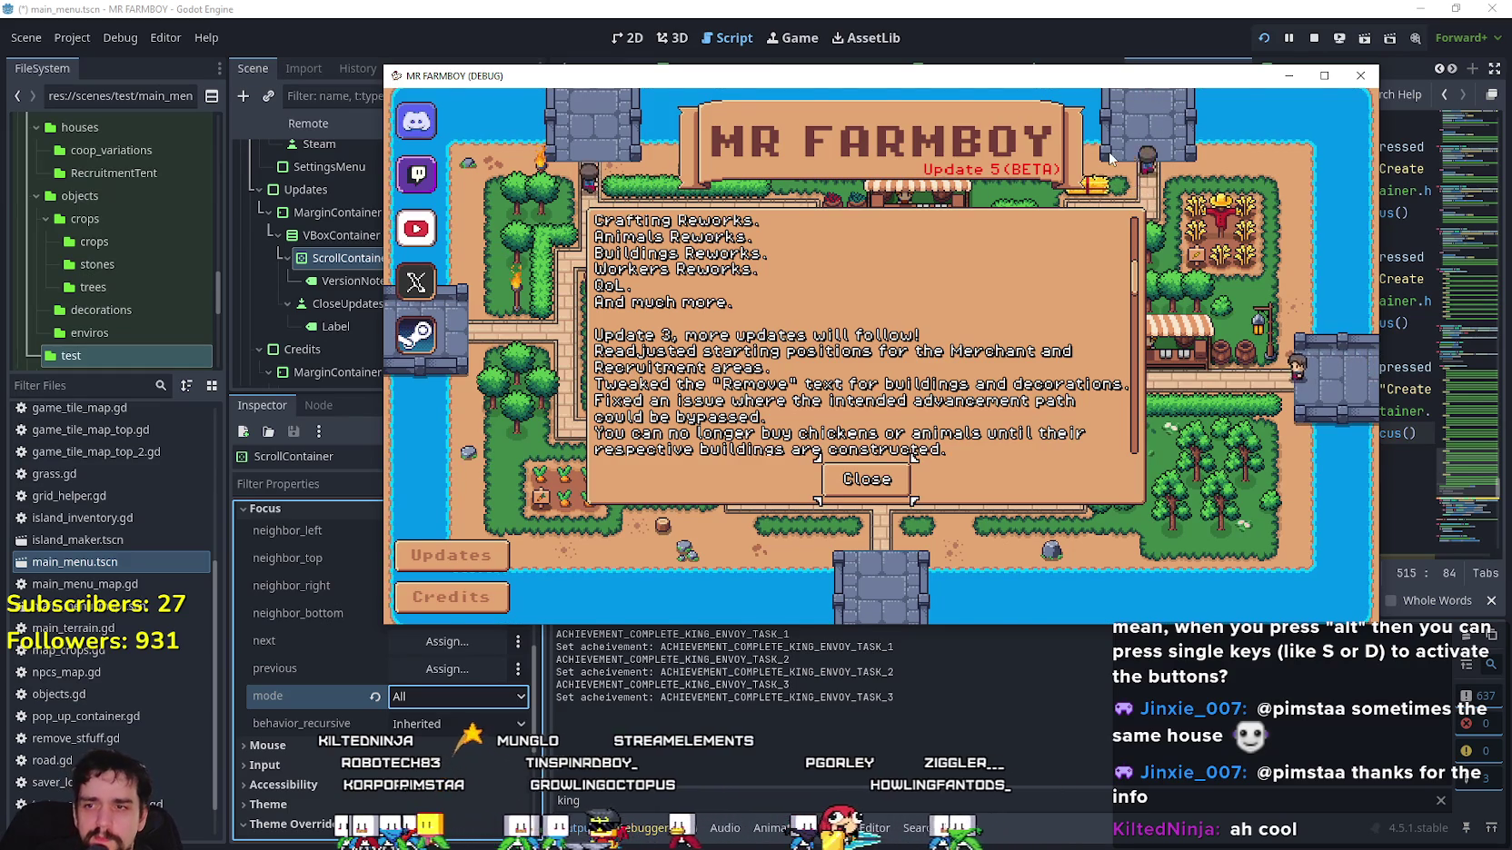
Scroll and close the game's update notes, then revert the ScrollContainer Focus Mode to None.
{"action": "scroll", "coordinate": [861, 400], "scroll_direction": "down", "scroll_amount": 5}
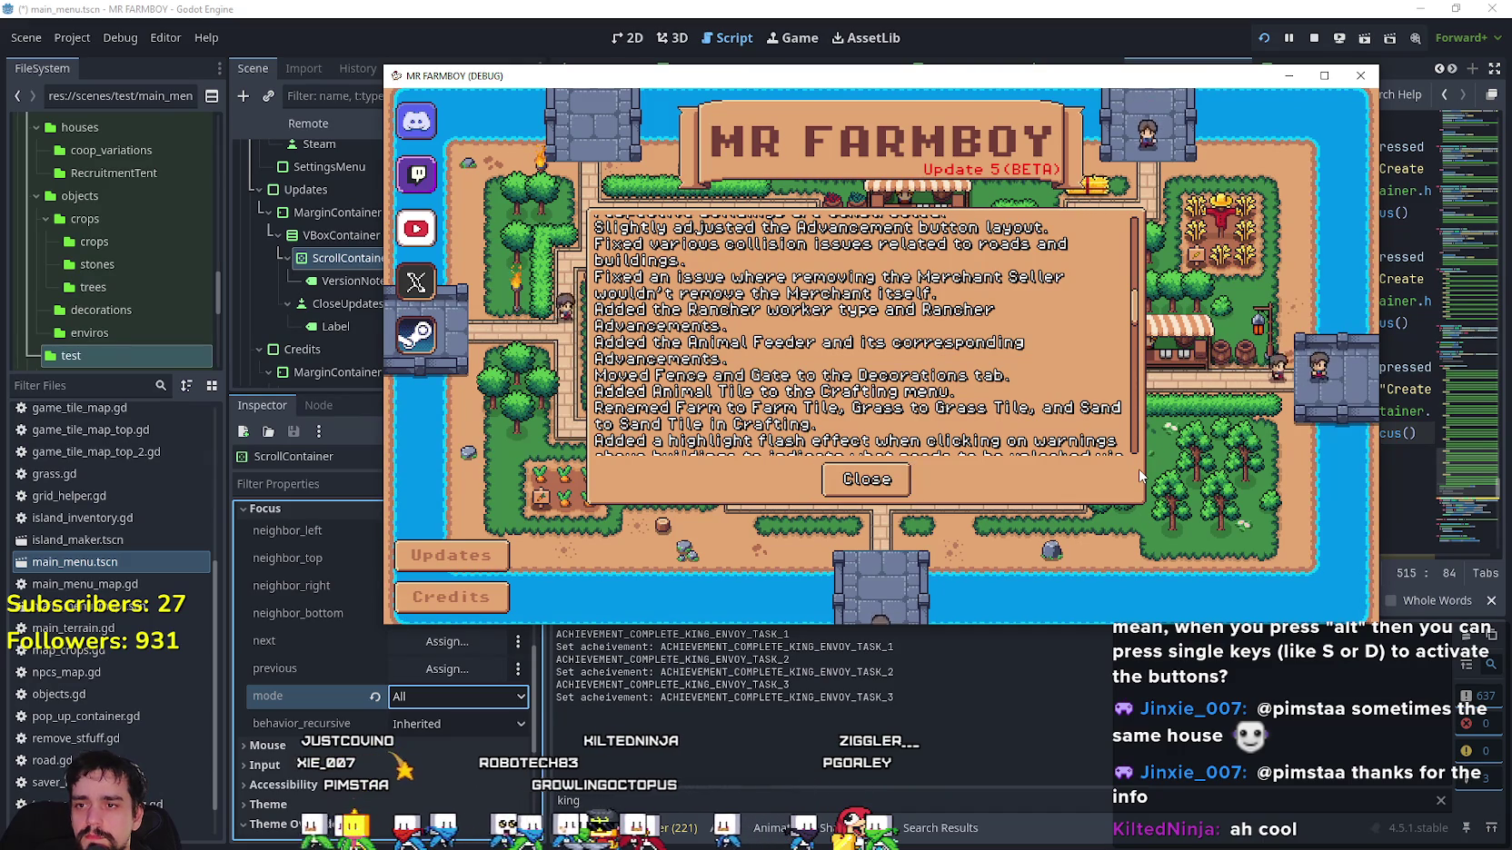
{"action": "left_click", "coordinate": [866, 479]}
{"action": "left_click", "coordinate": [374, 697]}
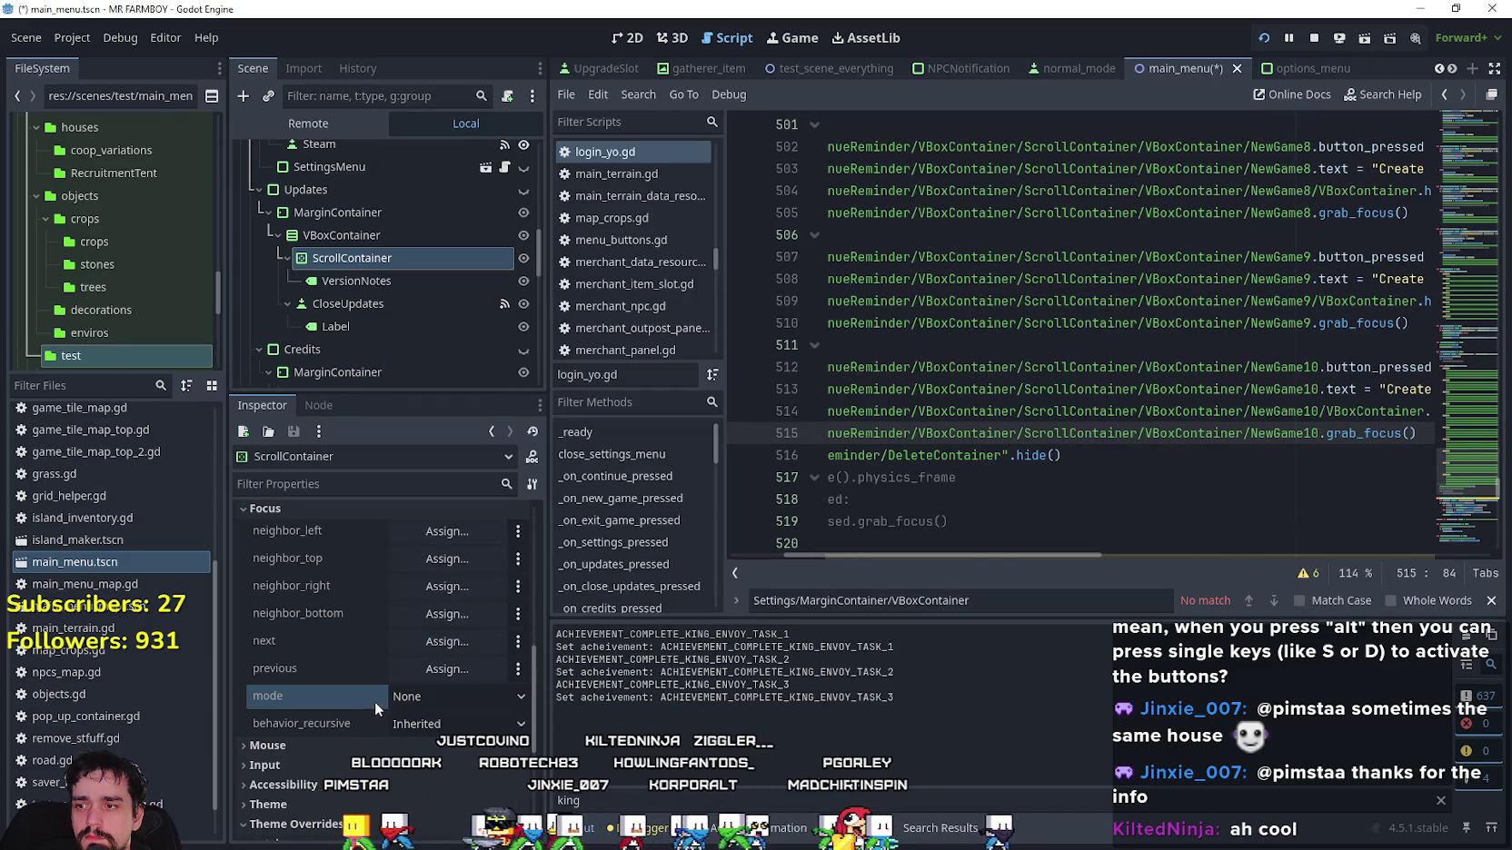
Maximize the game, scroll through its Updates notes, close them, restore the window and stop the game.
{"action": "scroll", "coordinate": [407, 791], "scroll_direction": "down", "scroll_amount": 1}
{"action": "scroll", "coordinate": [407, 791], "scroll_direction": "up", "scroll_amount": 2}
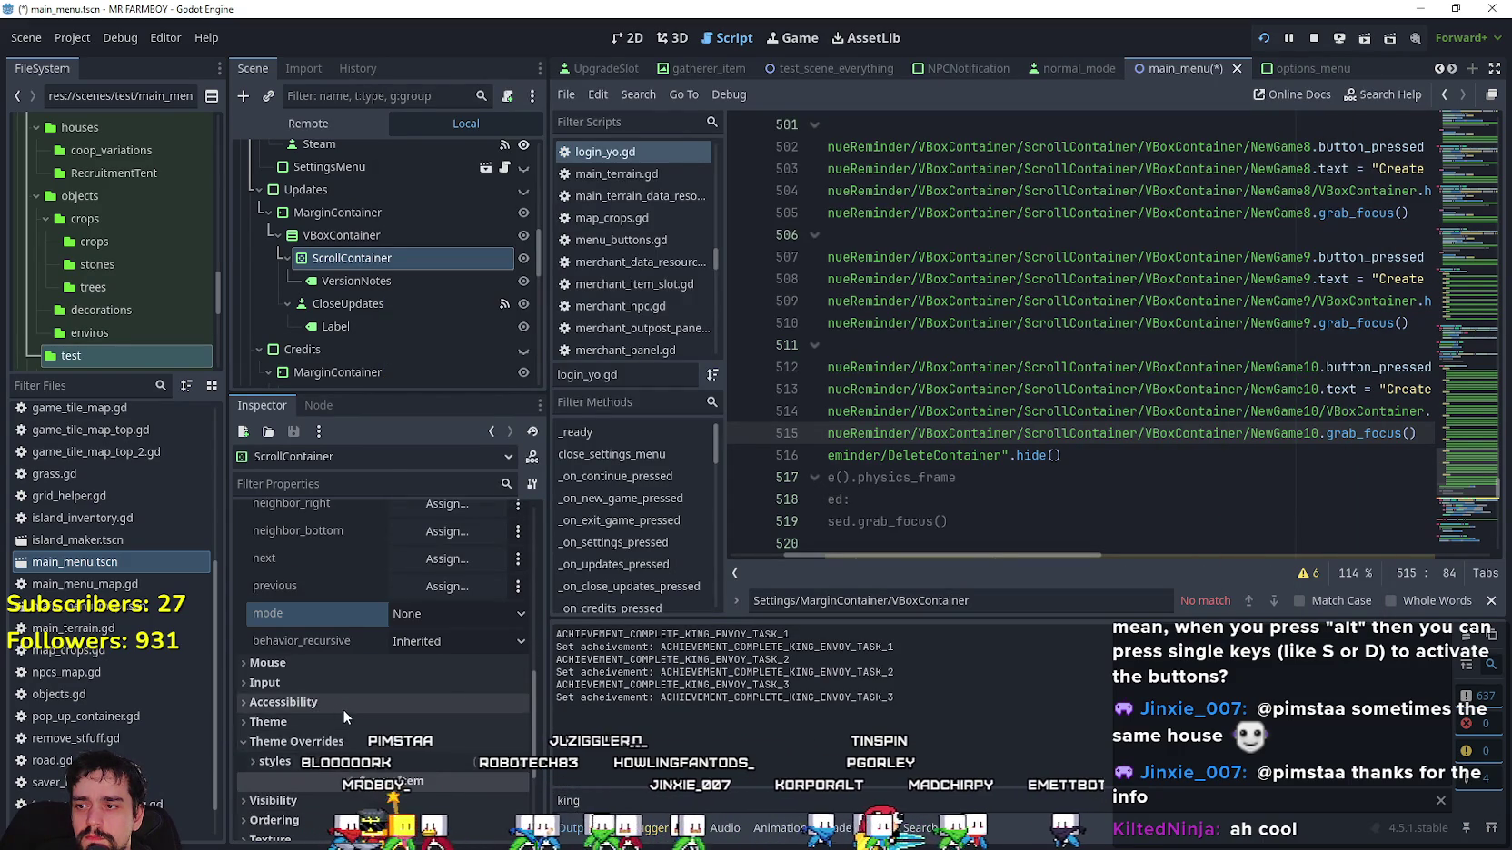
{"action": "scroll", "coordinate": [445, 758], "scroll_direction": "up", "scroll_amount": 3}
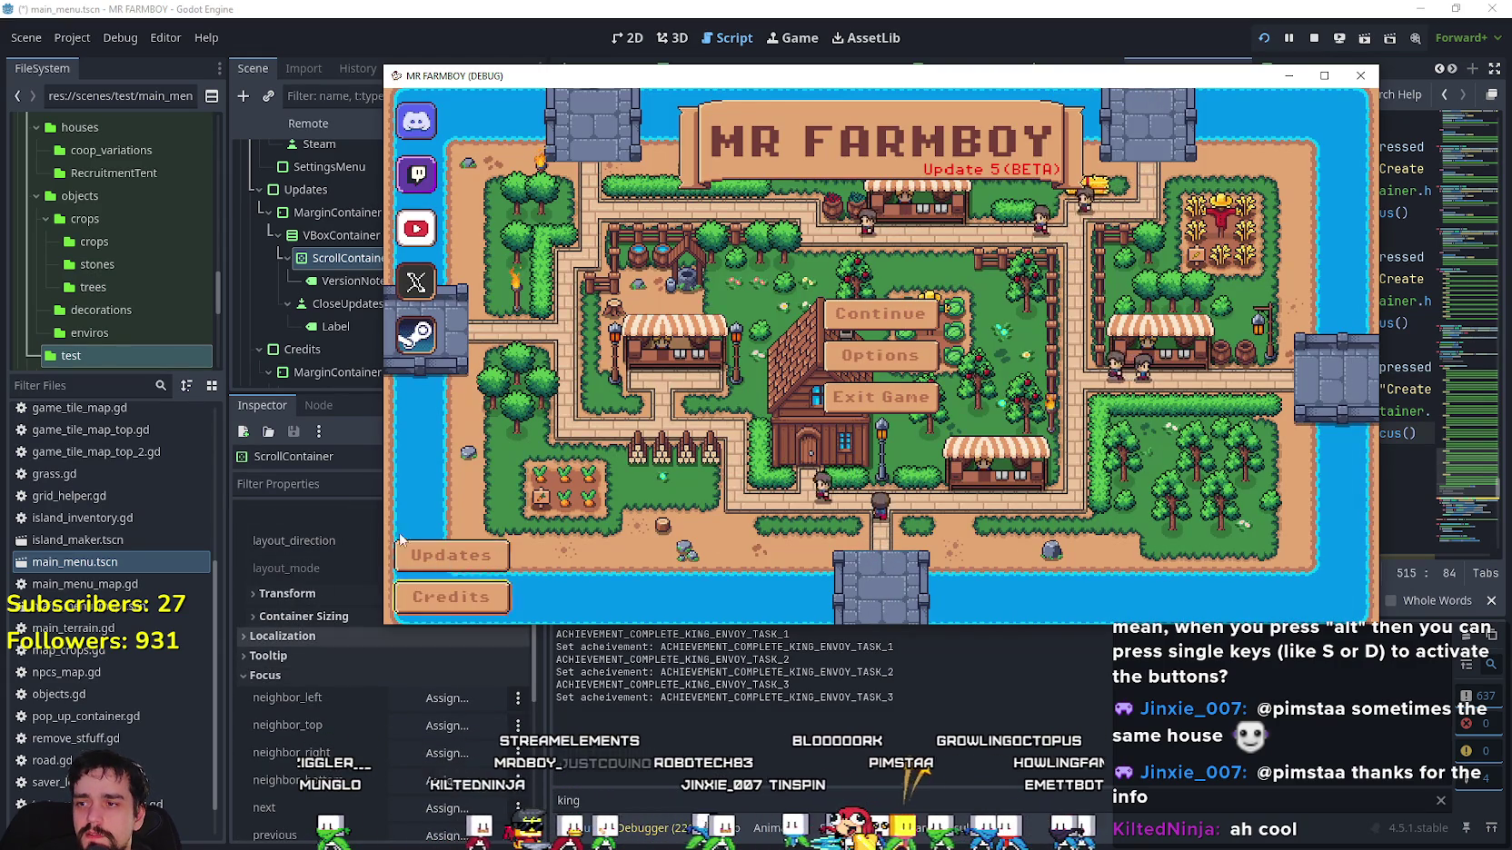
{"action": "left_click", "coordinate": [1324, 75]}
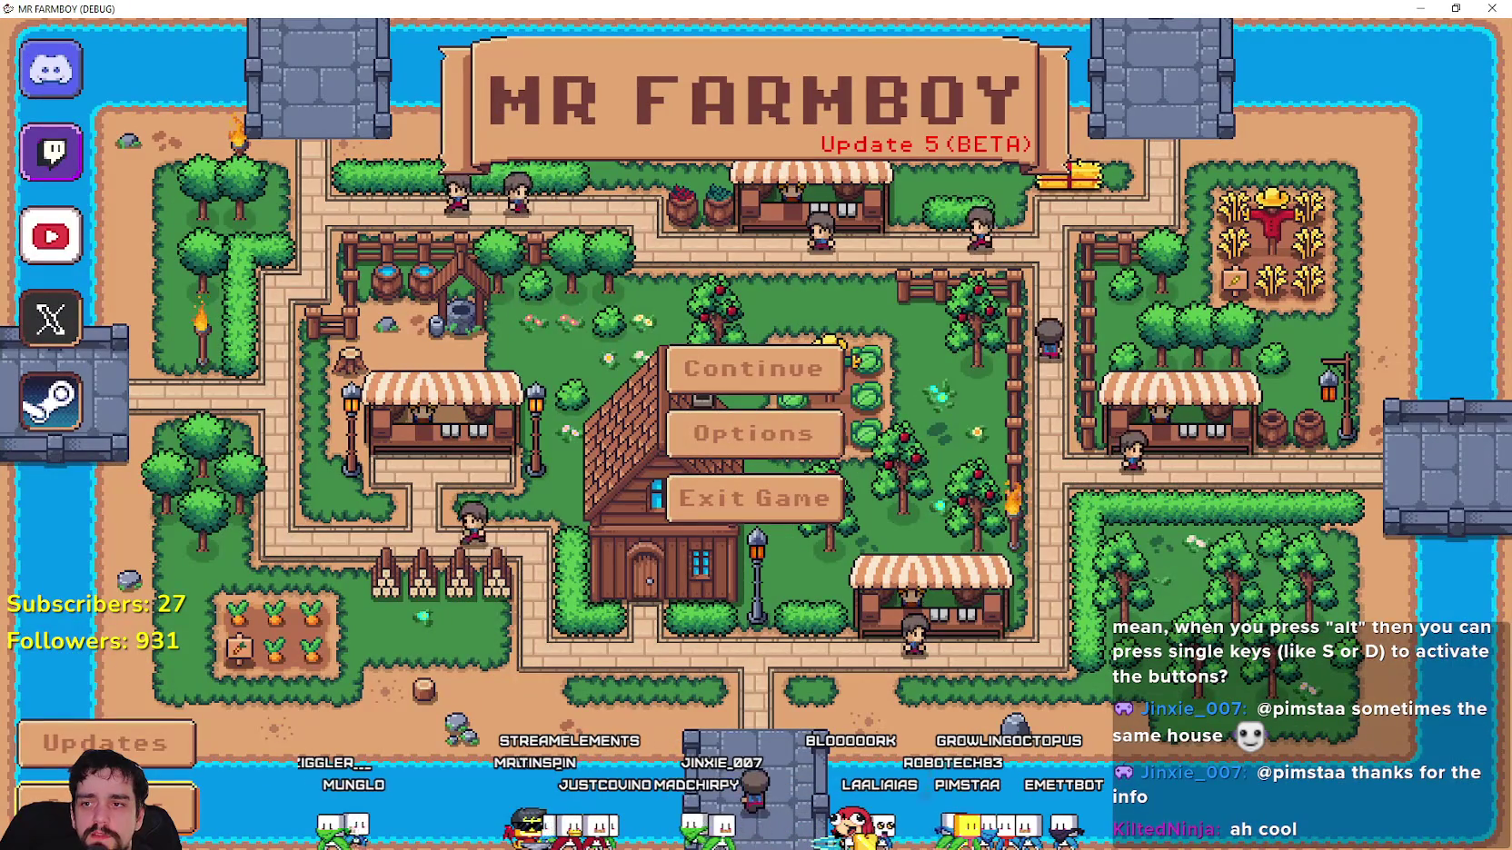
{"action": "left_click", "coordinate": [162, 771]}
{"action": "scroll", "coordinate": [908, 409], "scroll_direction": "down", "scroll_amount": 3}
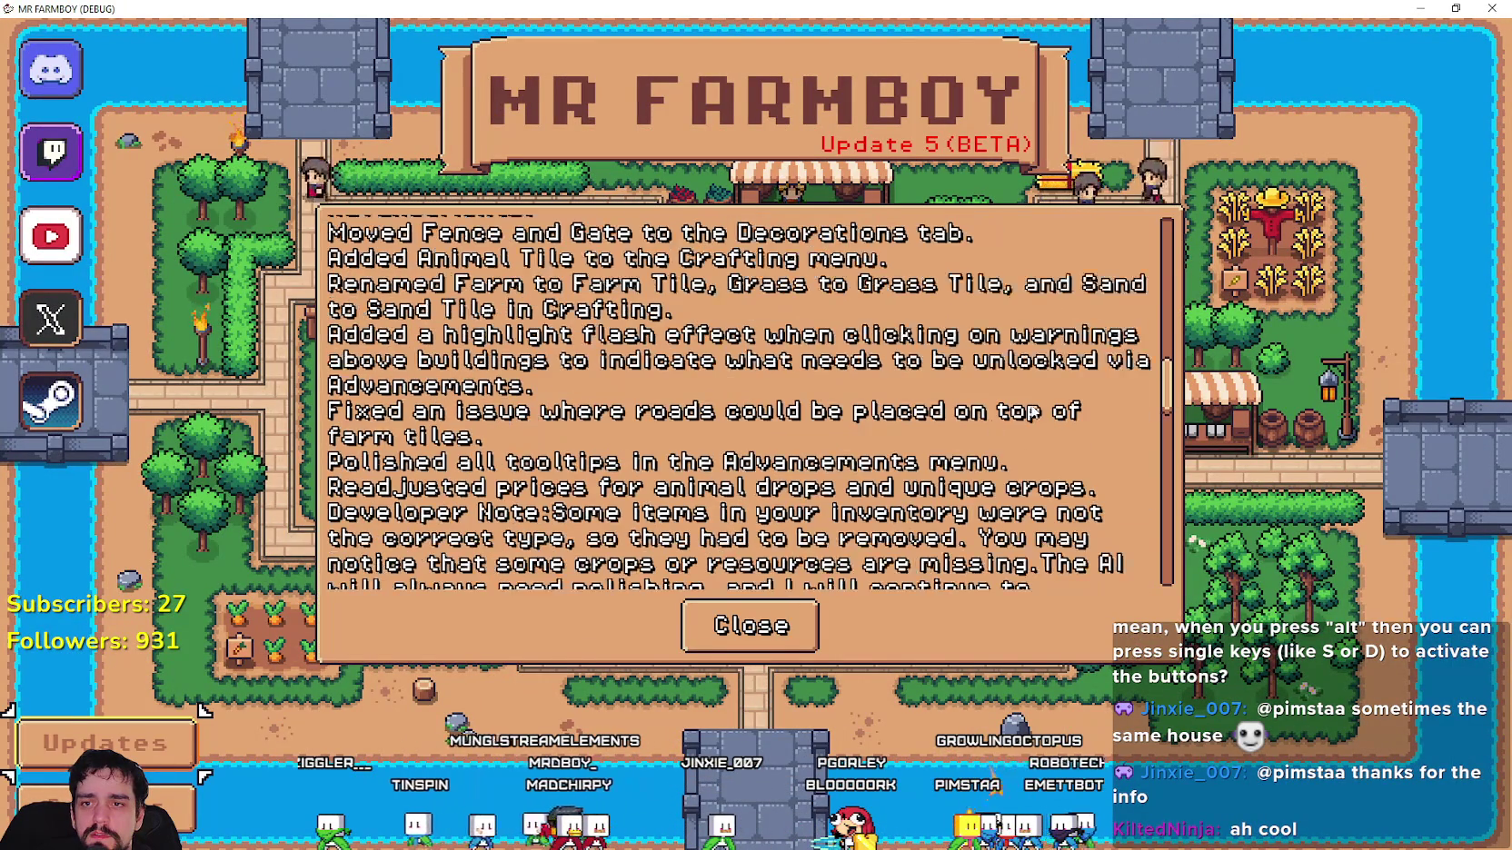
{"action": "left_click_drag", "start_coordinate": [1167, 390], "coordinate": [1168, 225]}
{"action": "left_click", "coordinate": [750, 625]}
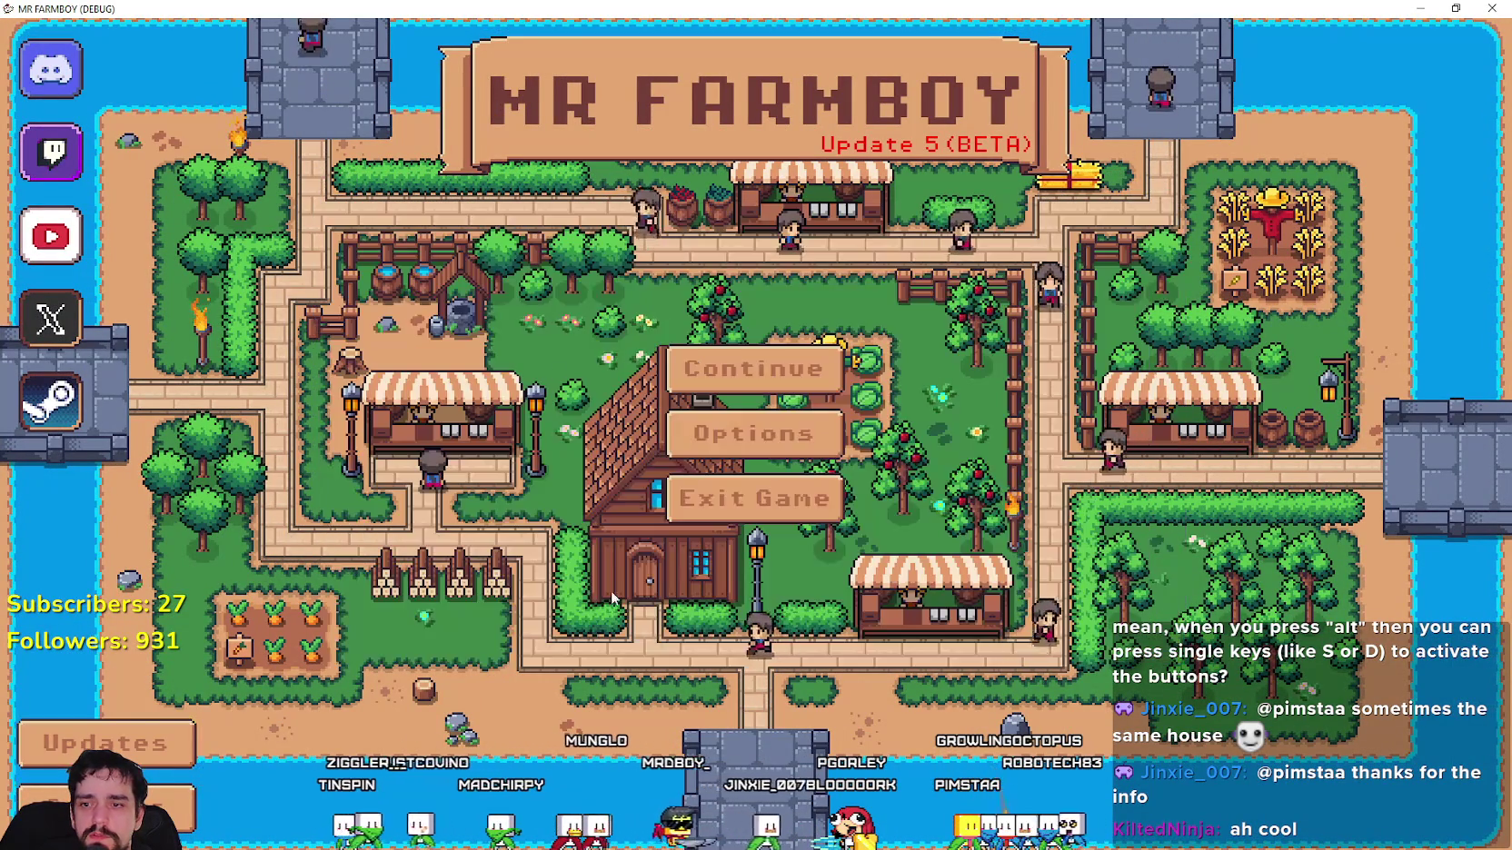
{"action": "key", "text": "super+Down"}
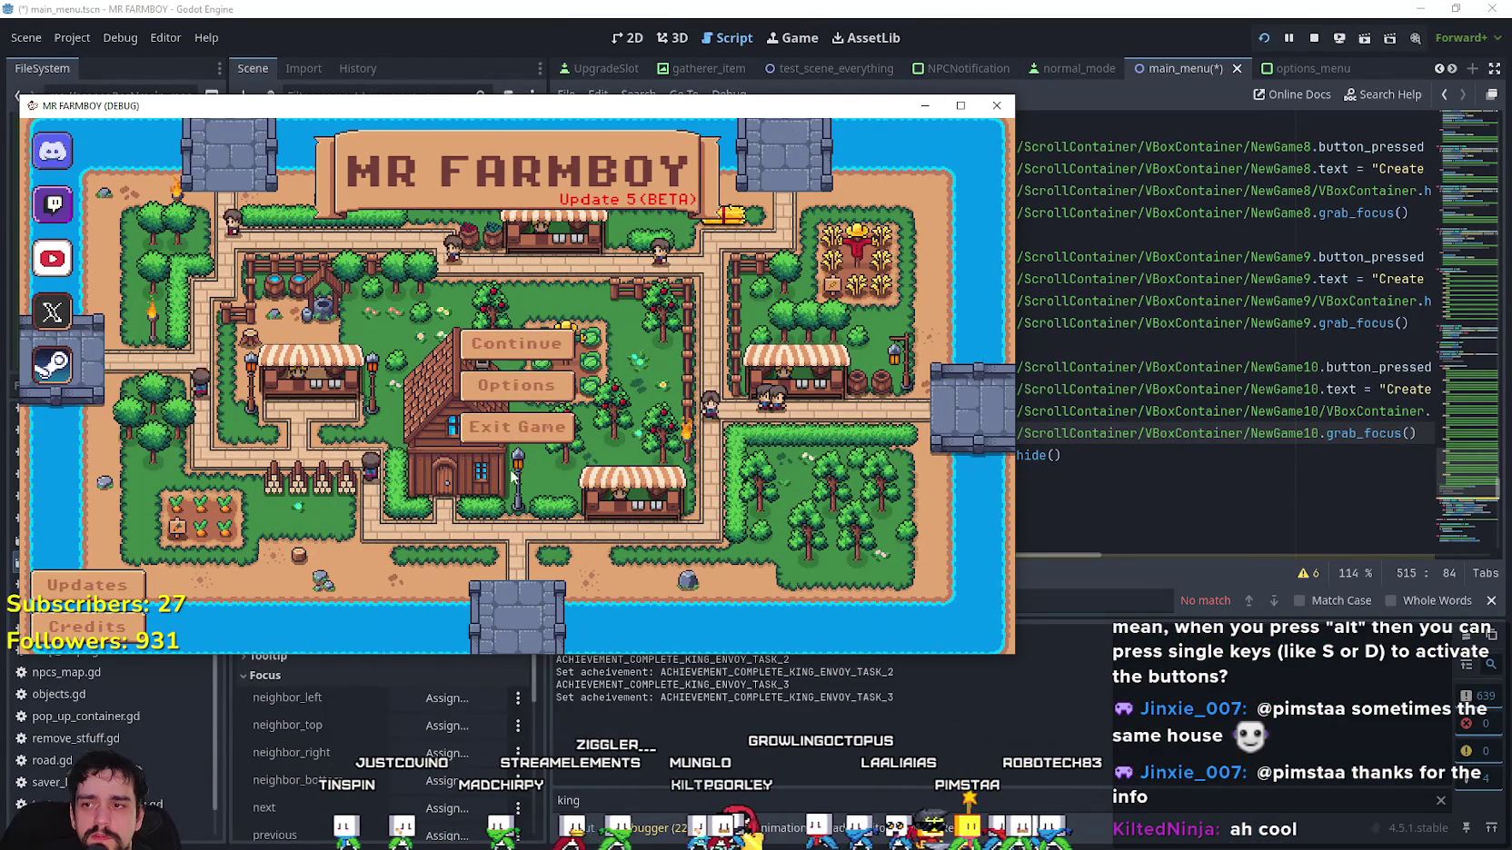
{"action": "left_click", "coordinate": [1313, 37]}
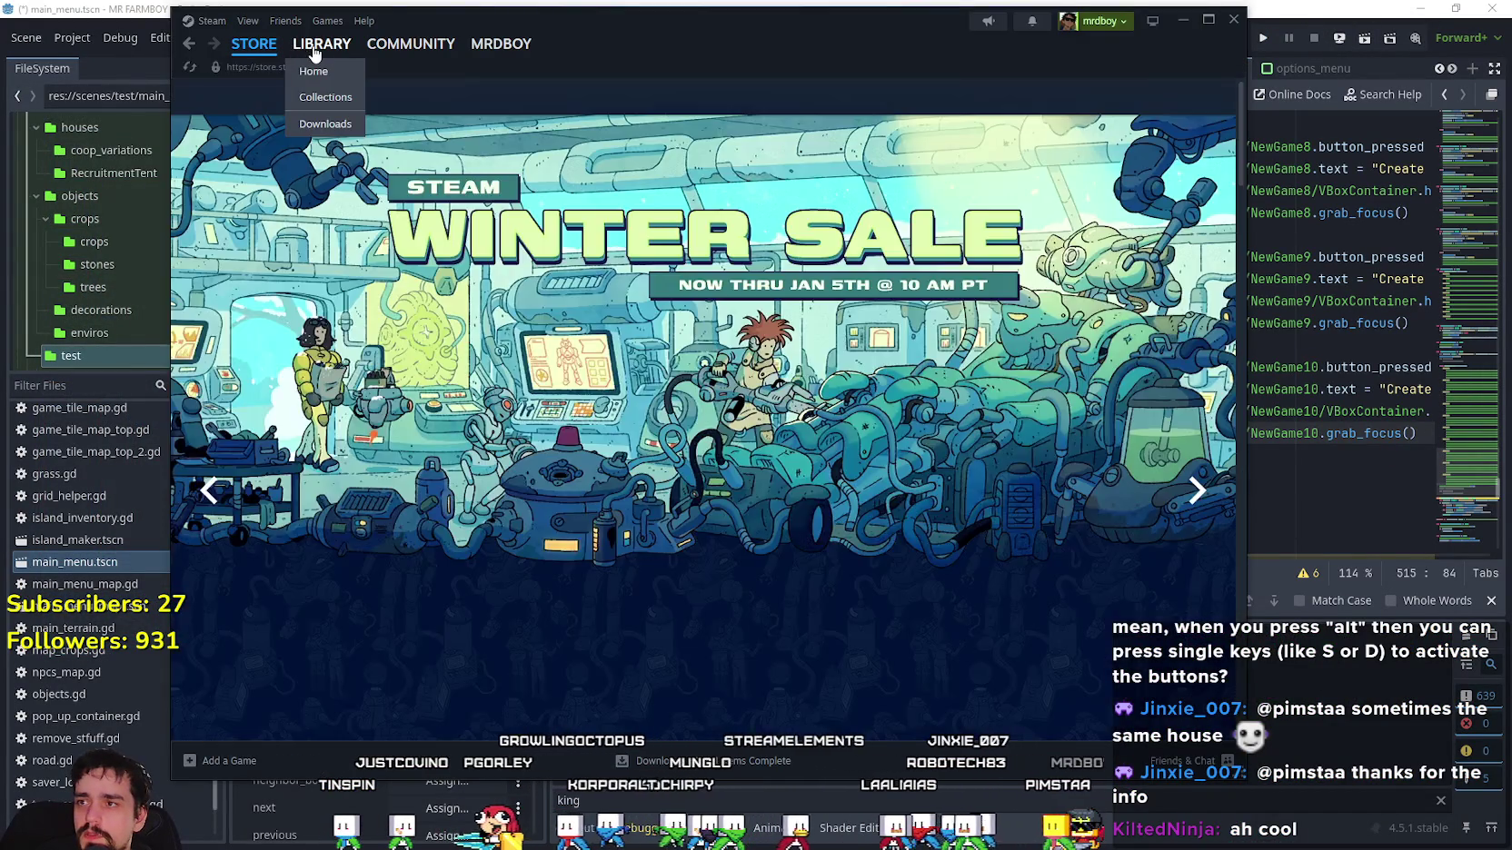
Select Dome Keeper Demo in the Steam library and launch it with PLAY.
{"action": "left_click", "coordinate": [322, 43]}
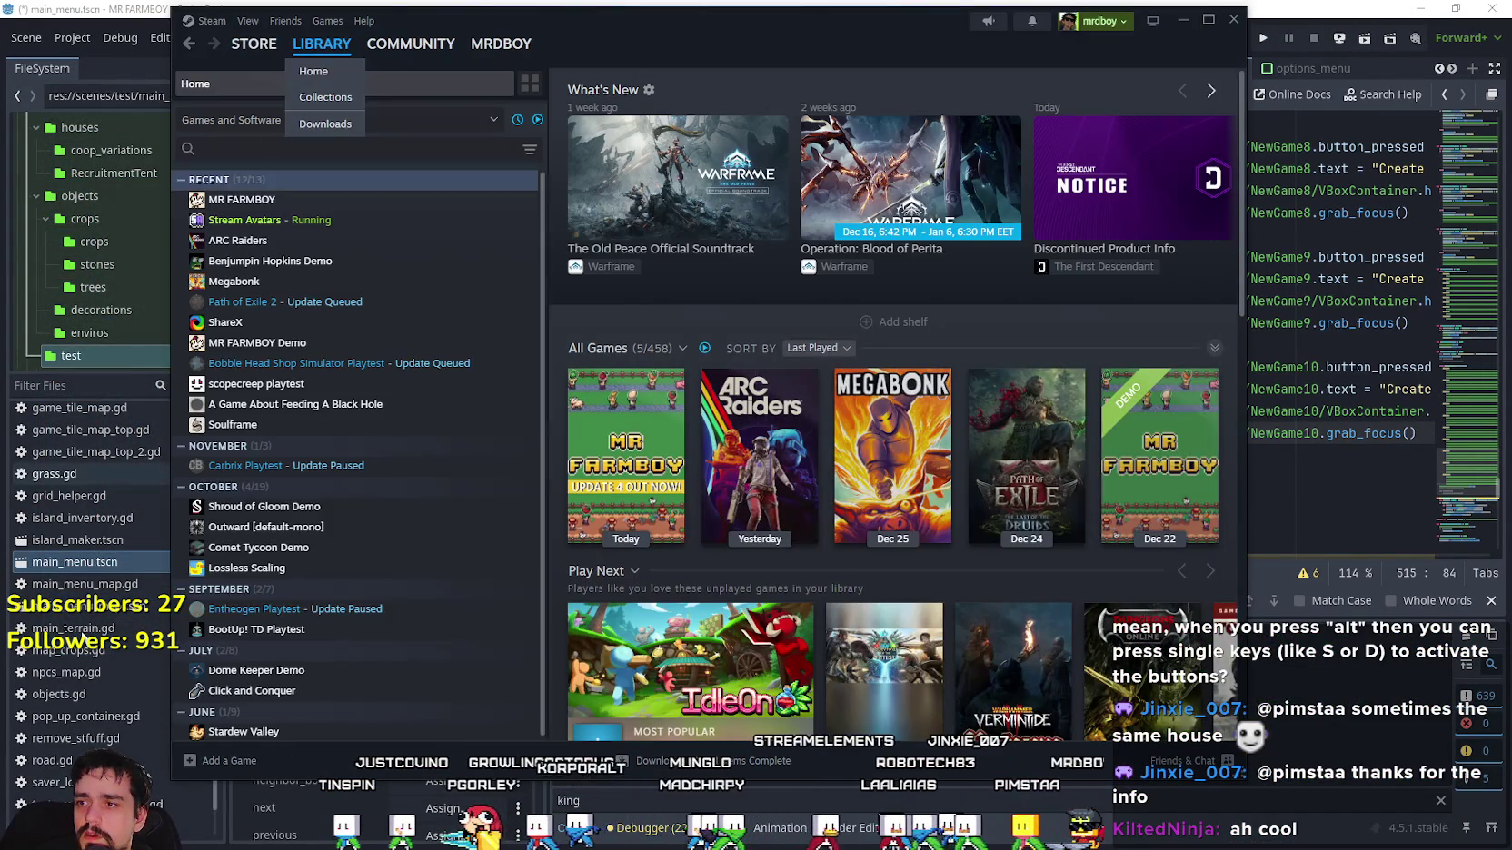
{"action": "left_click", "coordinate": [329, 669]}
{"action": "left_click", "coordinate": [627, 327]}
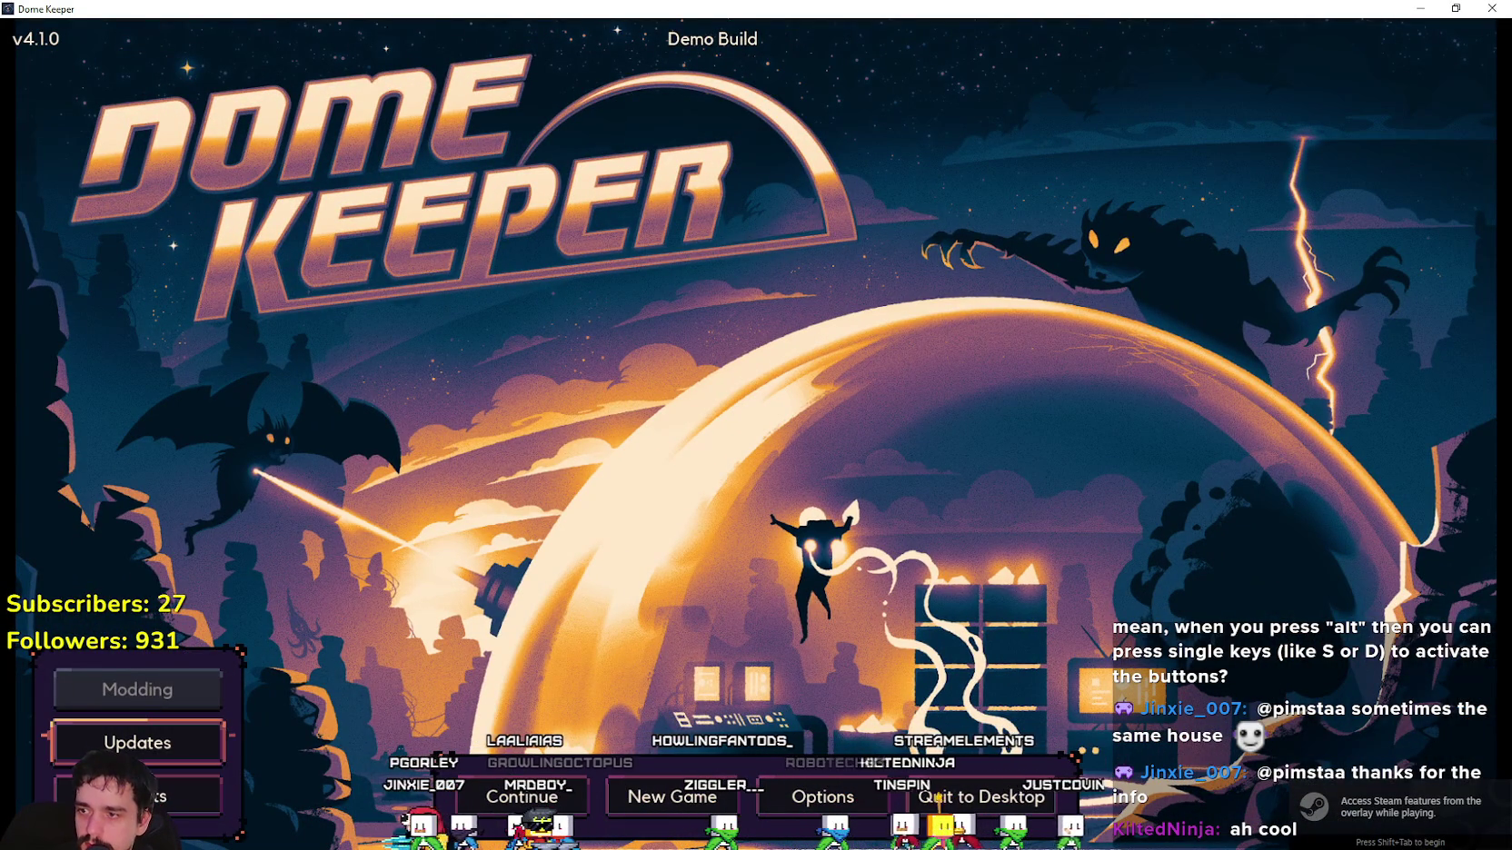
Open, scroll and close Dome Keeper's Updates notes repeatedly with Enter and Escape.
{"action": "key", "text": "Return"}
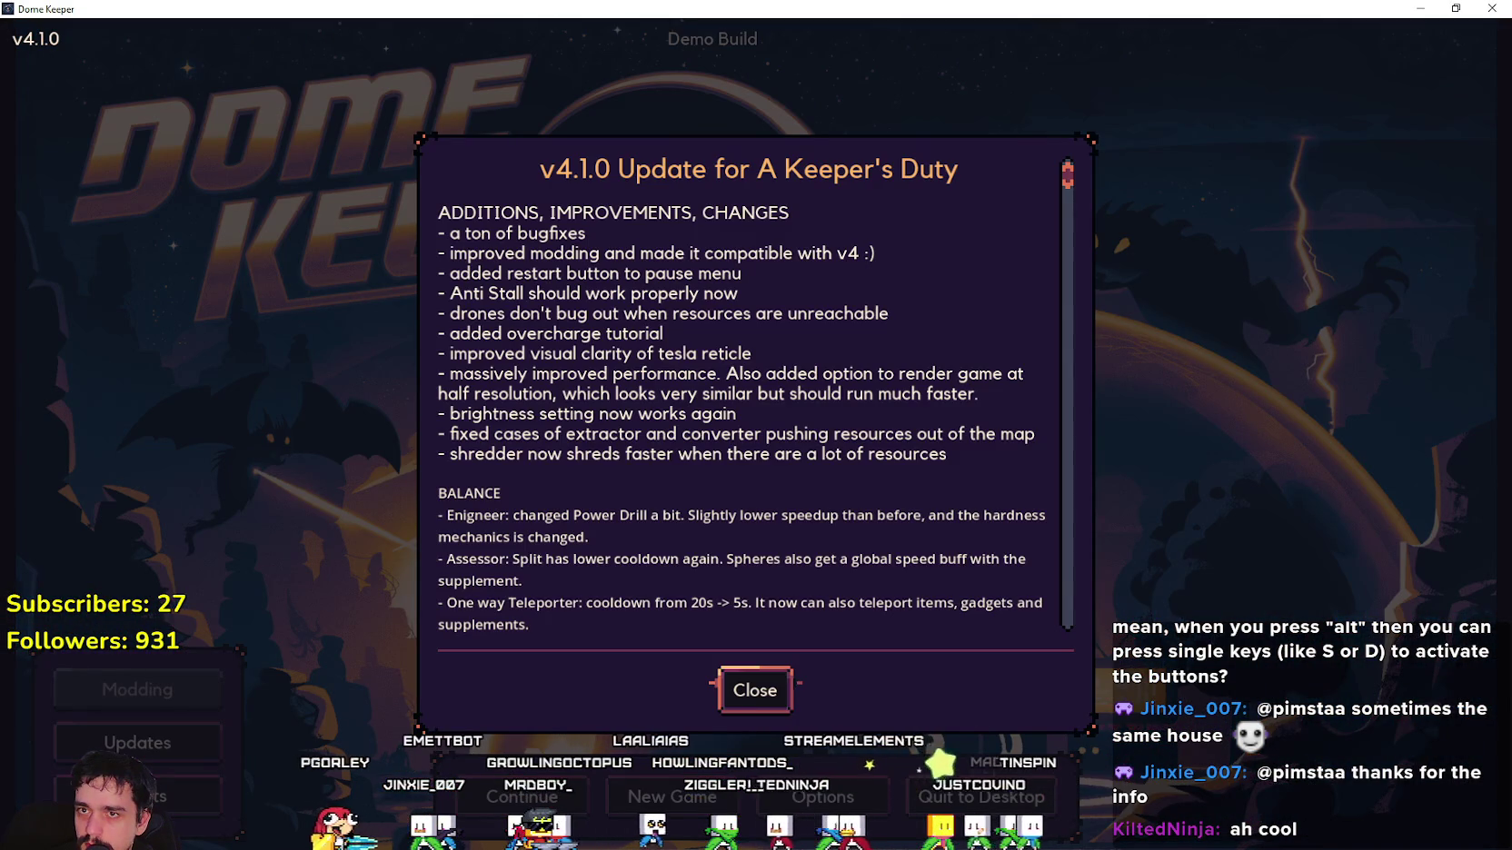
{"action": "scroll", "coordinate": [749, 390], "scroll_direction": "down", "scroll_amount": 10}
{"action": "scroll", "coordinate": [749, 390], "scroll_direction": "up", "scroll_amount": 5}
{"action": "scroll", "coordinate": [750, 391], "scroll_direction": "down", "scroll_amount": 15}
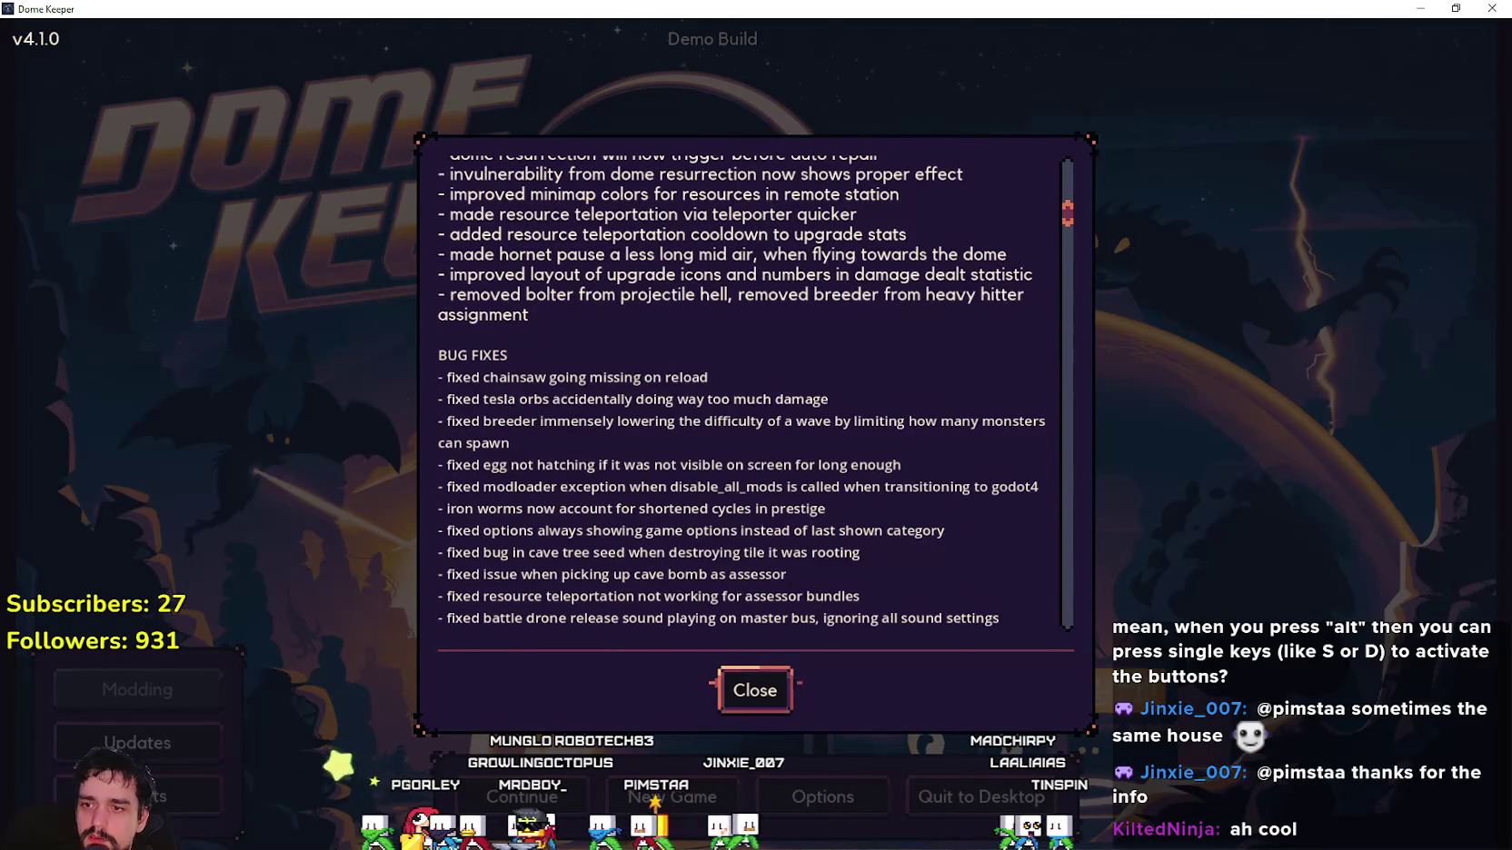
{"action": "key", "text": "Escape"}
{"action": "key", "text": "Return"}
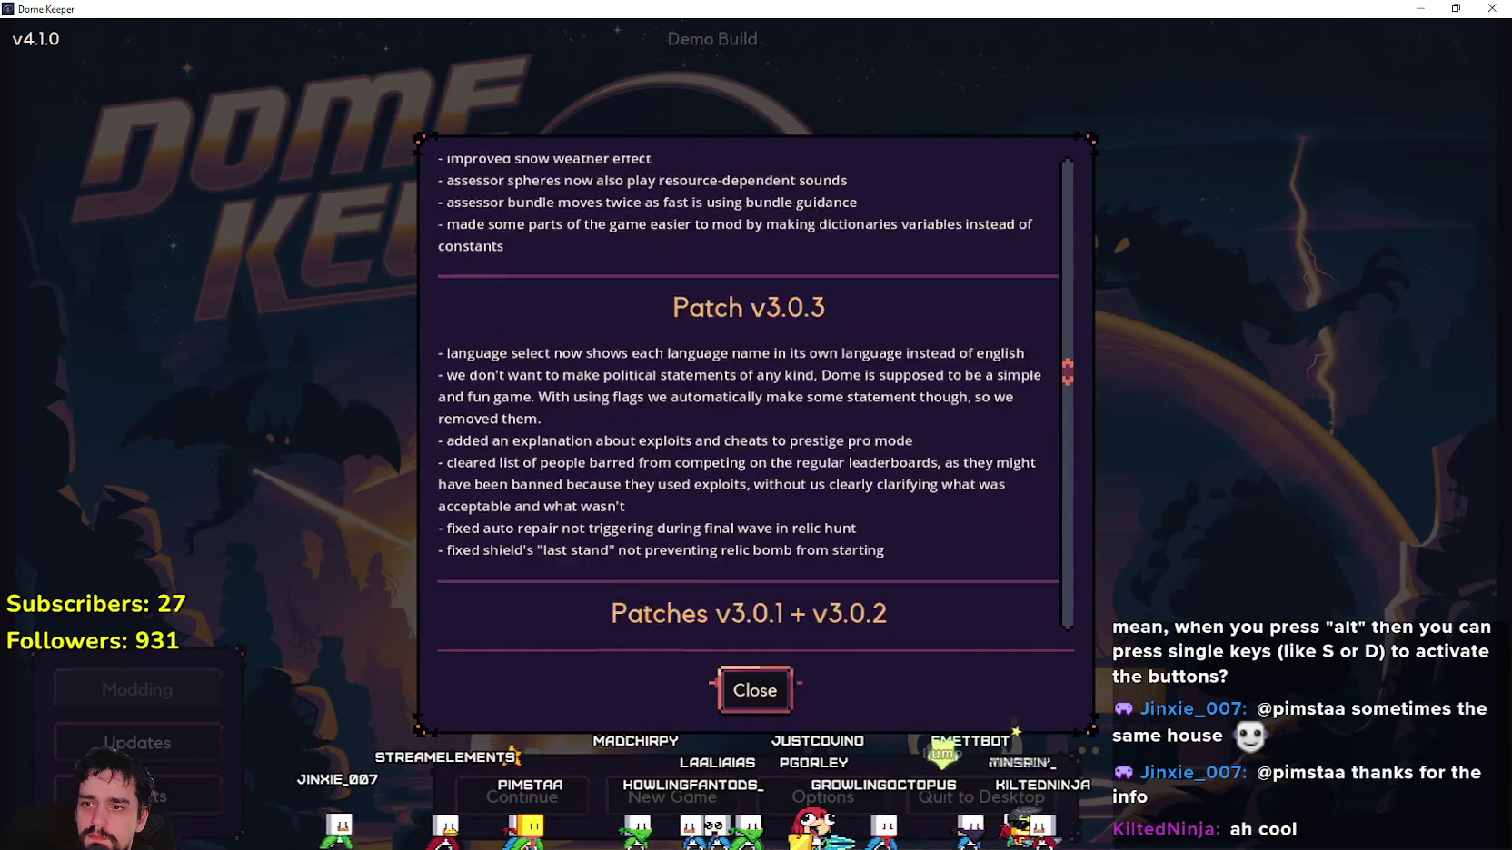
{"action": "scroll", "coordinate": [745, 391], "scroll_direction": "down", "scroll_amount": 10}
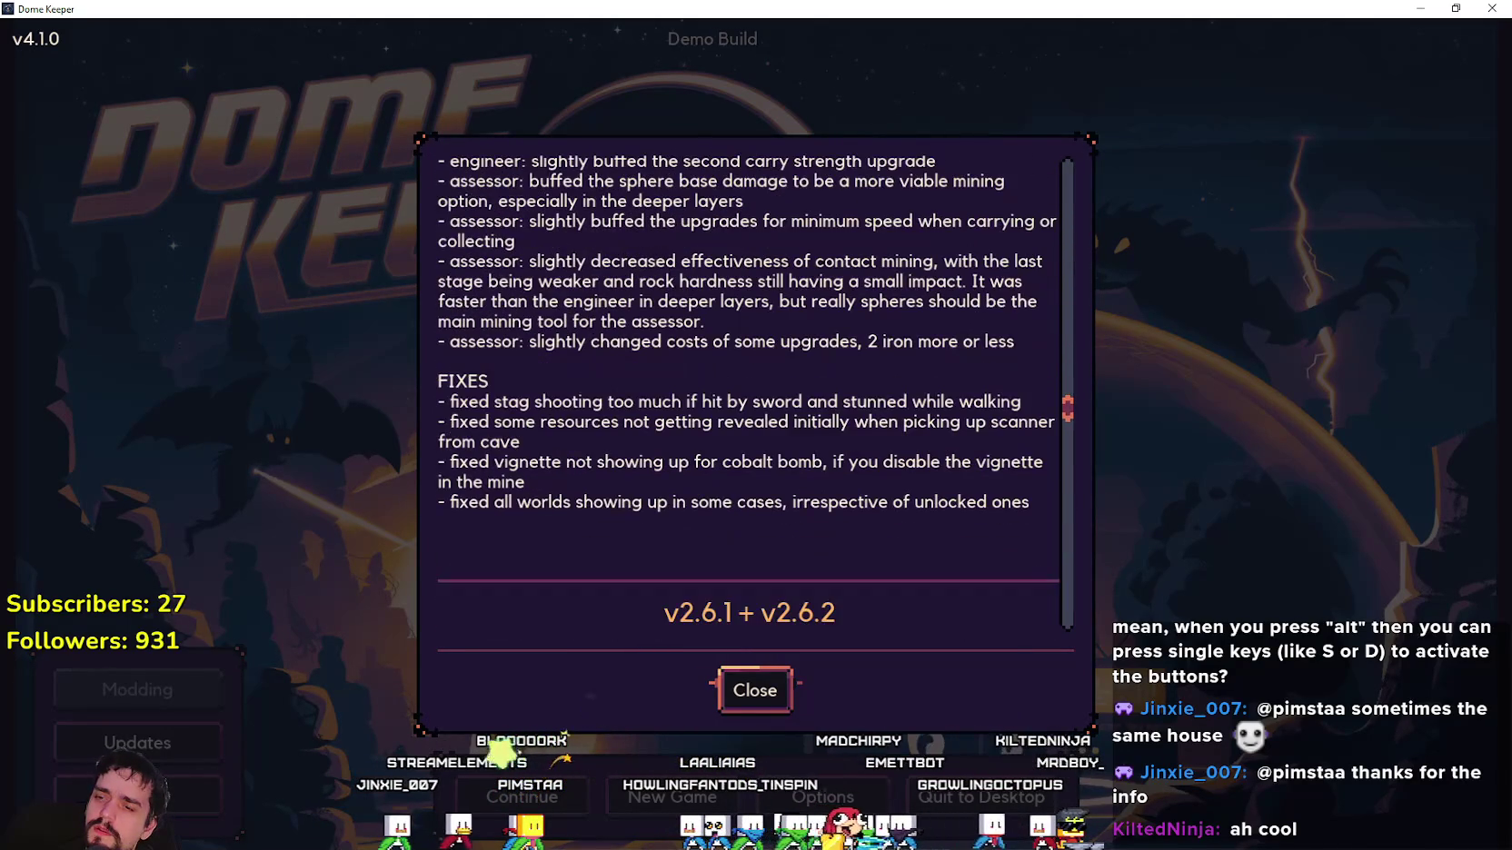
{"action": "key", "text": "Return"}
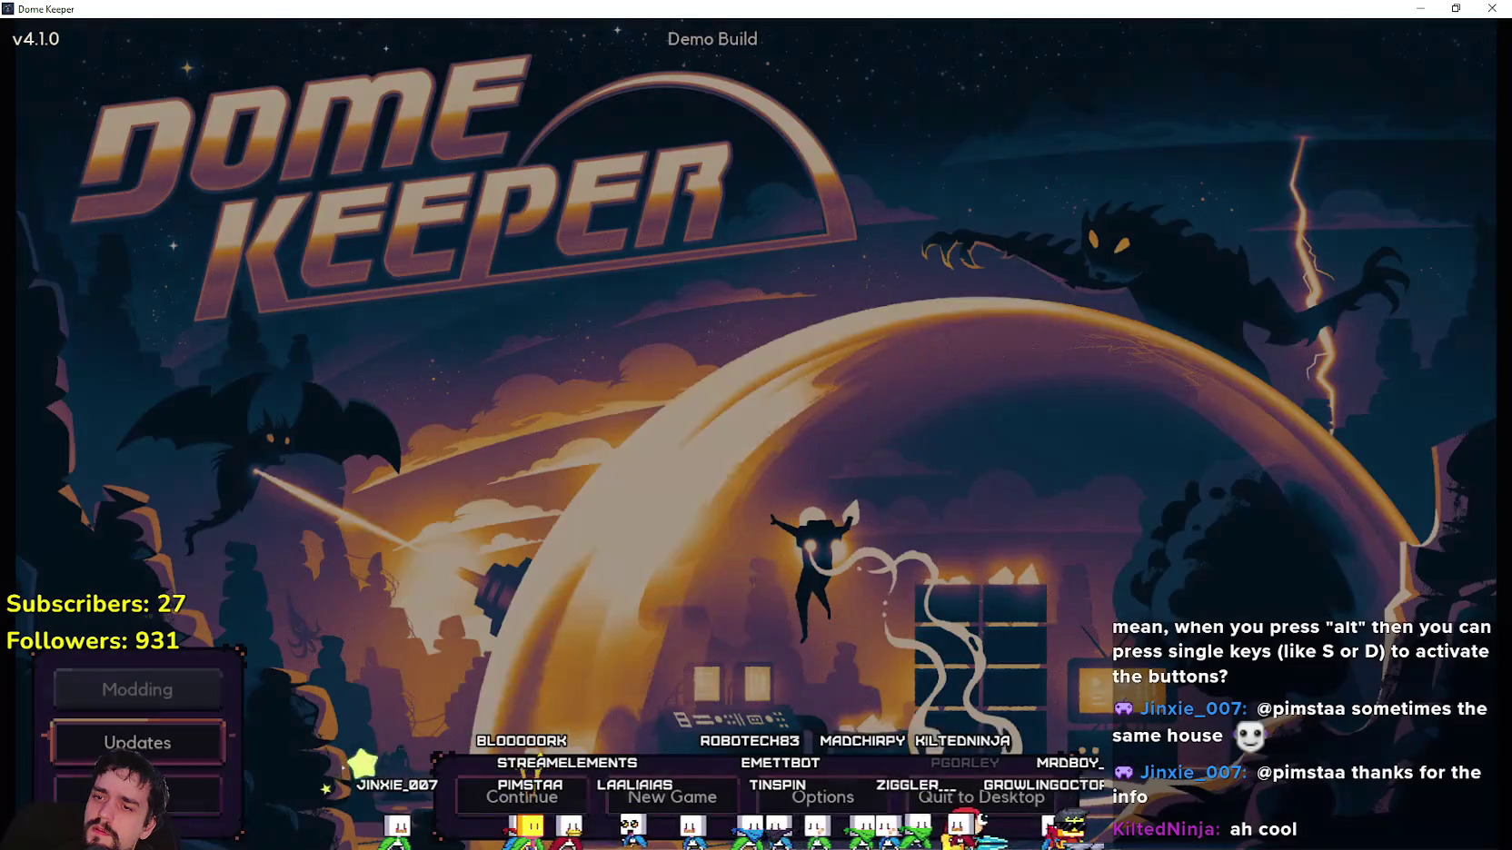
{"action": "key", "text": "Return"}
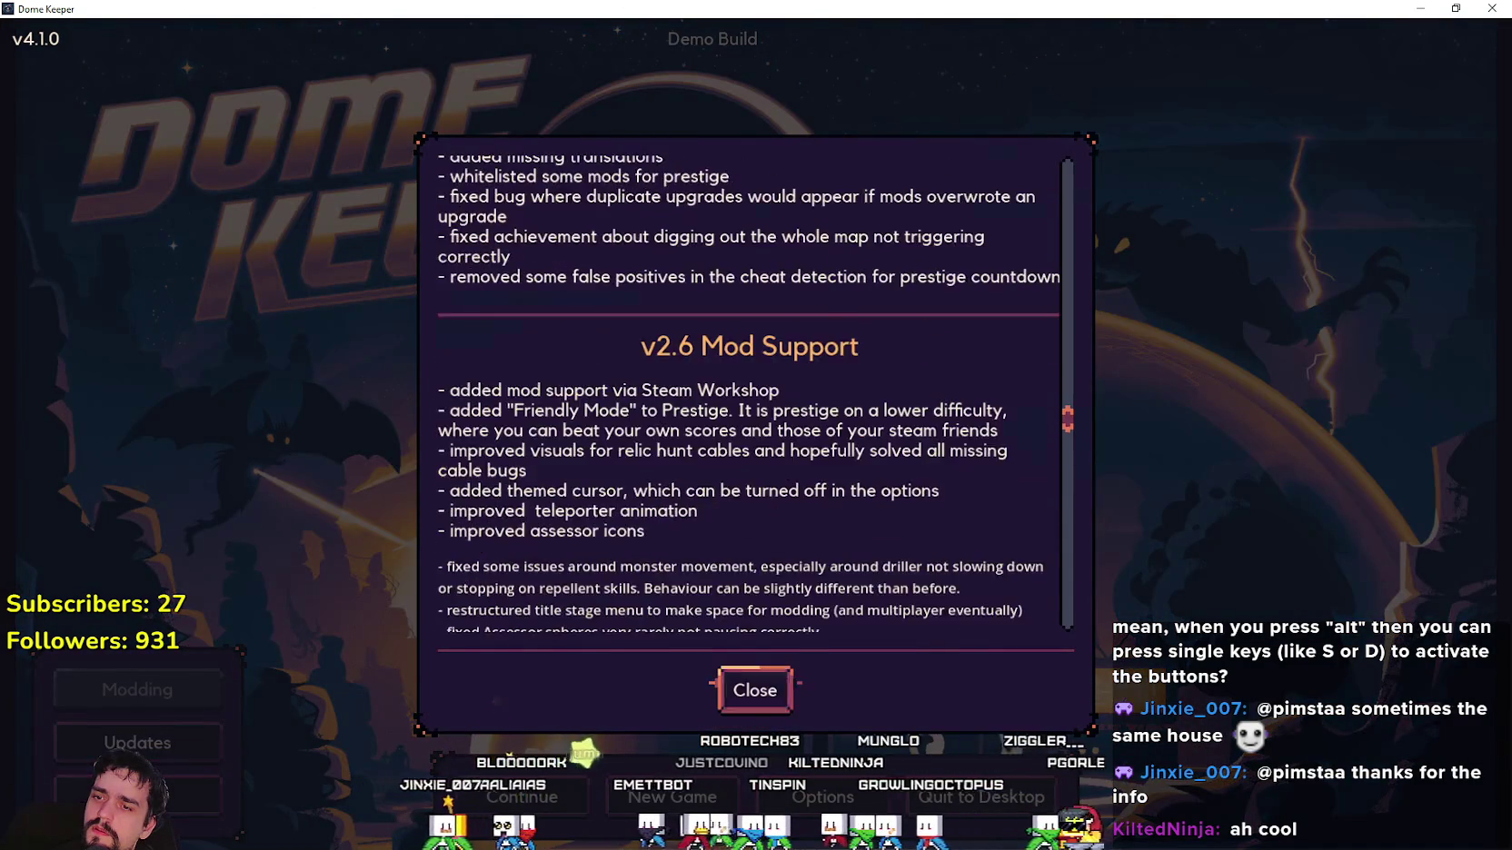
{"action": "key", "text": "Return"}
Move down to Credits and open and close the Credits panel.
{"action": "key", "text": "Down"}
{"action": "key", "text": "Return"}
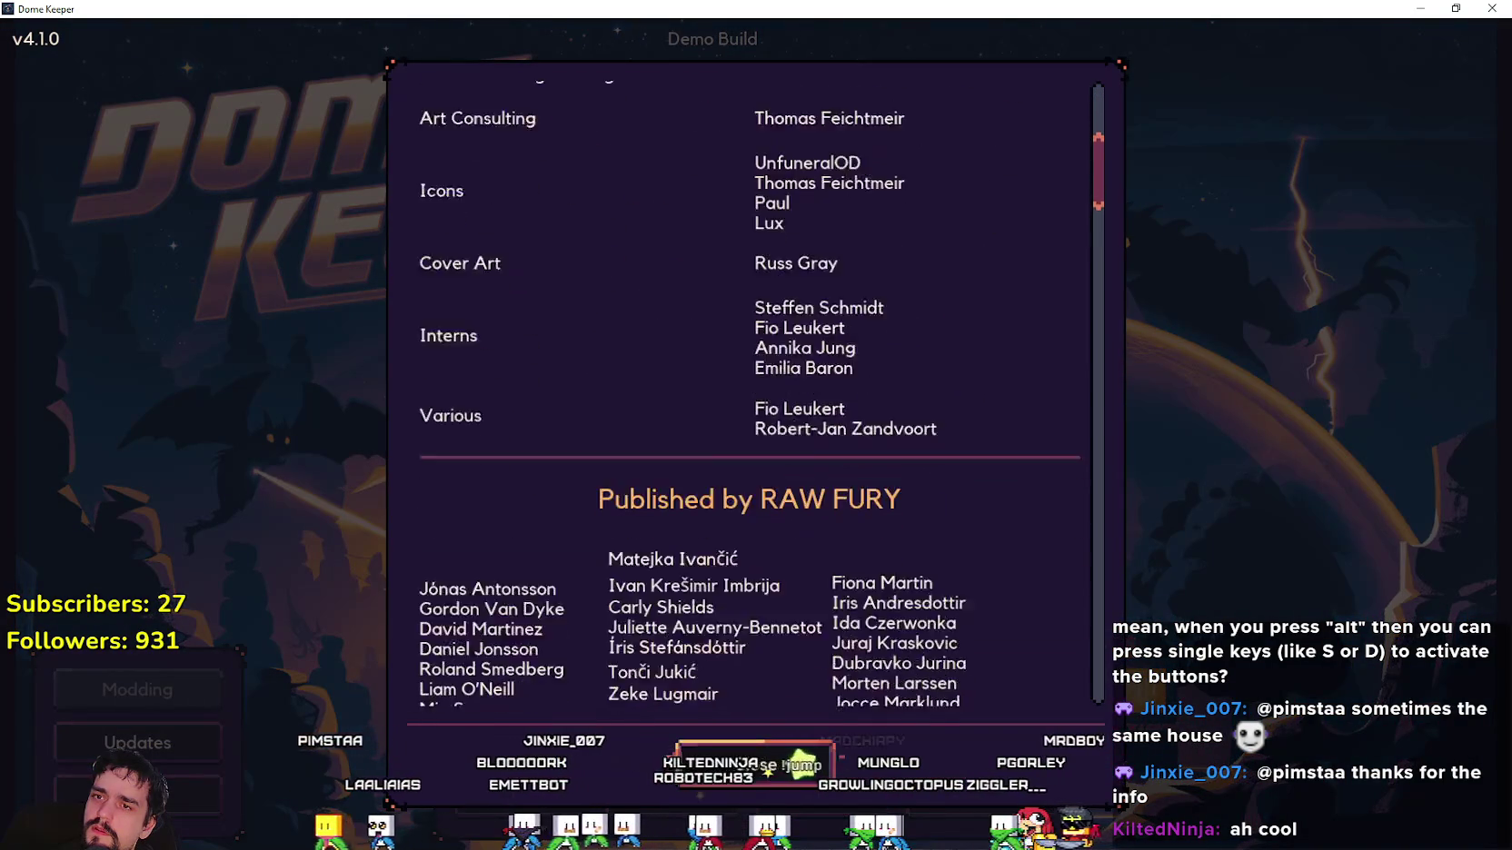
{"action": "key", "text": "Return"}
{"action": "key", "text": "Return"}
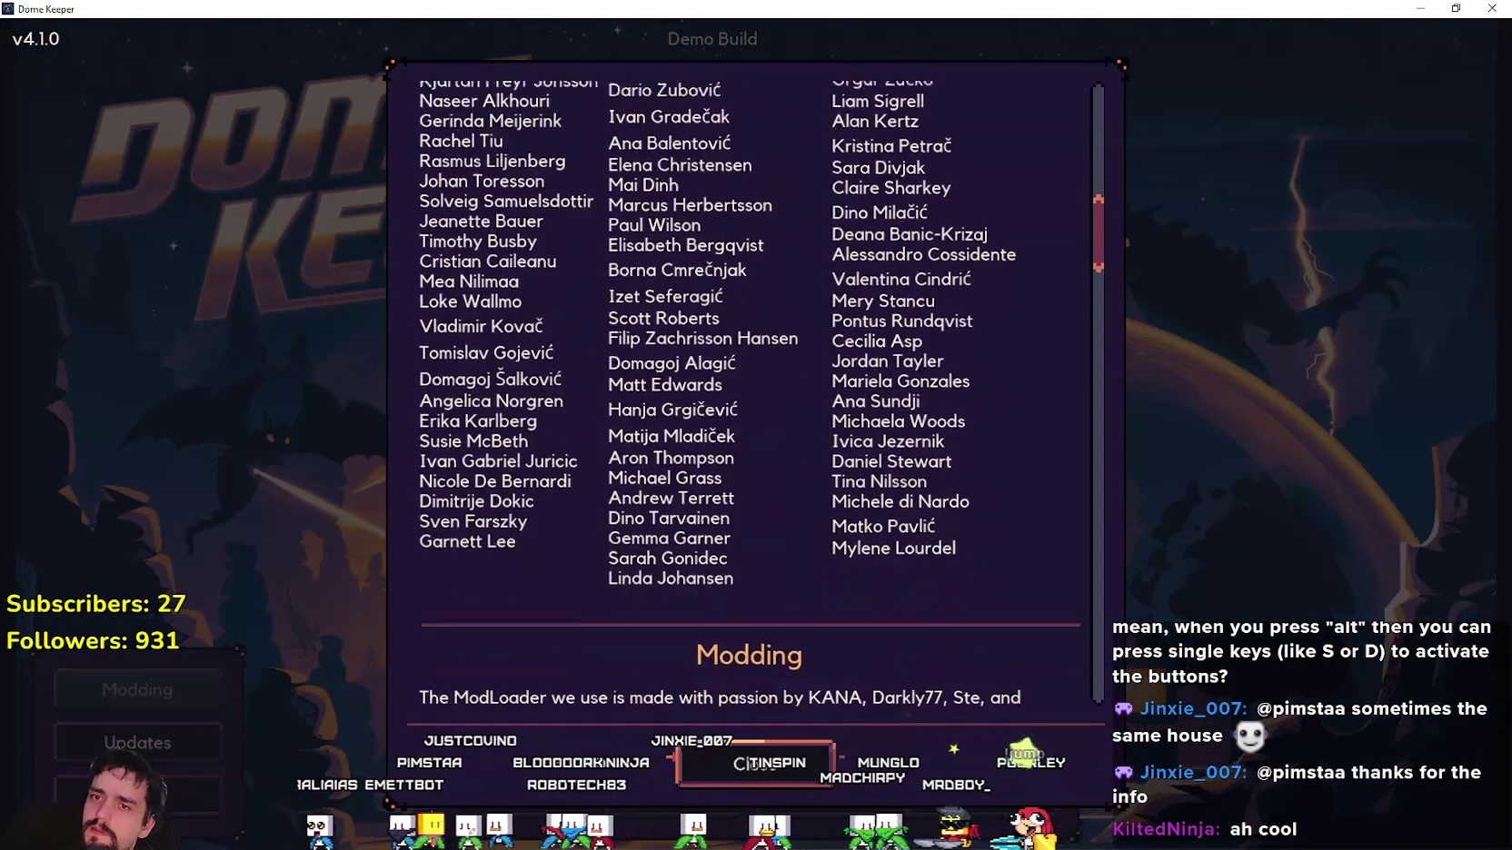
{"action": "key", "text": "Return"}
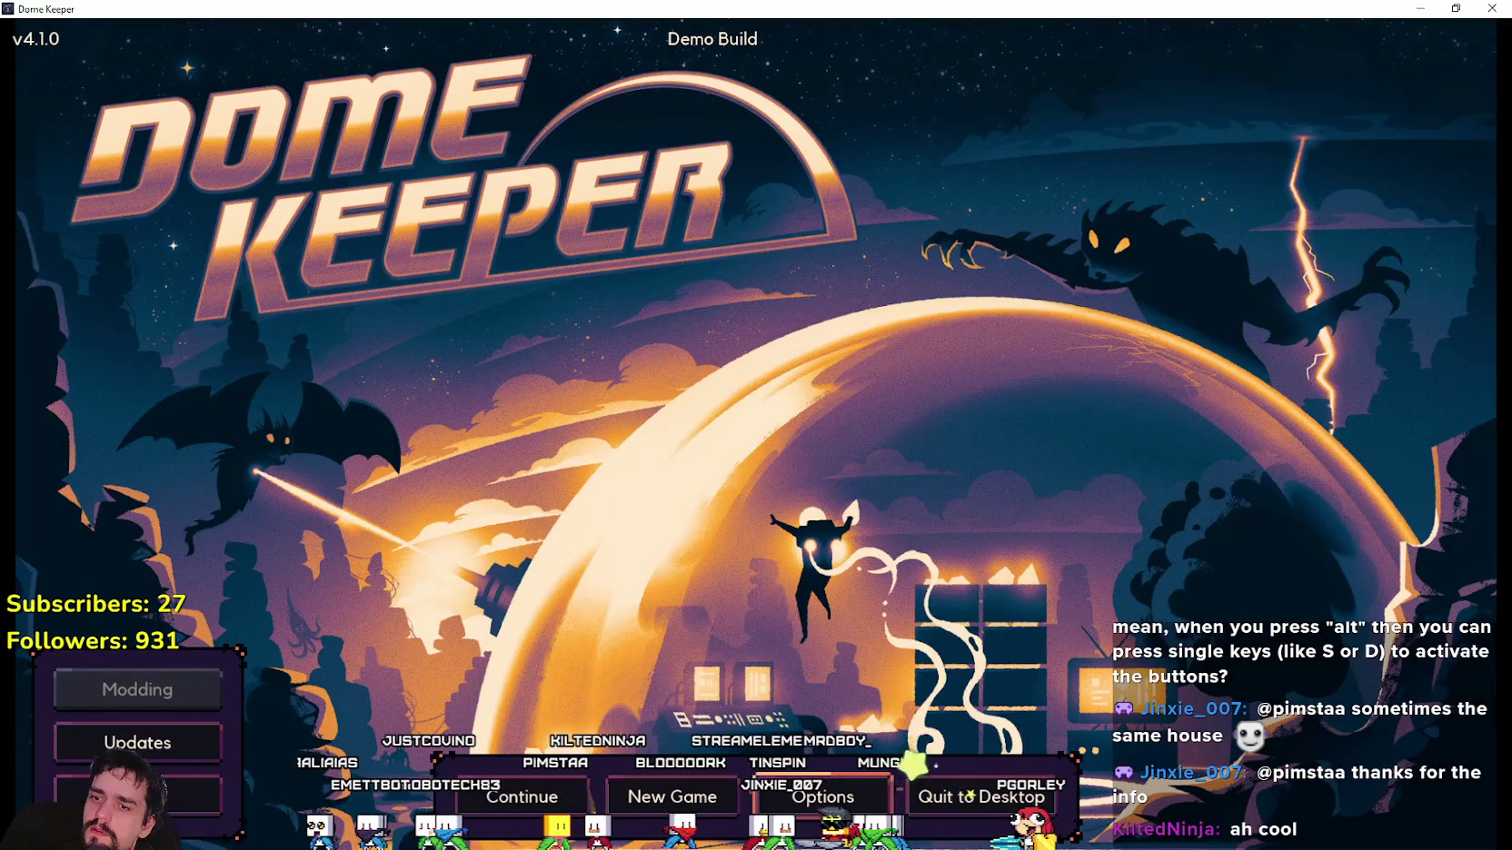
Move through the Options settings with arrow keys, close them, and return to Steam.
{"action": "key", "text": "Return"}
{"action": "key", "text": "Right"}
{"action": "key", "text": "Down"}
{"action": "key", "text": "Right"}
{"action": "key", "text": "Left"}
{"action": "key", "text": "Down"}
{"action": "key", "text": "Down"}
{"action": "key", "text": "Return"}
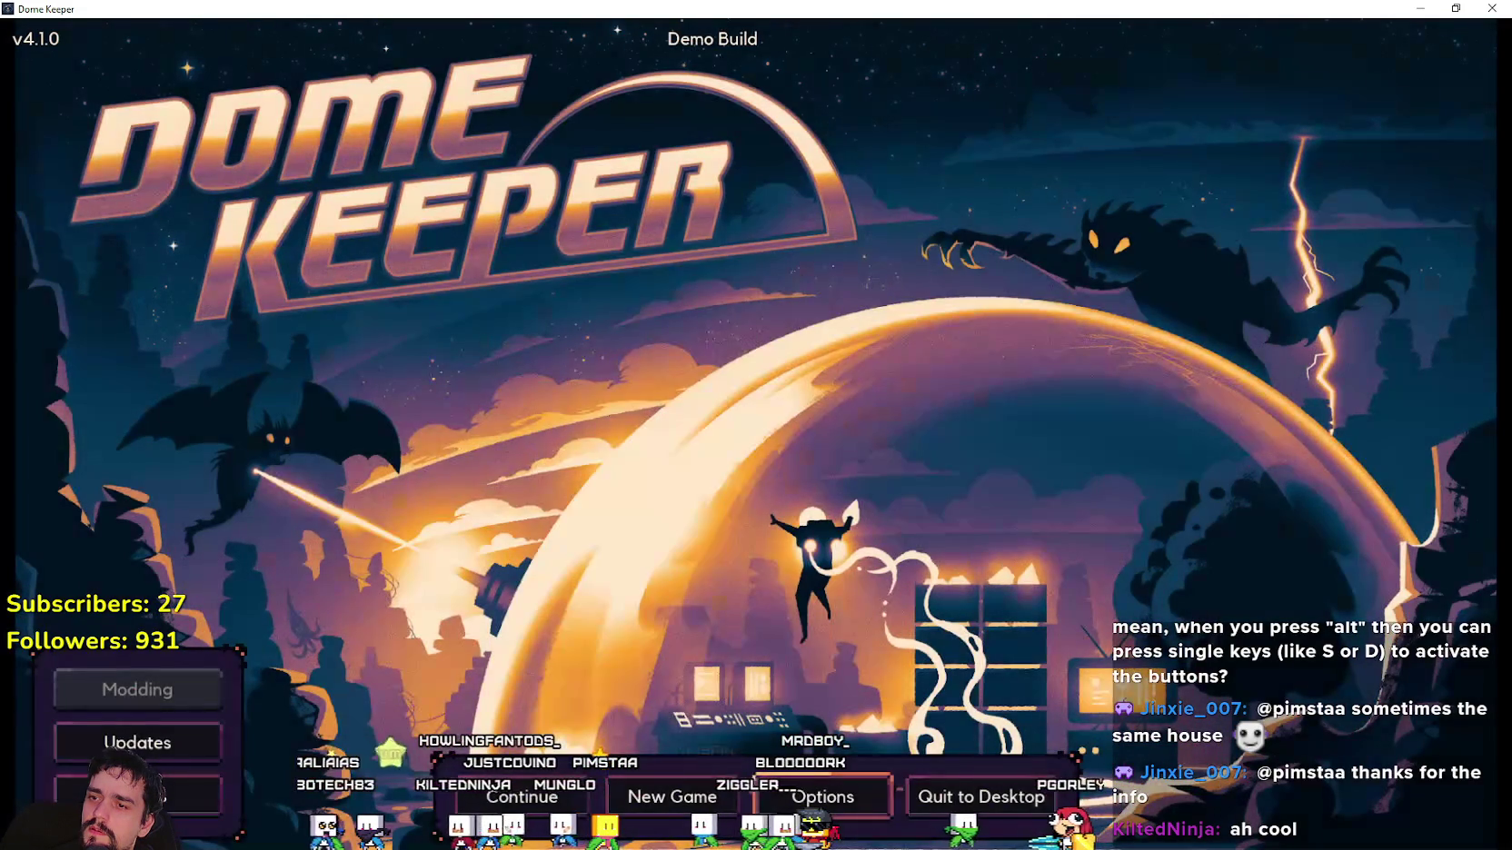
{"action": "key", "text": "alt+Tab"}
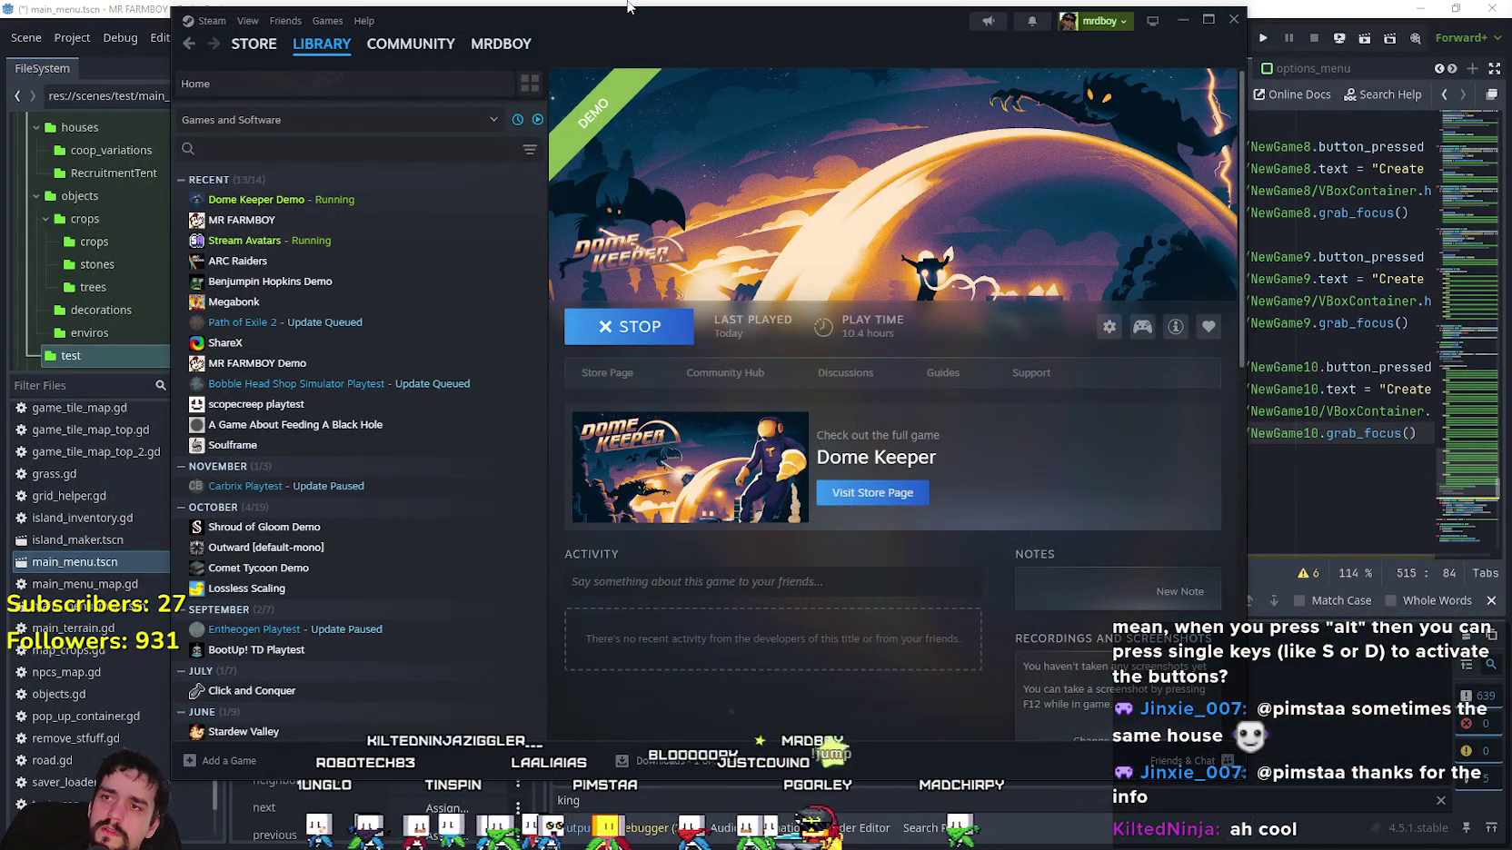
Leave Dome Keeper and open Godot's Project Settings.
{"action": "key", "text": "alt+Tab"}
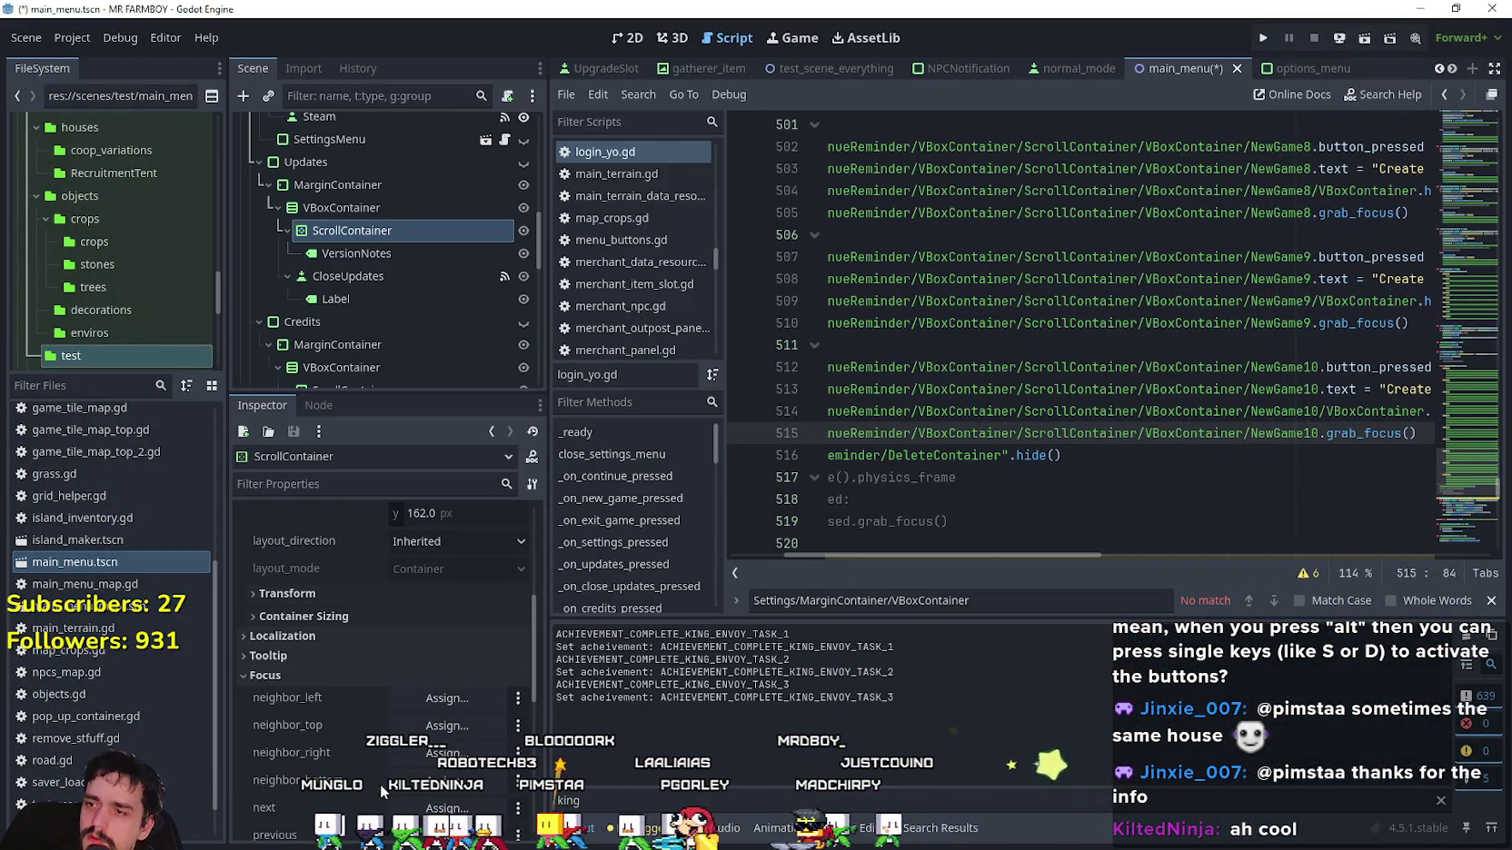
{"action": "scroll", "coordinate": [375, 792], "scroll_direction": "down", "scroll_amount": 2}
{"action": "left_click", "coordinate": [68, 38]}
{"action": "left_click", "coordinate": [83, 62]}
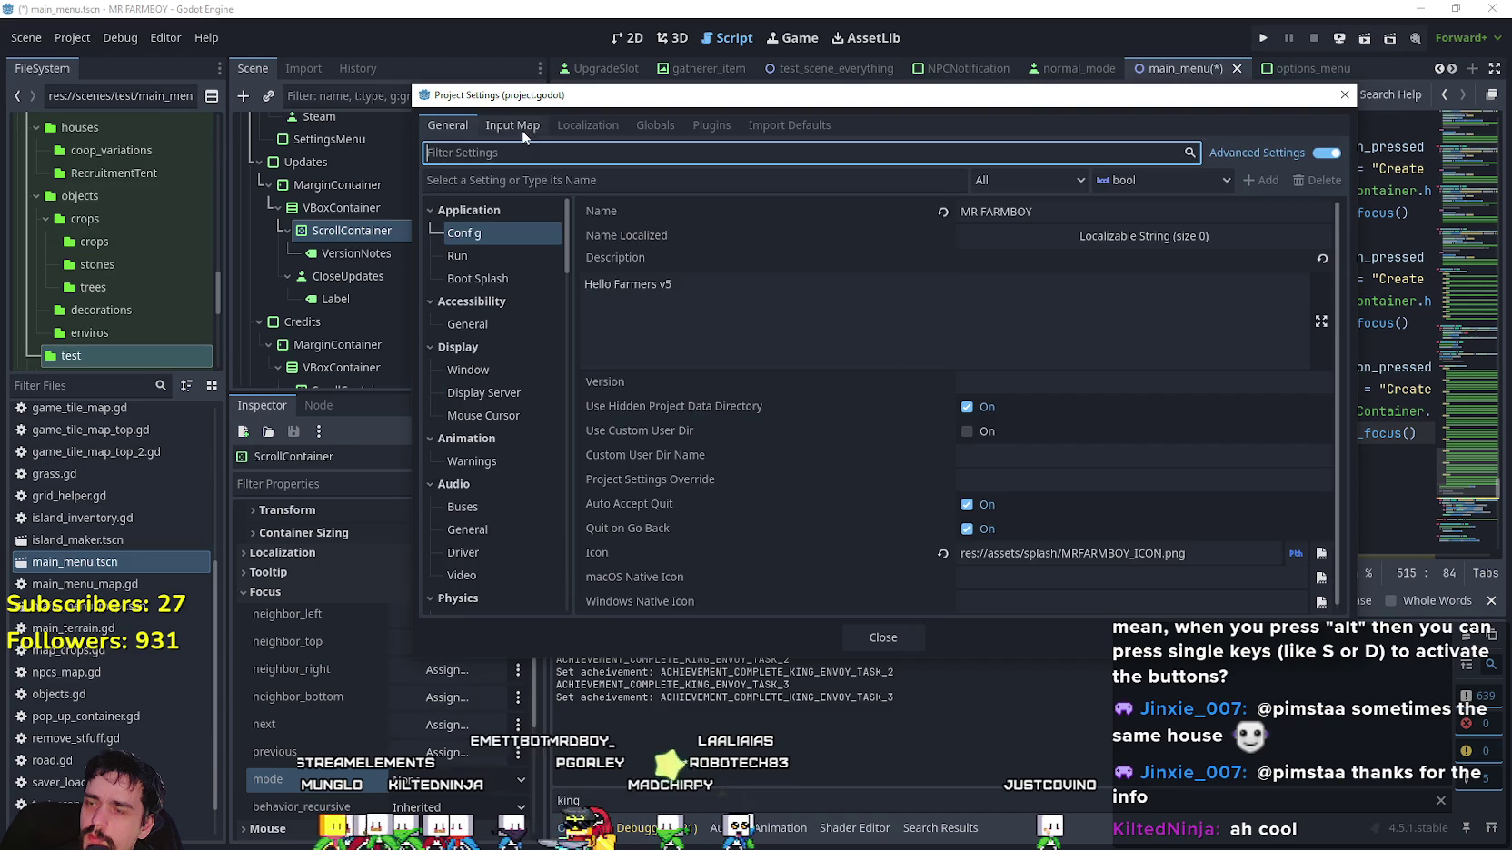
In the Input Map, scroll down to ui_page_up and add a new event to it.
{"action": "left_click", "coordinate": [512, 125]}
{"action": "scroll", "coordinate": [1342, 238], "scroll_direction": "down", "scroll_amount": 3}
{"action": "scroll", "coordinate": [1343, 238], "scroll_direction": "up", "scroll_amount": 3}
{"action": "scroll", "coordinate": [1340, 236], "scroll_direction": "down", "scroll_amount": 2}
{"action": "scroll", "coordinate": [1337, 234], "scroll_direction": "down", "scroll_amount": 1}
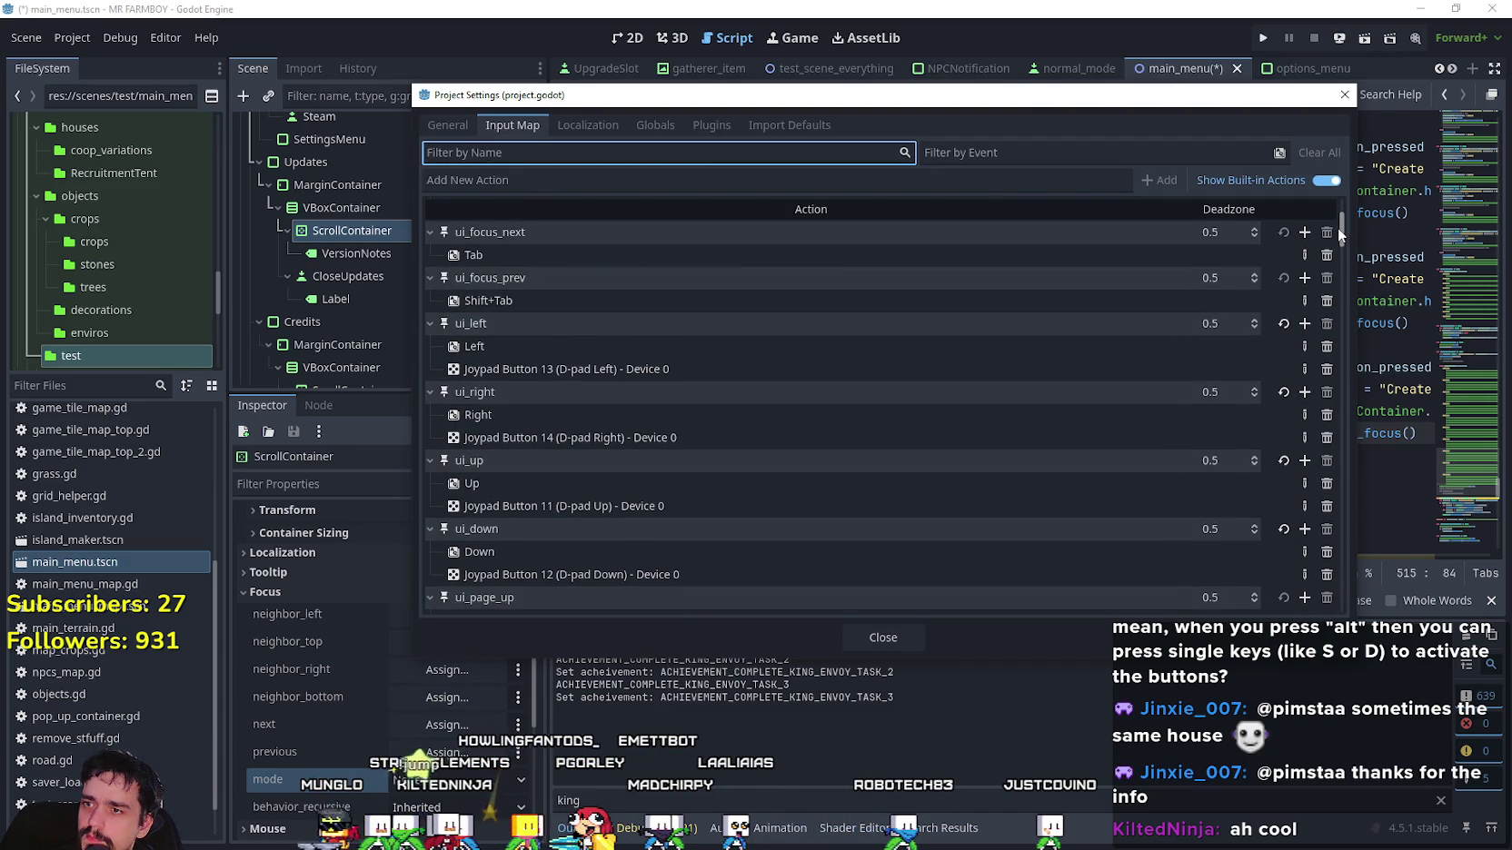
{"action": "left_click_drag", "start_coordinate": [1339, 234], "coordinate": [1337, 255]}
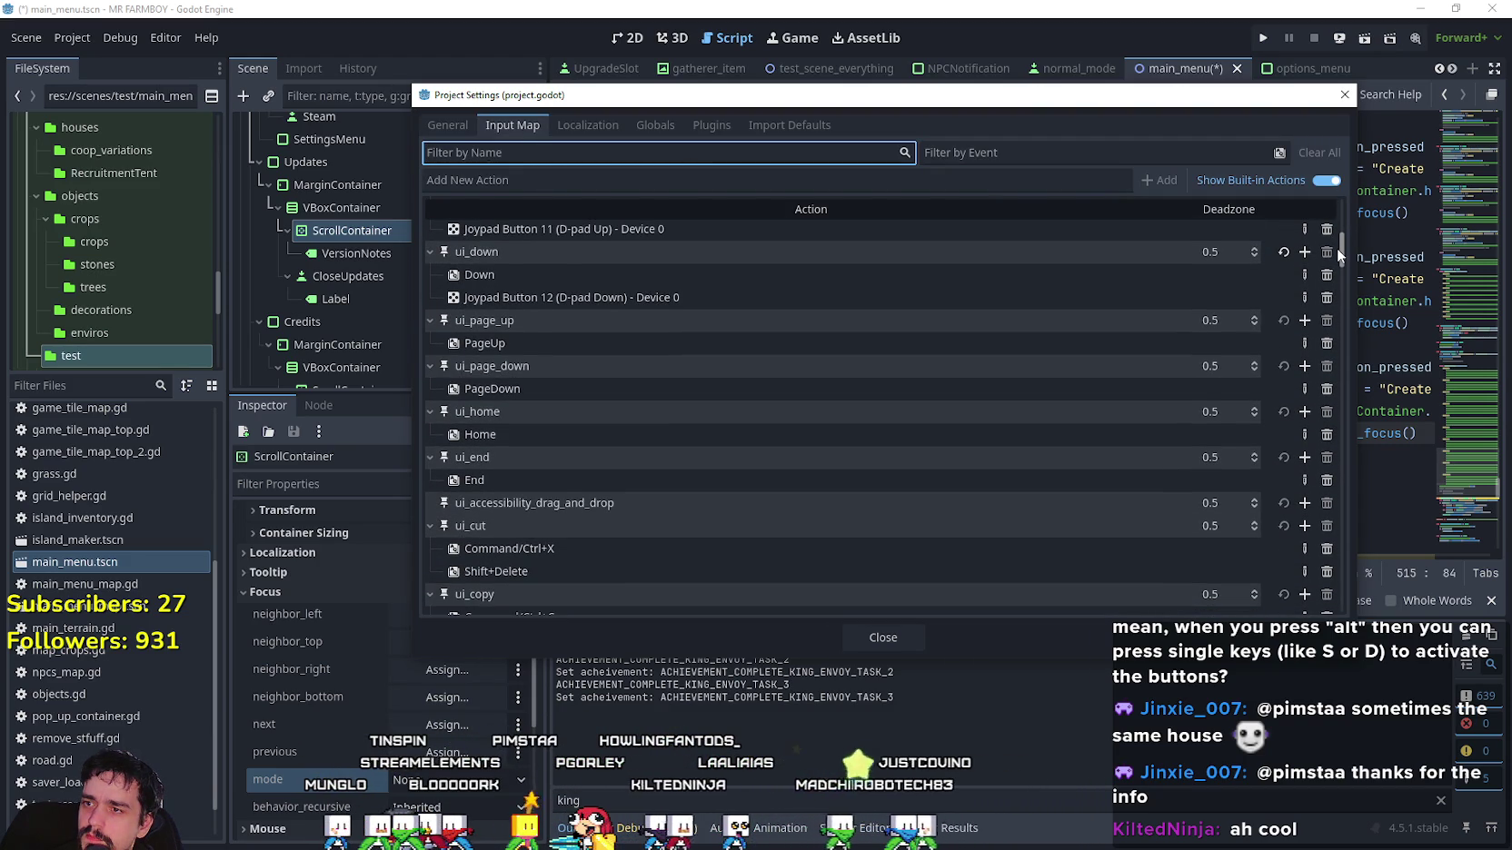
{"action": "scroll", "coordinate": [1337, 249], "scroll_direction": "down", "scroll_amount": 1}
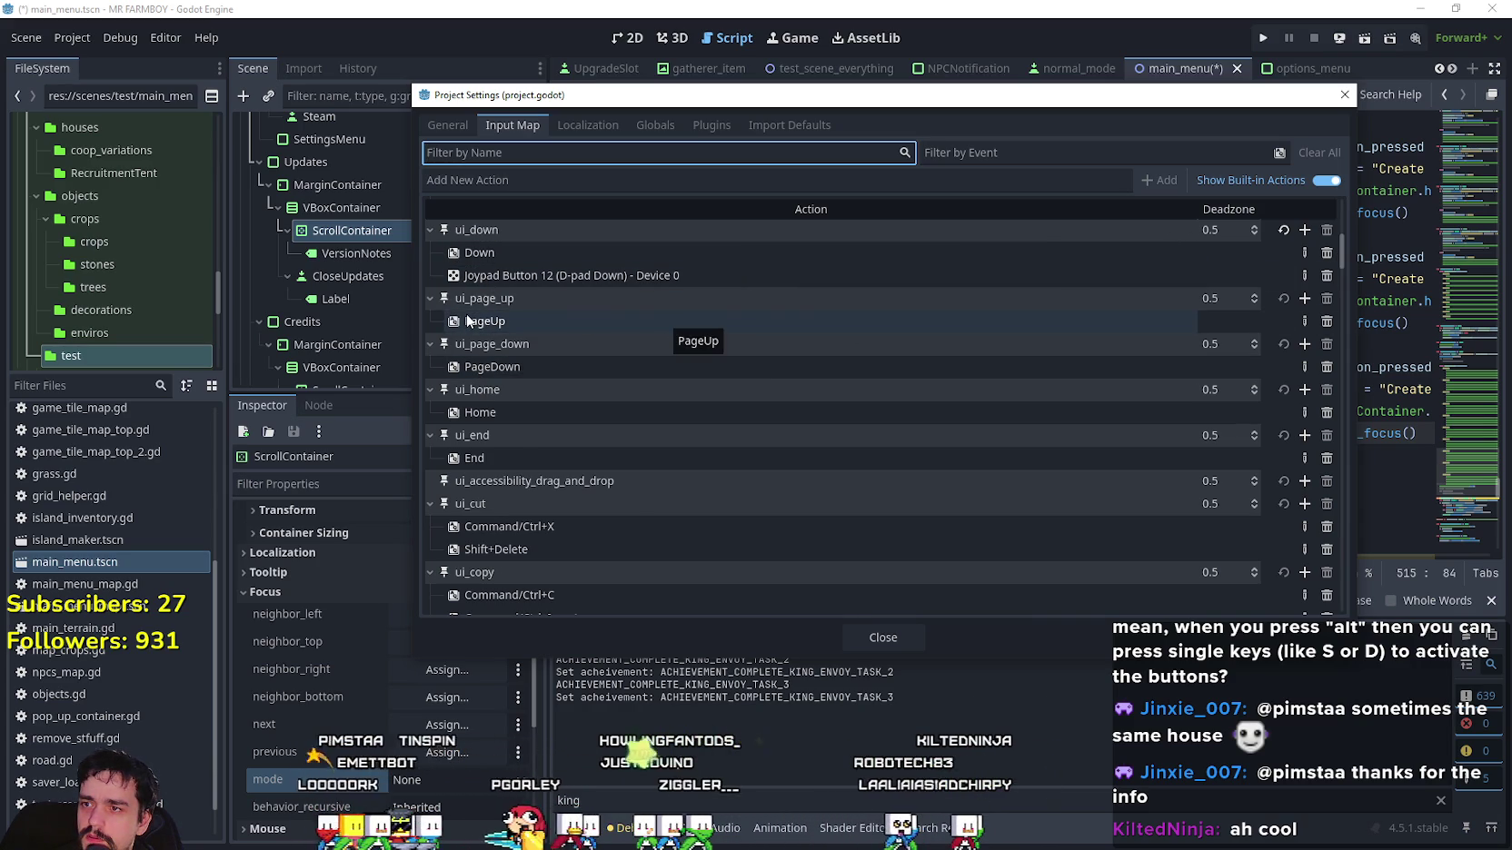
{"action": "left_click", "coordinate": [1304, 300]}
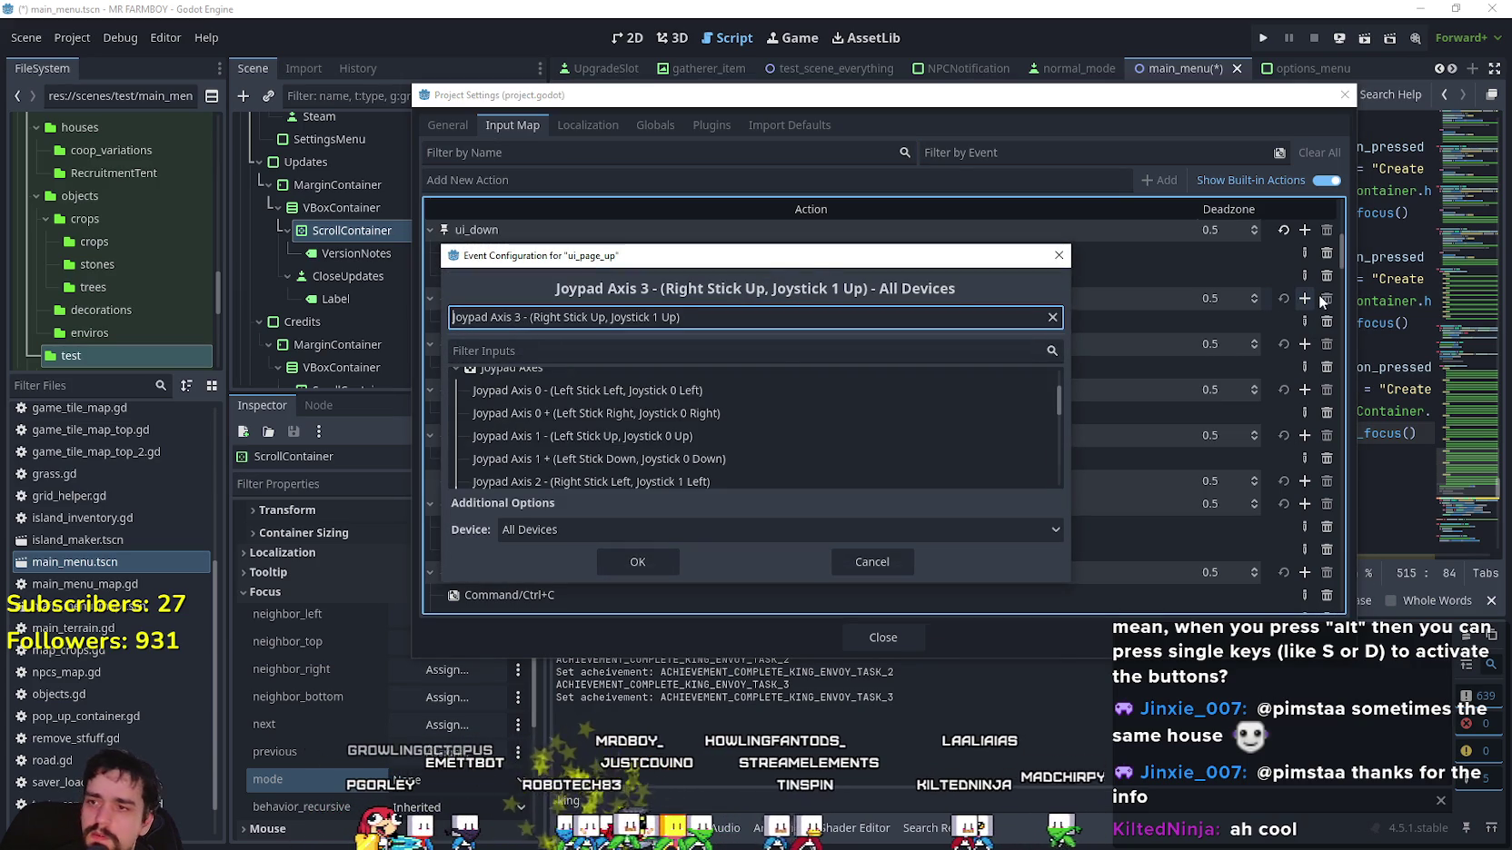
Map Joypad Axis 3 up to ui_page_up and Axis 3 down to ui_page_down, then close settings.
{"action": "left_click", "coordinate": [637, 562]}
{"action": "left_click", "coordinate": [637, 563]}
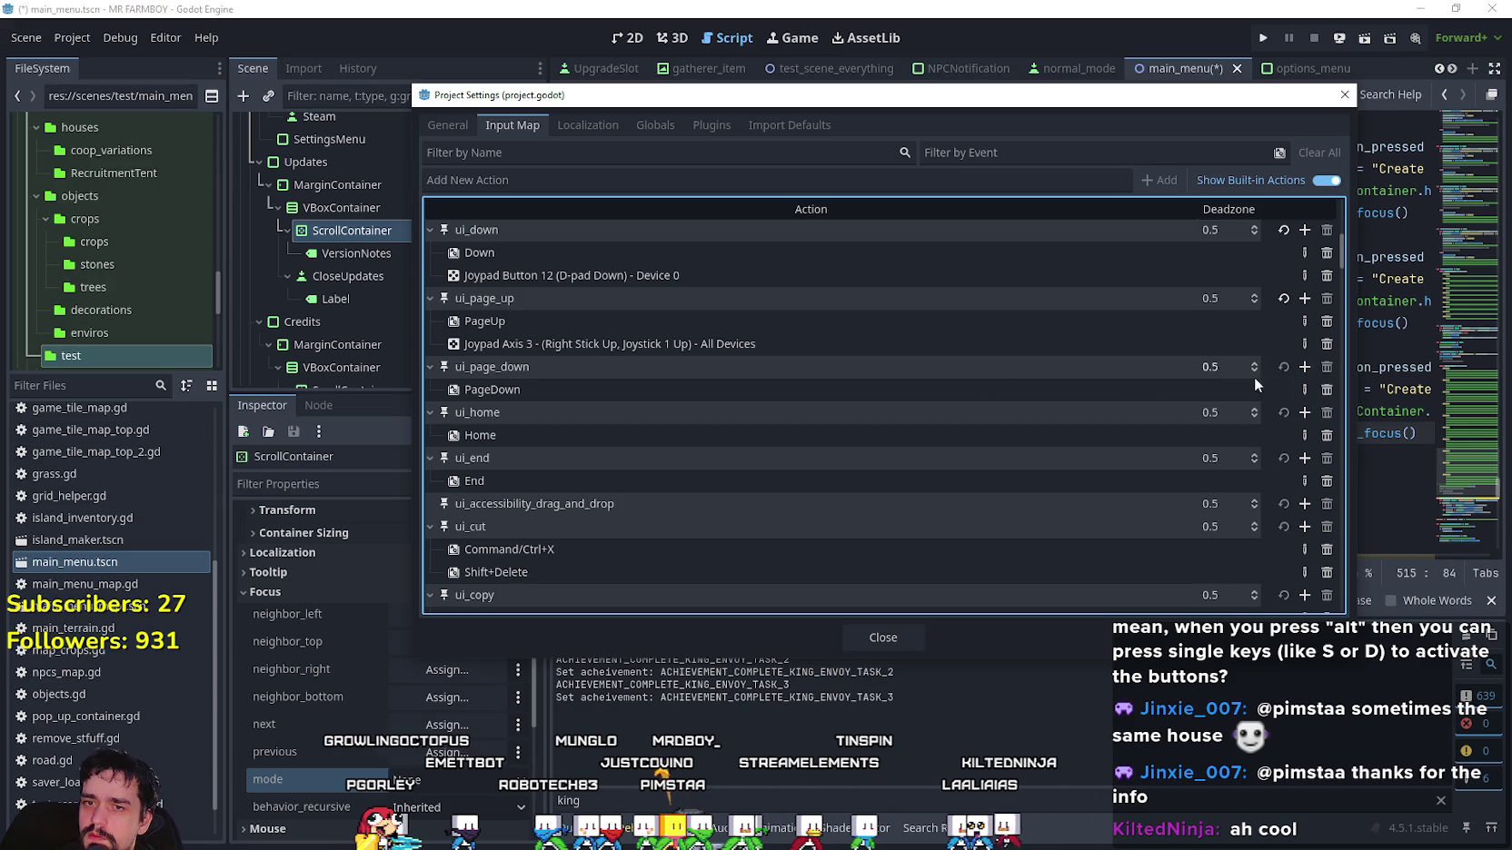
{"action": "left_click", "coordinate": [1304, 366]}
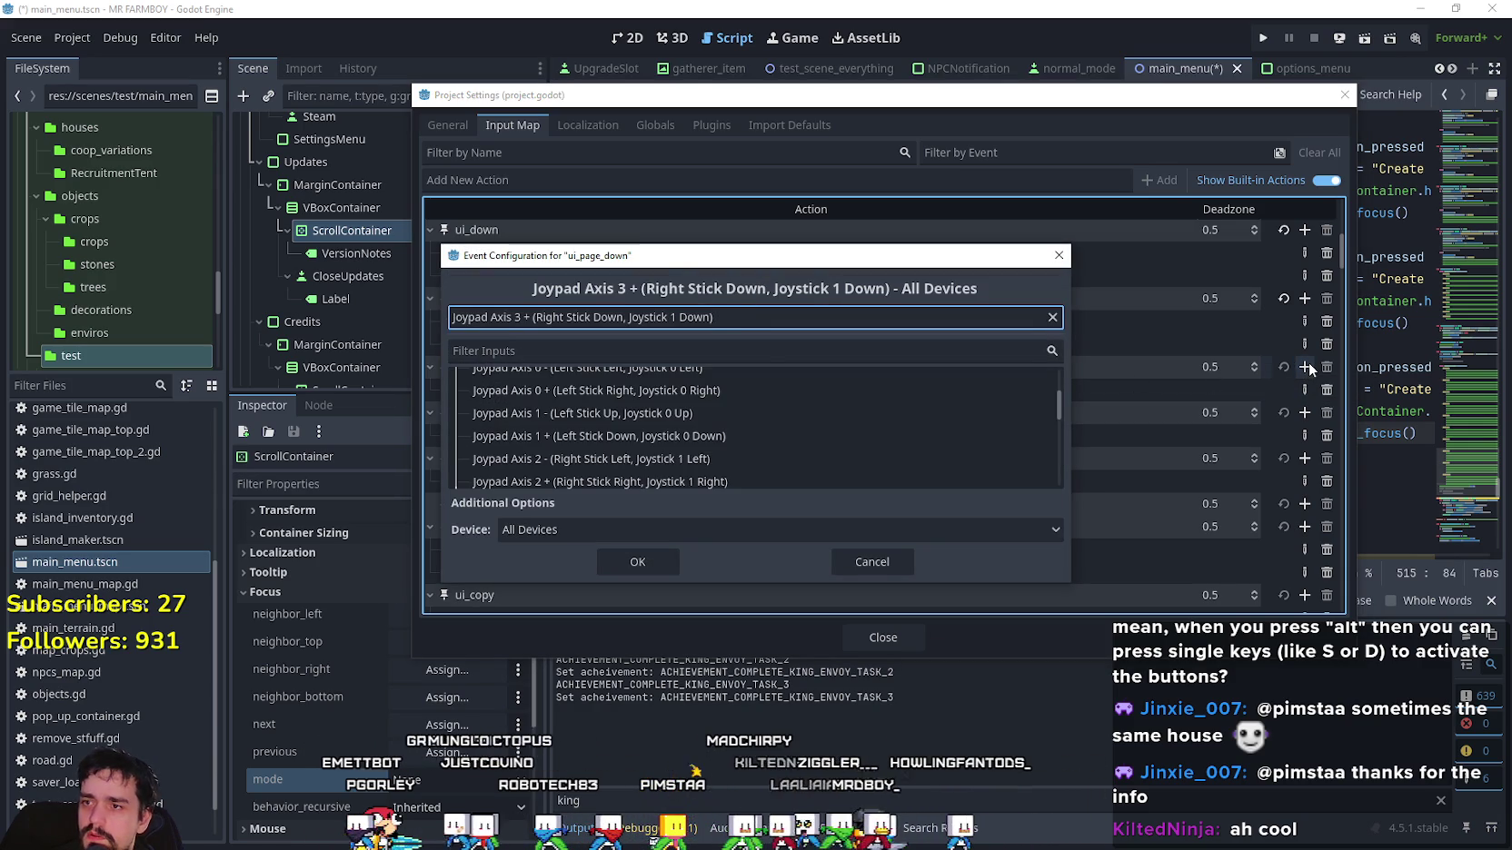
{"action": "left_click", "coordinate": [636, 560]}
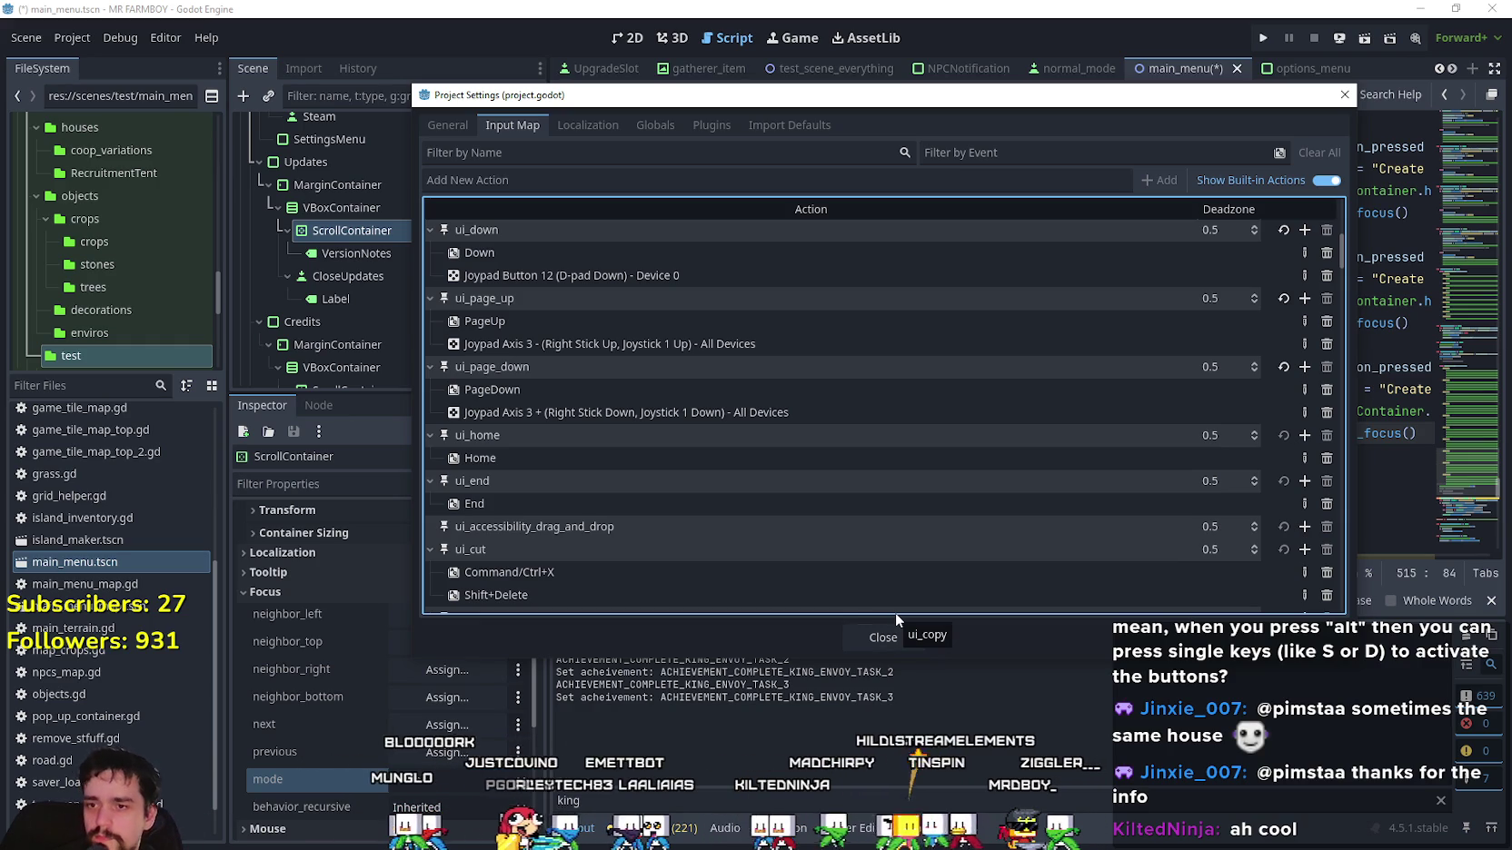
{"action": "left_click", "coordinate": [883, 638]}
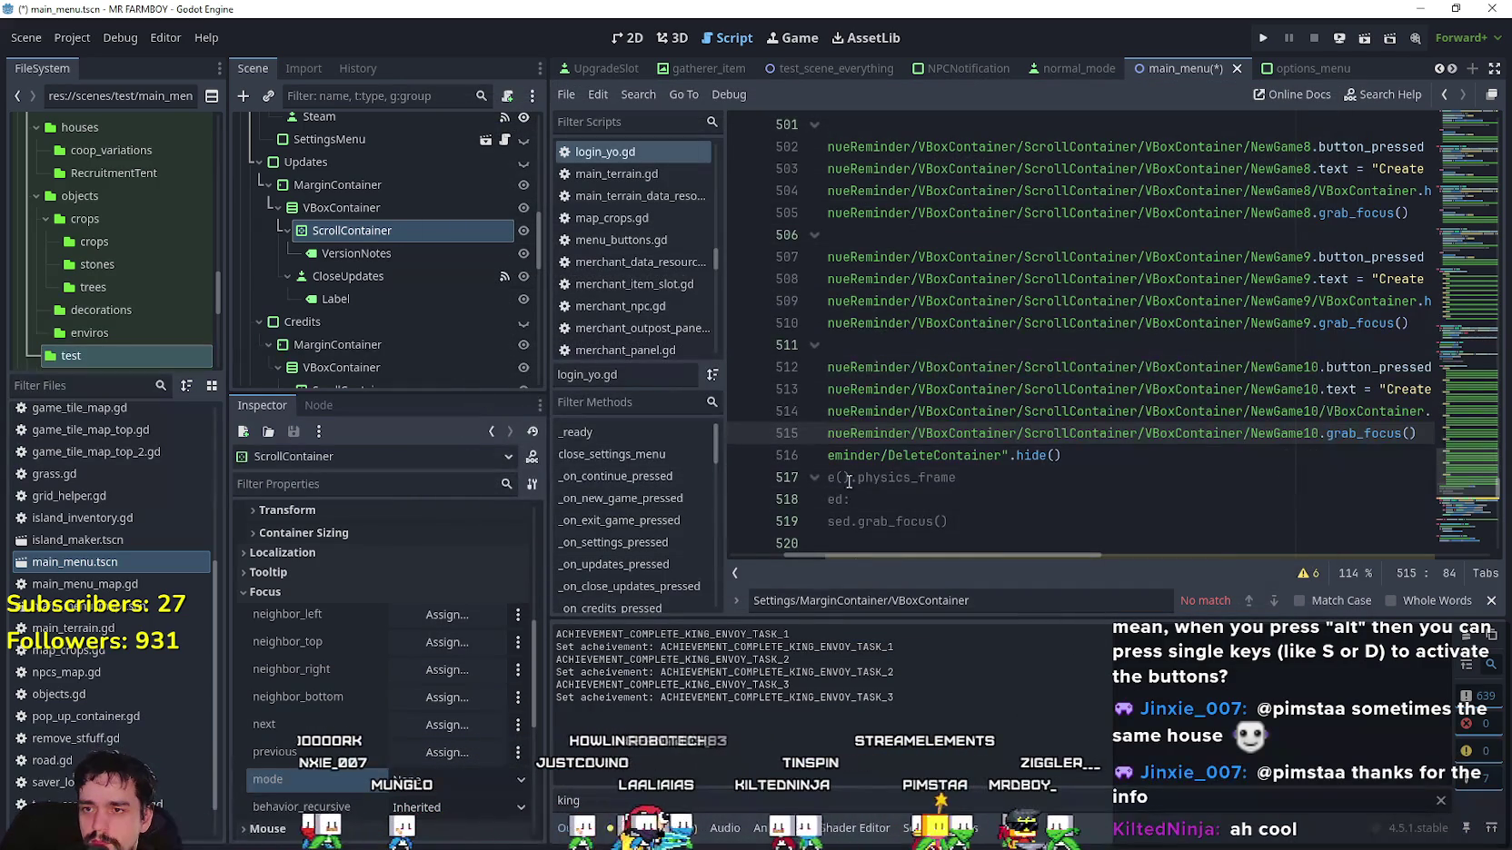
Save and run MR FARMBOY, open Updates by keyboard, scroll the notes, then return to the editor.
{"action": "key", "text": "F5"}
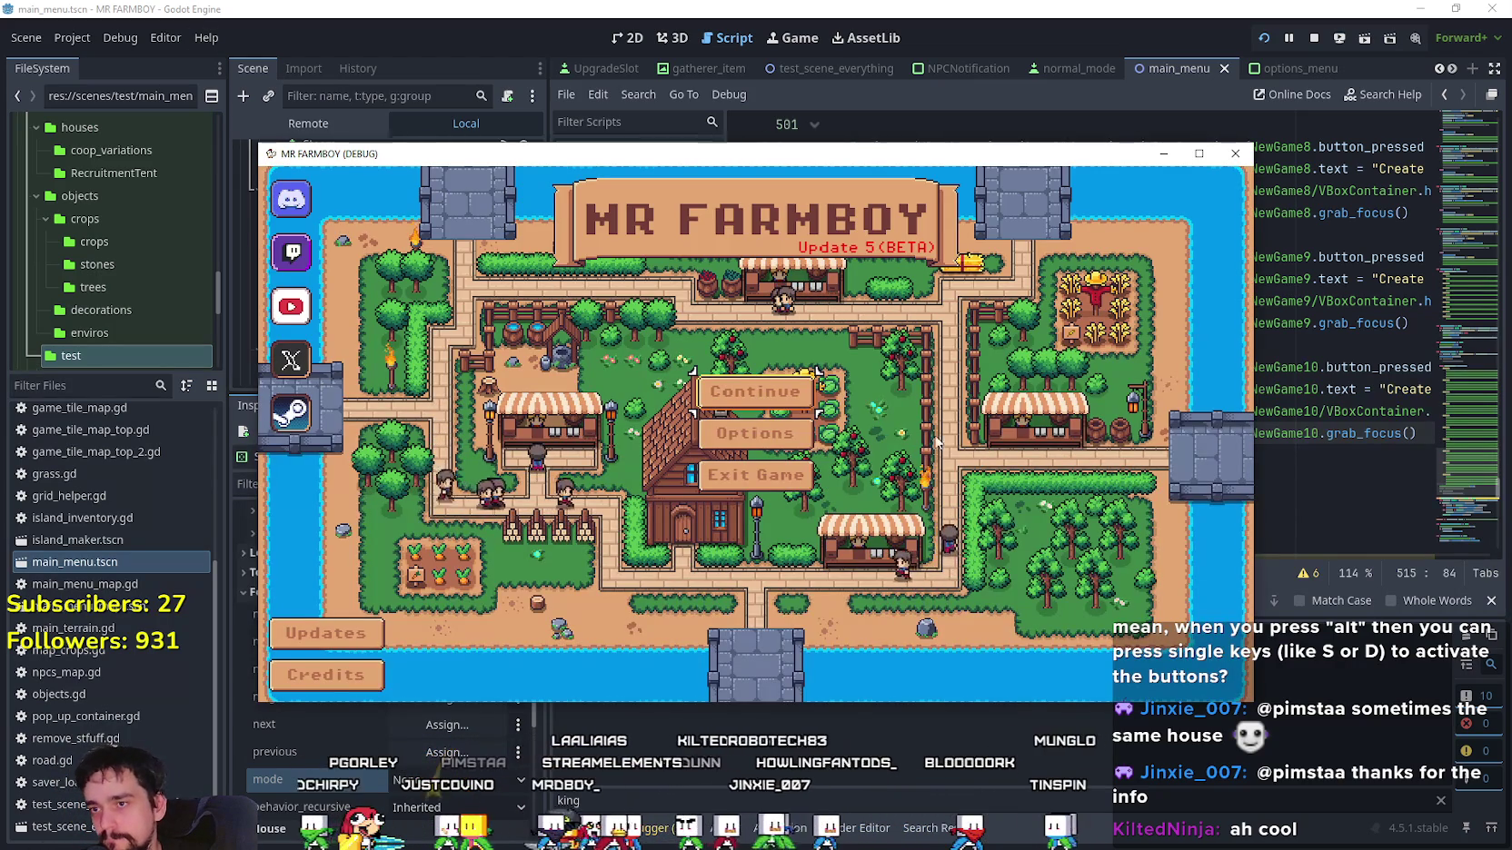
{"action": "key", "text": "Down"}
{"action": "key", "text": "Down"}
{"action": "key", "text": "Return"}
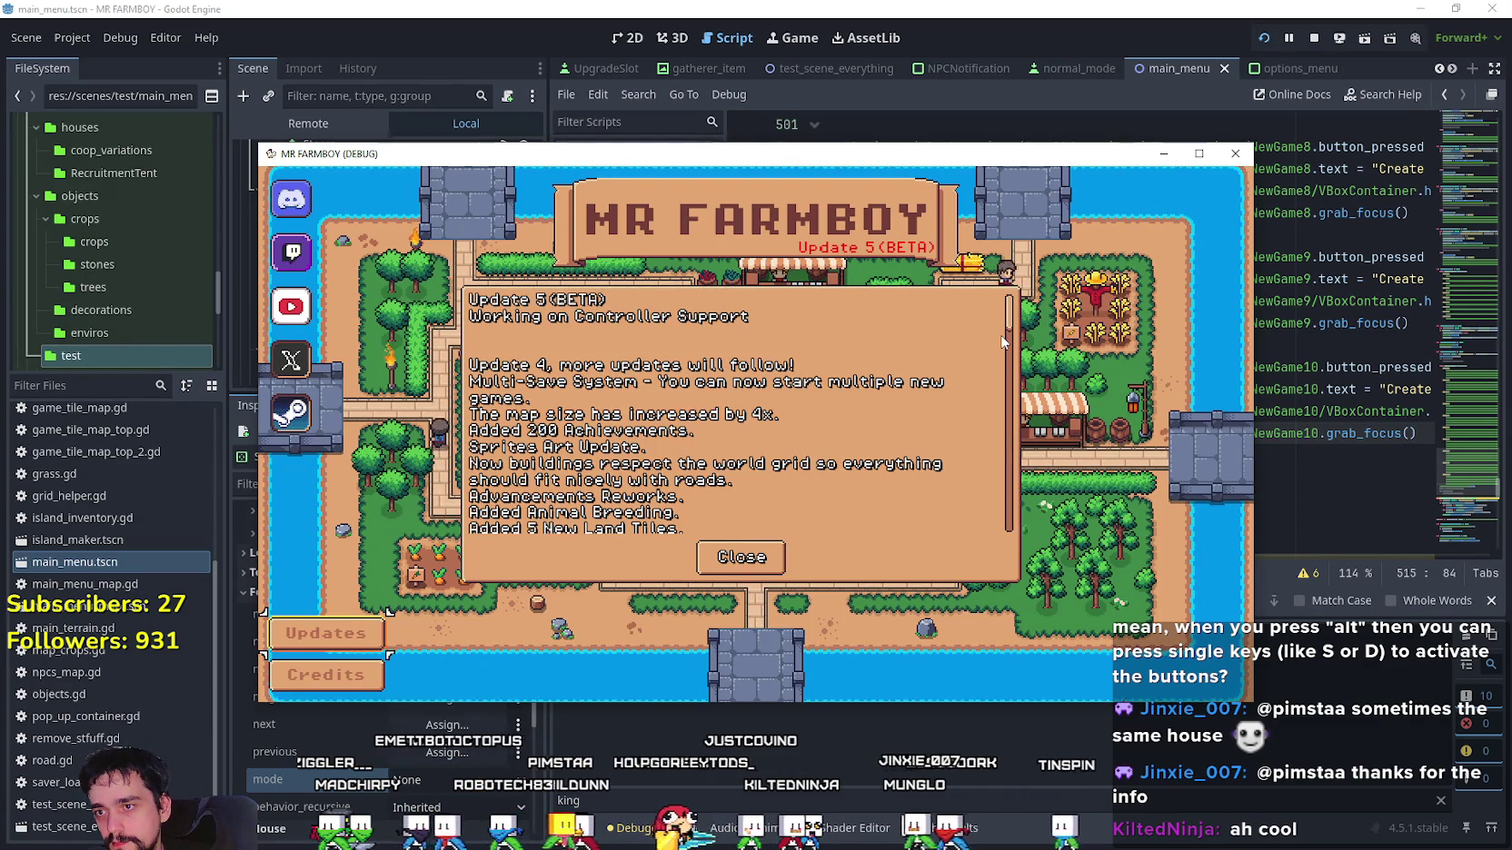
{"action": "key", "text": "Tab"}
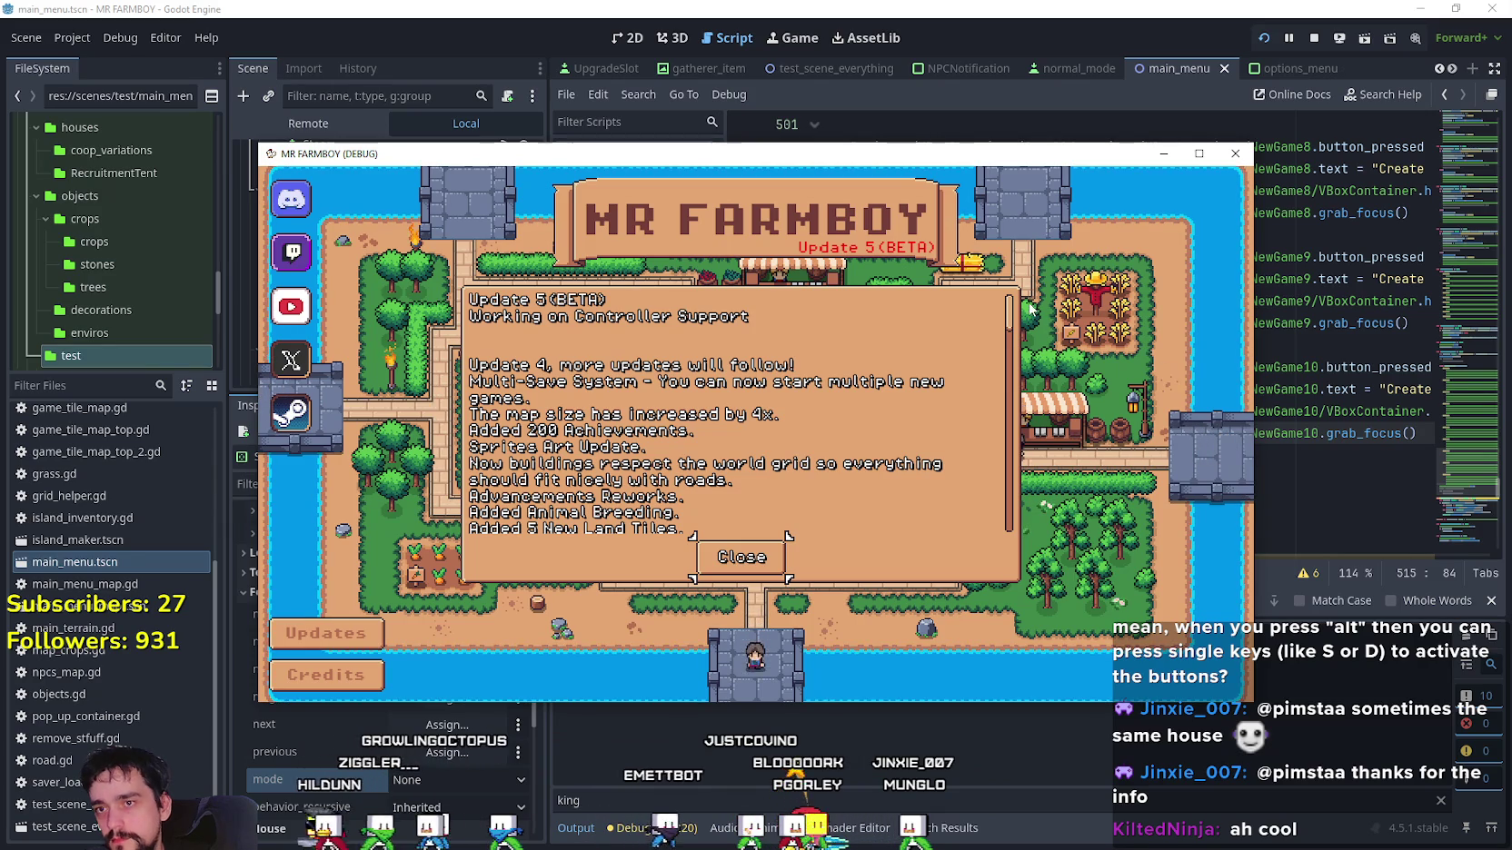
{"action": "scroll", "coordinate": [1013, 323], "scroll_direction": "down", "scroll_amount": 3}
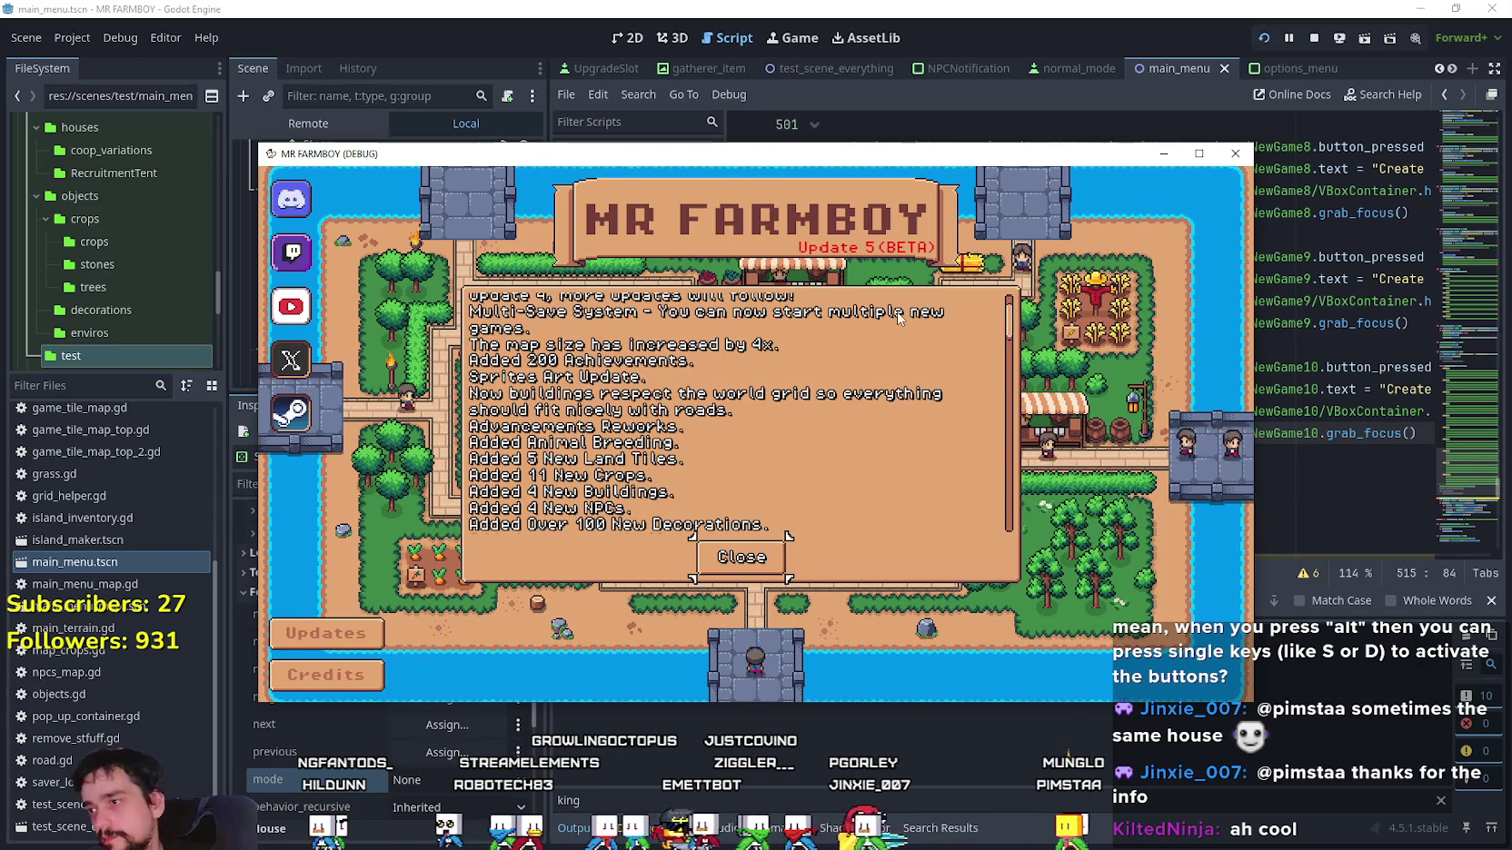
{"action": "left_click", "coordinate": [576, 7]}
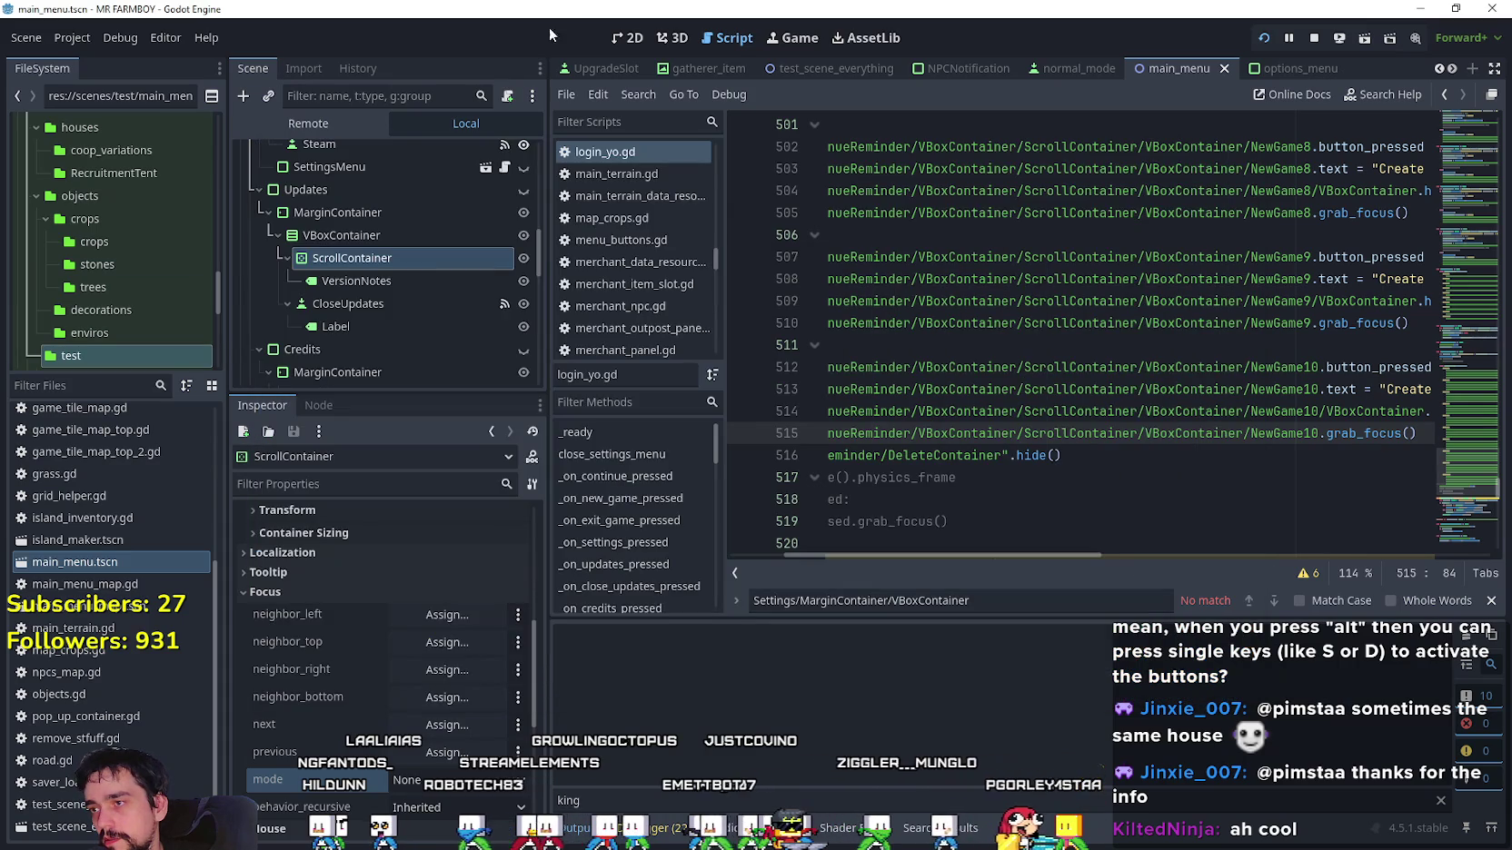
Choose All in the ScrollContainer's Focus Mode dropdown.
{"action": "left_click", "coordinate": [431, 779]}
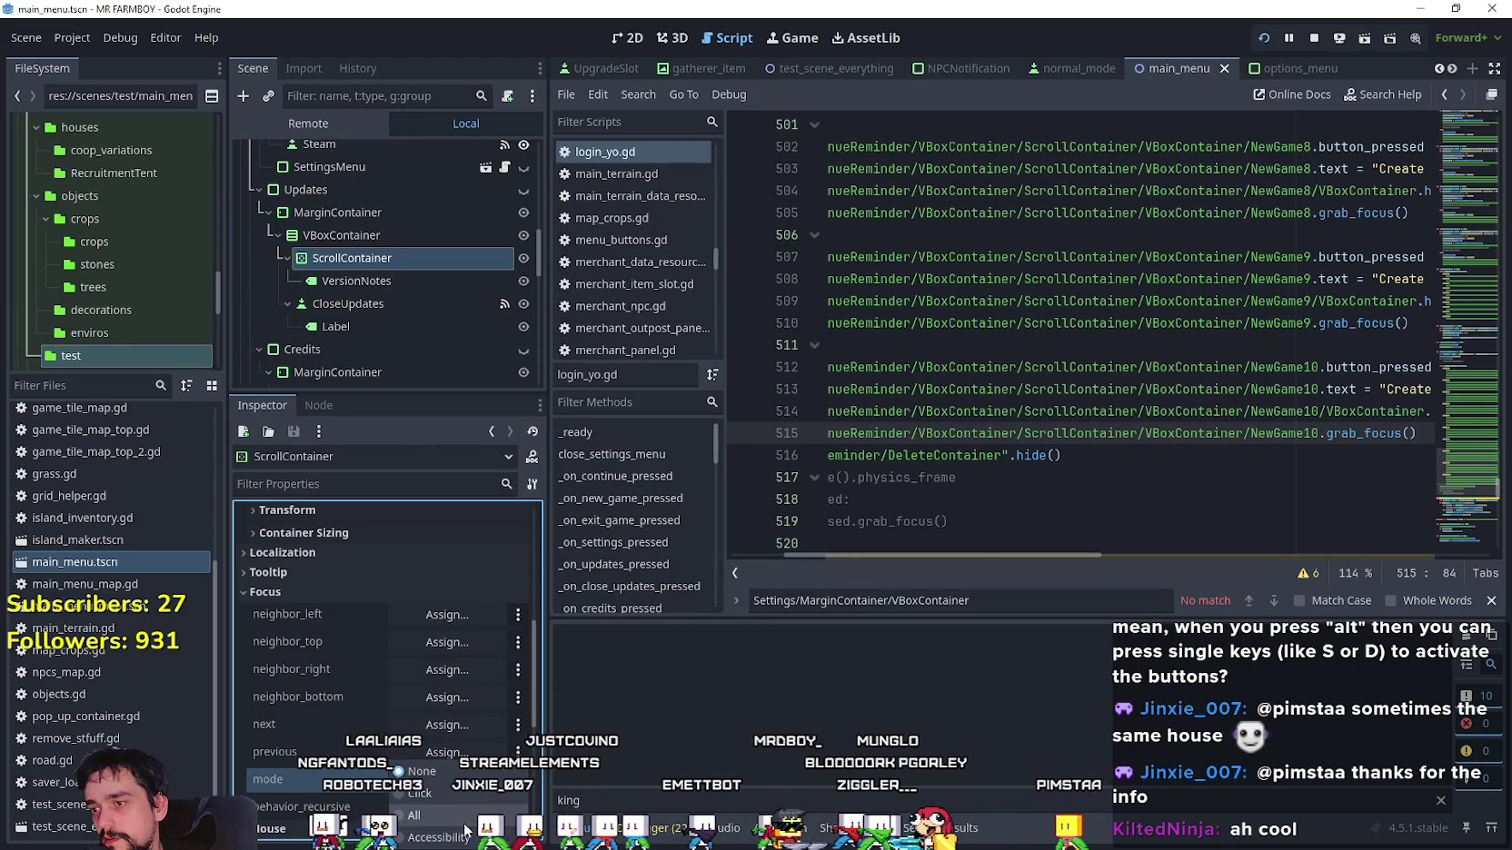
{"action": "left_click", "coordinate": [414, 815]}
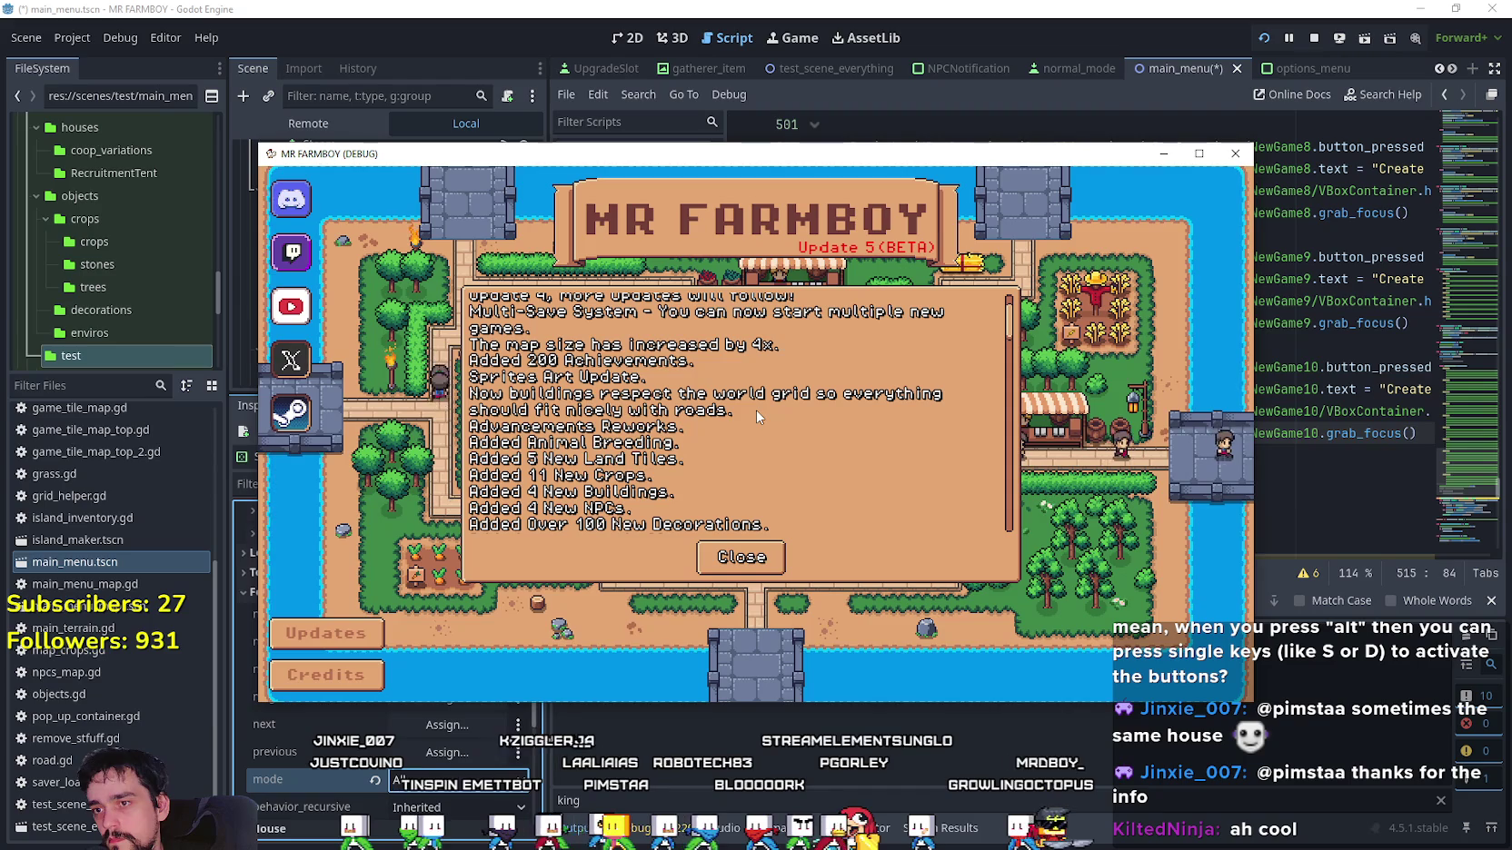
Close and reopen the Update 5 (BETA) notes in the running game, then go back to the editor.
{"action": "left_click", "coordinate": [741, 557]}
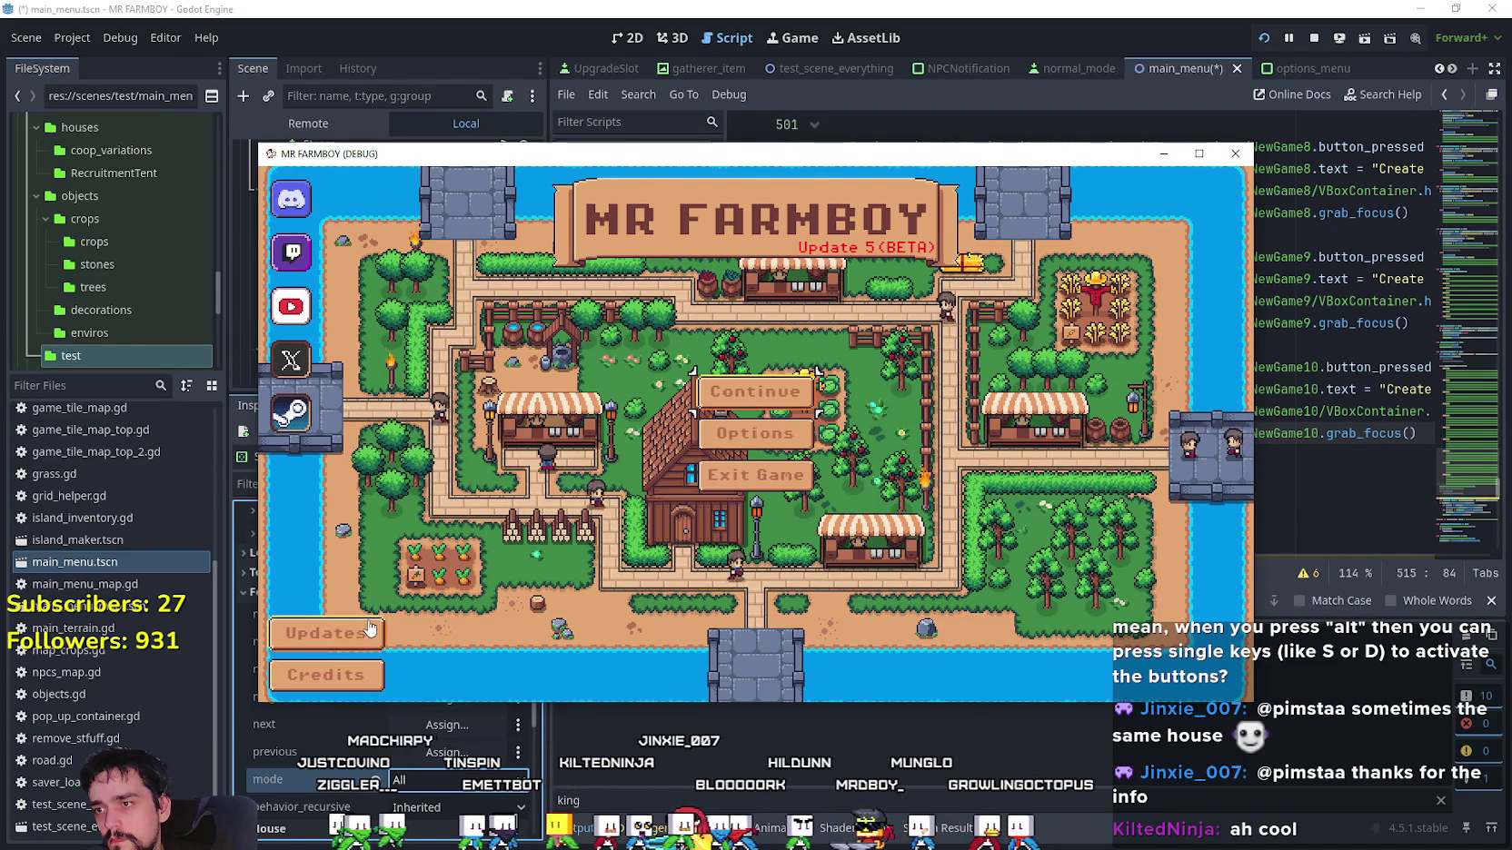
{"action": "left_click_drag", "start_coordinate": [357, 156], "coordinate": [677, 150]}
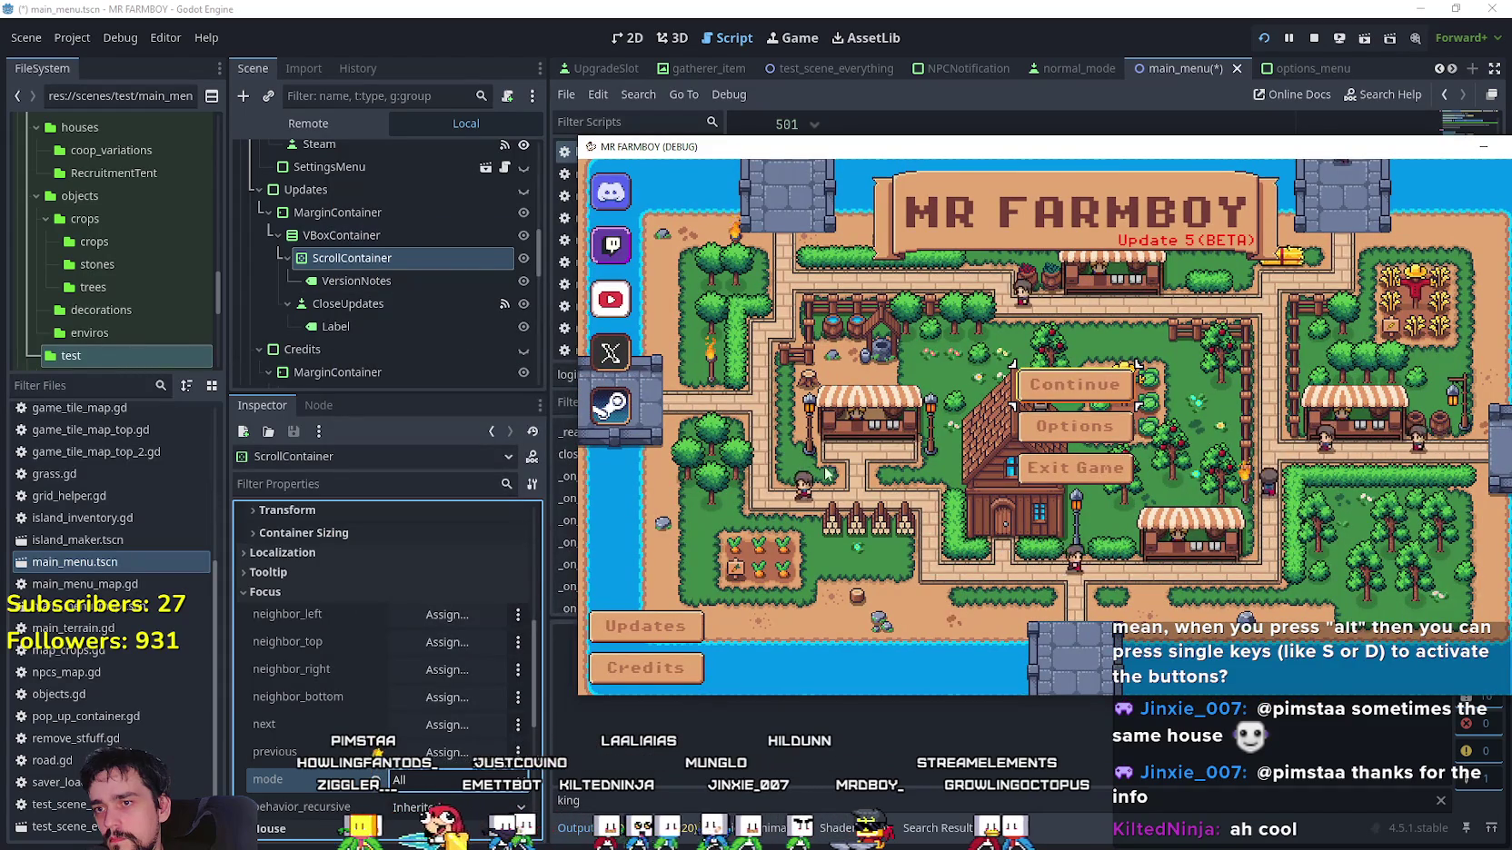
{"action": "left_click", "coordinate": [645, 626]}
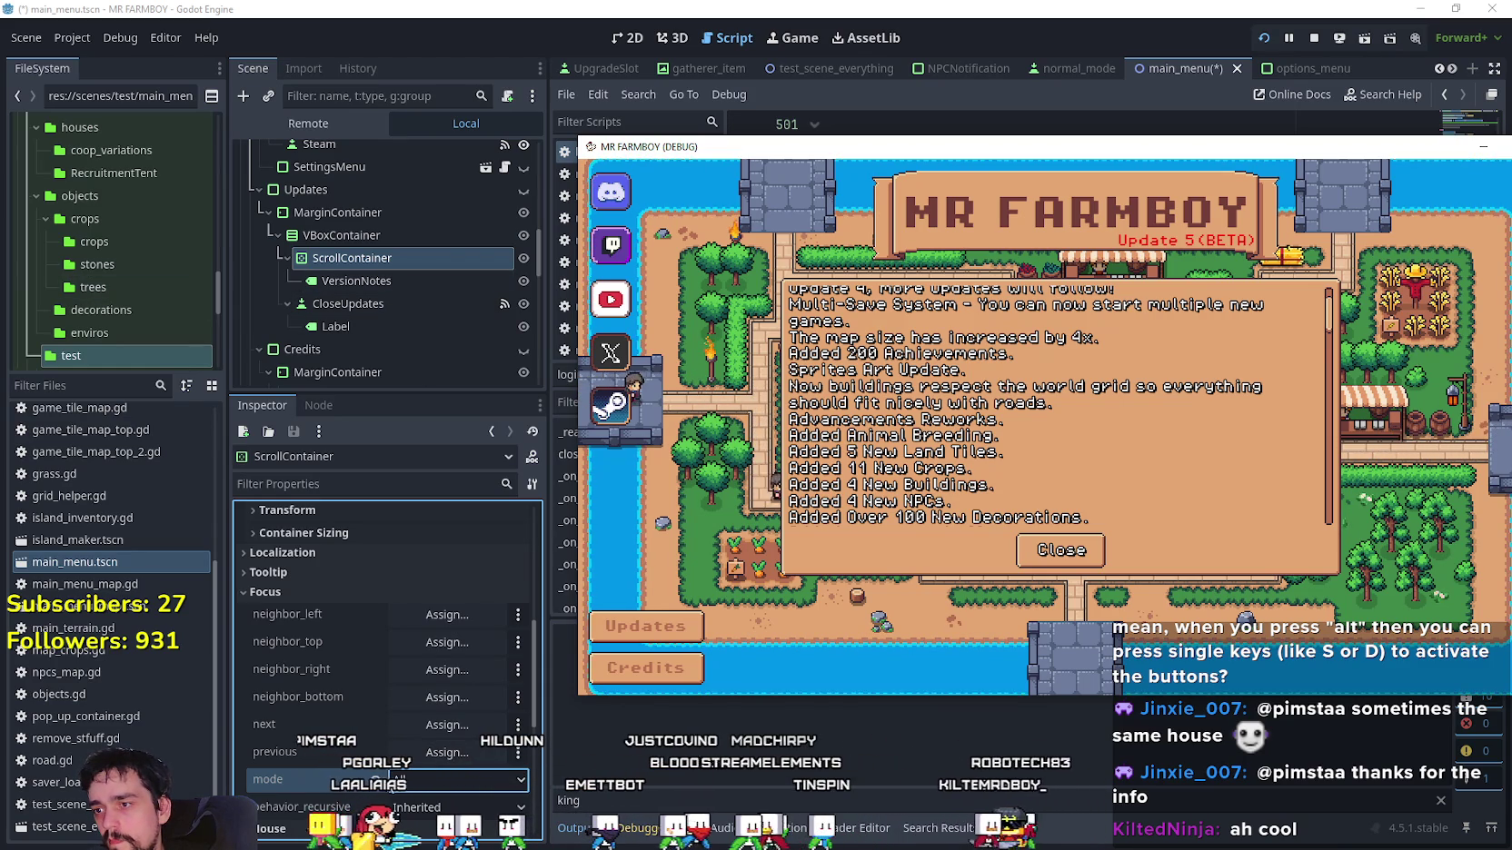
{"action": "key", "text": "alt+Tab"}
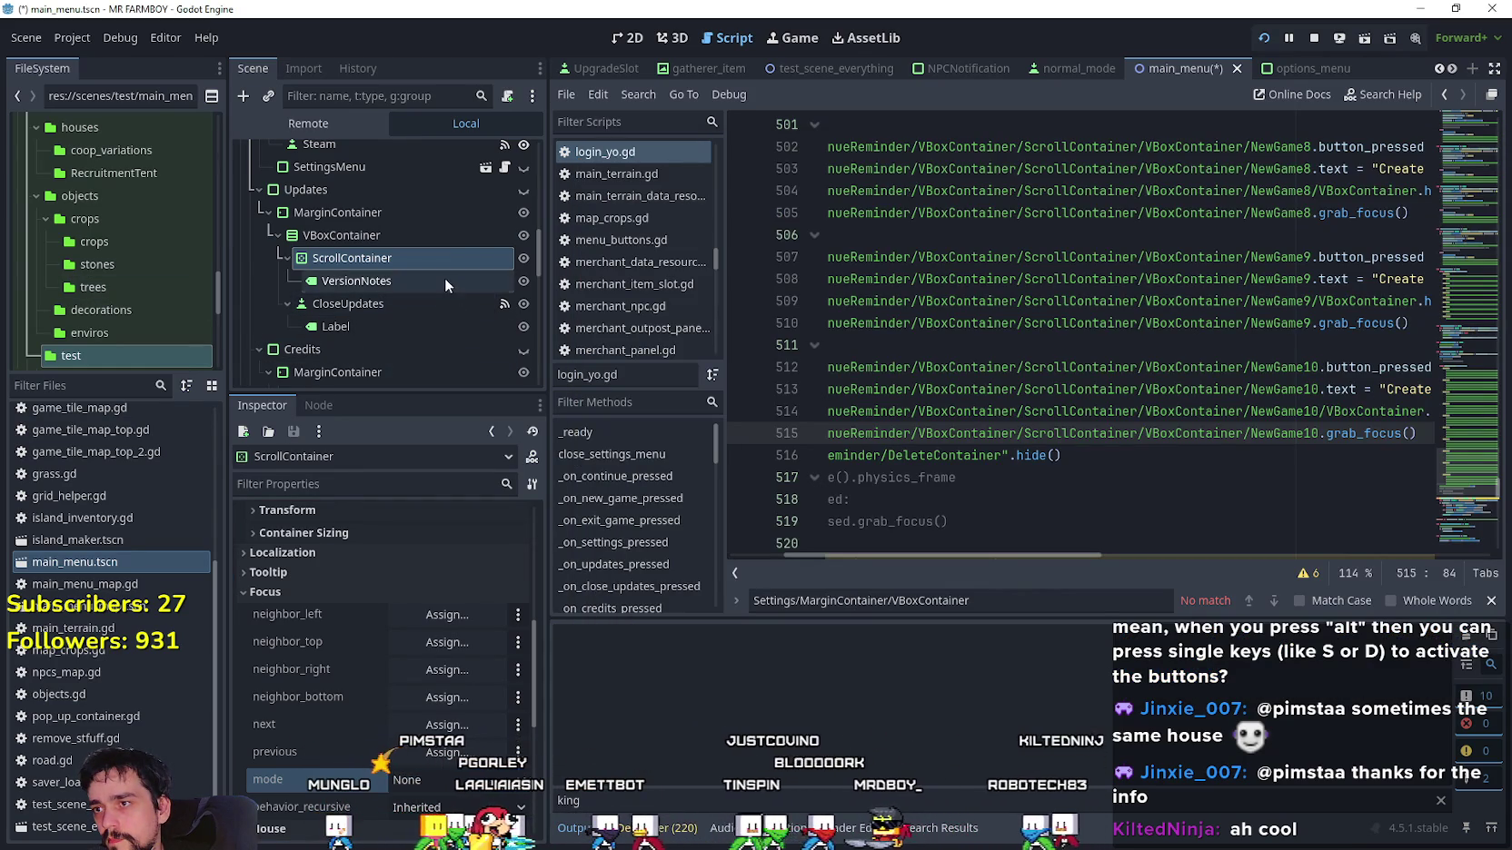
Set the VersionNotes label's Focus mode to All in the Inspector.
{"action": "left_click", "coordinate": [444, 283]}
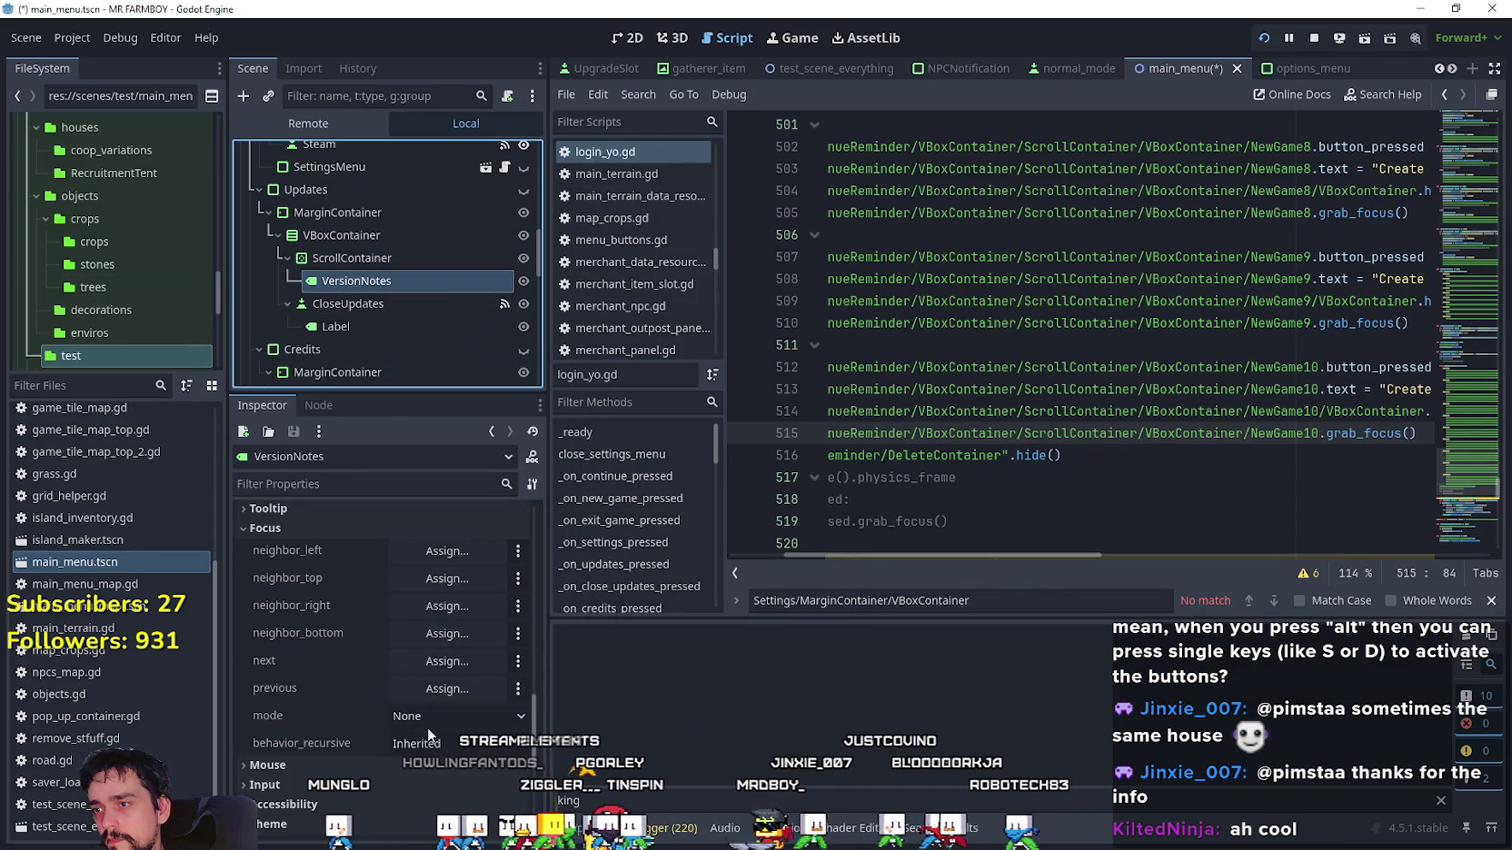
{"action": "left_click", "coordinate": [455, 715]}
{"action": "left_click", "coordinate": [503, 778]}
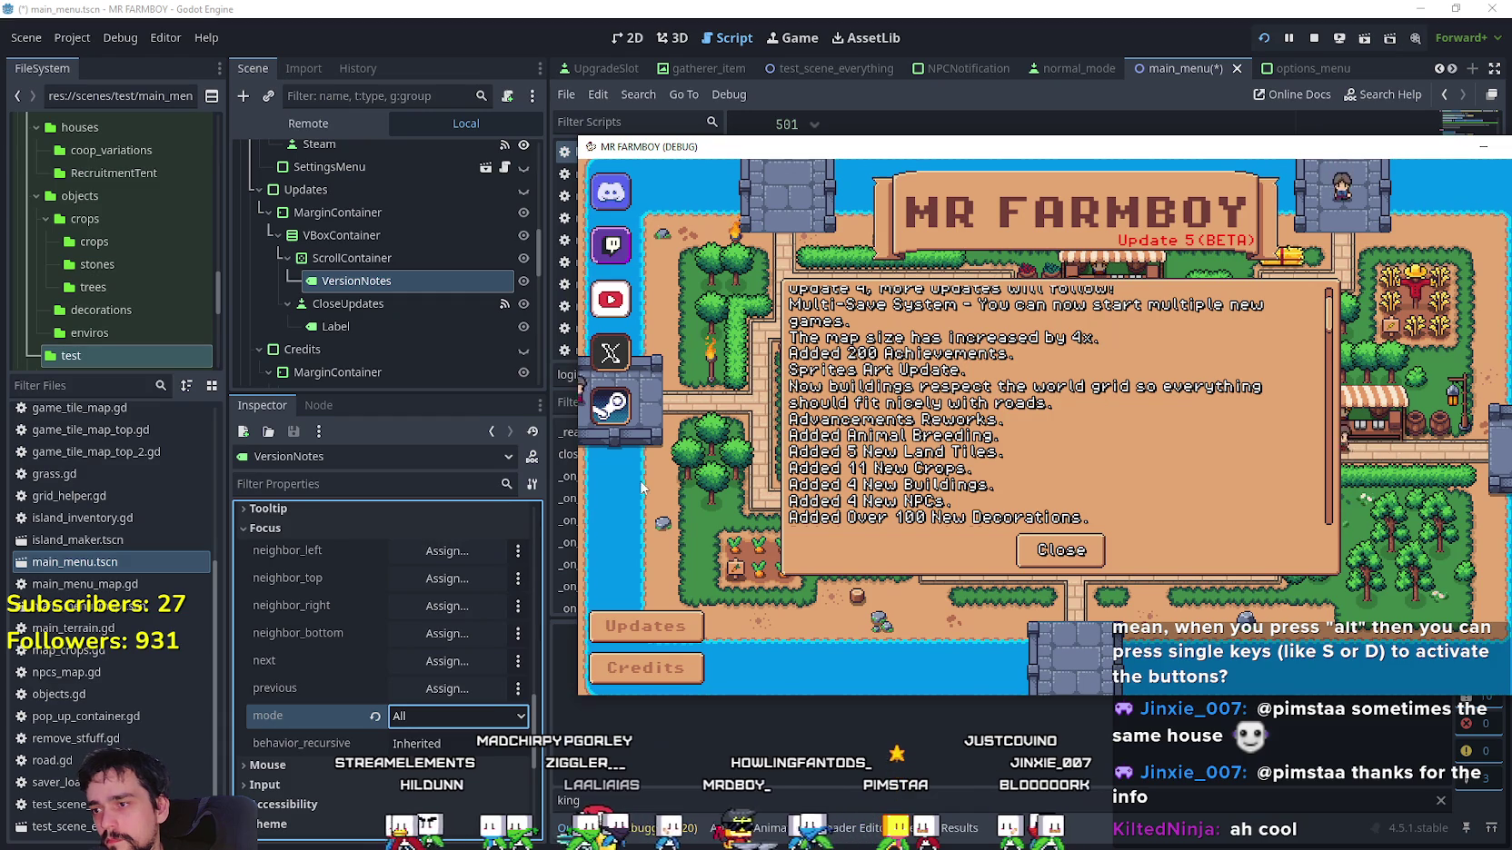
{"action": "left_click", "coordinate": [362, 778]}
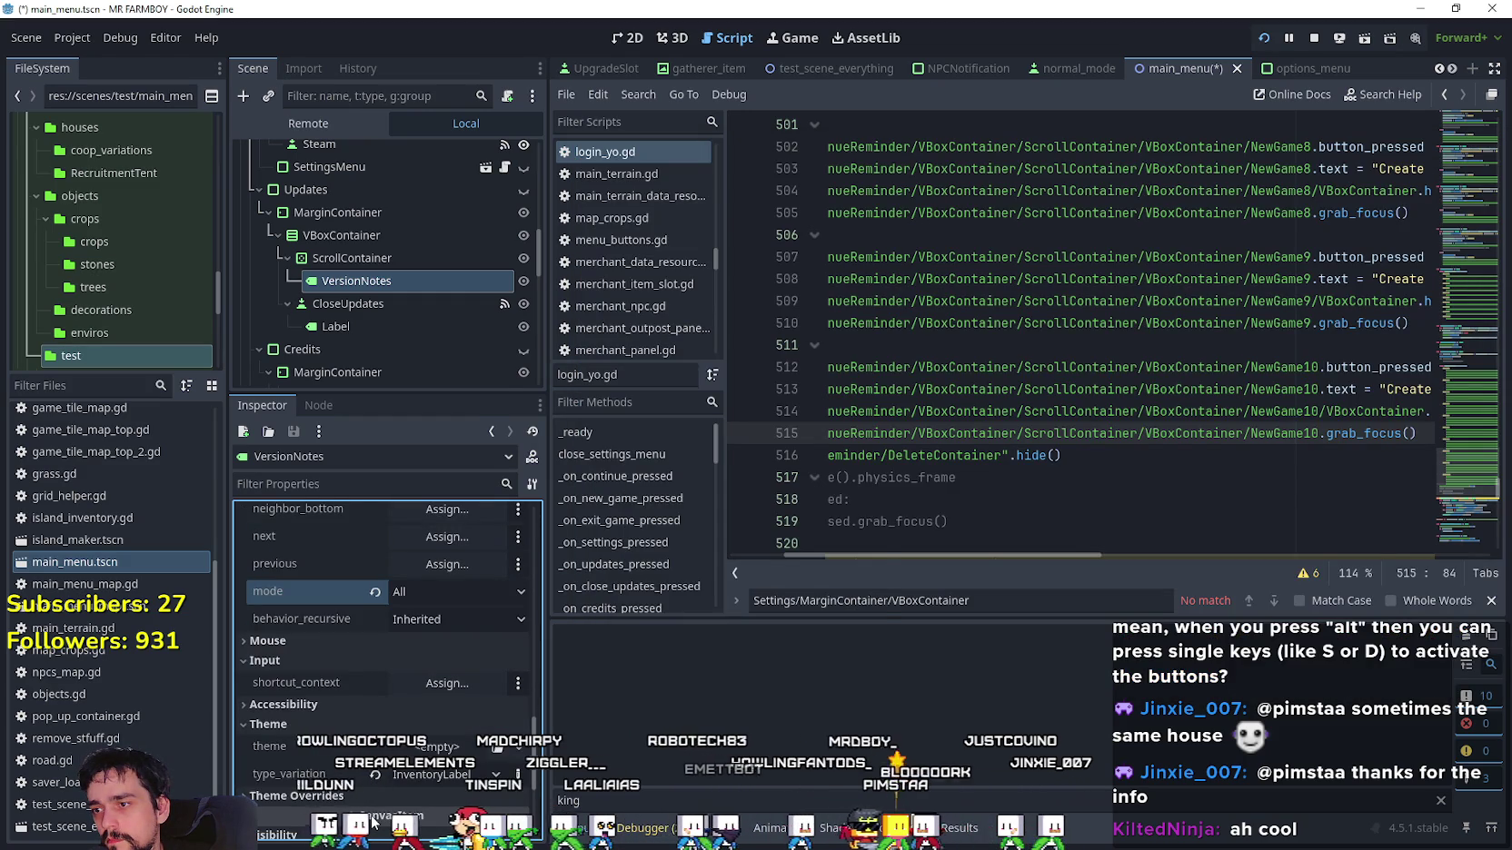
{"action": "scroll", "coordinate": [364, 709], "scroll_direction": "down", "scroll_amount": 2}
{"action": "scroll", "coordinate": [367, 738], "scroll_direction": "up", "scroll_amount": 1}
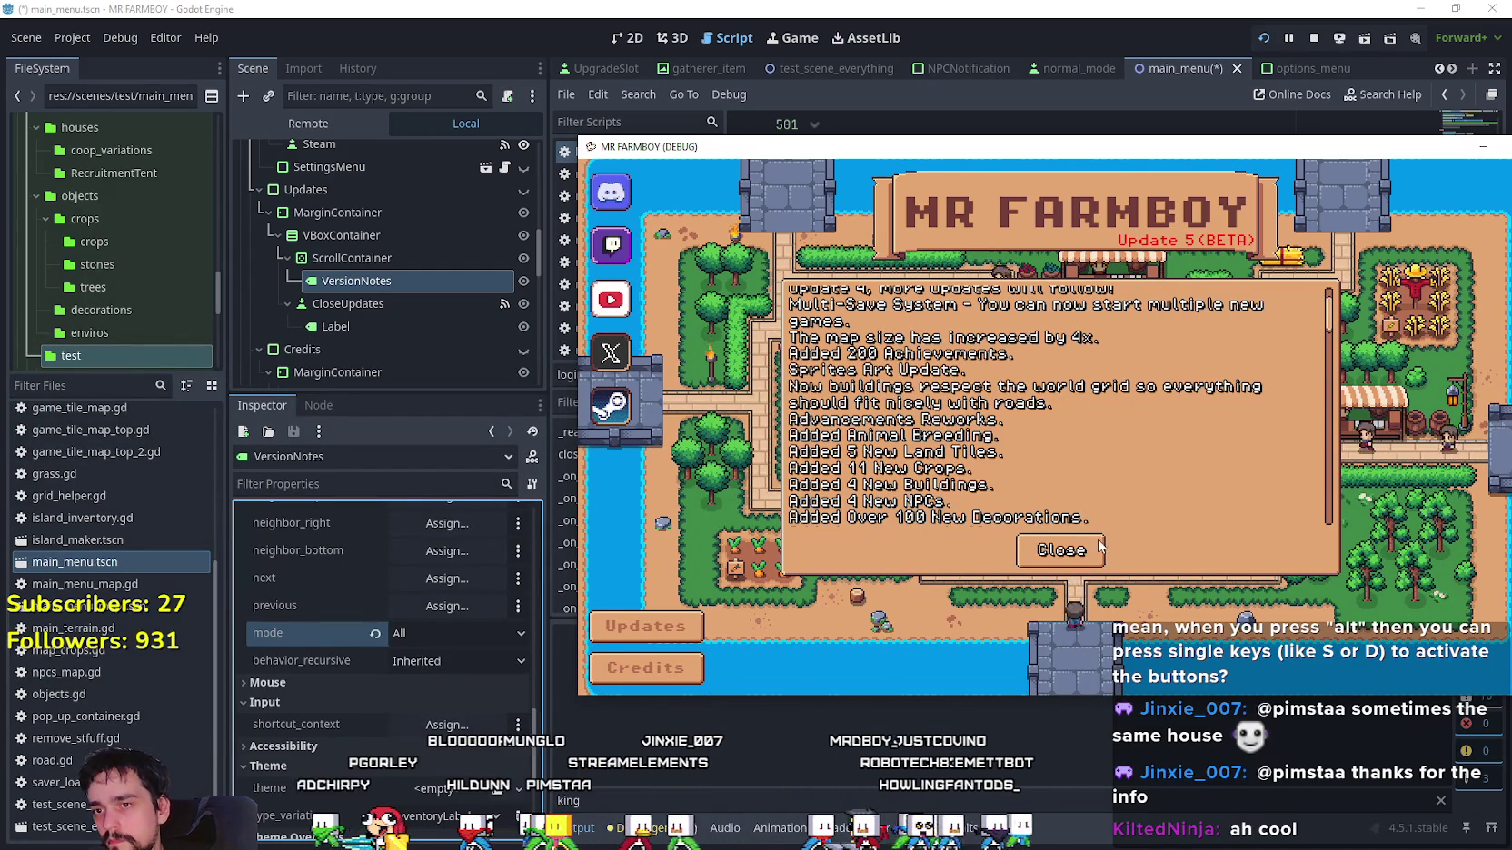
Close the game's update notes and revert VersionNotes' focus mode from All to None.
{"action": "left_click", "coordinate": [1061, 550]}
{"action": "left_click", "coordinate": [373, 632]}
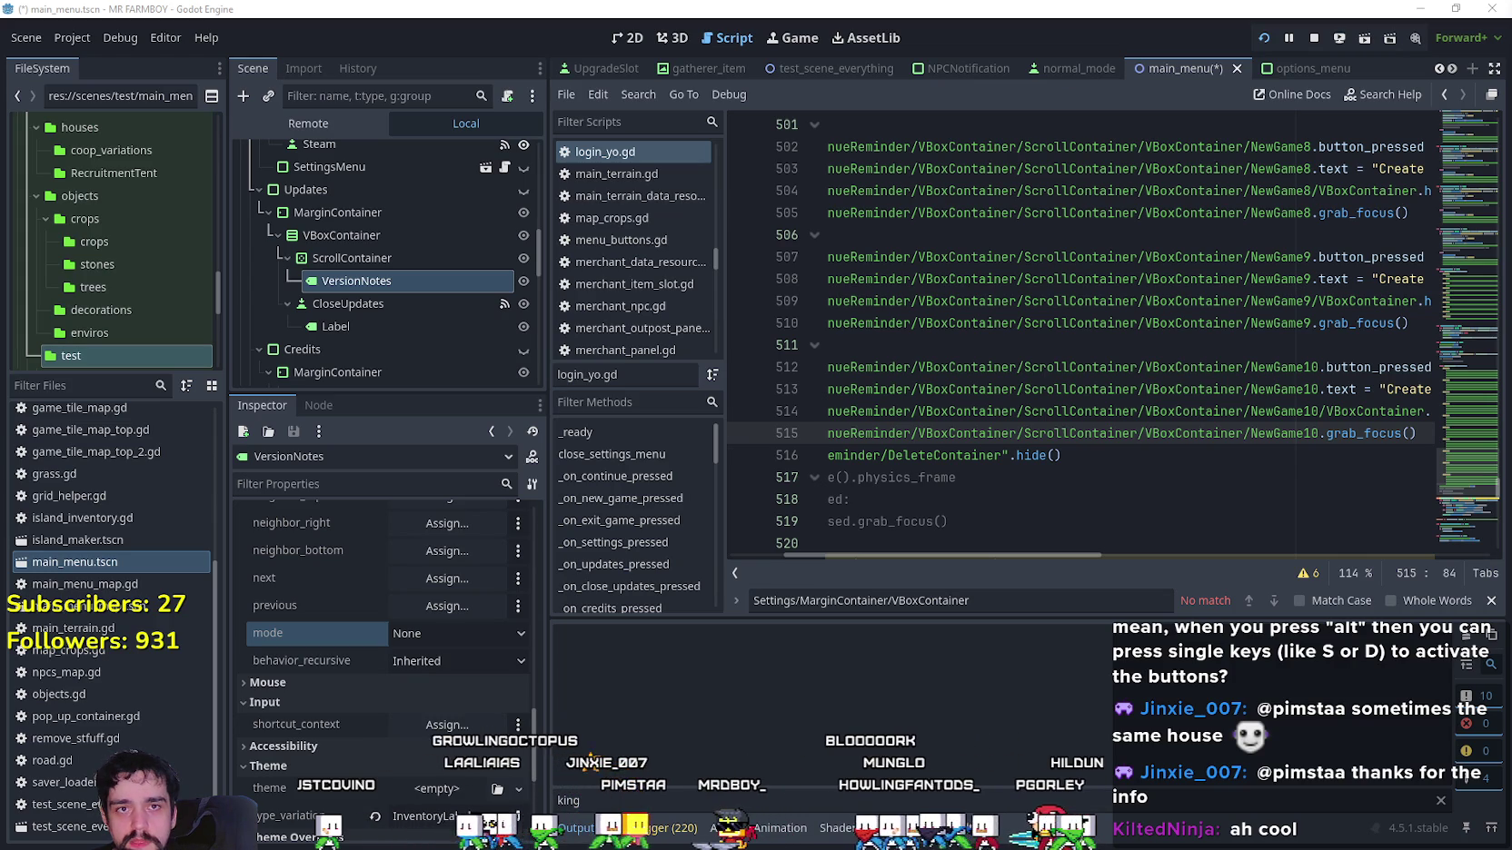
Select the Updates ScrollContainer and turn on follow_focus in its Scroll settings.
{"action": "left_click", "coordinate": [396, 261]}
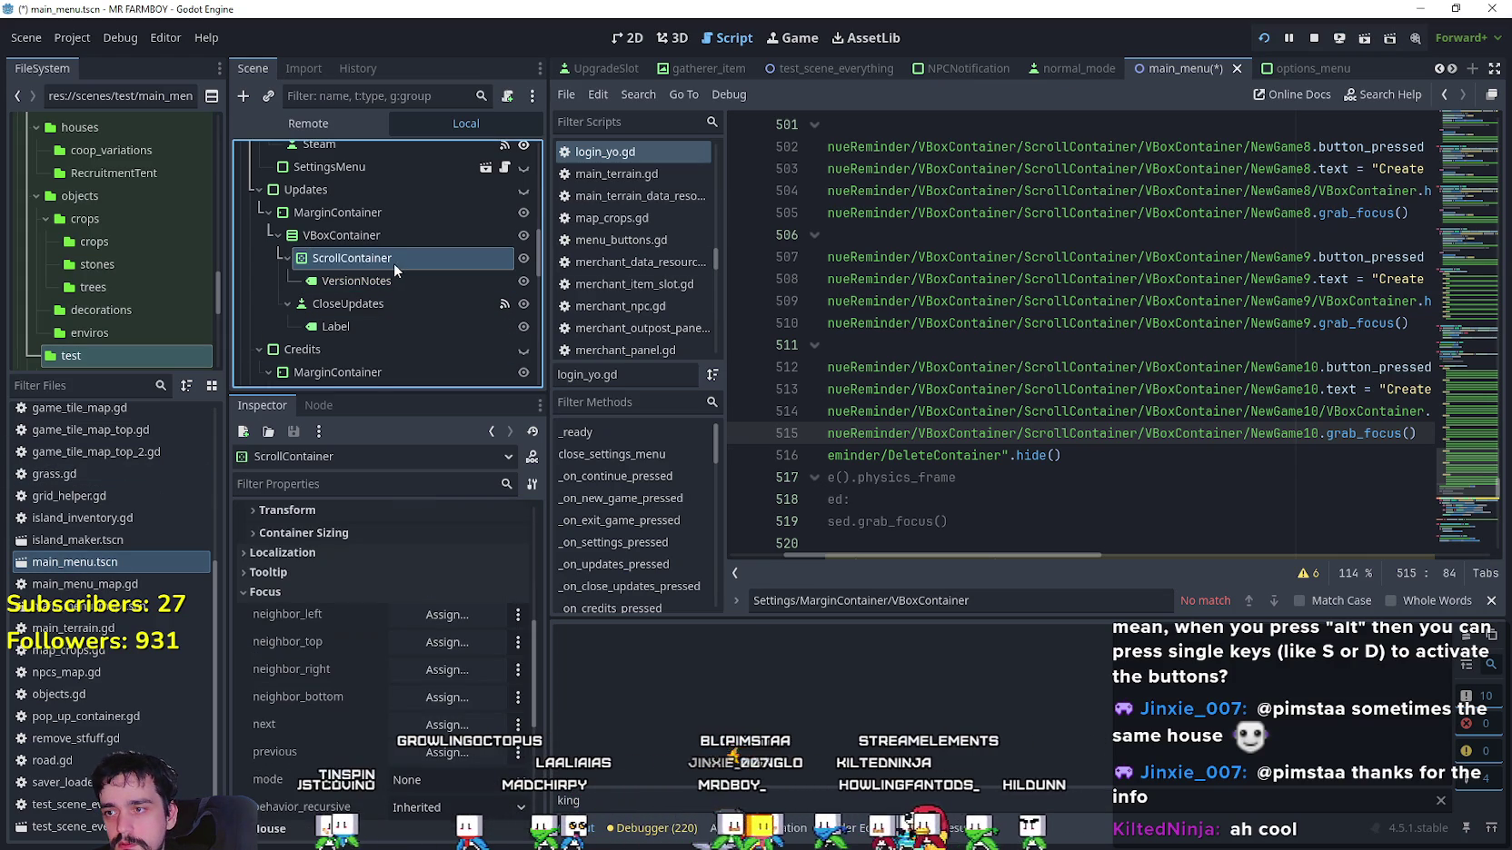
{"action": "left_click", "coordinate": [420, 790]}
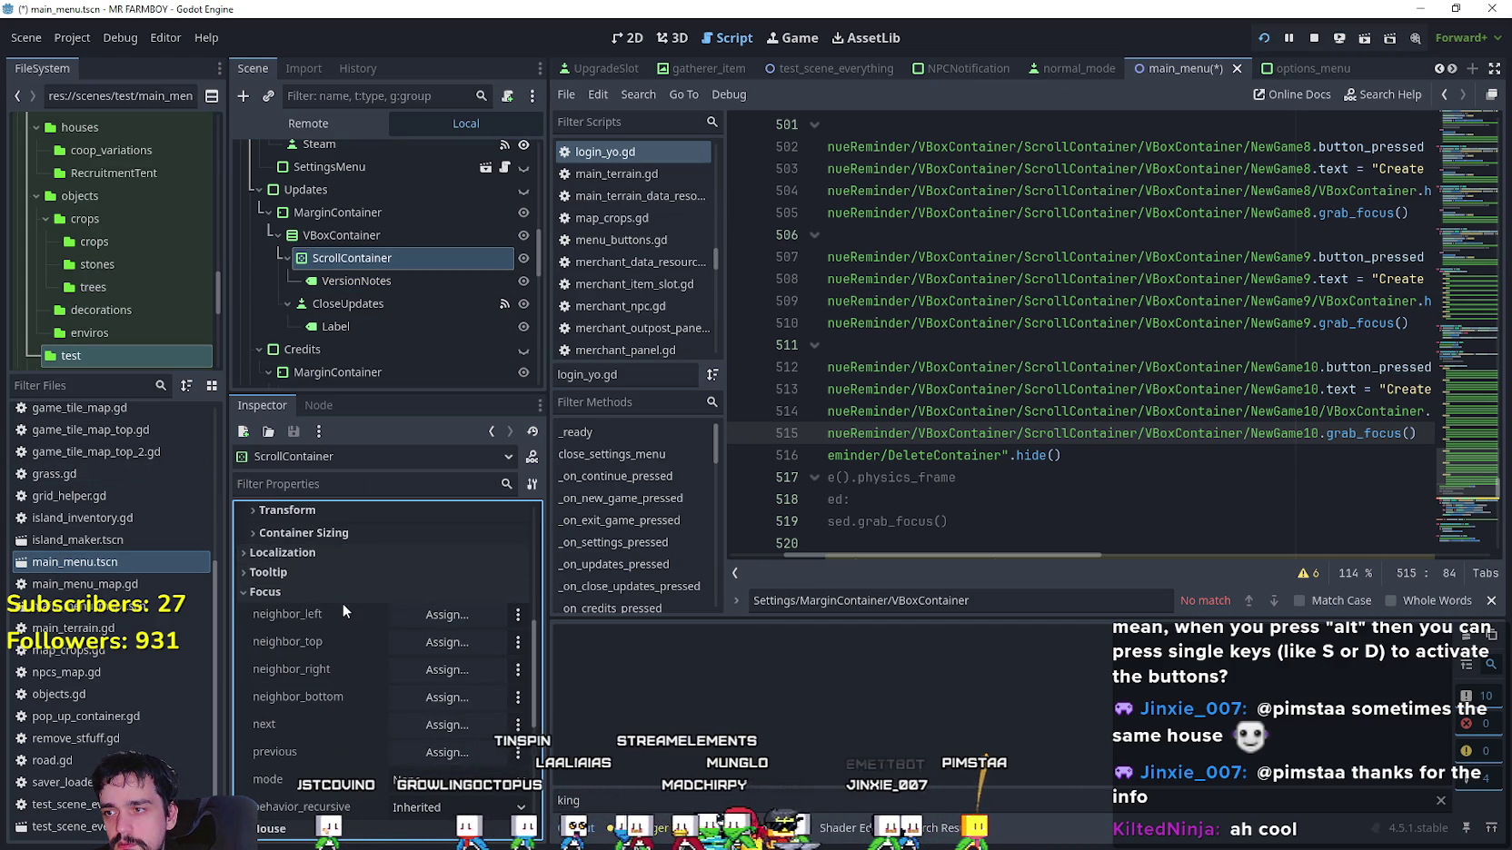
{"action": "scroll", "coordinate": [349, 609], "scroll_direction": "up", "scroll_amount": 5}
{"action": "scroll", "coordinate": [322, 756], "scroll_direction": "up", "scroll_amount": 3}
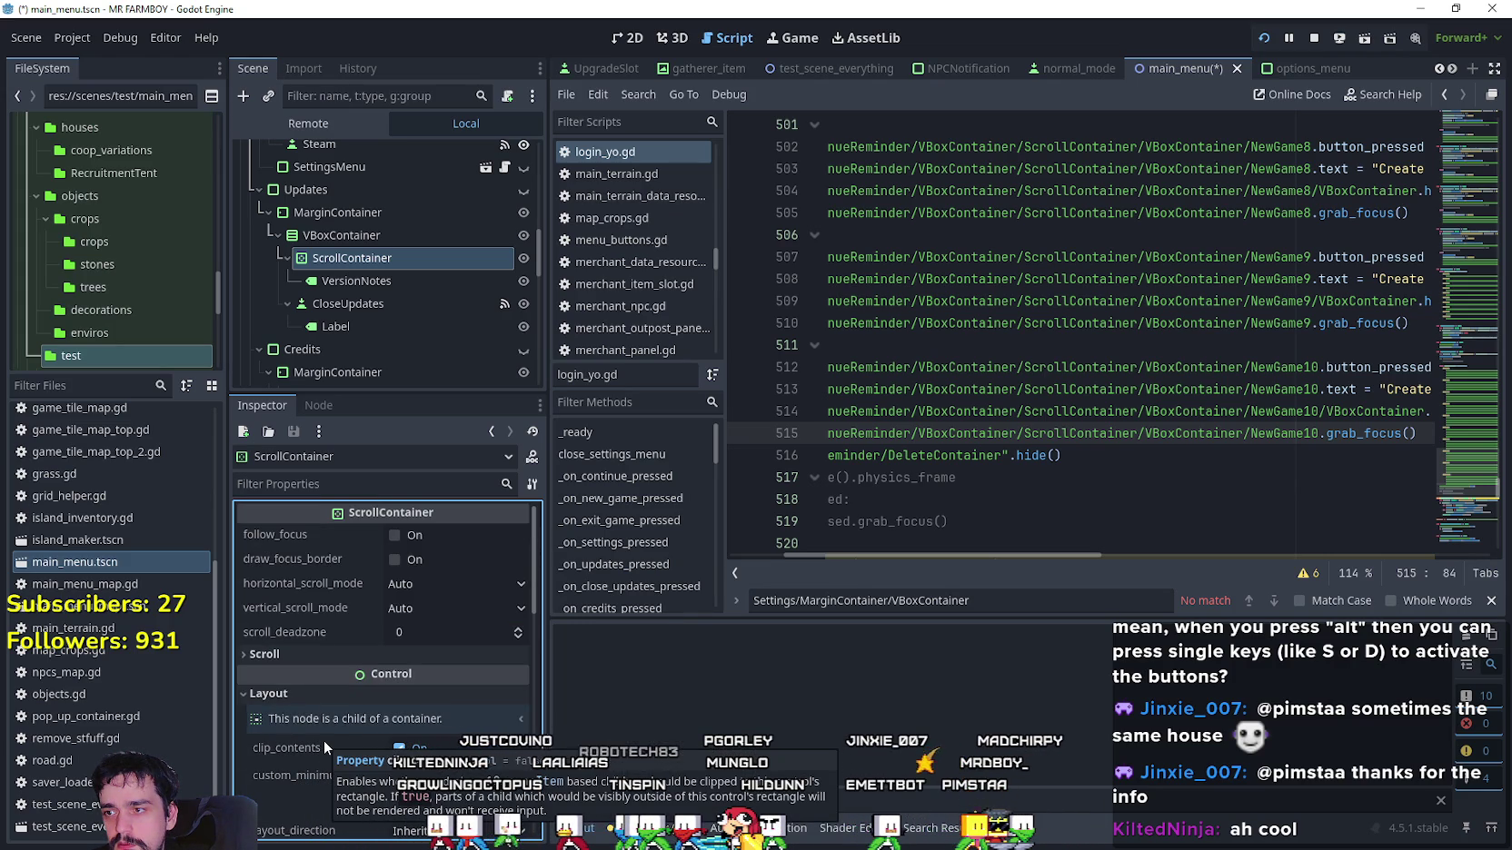
{"action": "left_click", "coordinate": [338, 659]}
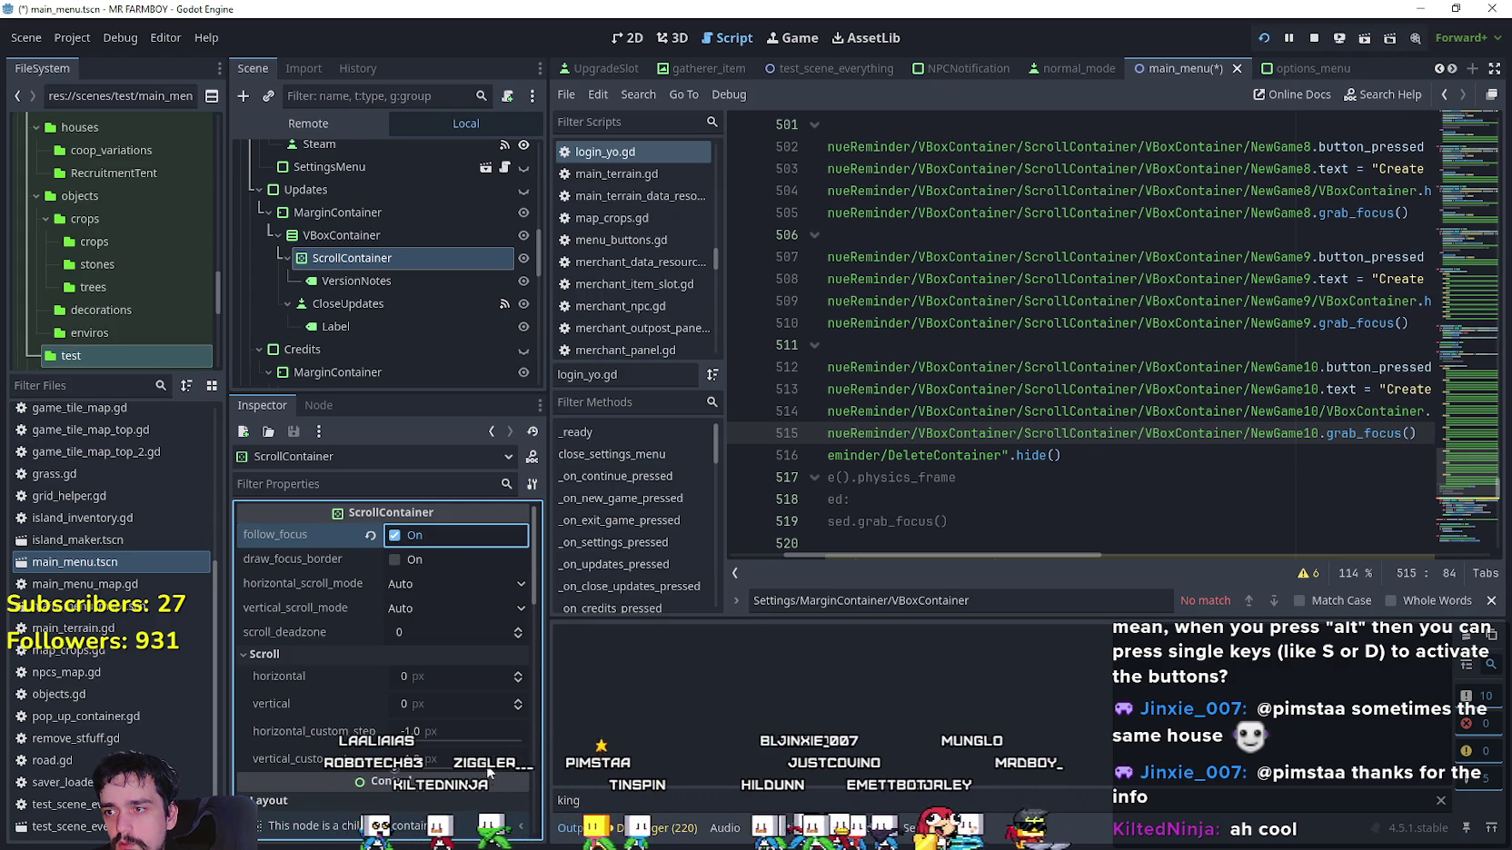
{"action": "scroll", "coordinate": [330, 738], "scroll_direction": "down", "scroll_amount": 3}
{"action": "scroll", "coordinate": [331, 738], "scroll_direction": "down", "scroll_amount": 4}
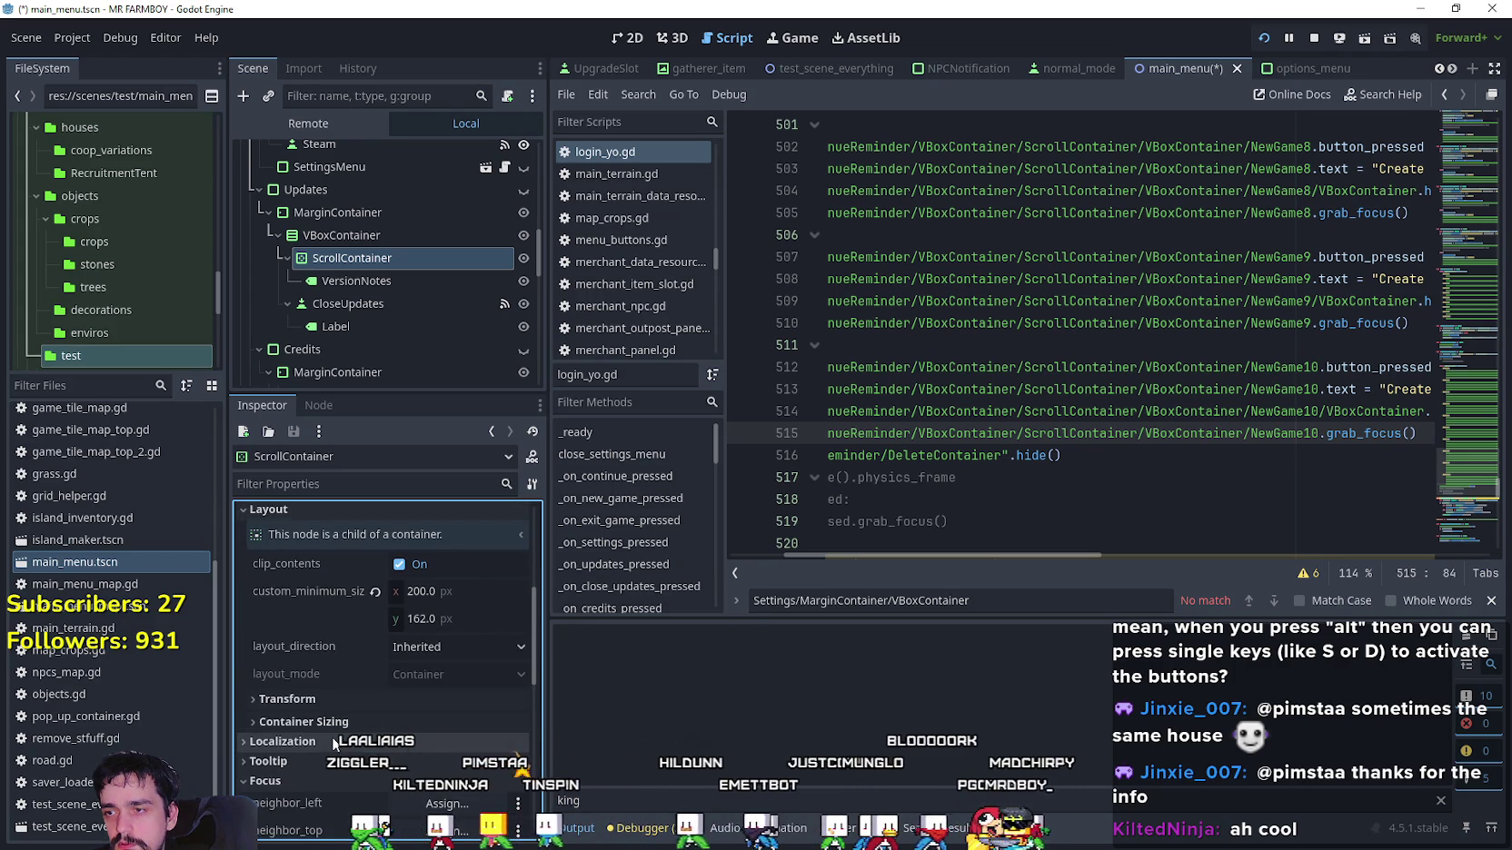
{"action": "scroll", "coordinate": [335, 744], "scroll_direction": "down", "scroll_amount": 3}
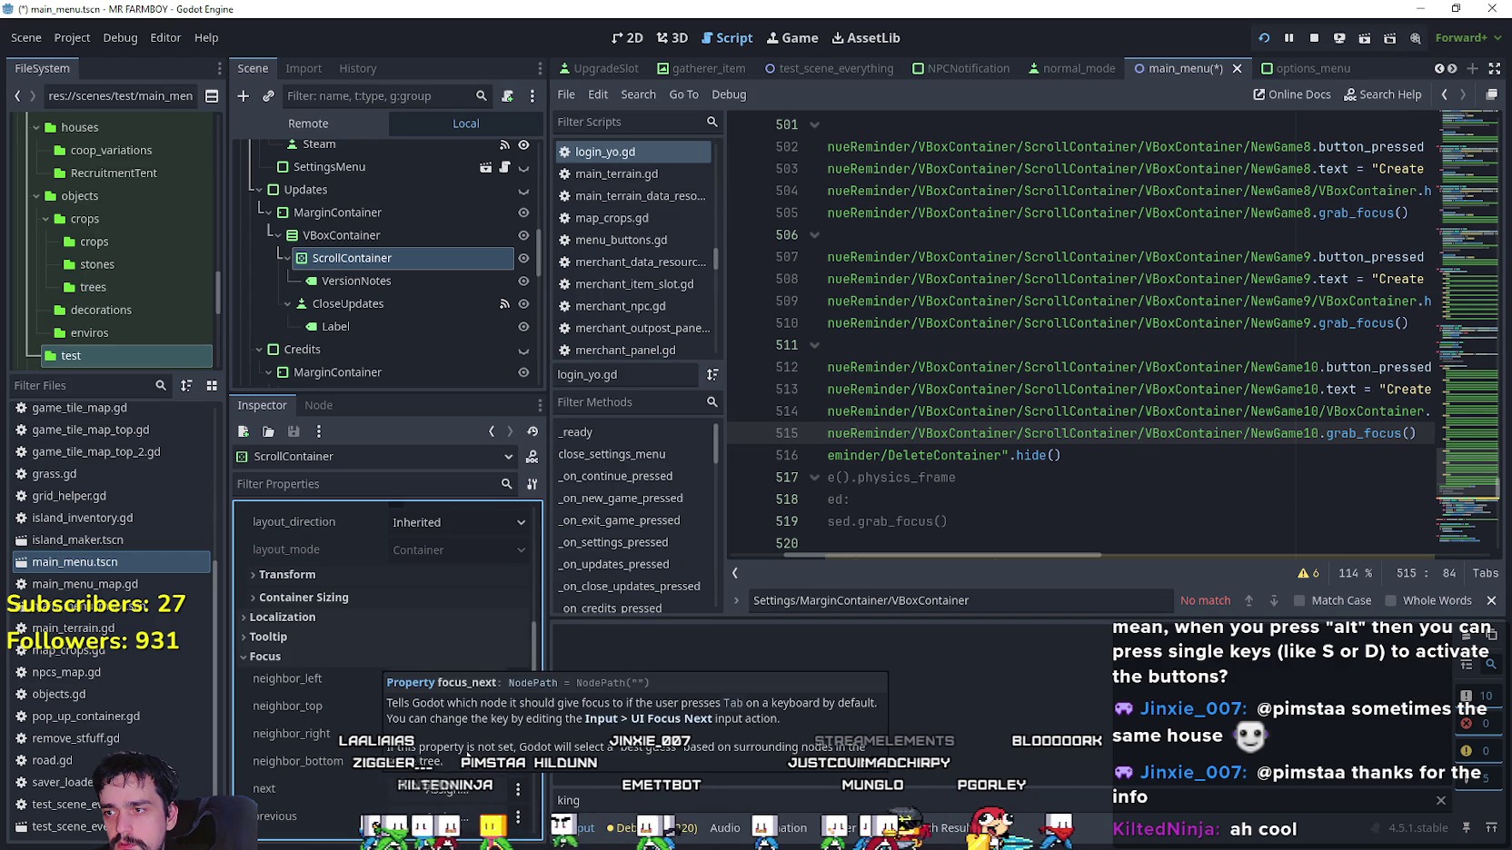
{"action": "scroll", "coordinate": [509, 613], "scroll_direction": "down", "scroll_amount": 3}
Set the ScrollContainer's focus mode to All, keeping recursive behaviour Inherited.
{"action": "left_click", "coordinate": [491, 718]}
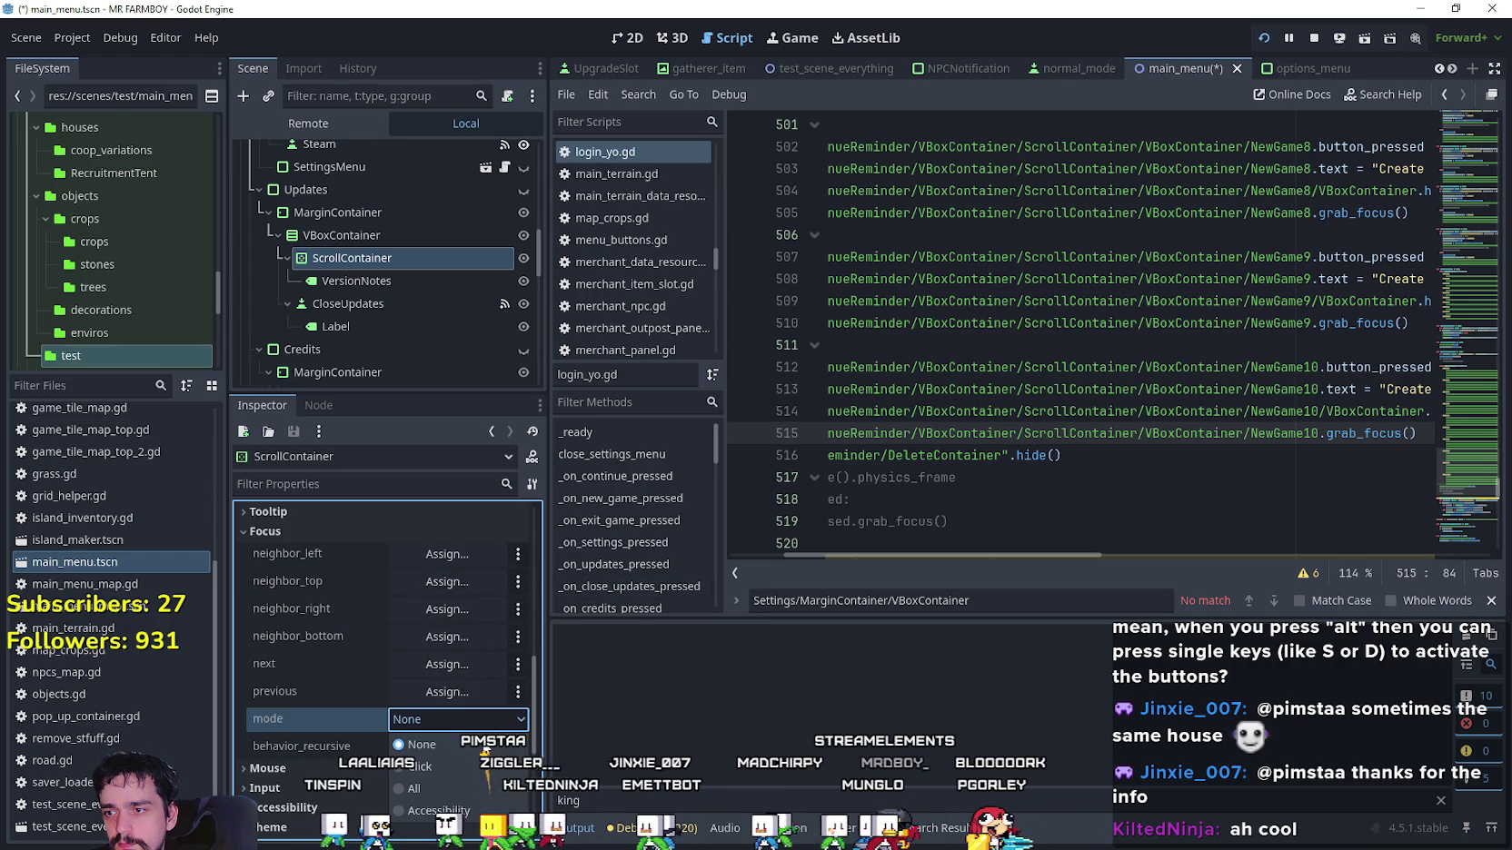
{"action": "left_click", "coordinate": [475, 789]}
{"action": "scroll", "coordinate": [422, 745], "scroll_direction": "down", "scroll_amount": 3}
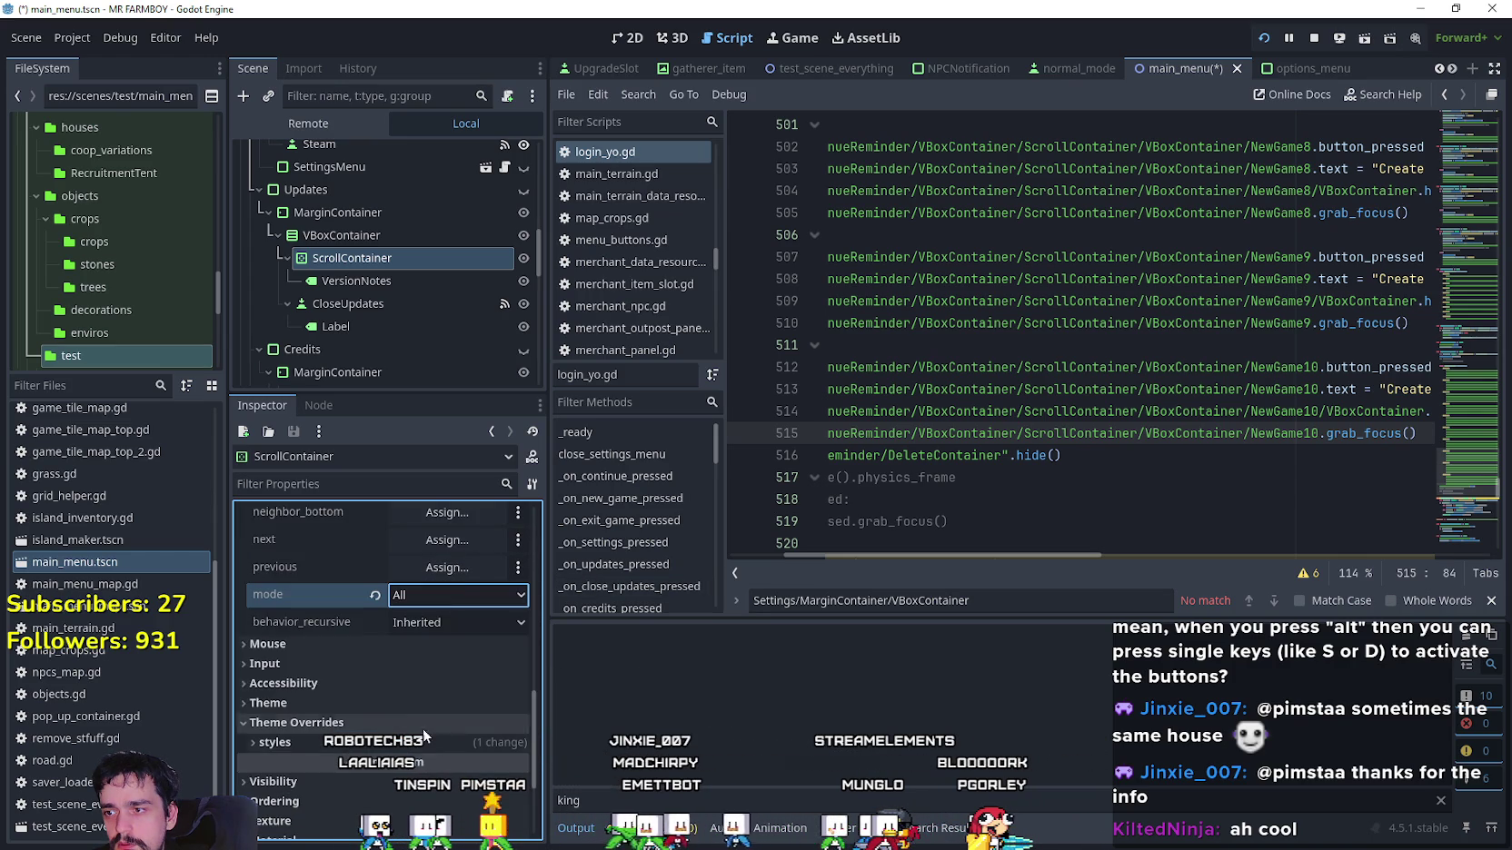
{"action": "left_click", "coordinate": [445, 624]}
{"action": "left_click", "coordinate": [444, 623]}
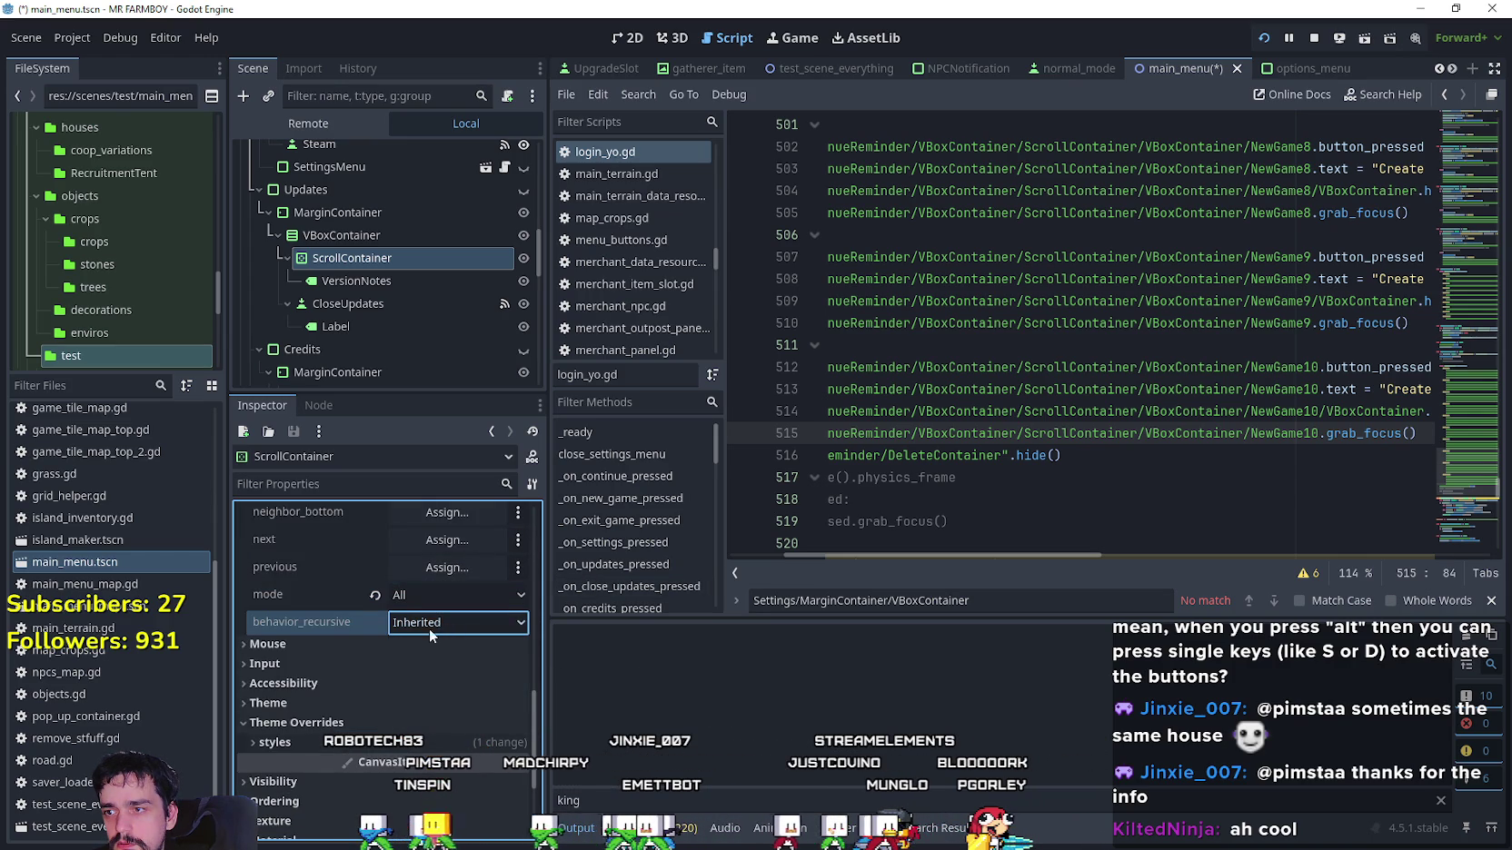
Change the ScrollContainer's mouse filter from Pass to Stop and end the running game.
{"action": "left_click", "coordinate": [396, 642]}
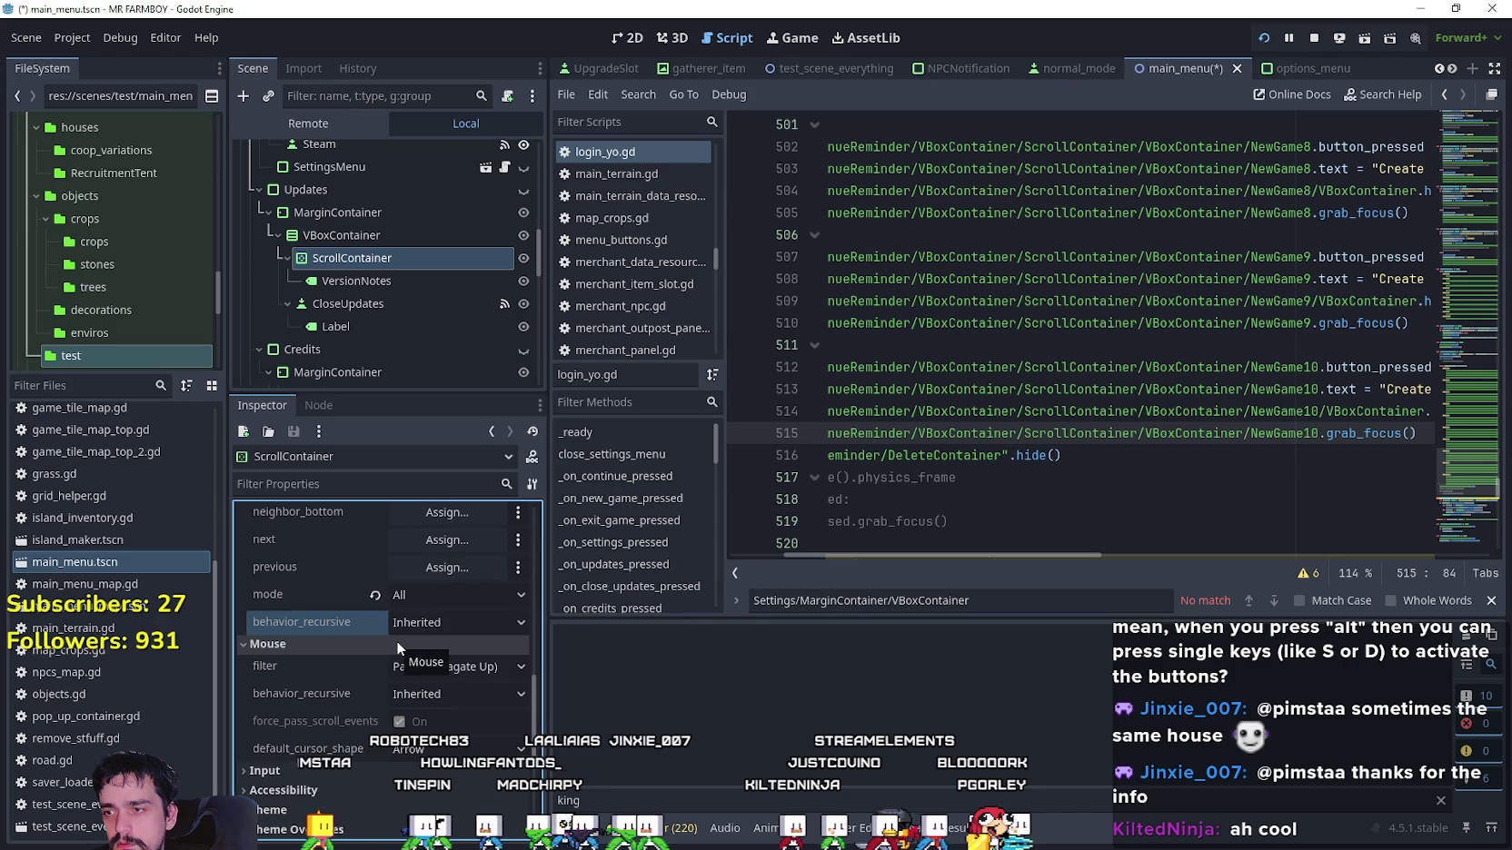
{"action": "scroll", "coordinate": [354, 708], "scroll_direction": "down", "scroll_amount": 1}
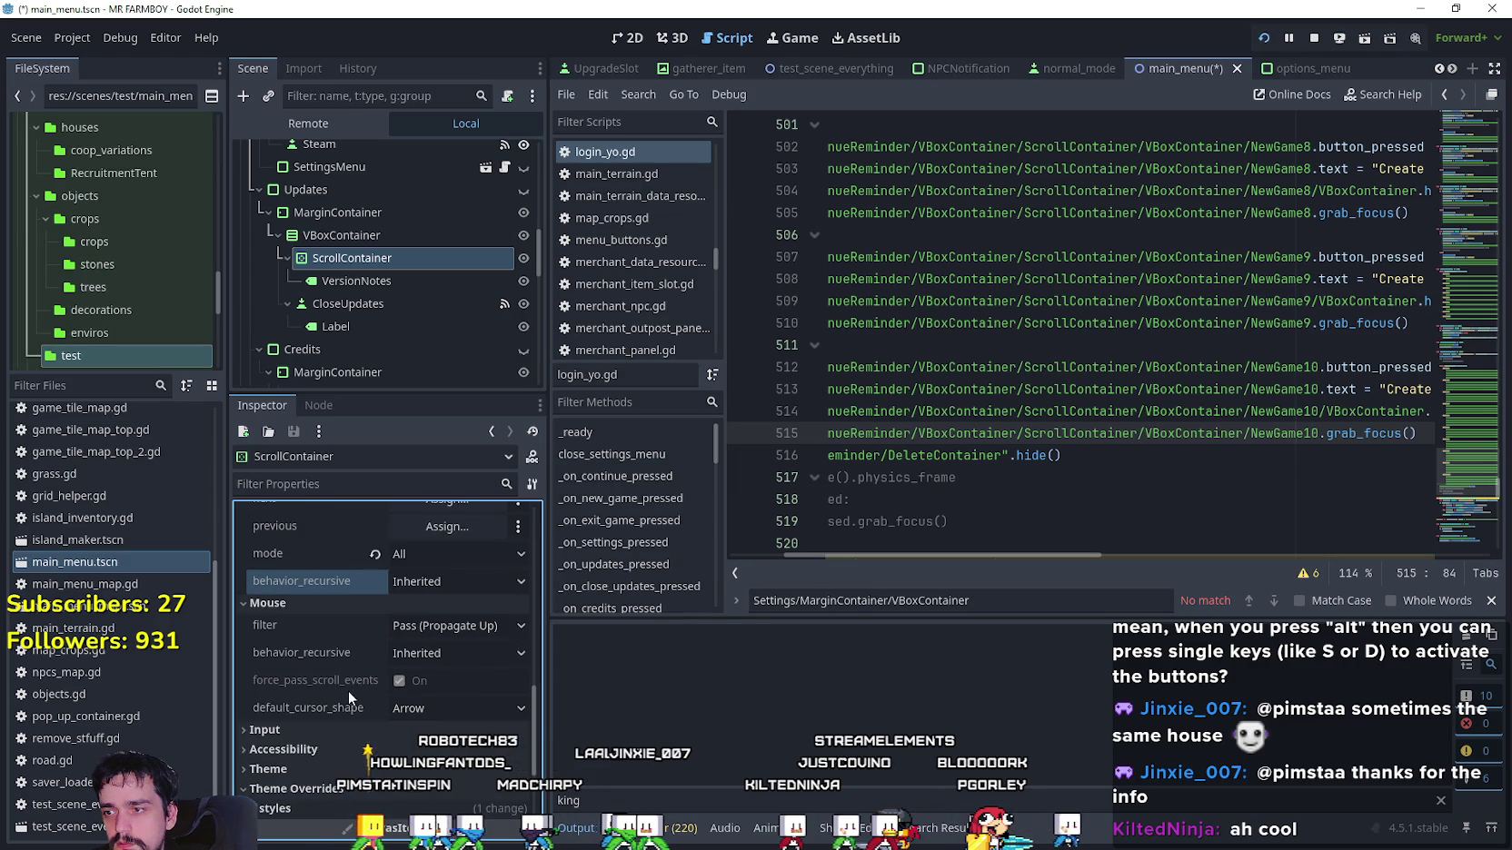
{"action": "left_click", "coordinate": [462, 632]}
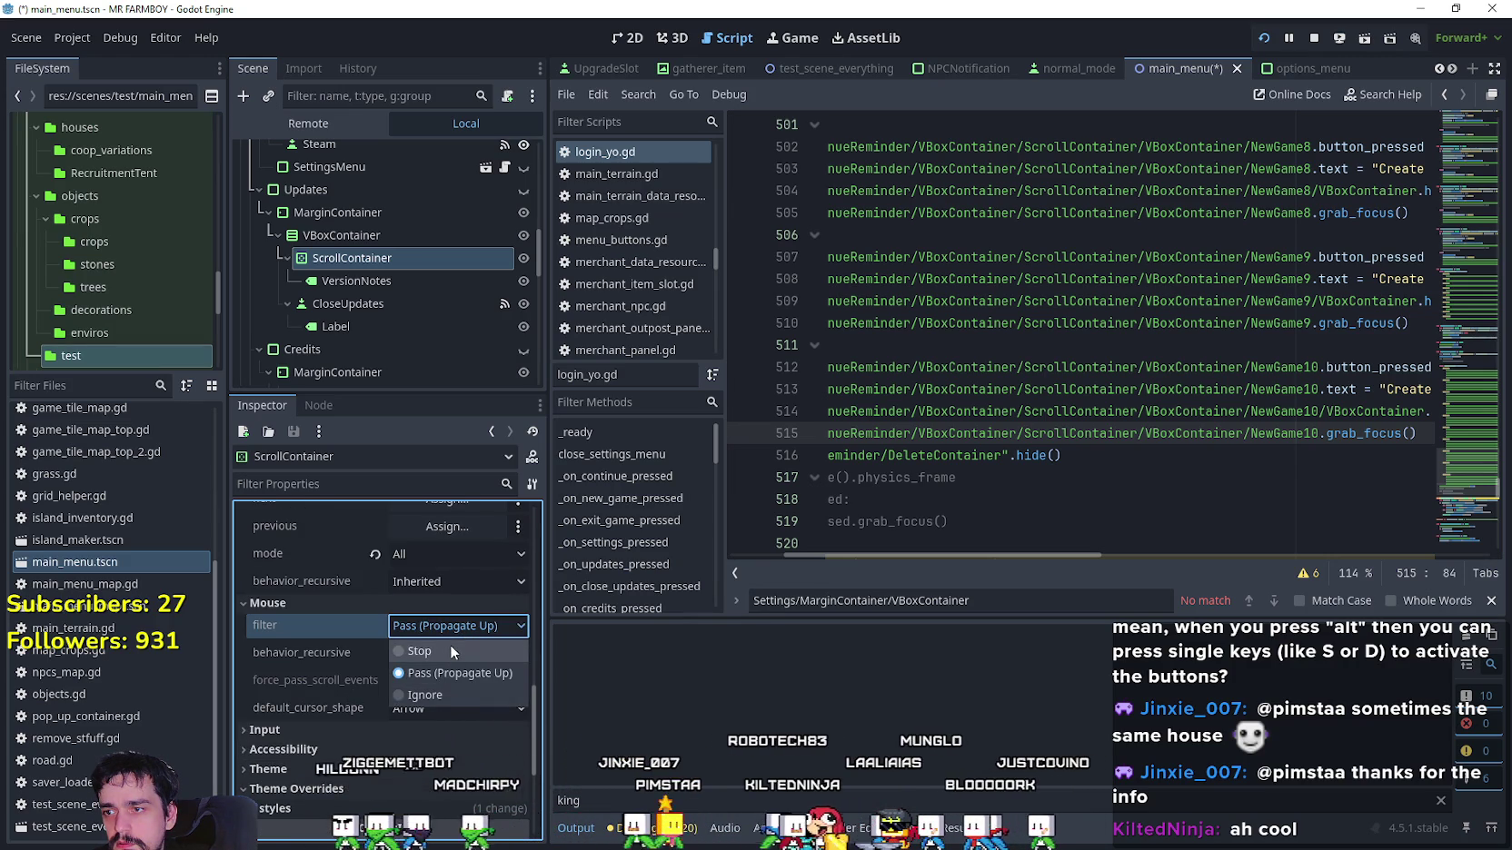
{"action": "left_click", "coordinate": [449, 647]}
{"action": "scroll", "coordinate": [364, 726], "scroll_direction": "down", "scroll_amount": 3}
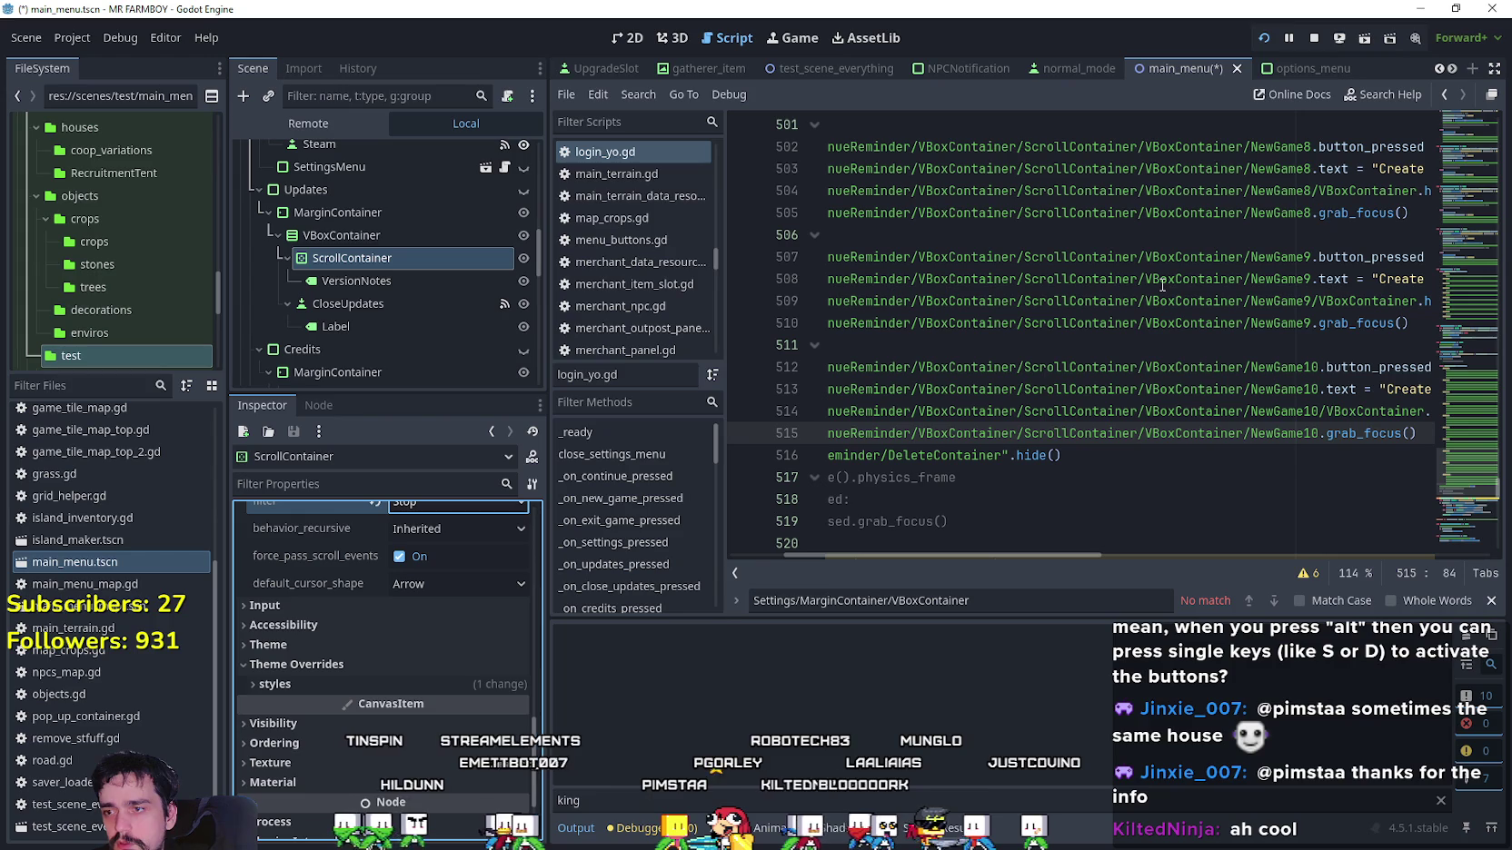
{"action": "left_click", "coordinate": [1312, 39]}
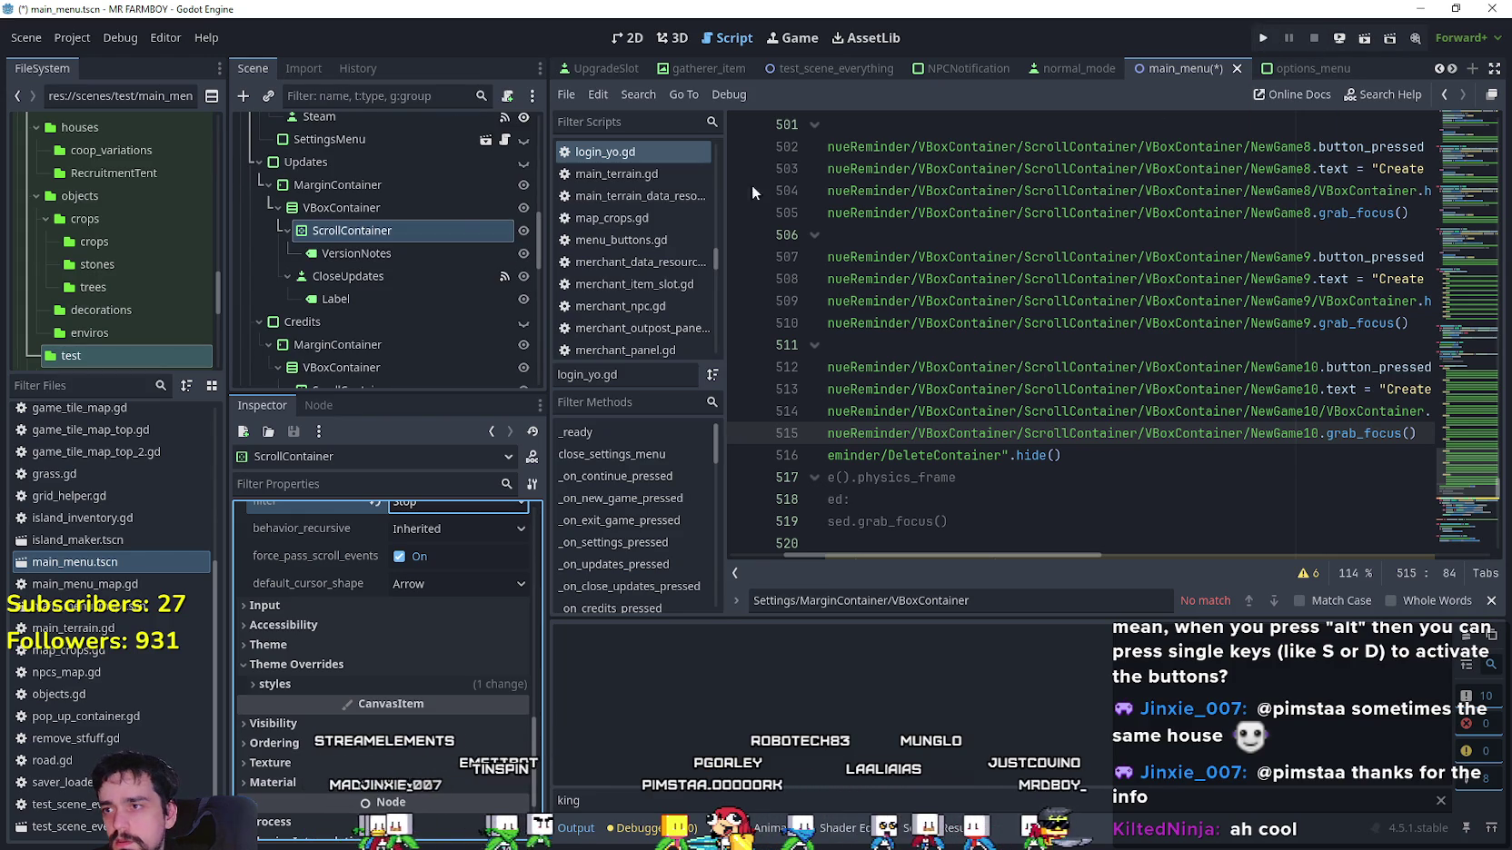
Review the VersionNotes label's Inspector properties and save main_menu.tscn.
{"action": "left_click", "coordinate": [425, 256]}
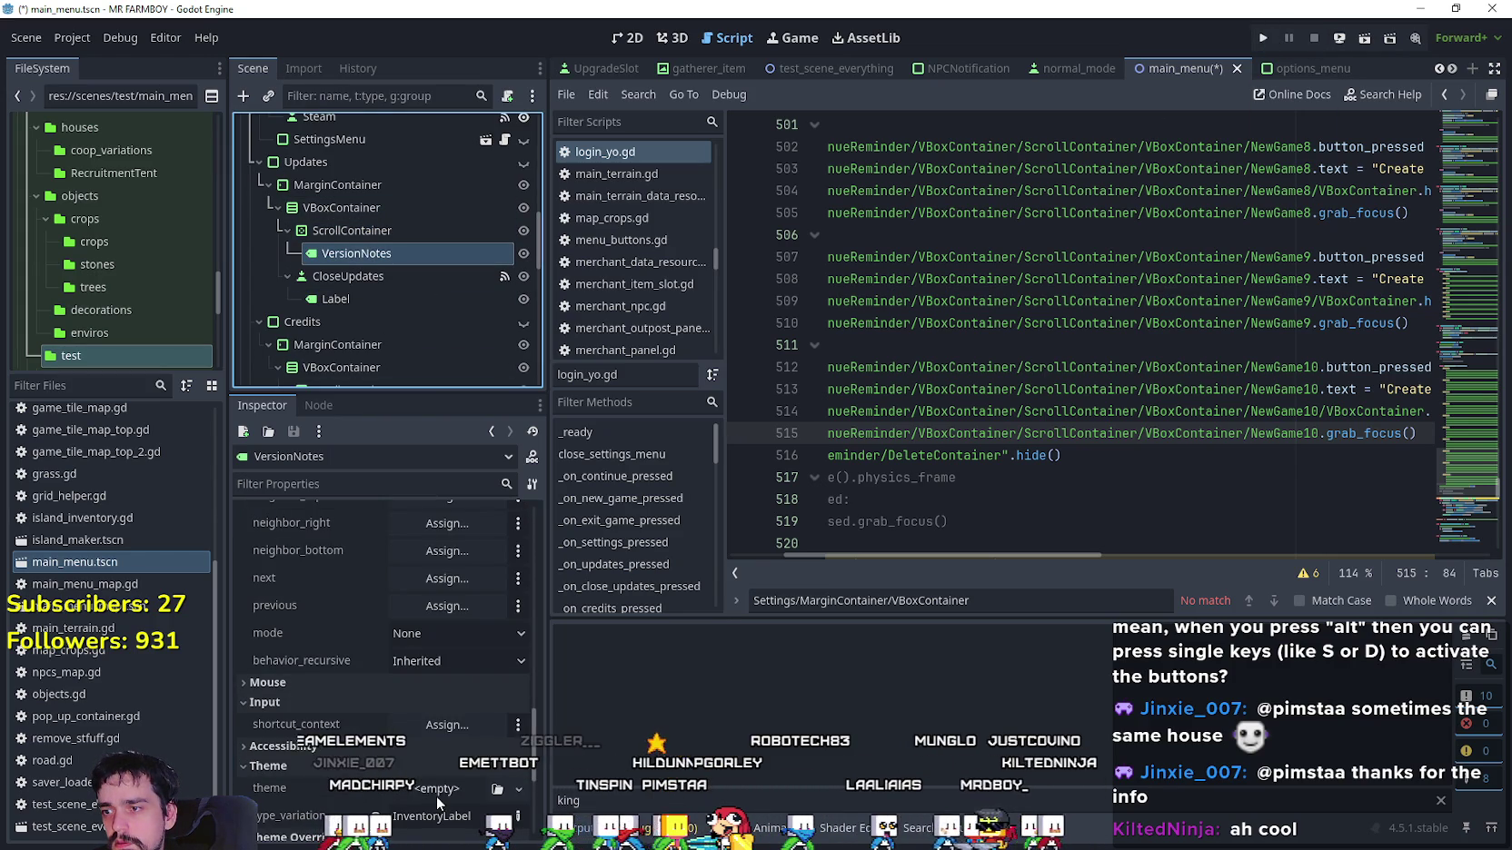
{"action": "scroll", "coordinate": [425, 724], "scroll_direction": "up", "scroll_amount": 3}
{"action": "scroll", "coordinate": [425, 691], "scroll_direction": "down", "scroll_amount": 1}
{"action": "scroll", "coordinate": [426, 673], "scroll_direction": "up", "scroll_amount": 5}
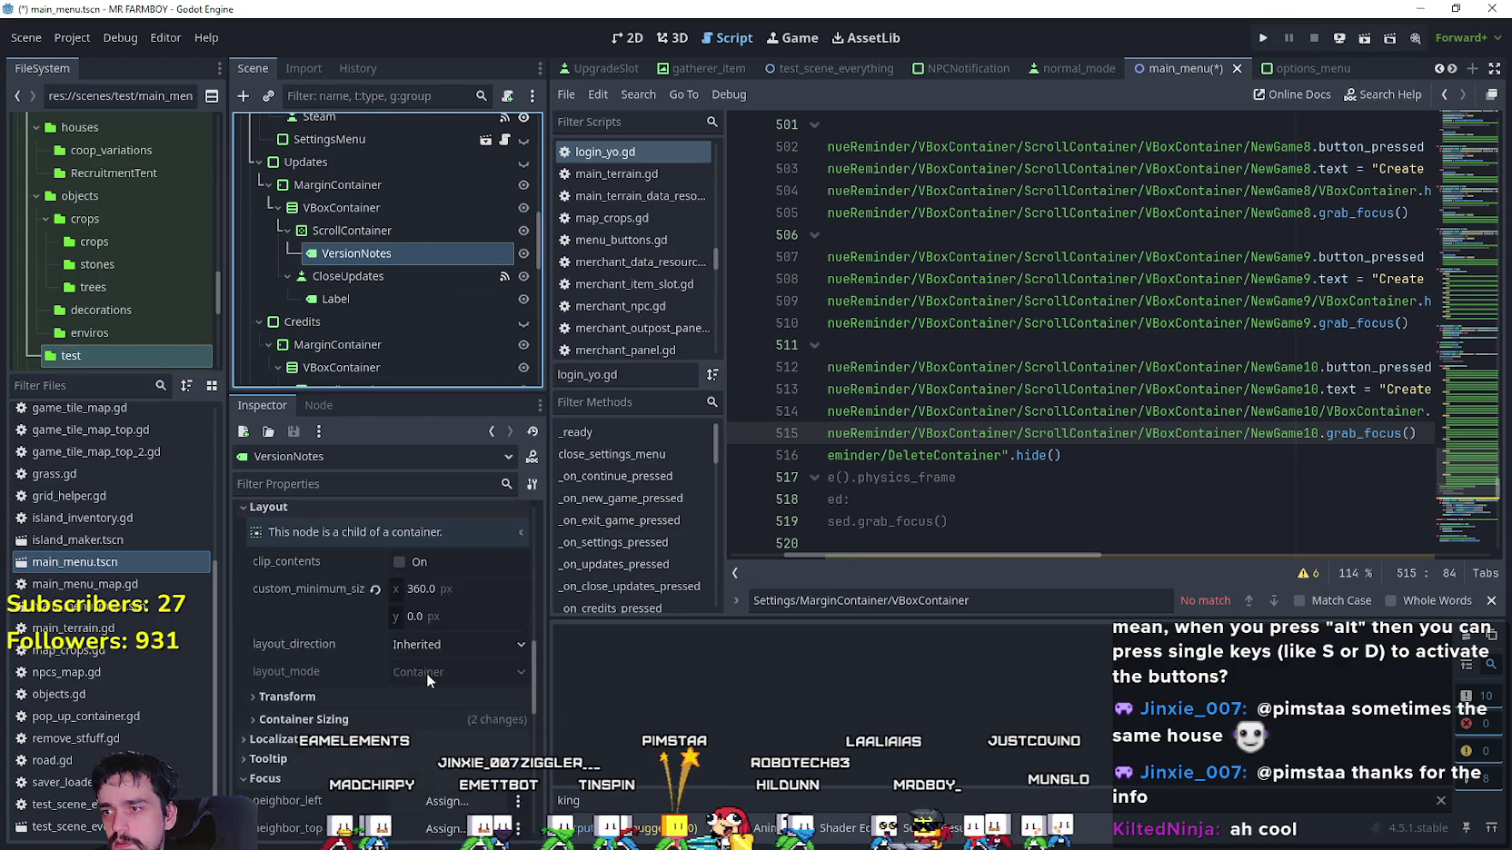
{"action": "scroll", "coordinate": [311, 758], "scroll_direction": "up", "scroll_amount": 4}
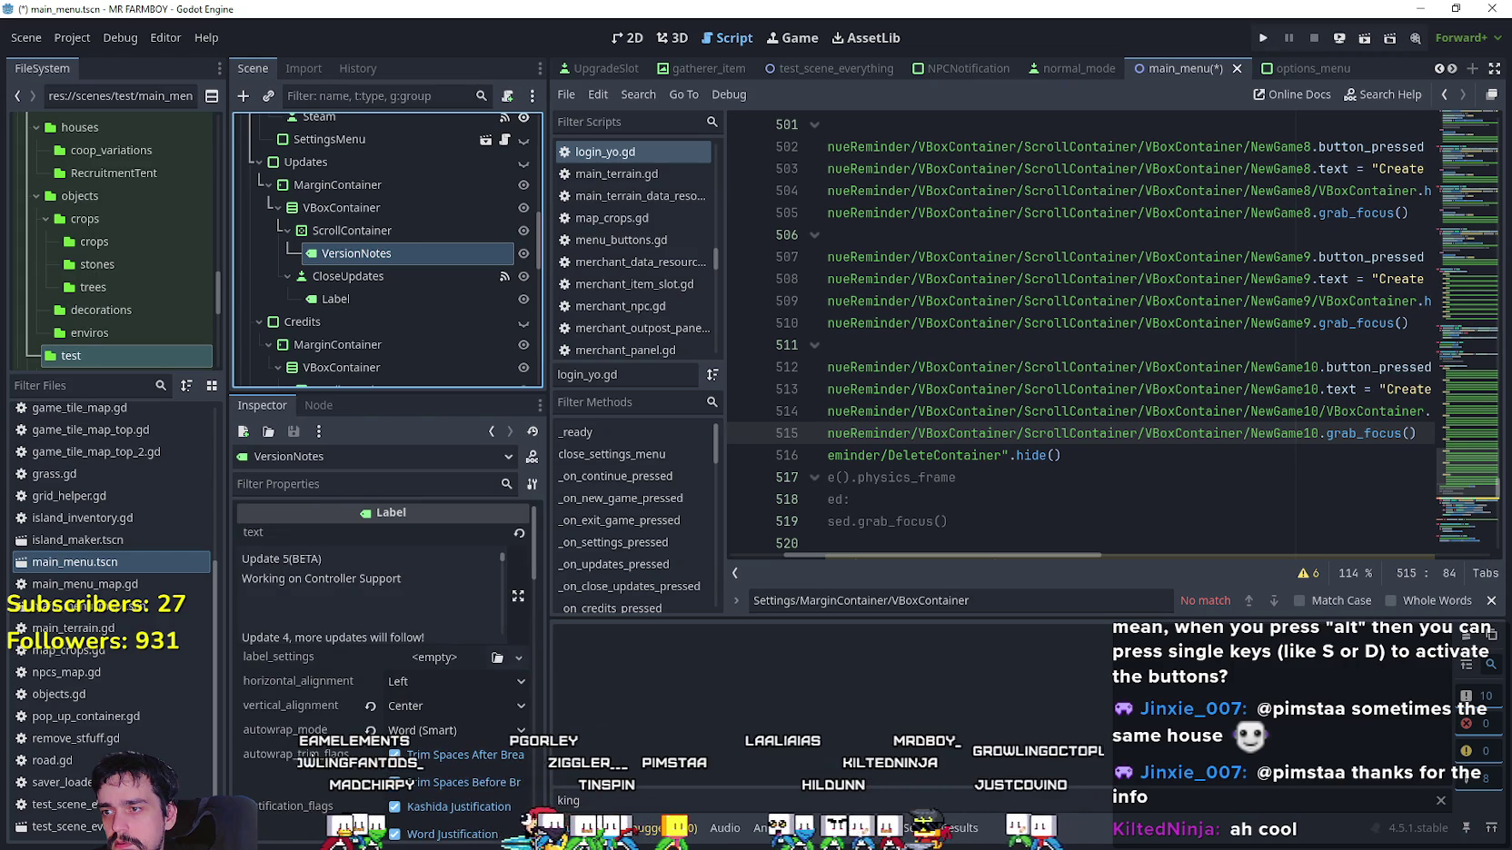
{"action": "scroll", "coordinate": [311, 752], "scroll_direction": "down", "scroll_amount": 5}
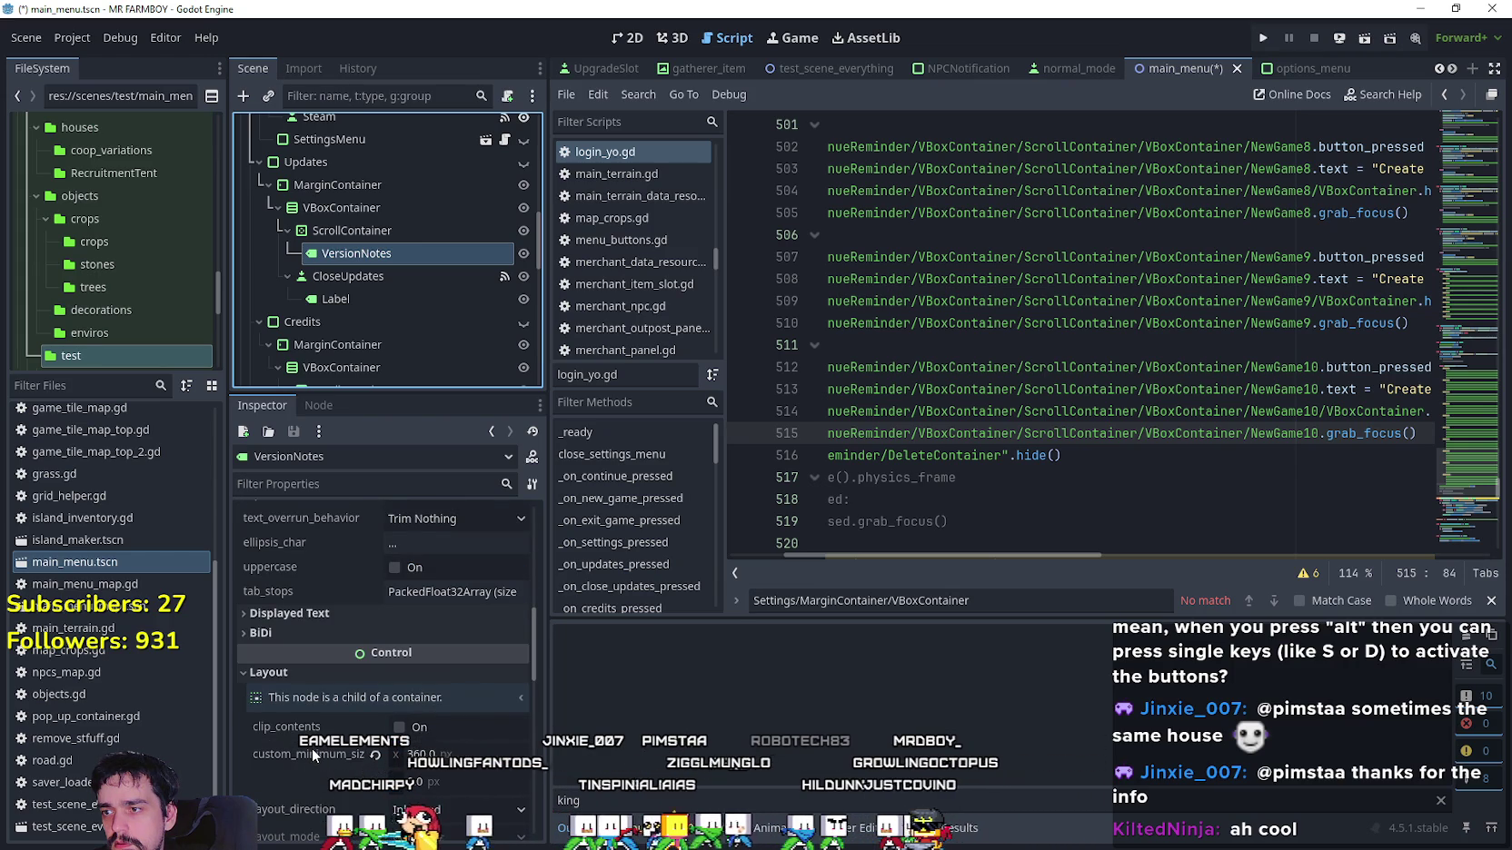
{"action": "left_click", "coordinate": [325, 617]}
{"action": "left_click", "coordinate": [325, 617]}
{"action": "scroll", "coordinate": [325, 617], "scroll_direction": "down", "scroll_amount": 1}
{"action": "scroll", "coordinate": [345, 627], "scroll_direction": "down", "scroll_amount": 6}
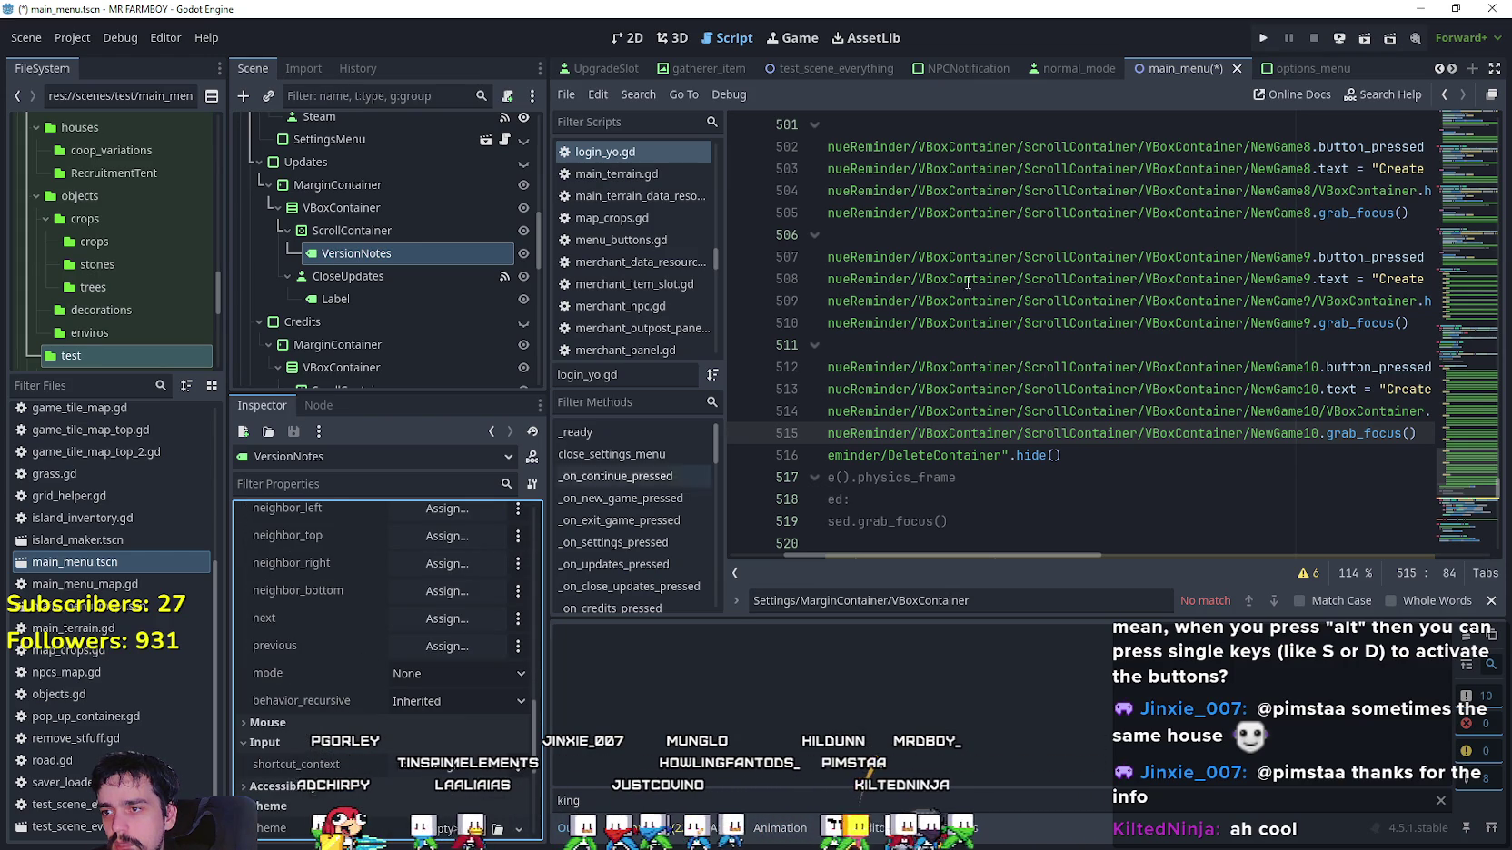
{"action": "key", "text": "ctrl+s"}
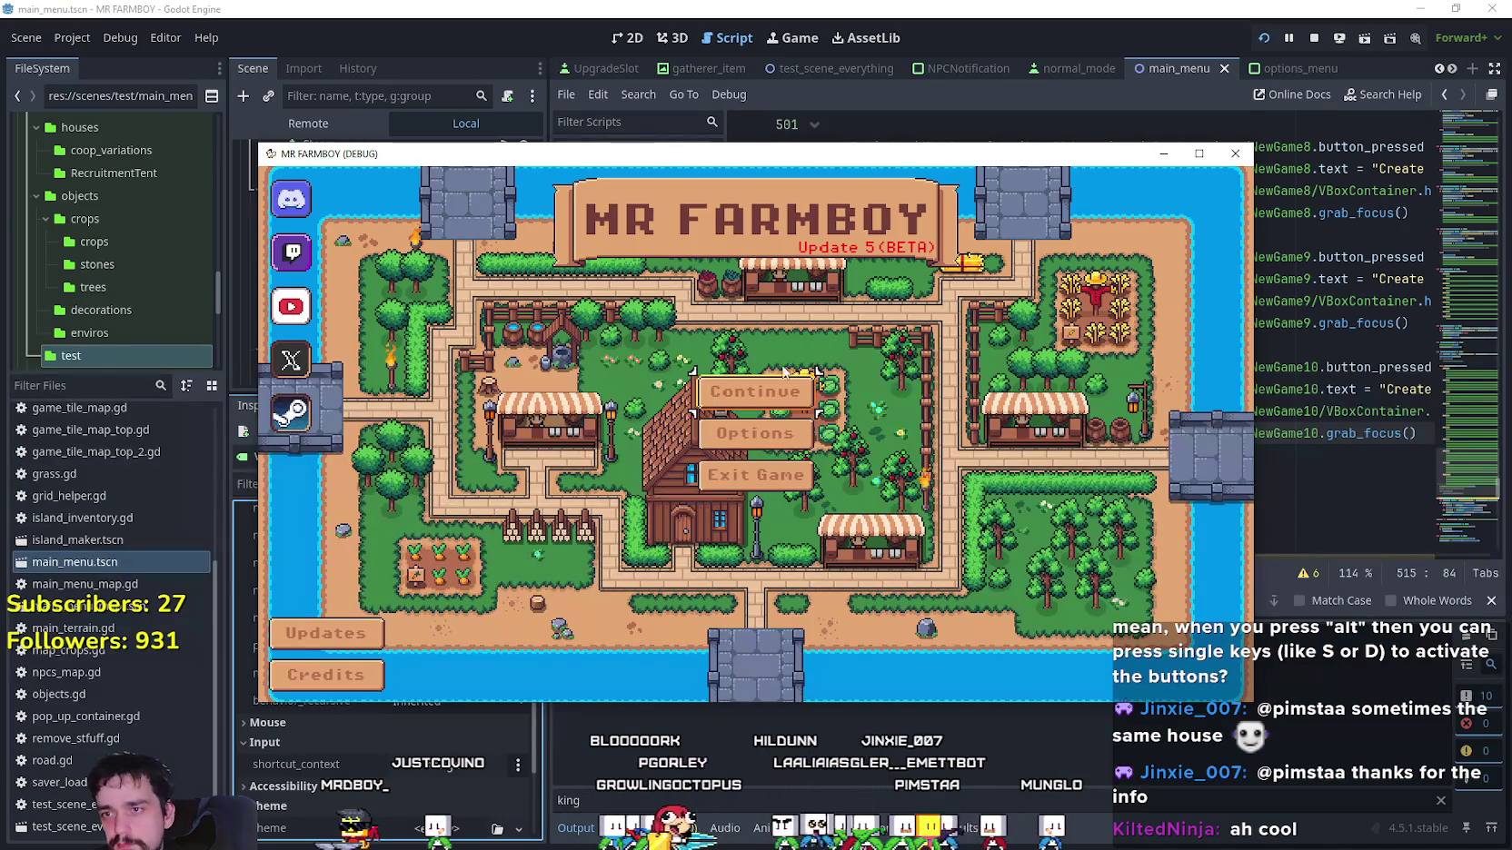
{"action": "left_click", "coordinate": [353, 646]}
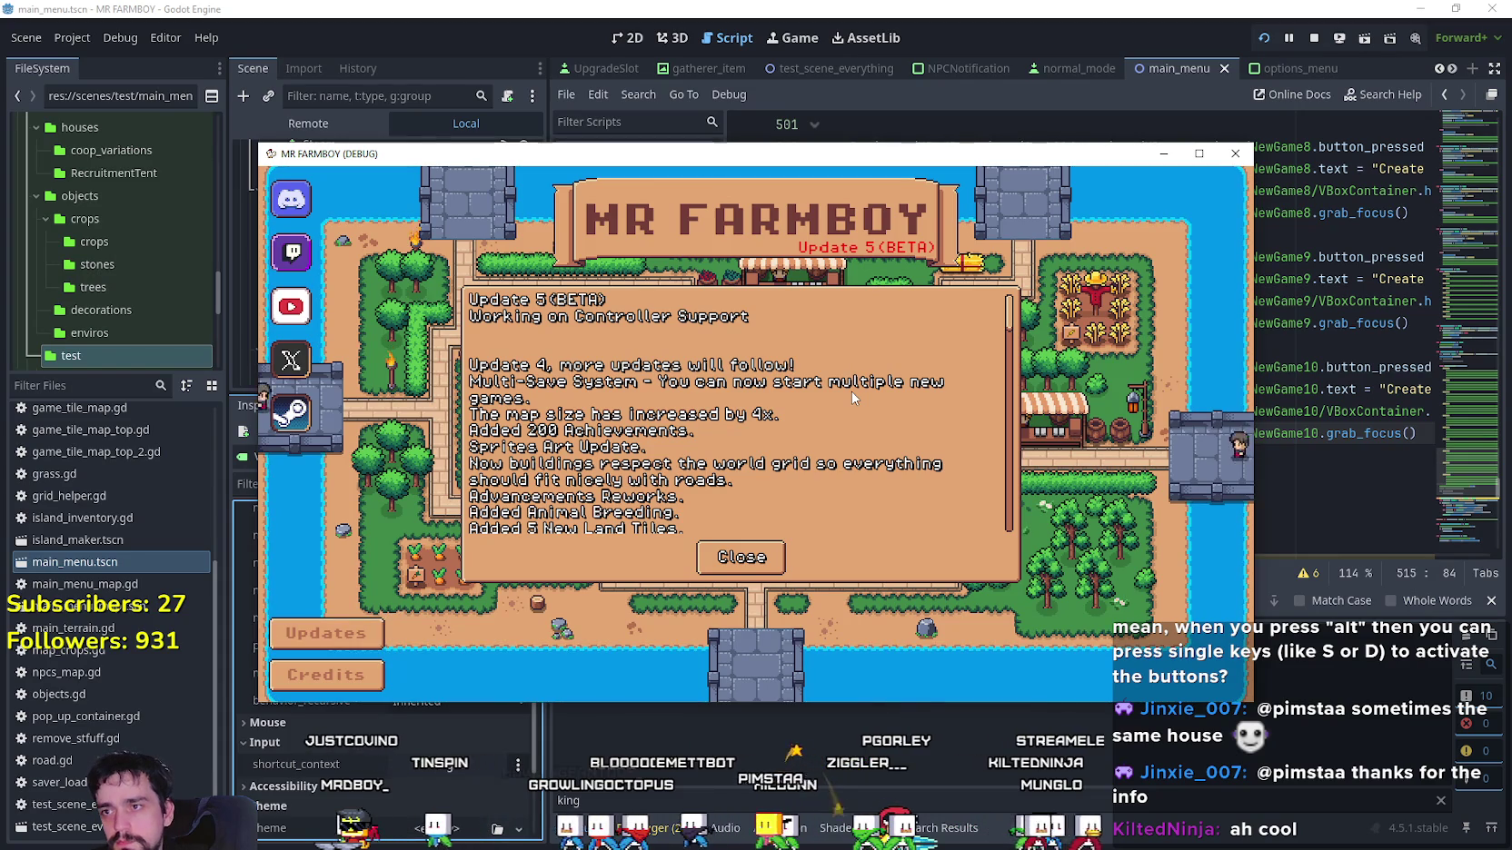
{"action": "key", "text": "Down"}
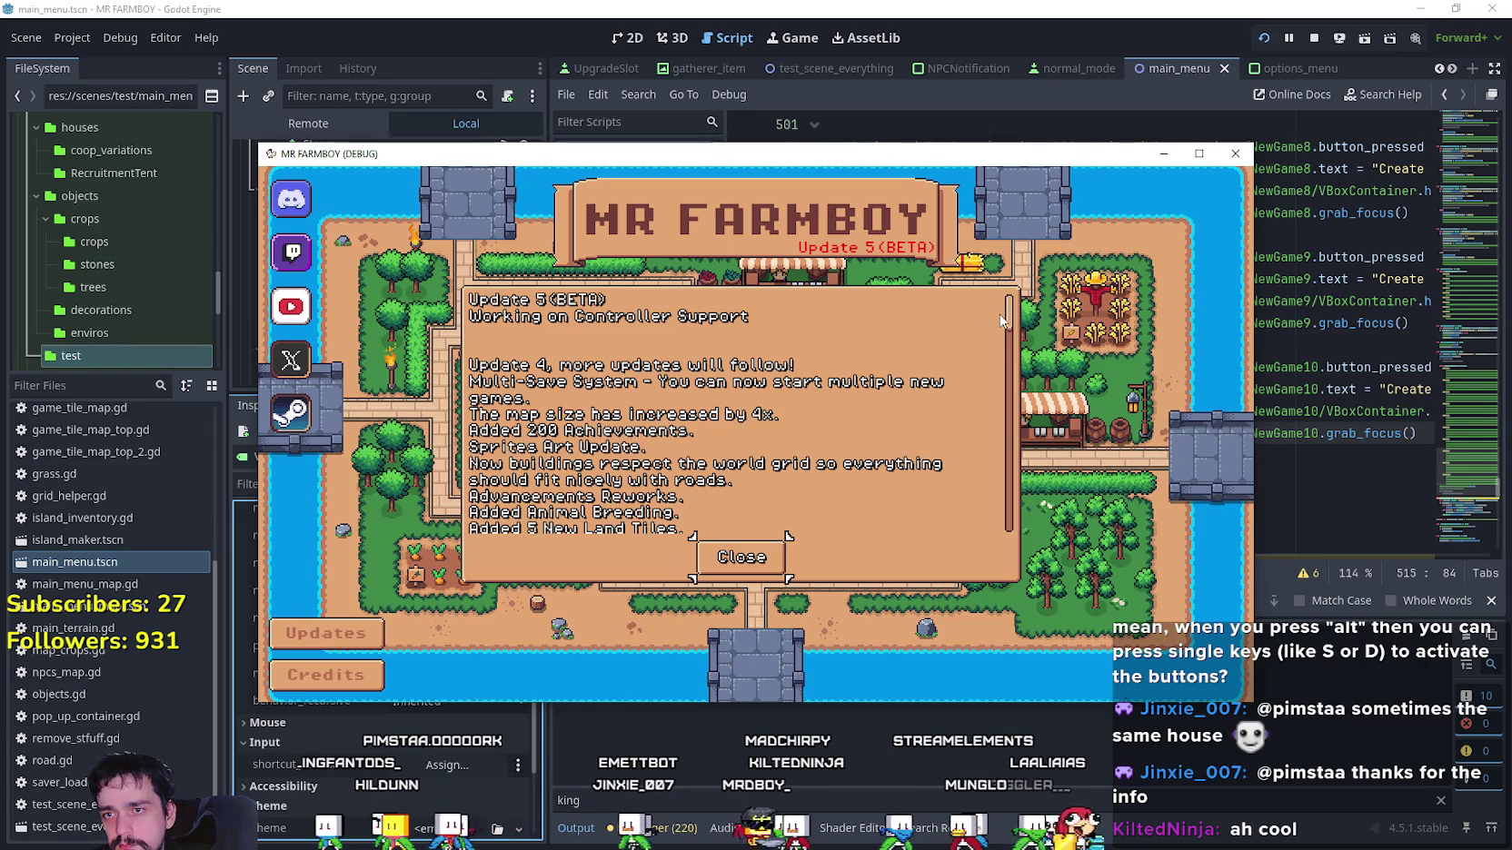
{"action": "key", "text": "Tab"}
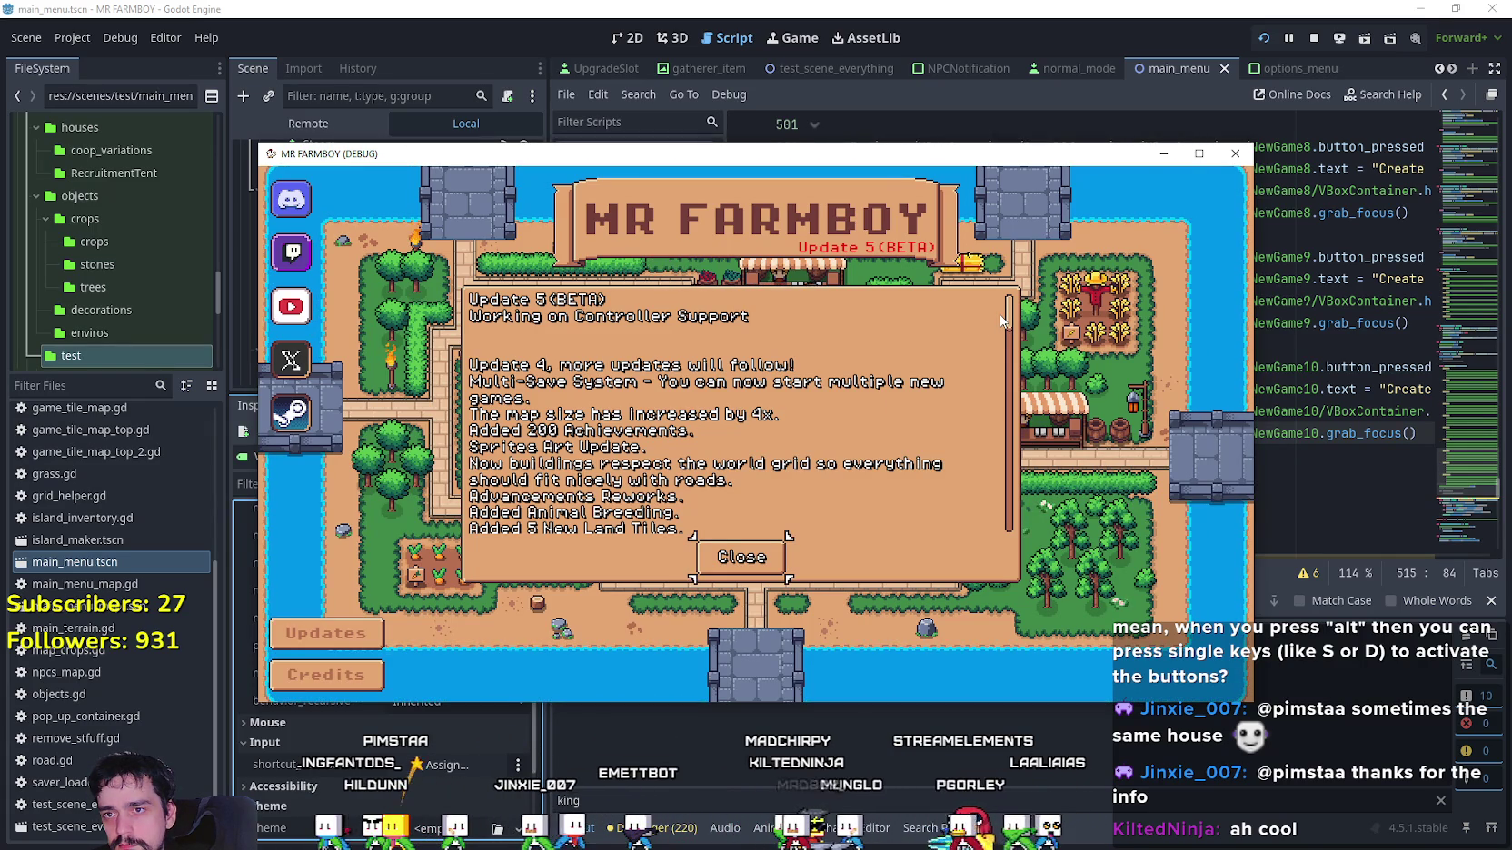
{"action": "scroll", "coordinate": [892, 410], "scroll_direction": "down", "scroll_amount": 5}
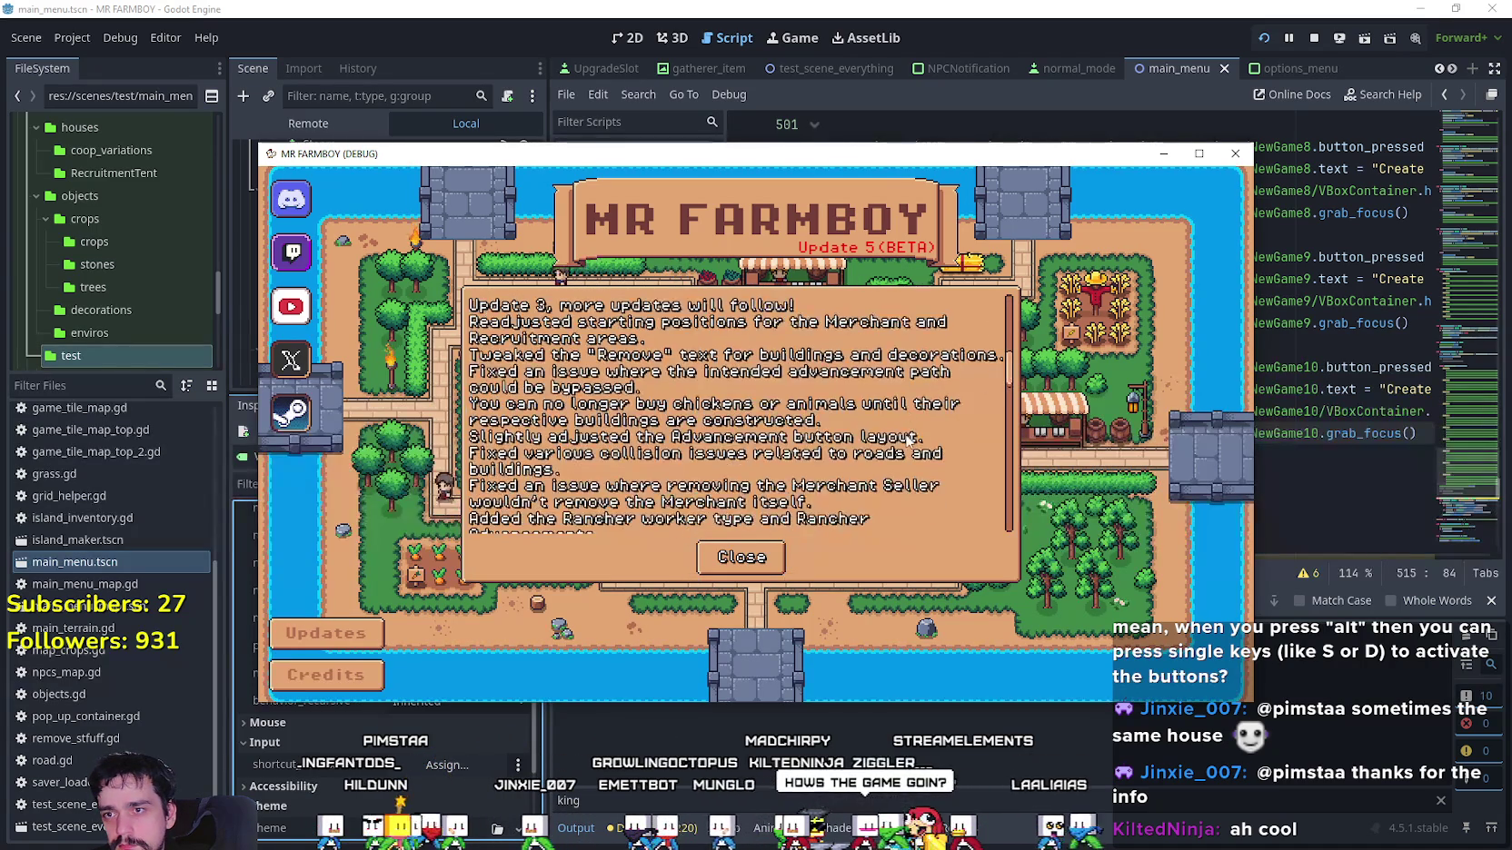
{"action": "scroll", "coordinate": [886, 416], "scroll_direction": "down", "scroll_amount": 5}
{"action": "scroll", "coordinate": [868, 427], "scroll_direction": "up", "scroll_amount": 2}
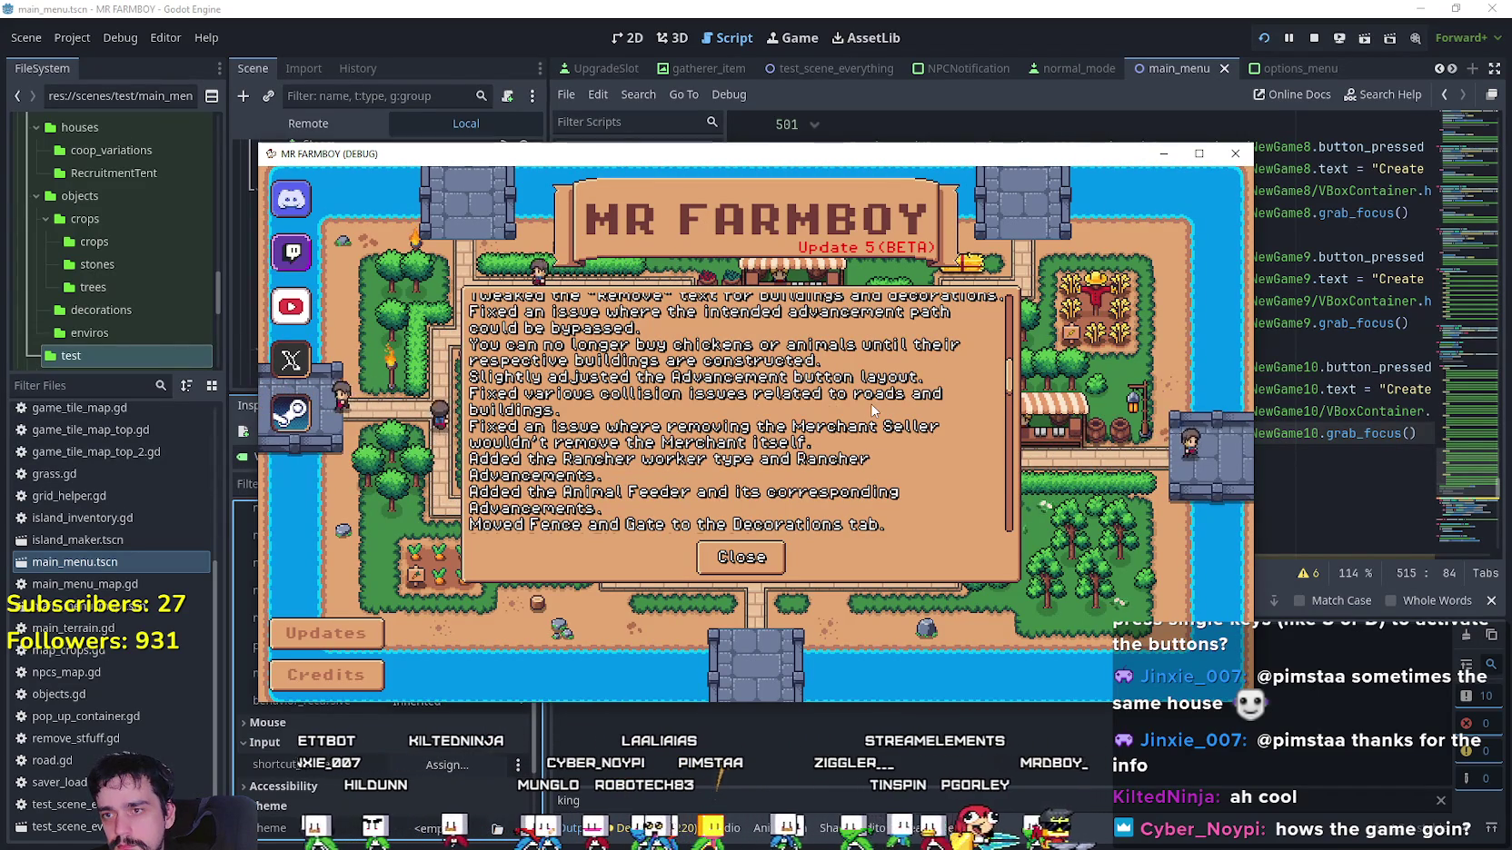
{"action": "key", "text": "Return"}
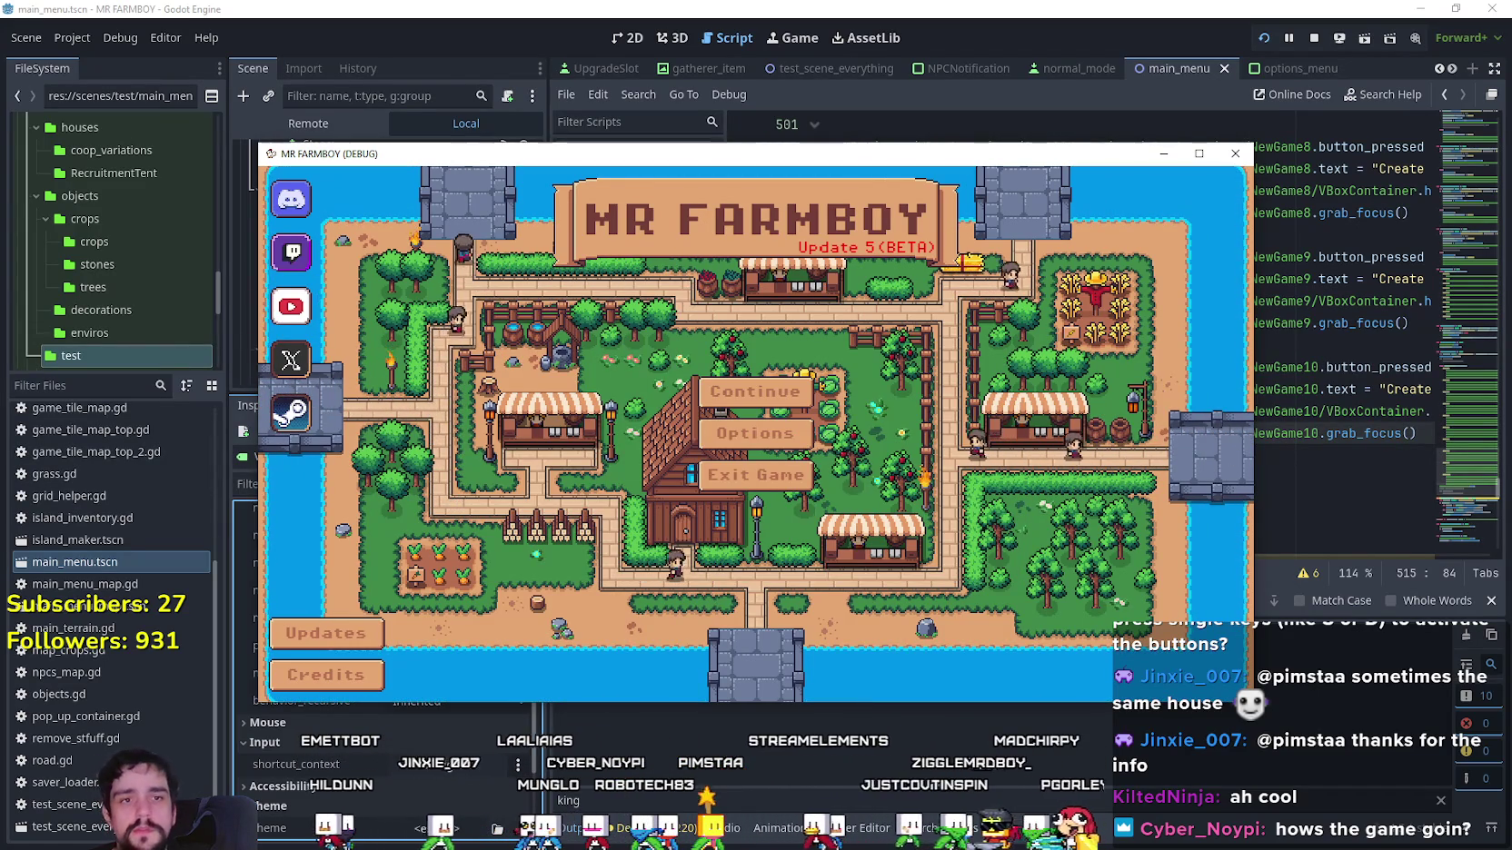
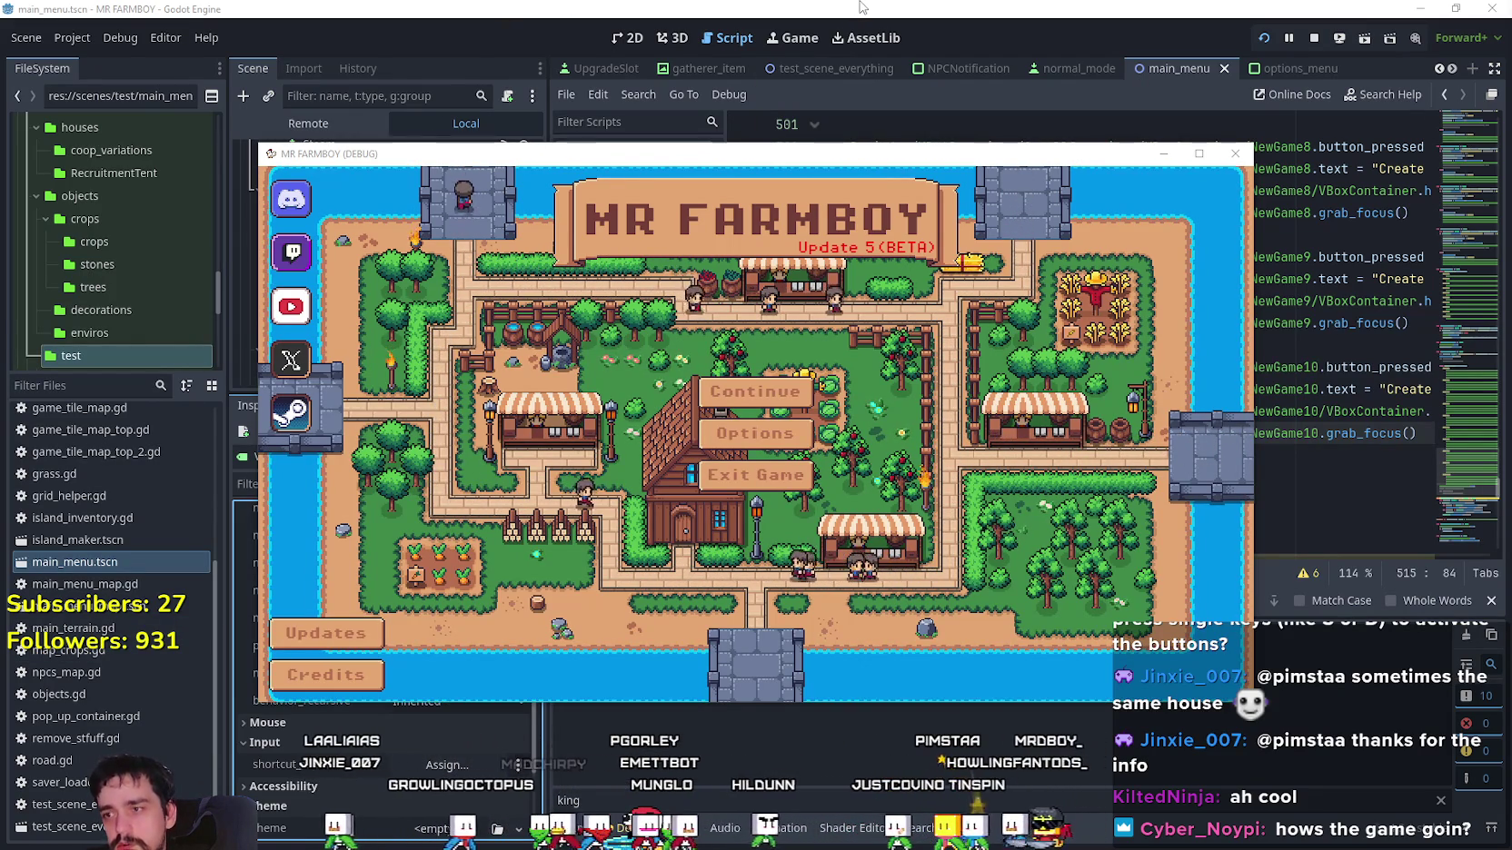
Open the running MR FARMBOY game's Updates notes, then return to the Godot editor window.
{"action": "left_click", "coordinate": [326, 633]}
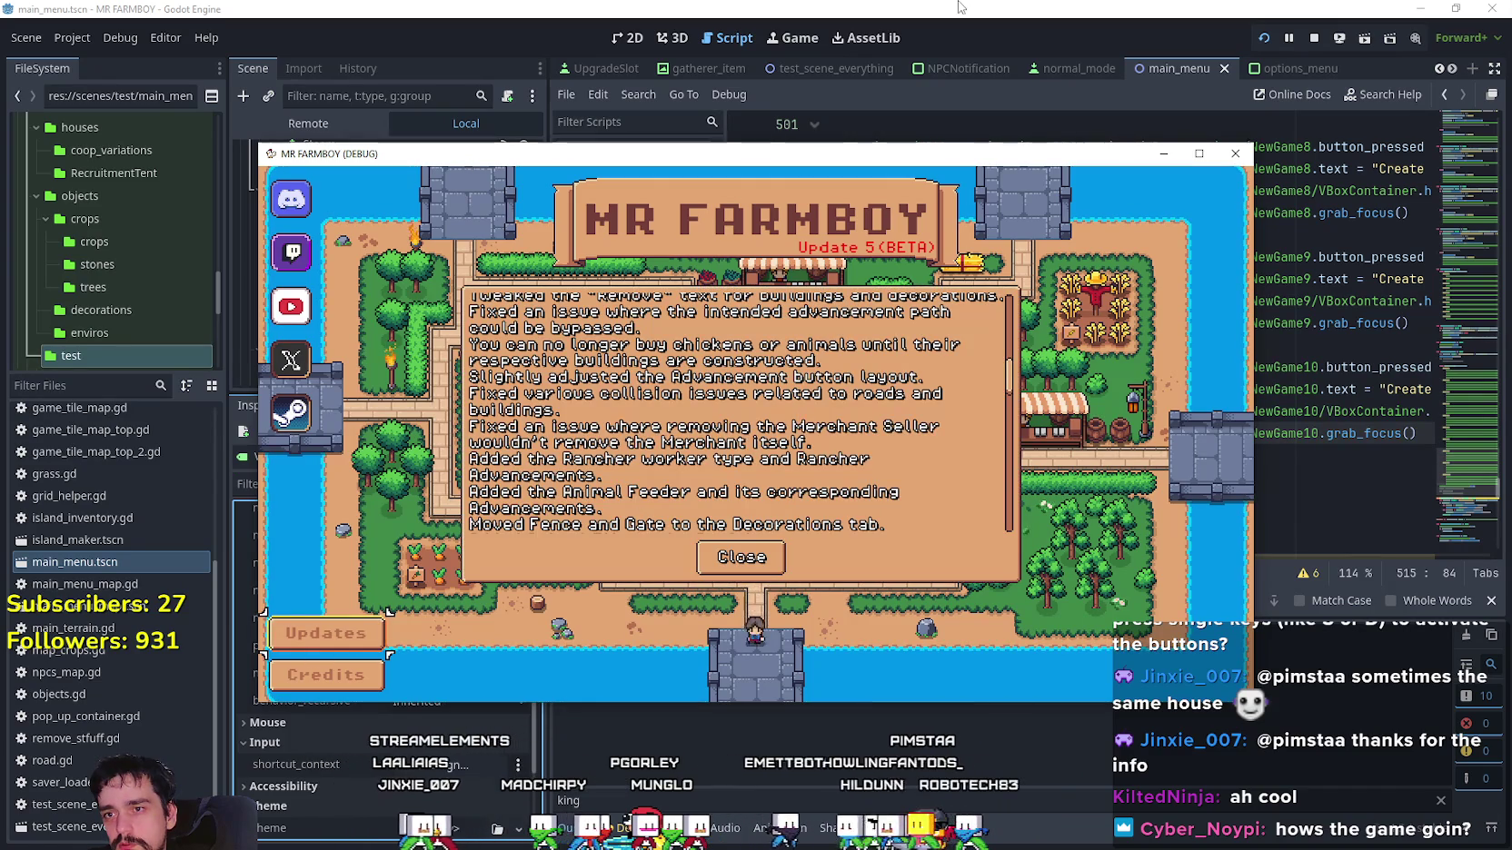
{"action": "left_click", "coordinate": [959, 8]}
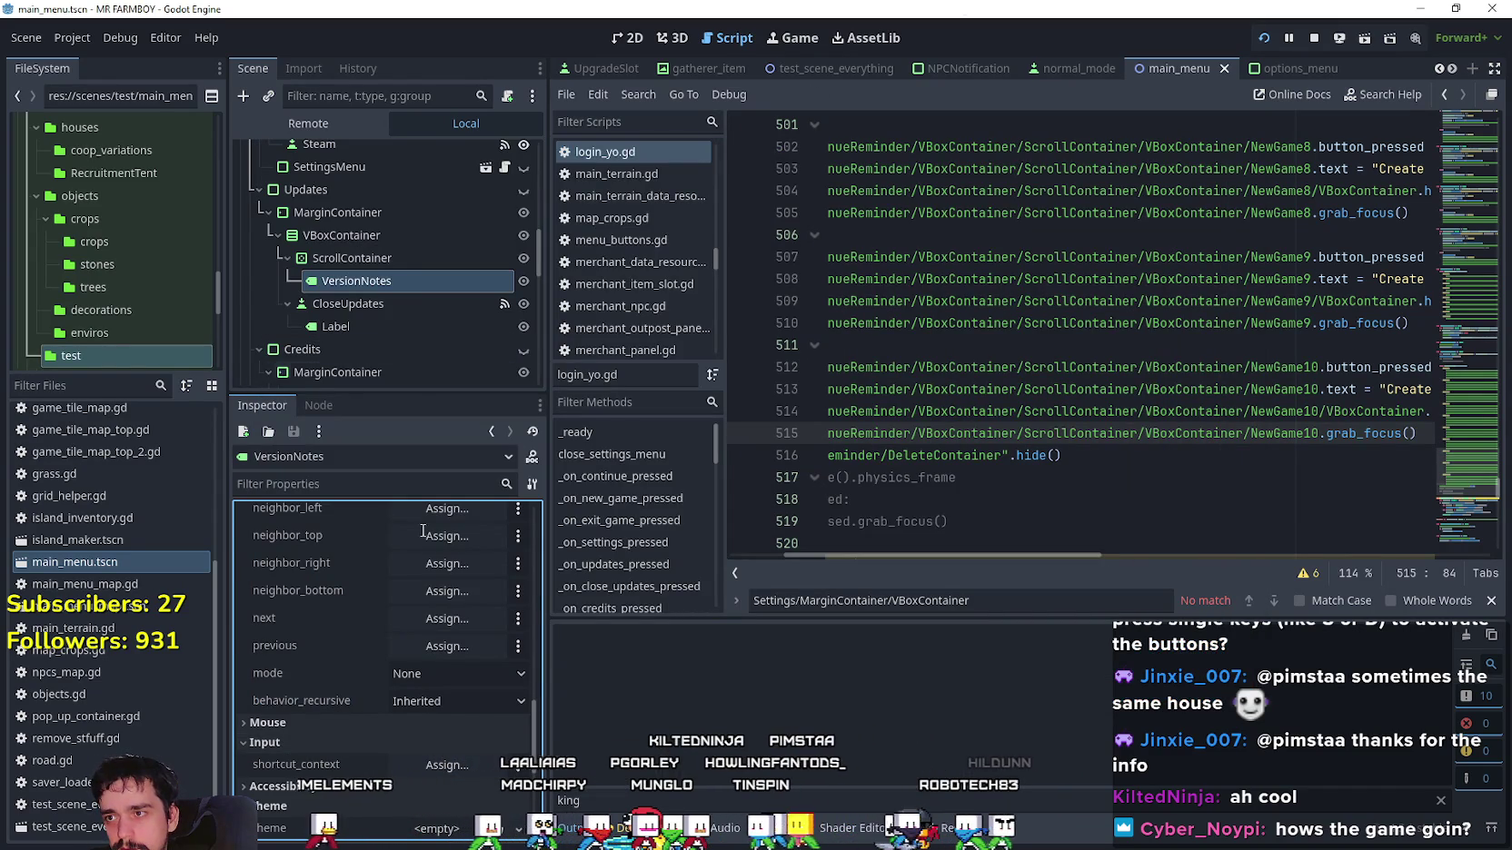
Enable draw_focus_border on the update notes ScrollContainer, then stop and rerun the game.
{"action": "scroll", "coordinate": [381, 757], "scroll_direction": "up", "scroll_amount": 5}
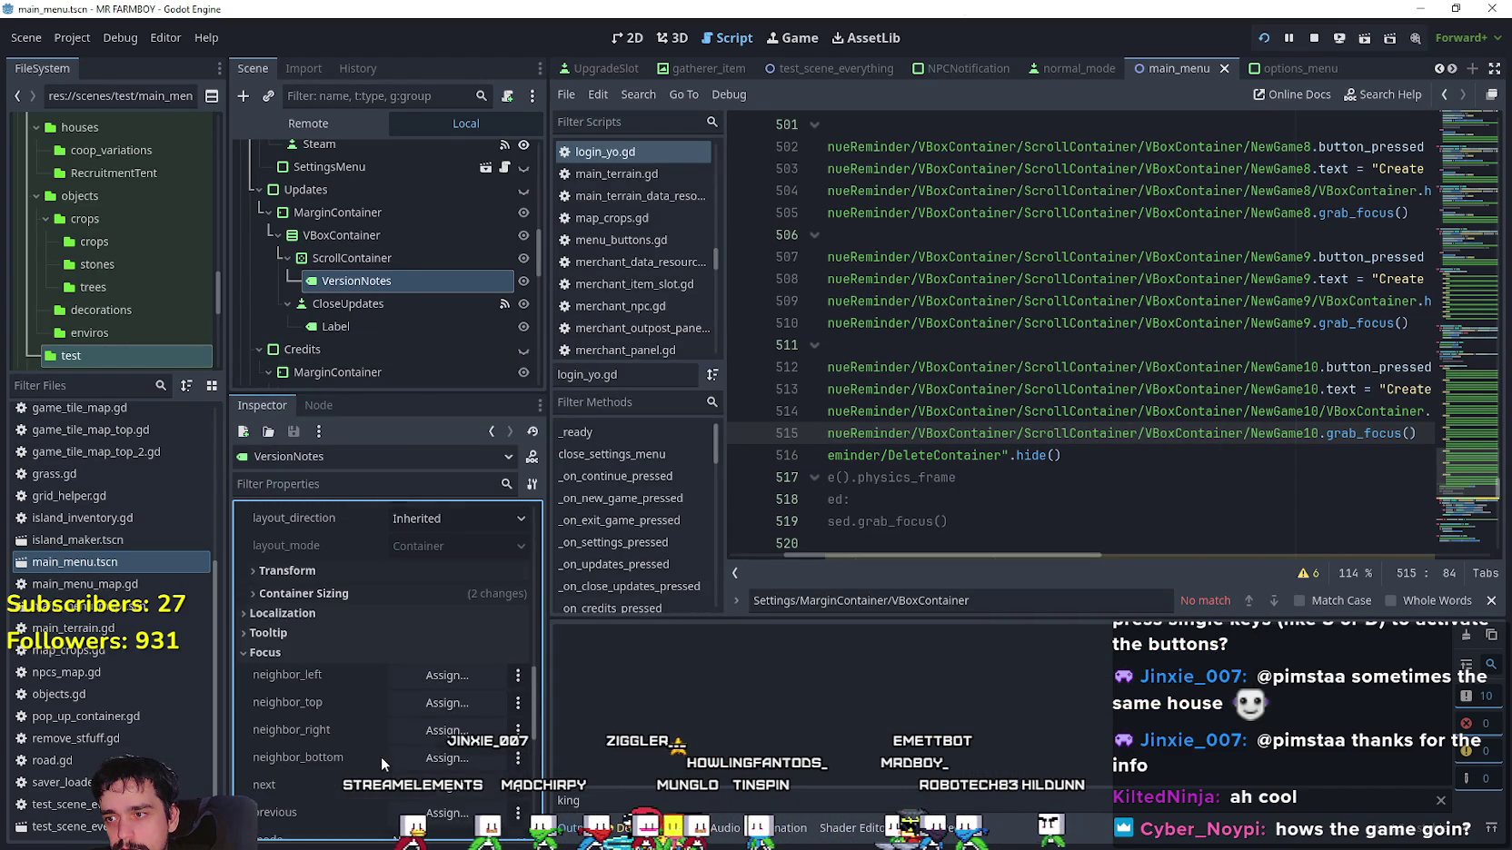
{"action": "scroll", "coordinate": [425, 674], "scroll_direction": "up", "scroll_amount": 1}
{"action": "scroll", "coordinate": [421, 638], "scroll_direction": "up", "scroll_amount": 2}
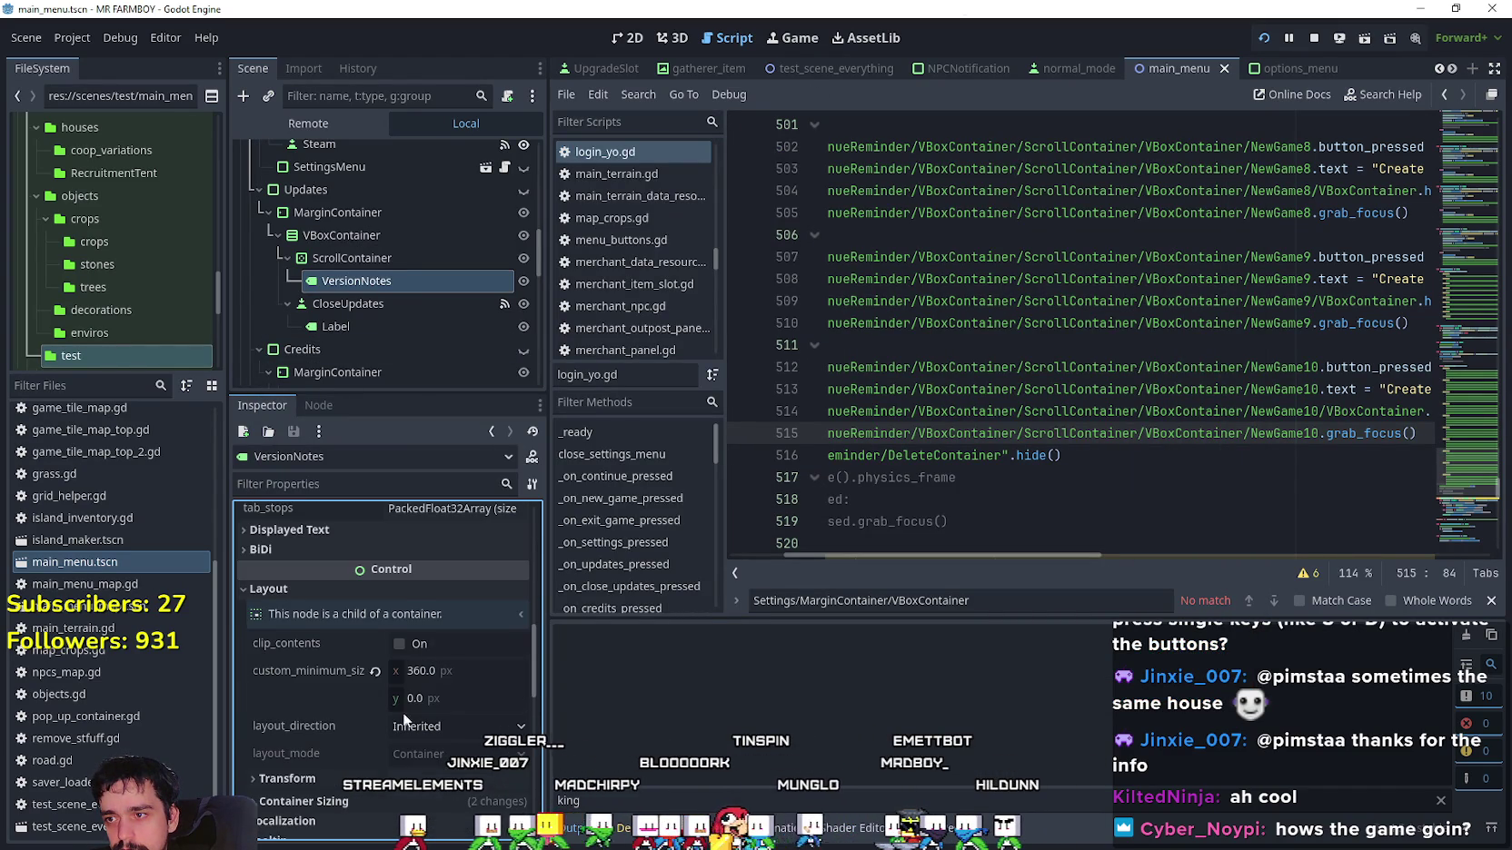
{"action": "scroll", "coordinate": [375, 740], "scroll_direction": "down", "scroll_amount": 1}
{"action": "scroll", "coordinate": [373, 727], "scroll_direction": "down", "scroll_amount": 8}
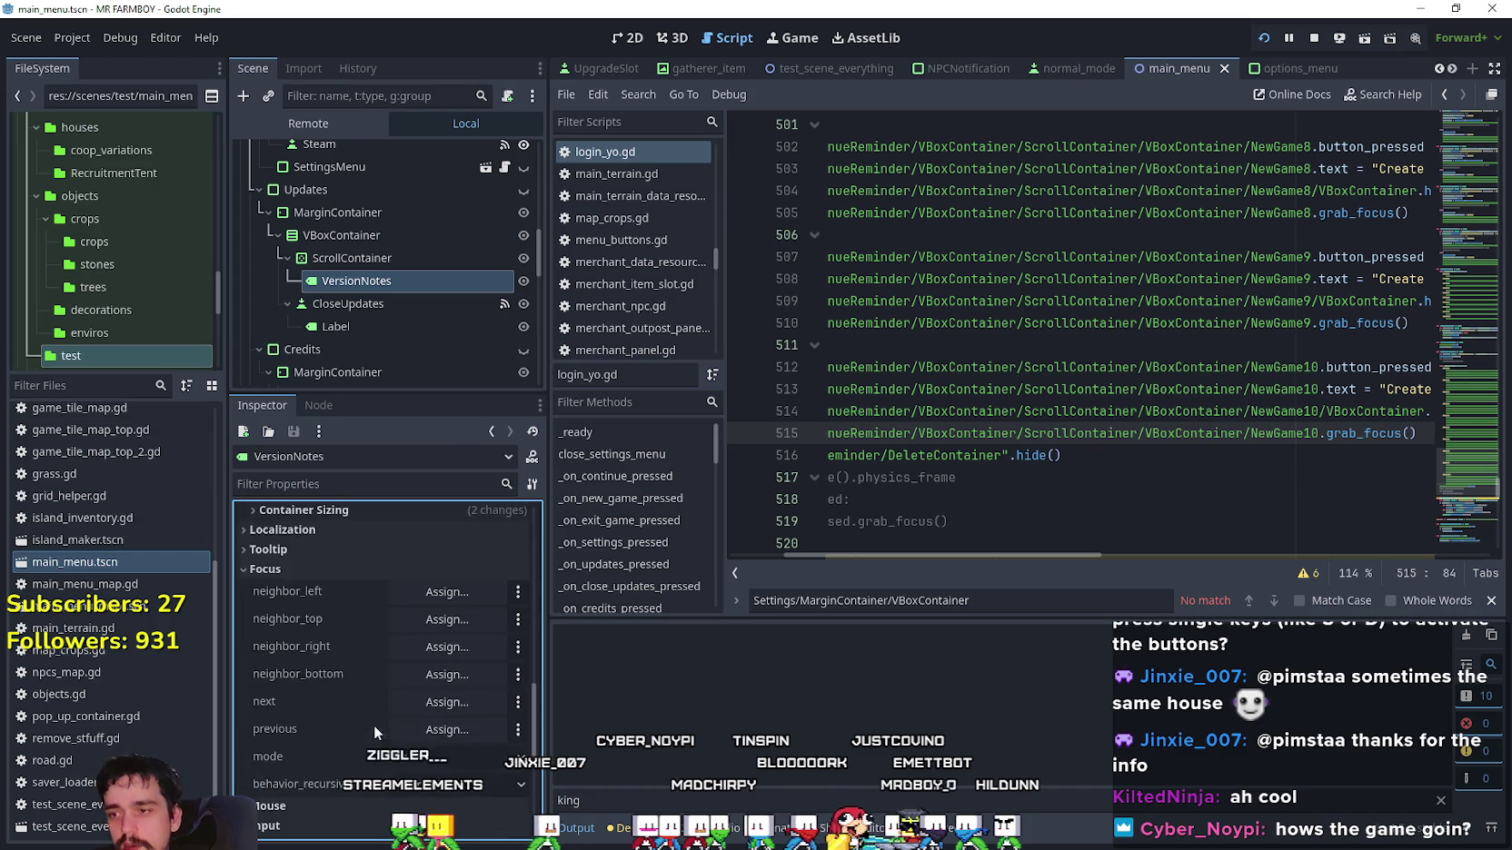
{"action": "scroll", "coordinate": [360, 679], "scroll_direction": "up", "scroll_amount": 8}
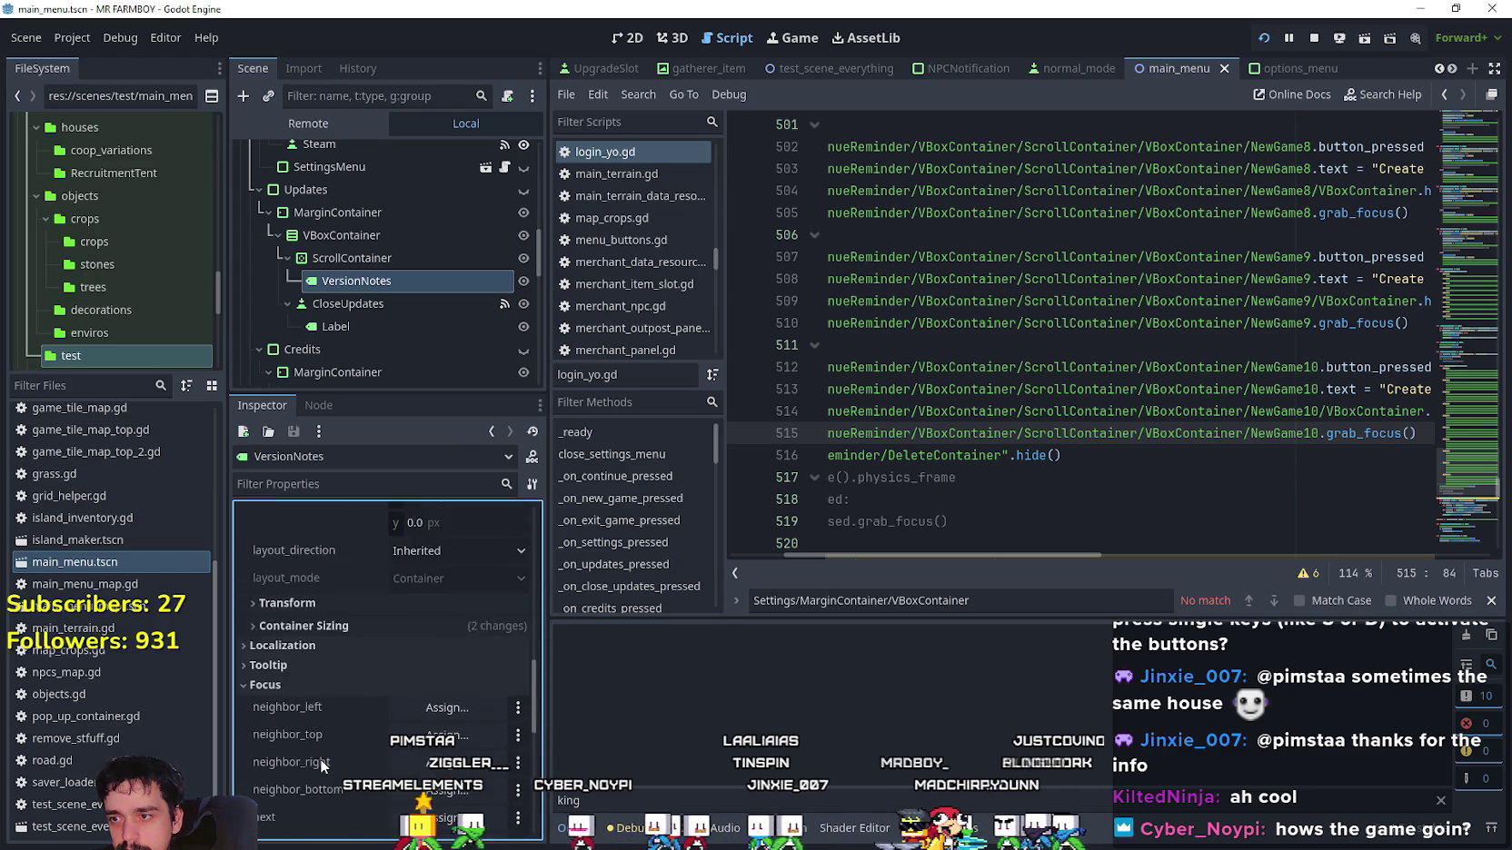
{"action": "scroll", "coordinate": [320, 758], "scroll_direction": "up", "scroll_amount": 6}
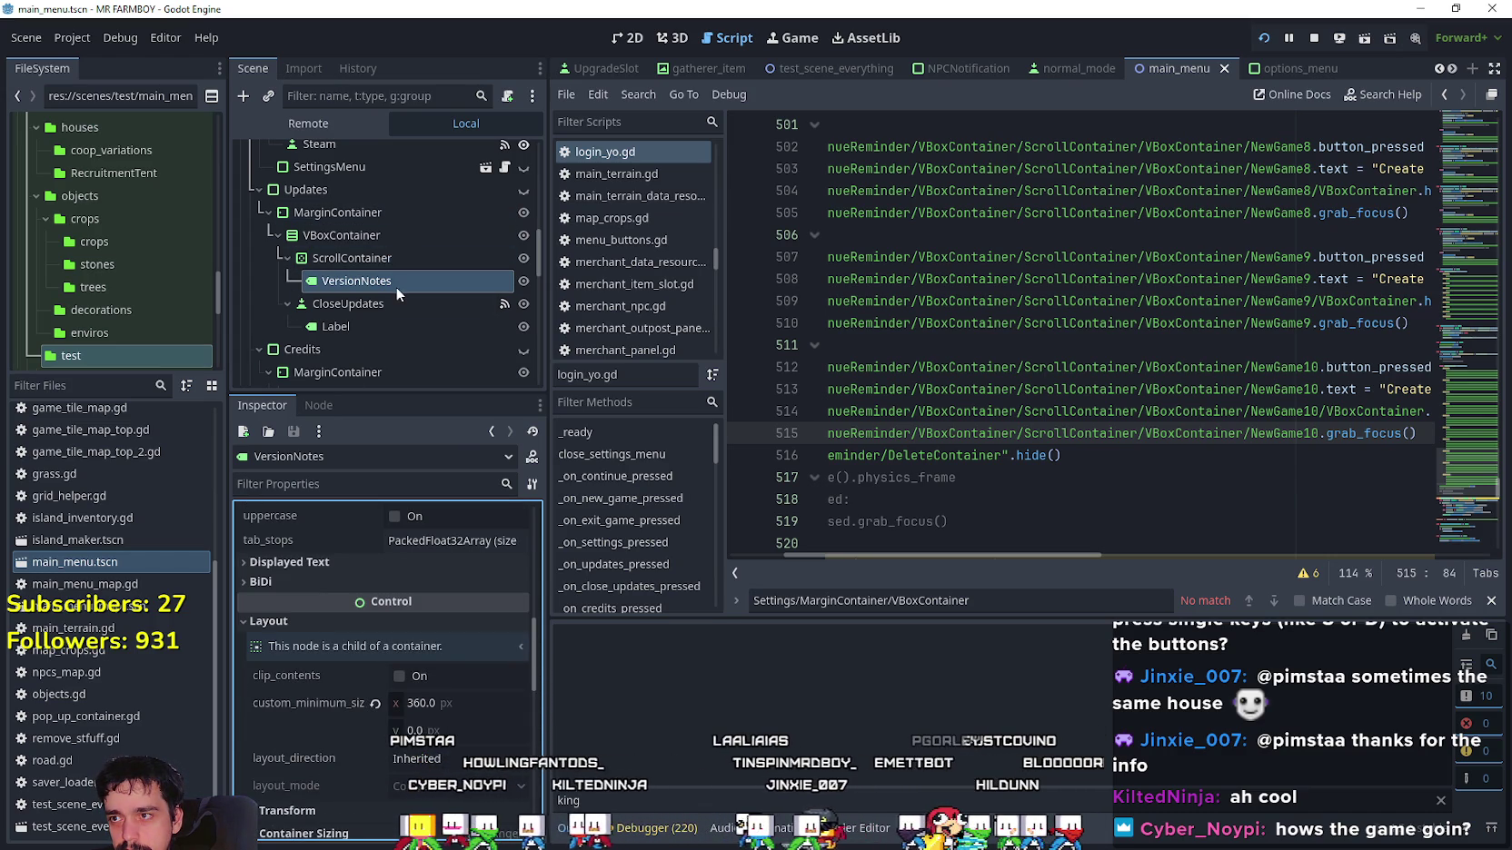
{"action": "left_click", "coordinate": [407, 257]}
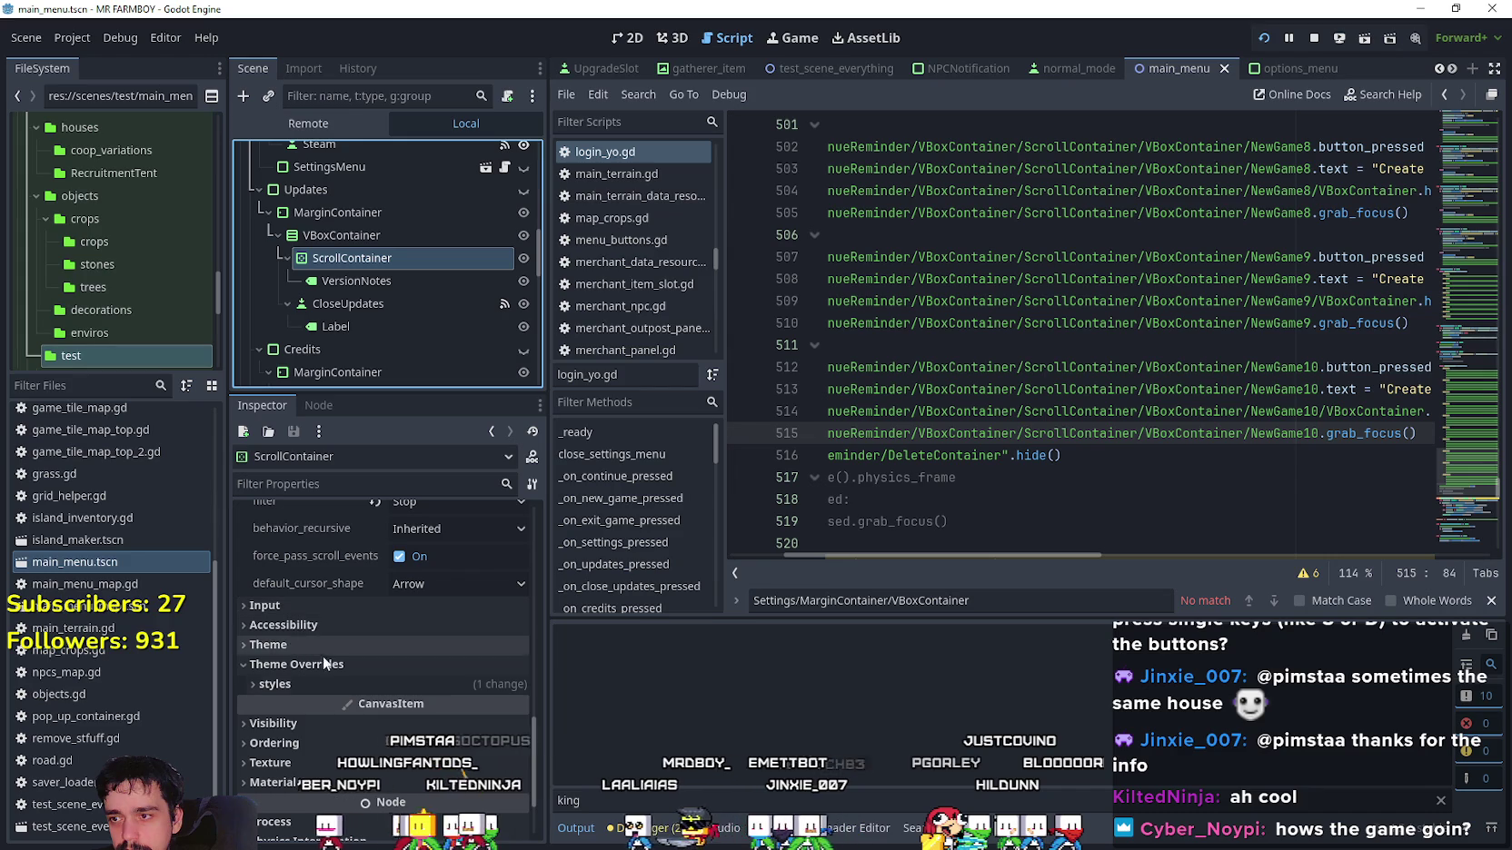
{"action": "scroll", "coordinate": [287, 599], "scroll_direction": "up", "scroll_amount": 1}
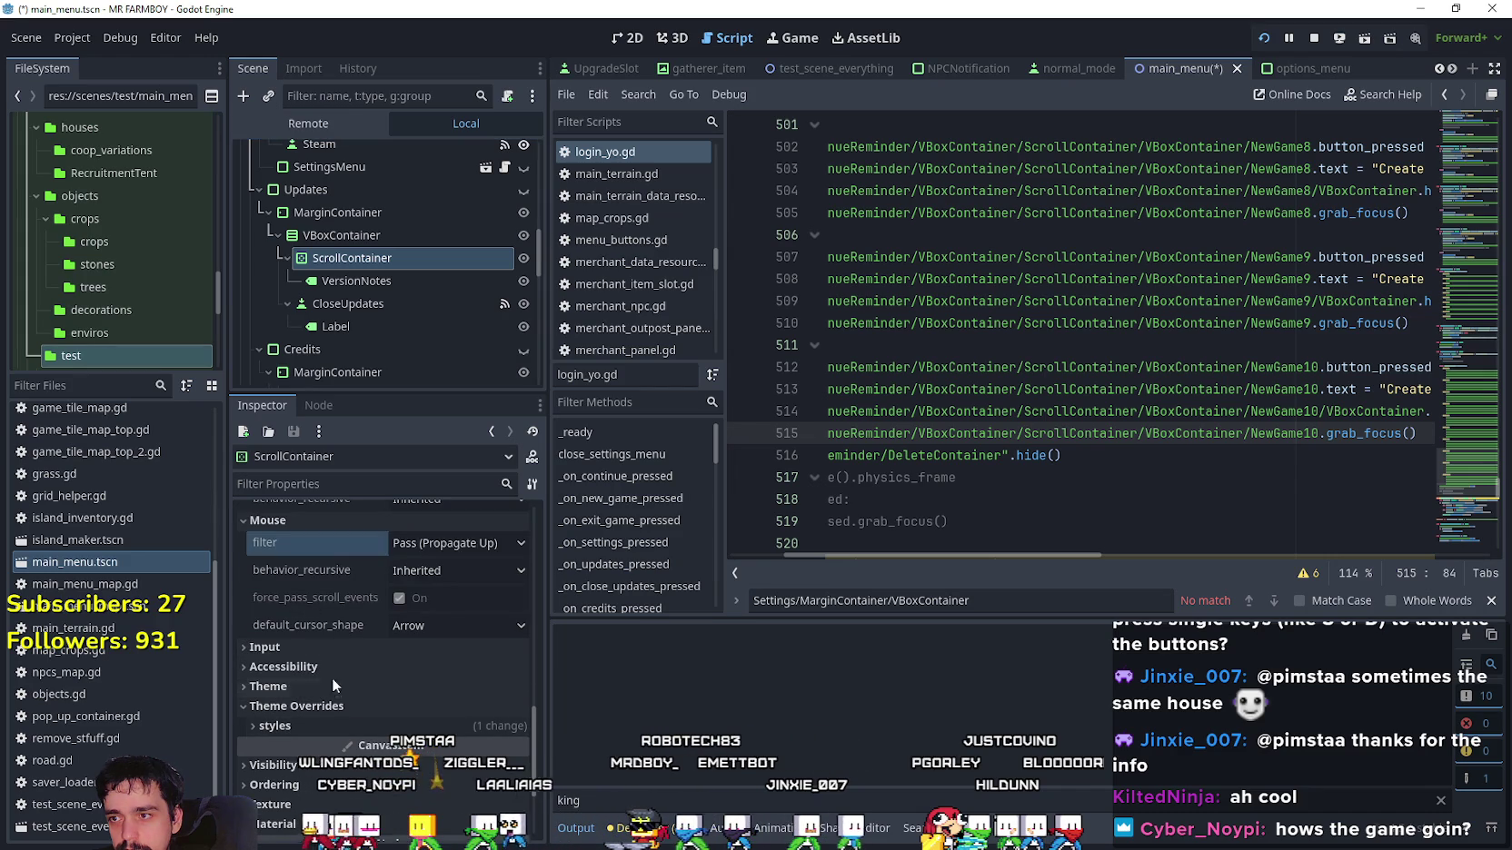
{"action": "scroll", "coordinate": [336, 666], "scroll_direction": "up", "scroll_amount": 7}
{"action": "scroll", "coordinate": [348, 641], "scroll_direction": "up", "scroll_amount": 8}
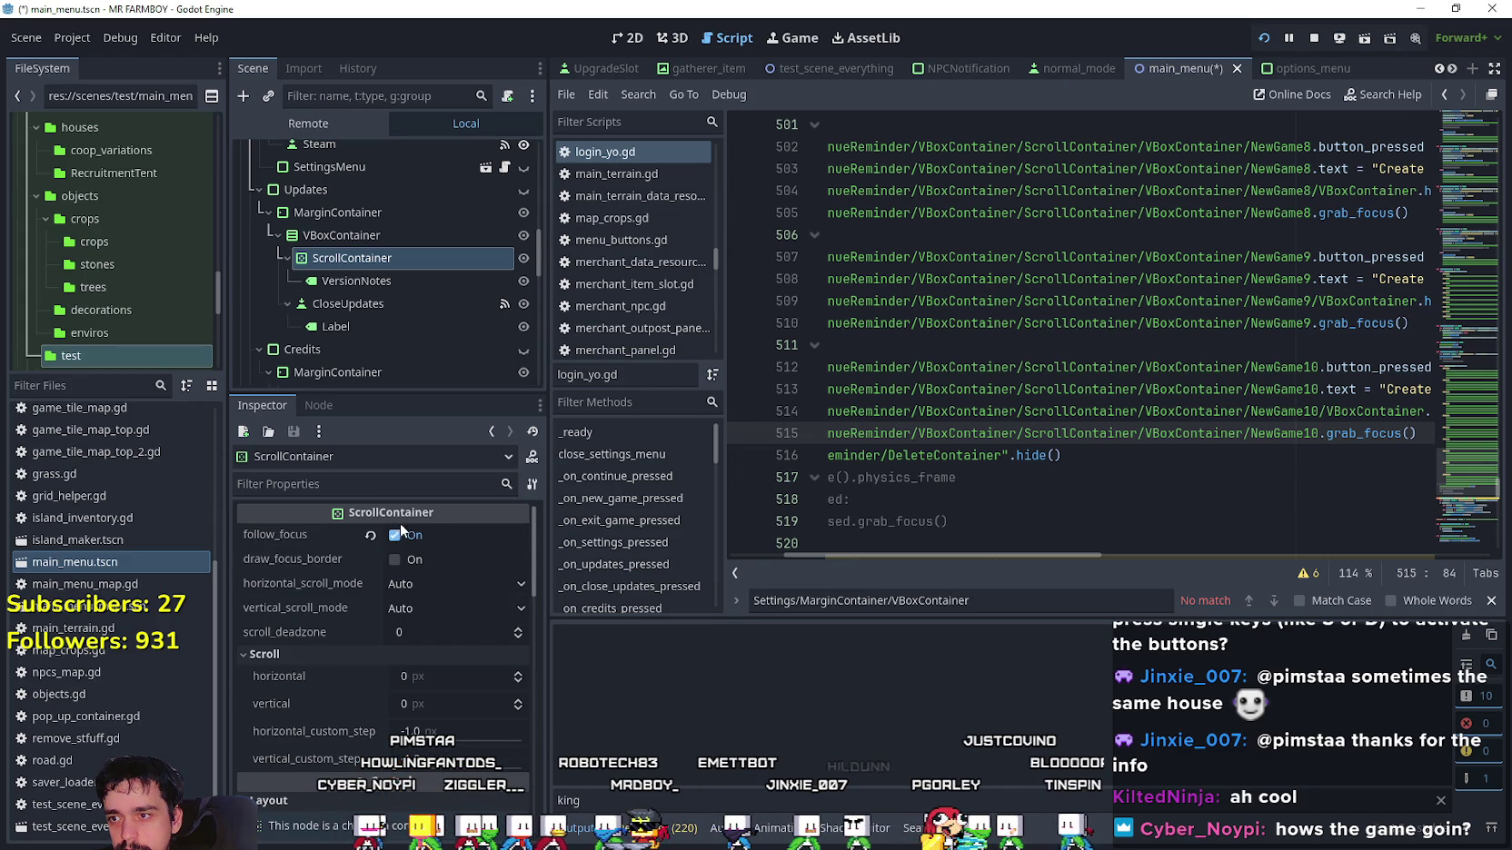
{"action": "left_click", "coordinate": [405, 559]}
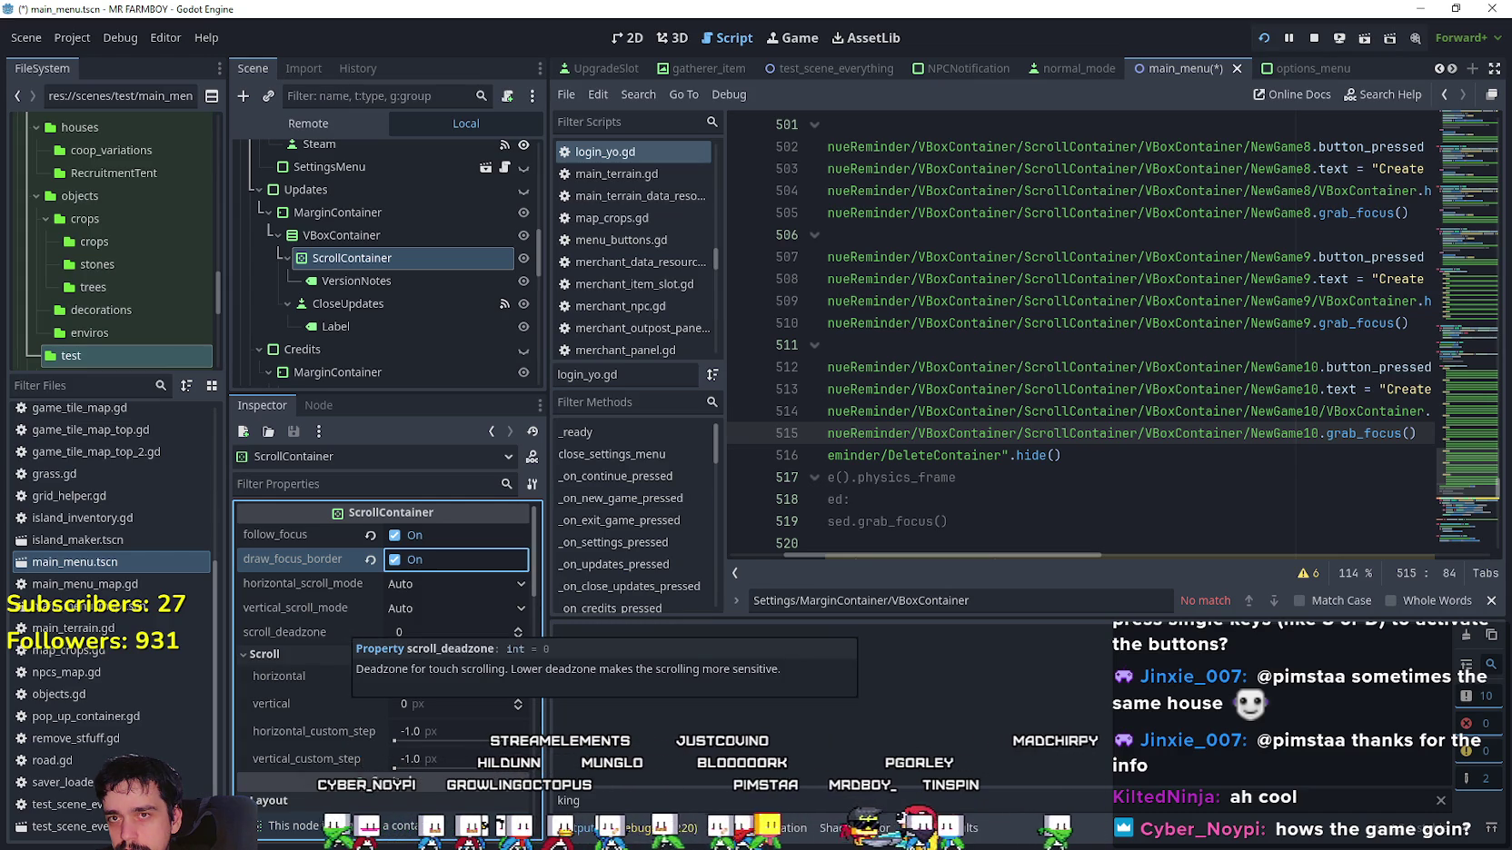
{"action": "left_click", "coordinate": [1315, 40]}
{"action": "left_click", "coordinate": [1270, 36]}
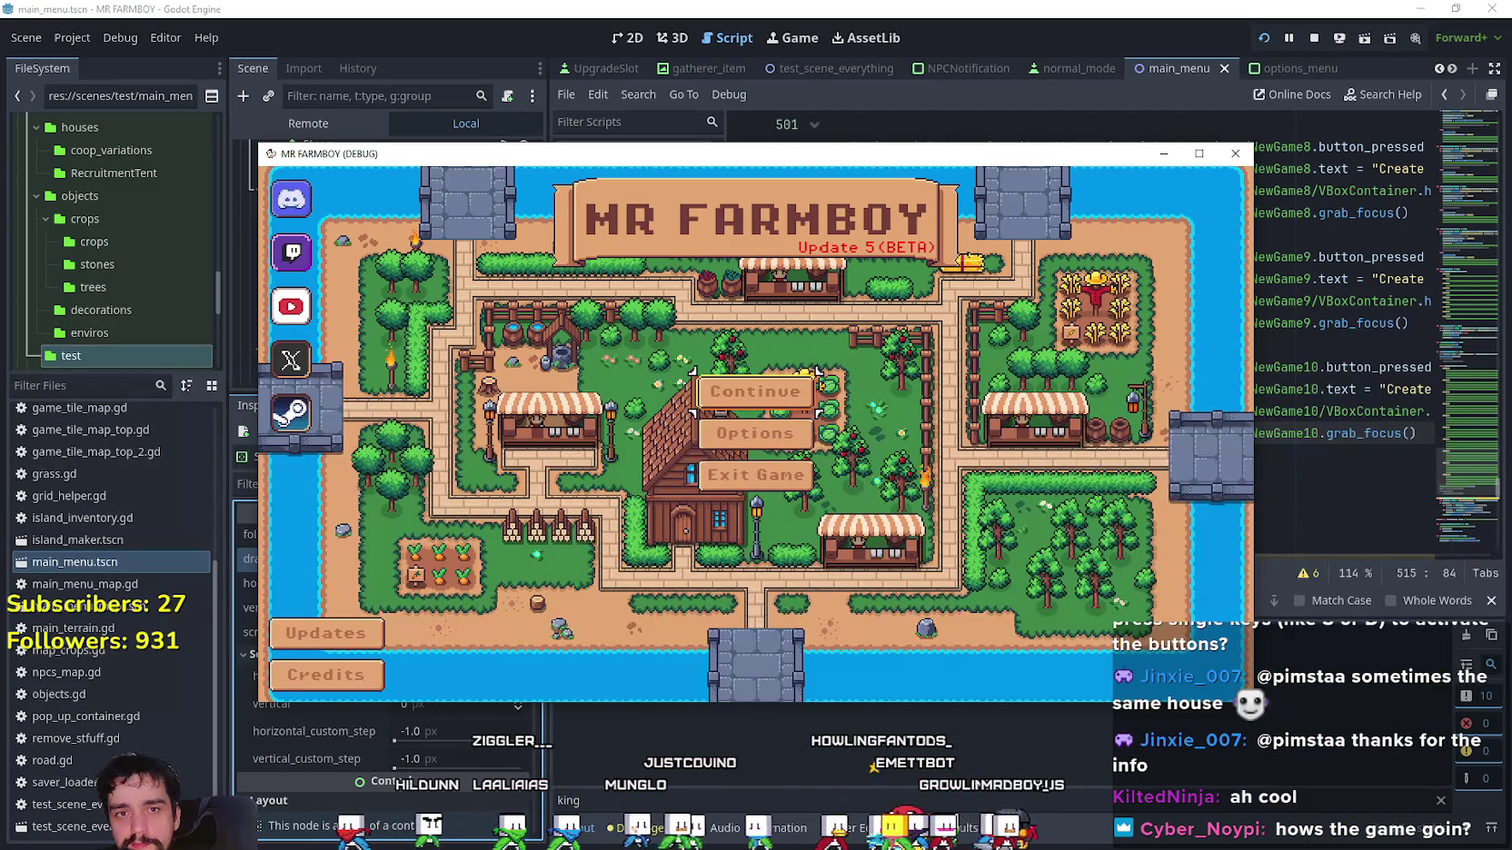
Open Updates in the game, press Tab twice to test focus, close it and quit the game.
{"action": "left_click", "coordinate": [333, 634]}
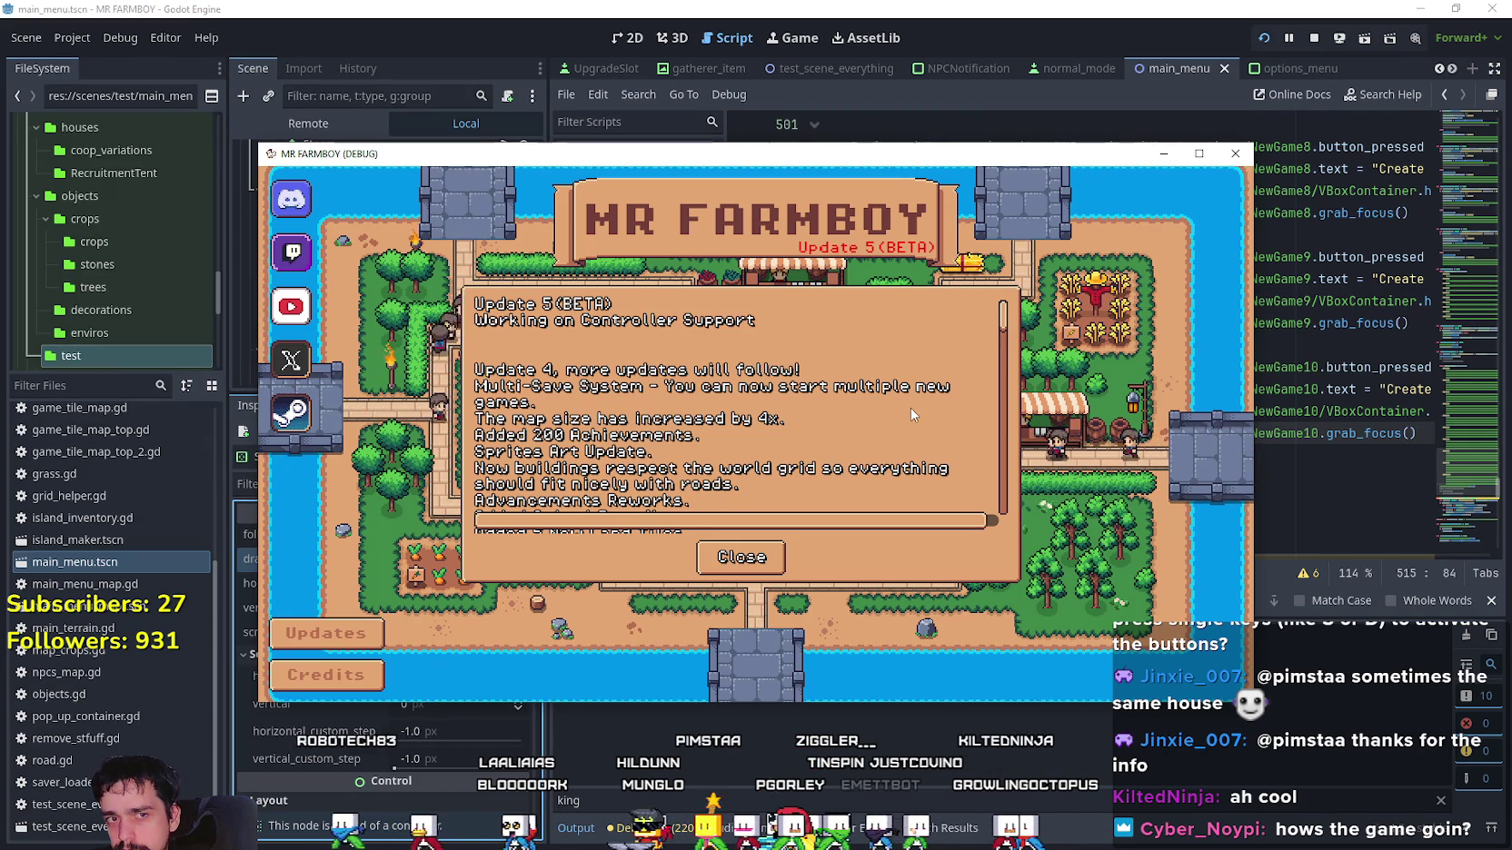
{"action": "key", "text": "Tab"}
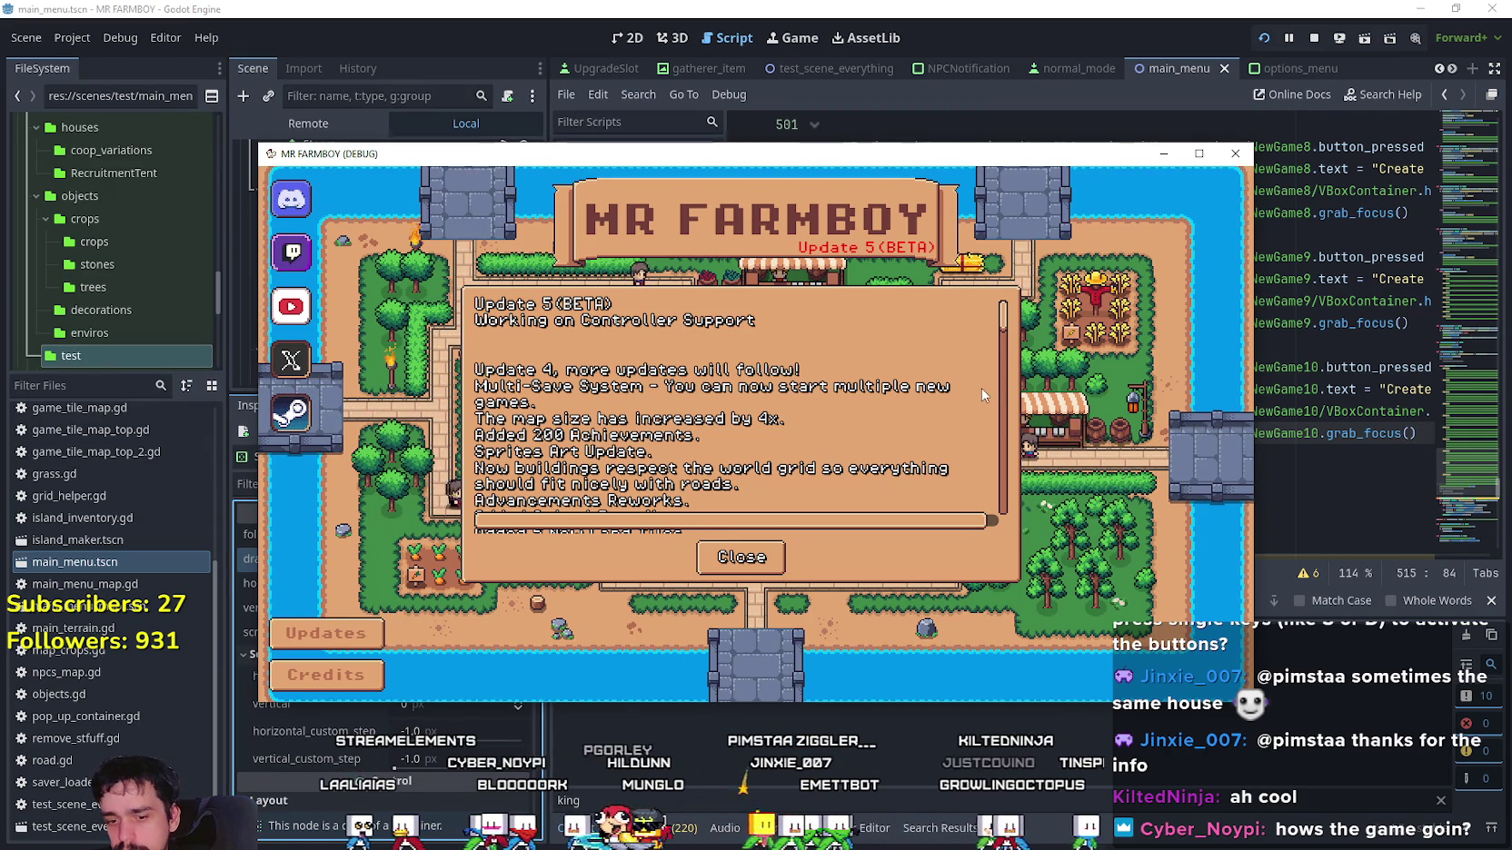
{"action": "key", "text": "Tab"}
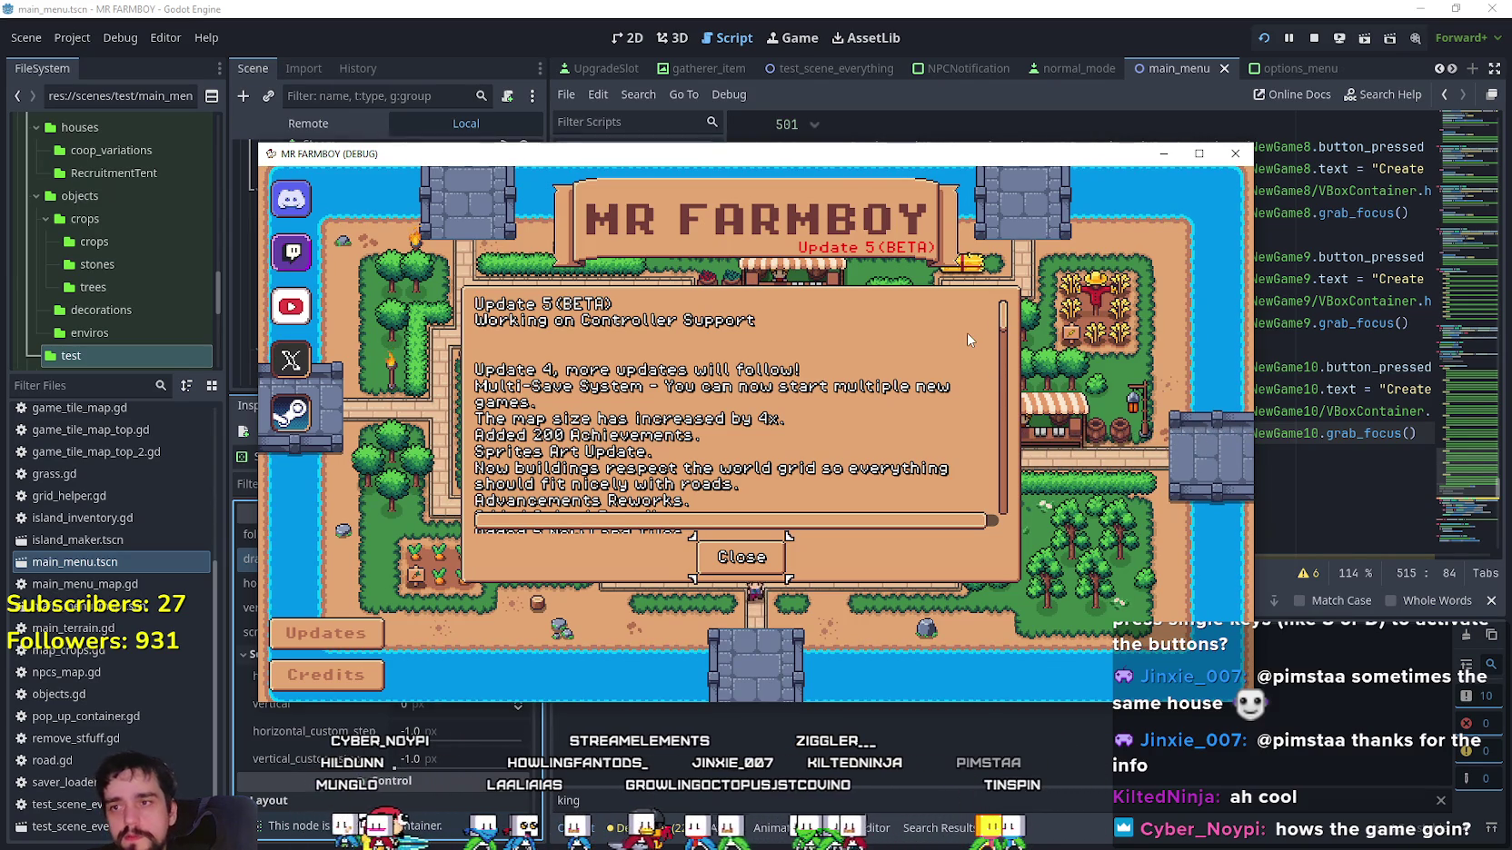
{"action": "left_click", "coordinate": [742, 557]}
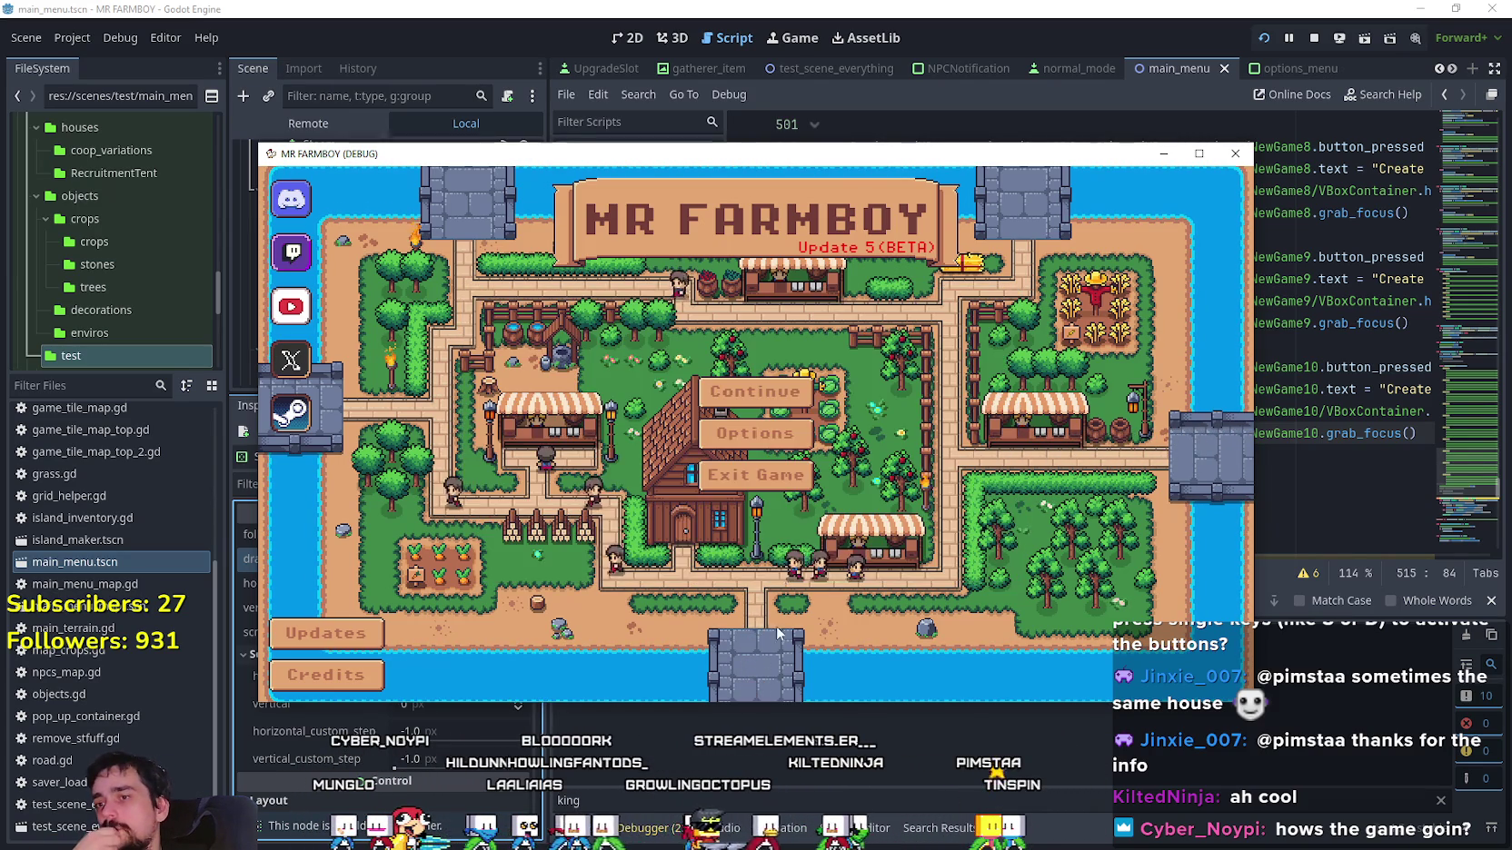
{"action": "left_click", "coordinate": [737, 492]}
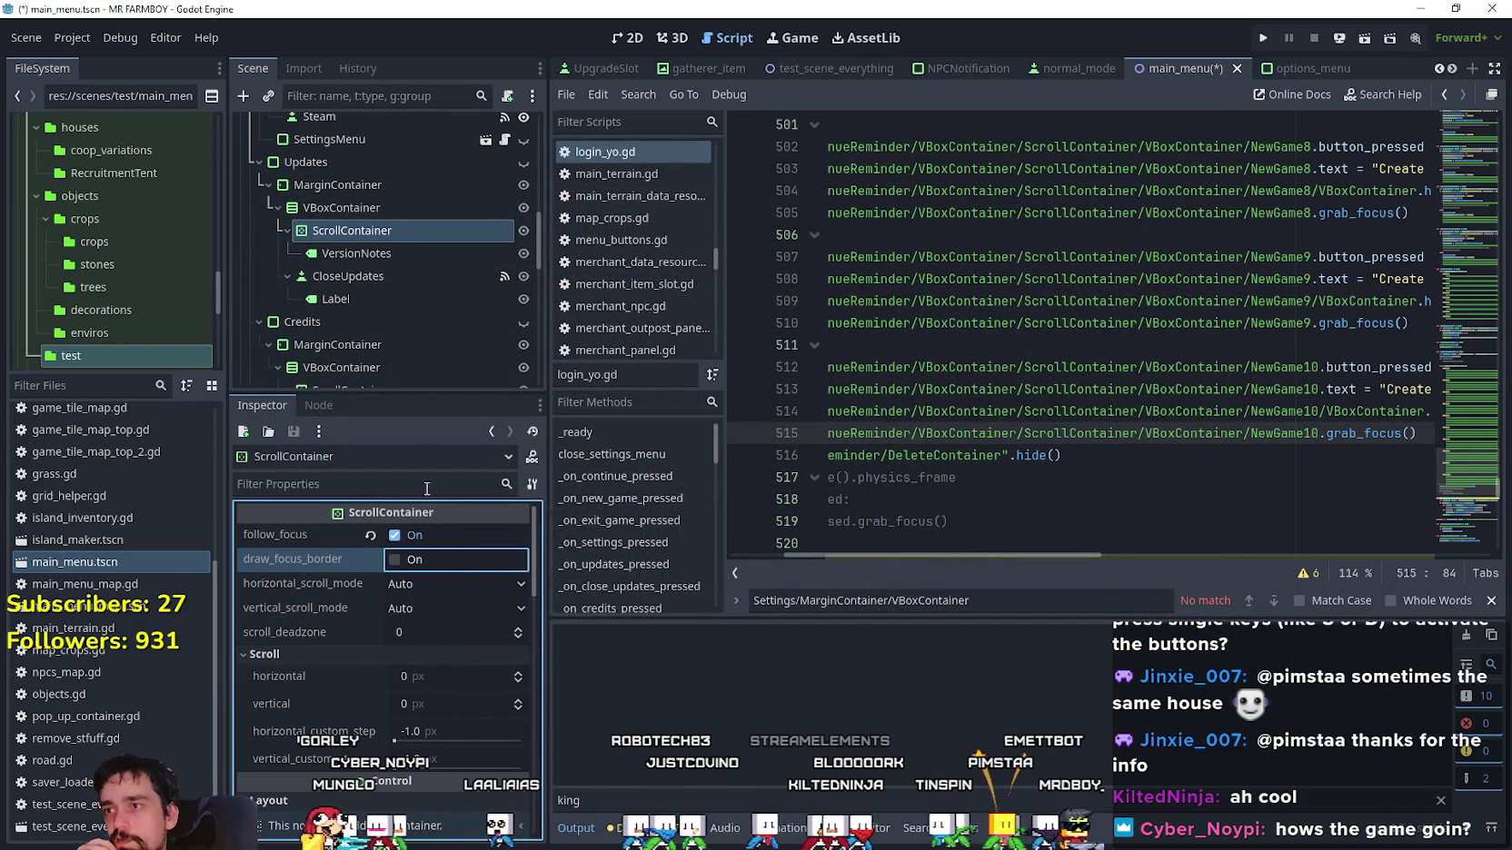
Select the CloseUpdates button in the Scene dock to inspect its properties.
{"action": "left_click", "coordinate": [378, 257]}
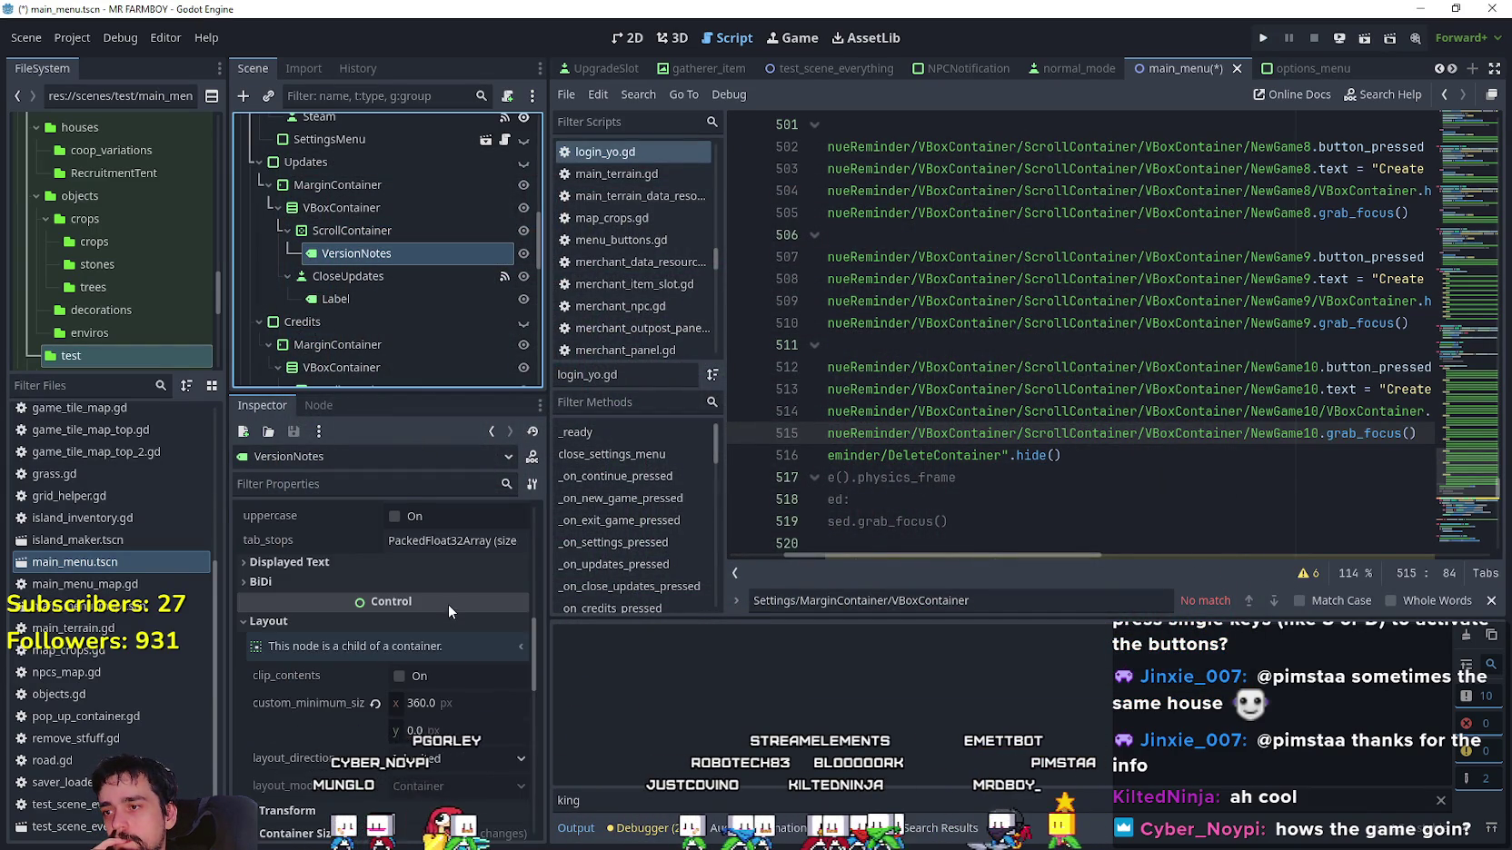
{"action": "left_click", "coordinate": [364, 273]}
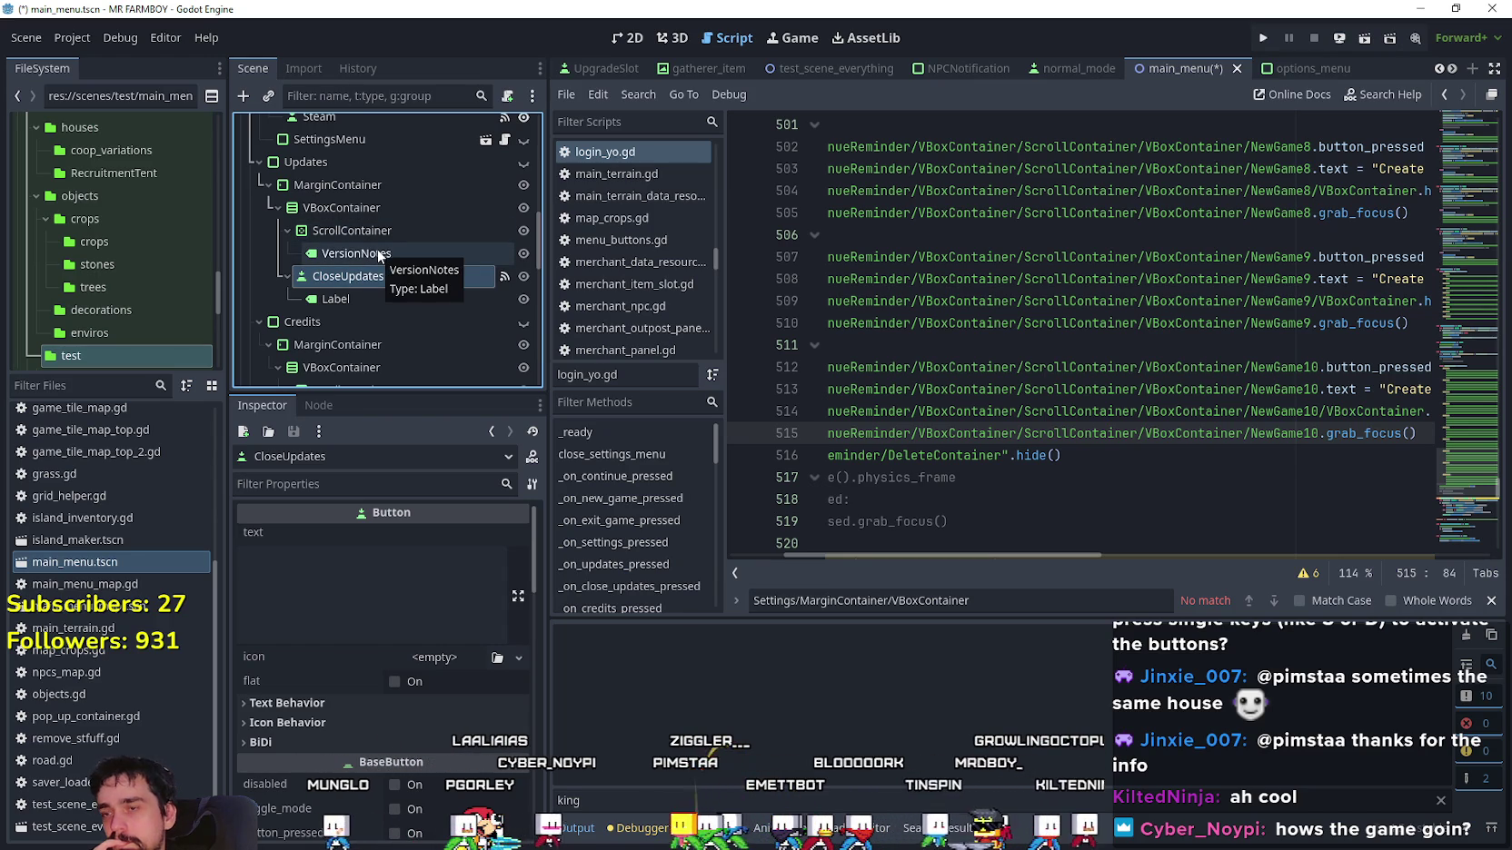
{"action": "scroll", "coordinate": [410, 733], "scroll_direction": "down", "scroll_amount": 5}
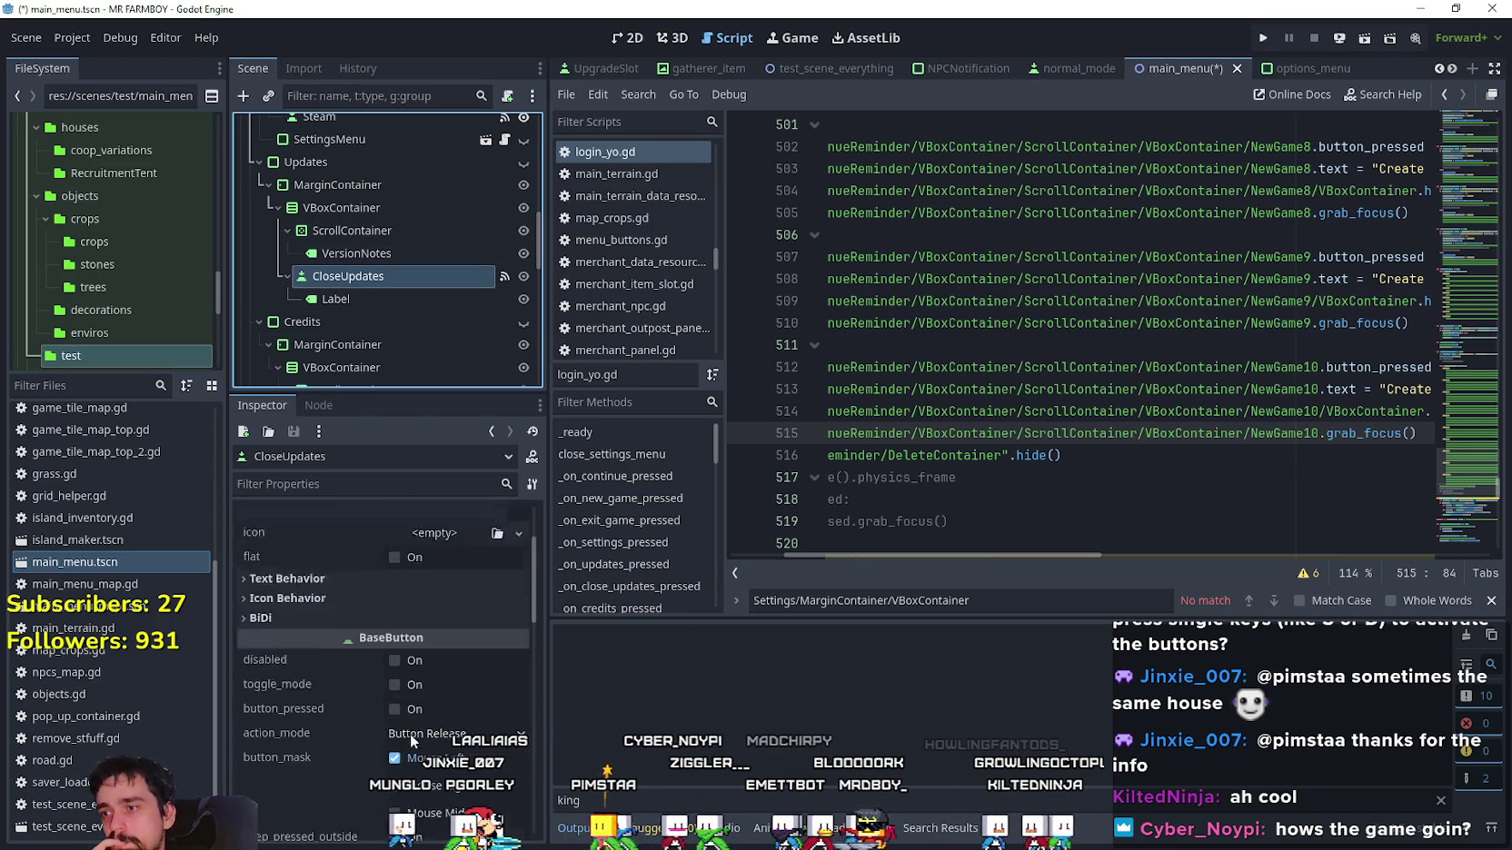
{"action": "scroll", "coordinate": [410, 732], "scroll_direction": "down", "scroll_amount": 10}
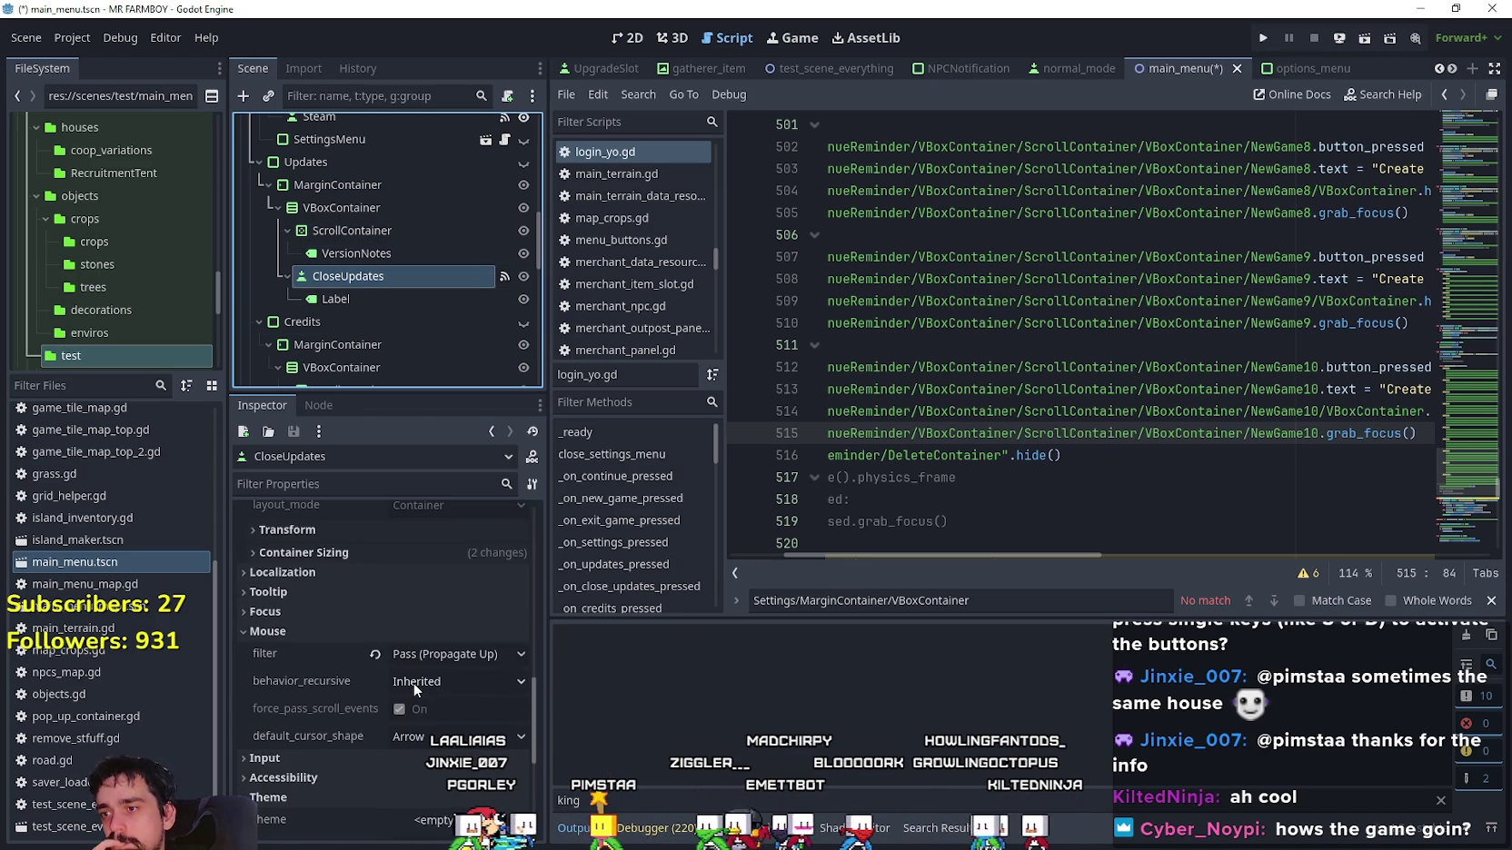
{"action": "scroll", "coordinate": [416, 672], "scroll_direction": "down", "scroll_amount": 5}
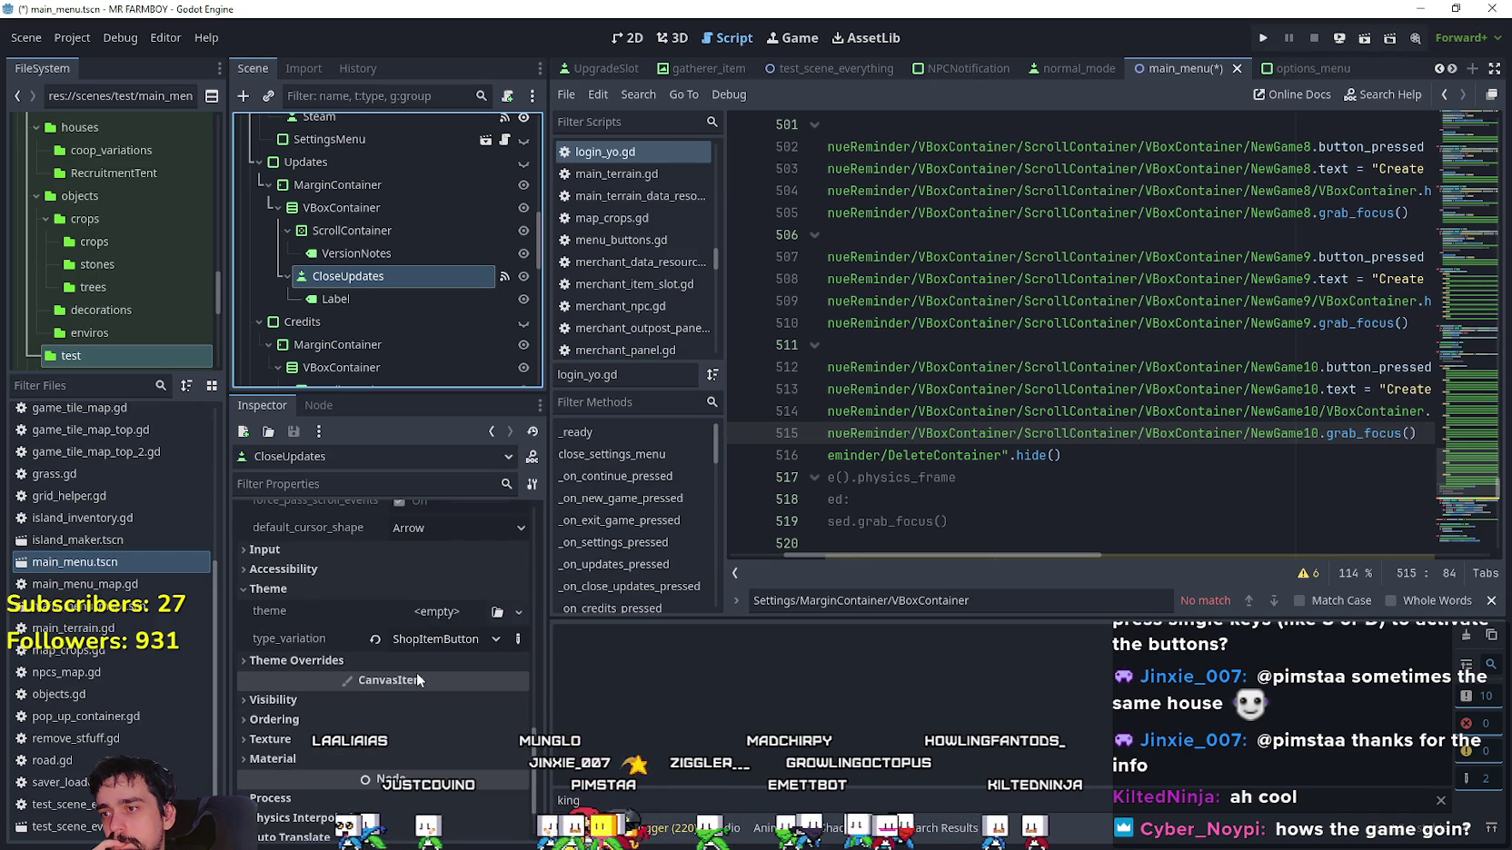
{"action": "scroll", "coordinate": [336, 655], "scroll_direction": "up", "scroll_amount": 5}
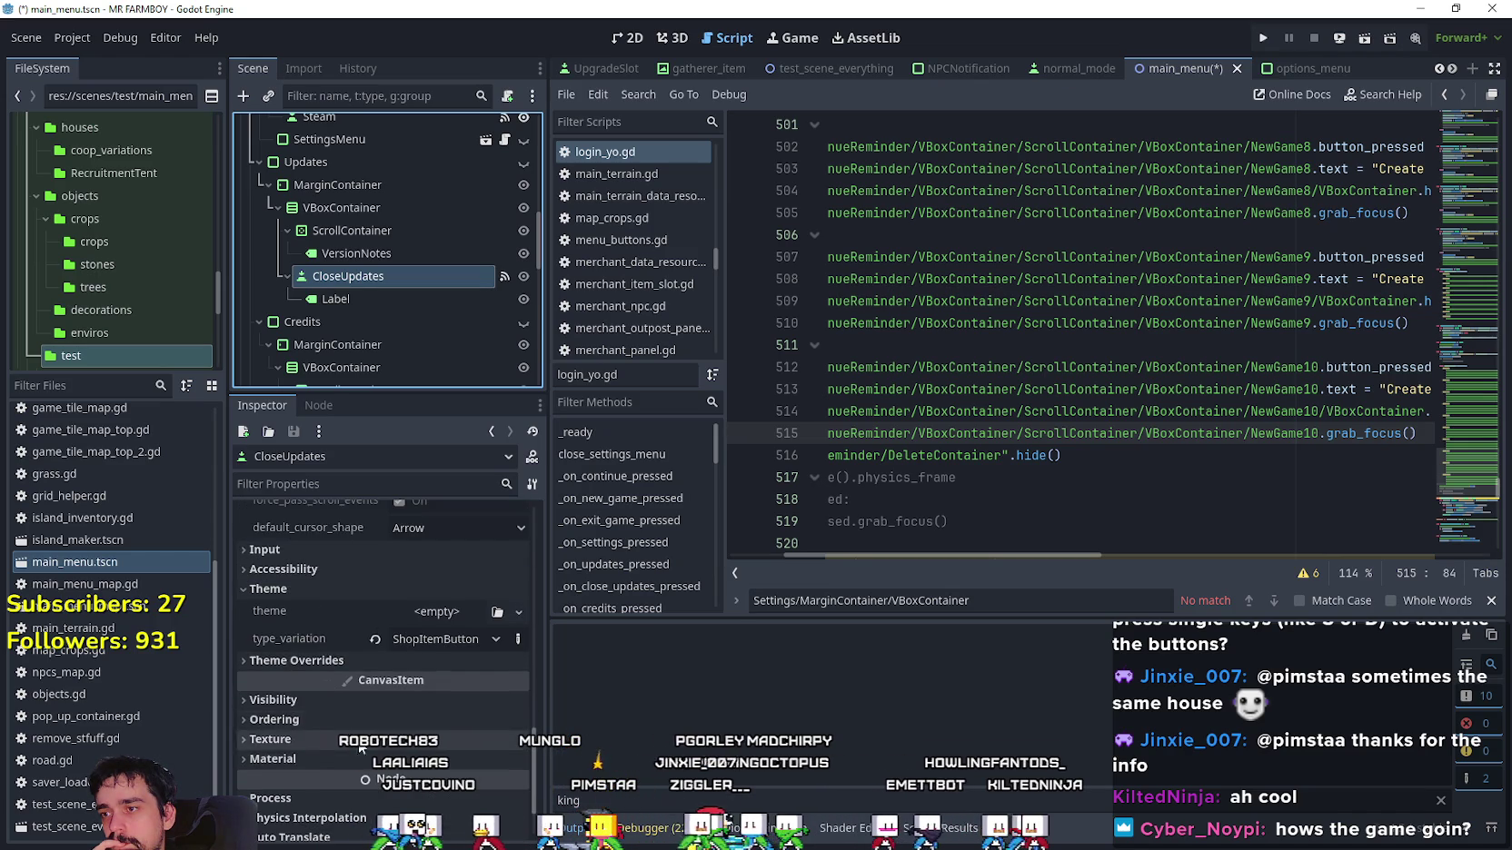
{"action": "scroll", "coordinate": [348, 704], "scroll_direction": "down", "scroll_amount": 3}
{"action": "scroll", "coordinate": [347, 701], "scroll_direction": "up", "scroll_amount": 5}
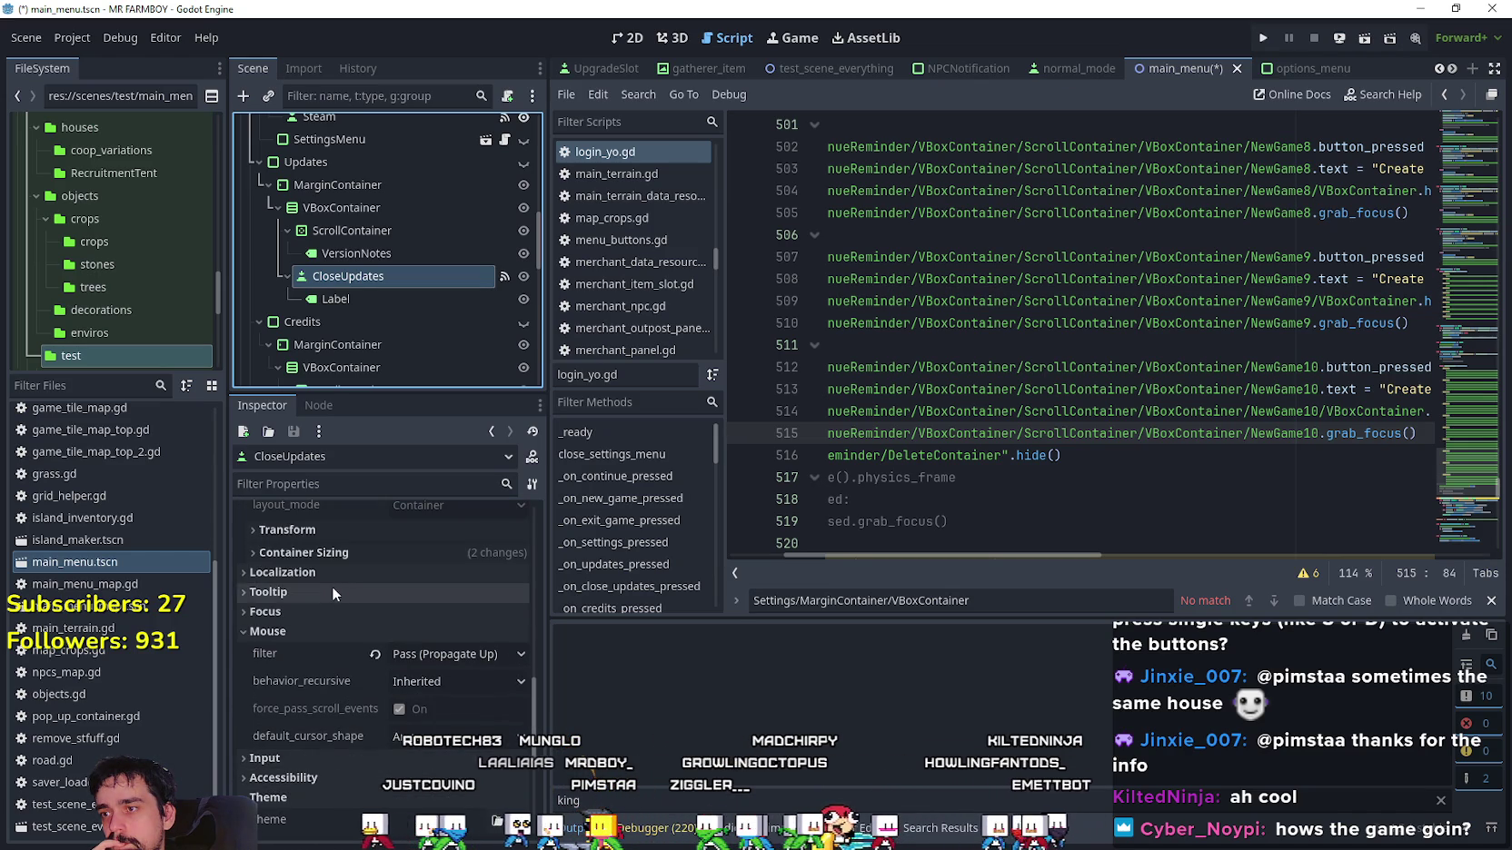
{"action": "scroll", "coordinate": [336, 670], "scroll_direction": "down", "scroll_amount": 5}
{"action": "scroll", "coordinate": [334, 672], "scroll_direction": "up", "scroll_amount": 5}
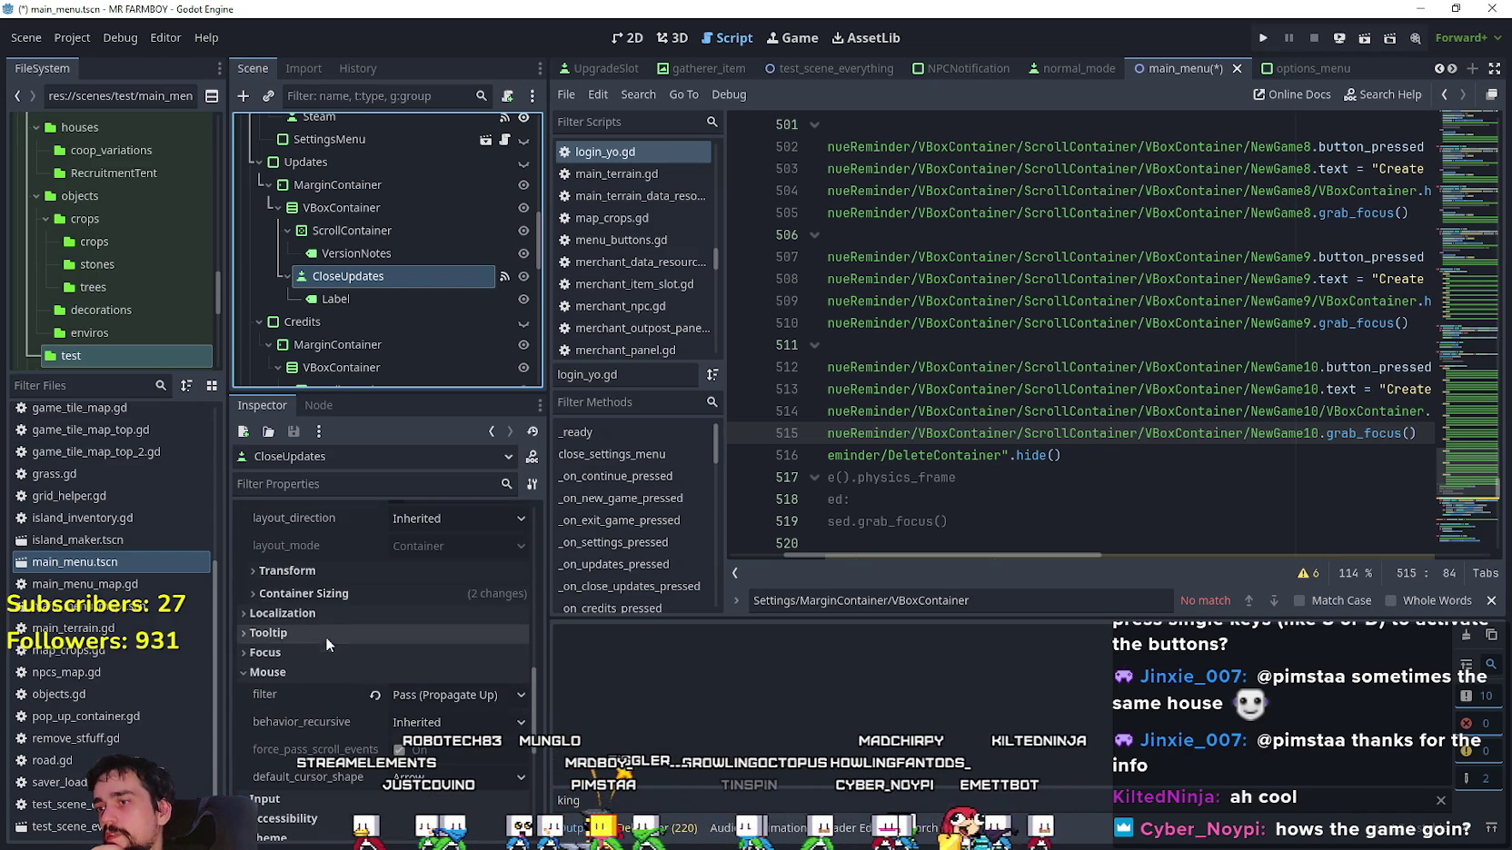
{"action": "scroll", "coordinate": [338, 690], "scroll_direction": "up", "scroll_amount": 1}
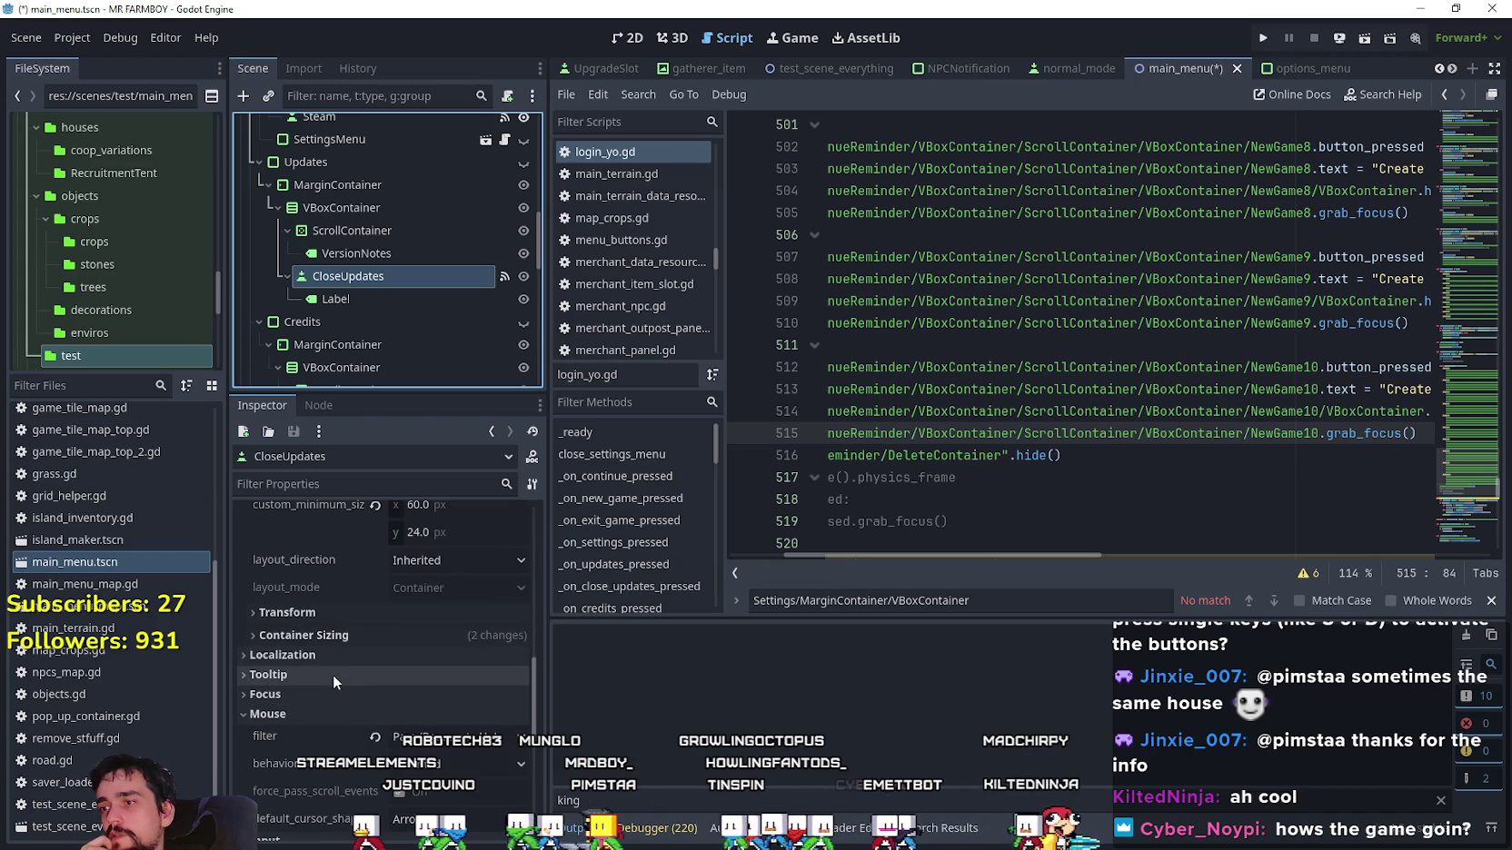
Expand the Focus section and assign a node to neighbor_left.
{"action": "left_click", "coordinate": [343, 694]}
{"action": "scroll", "coordinate": [325, 718], "scroll_direction": "down", "scroll_amount": 4}
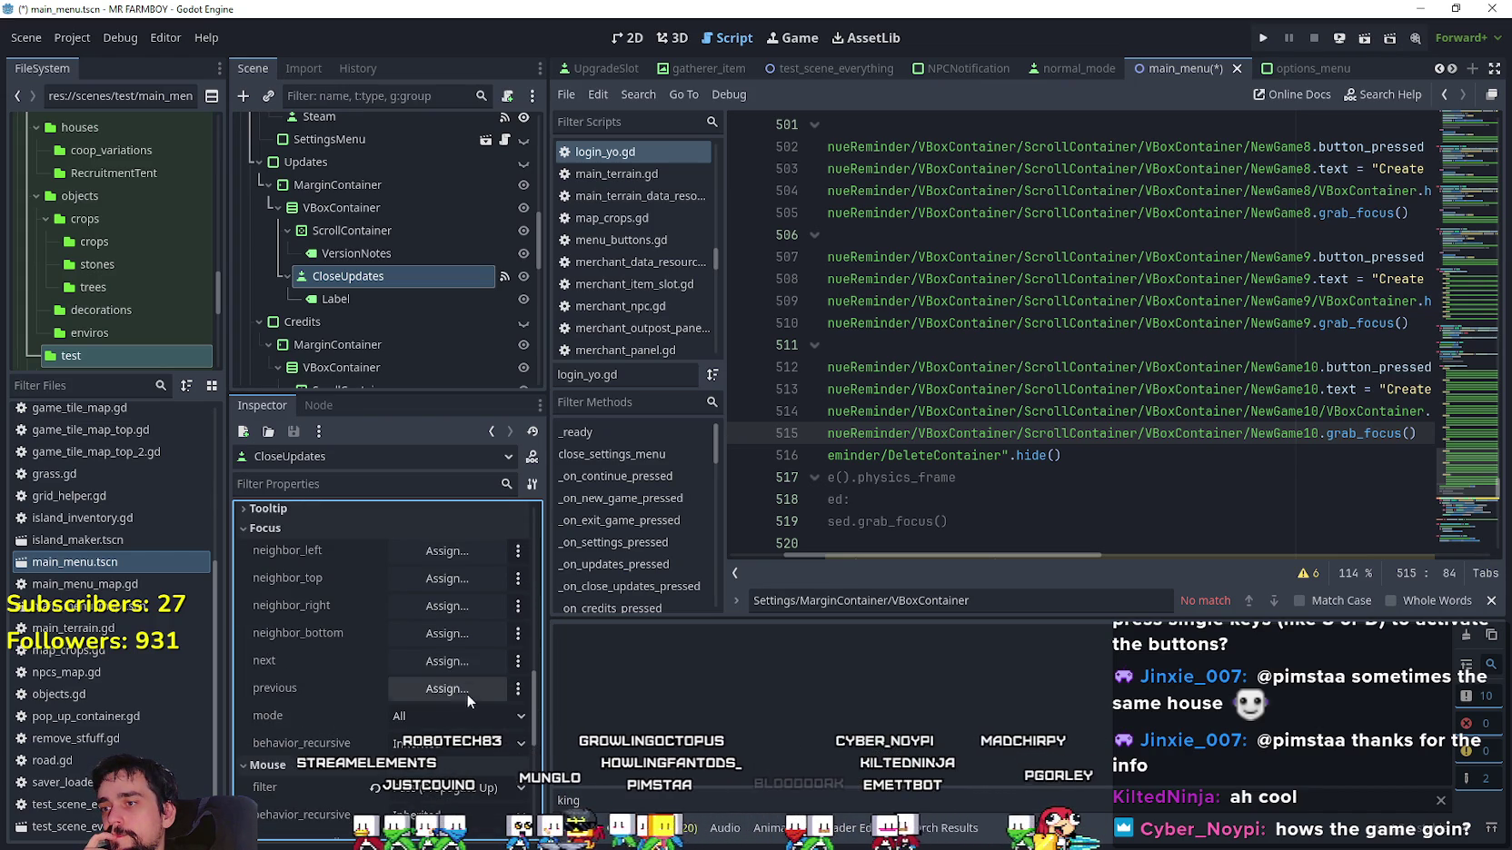
{"action": "scroll", "coordinate": [454, 672], "scroll_direction": "up", "scroll_amount": 2}
{"action": "left_click", "coordinate": [460, 635]}
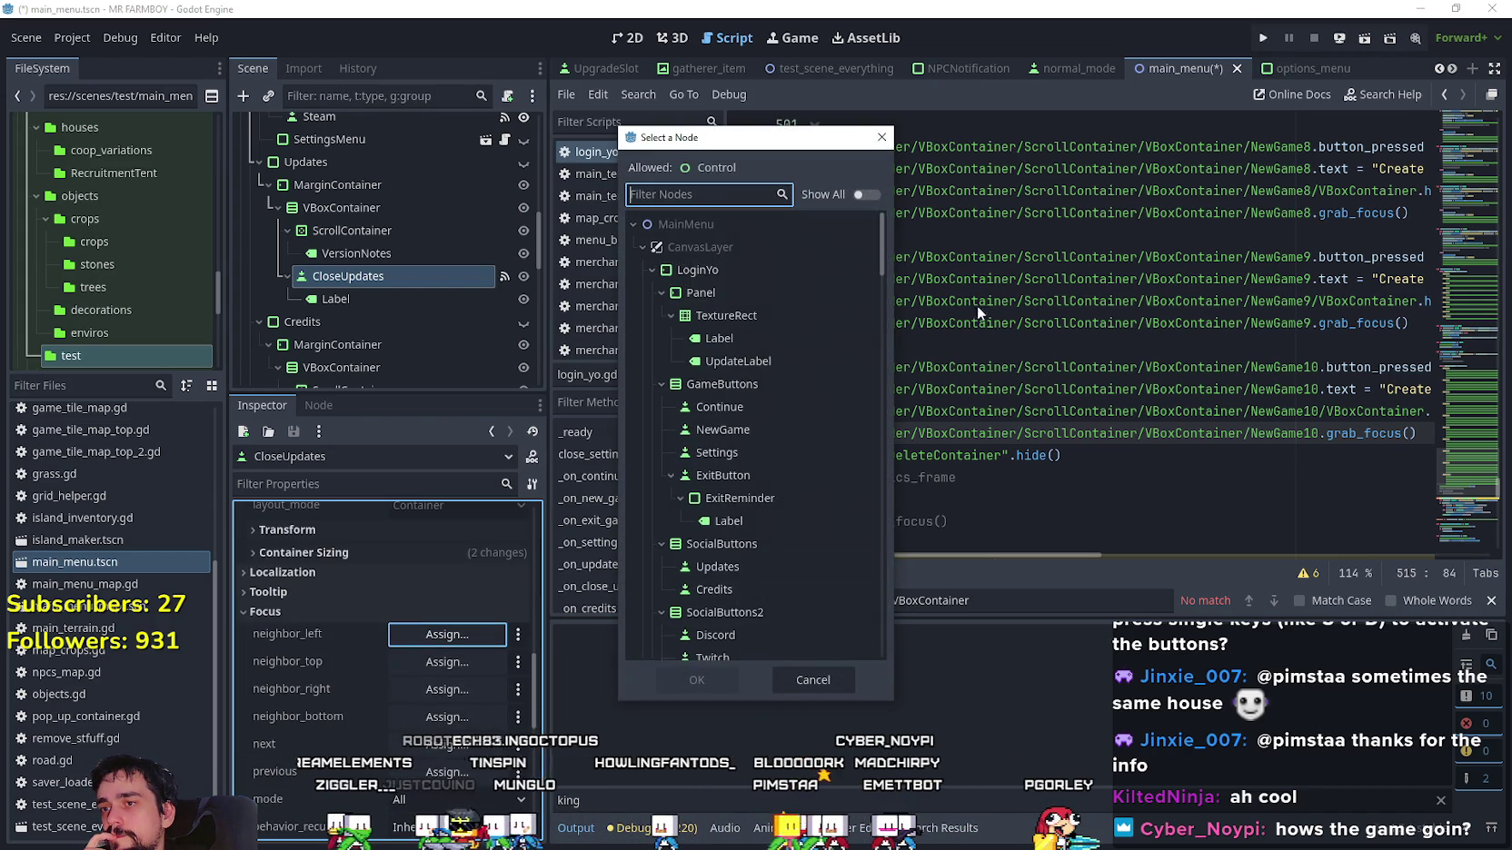
Set CloseUpdates as its own left and top focus neighbours.
{"action": "mouse_move", "coordinate": [879, 259]}
{"action": "left_mouse_down"}
{"action": "mouse_move", "coordinate": [903, 426]}
{"action": "mouse_move", "coordinate": [893, 645]}
{"action": "mouse_move", "coordinate": [871, 323]}
{"action": "left_mouse_up"}
{"action": "left_click", "coordinate": [730, 387]}
{"action": "left_click", "coordinate": [692, 681]}
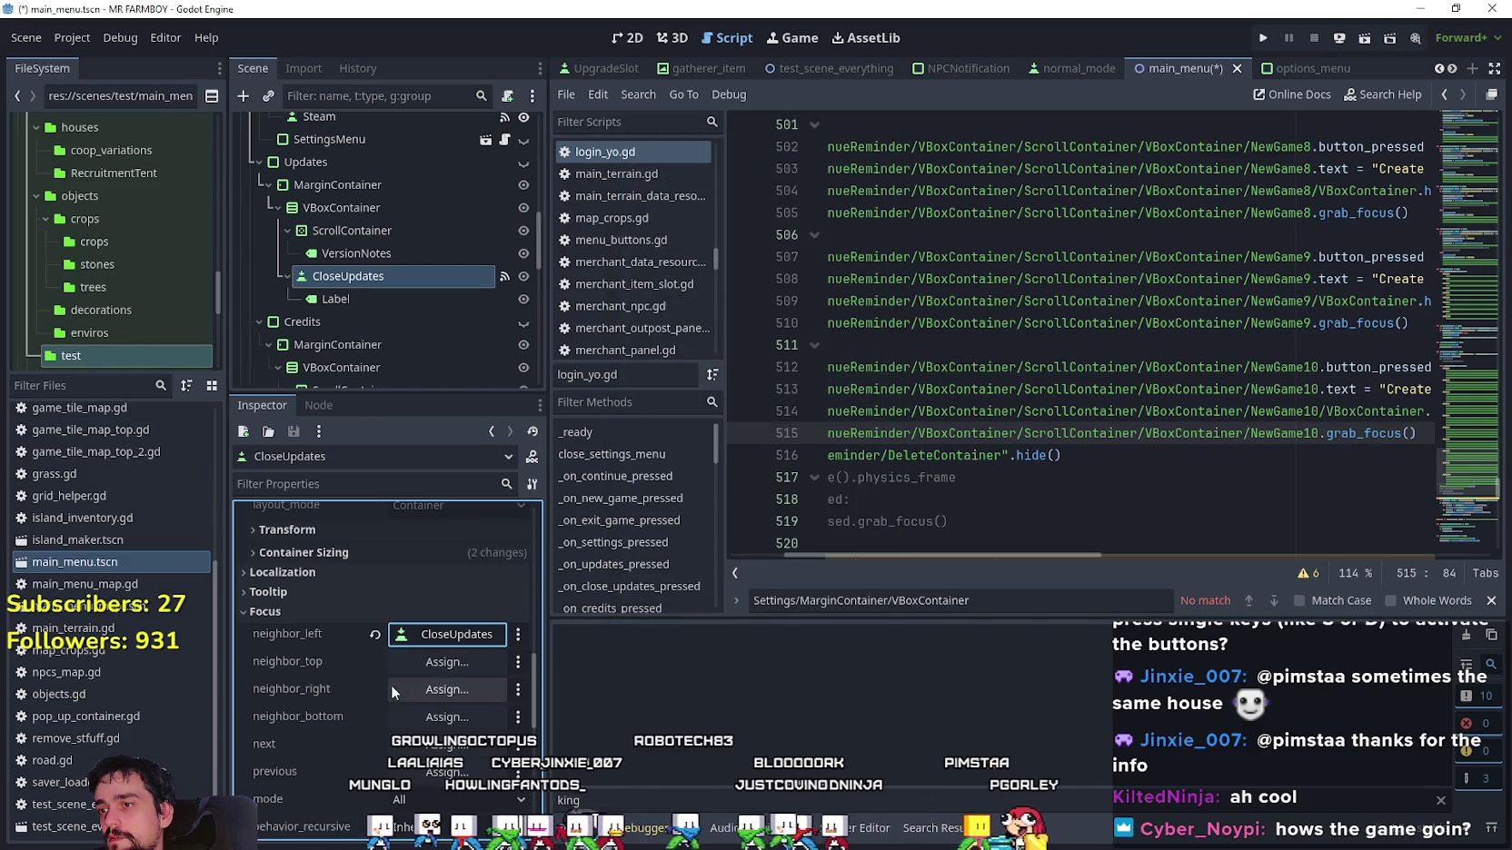
{"action": "left_click", "coordinate": [461, 660]}
{"action": "mouse_move", "coordinate": [888, 239]}
{"action": "left_mouse_down"}
{"action": "mouse_move", "coordinate": [876, 291]}
{"action": "mouse_move", "coordinate": [783, 319]}
{"action": "left_mouse_up"}
{"action": "left_click", "coordinate": [781, 317]}
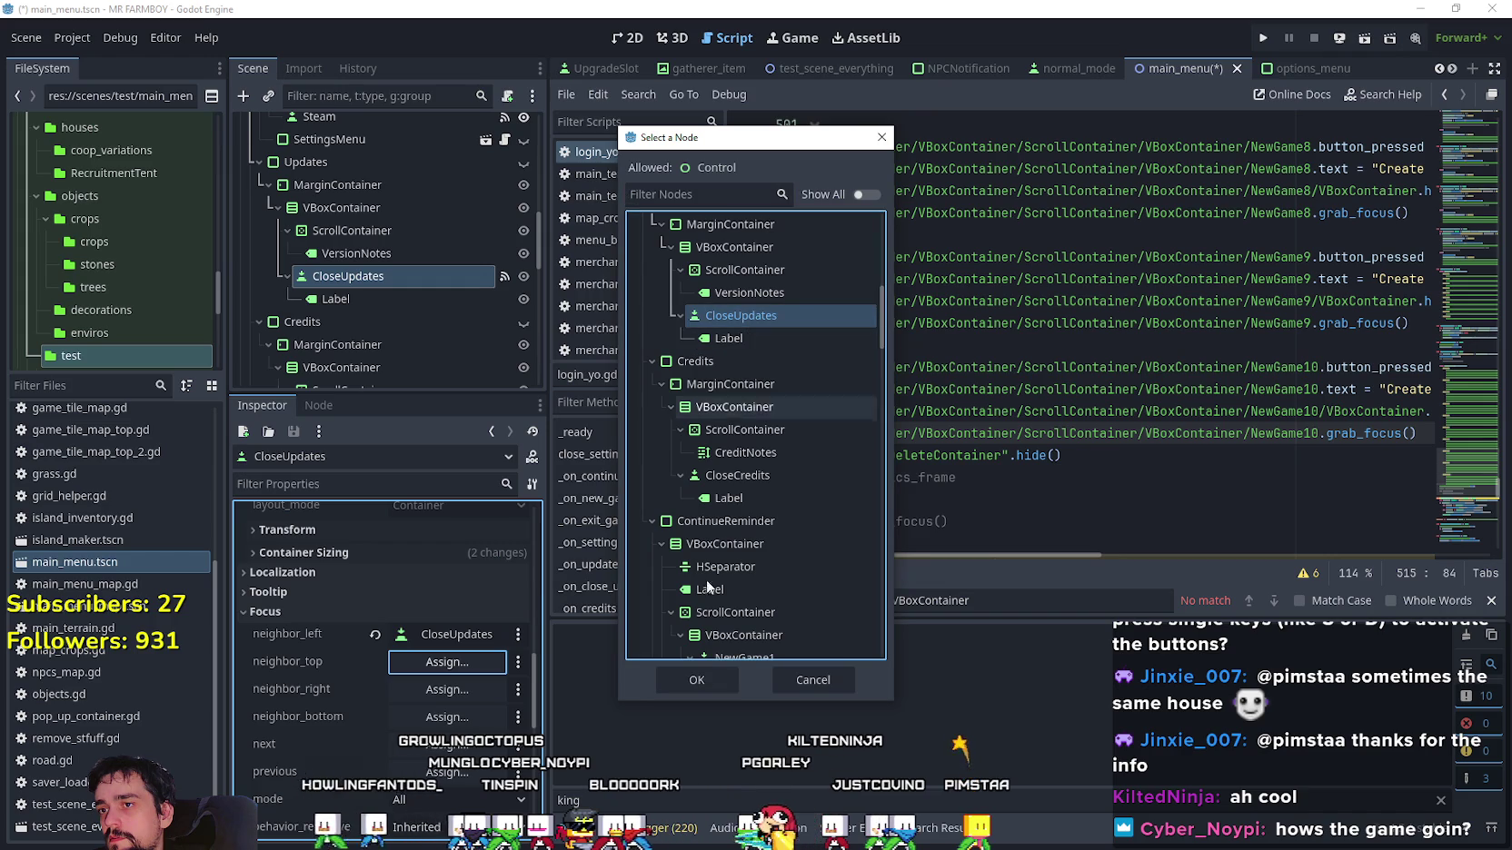
{"action": "left_click", "coordinate": [718, 681]}
Set CloseUpdates as its own right and bottom neighbours, then drag it into the ScrollContainer.
{"action": "left_click", "coordinate": [447, 688]}
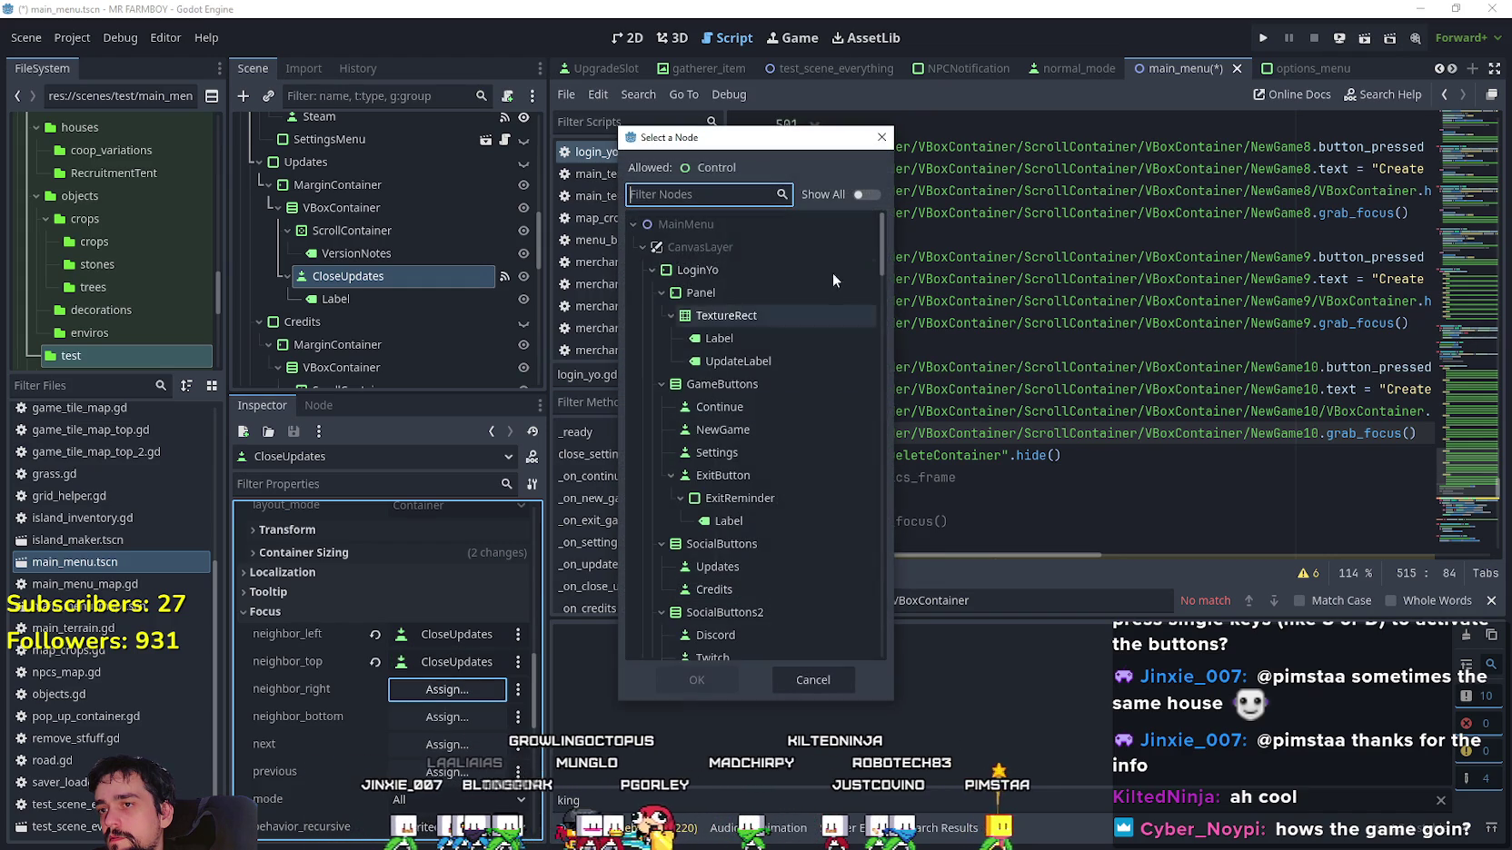
{"action": "mouse_move", "coordinate": [888, 245]}
{"action": "left_mouse_down"}
{"action": "mouse_move", "coordinate": [878, 275]}
{"action": "mouse_move", "coordinate": [873, 239]}
{"action": "mouse_move", "coordinate": [875, 307]}
{"action": "left_mouse_up"}
{"action": "left_click", "coordinate": [736, 408]}
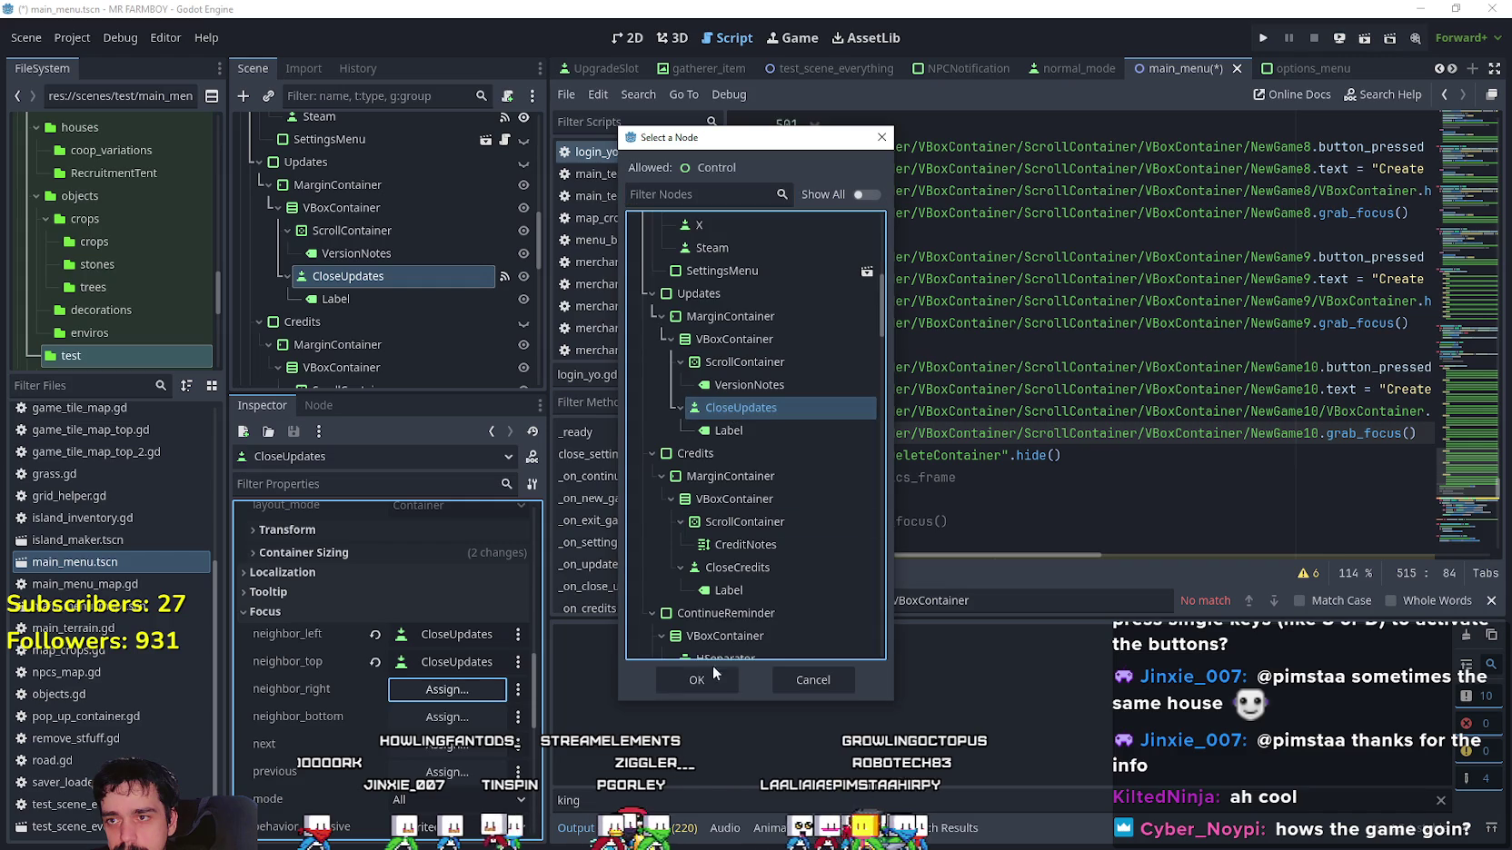
{"action": "left_click", "coordinate": [708, 672]}
{"action": "left_click", "coordinate": [458, 716]}
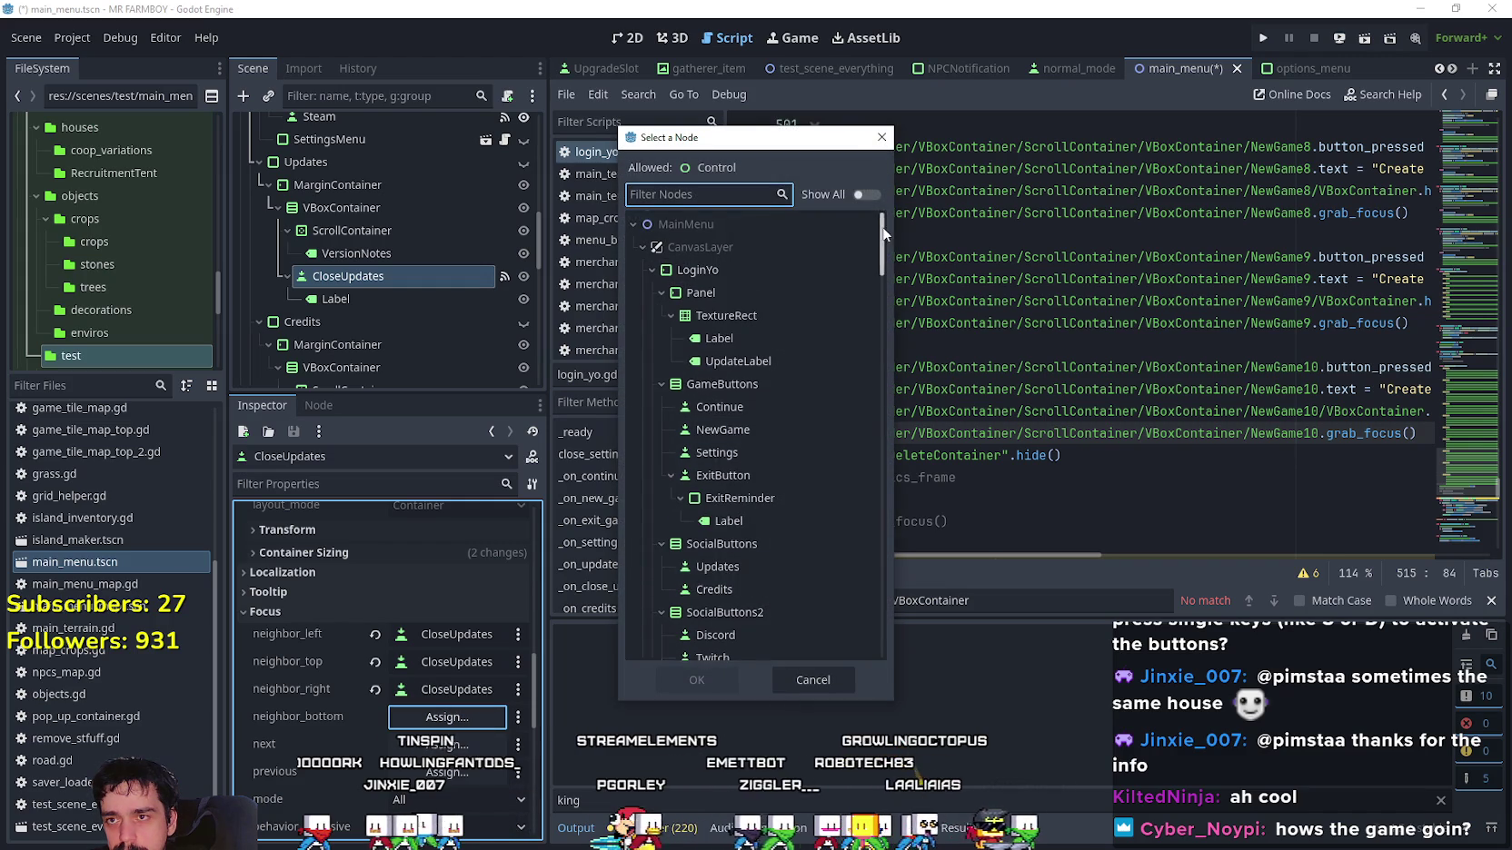
{"action": "left_click", "coordinate": [740, 328]}
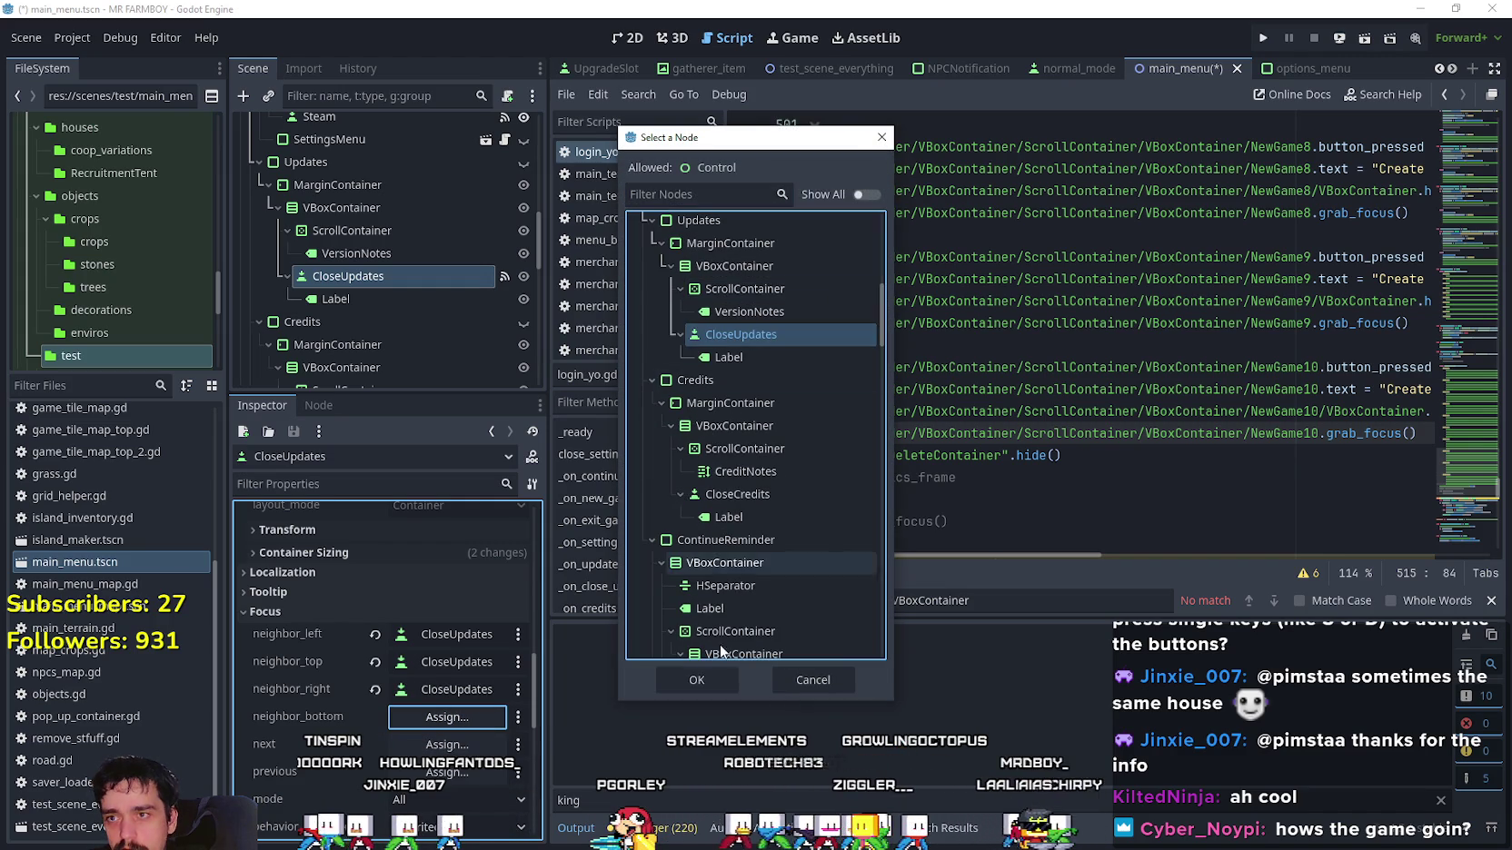
{"action": "left_click", "coordinate": [692, 681]}
{"action": "mouse_move", "coordinate": [350, 288]}
{"action": "left_mouse_down"}
{"action": "mouse_move", "coordinate": [359, 272]}
{"action": "mouse_move", "coordinate": [363, 343]}
{"action": "mouse_move", "coordinate": [371, 266]}
{"action": "left_mouse_up"}
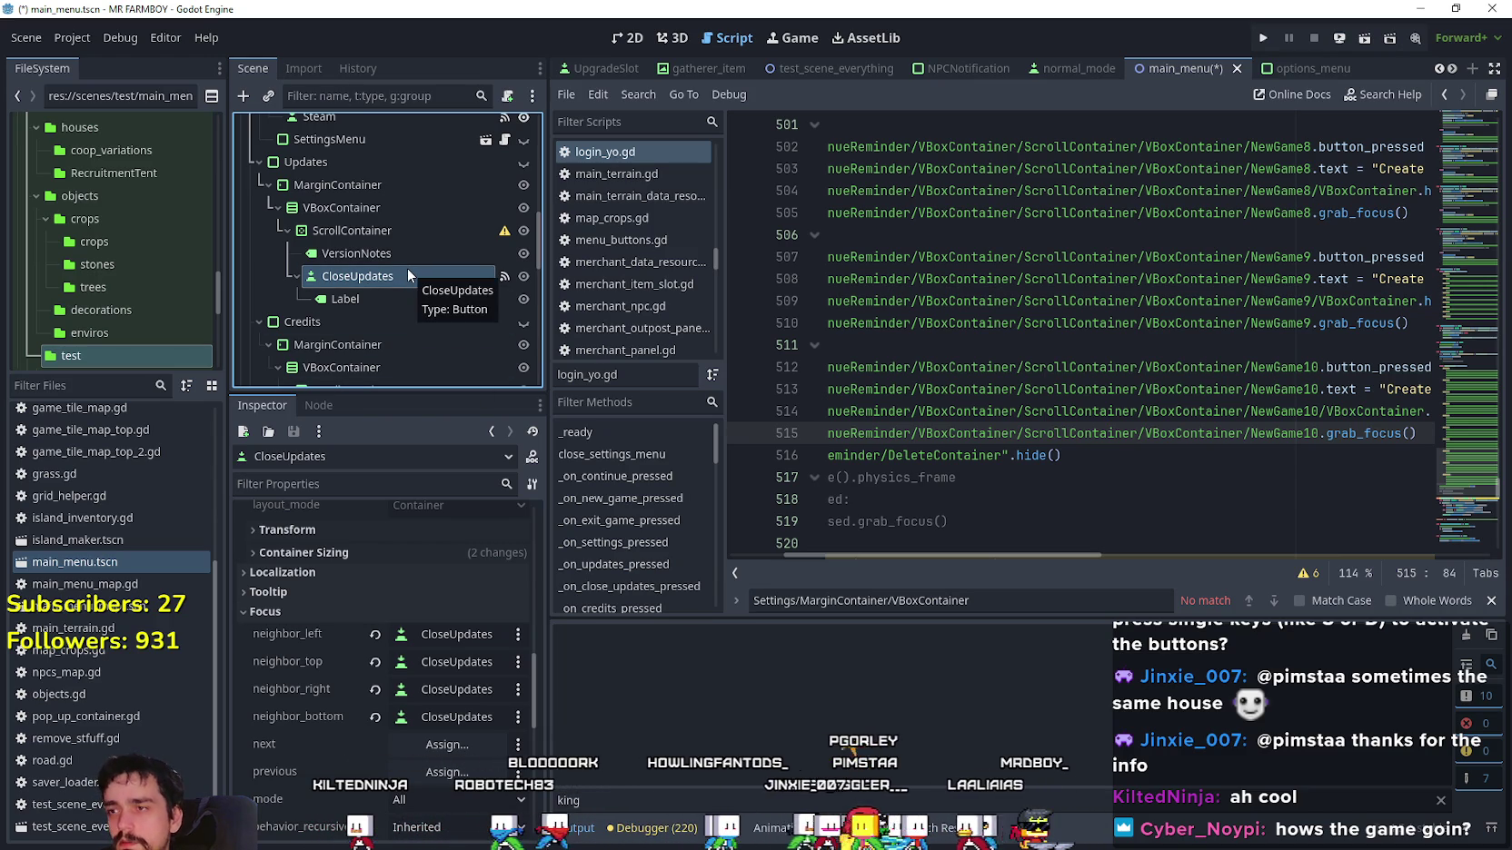
Undo the reparent and review the VersionNotes, CloseUpdates and ScrollContainer properties.
{"action": "key", "text": "ctrl+z"}
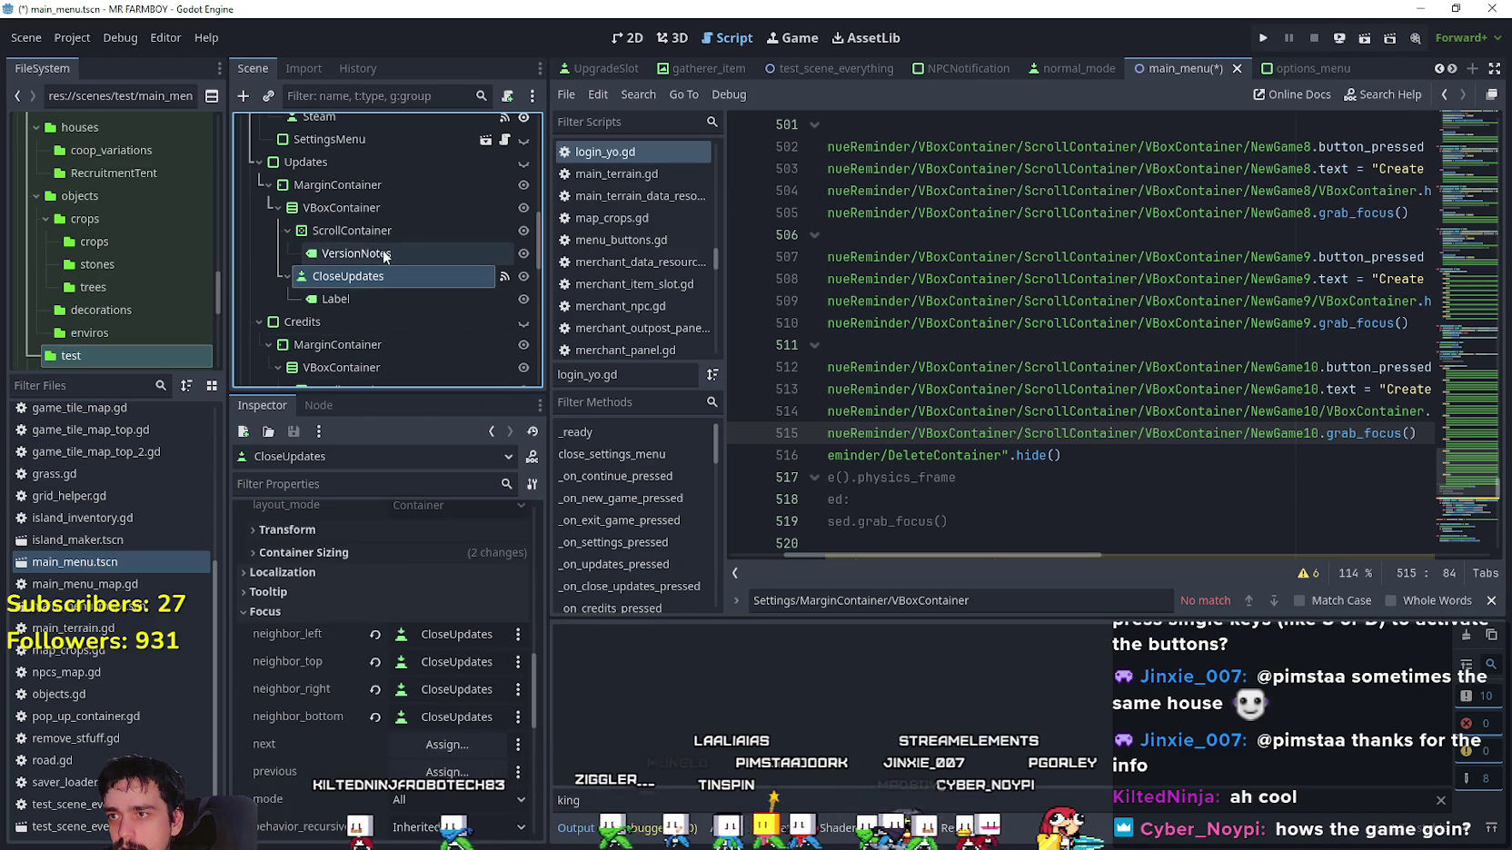
{"action": "left_click", "coordinate": [364, 254]}
{"action": "scroll", "coordinate": [384, 772], "scroll_direction": "down", "scroll_amount": 5}
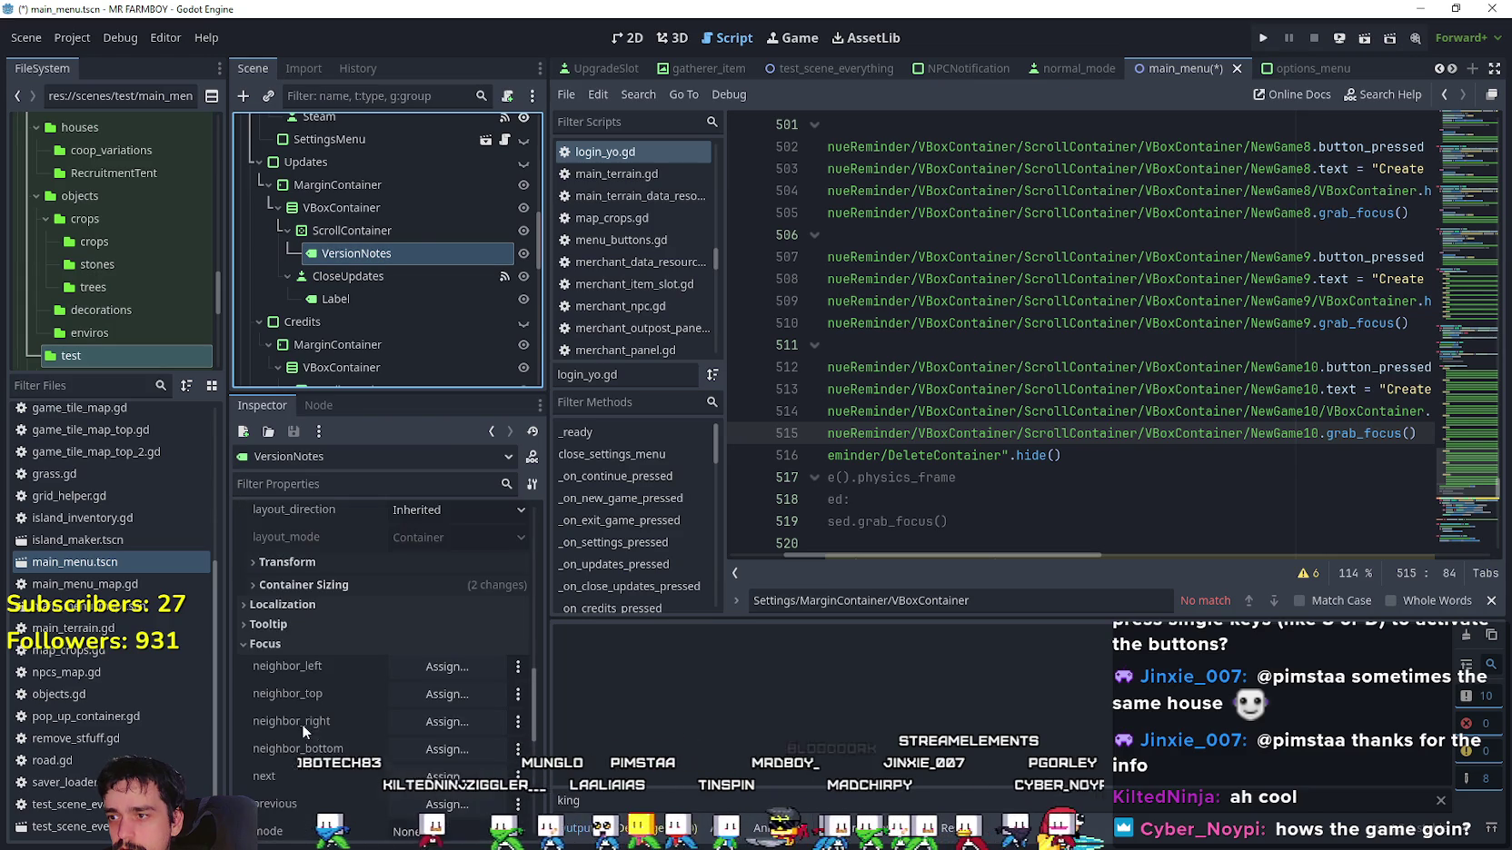
{"action": "left_click", "coordinate": [357, 275]}
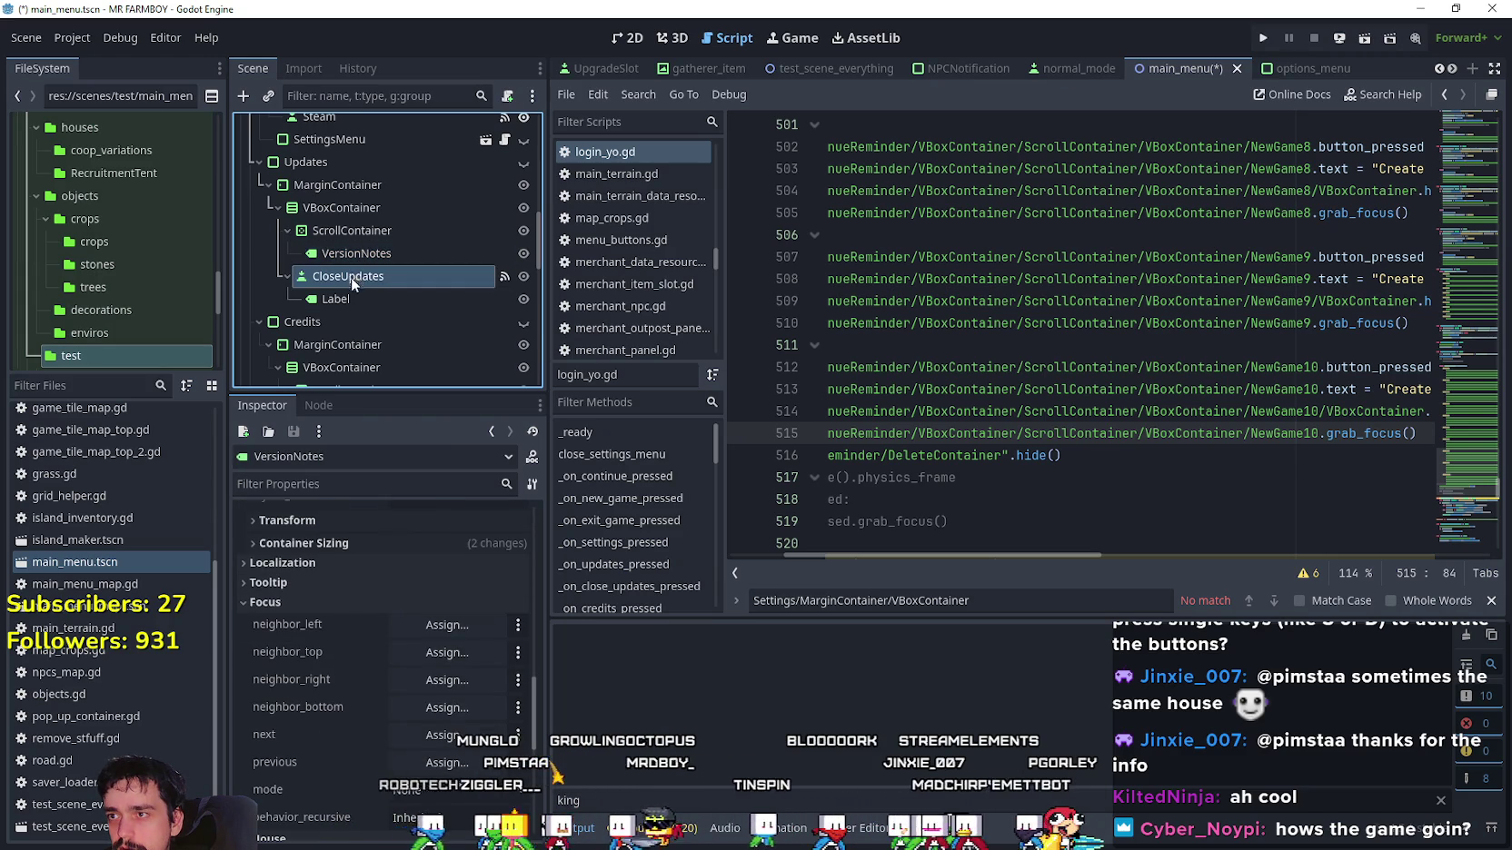
{"action": "left_click", "coordinate": [357, 229]}
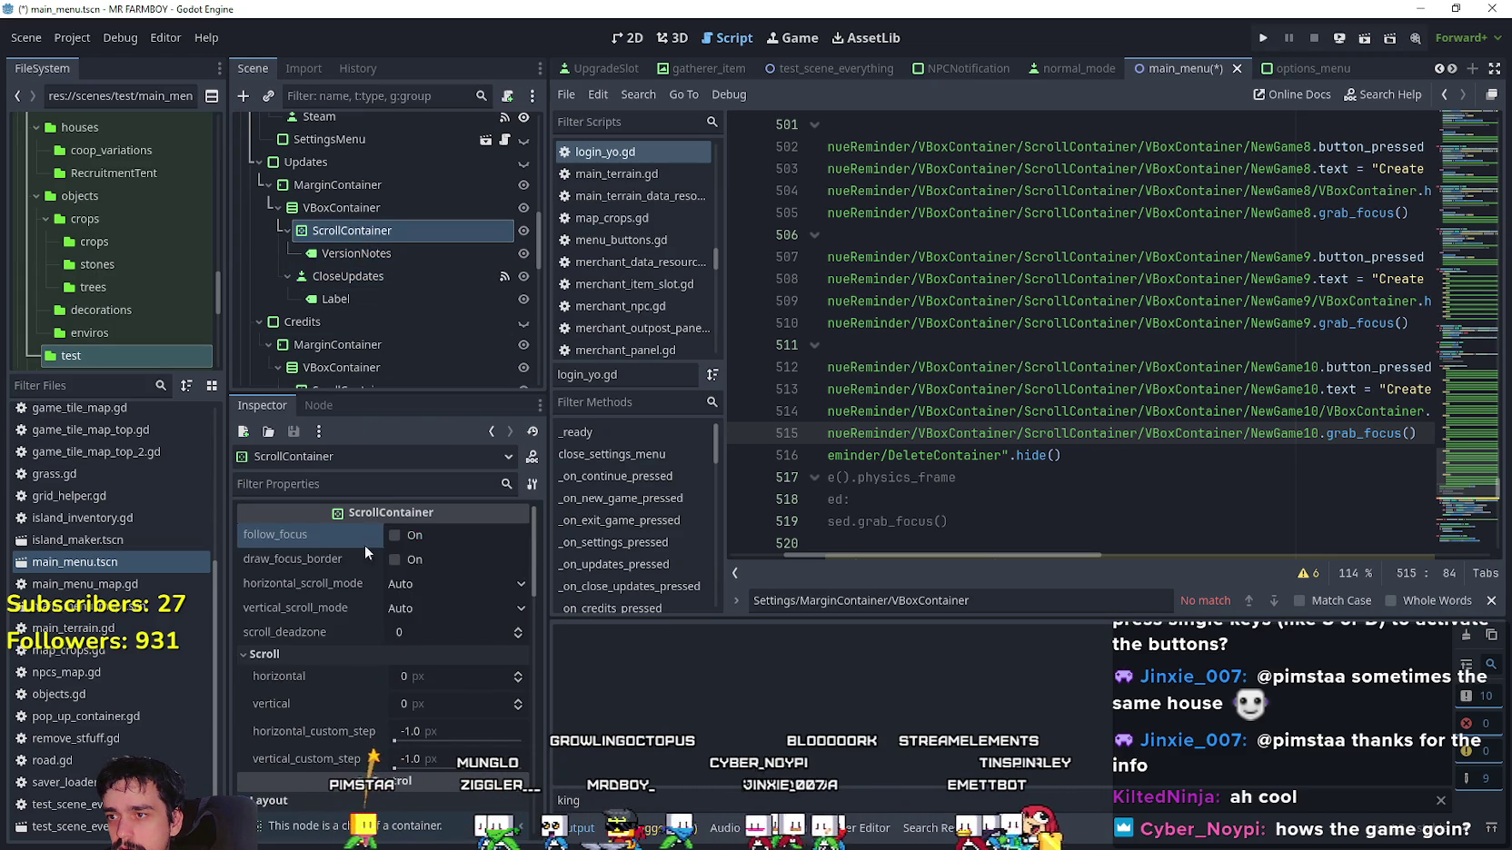
{"action": "scroll", "coordinate": [343, 720], "scroll_direction": "down", "scroll_amount": 4}
{"action": "scroll", "coordinate": [343, 719], "scroll_direction": "down", "scroll_amount": 3}
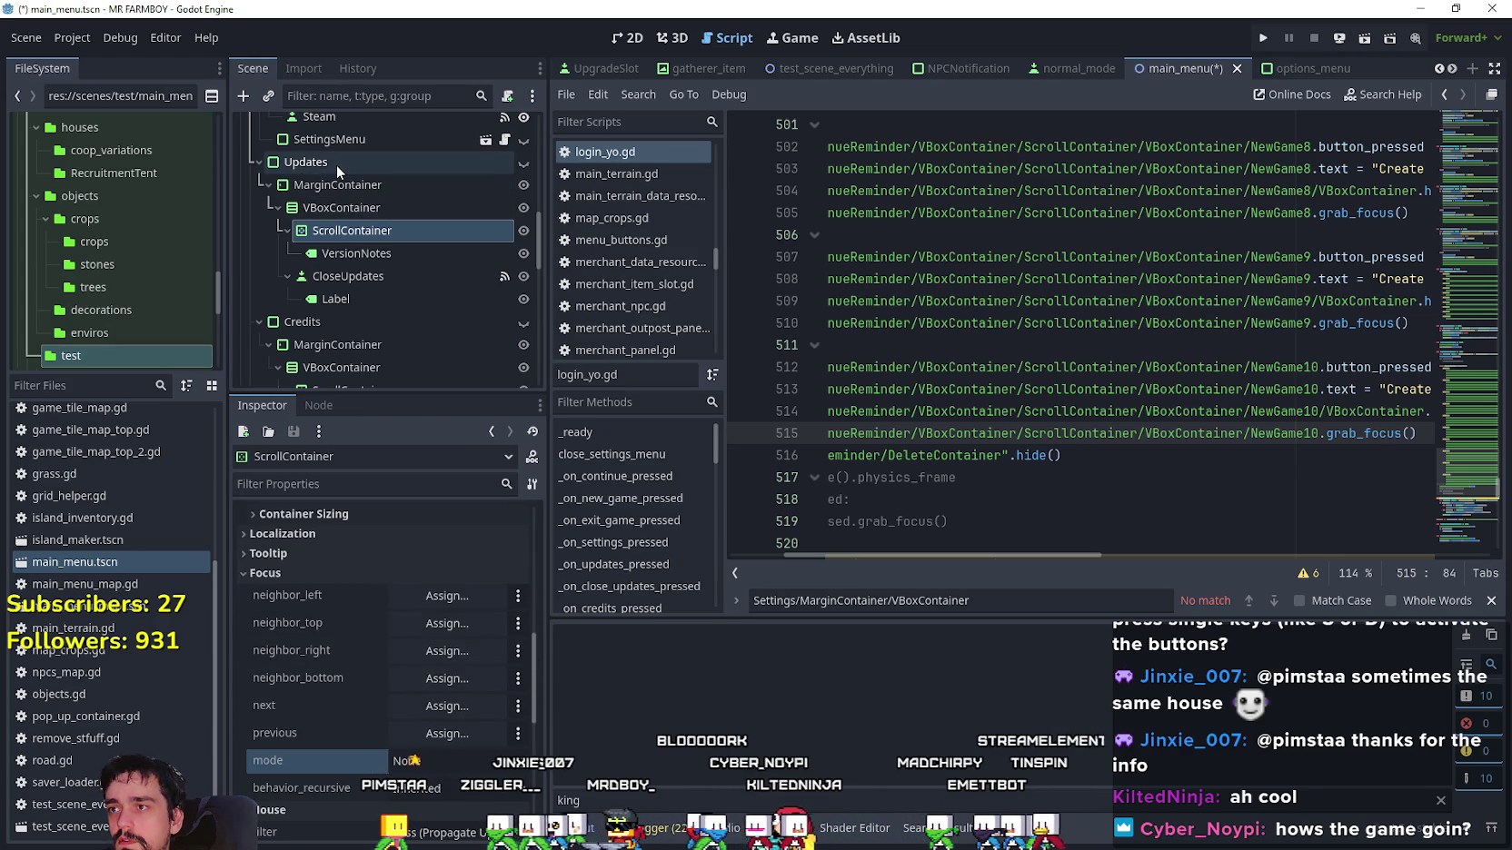
{"action": "left_click", "coordinate": [354, 278]}
Select and deselect script line 516, then select the Updates button node.
{"action": "left_click_drag", "start_coordinate": [1061, 455], "coordinate": [669, 447]}
{"action": "left_click", "coordinate": [1097, 457]}
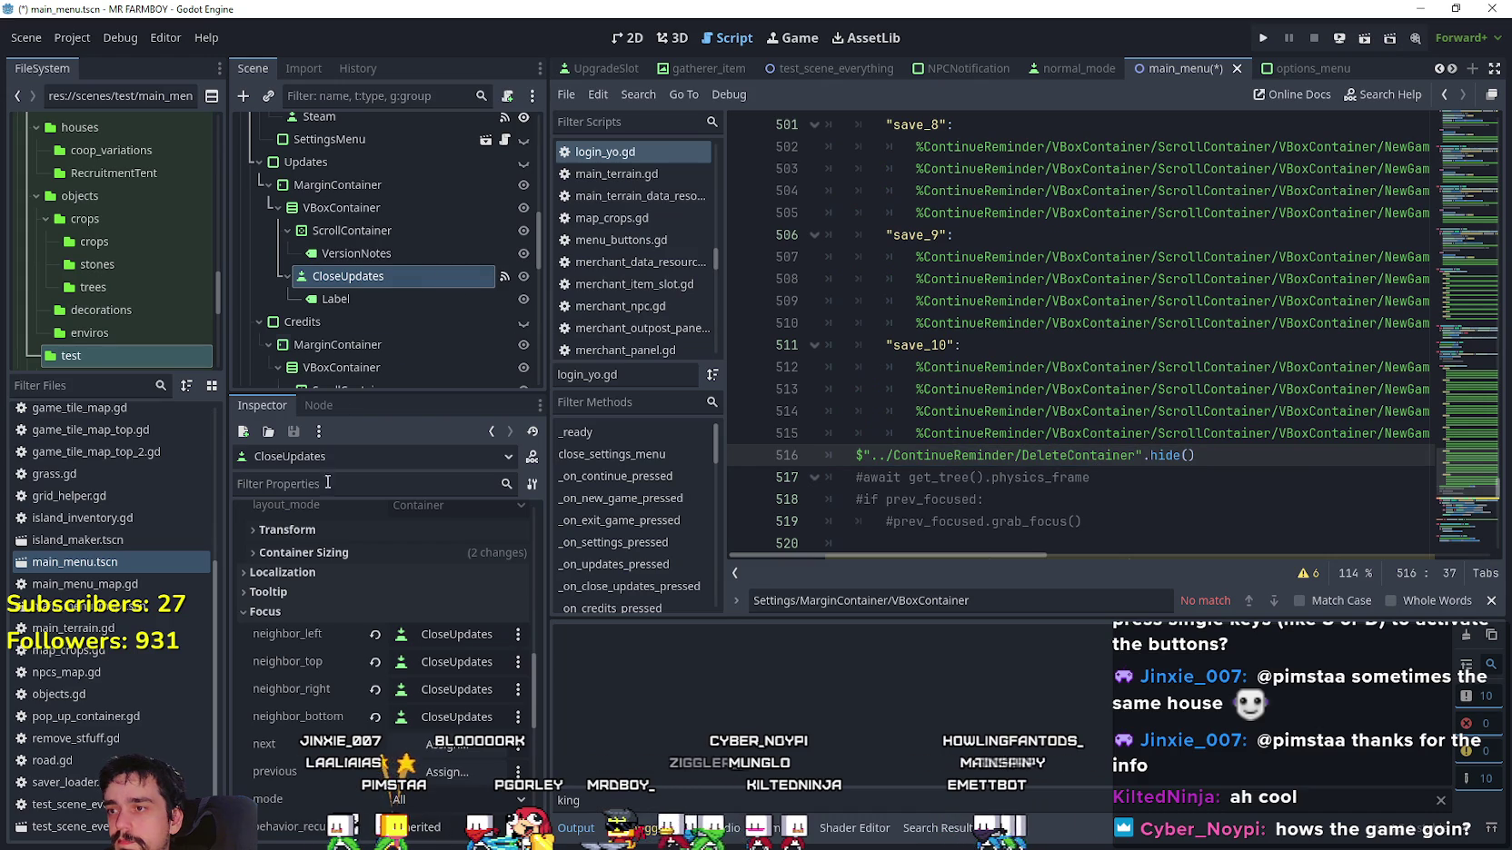
{"action": "scroll", "coordinate": [436, 617], "scroll_direction": "up", "scroll_amount": 3}
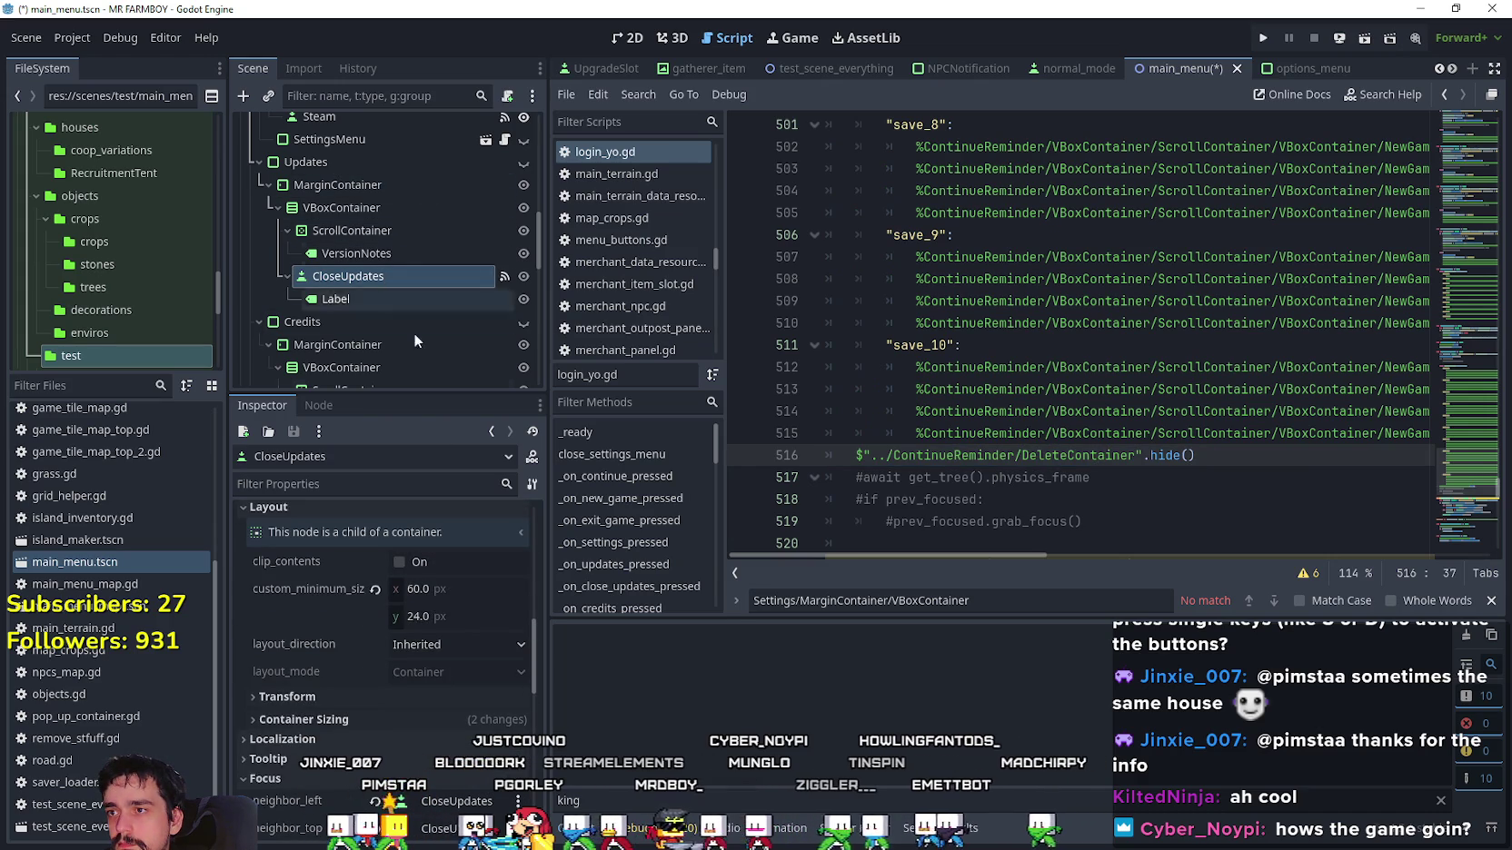
{"action": "scroll", "coordinate": [392, 311], "scroll_direction": "up", "scroll_amount": 5}
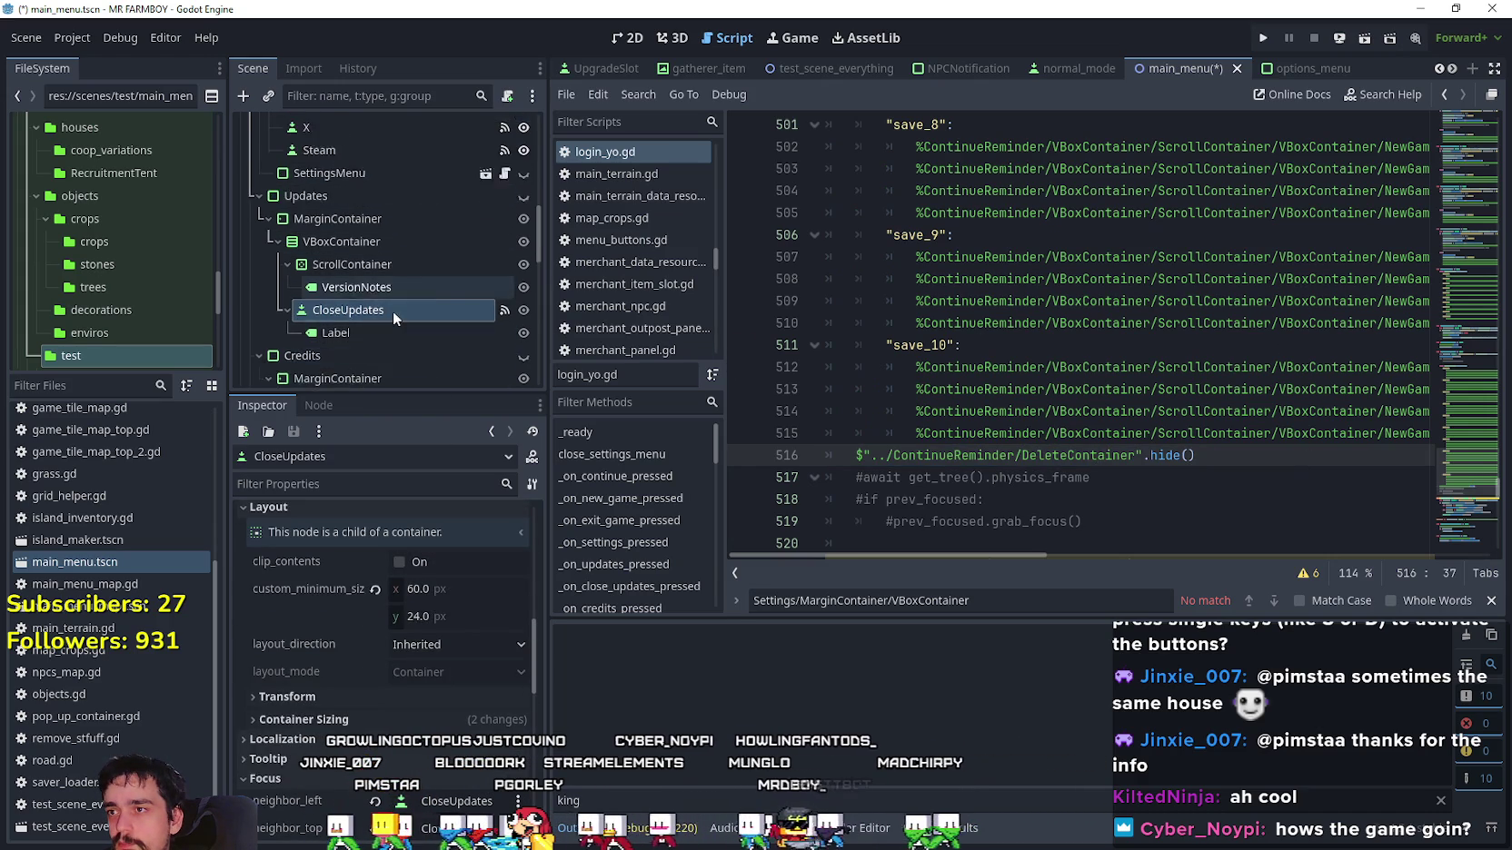
{"action": "left_click", "coordinate": [381, 224]}
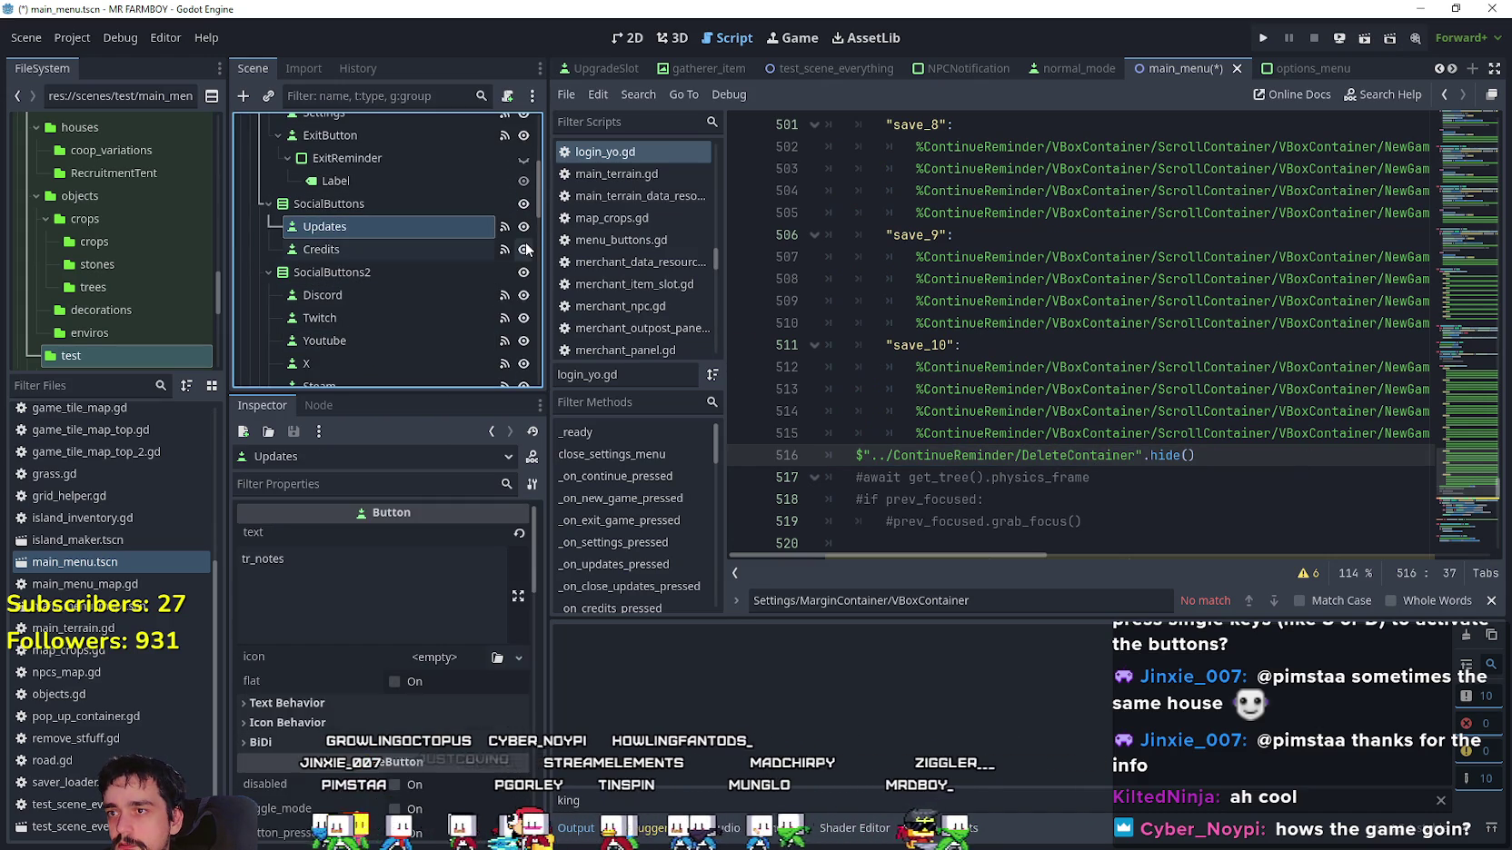
Jump to _on_updates_pressed via the Updates pressed signal and add a line after 191.
{"action": "left_click", "coordinate": [320, 405]}
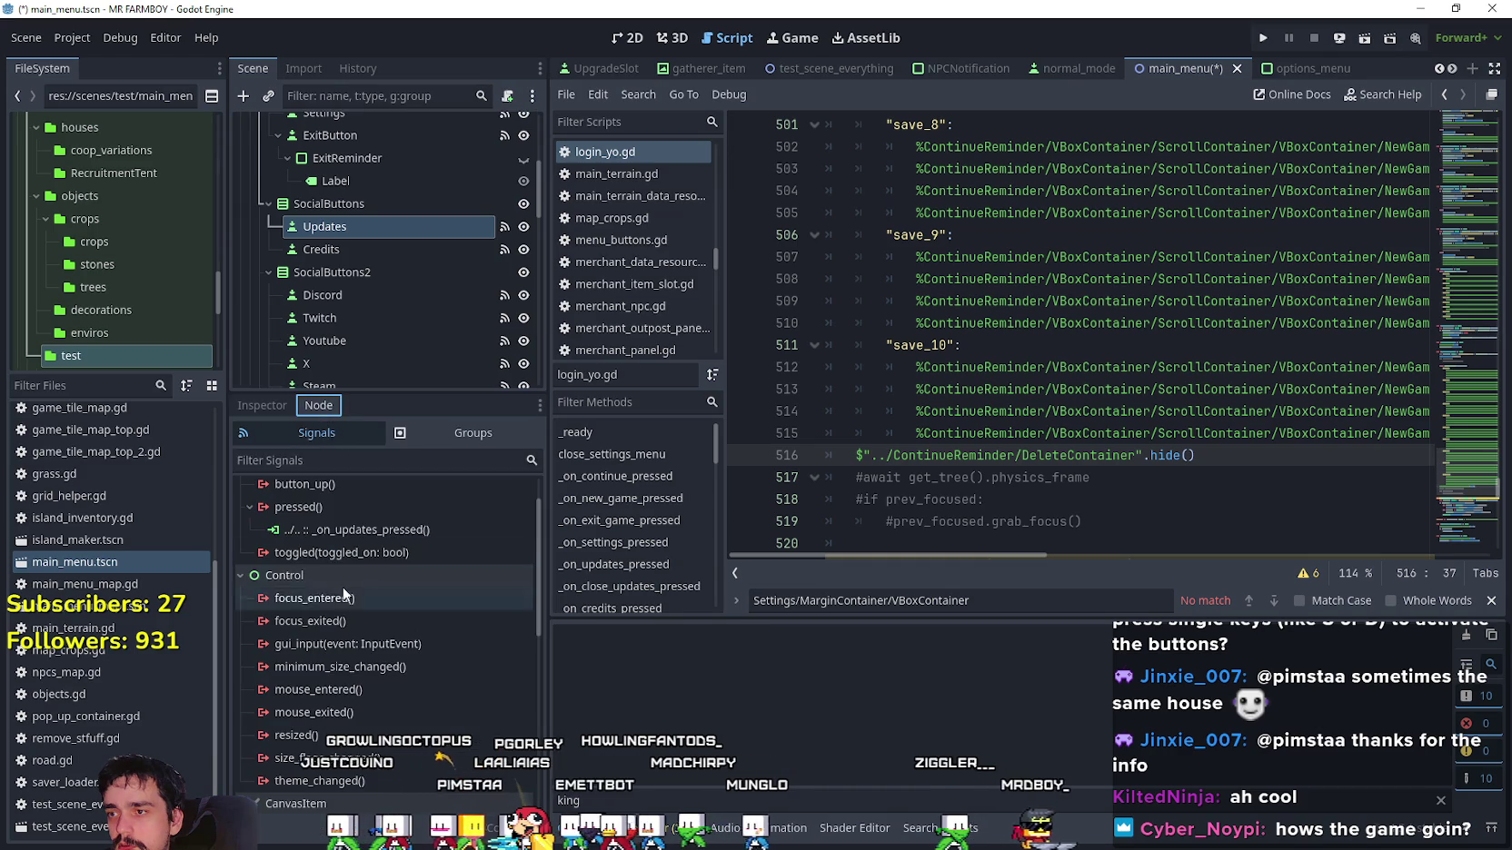
{"action": "double_click", "coordinate": [363, 531]}
{"action": "scroll", "coordinate": [1107, 393], "scroll_direction": "down", "scroll_amount": 2}
{"action": "scroll", "coordinate": [1106, 393], "scroll_direction": "up", "scroll_amount": 4}
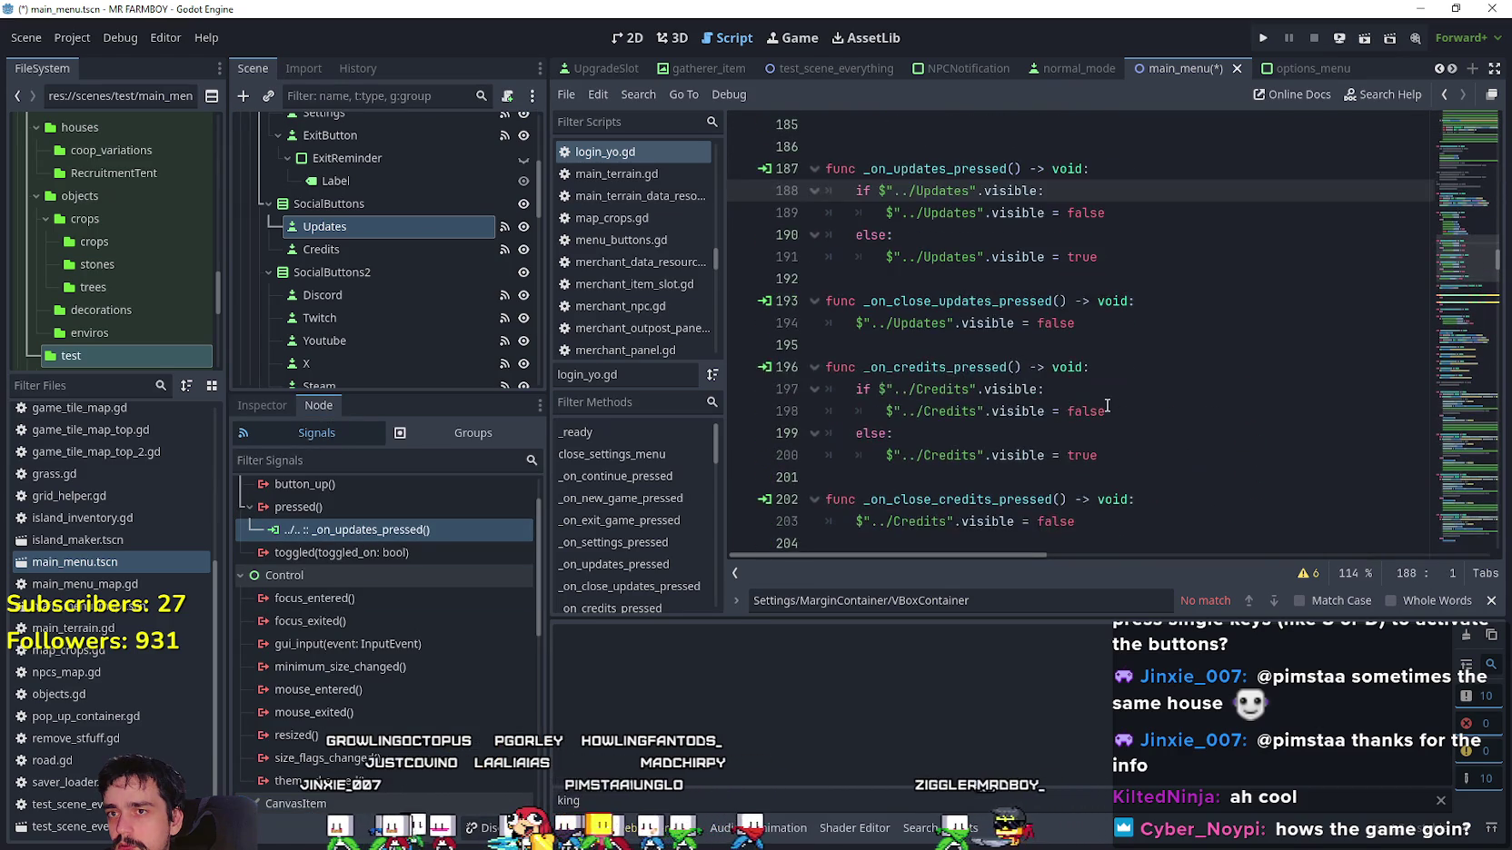
{"action": "left_click", "coordinate": [1146, 289]}
{"action": "left_click", "coordinate": [1145, 323]}
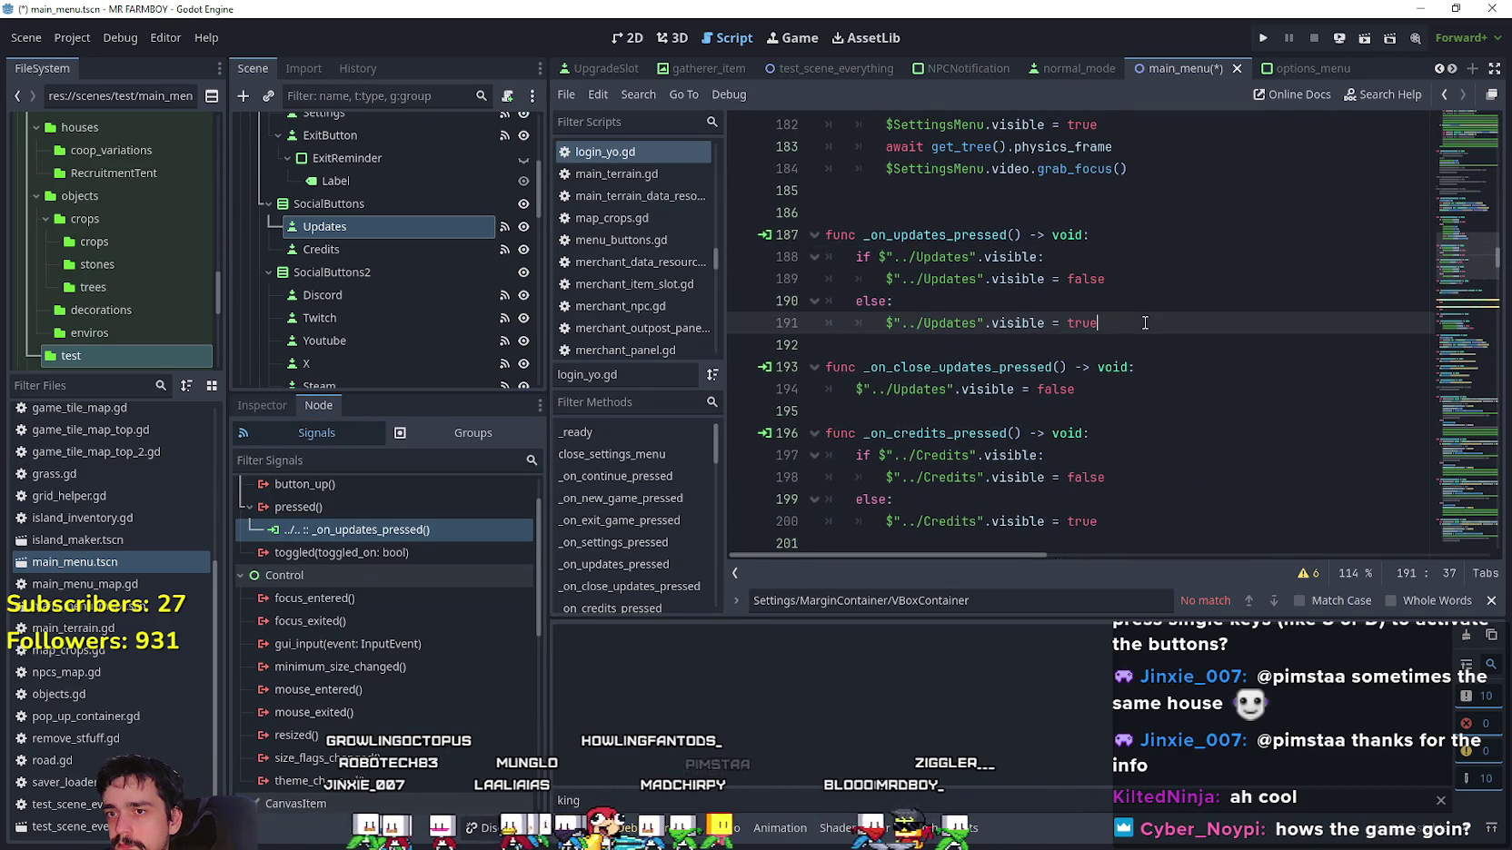
{"action": "key", "text": "Return"}
Drag the CloseUpdates node path onto line 192 and complete it with .grab_focus().
{"action": "scroll", "coordinate": [1024, 323], "scroll_direction": "up", "scroll_amount": 1}
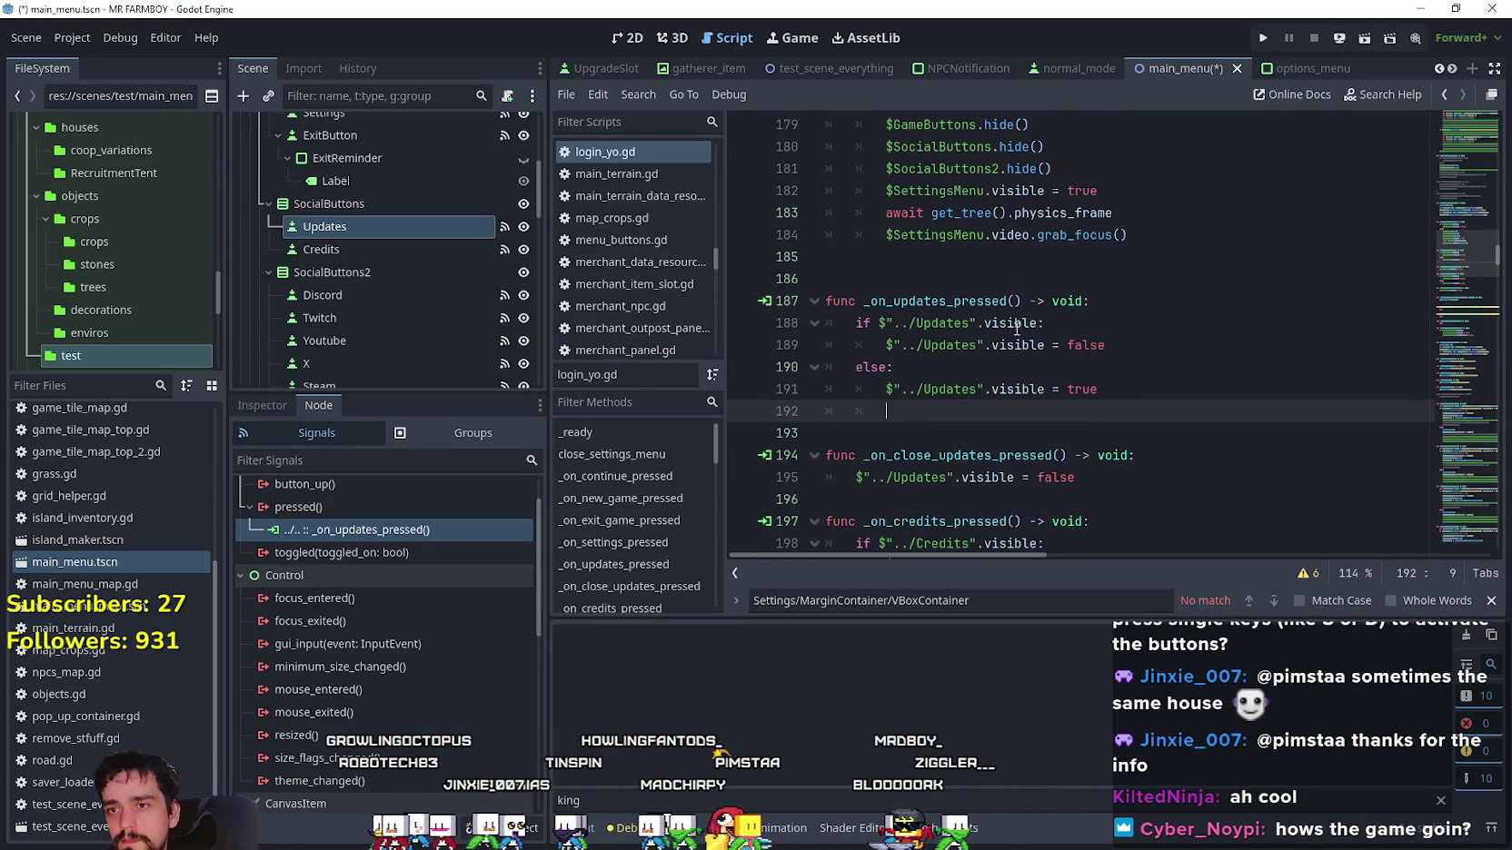
{"action": "scroll", "coordinate": [357, 292], "scroll_direction": "down", "scroll_amount": 5}
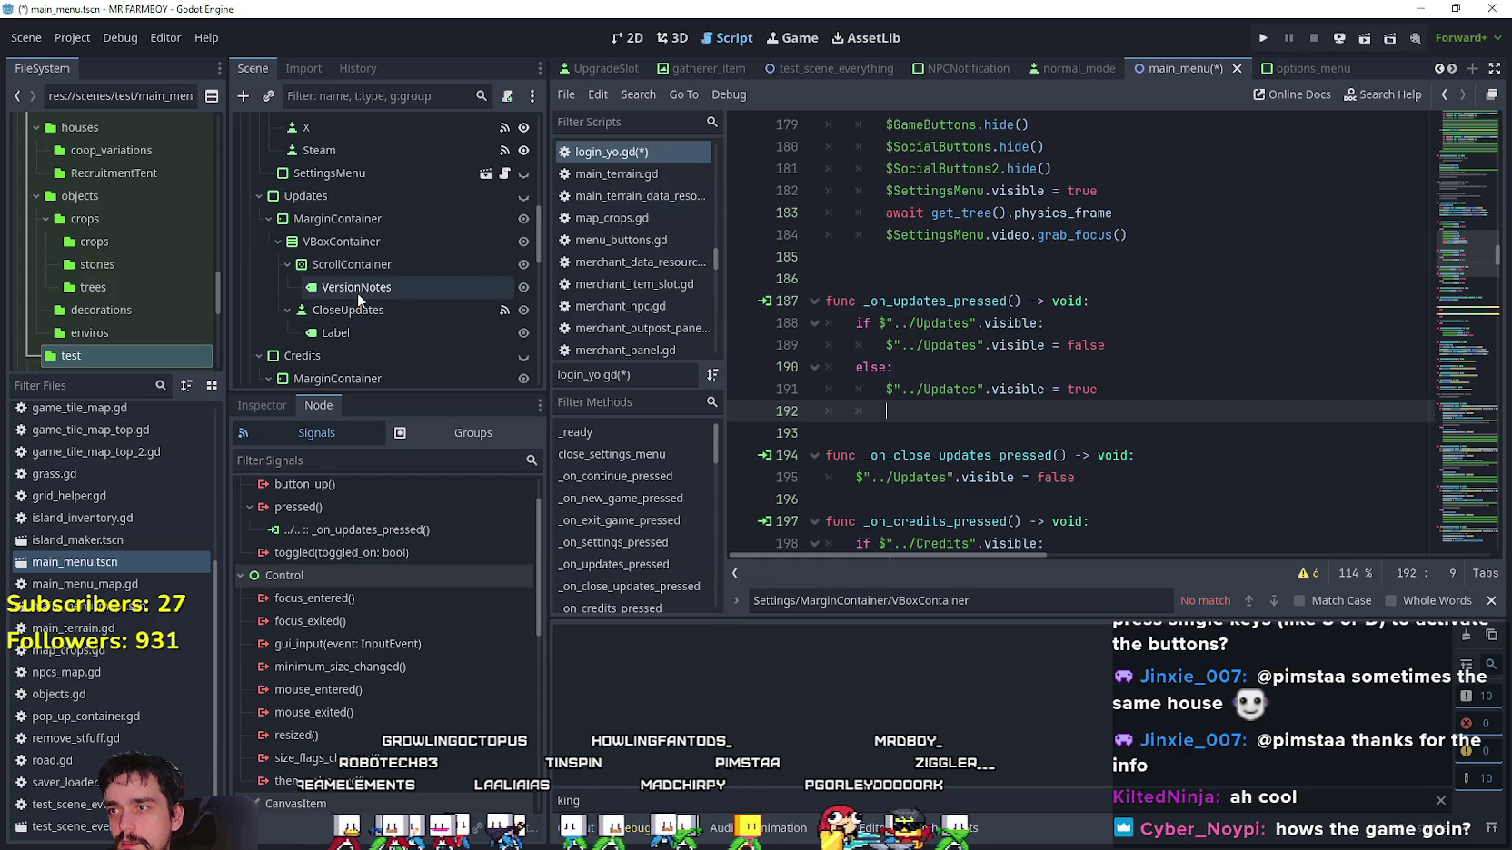
{"action": "scroll", "coordinate": [362, 288], "scroll_direction": "down", "scroll_amount": 2}
{"action": "scroll", "coordinate": [377, 305], "scroll_direction": "up", "scroll_amount": 2}
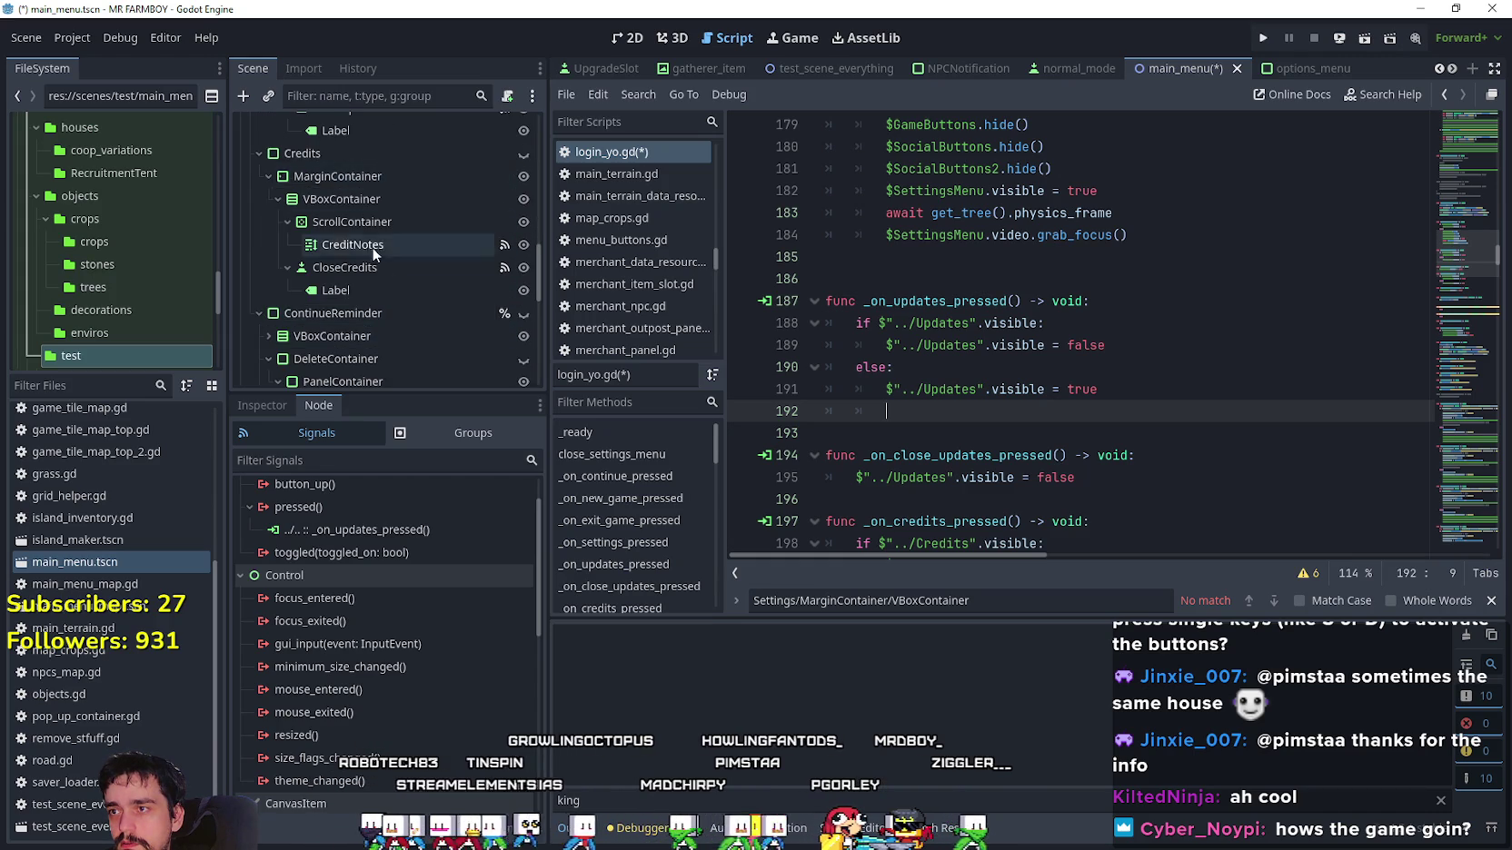
{"action": "scroll", "coordinate": [364, 259], "scroll_direction": "up", "scroll_amount": 2}
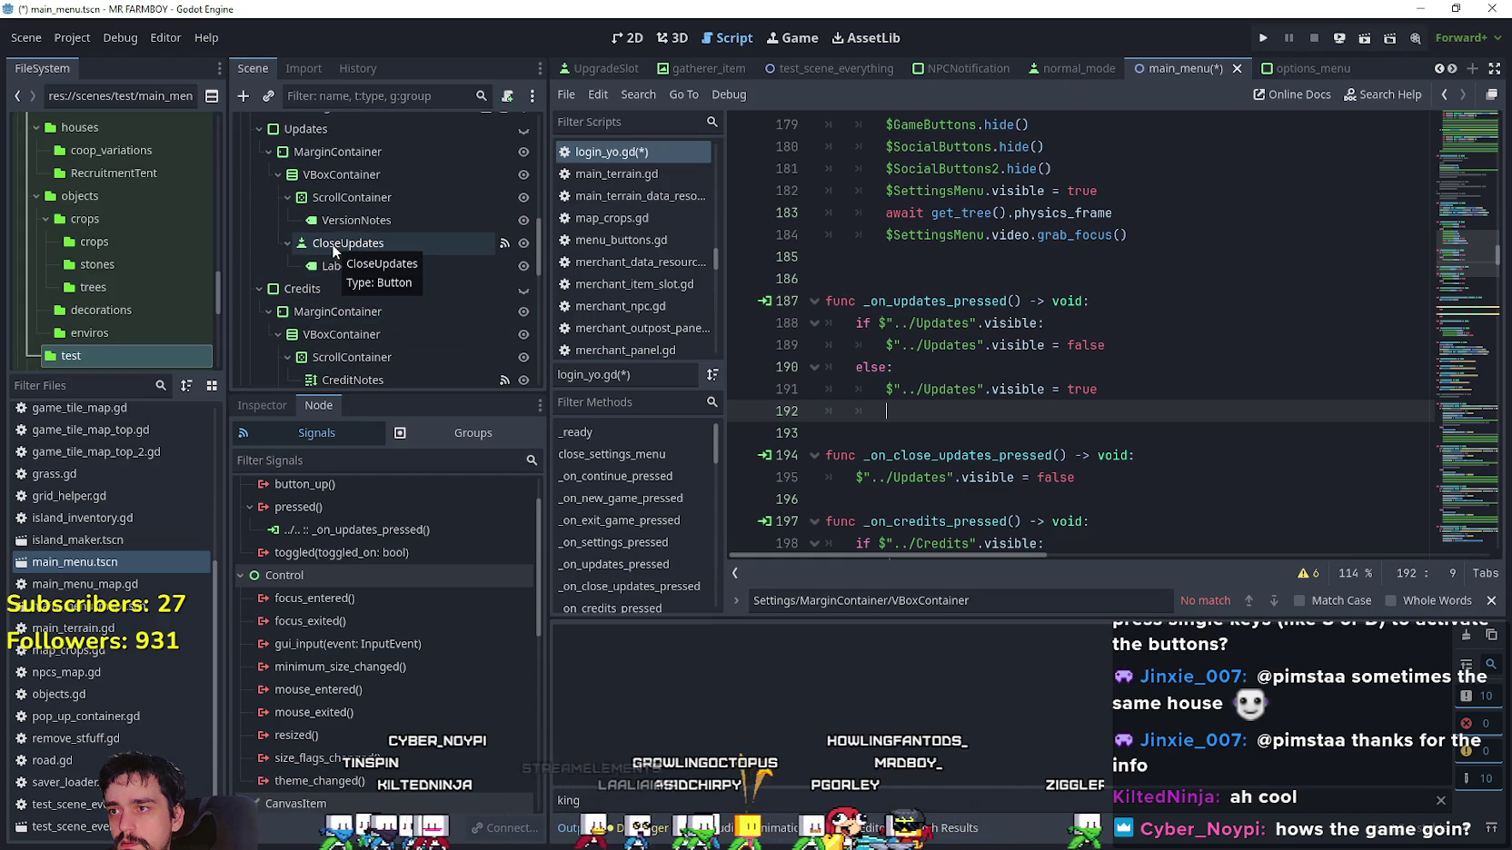
{"action": "left_click", "coordinate": [331, 243]}
{"action": "left_click_drag", "start_coordinate": [449, 254], "coordinate": [949, 413]}
{"action": "key", "text": "ctrl+z"}
{"action": "mouse_move", "coordinate": [372, 248]}
{"action": "left_mouse_down"}
{"action": "mouse_move", "coordinate": [690, 318]}
{"action": "mouse_move", "coordinate": [920, 418]}
{"action": "left_mouse_up"}
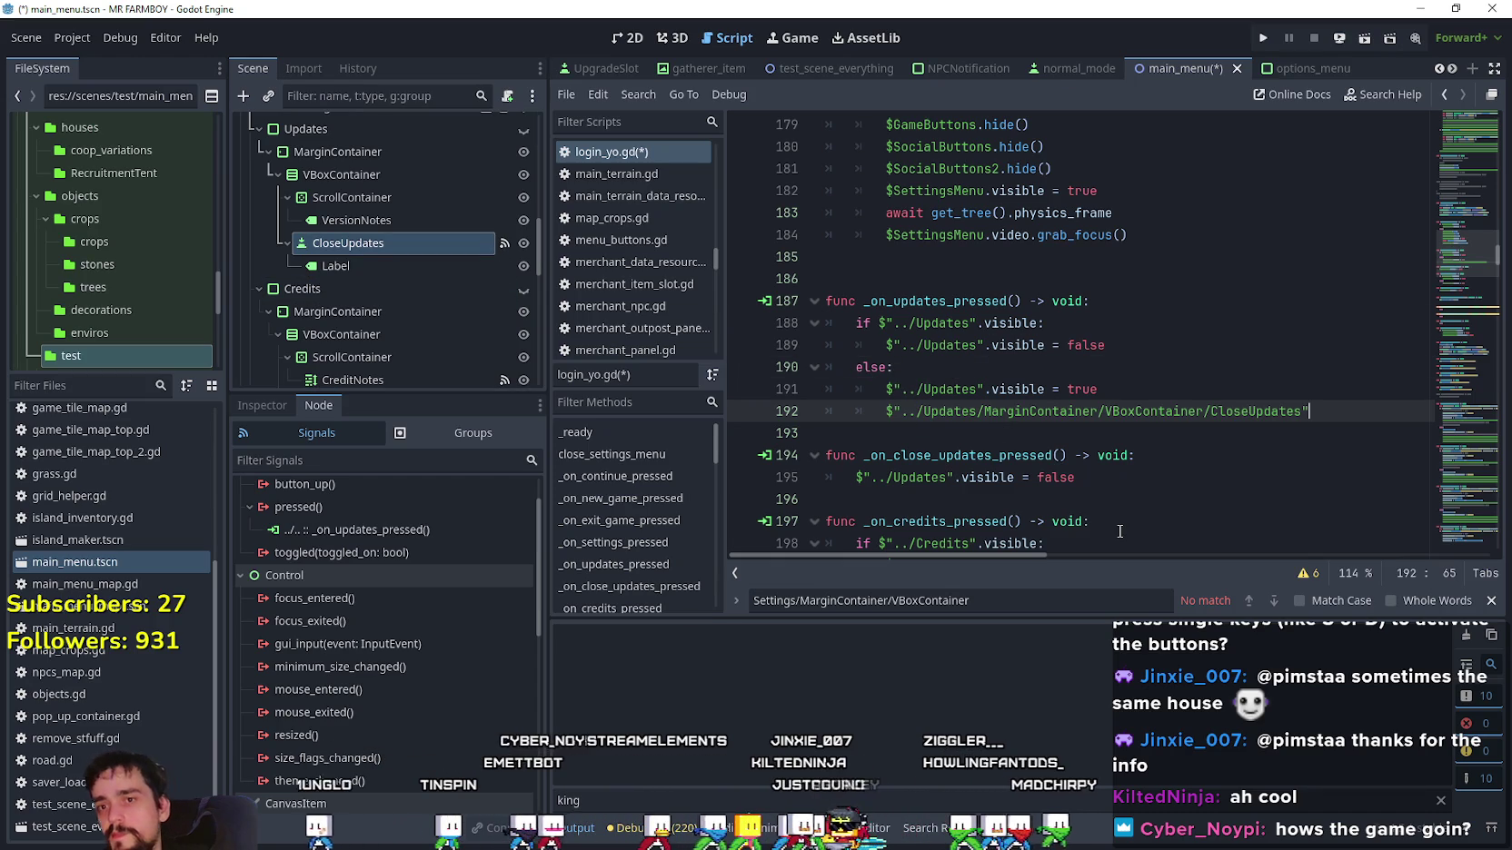
{"action": "type", "text": ".grab"}
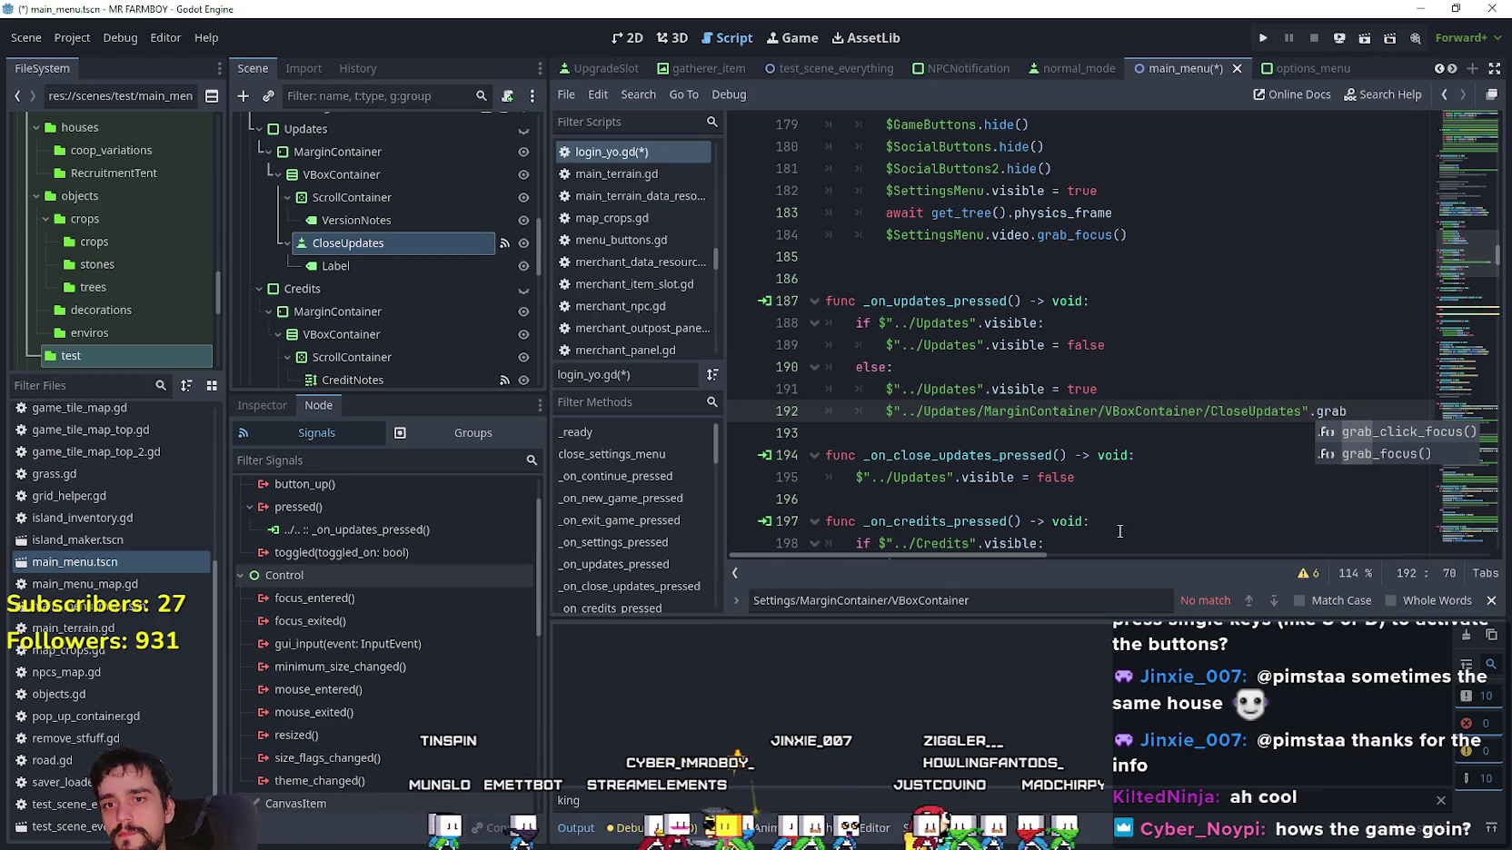
{"action": "key", "text": "Down"}
{"action": "key", "text": "Return"}
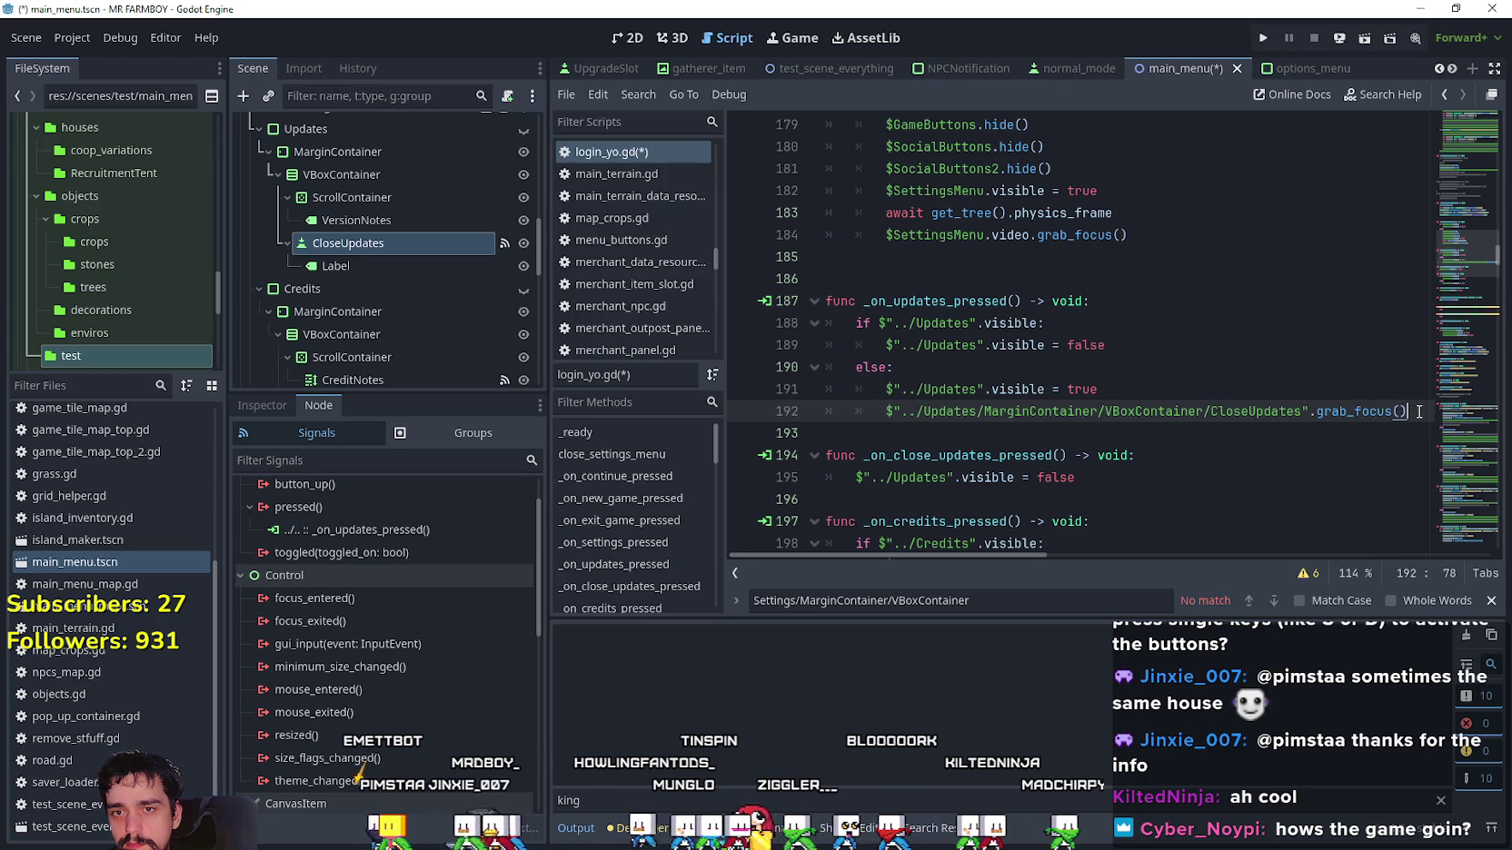
Select the node path on line 192, then start a new line after line 195.
{"action": "left_click_drag", "start_coordinate": [1418, 412], "coordinate": [920, 414]}
{"action": "scroll", "coordinate": [882, 416], "scroll_direction": "down", "scroll_amount": 2}
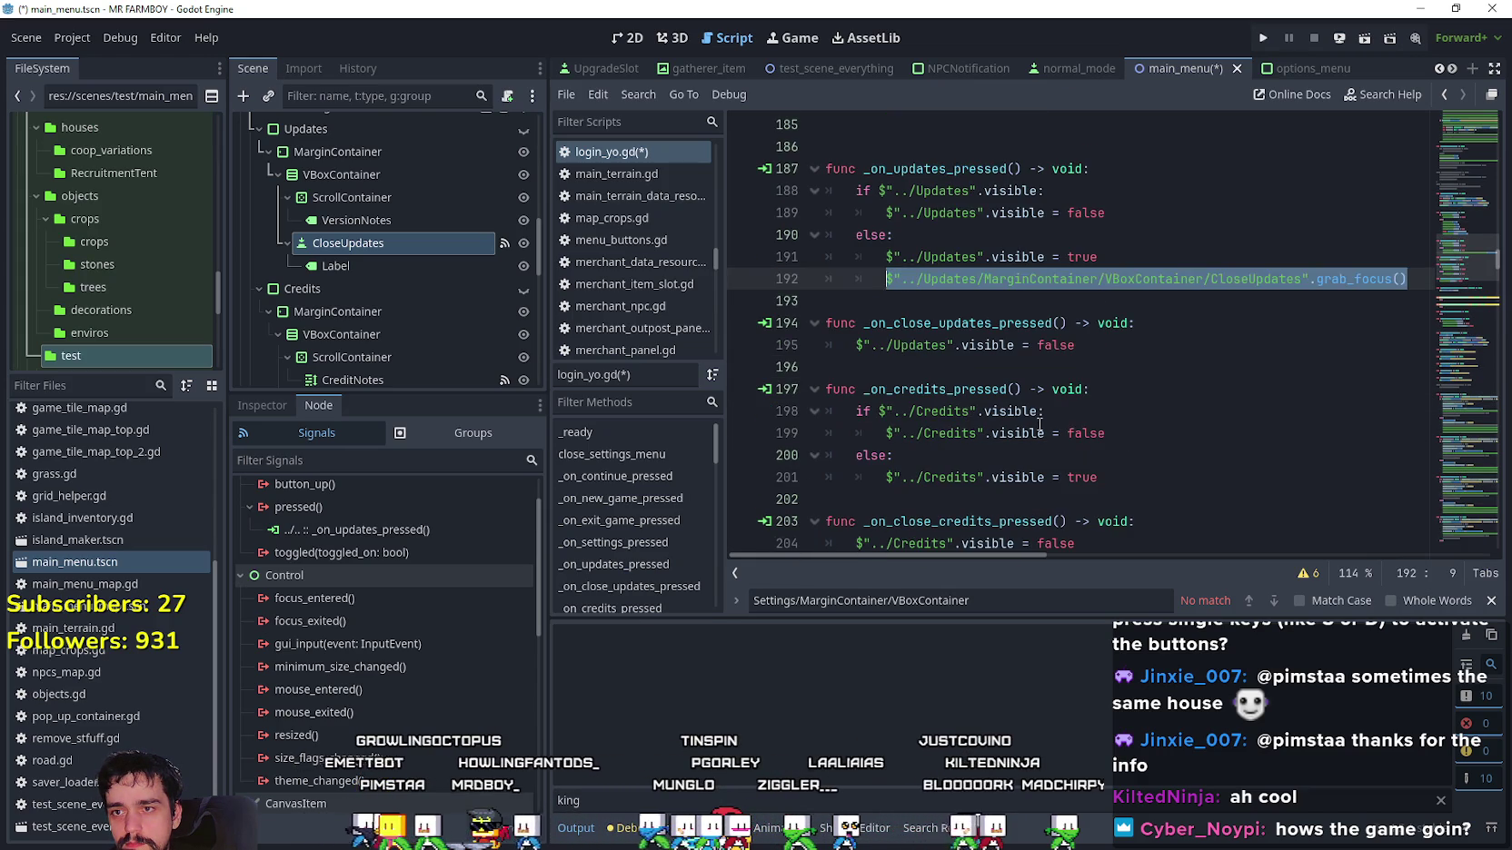
{"action": "left_click", "coordinate": [1147, 347]}
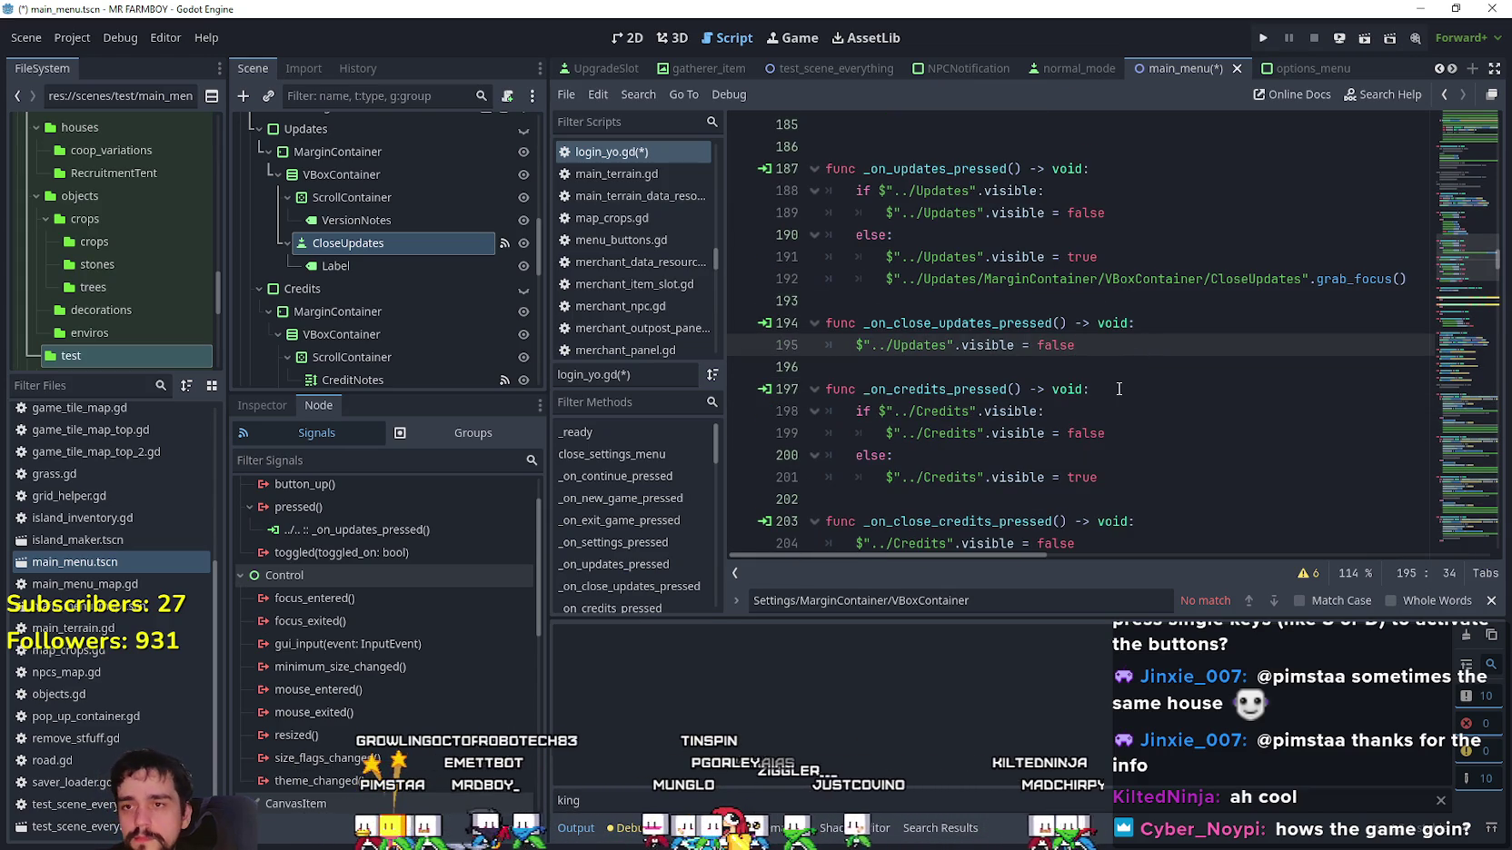
{"action": "key", "text": "Return"}
Write $SocialButtons/Updates.grab_focus() on line 196 using autocomplete.
{"action": "scroll", "coordinate": [383, 279], "scroll_direction": "up", "scroll_amount": 5}
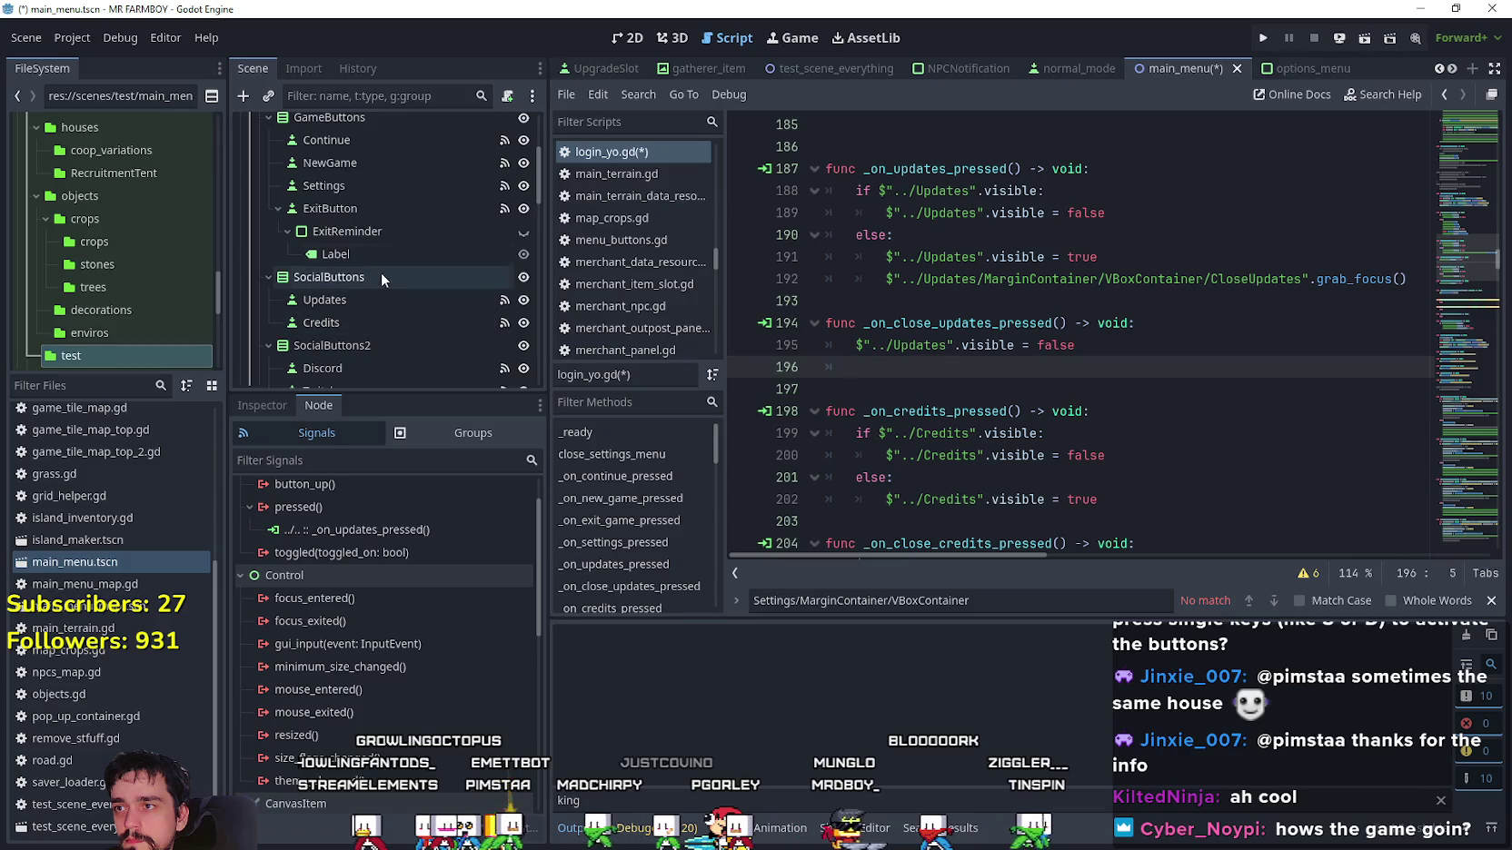
{"action": "mouse_move", "coordinate": [355, 296]}
{"action": "left_mouse_down"}
{"action": "mouse_move", "coordinate": [1068, 387]}
{"action": "mouse_move", "coordinate": [1027, 367]}
{"action": "left_mouse_up"}
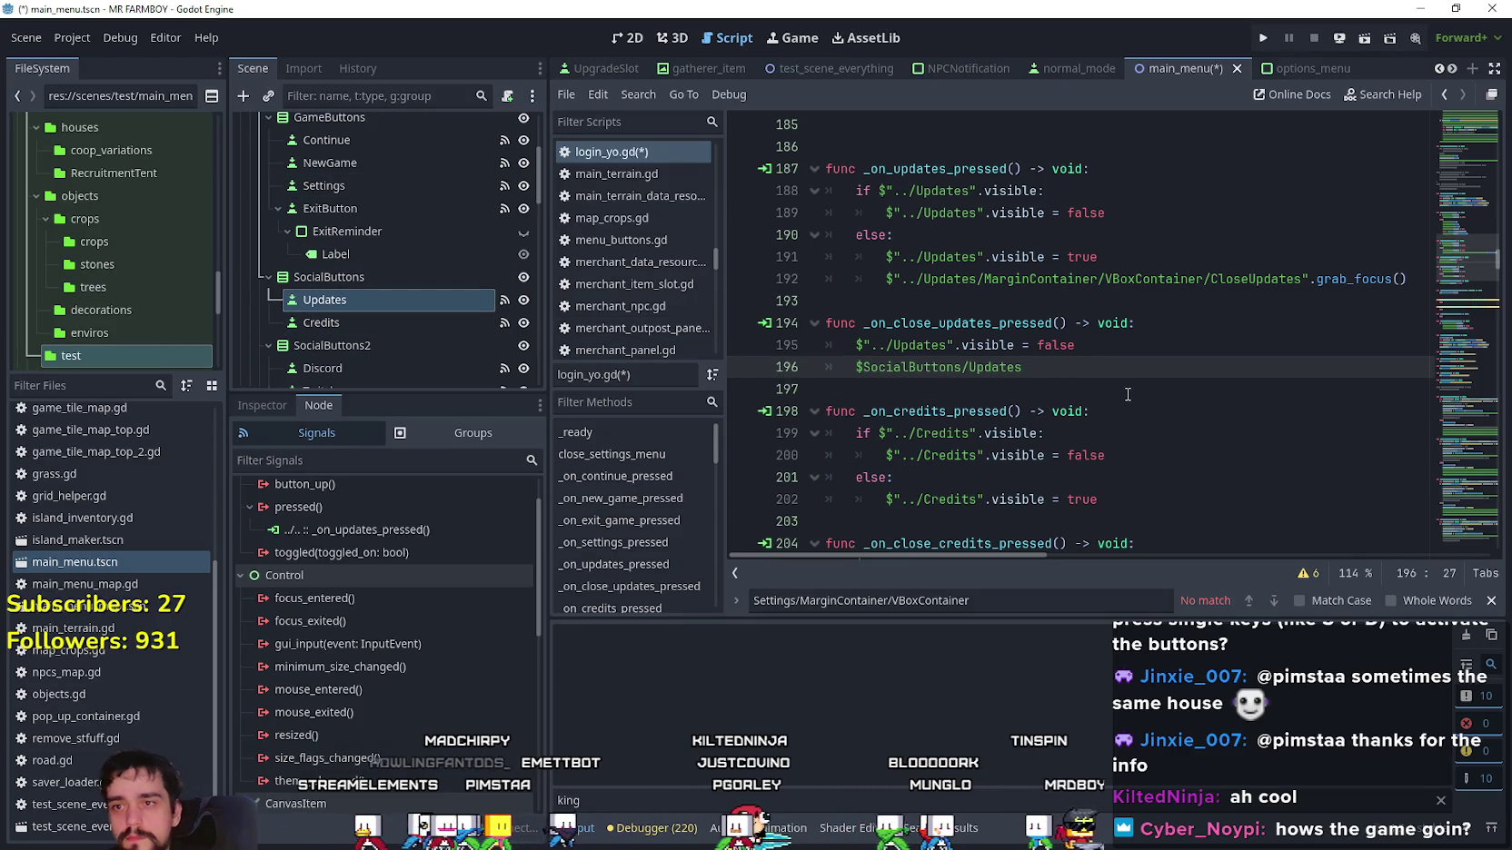
{"action": "type", "text": "."}
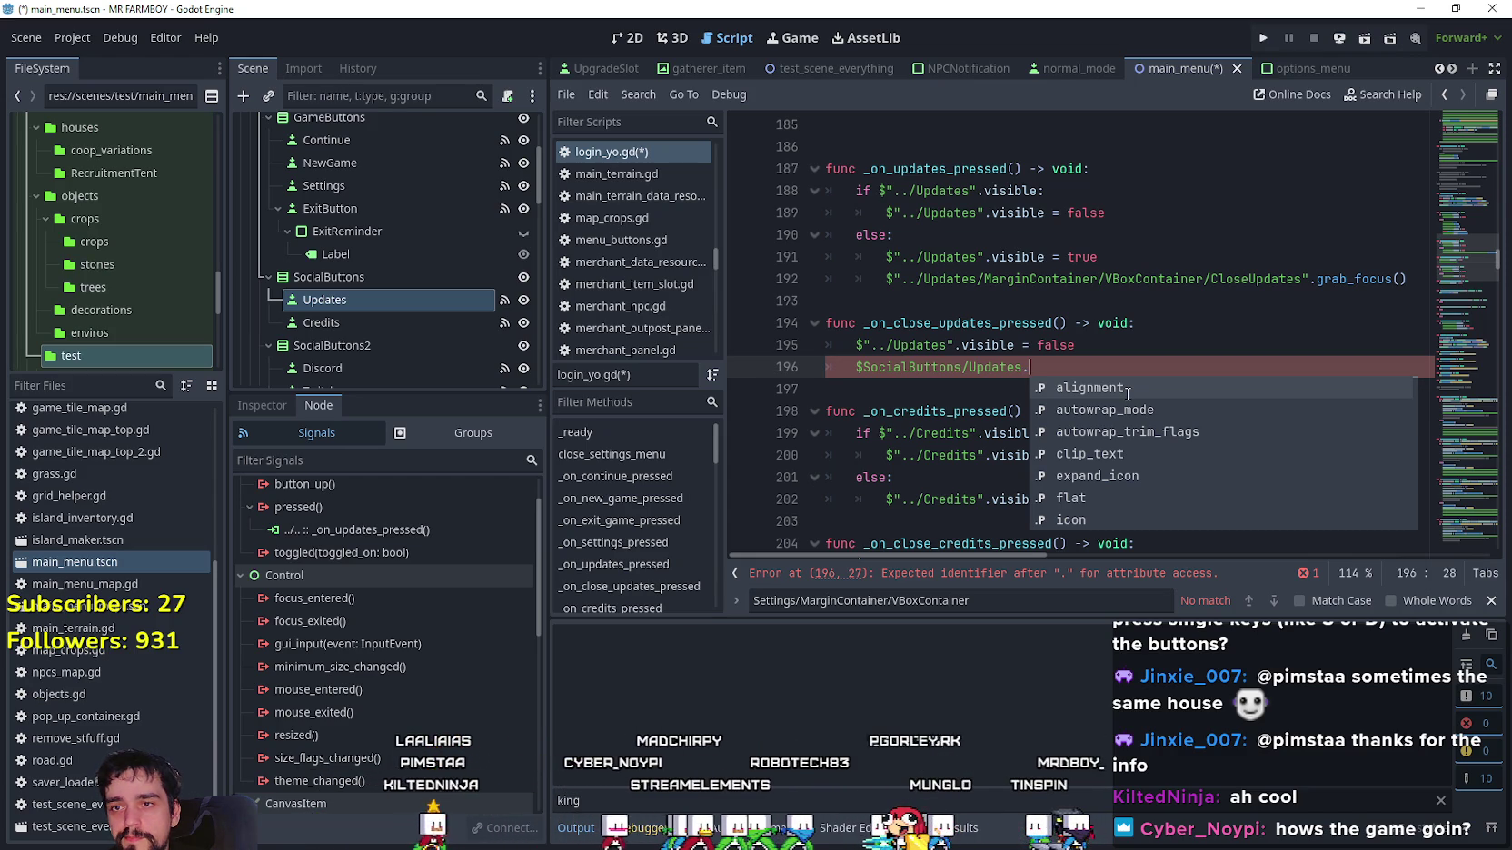
{"action": "type", "text": "grab_"}
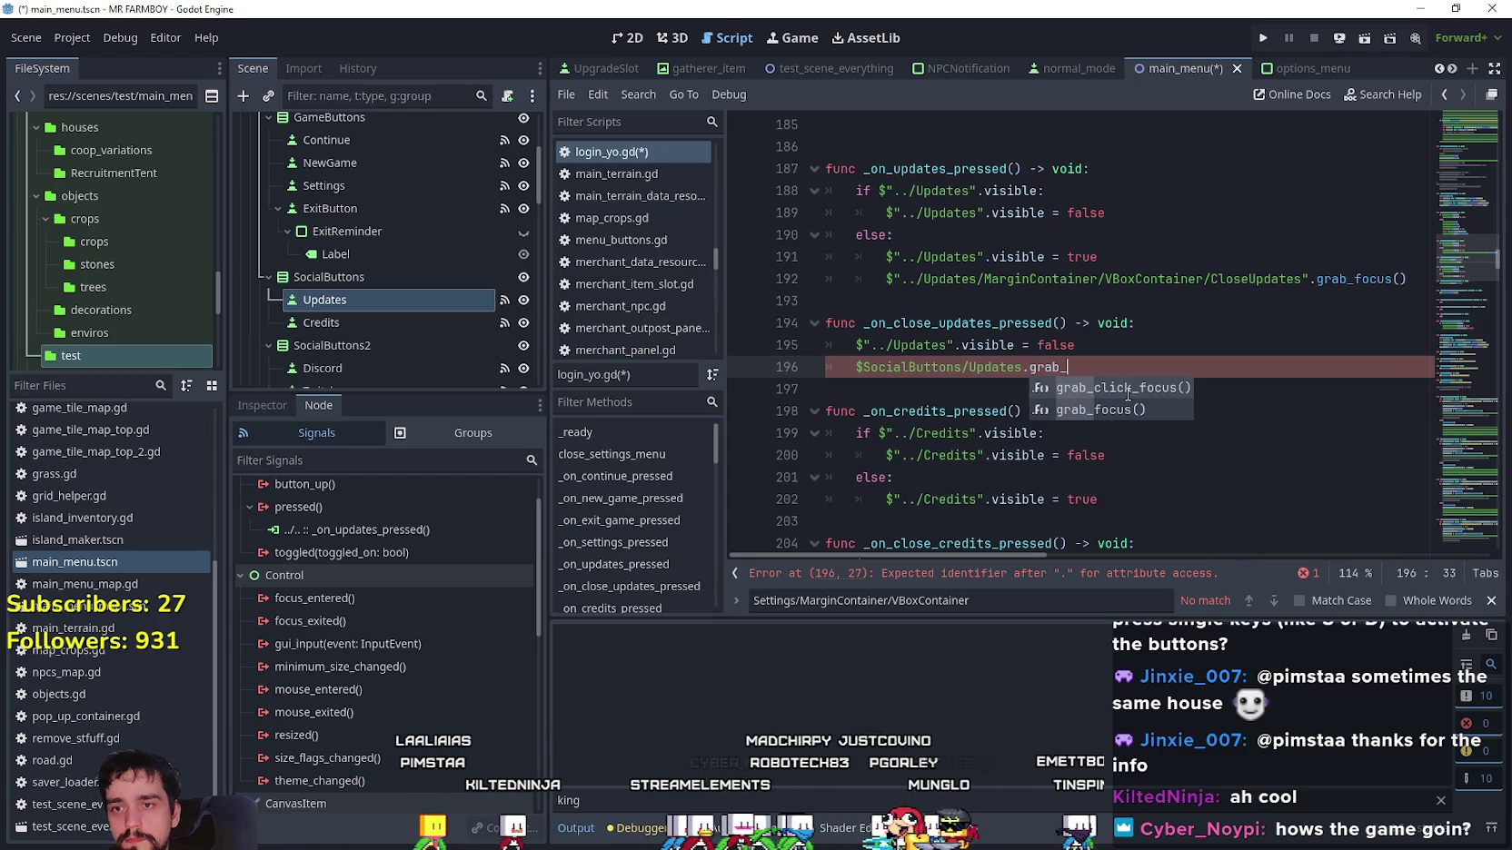
{"action": "key", "text": "Down"}
{"action": "key", "text": "Return"}
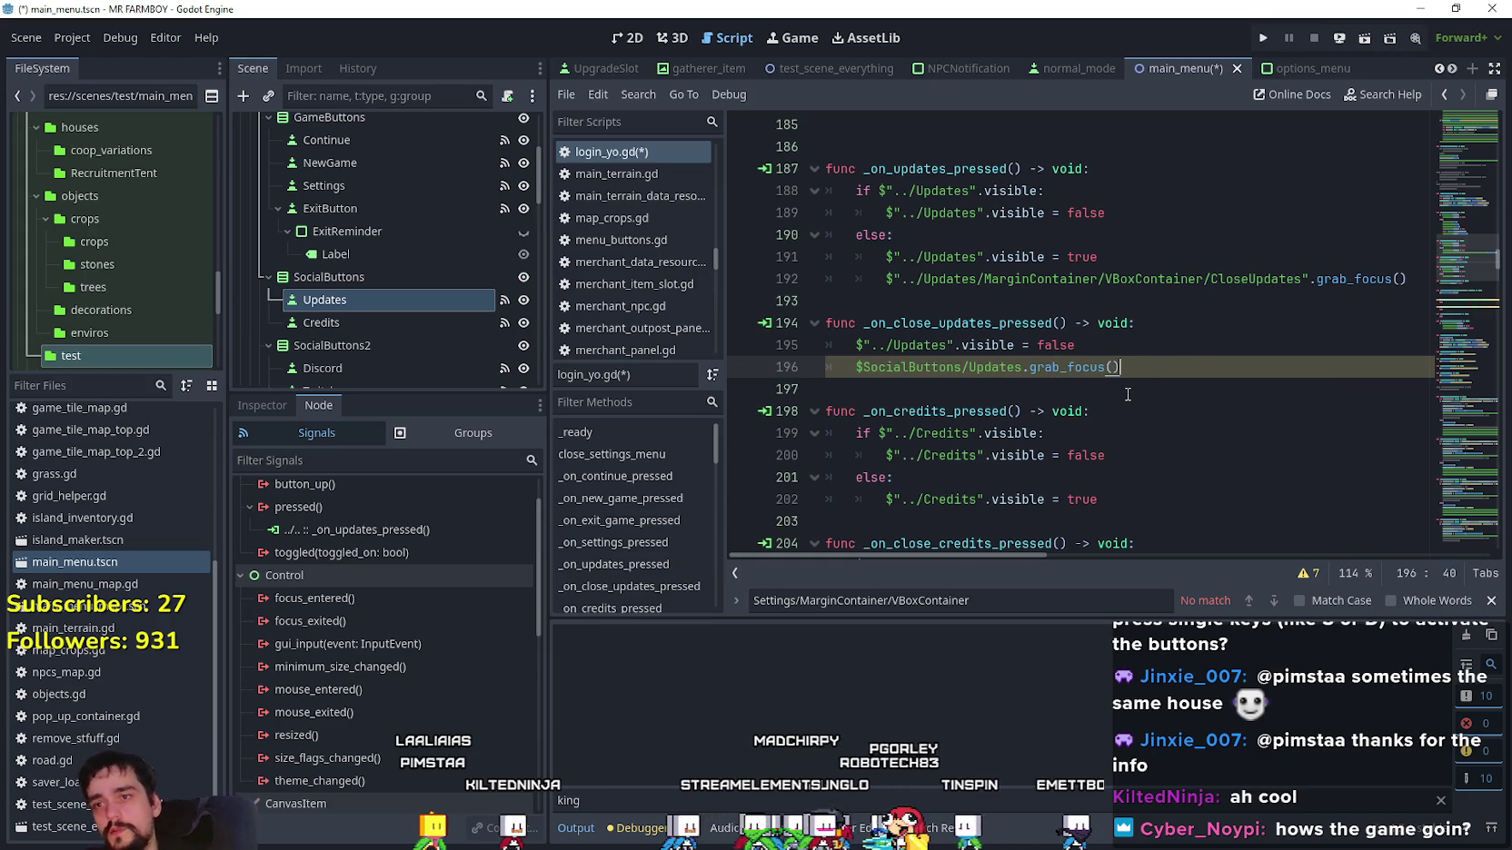
{"action": "scroll", "coordinate": [1110, 367], "scroll_direction": "down", "scroll_amount": 1}
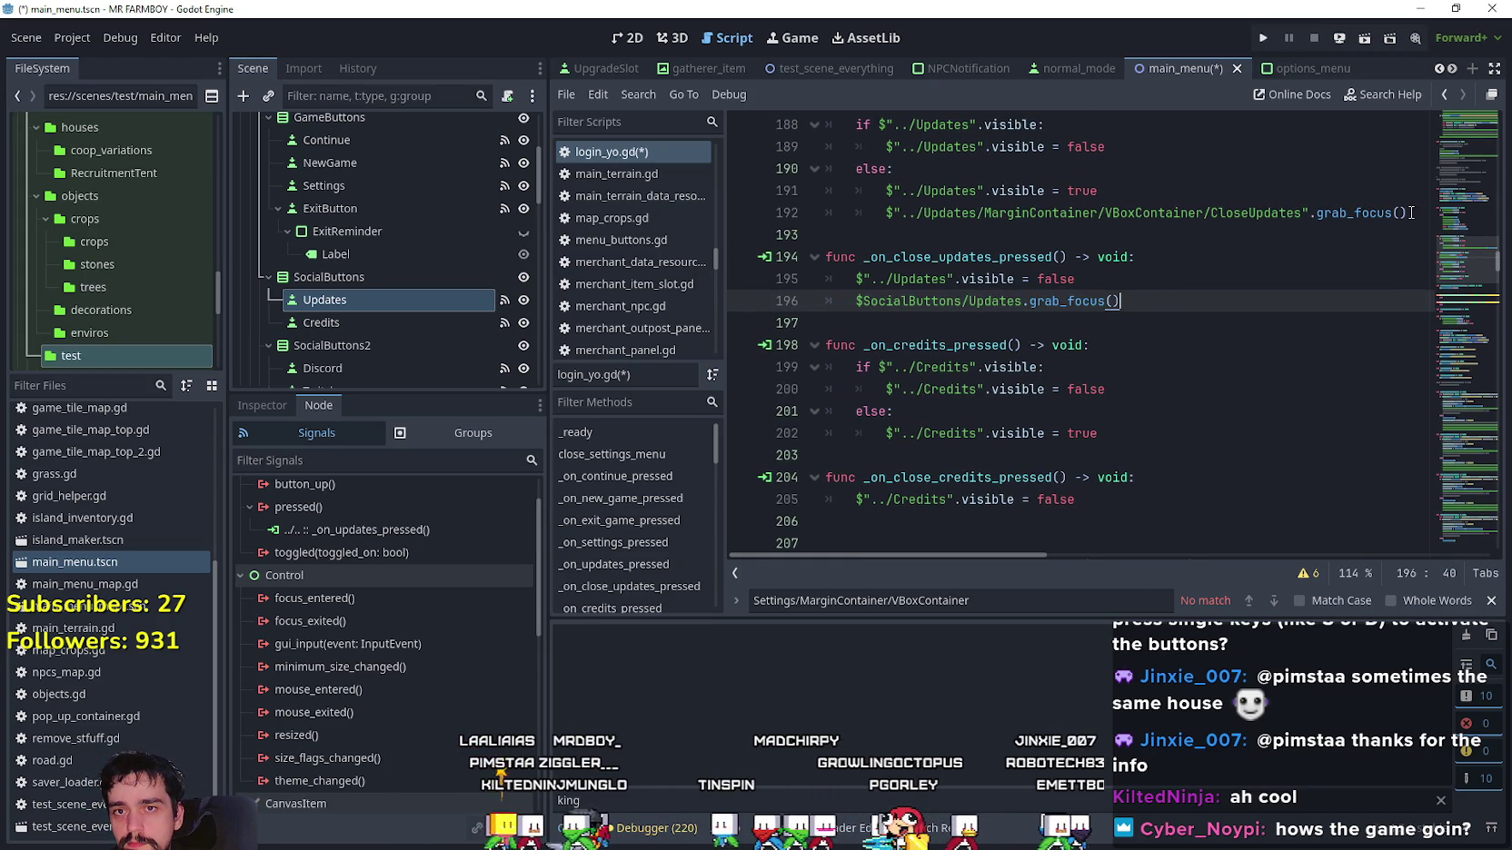
{"action": "scroll", "coordinate": [272, 327], "scroll_direction": "down", "scroll_amount": 2}
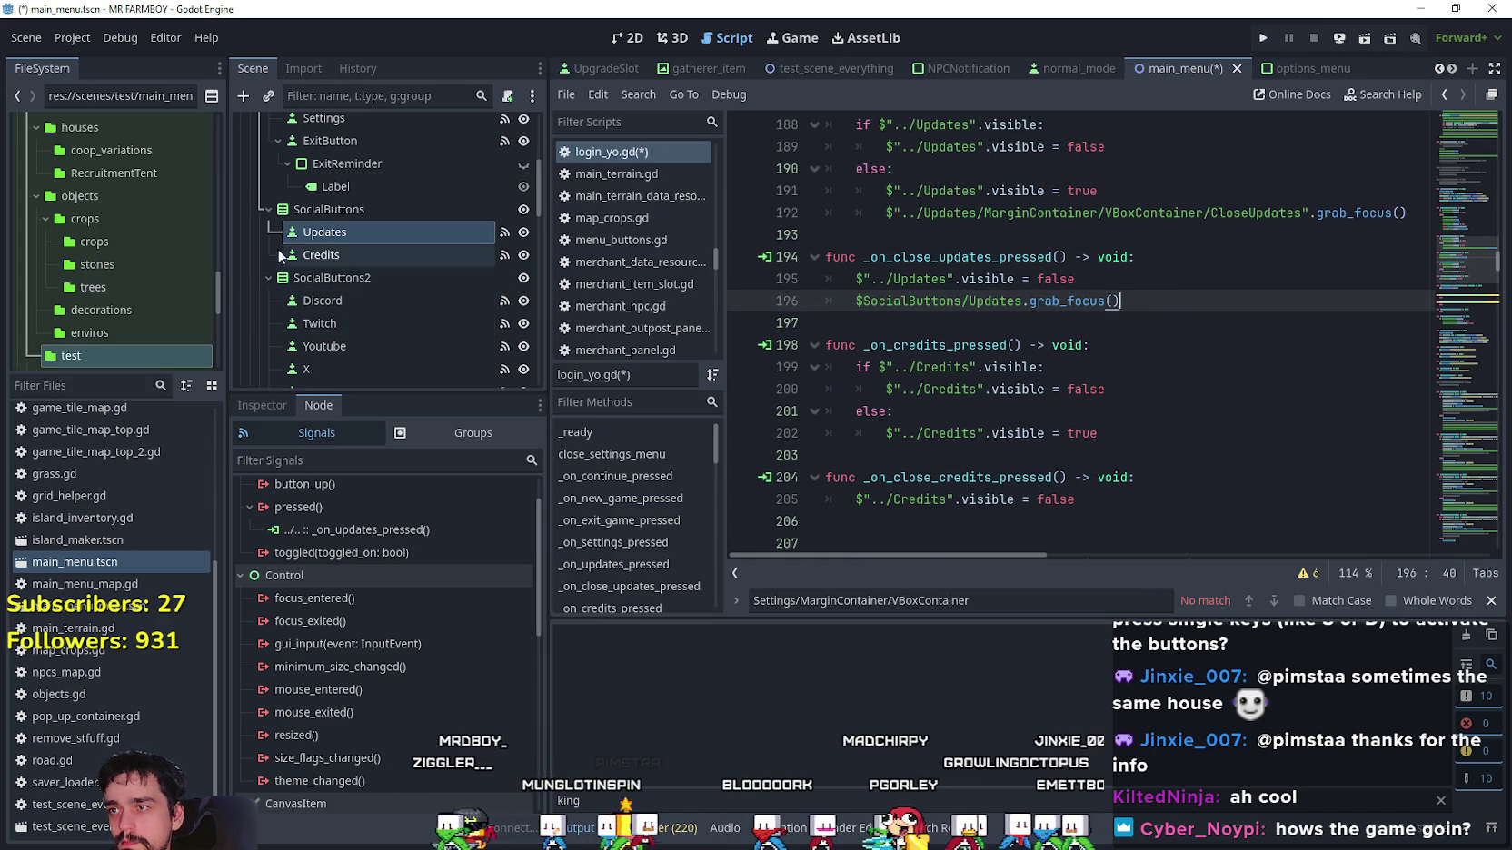
{"action": "scroll", "coordinate": [277, 309], "scroll_direction": "up", "scroll_amount": 1}
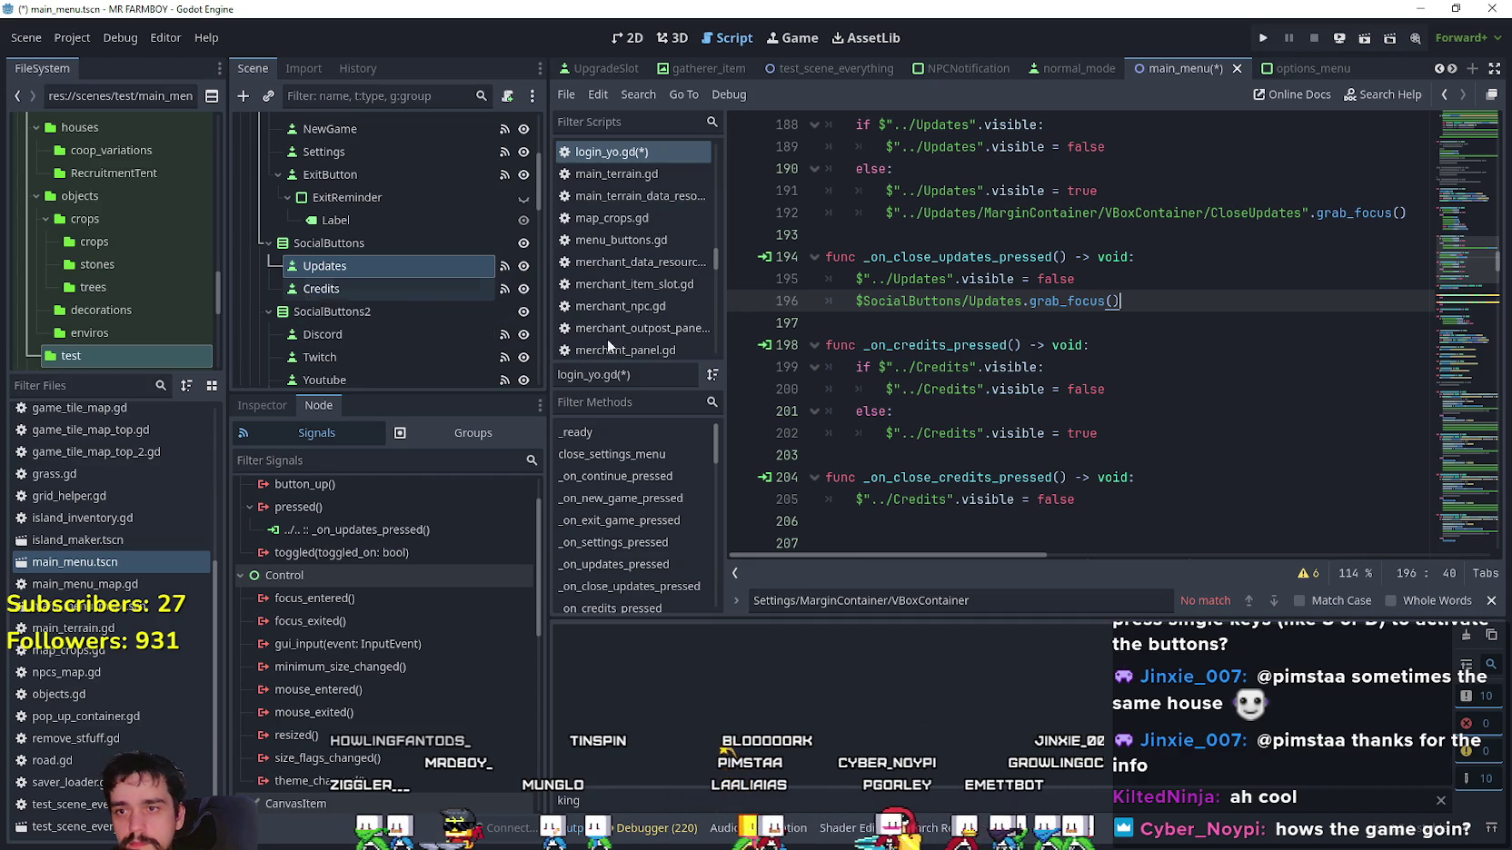
{"action": "scroll", "coordinate": [1105, 439], "scroll_direction": "down", "scroll_amount": 1}
{"action": "left_click", "coordinate": [1105, 439]}
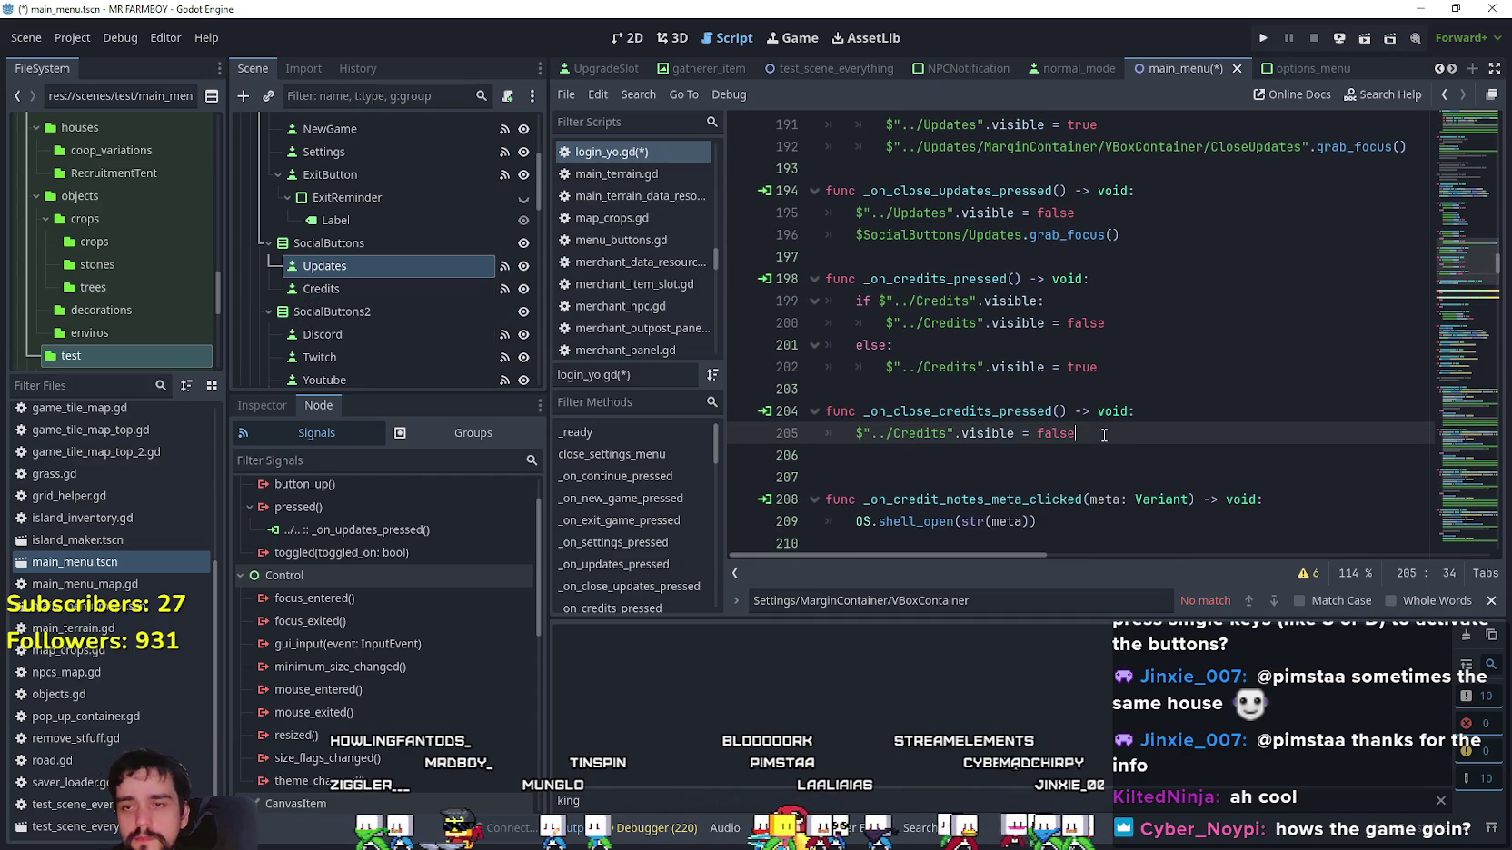
Add $SocialButtons/Credits.grab_focus() on a new line 206.
{"action": "key", "text": "Return"}
{"action": "mouse_move", "coordinate": [322, 287]}
{"action": "left_mouse_down"}
{"action": "mouse_move", "coordinate": [799, 347]}
{"action": "mouse_move", "coordinate": [1055, 459]}
{"action": "left_mouse_up"}
{"action": "type", "text": ".grab-"}
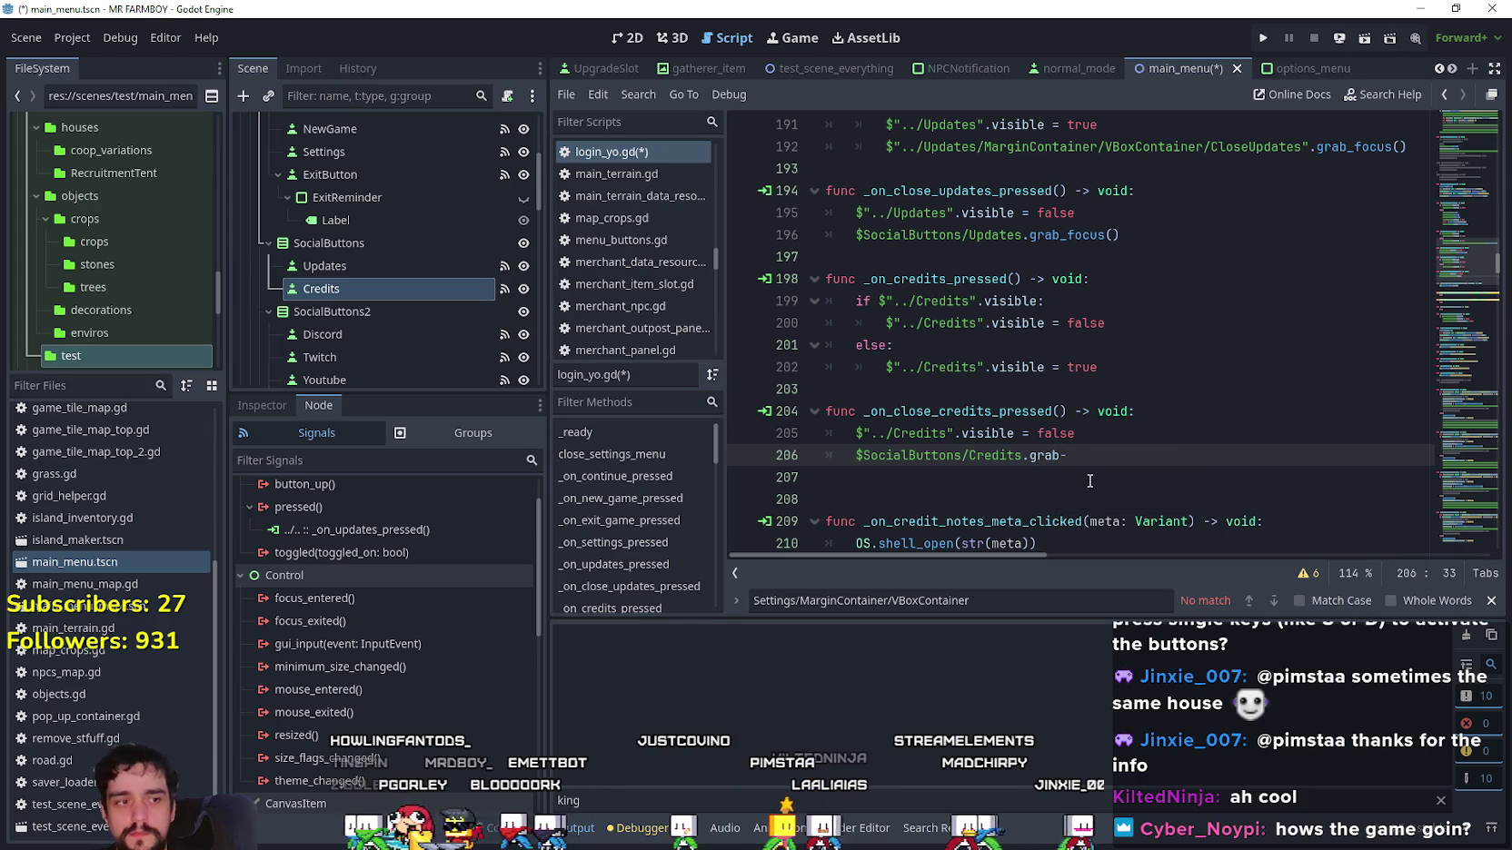
{"action": "key", "text": "BackSpace"}
{"action": "type", "text": "_"}
{"action": "key", "text": "Return"}
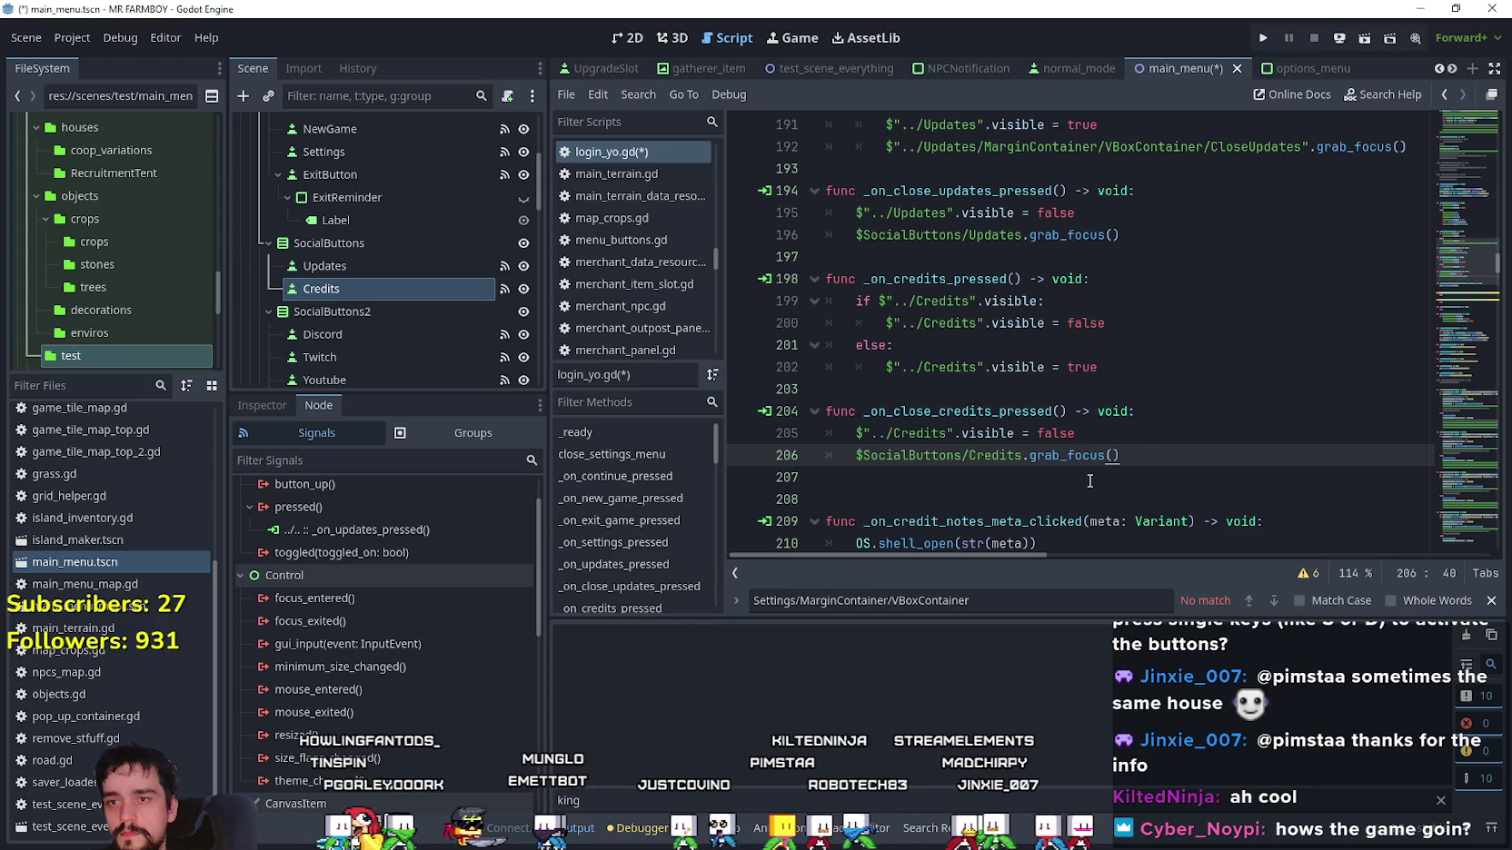
{"action": "scroll", "coordinate": [1051, 388], "scroll_direction": "up", "scroll_amount": 4}
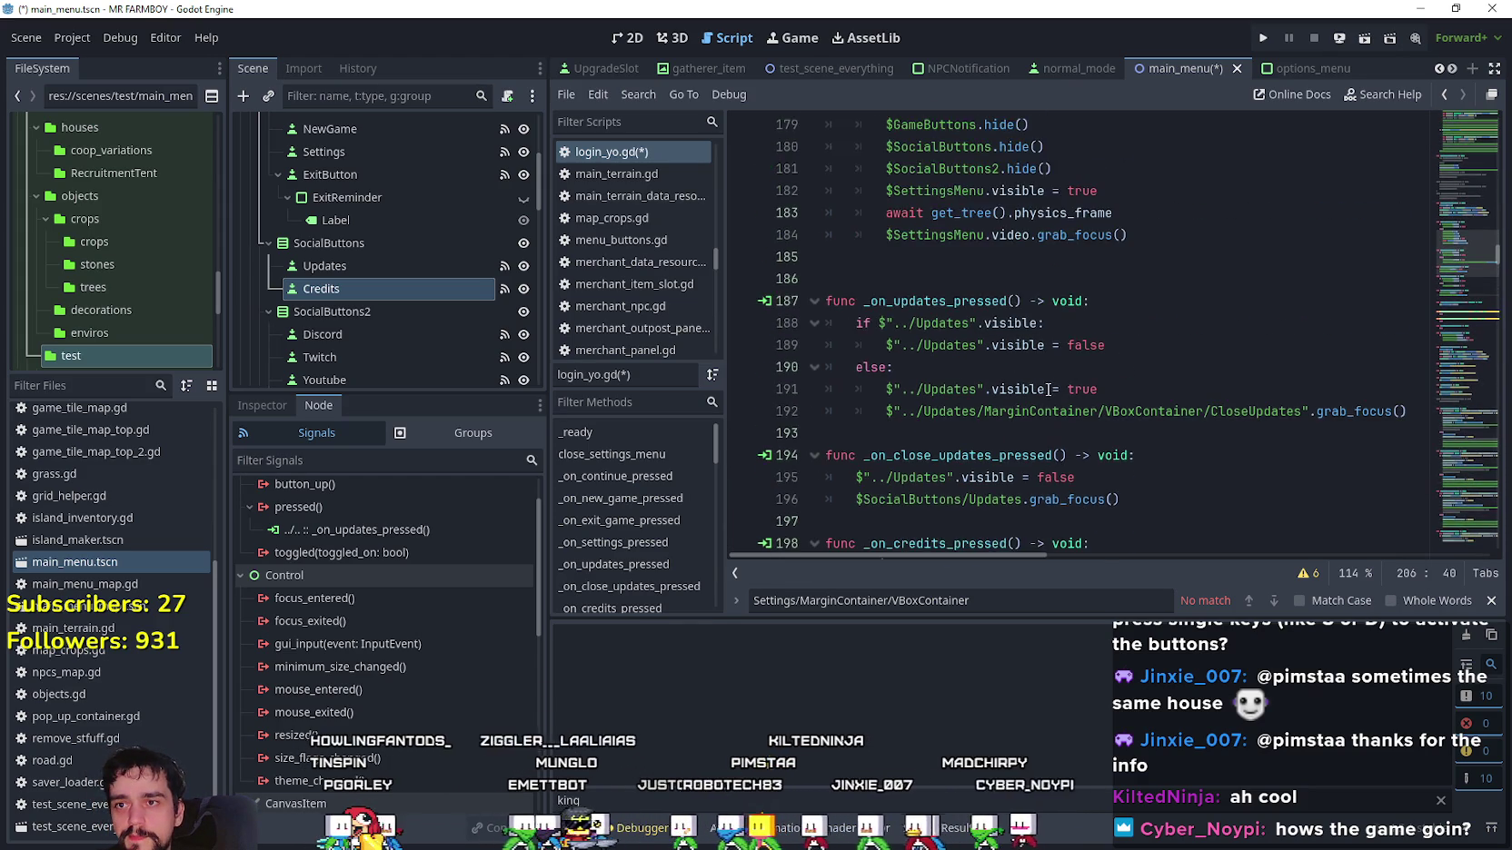
{"action": "scroll", "coordinate": [999, 400], "scroll_direction": "up", "scroll_amount": 3}
{"action": "scroll", "coordinate": [963, 373], "scroll_direction": "down", "scroll_amount": 5}
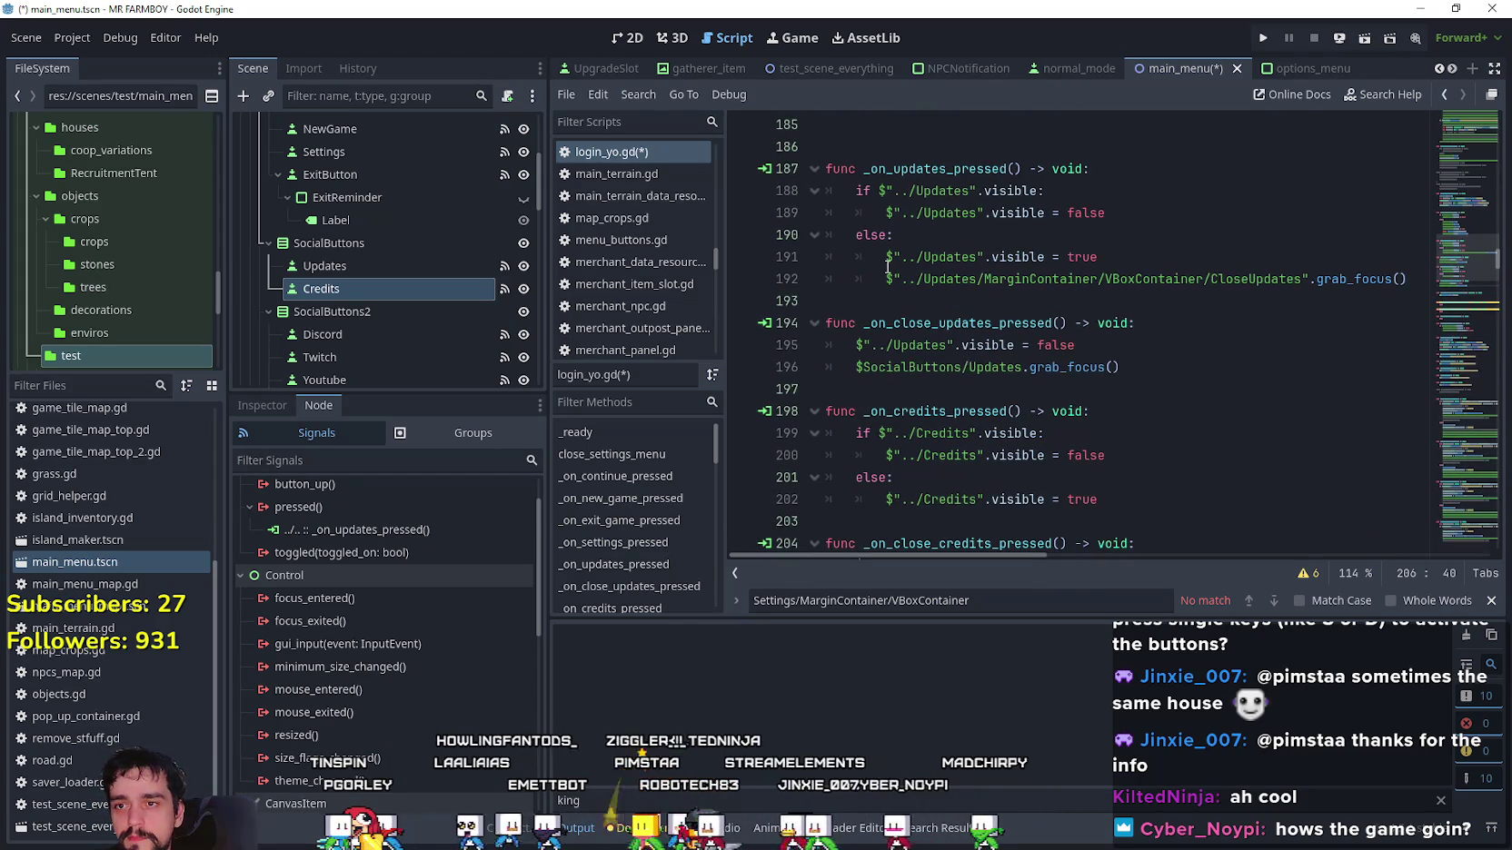
Add the CloseCredits path with .grab_focus() on line 203, then save and run the game.
{"action": "left_click", "coordinate": [1118, 505]}
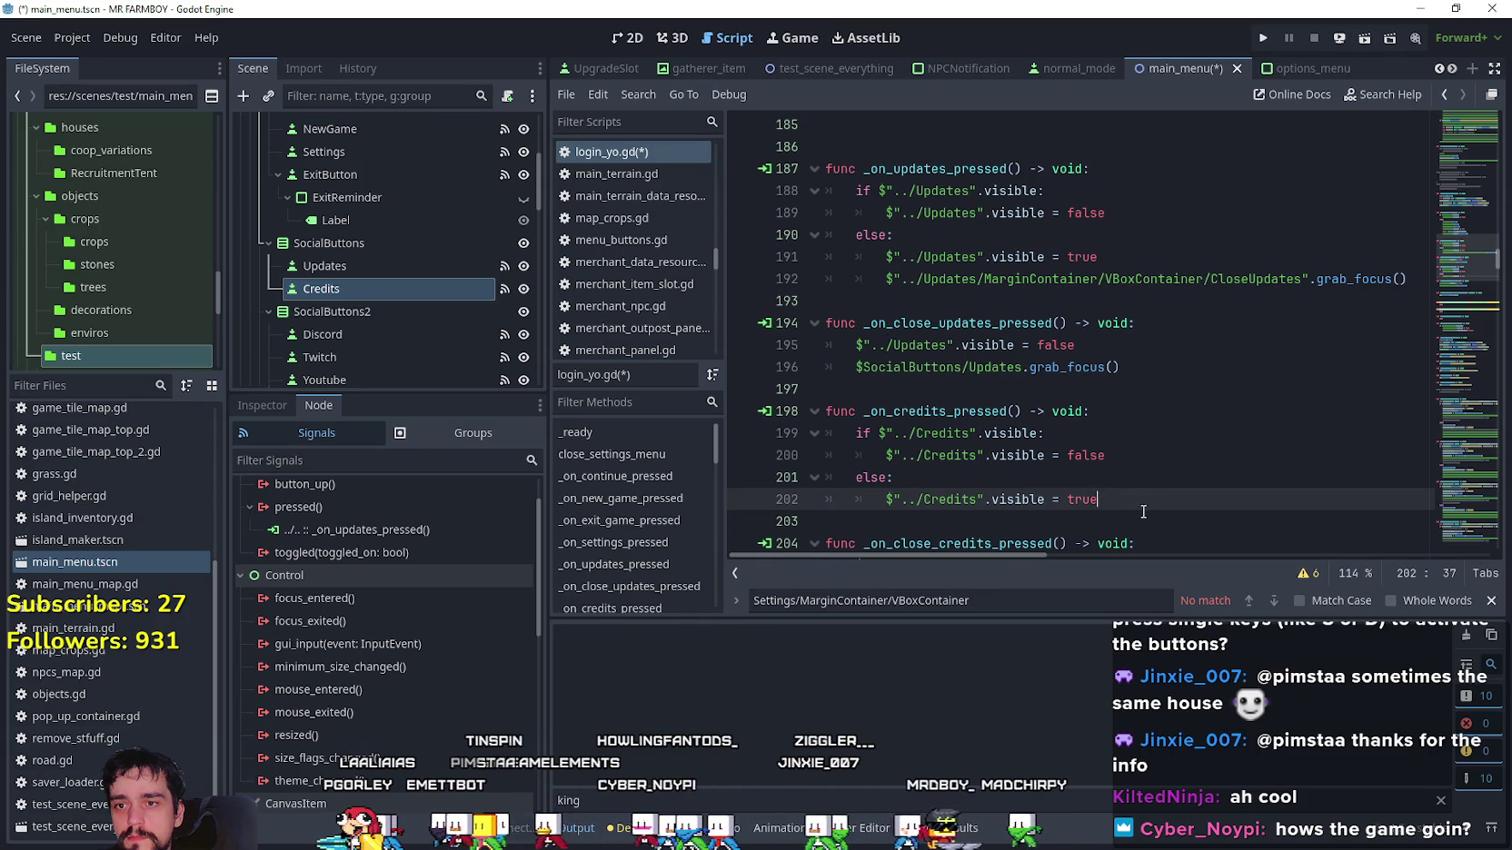
{"action": "key", "text": "Return"}
{"action": "scroll", "coordinate": [402, 289], "scroll_direction": "down", "scroll_amount": 2}
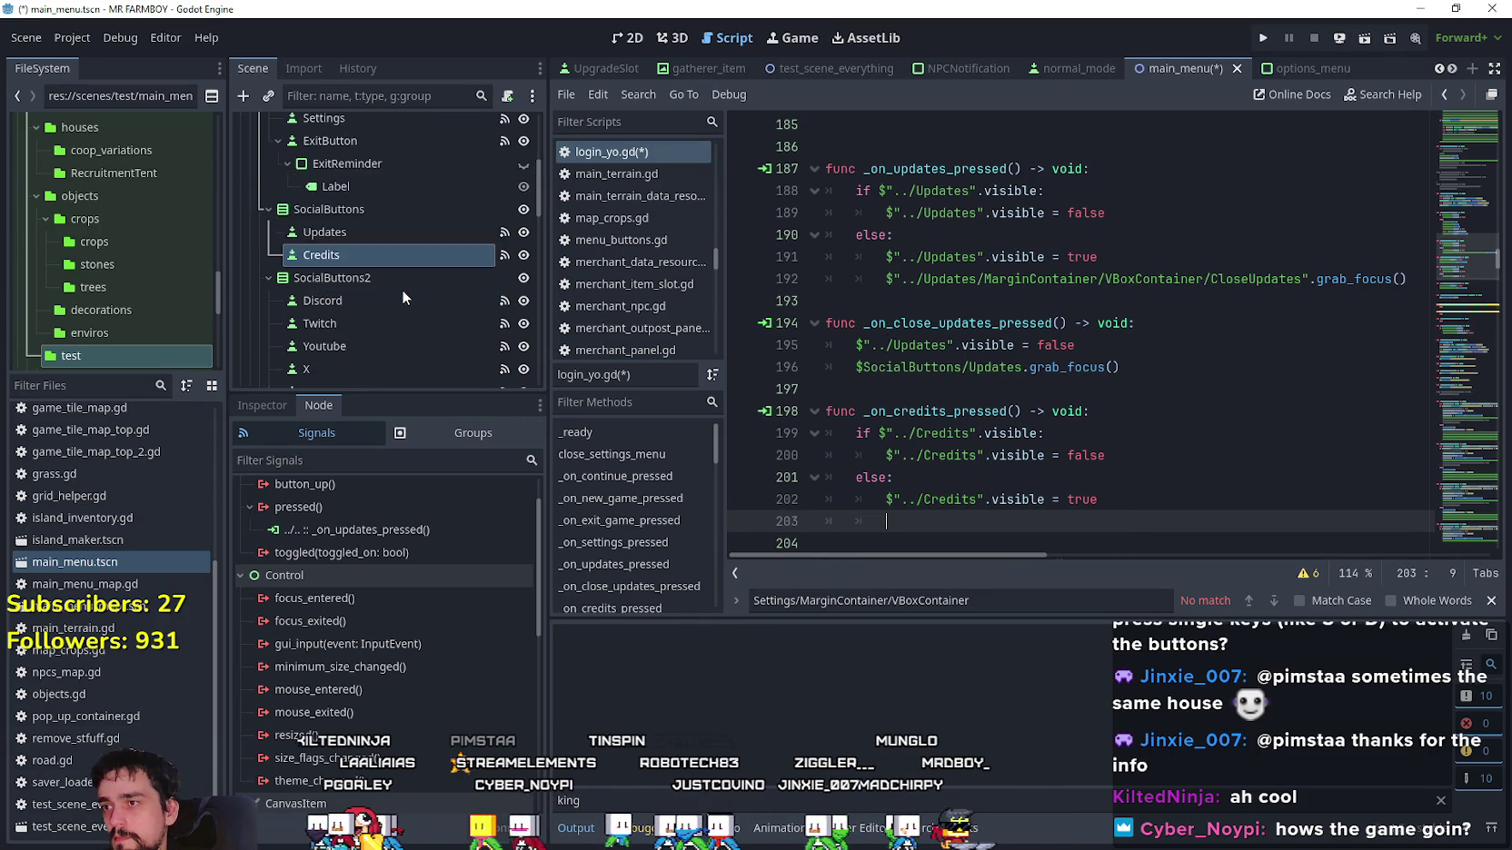
{"action": "scroll", "coordinate": [407, 334], "scroll_direction": "down", "scroll_amount": 5}
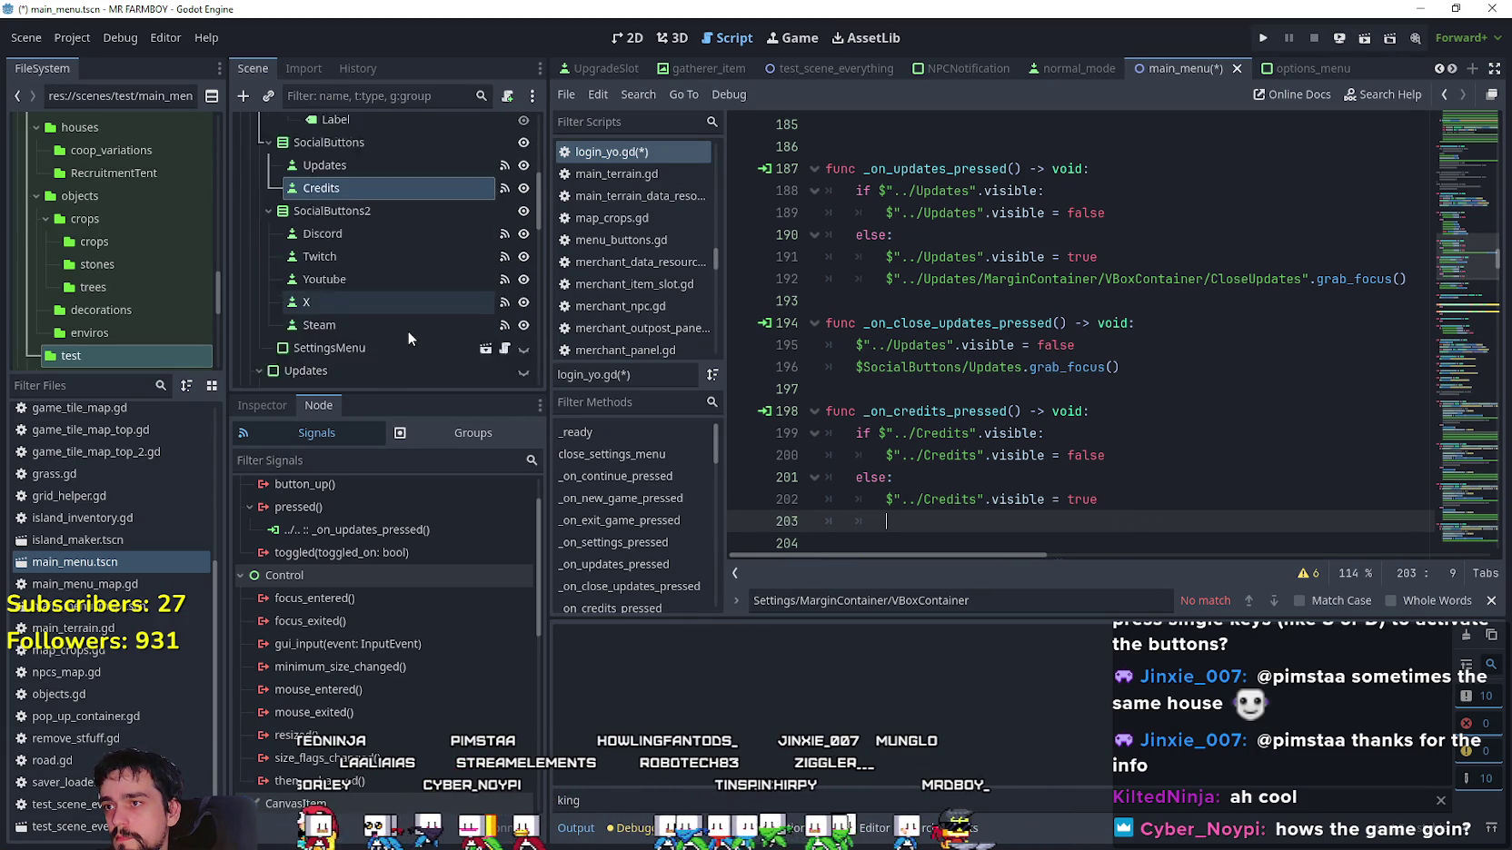
{"action": "scroll", "coordinate": [390, 304], "scroll_direction": "down", "scroll_amount": 3}
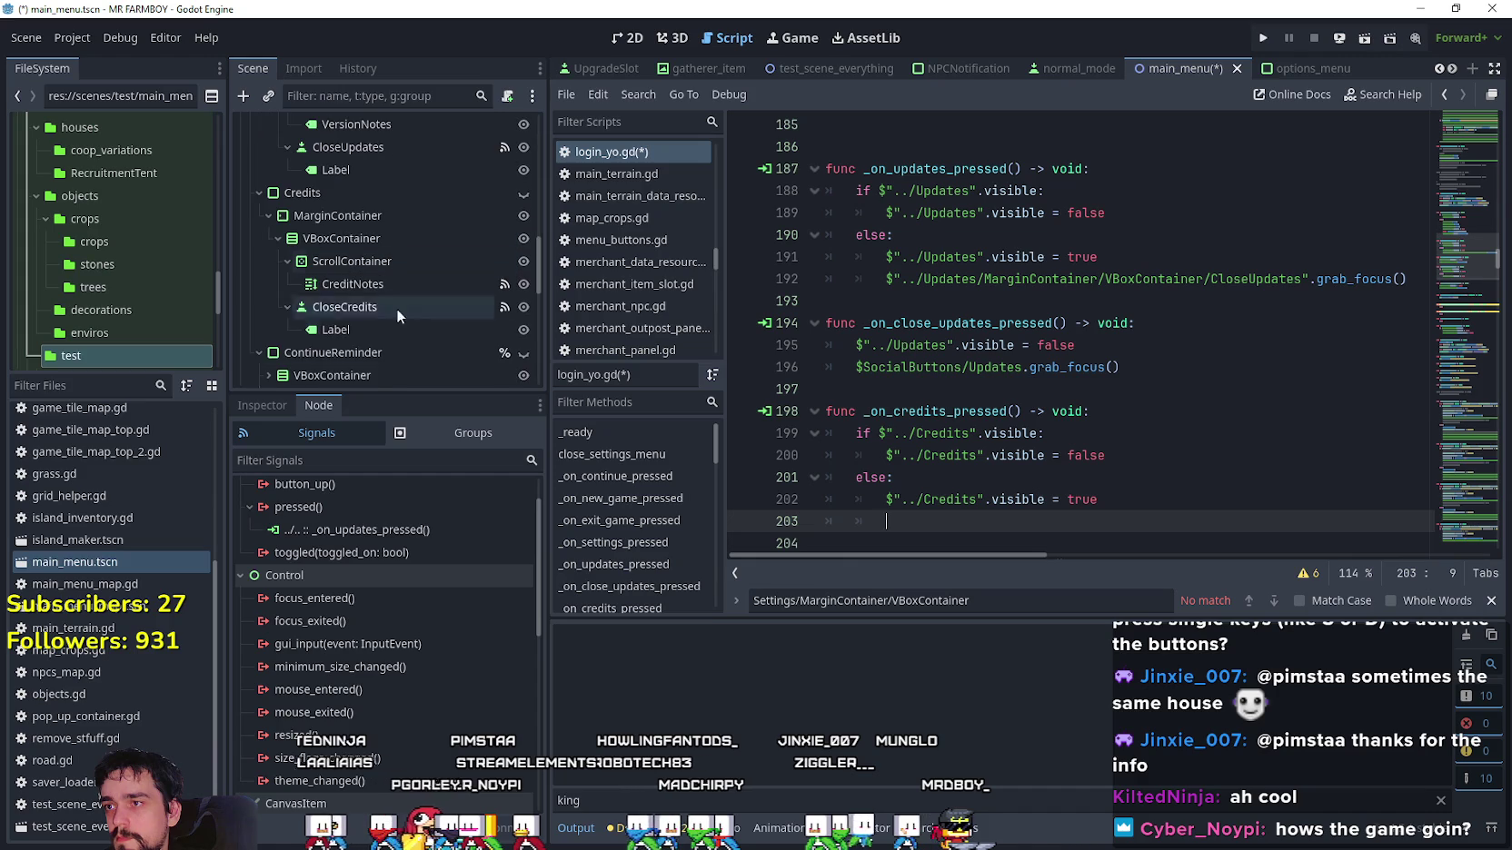
{"action": "mouse_move", "coordinate": [382, 305]}
{"action": "left_mouse_down"}
{"action": "mouse_move", "coordinate": [1103, 409]}
{"action": "mouse_move", "coordinate": [1031, 535]}
{"action": "mouse_move", "coordinate": [1032, 521]}
{"action": "left_mouse_up"}
{"action": "type", "text": ".grab"}
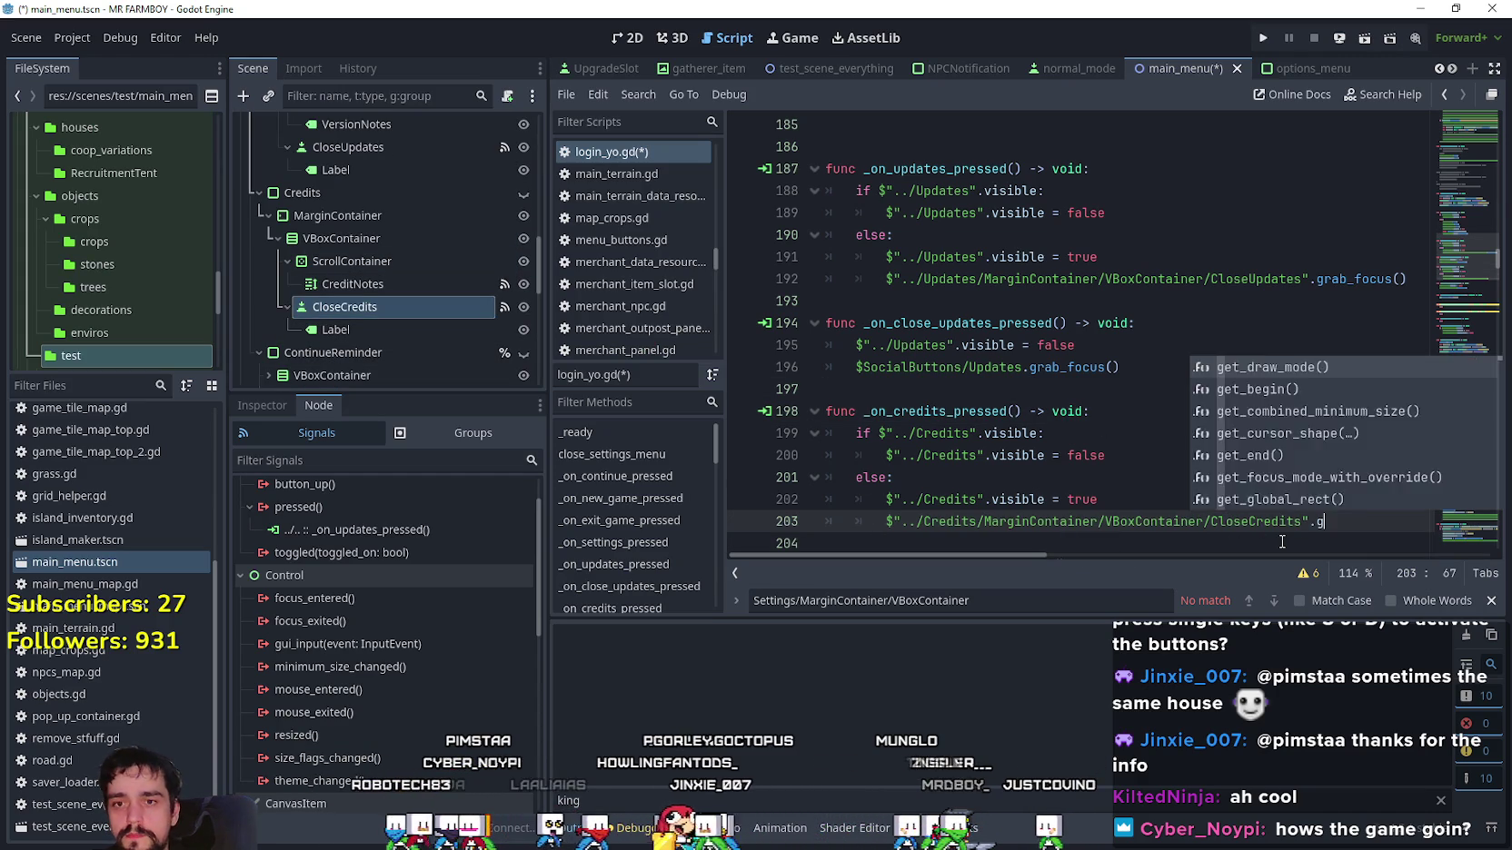
{"action": "key", "text": "Down"}
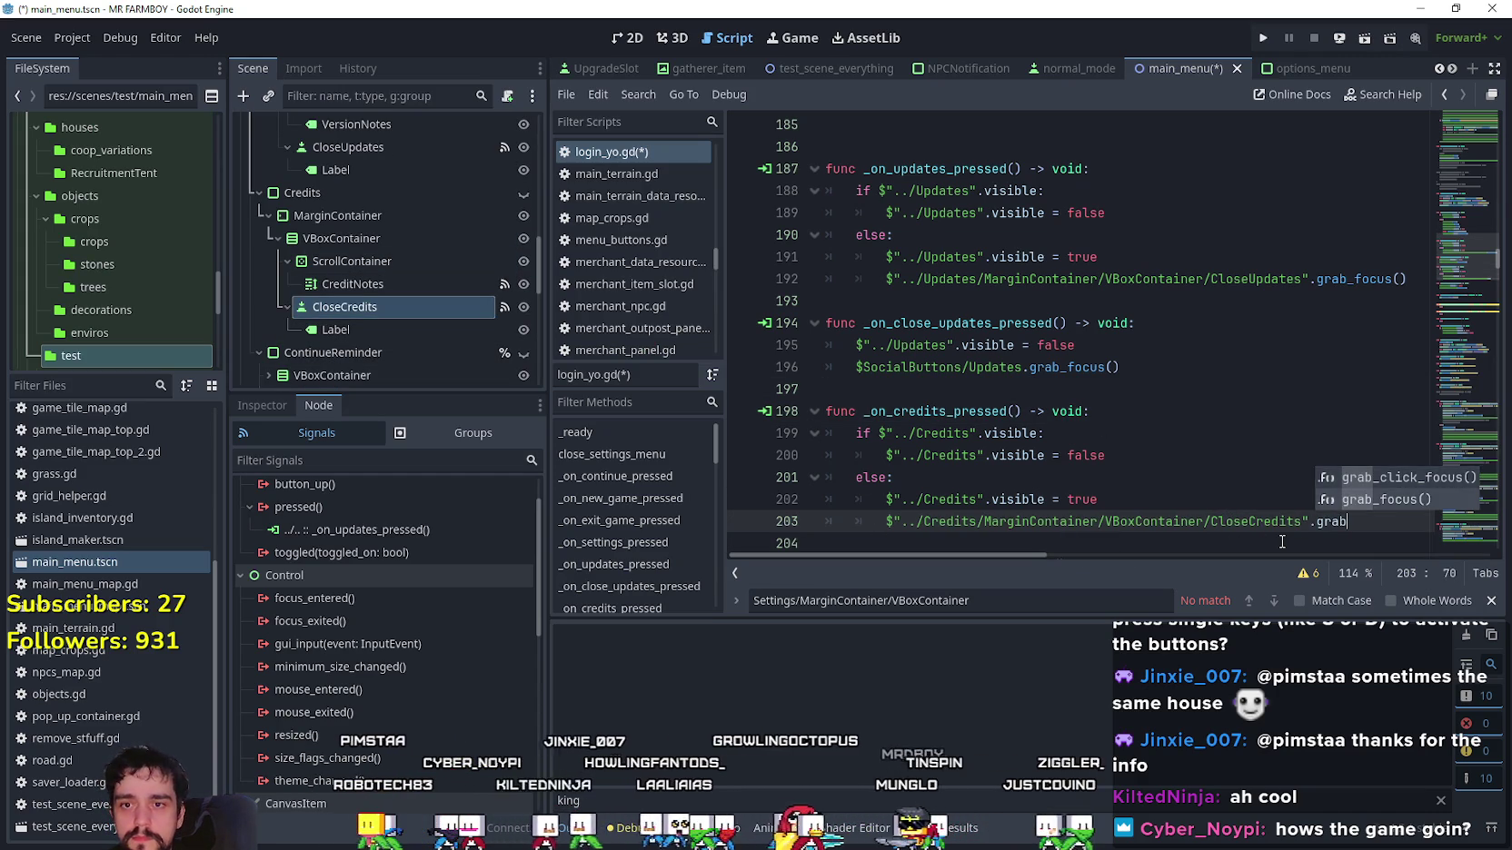
{"action": "key", "text": "Return"}
{"action": "key", "text": "ctrl+s"}
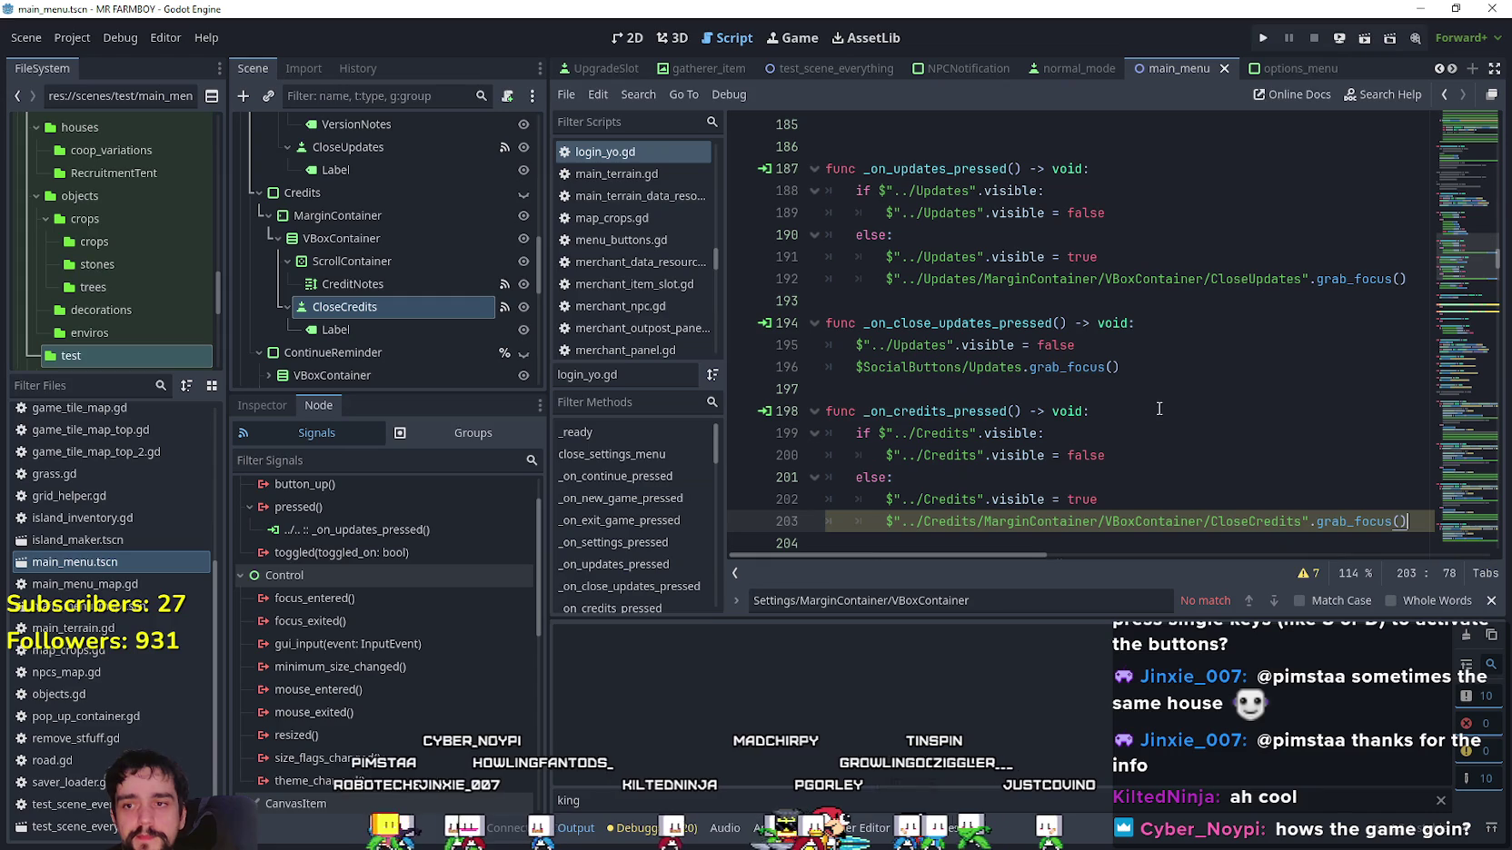
{"action": "left_click", "coordinate": [1264, 36]}
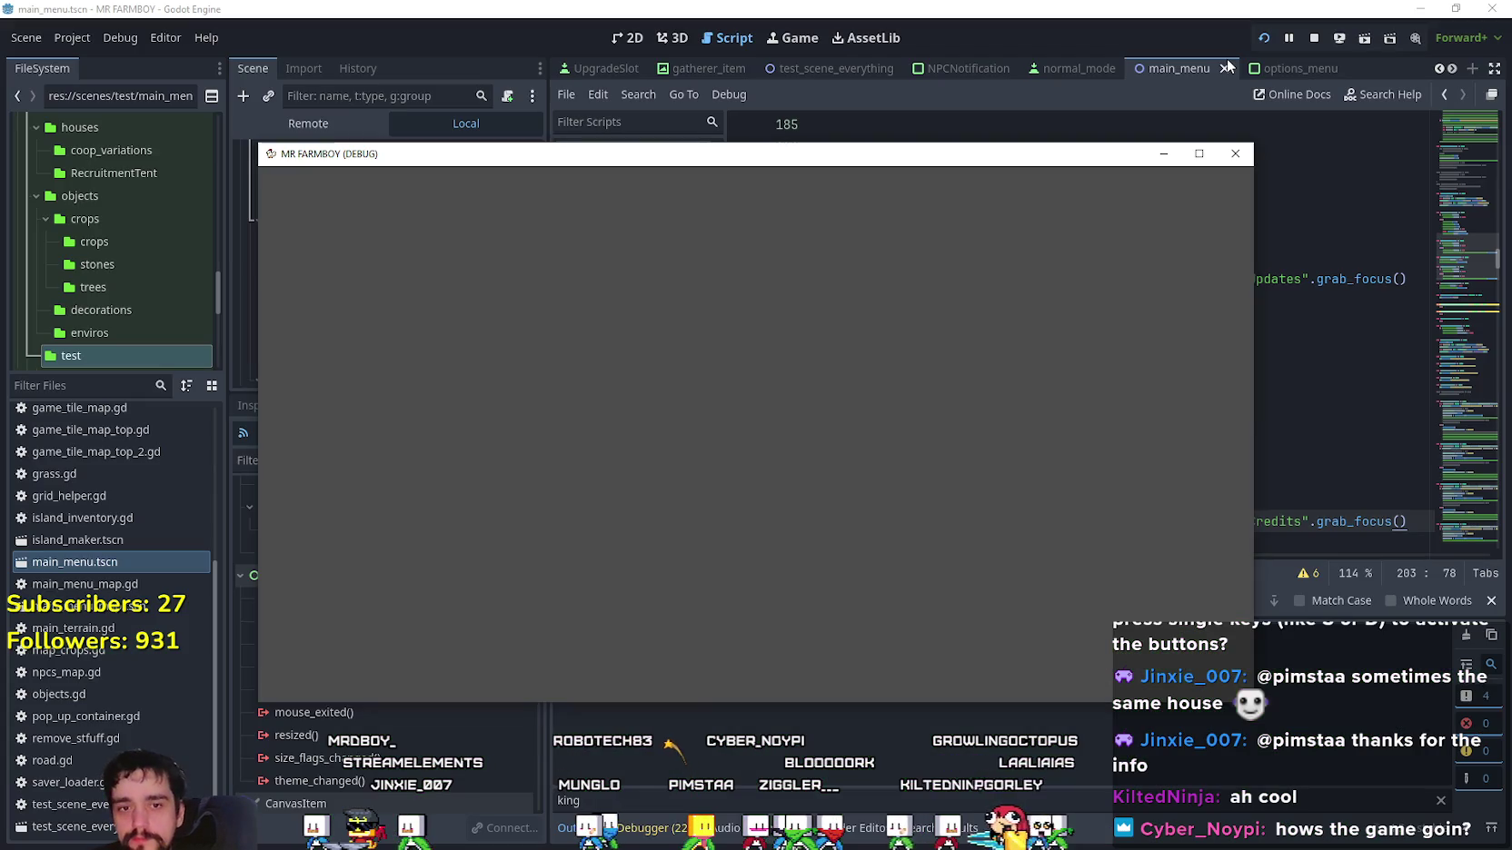
View and close the Updates changelog and the Credits popup from the game's main menu.
{"action": "key", "text": "Left"}
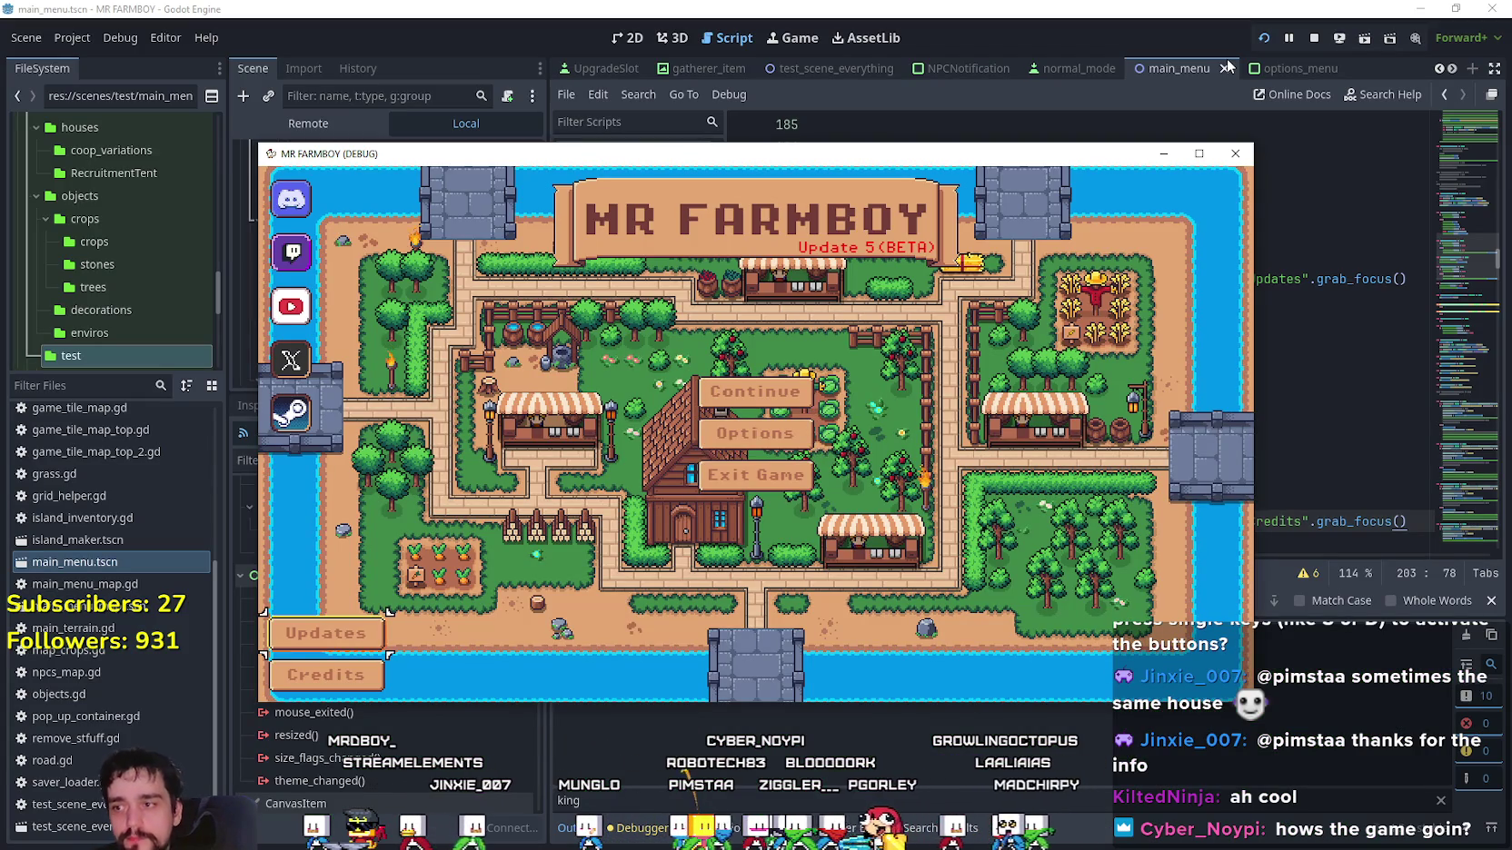
{"action": "key", "text": "Return"}
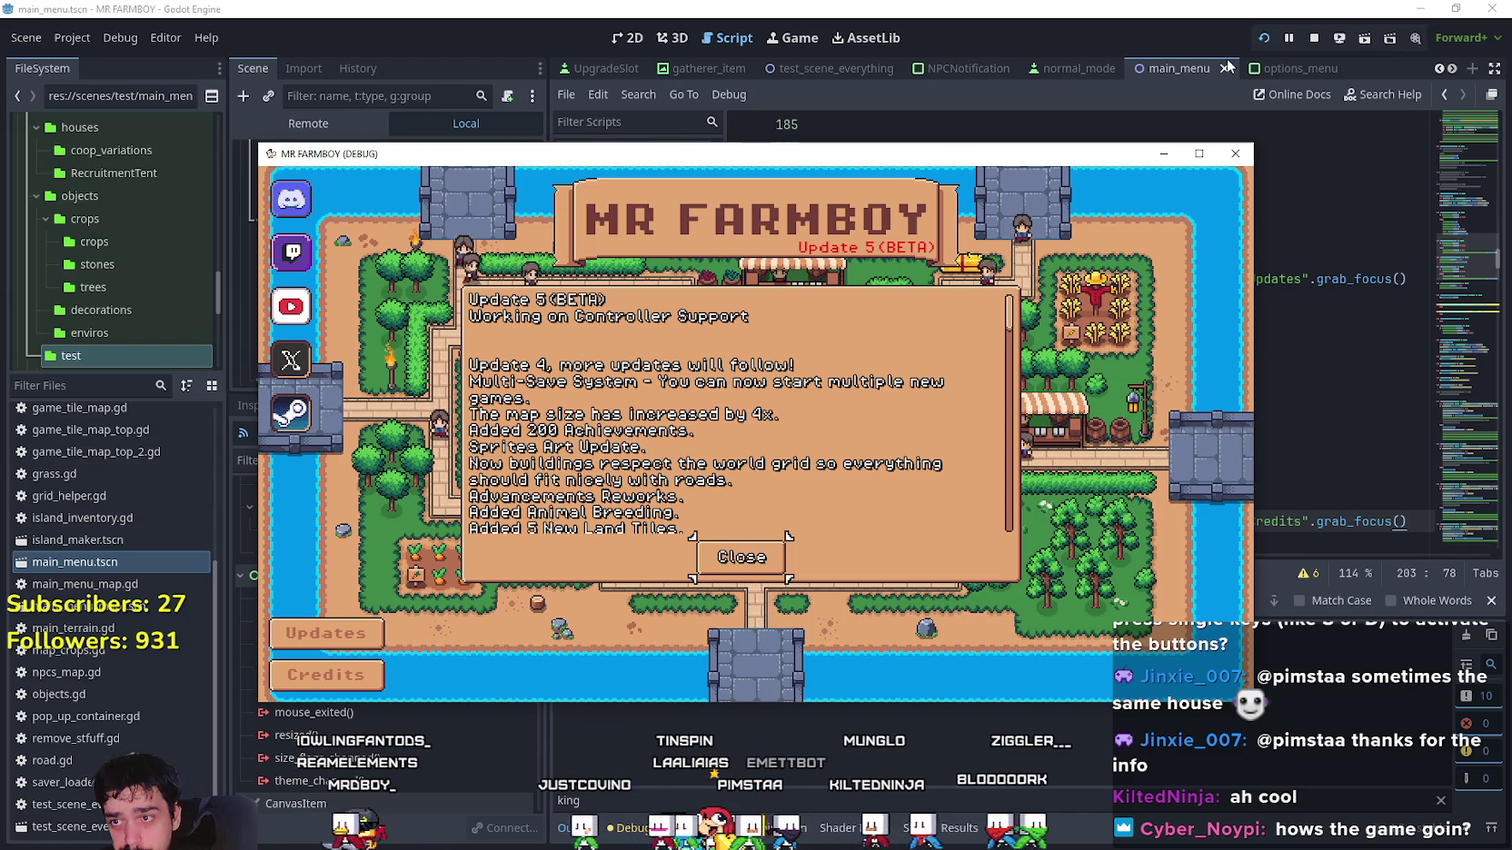
{"action": "key", "text": "Return"}
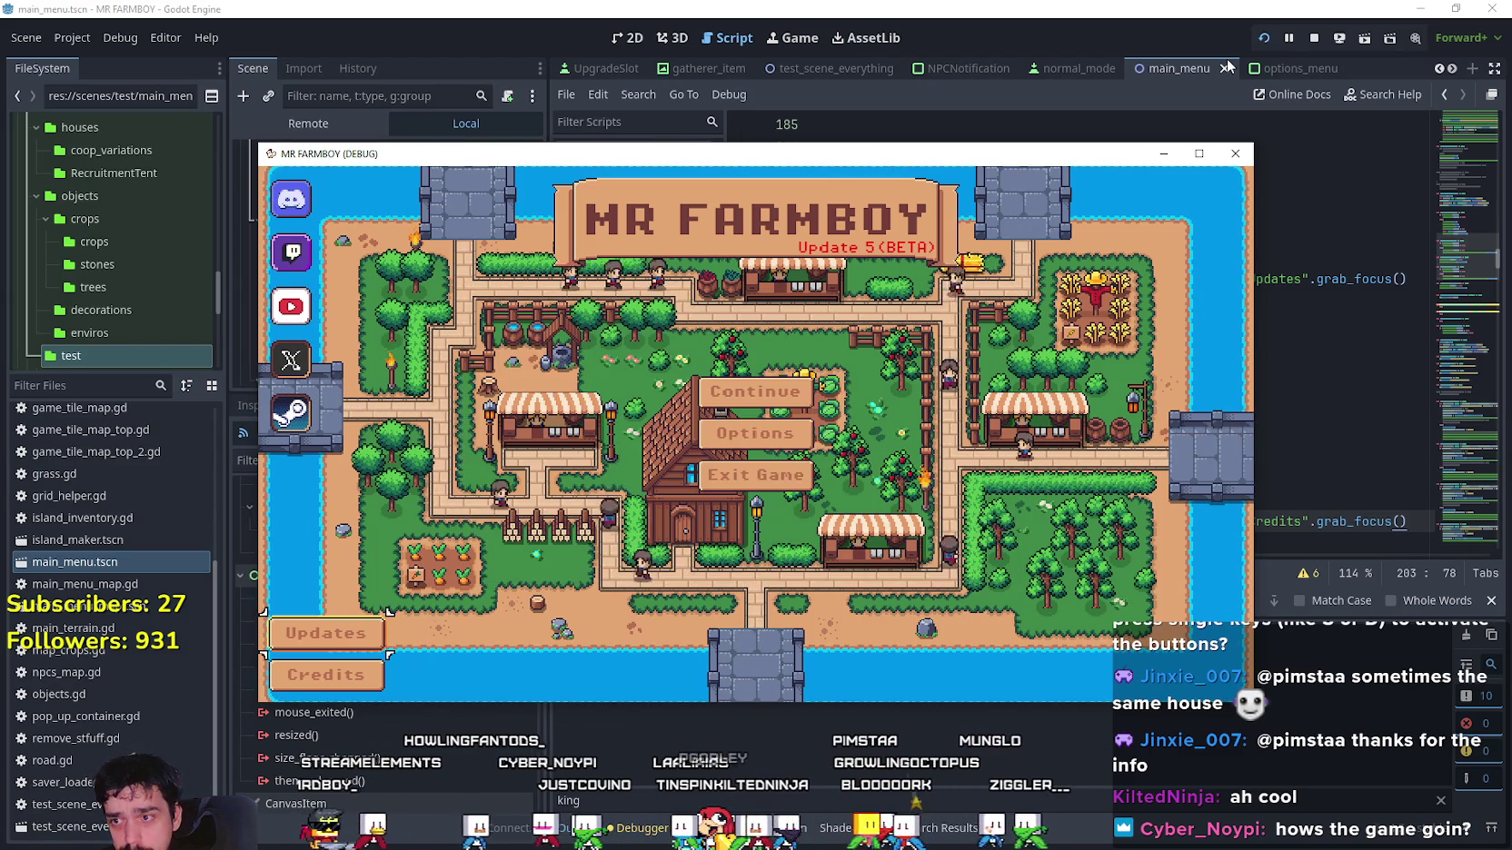
{"action": "key", "text": "Down"}
{"action": "key", "text": "Return"}
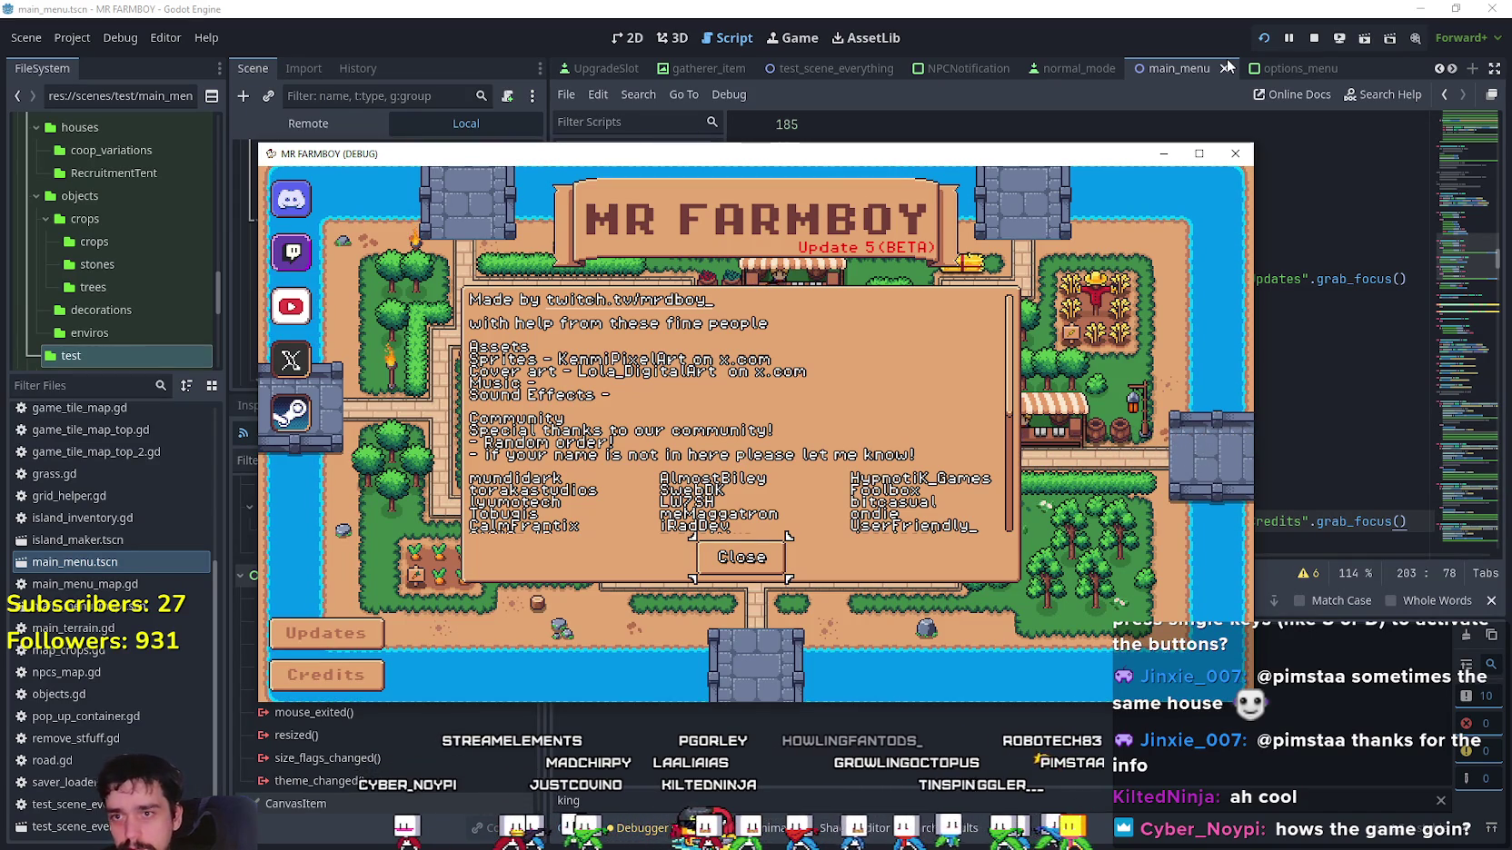
{"action": "key", "text": "Return"}
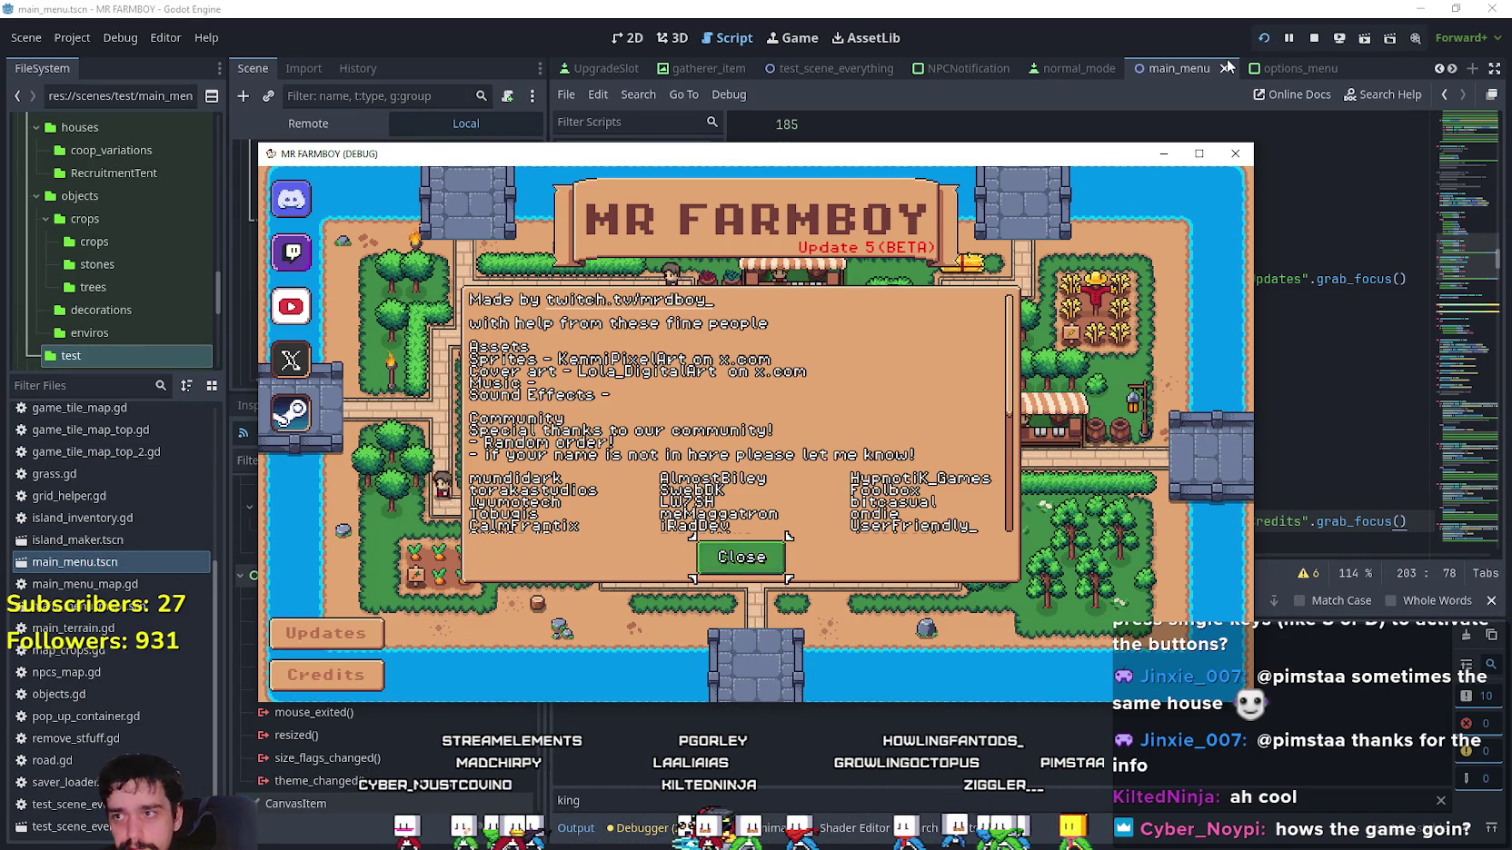
Continue into Save 1 and maximize the running game window.
{"action": "key", "text": "Up"}
{"action": "key", "text": "Up"}
{"action": "key", "text": "Right"}
{"action": "key", "text": "Up"}
{"action": "key", "text": "Up"}
{"action": "key", "text": "Return"}
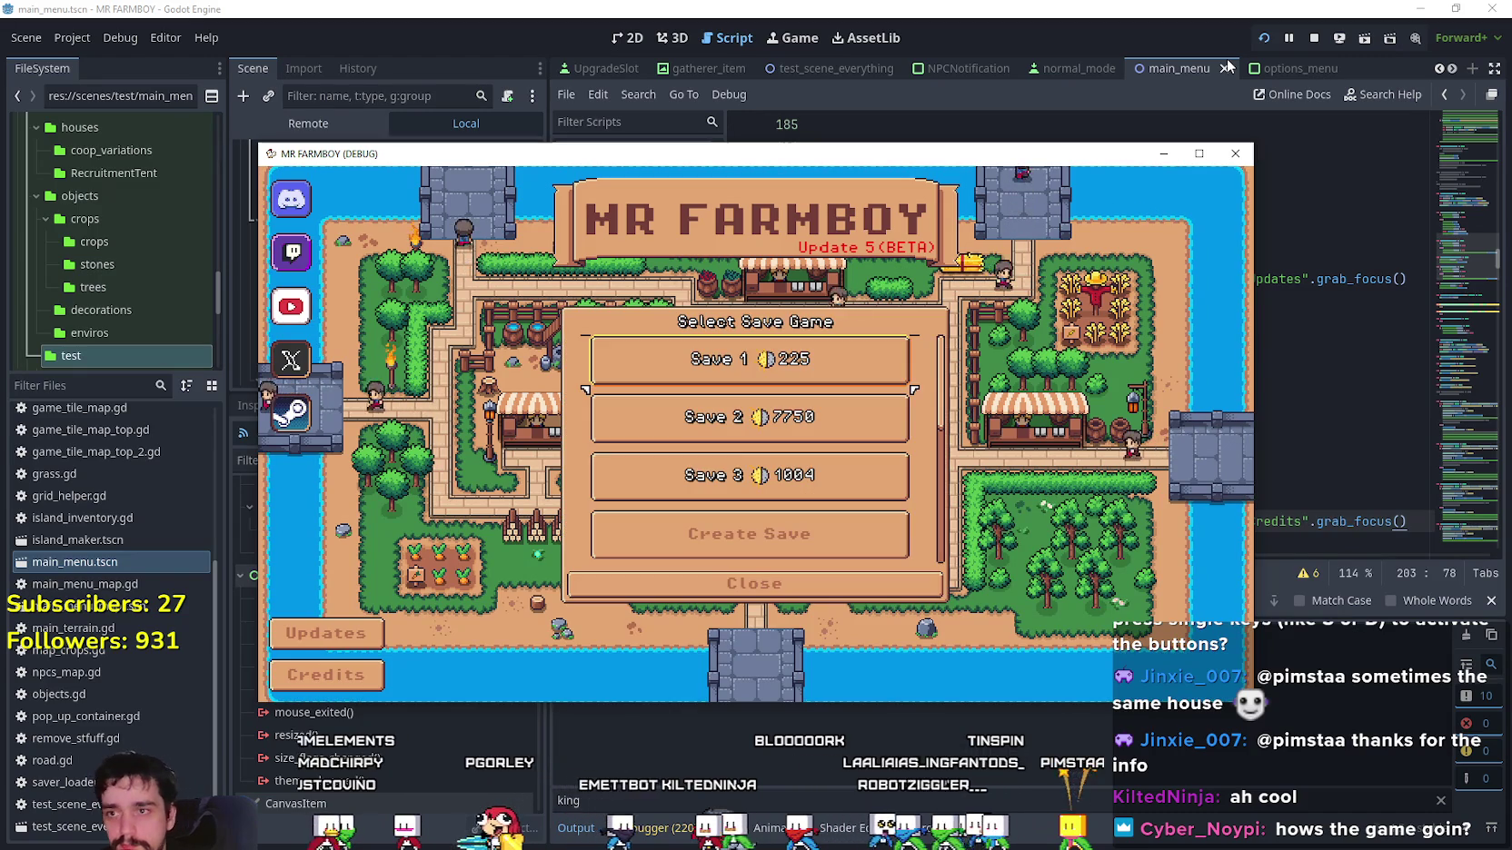
{"action": "key", "text": "Return"}
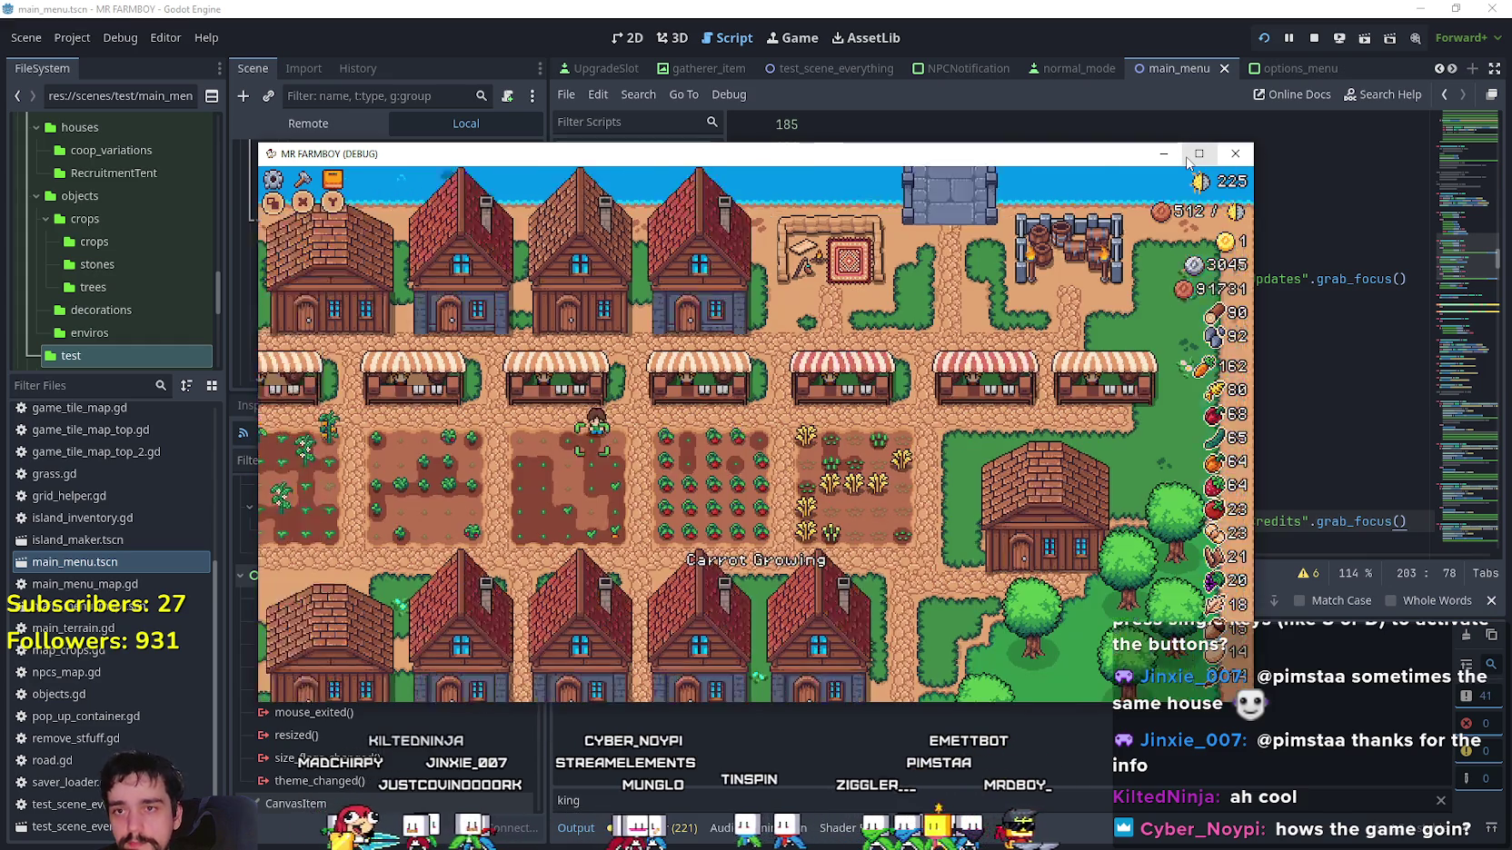
{"action": "left_click", "coordinate": [1198, 155]}
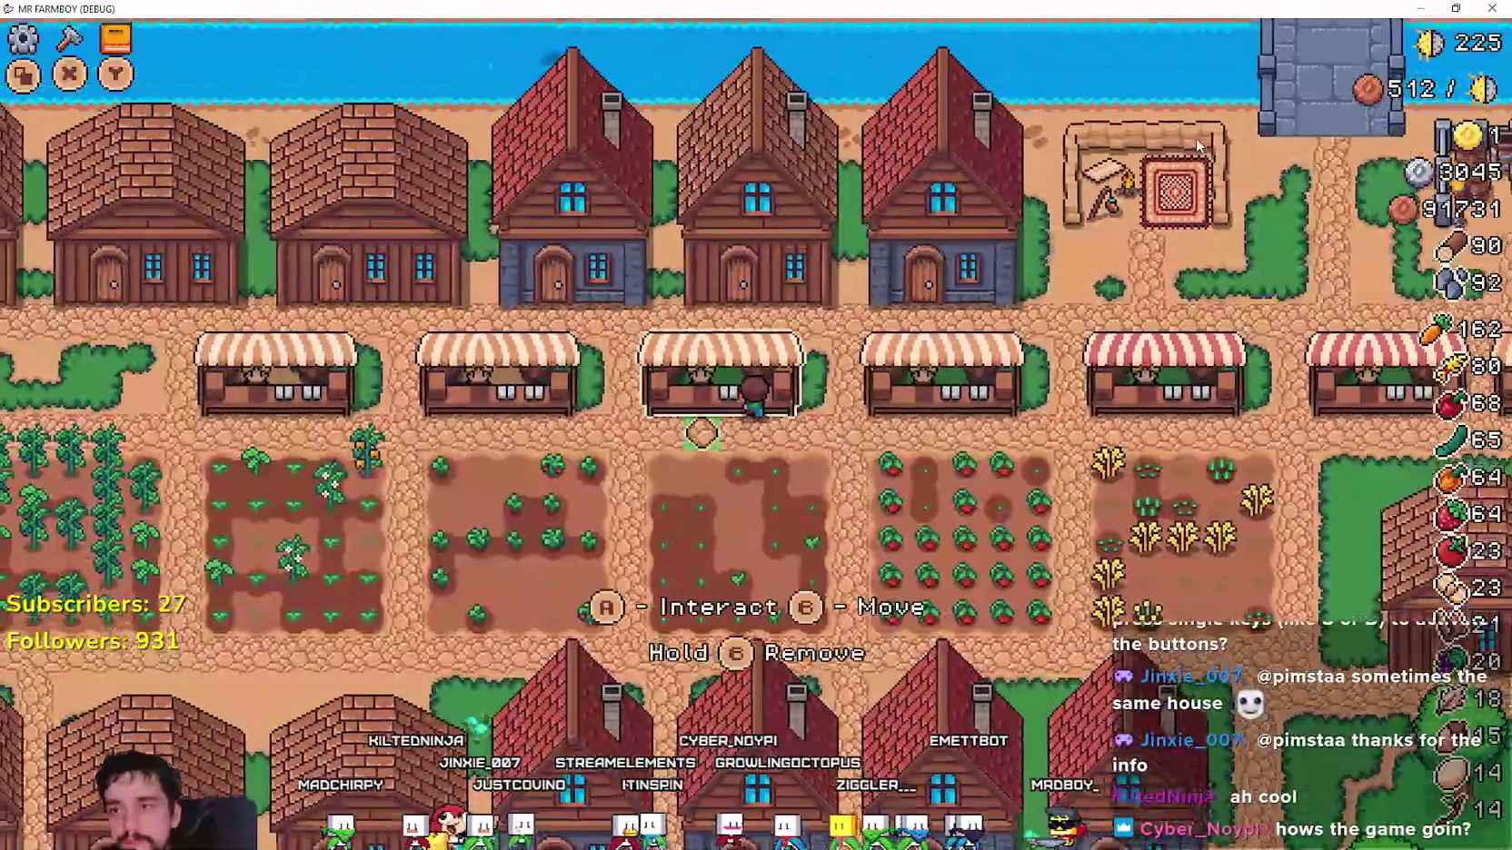
Browse the Market inventory from Wheat onward, then close the market.
{"action": "key", "text": "e"}
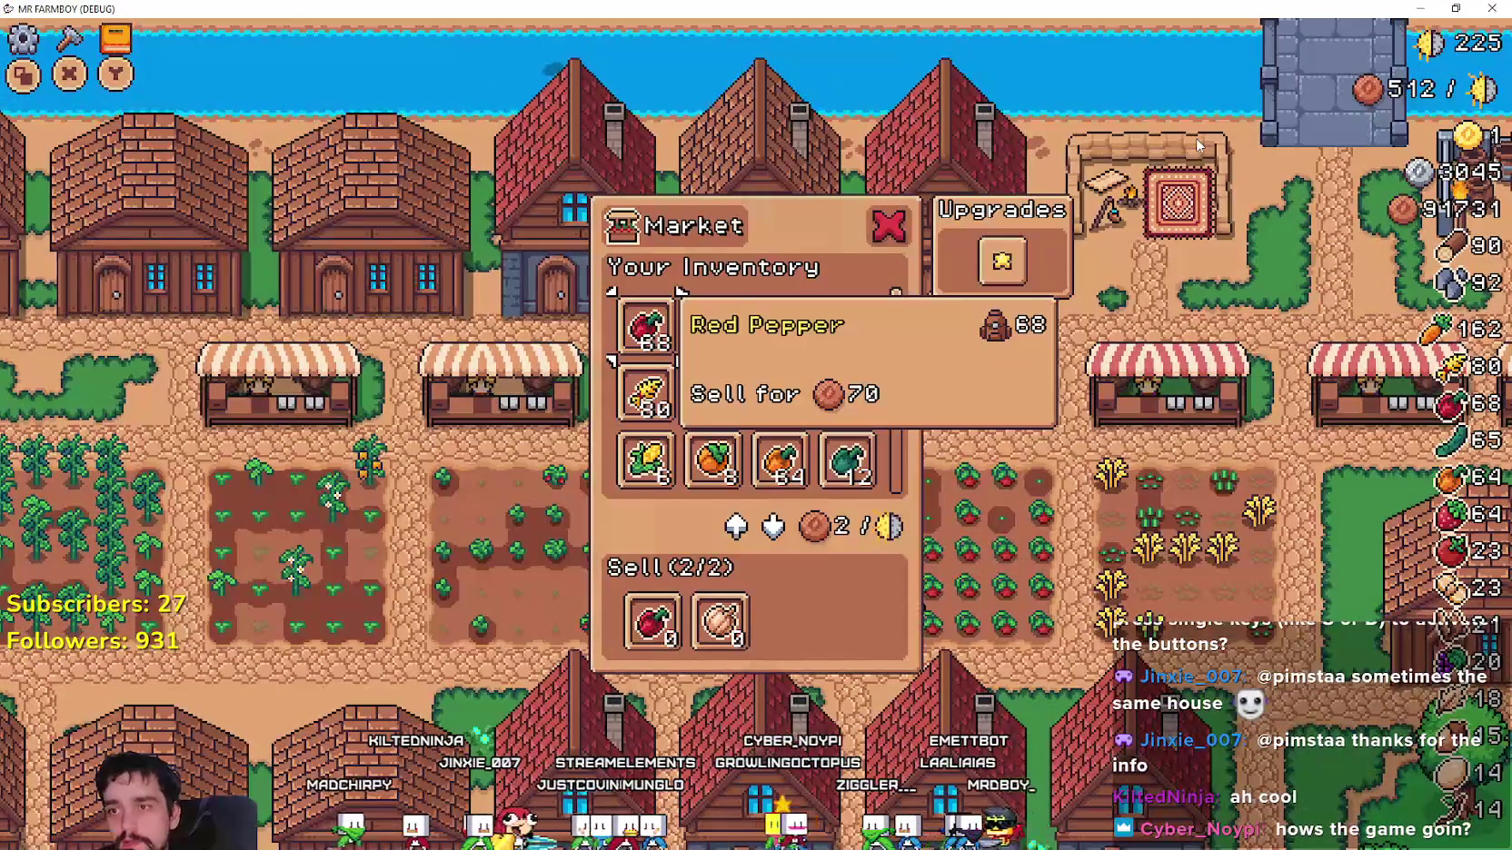
{"action": "key", "text": "Down"}
{"action": "key", "text": "Down"}
{"action": "key", "text": "Down"}
{"action": "key", "text": "Down"}
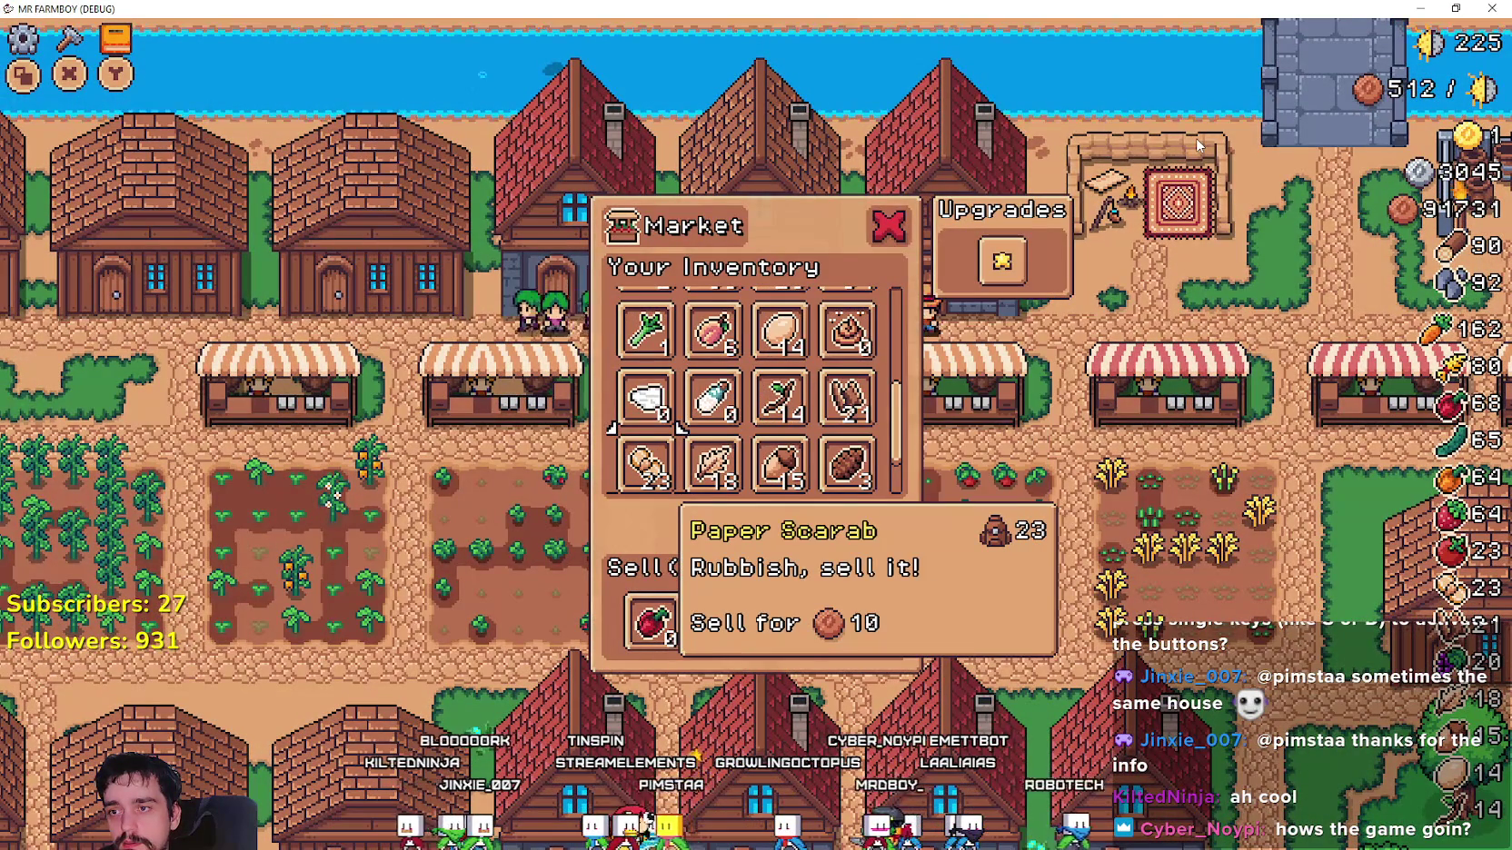
{"action": "key", "text": "Right"}
{"action": "key", "text": "Right"}
{"action": "key", "text": "Escape"}
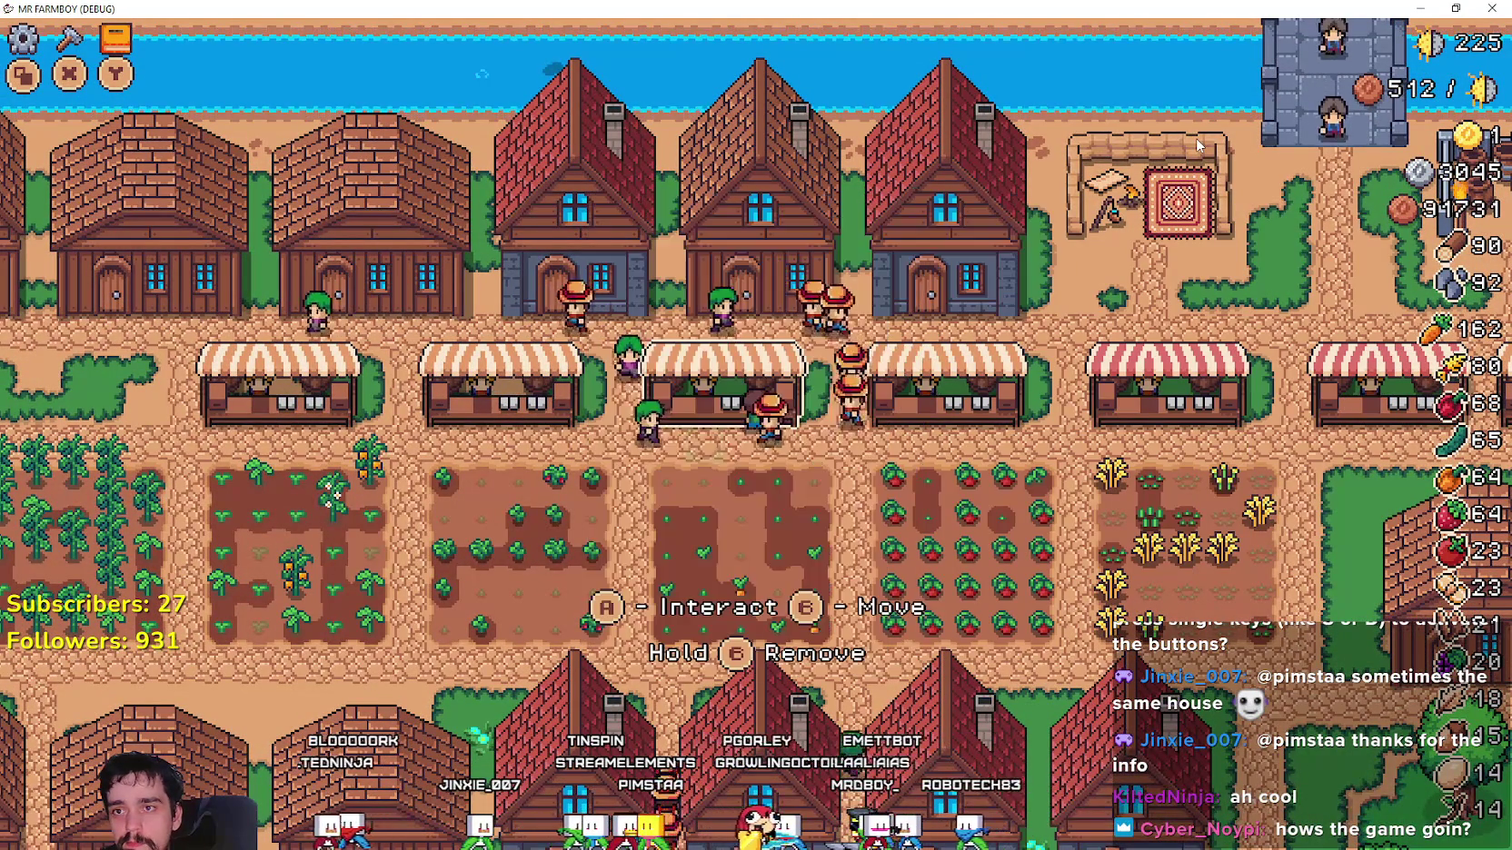
Walk to the wheat field and harvest wheat up to 83.
{"action": "key", "text": "Right"}
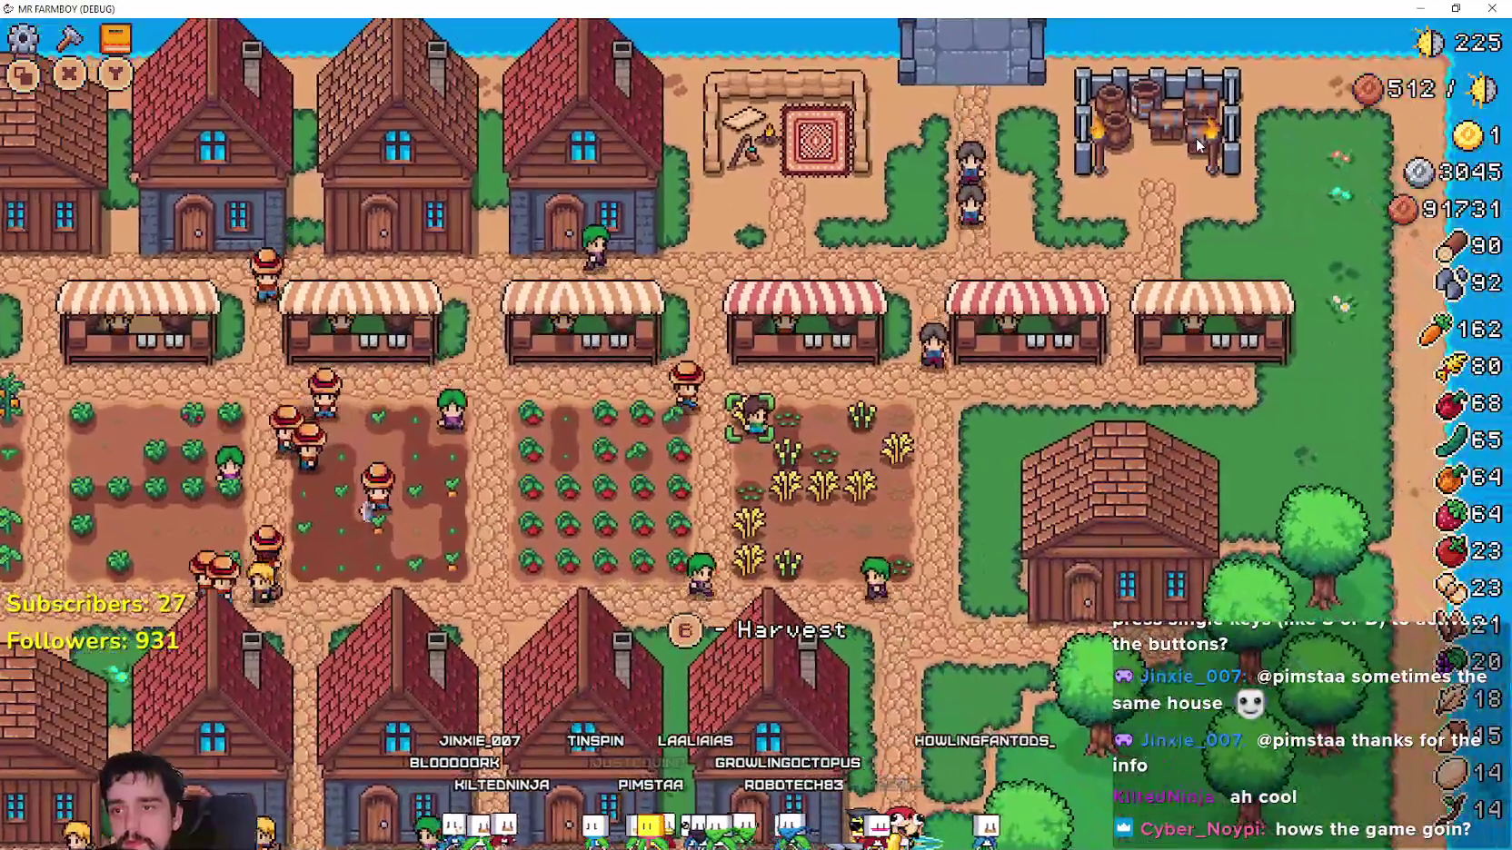
{"action": "key", "text": "e"}
{"action": "key", "text": "Down"}
{"action": "key", "text": "e"}
{"action": "key", "text": "e"}
Open the warehouse at the wooden house, browse to the upgrade slot, and close it.
{"action": "key", "text": "Down"}
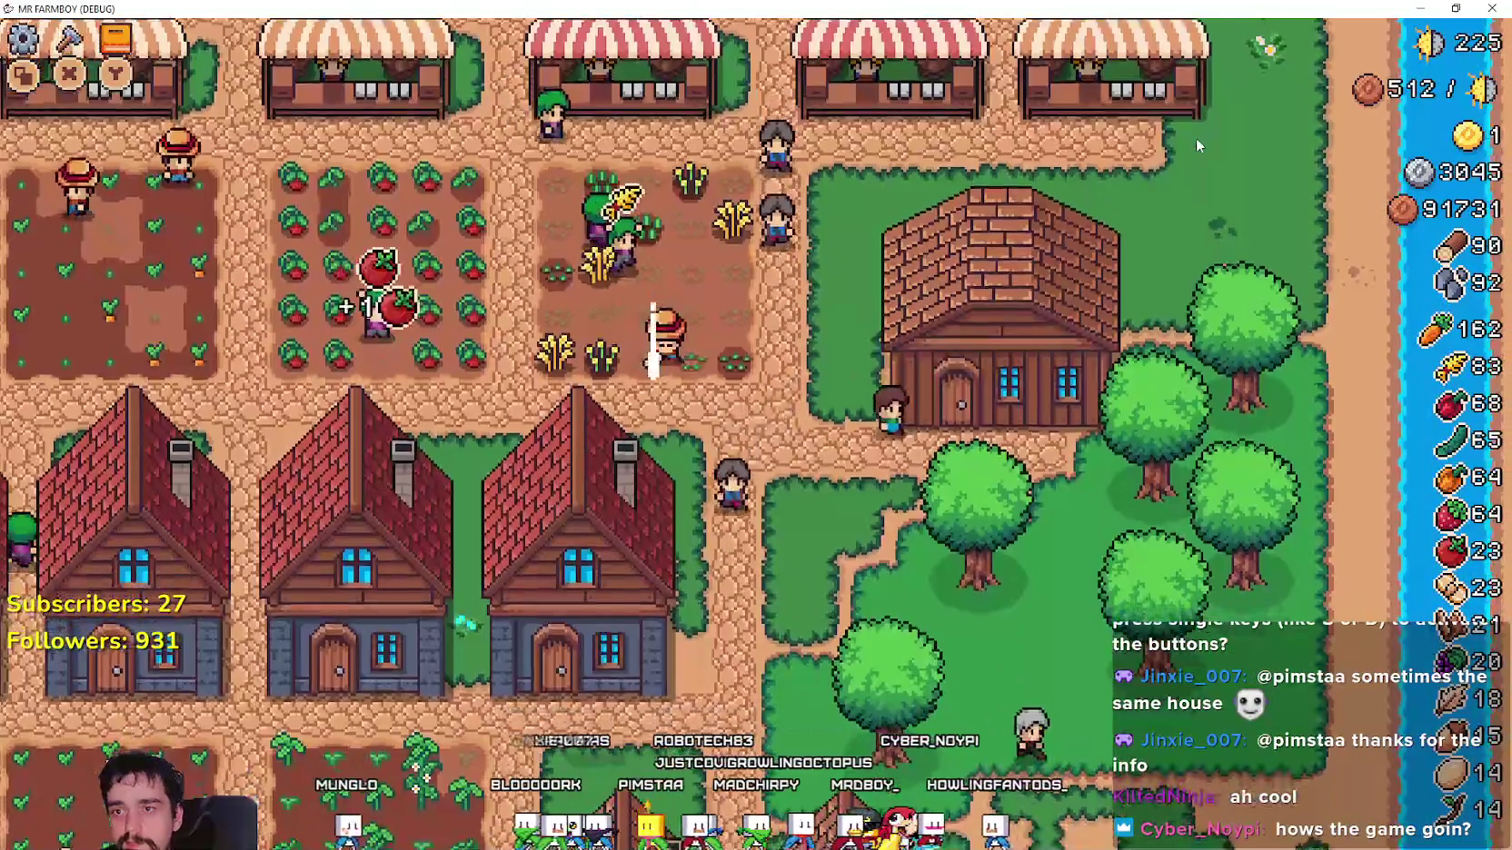
{"action": "key", "text": "e"}
{"action": "key", "text": "Right"}
{"action": "key", "text": "Right"}
{"action": "key", "text": "Right"}
{"action": "key", "text": "Right"}
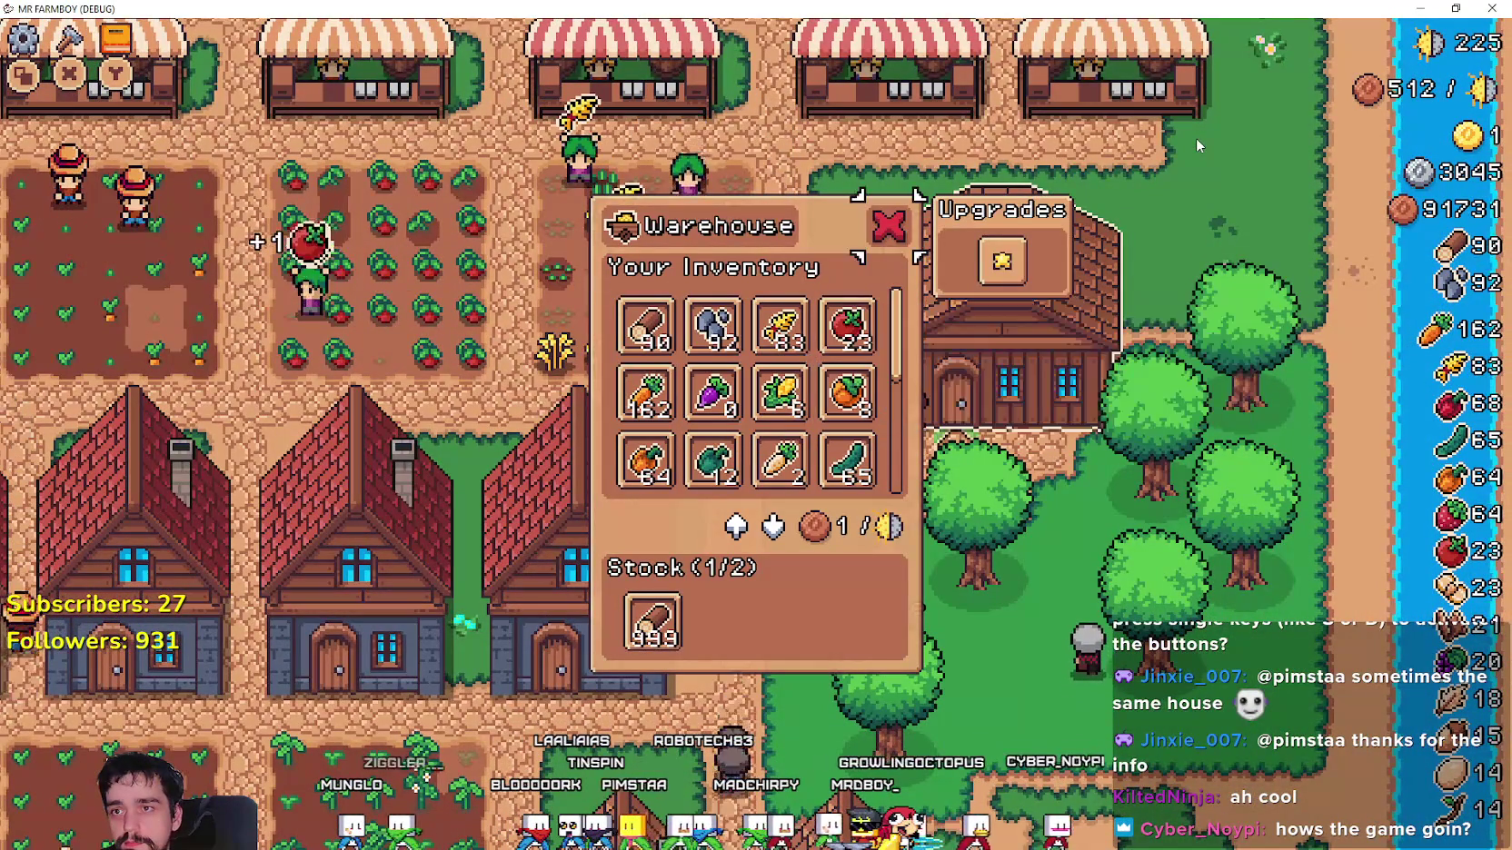
{"action": "key", "text": "Escape"}
{"action": "key", "text": "Escape"}
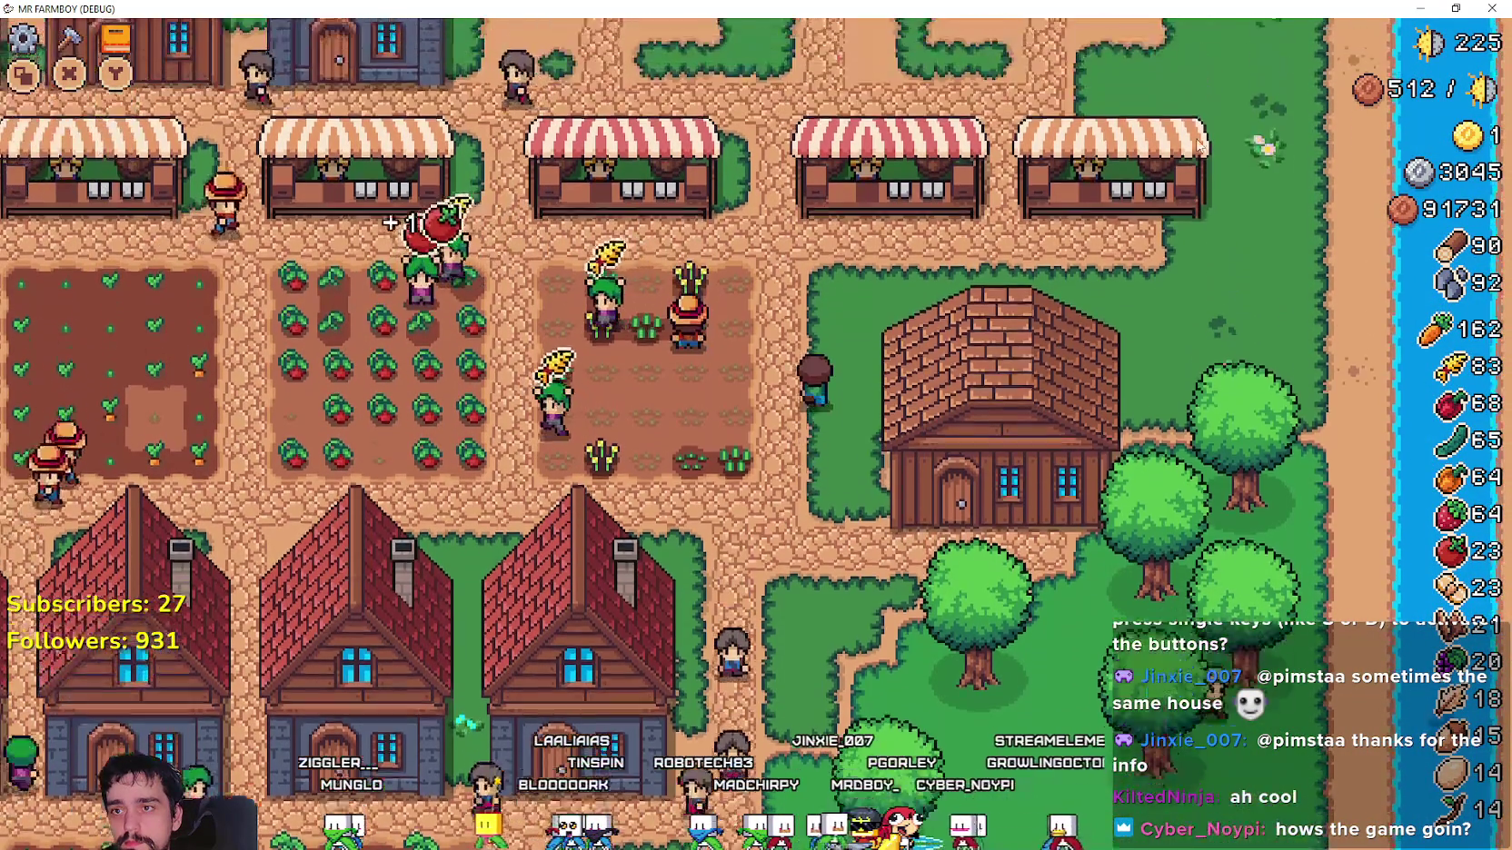
Check the Merchant's Outpost info, walk back, and return to the editor.
{"action": "key", "text": "Up"}
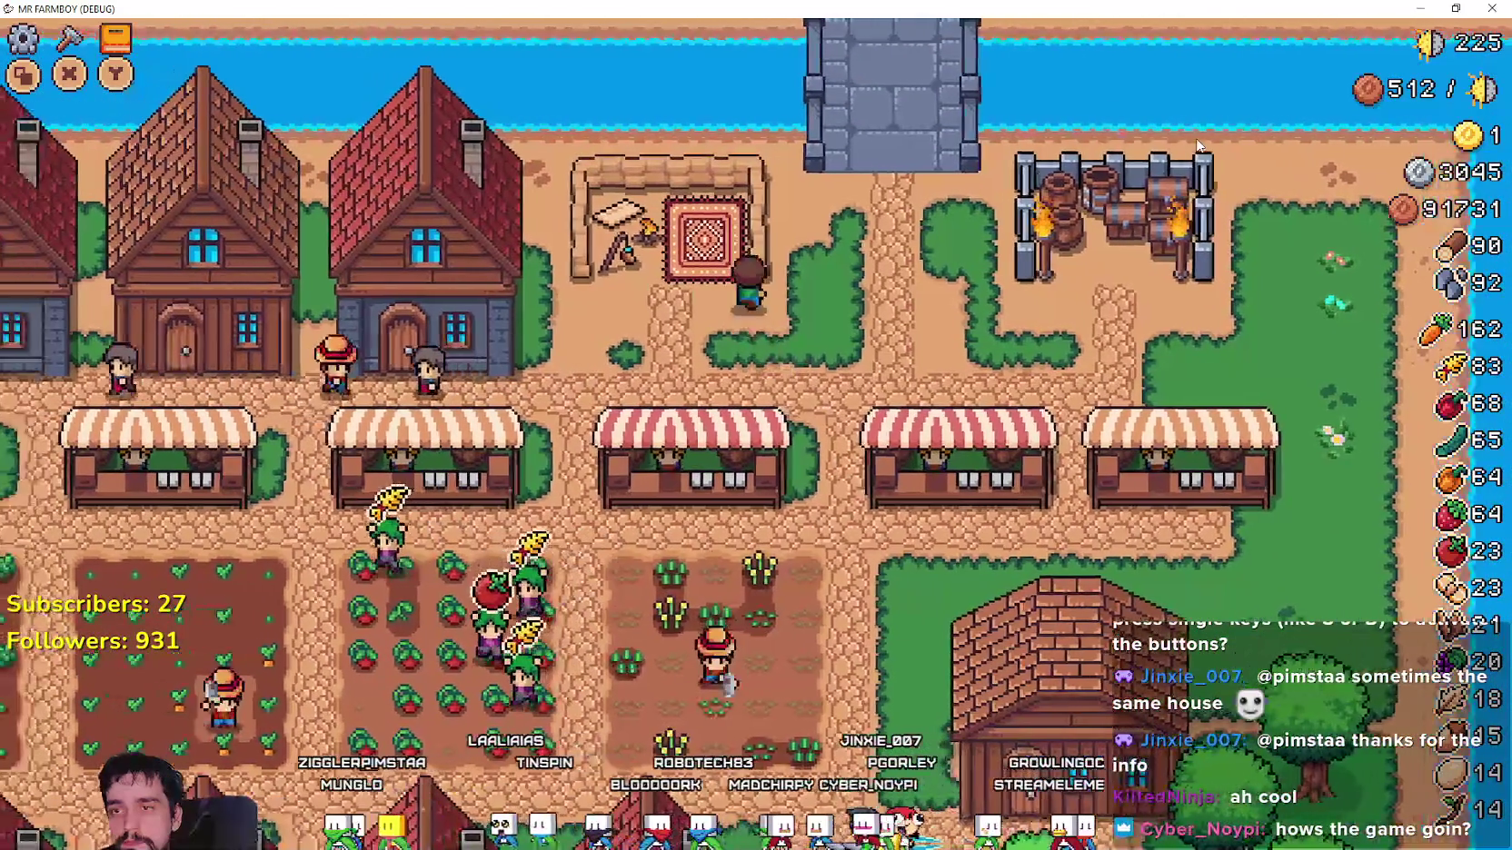
{"action": "key", "text": "e"}
{"action": "key", "text": "Escape"}
{"action": "key", "text": "Down"}
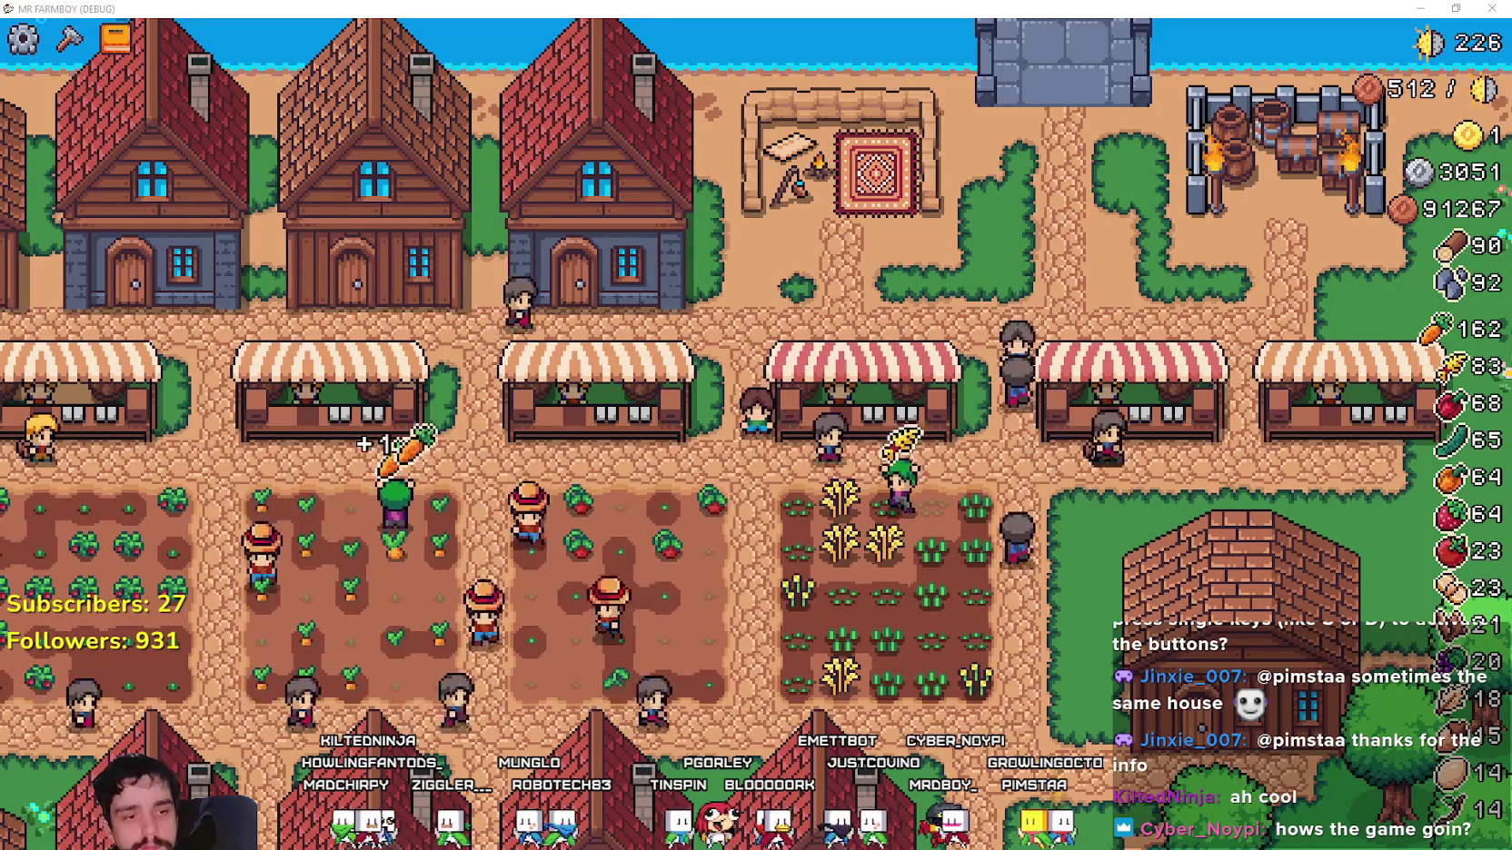
{"action": "key", "text": "alt+Tab"}
Scroll the Scene dock down to the CozyMode button and expand it.
{"action": "scroll", "coordinate": [392, 298], "scroll_direction": "up", "scroll_amount": 5}
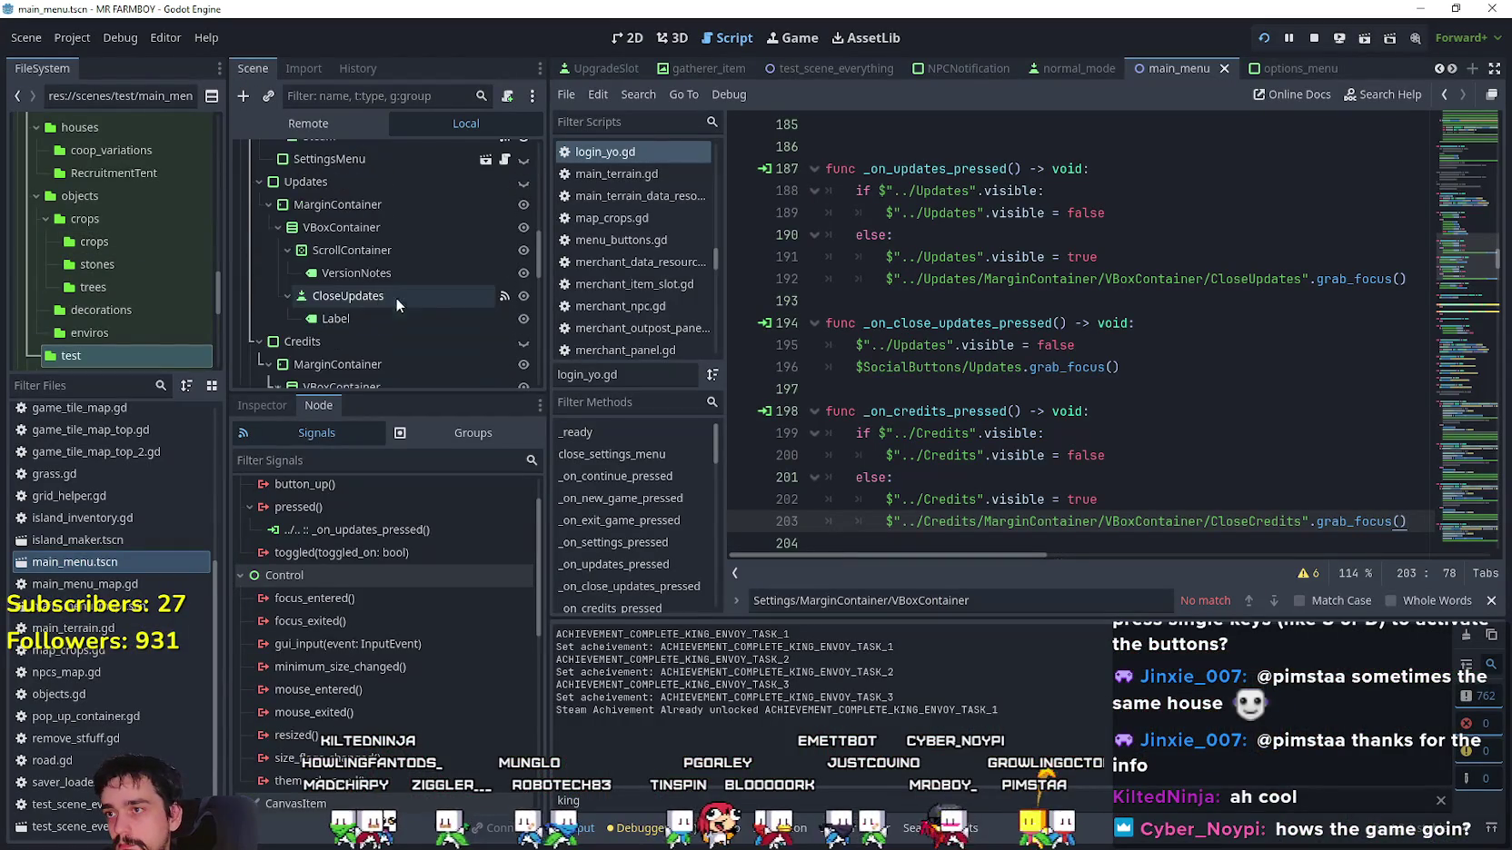
{"action": "scroll", "coordinate": [422, 298], "scroll_direction": "up", "scroll_amount": 5}
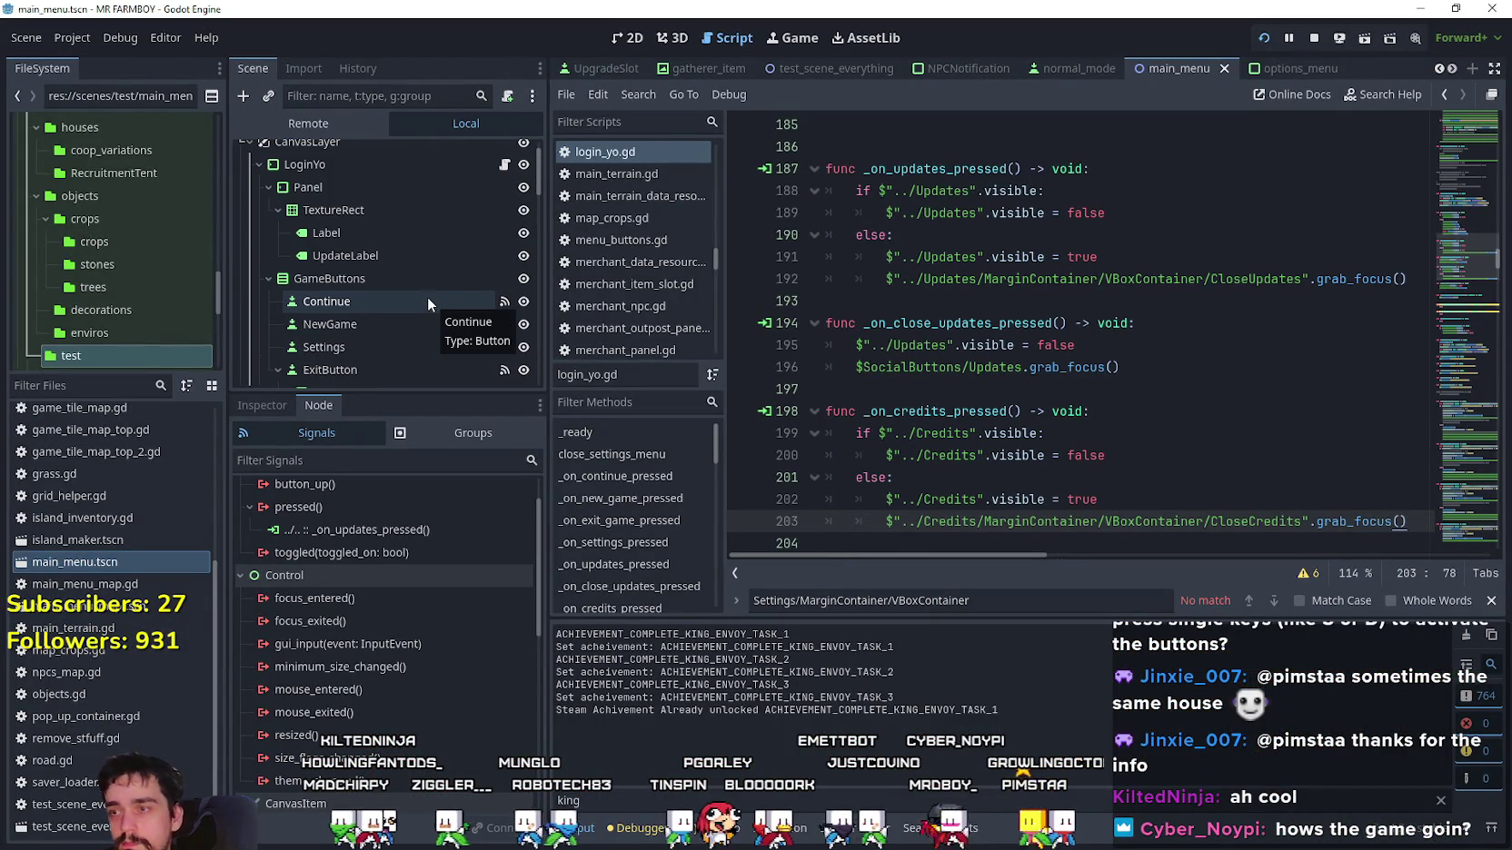
{"action": "scroll", "coordinate": [425, 290], "scroll_direction": "down", "scroll_amount": 3}
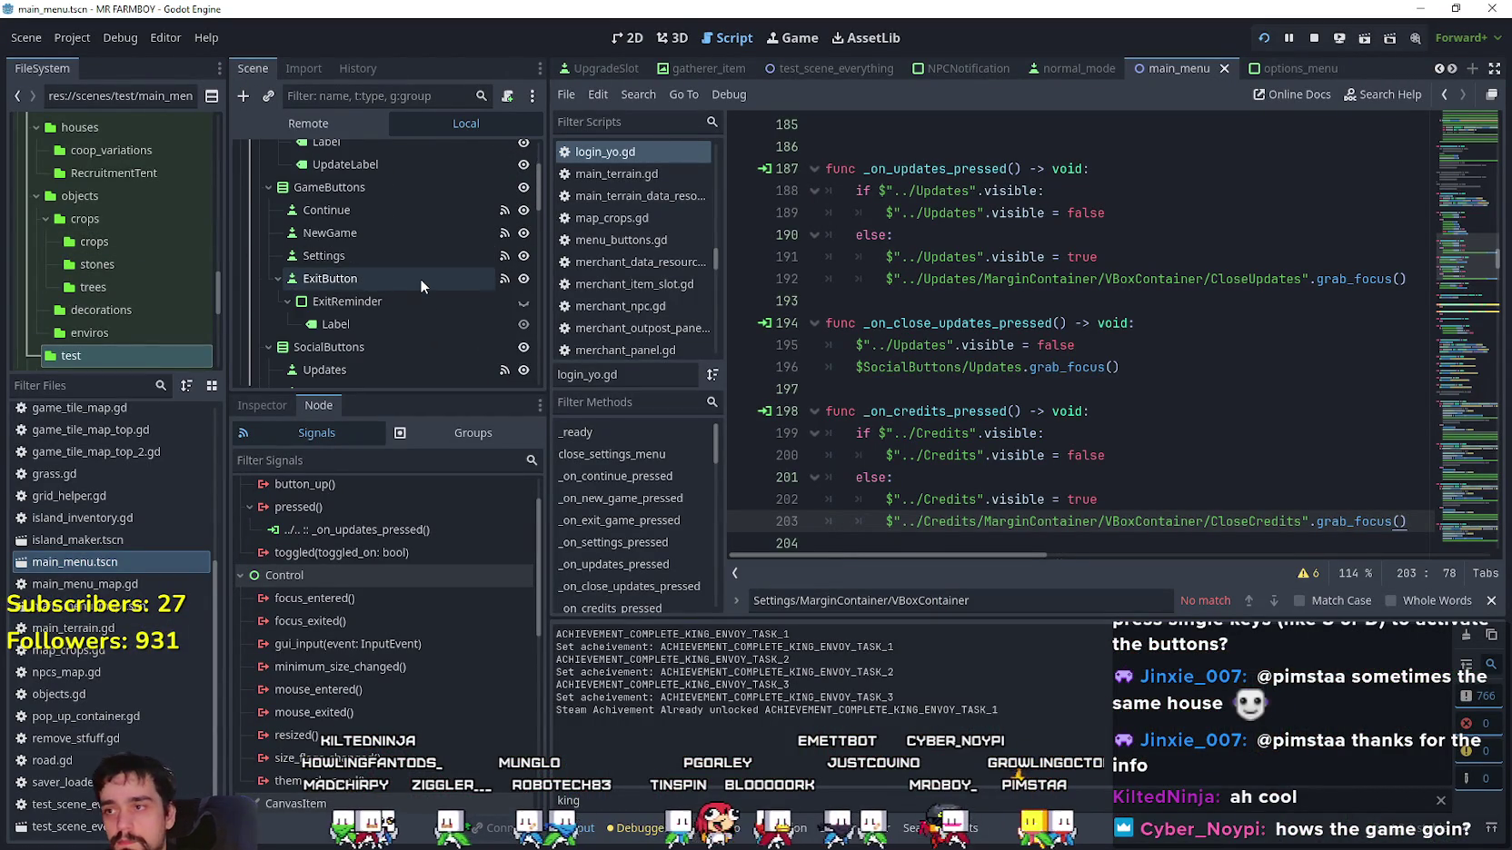
{"action": "scroll", "coordinate": [400, 254], "scroll_direction": "down", "scroll_amount": 2}
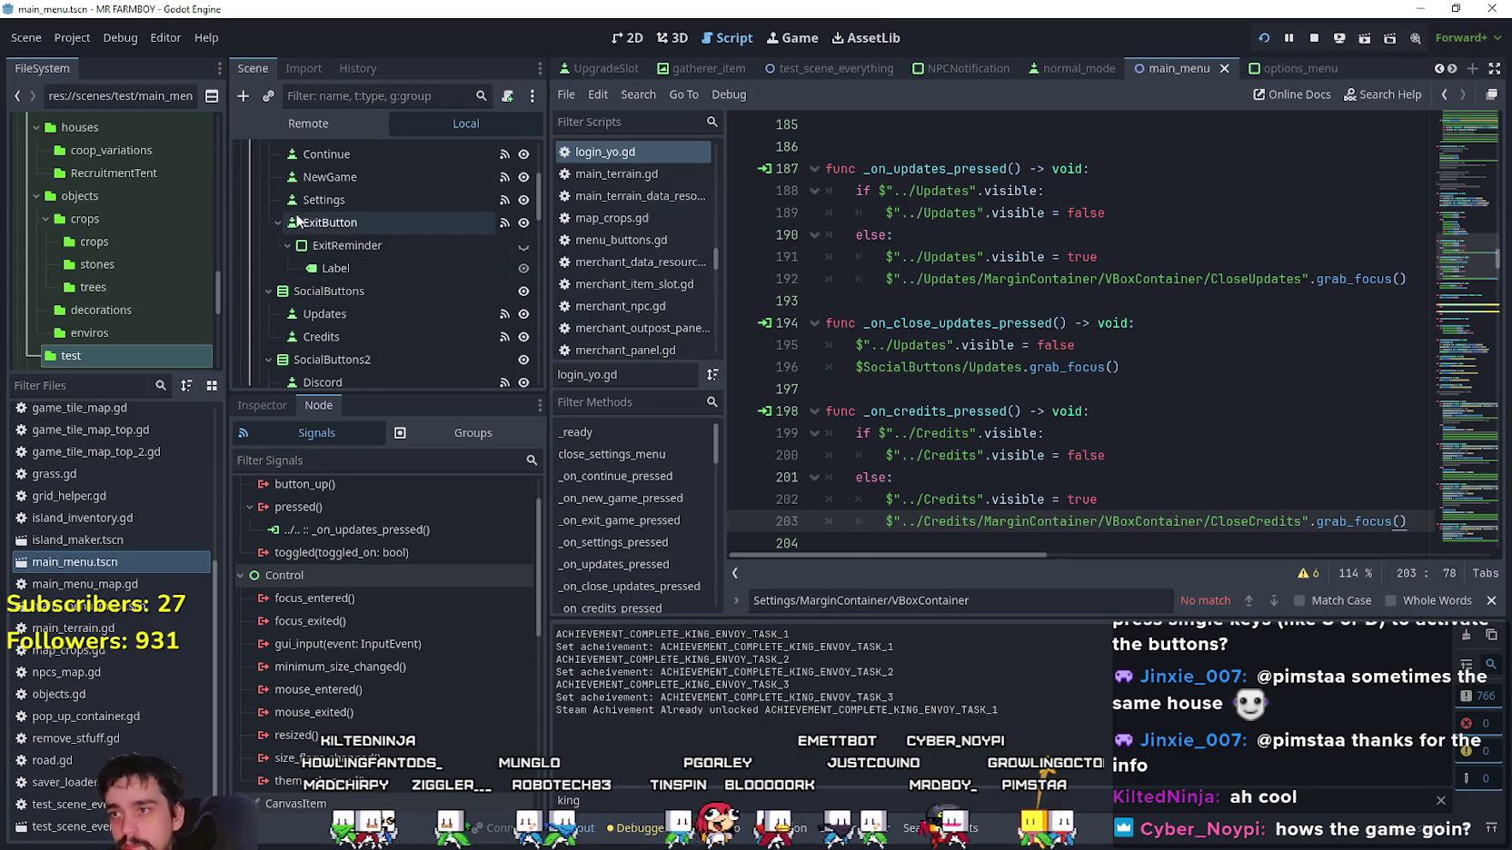
{"action": "scroll", "coordinate": [387, 299], "scroll_direction": "down", "scroll_amount": 10}
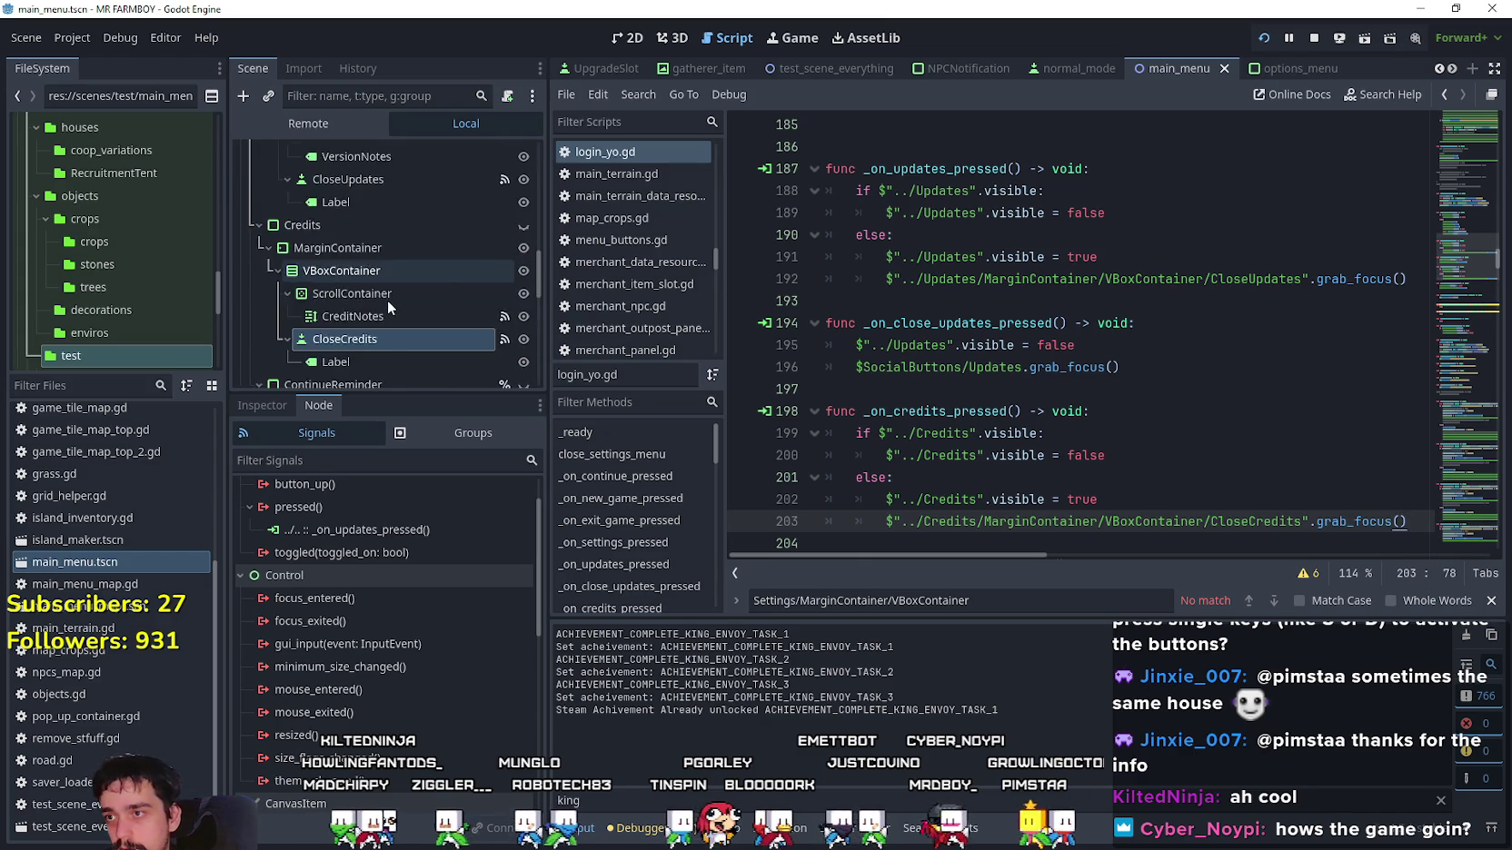
{"action": "scroll", "coordinate": [389, 309], "scroll_direction": "down", "scroll_amount": 10}
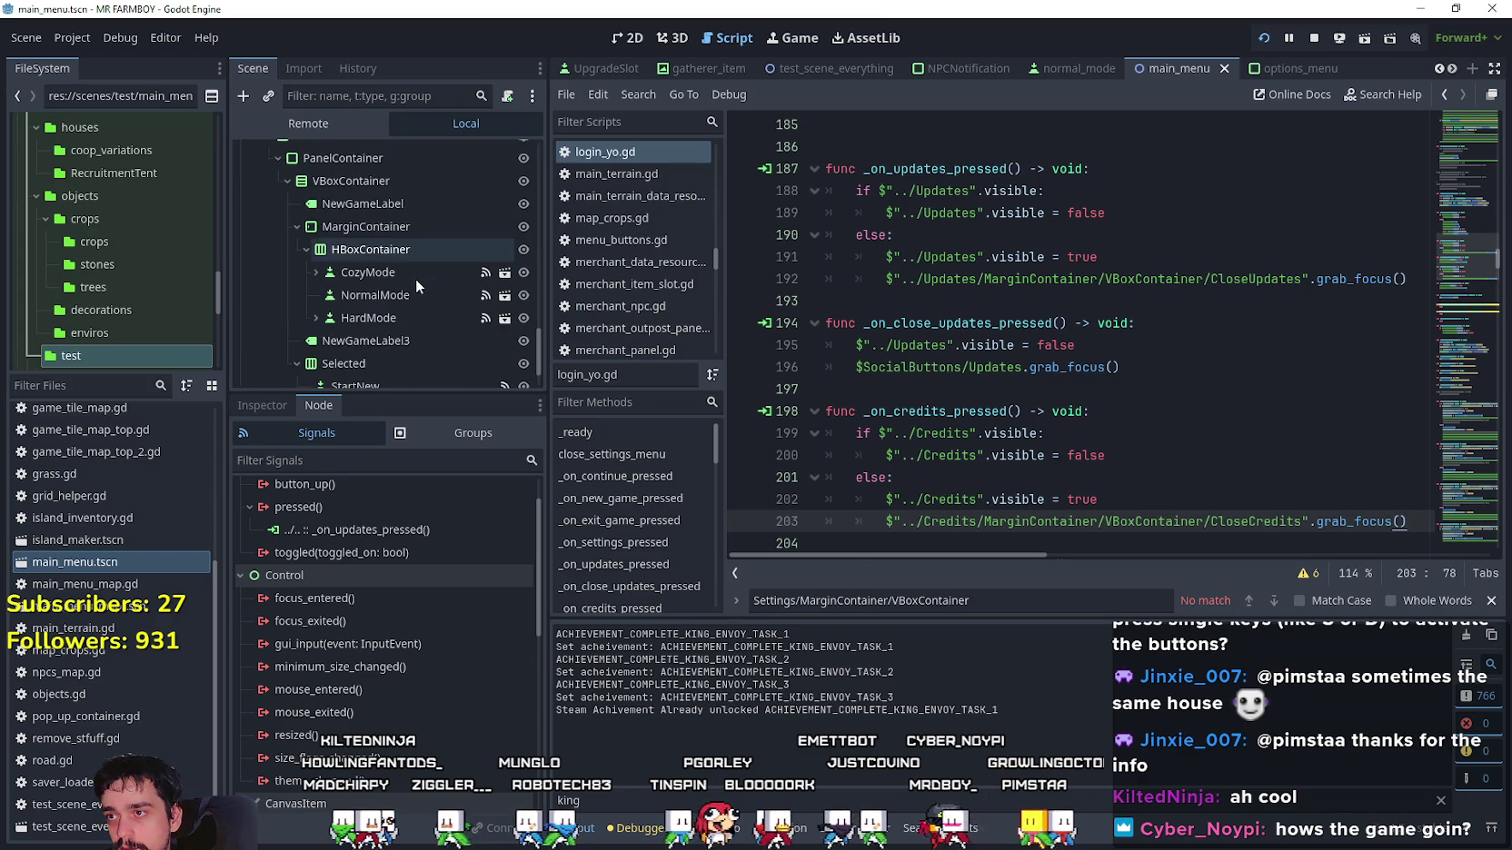
{"action": "left_click", "coordinate": [370, 214]}
{"action": "left_click", "coordinate": [315, 212]}
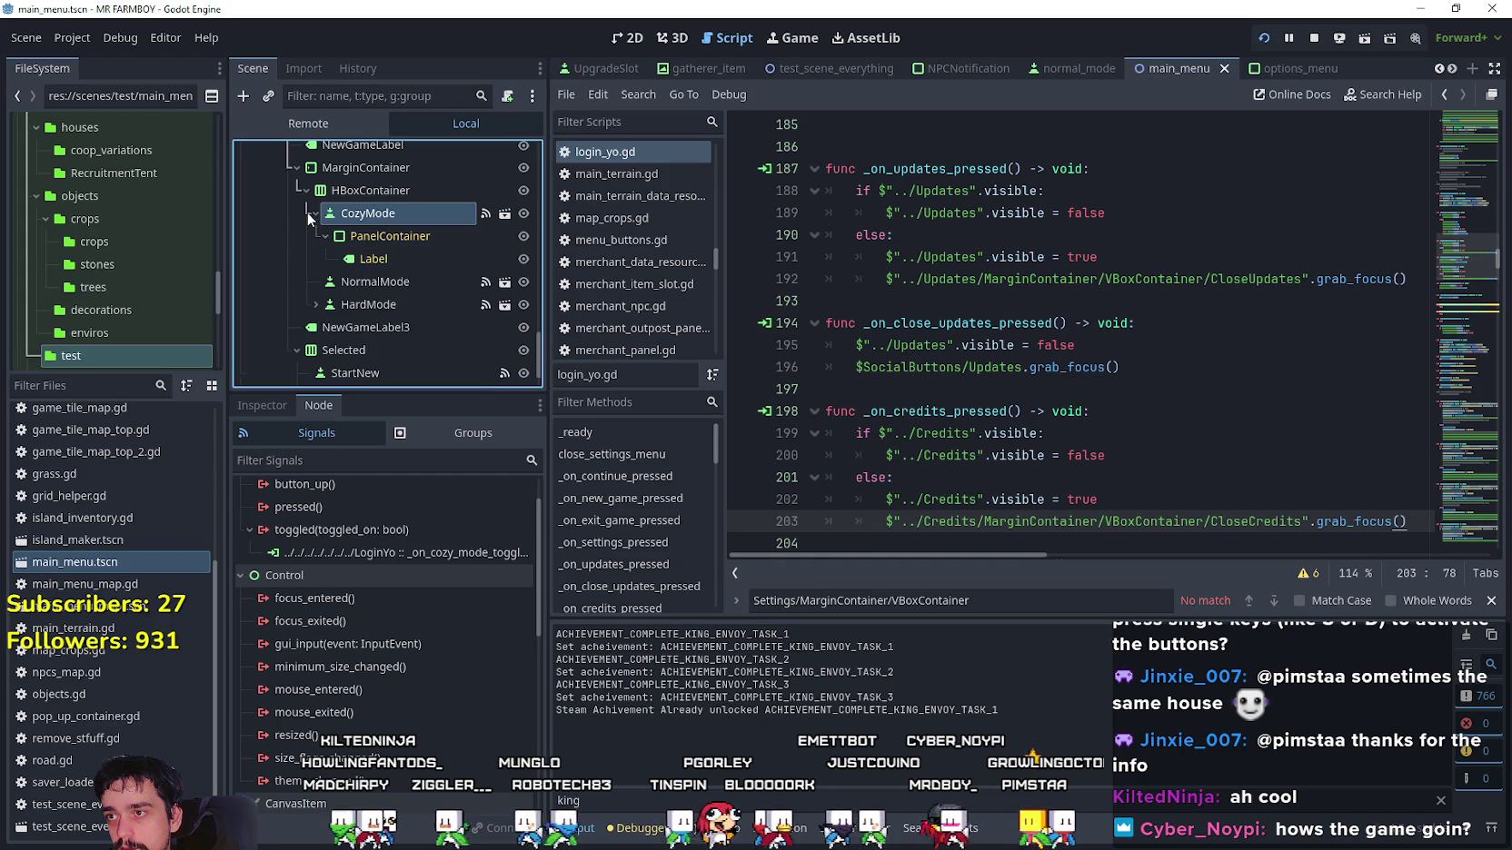
Inspect CozyMode's Label and PanelContainer, then select the button's Text field.
{"action": "left_click", "coordinate": [423, 259]}
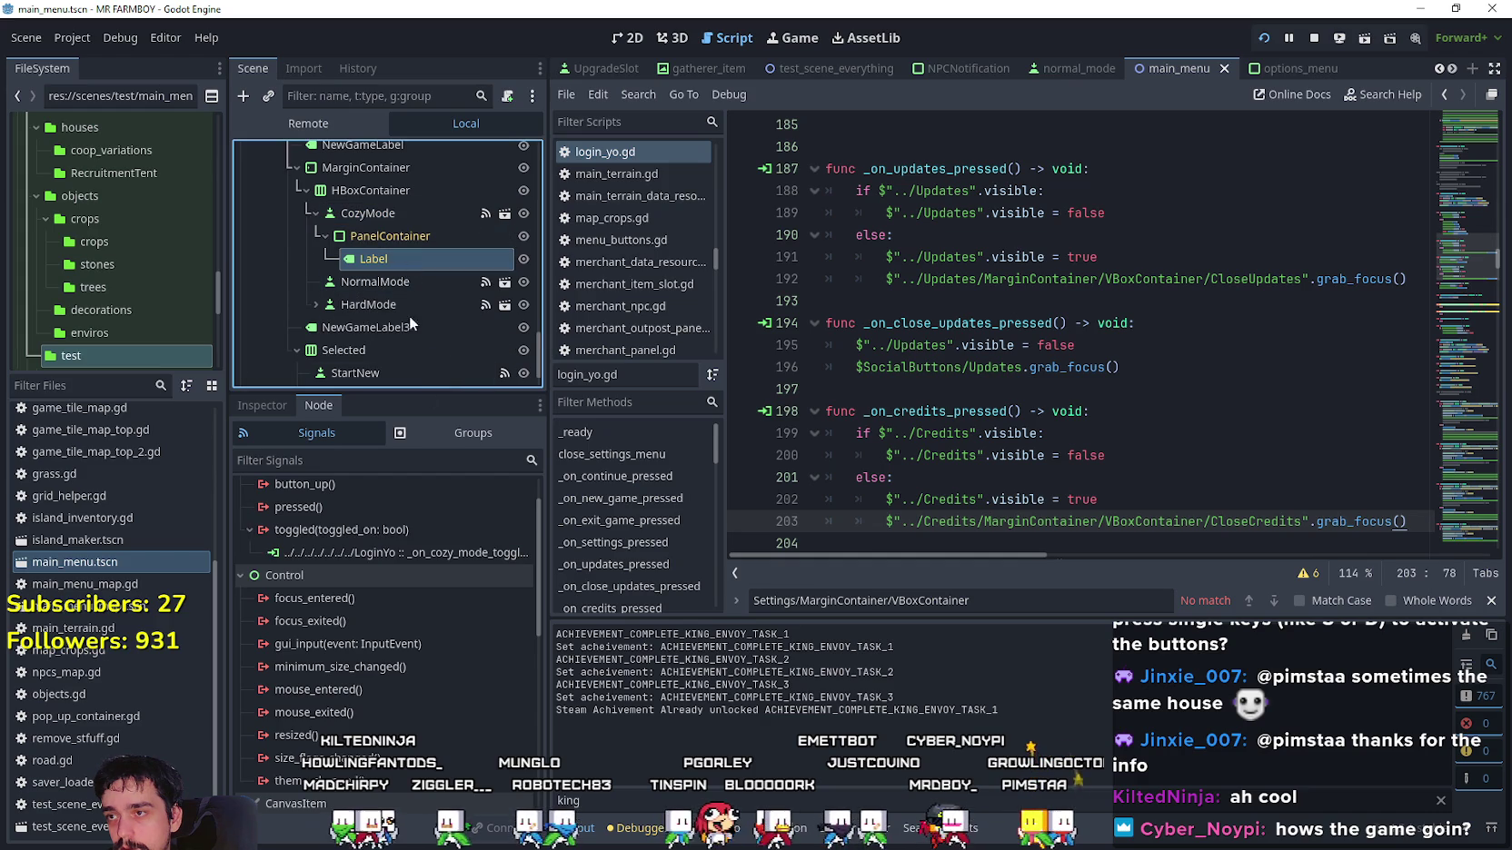
{"action": "left_click", "coordinate": [262, 406]}
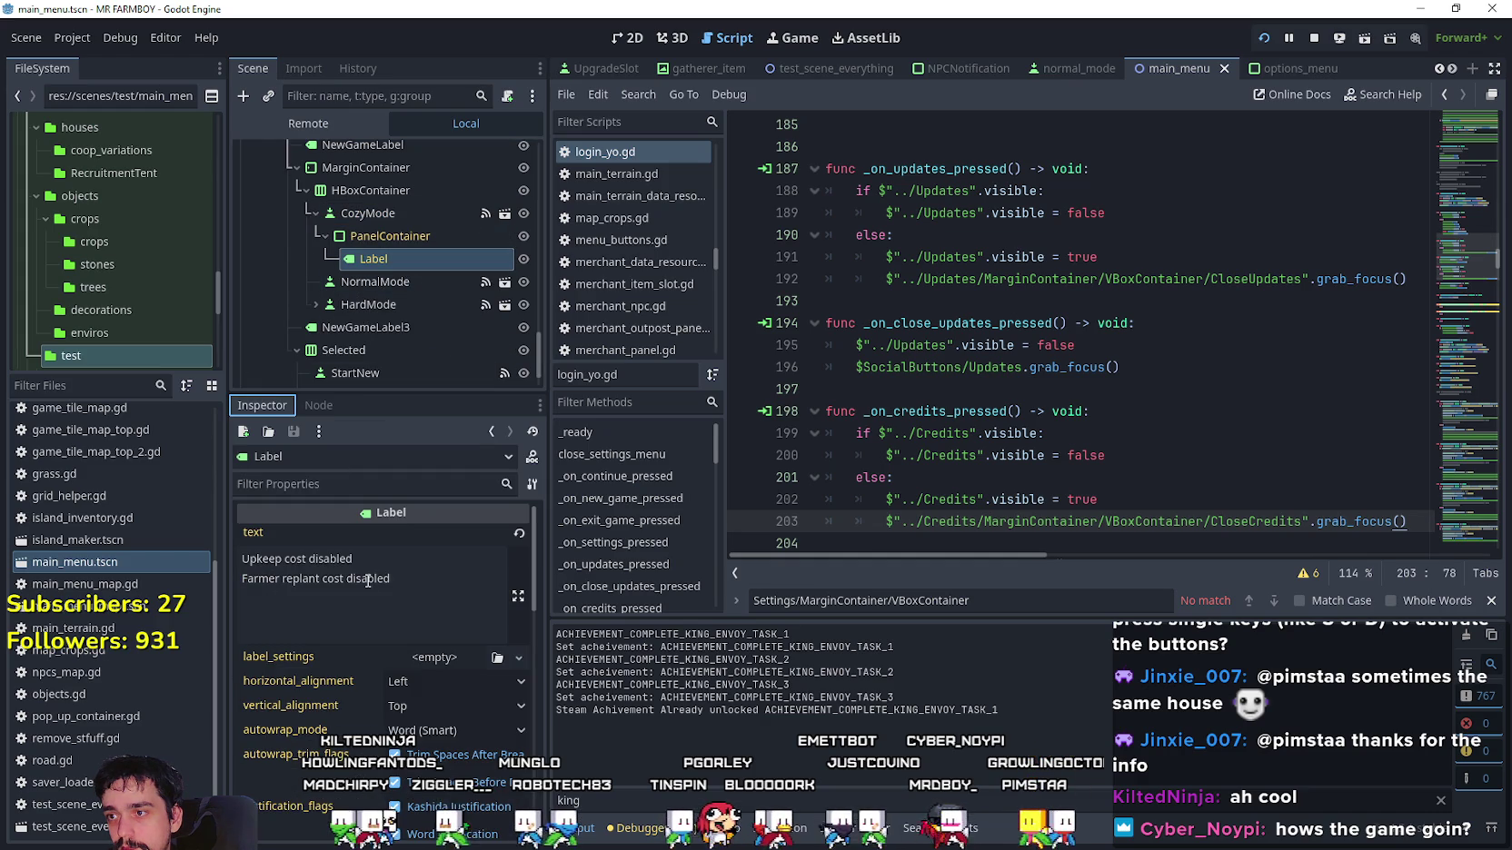
{"action": "left_click", "coordinate": [383, 230]}
{"action": "left_click", "coordinate": [383, 216]}
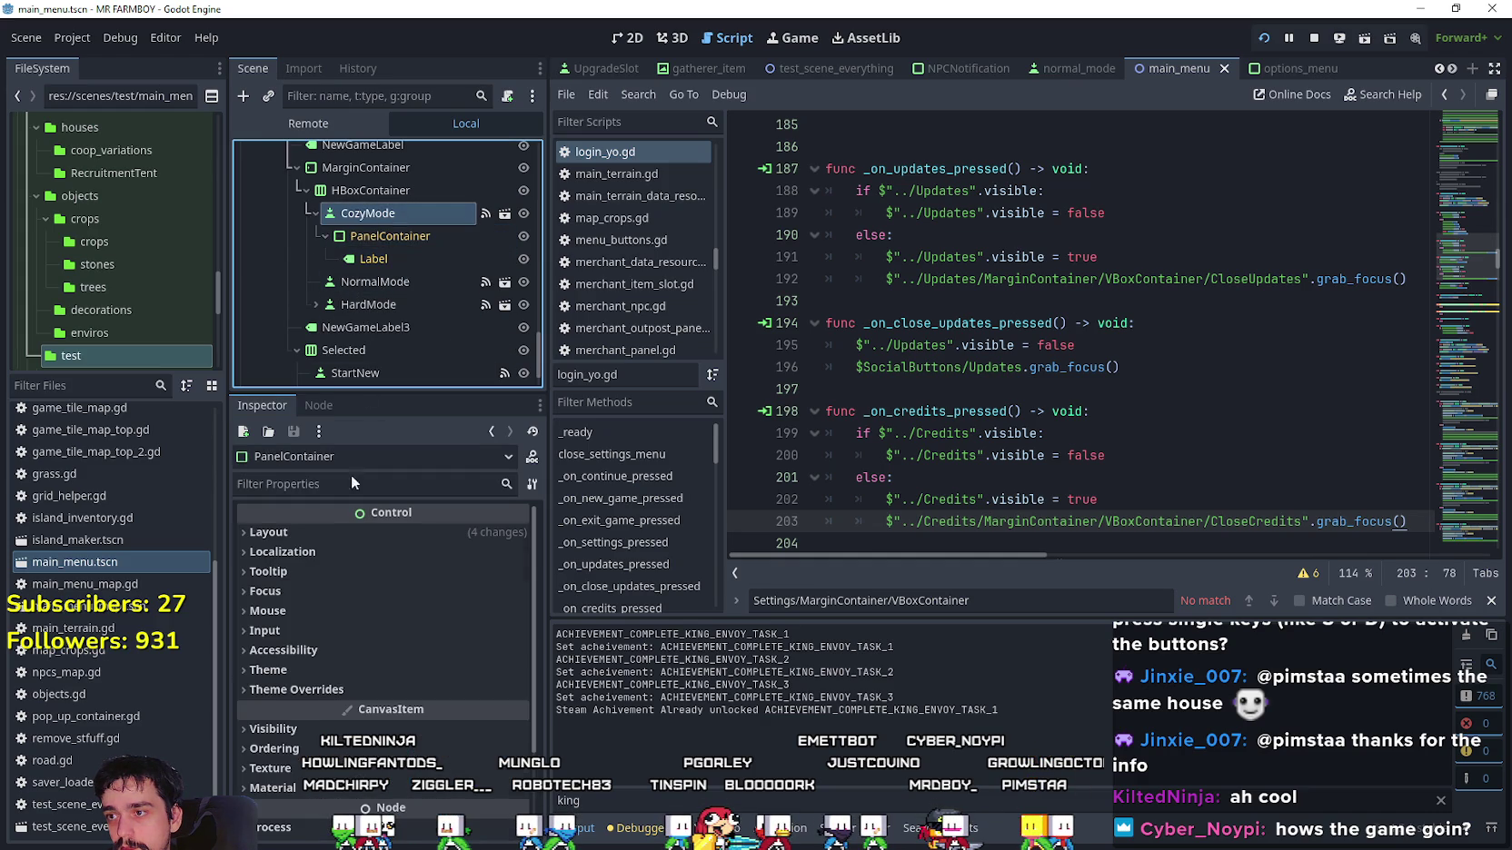
{"action": "left_click", "coordinate": [323, 576]}
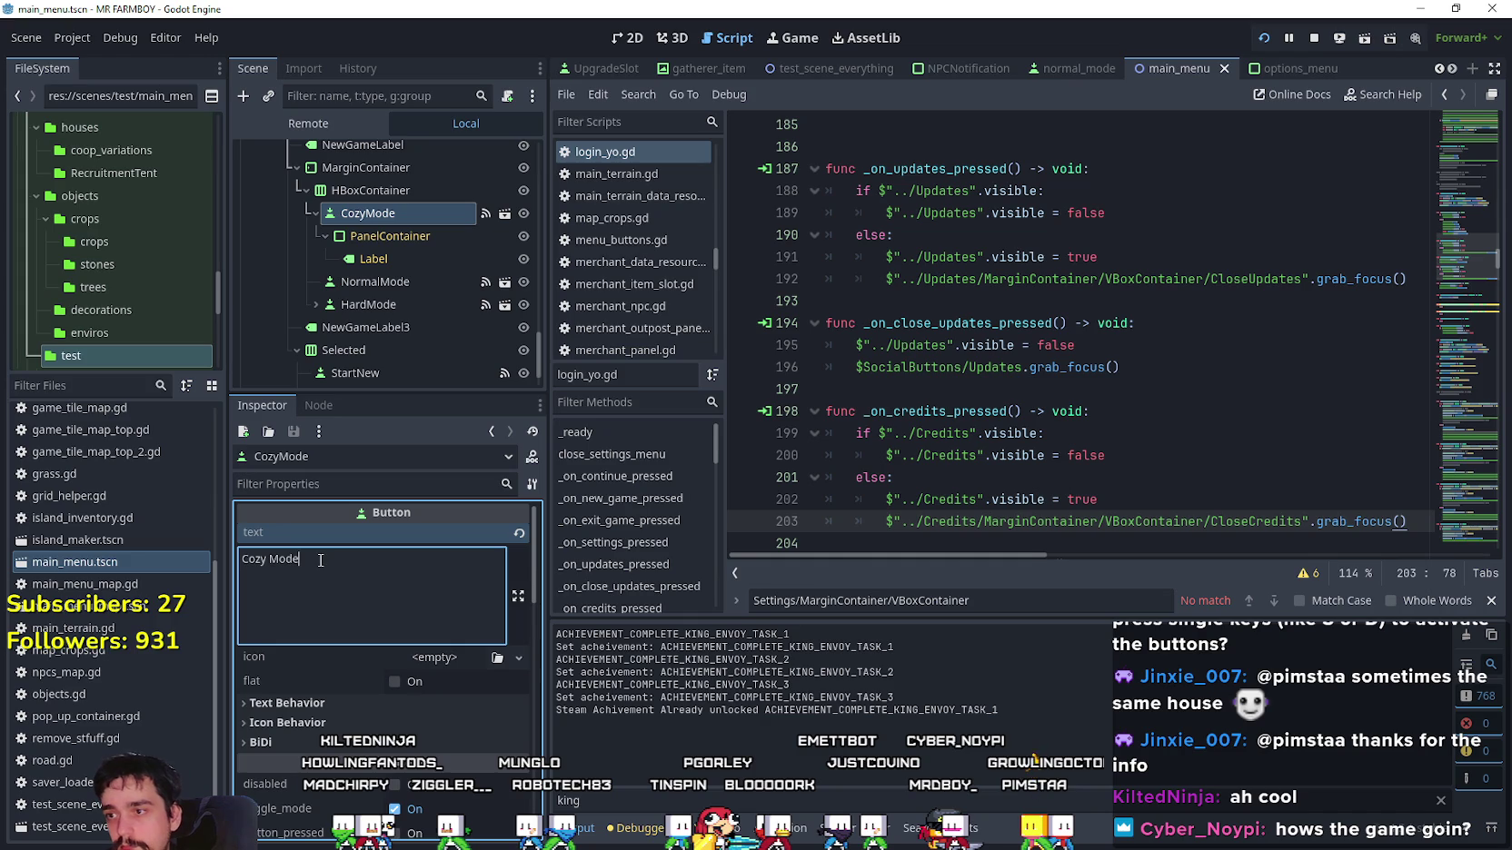
Retitle CozyMode, NormalMode and HardMode as Cozy, Balanced and Realistic Economy.
{"action": "type", "text": "Economy"}
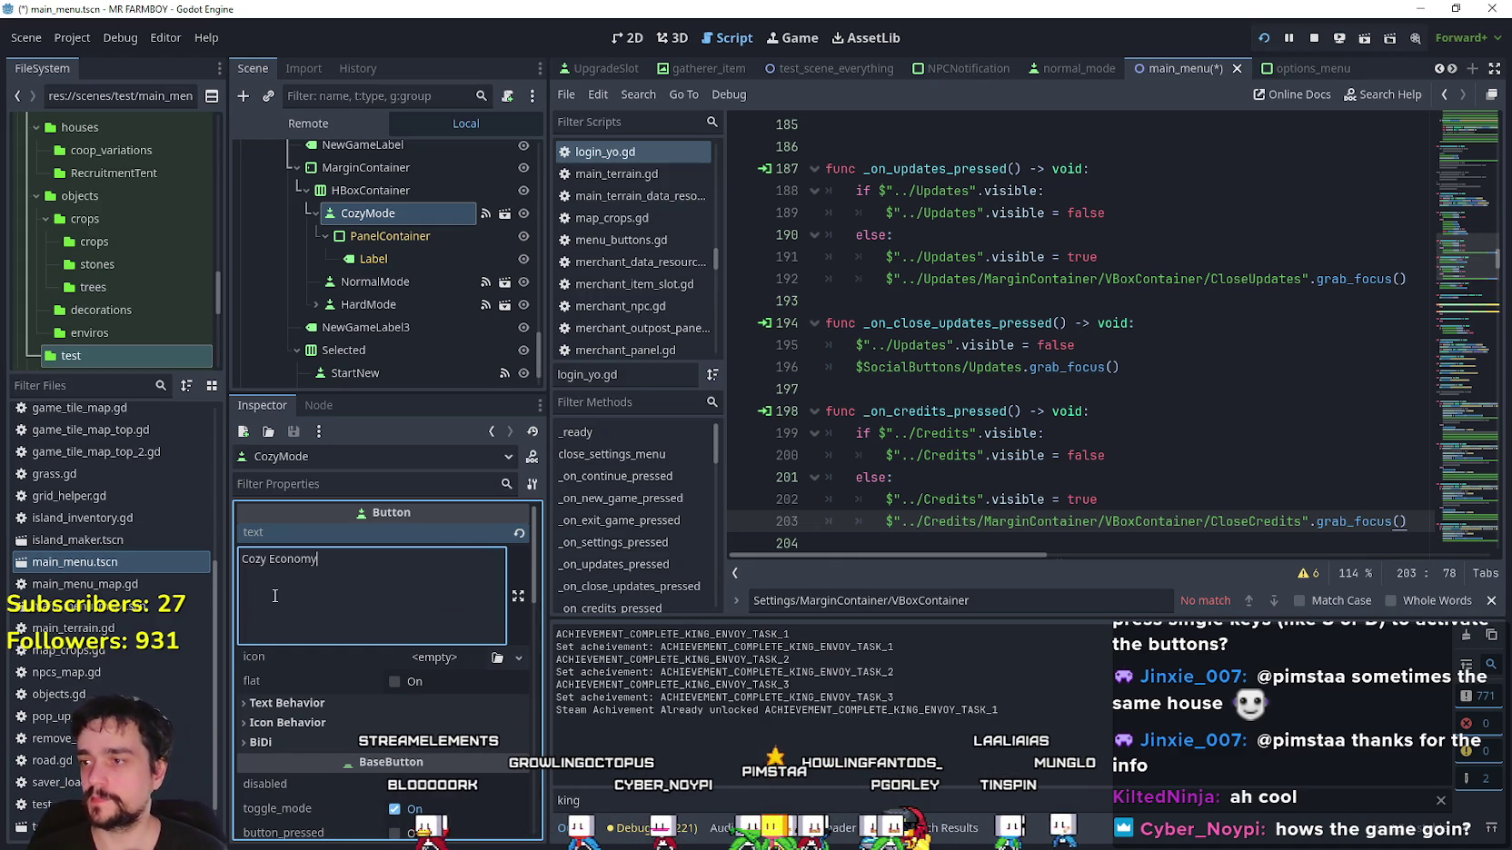
{"action": "left_click", "coordinate": [414, 282]}
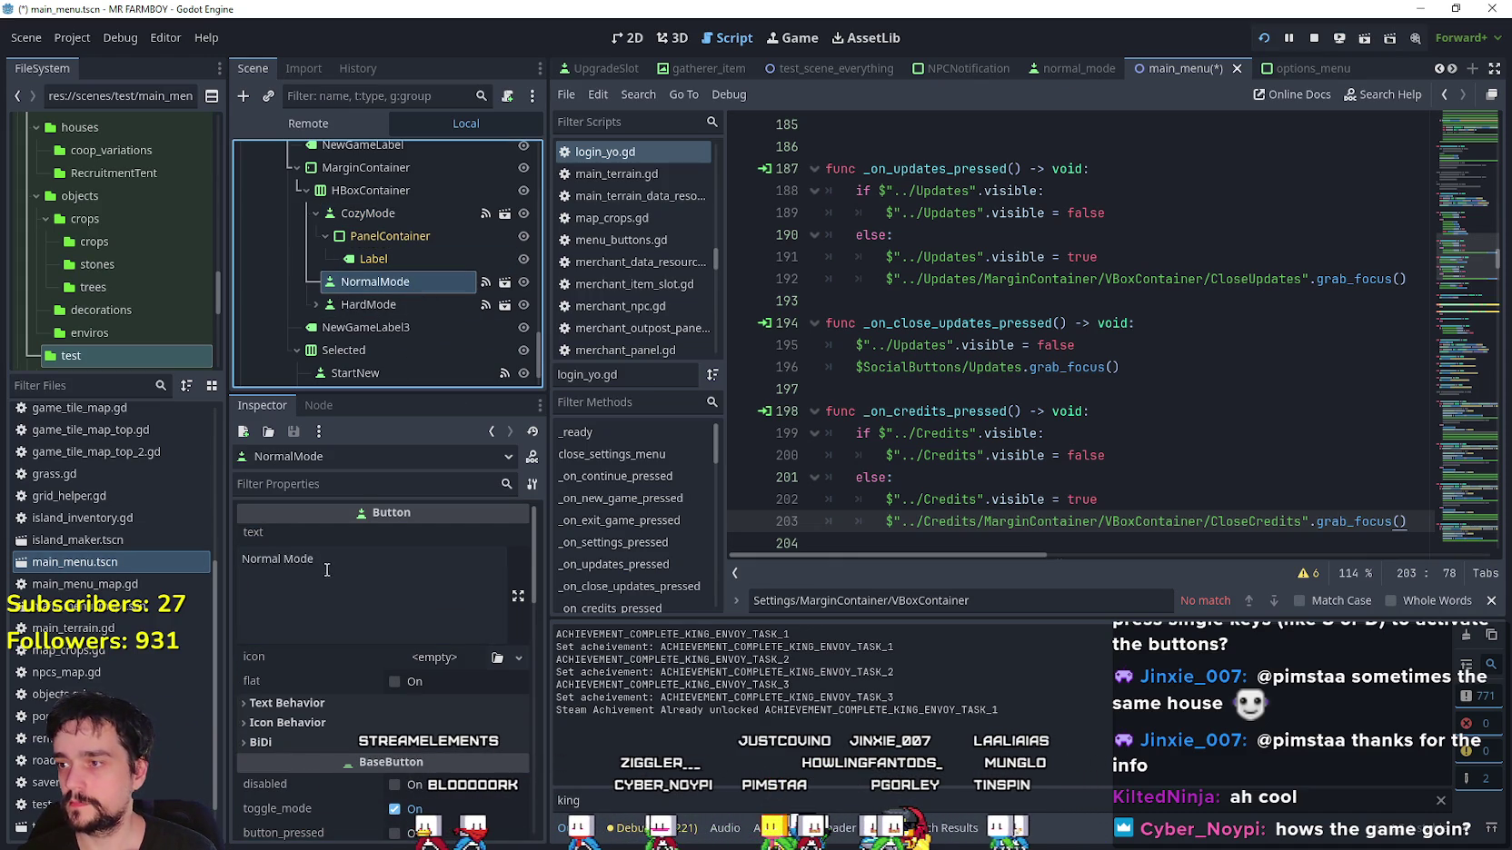
{"action": "left_click", "coordinate": [258, 561]}
{"action": "type", "text": "Balanced Economy"}
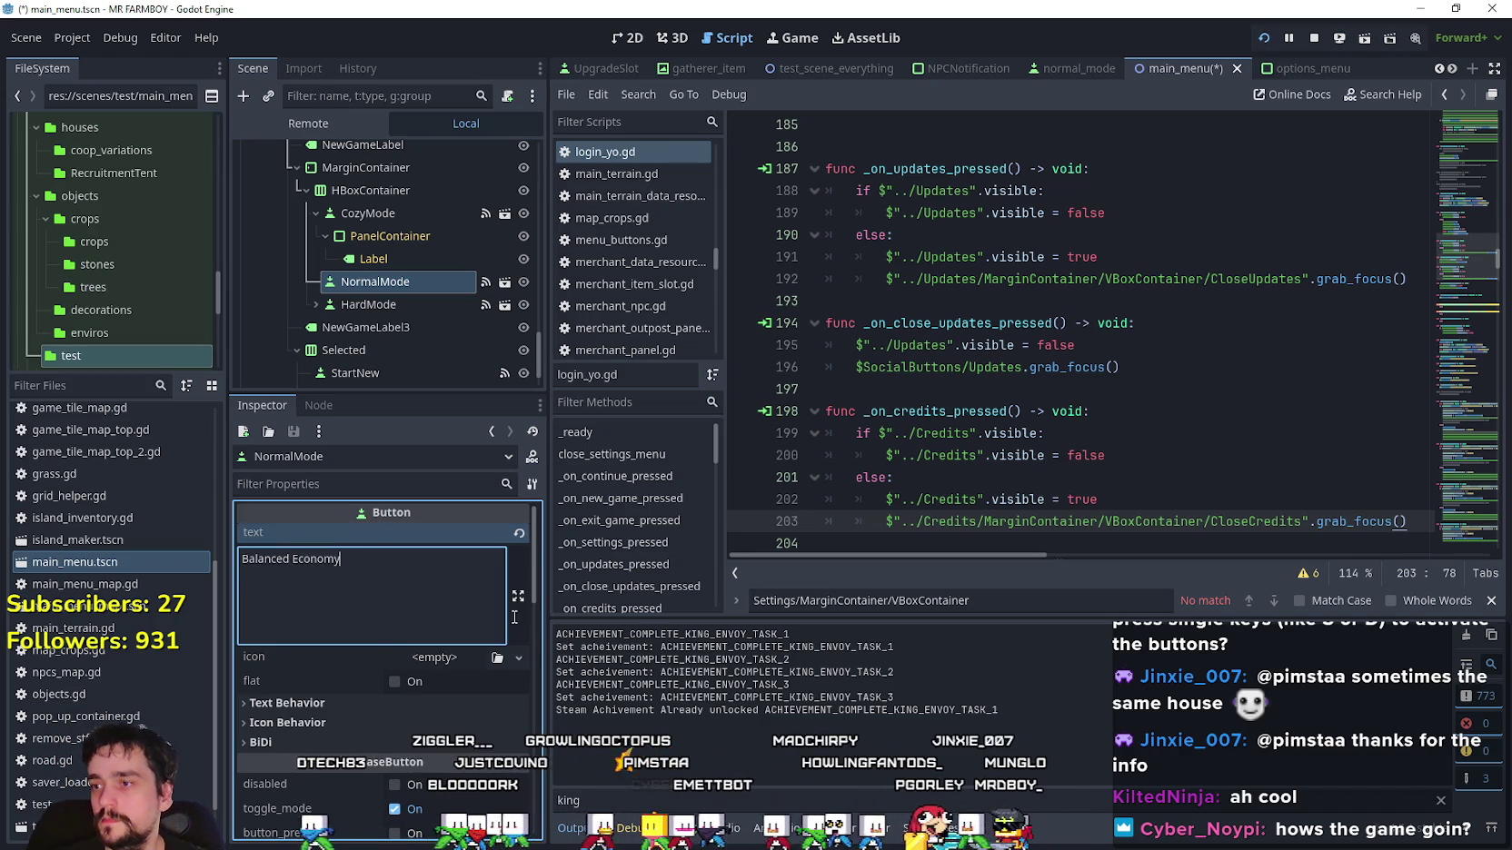
{"action": "left_click", "coordinate": [385, 311]}
{"action": "key", "text": "Tab"}
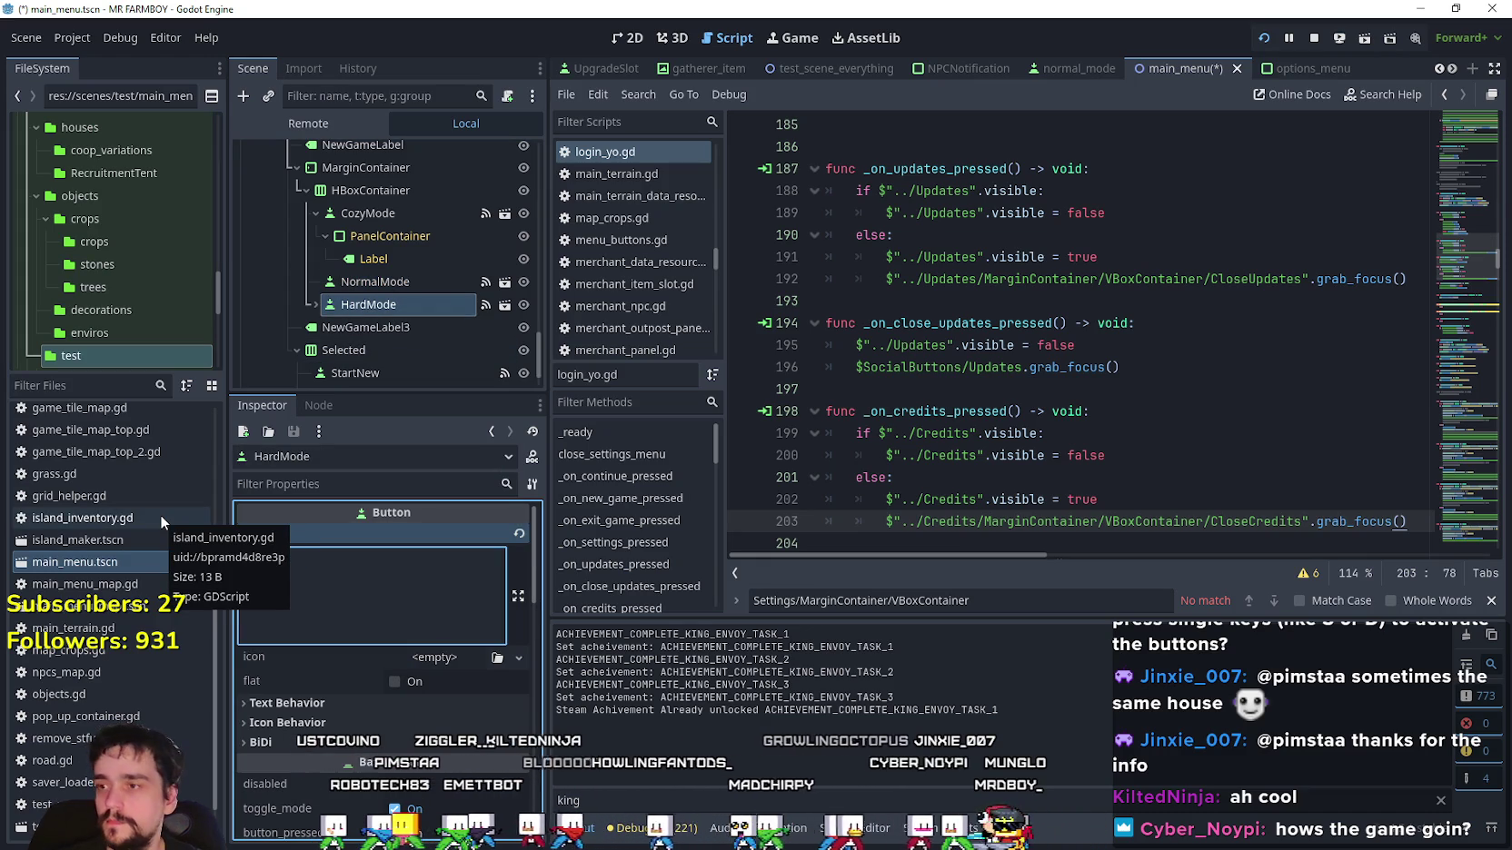
{"action": "type", "text": "Economy"}
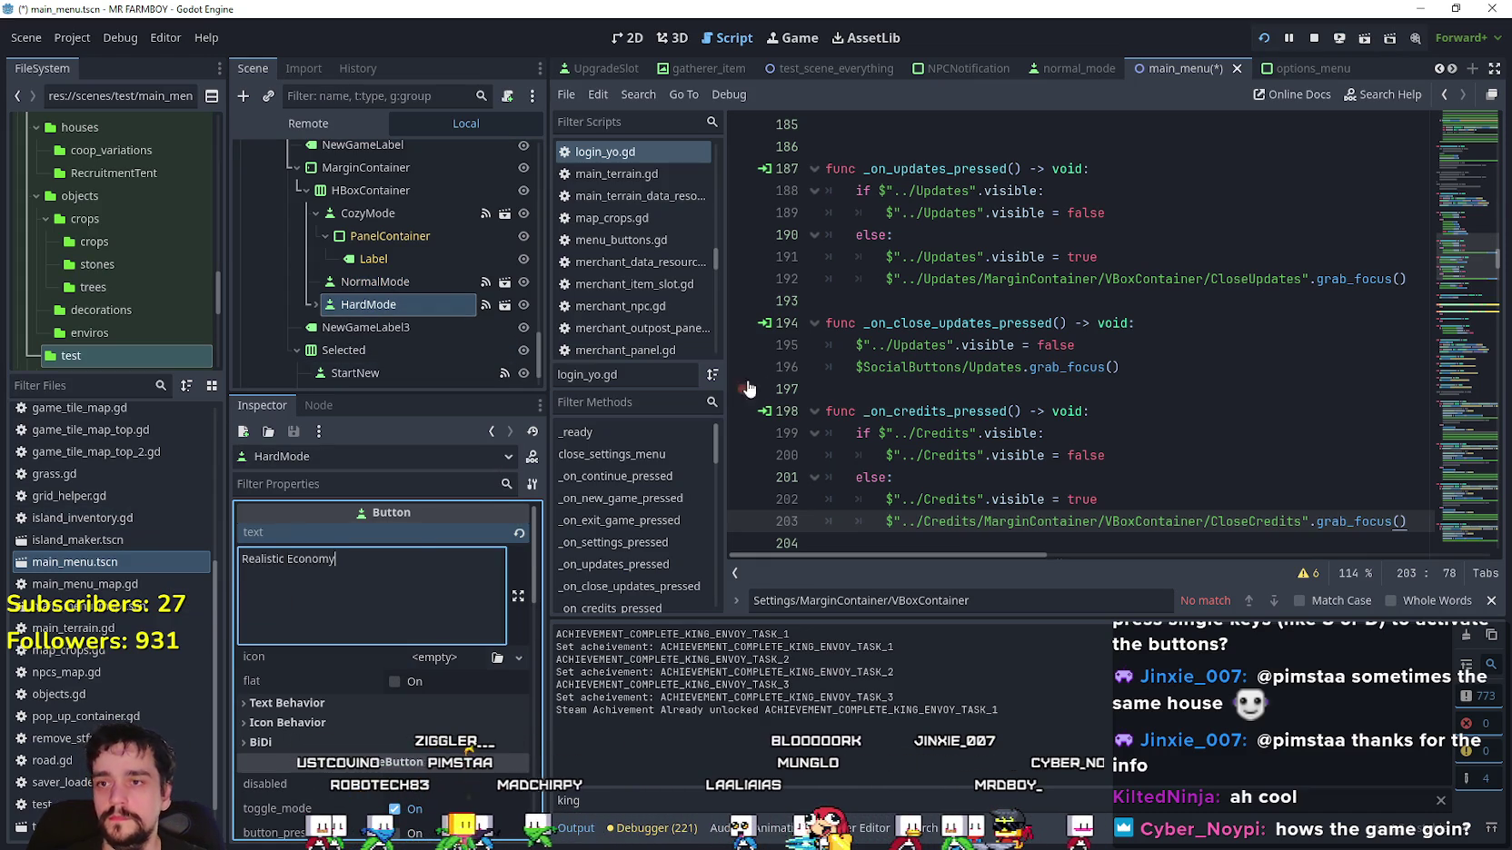
{"action": "left_click", "coordinate": [383, 280]}
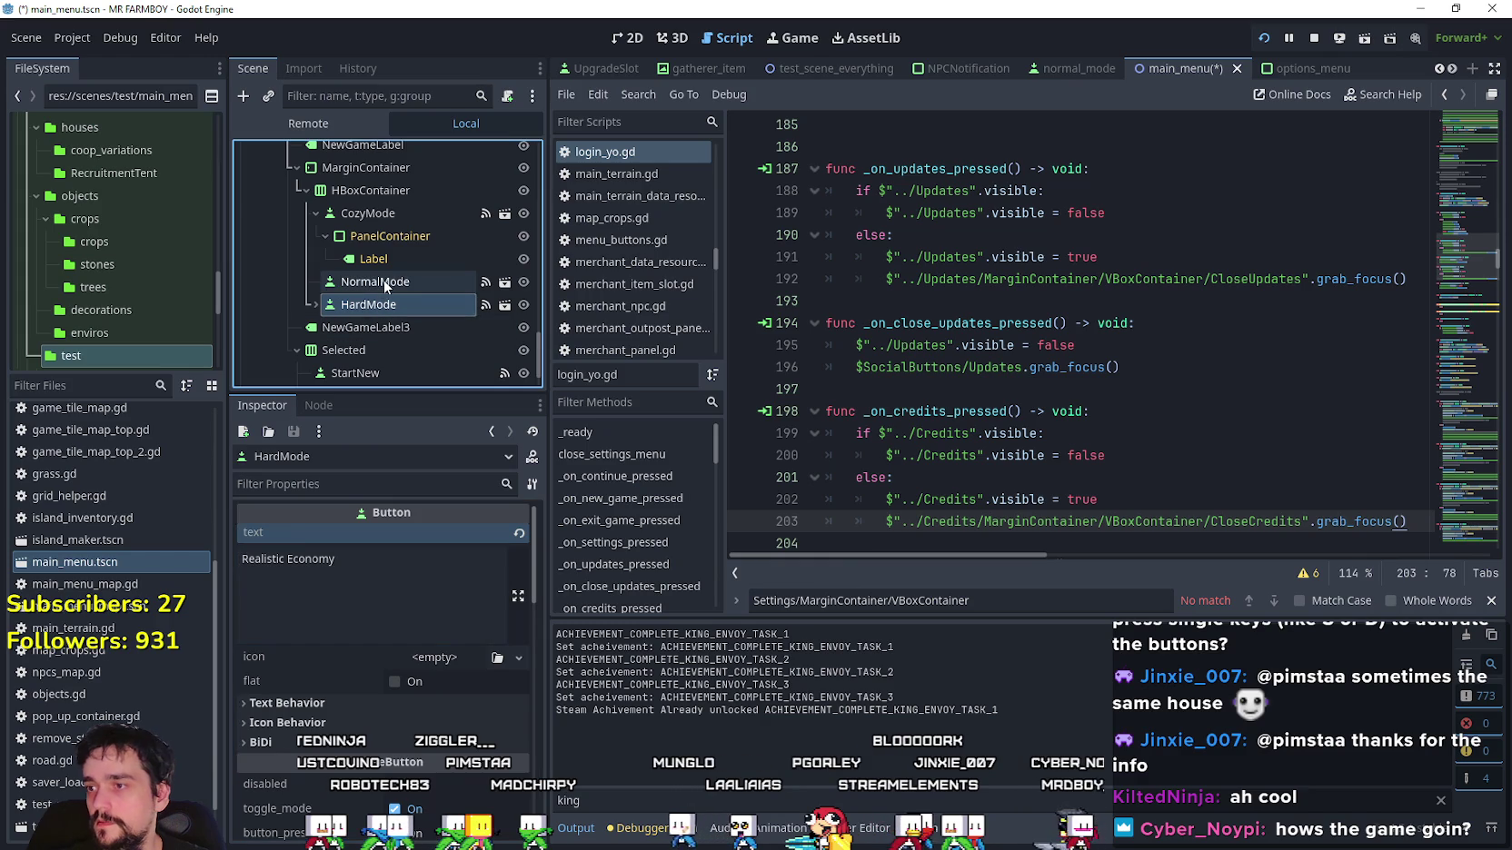
Collapse the CozyMode node, save main_menu, and select the NewGameLabel node.
{"action": "left_click", "coordinate": [398, 236]}
{"action": "left_click", "coordinate": [314, 213]}
{"action": "left_click", "coordinate": [314, 212]}
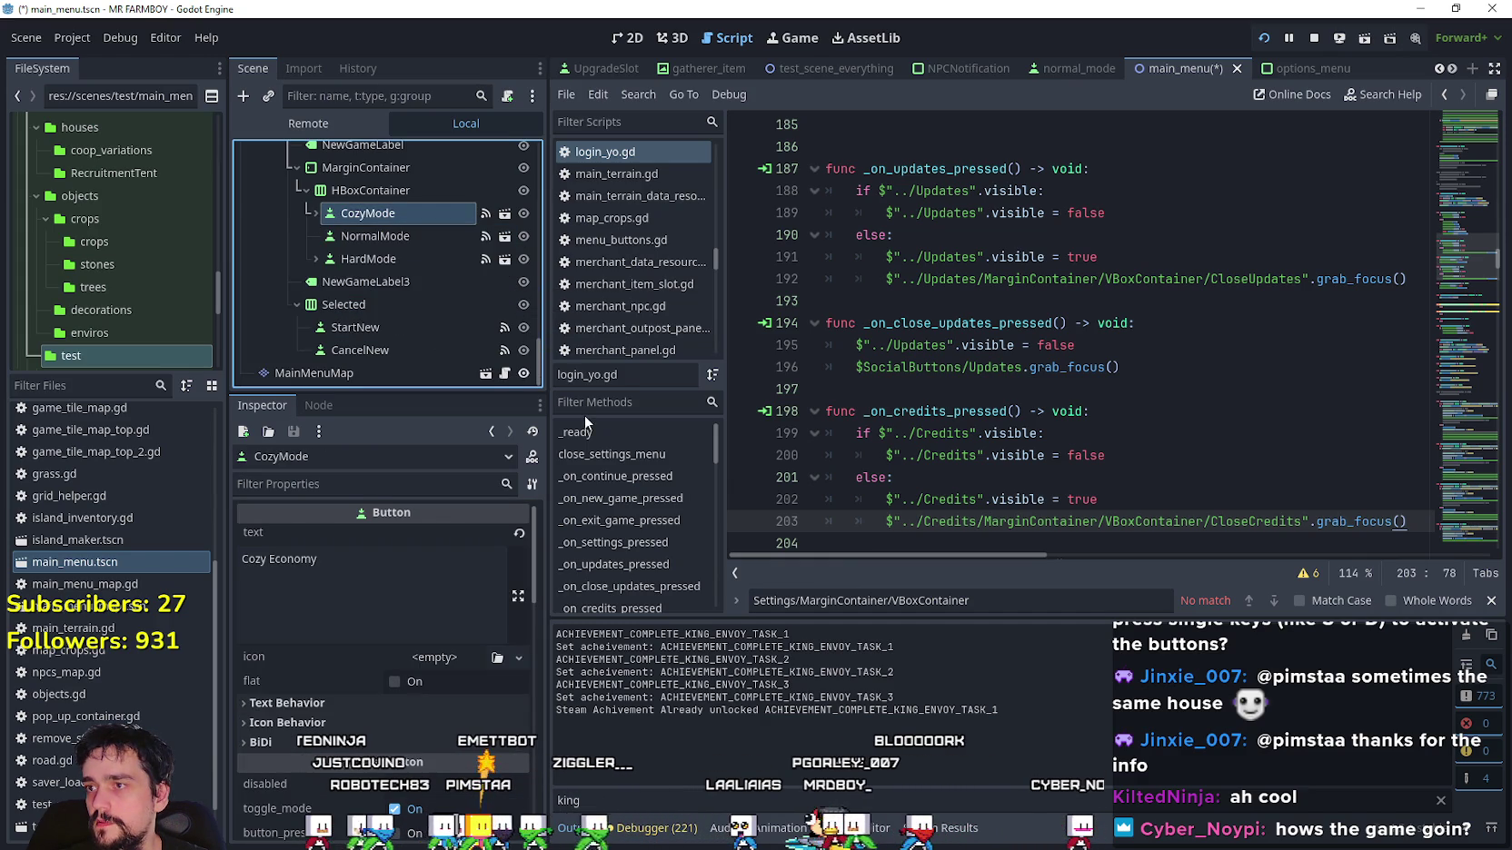
{"action": "key", "text": "ctrl+s"}
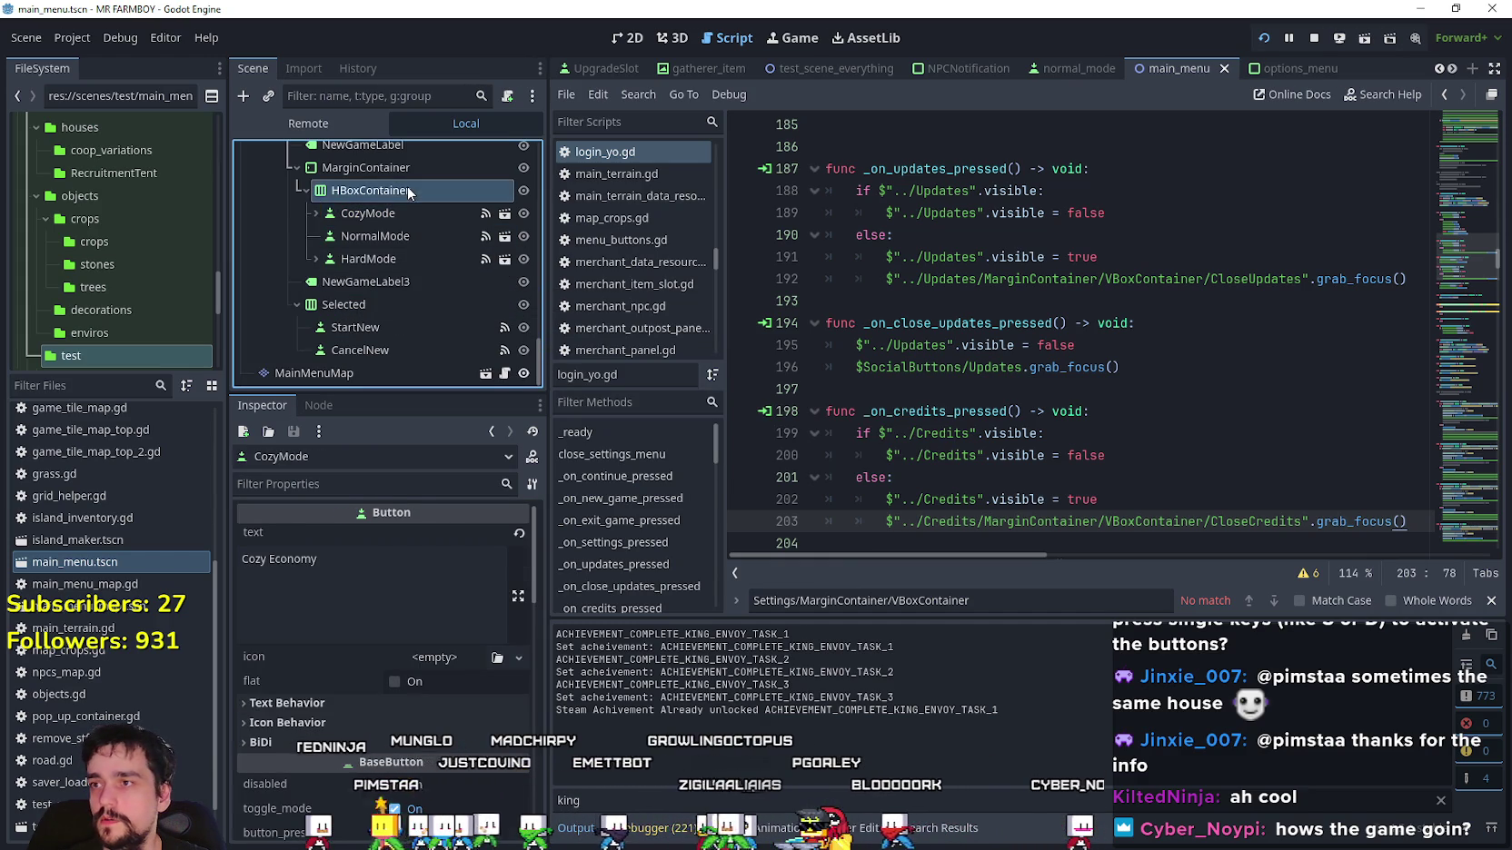
{"action": "left_click", "coordinate": [408, 189]}
{"action": "scroll", "coordinate": [398, 177], "scroll_direction": "up", "scroll_amount": 3}
{"action": "left_click", "coordinate": [396, 205]}
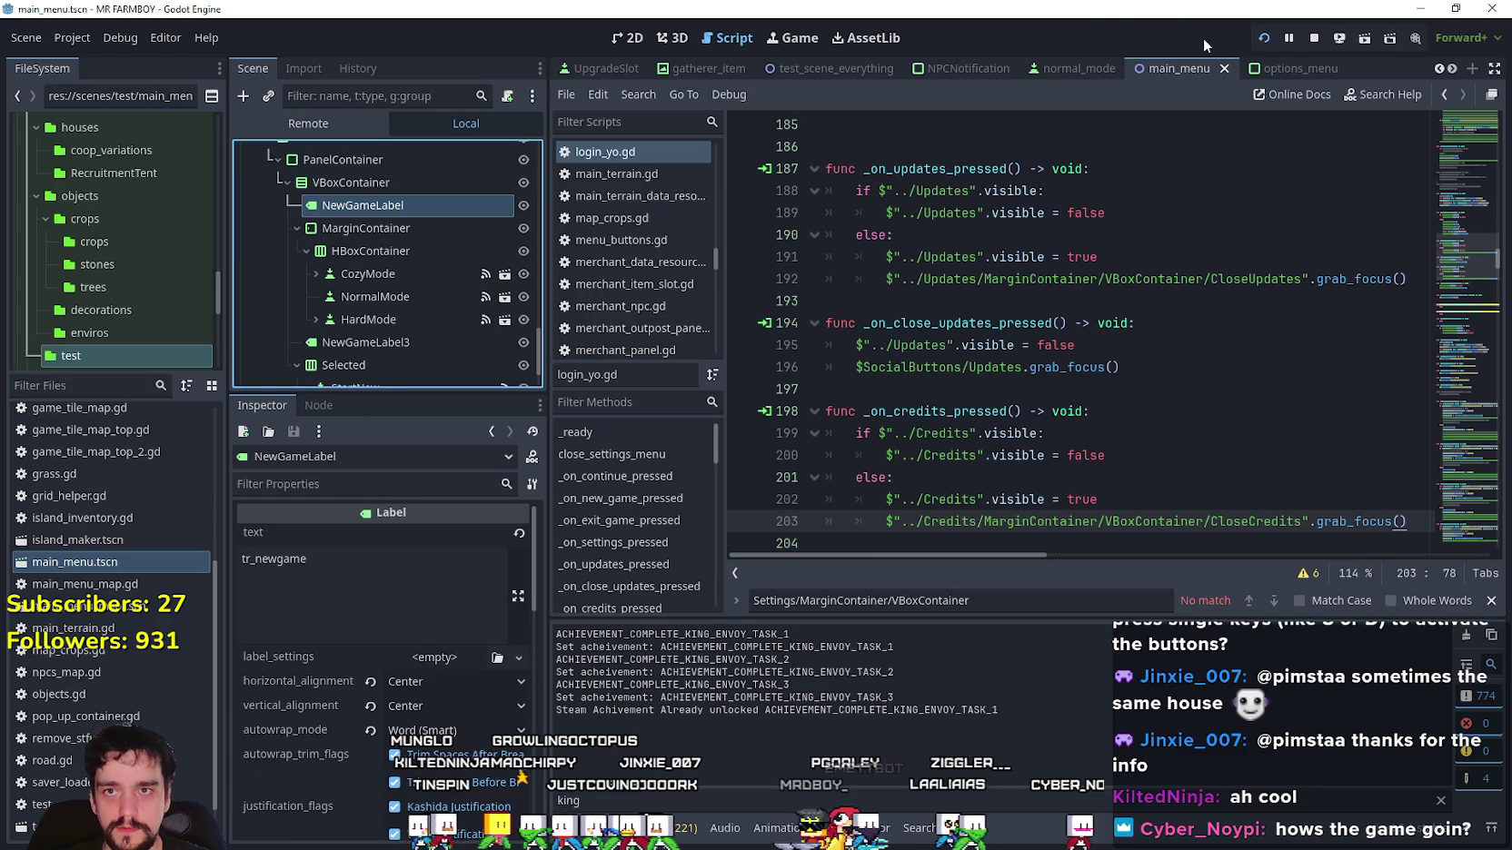
Switch to the options_menu scene and fold the HBoxContainer and LanguageContainer branches.
{"action": "left_click", "coordinate": [1301, 71]}
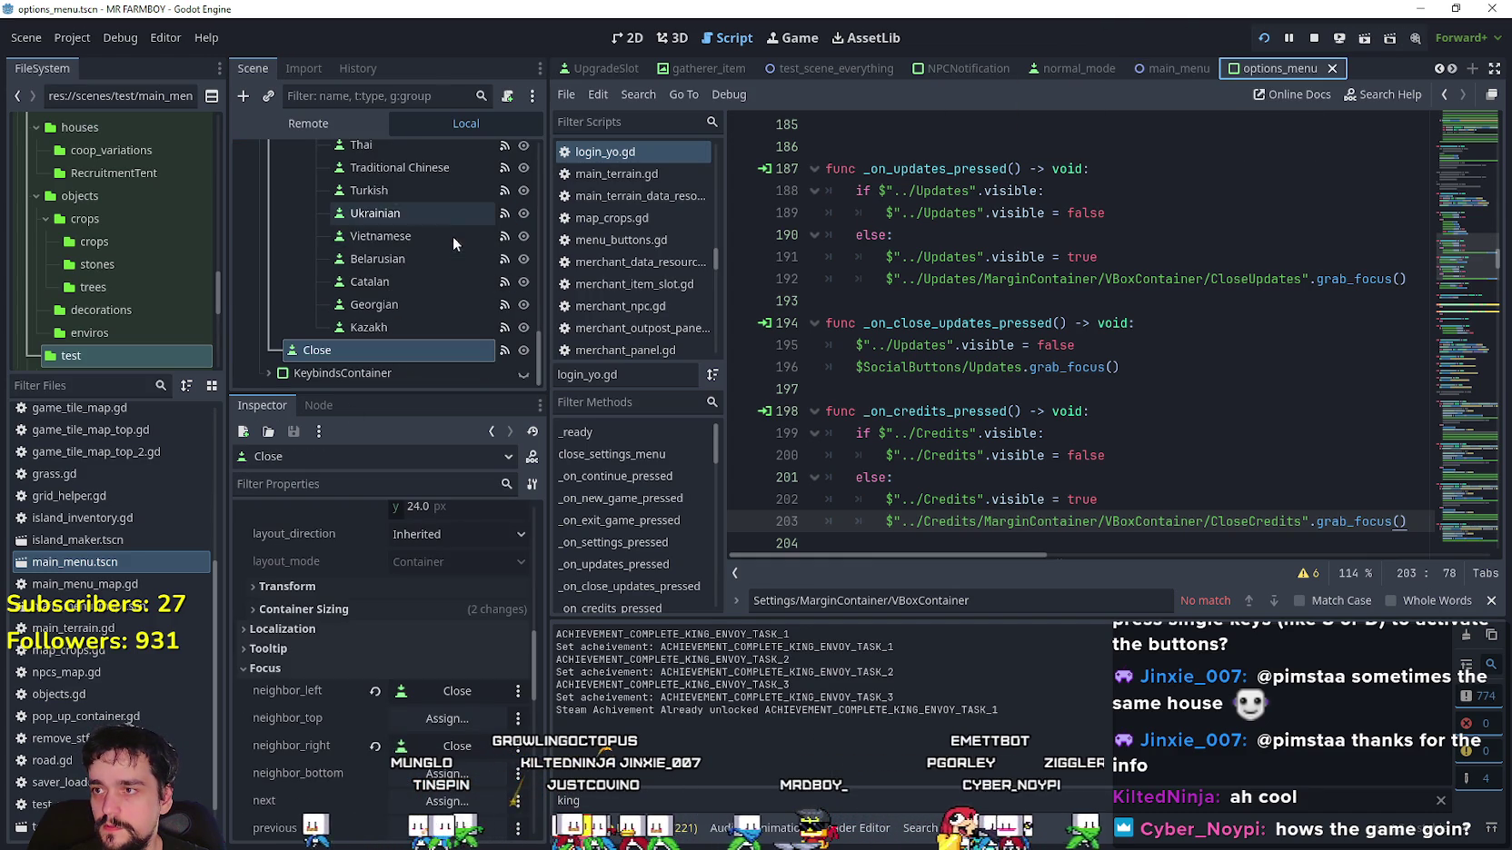
{"action": "mouse_move", "coordinate": [536, 375]}
{"action": "left_mouse_down"}
{"action": "mouse_move", "coordinate": [522, 197]}
{"action": "mouse_move", "coordinate": [522, 238]}
{"action": "left_mouse_up"}
{"action": "left_click", "coordinate": [308, 214]}
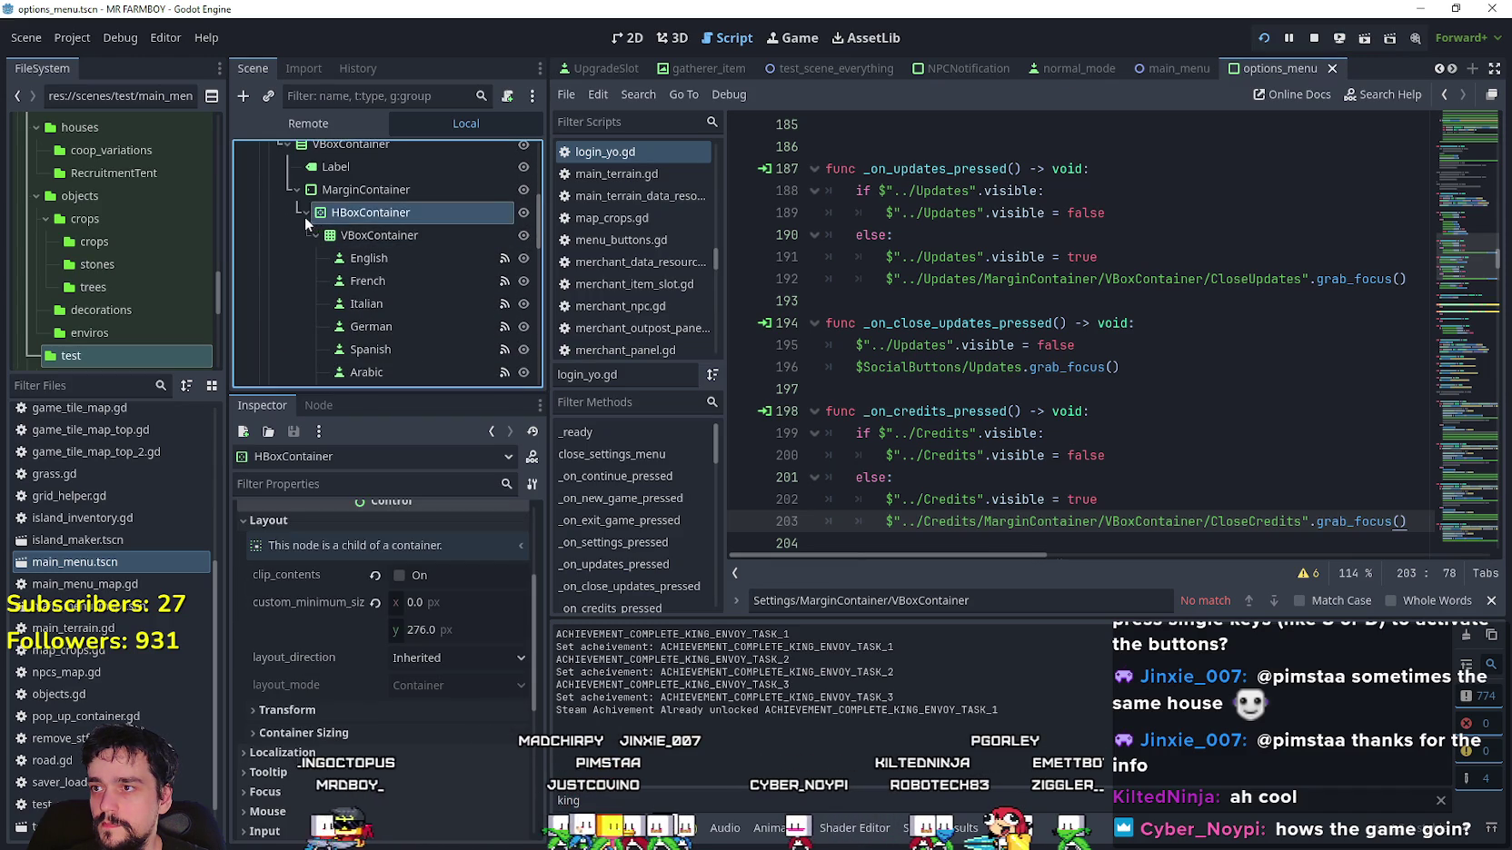
{"action": "left_click", "coordinate": [308, 216]}
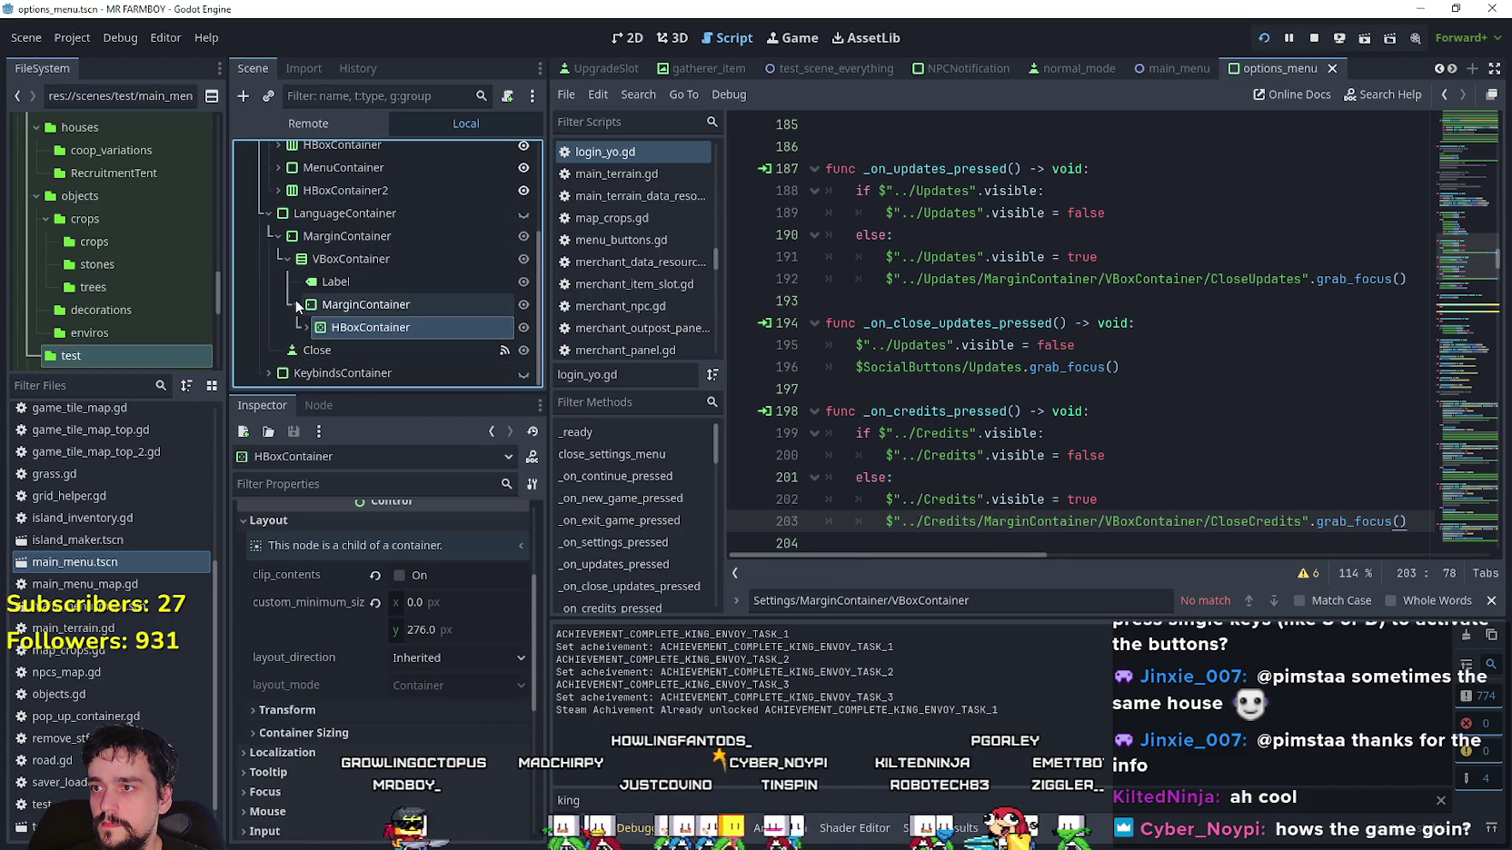
{"action": "scroll", "coordinate": [296, 307], "scroll_direction": "up", "scroll_amount": 1}
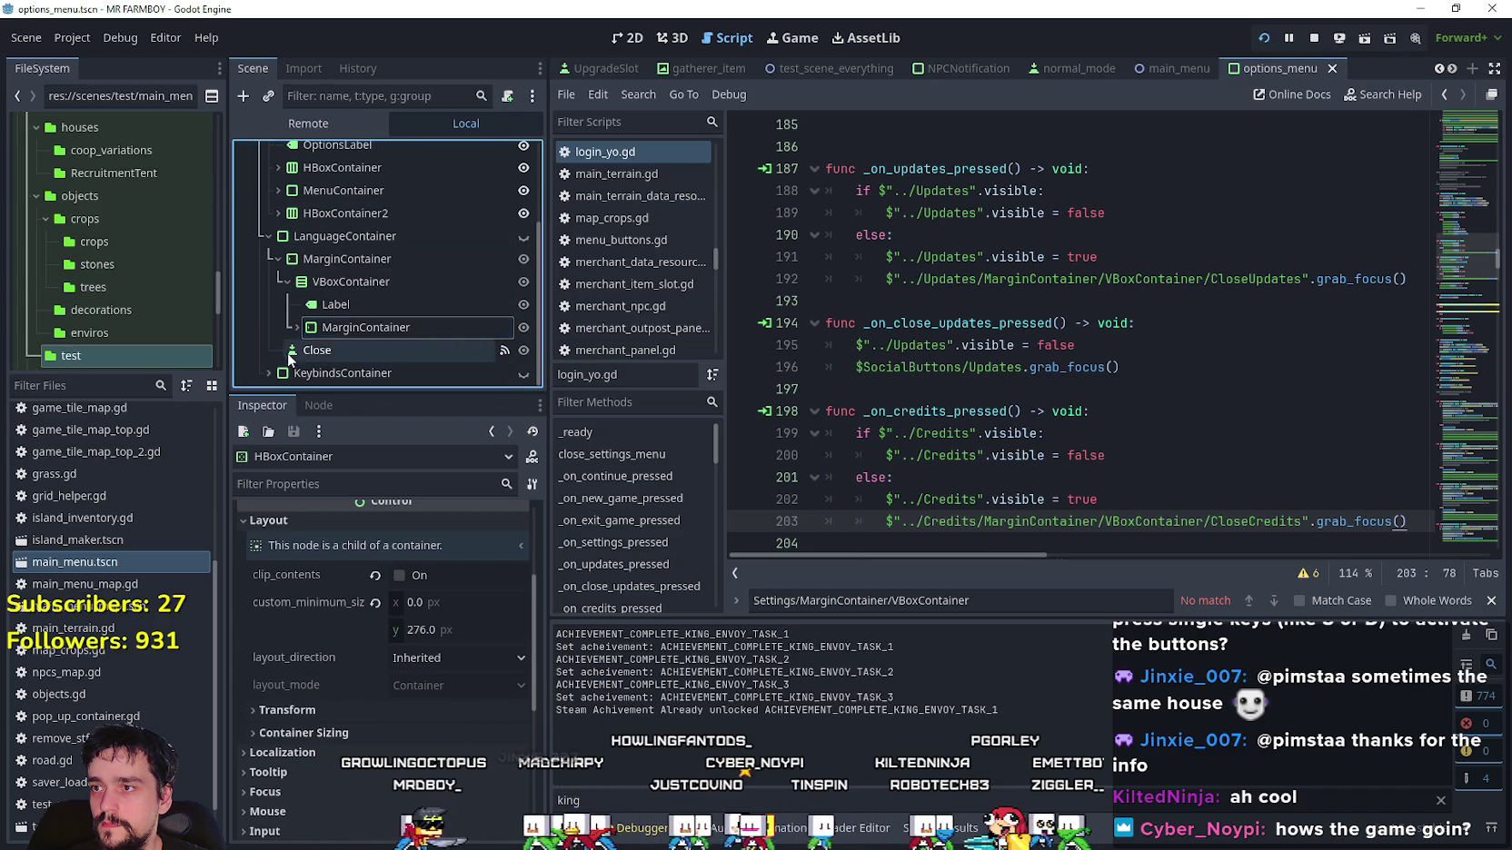
{"action": "left_click", "coordinate": [267, 235]}
{"action": "scroll", "coordinate": [267, 287], "scroll_direction": "up", "scroll_amount": 1}
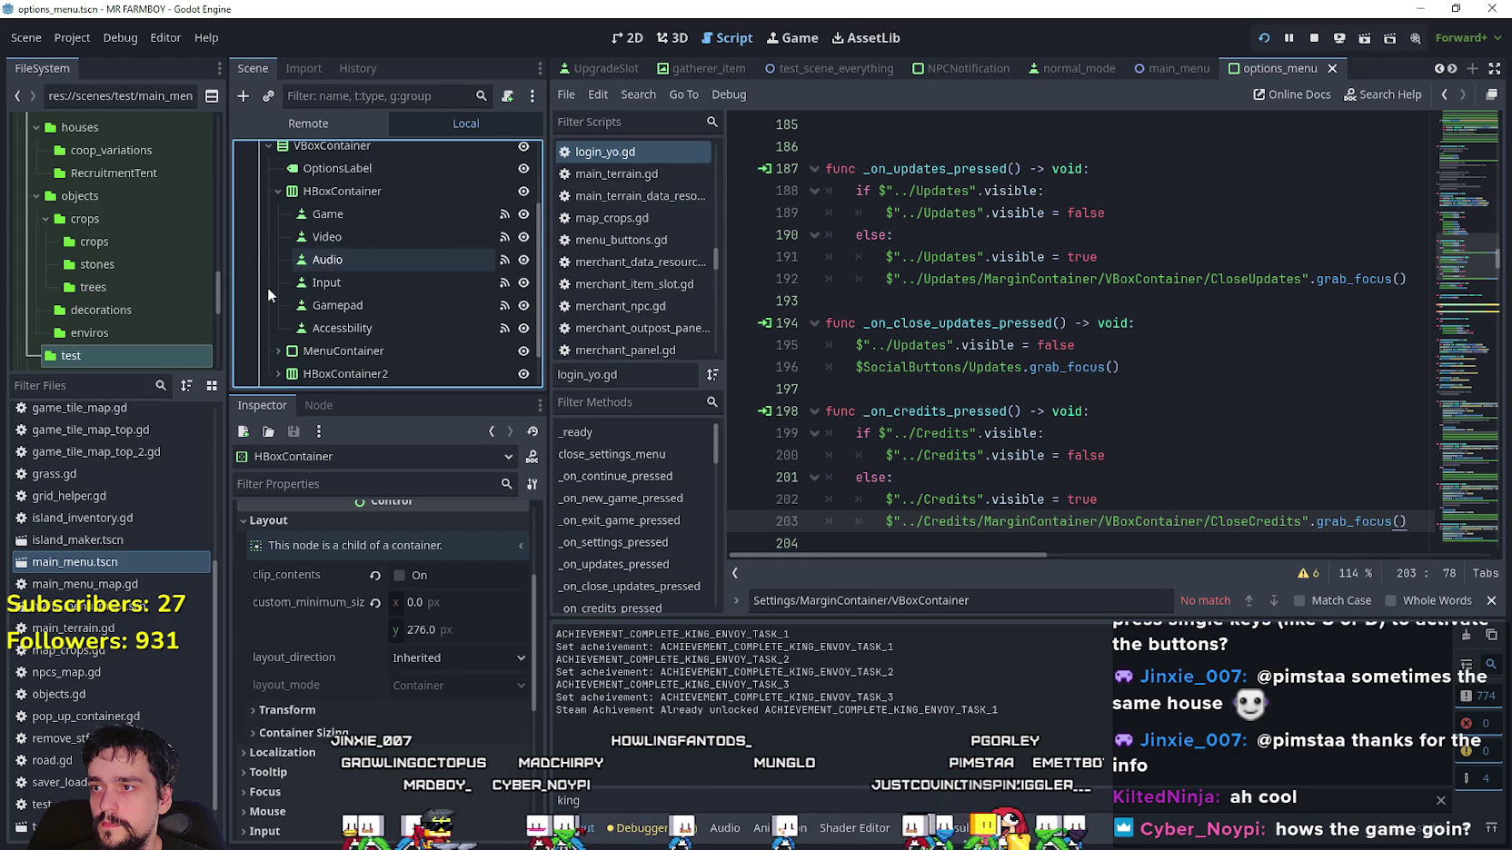
{"action": "scroll", "coordinate": [268, 288], "scroll_direction": "down", "scroll_amount": 2}
Expand HBoxContainer2, LanguageContainer and MenuContainer to reach the CozyMode button's text.
{"action": "left_click", "coordinate": [278, 327]}
{"action": "scroll", "coordinate": [262, 348], "scroll_direction": "down", "scroll_amount": 2}
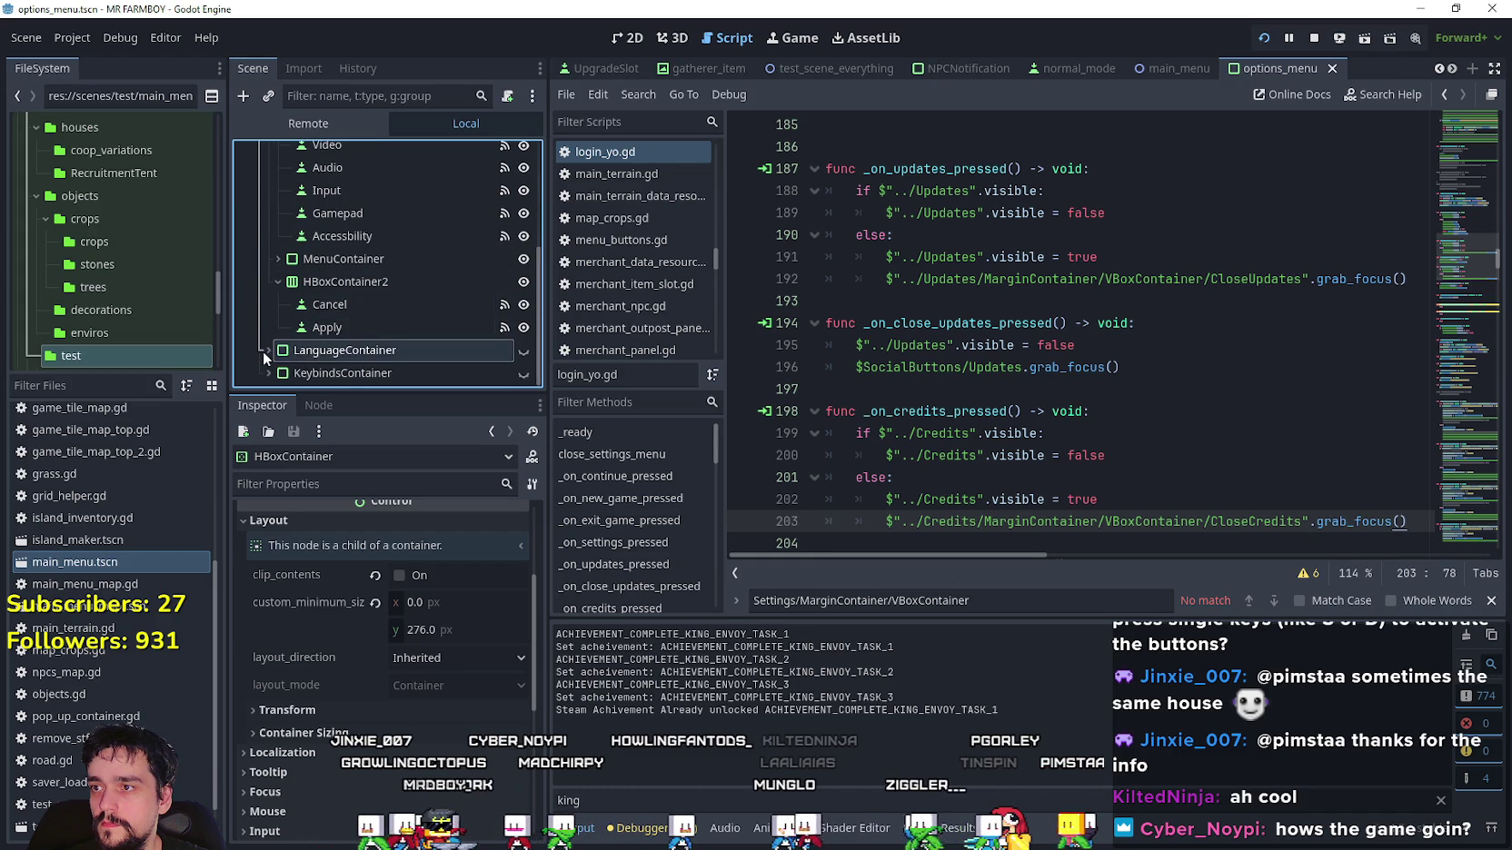
{"action": "left_click", "coordinate": [268, 350]}
{"action": "scroll", "coordinate": [265, 347], "scroll_direction": "down", "scroll_amount": 3}
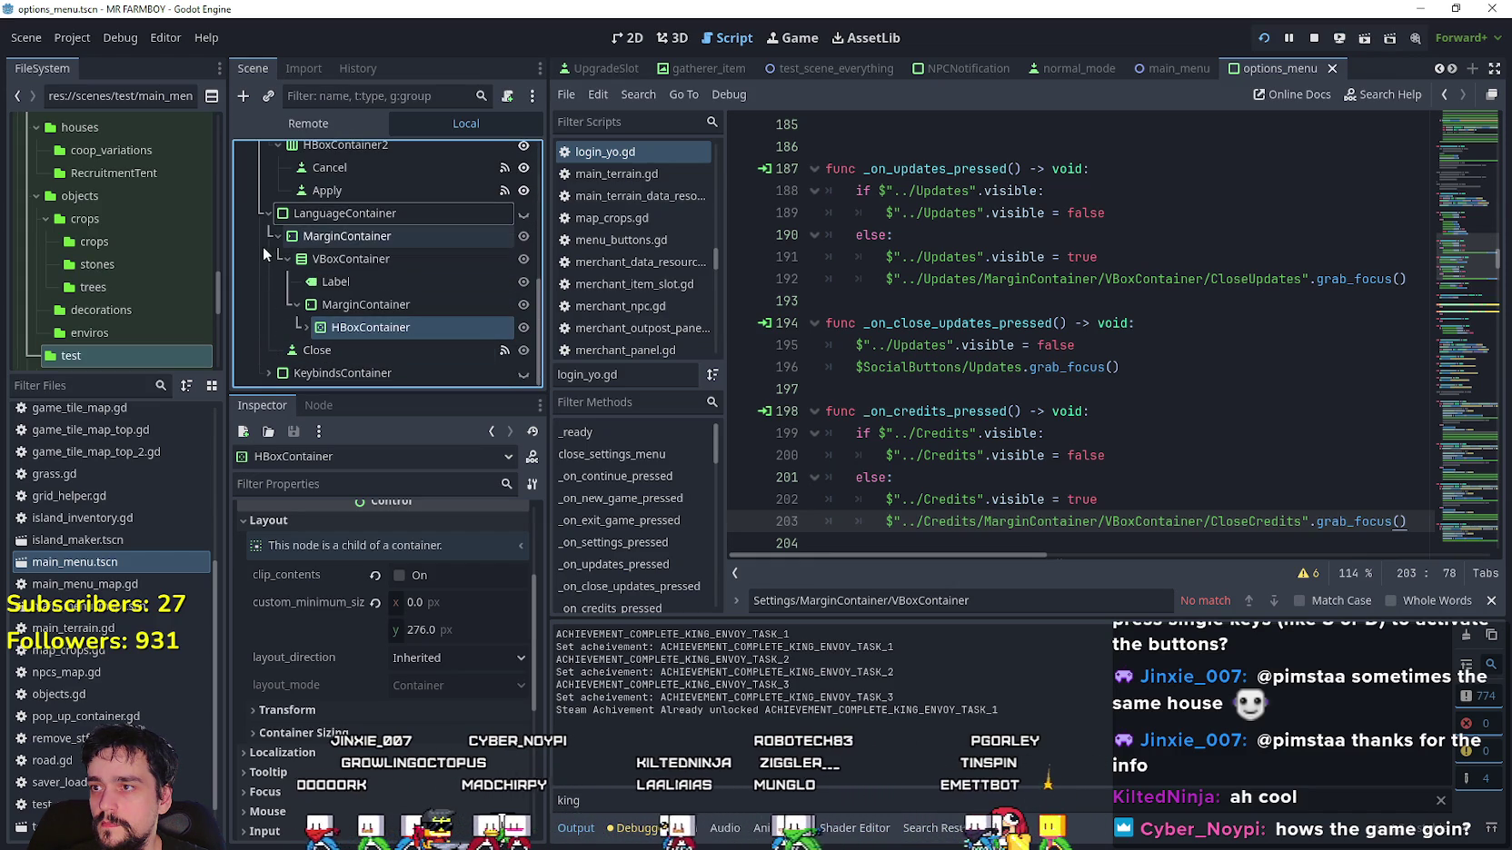
{"action": "scroll", "coordinate": [268, 309], "scroll_direction": "up", "scroll_amount": 5}
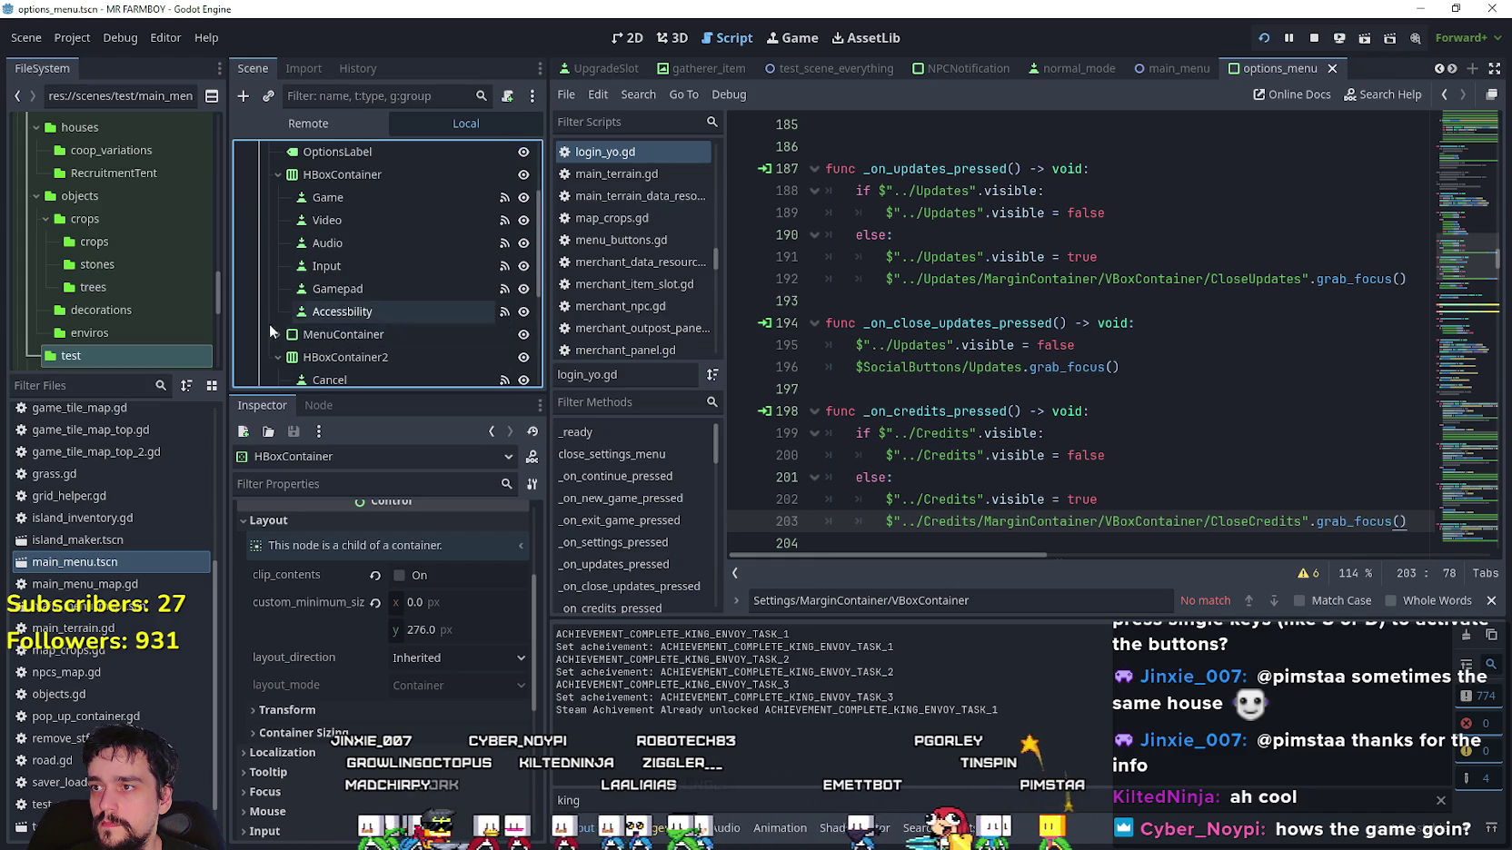
{"action": "left_click", "coordinate": [278, 332]}
{"action": "scroll", "coordinate": [295, 307], "scroll_direction": "down", "scroll_amount": 4}
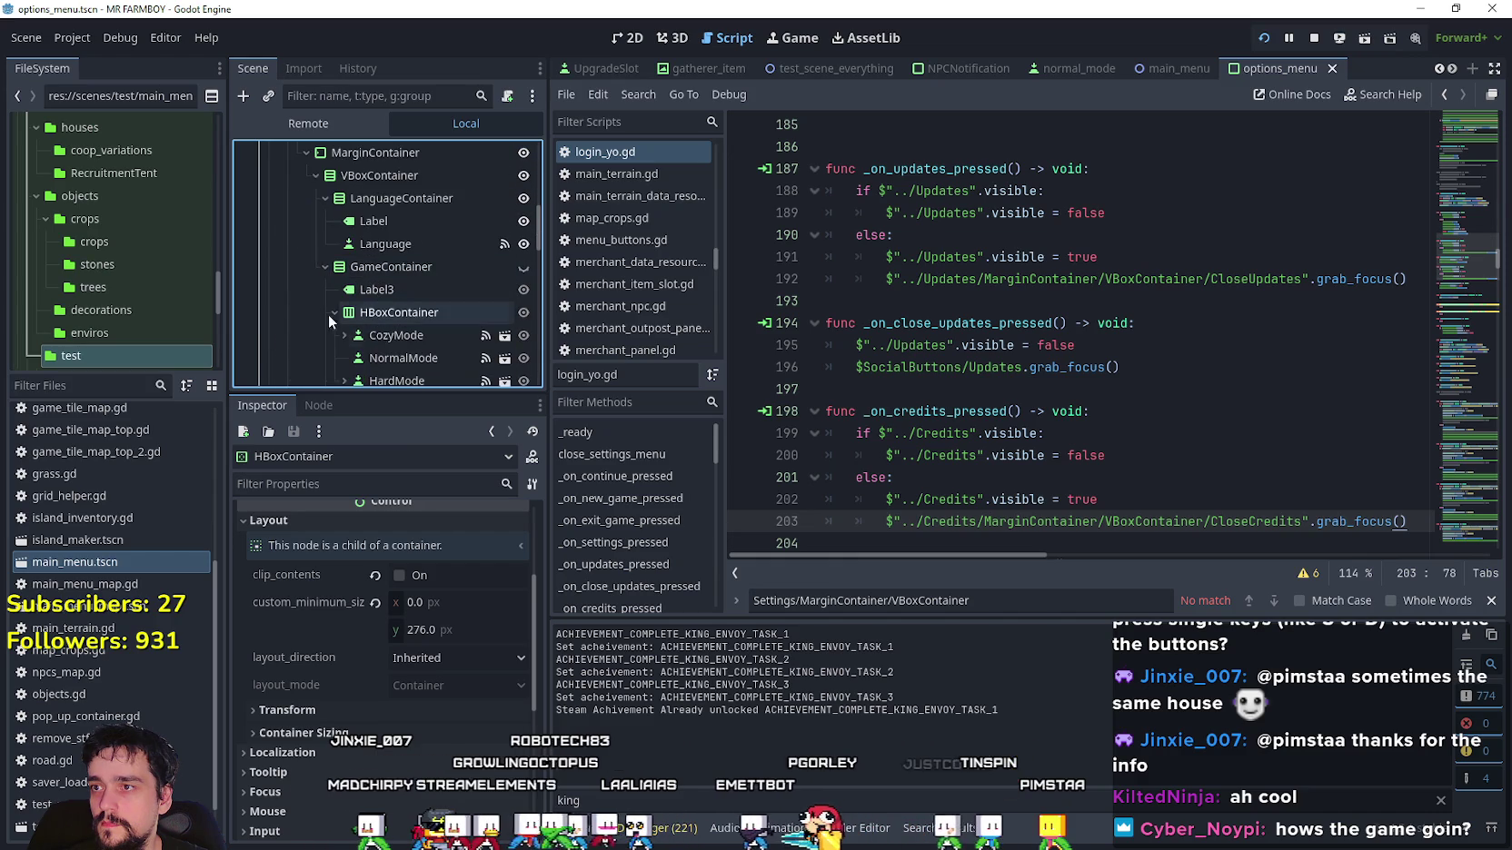
{"action": "scroll", "coordinate": [416, 286], "scroll_direction": "down", "scroll_amount": 3}
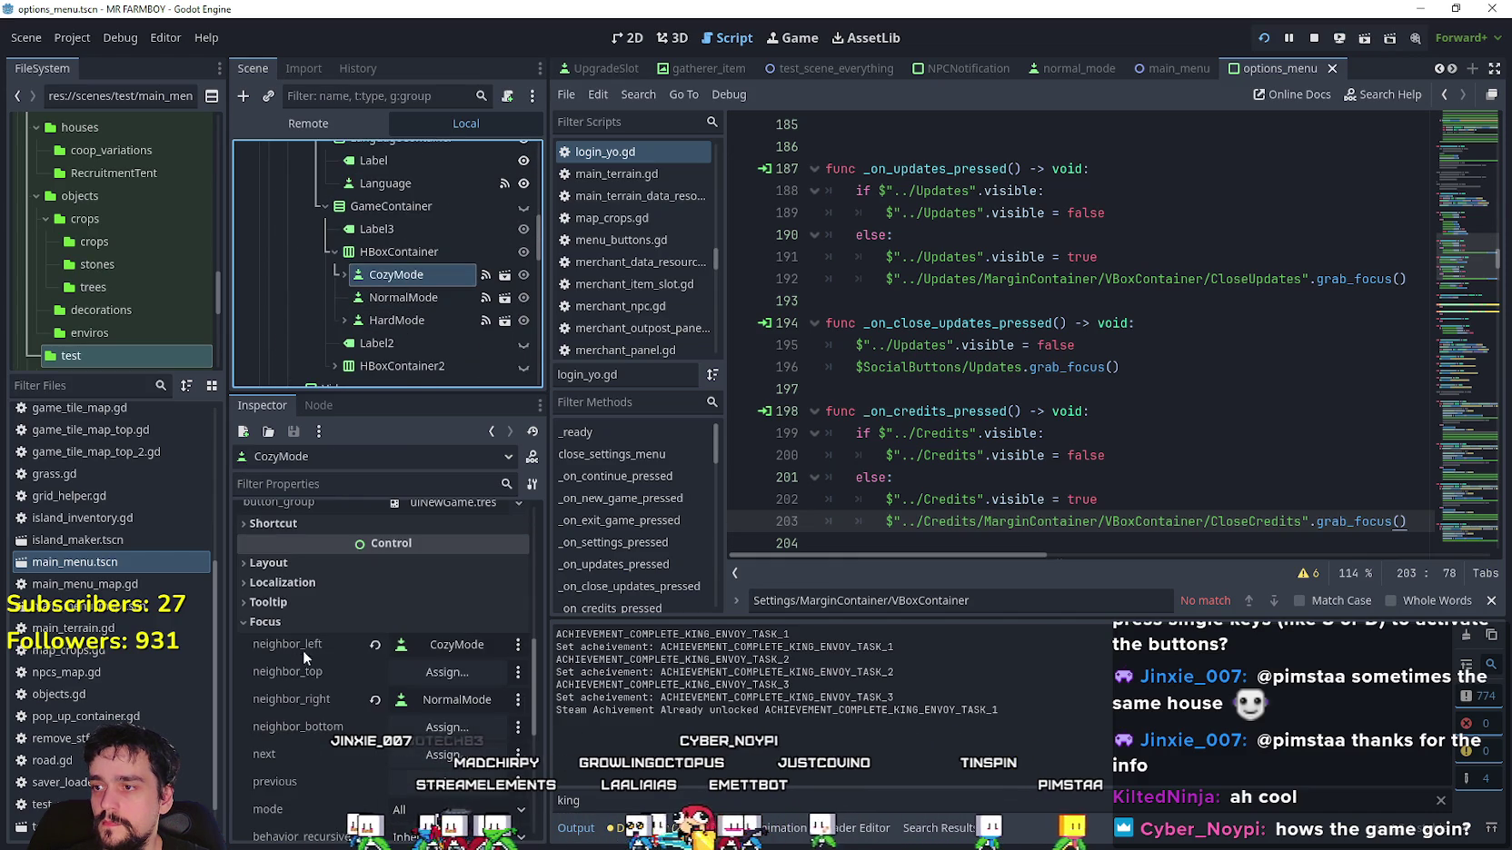
{"action": "scroll", "coordinate": [364, 634], "scroll_direction": "up", "scroll_amount": 5}
{"action": "scroll", "coordinate": [363, 640], "scroll_direction": "up", "scroll_amount": 2}
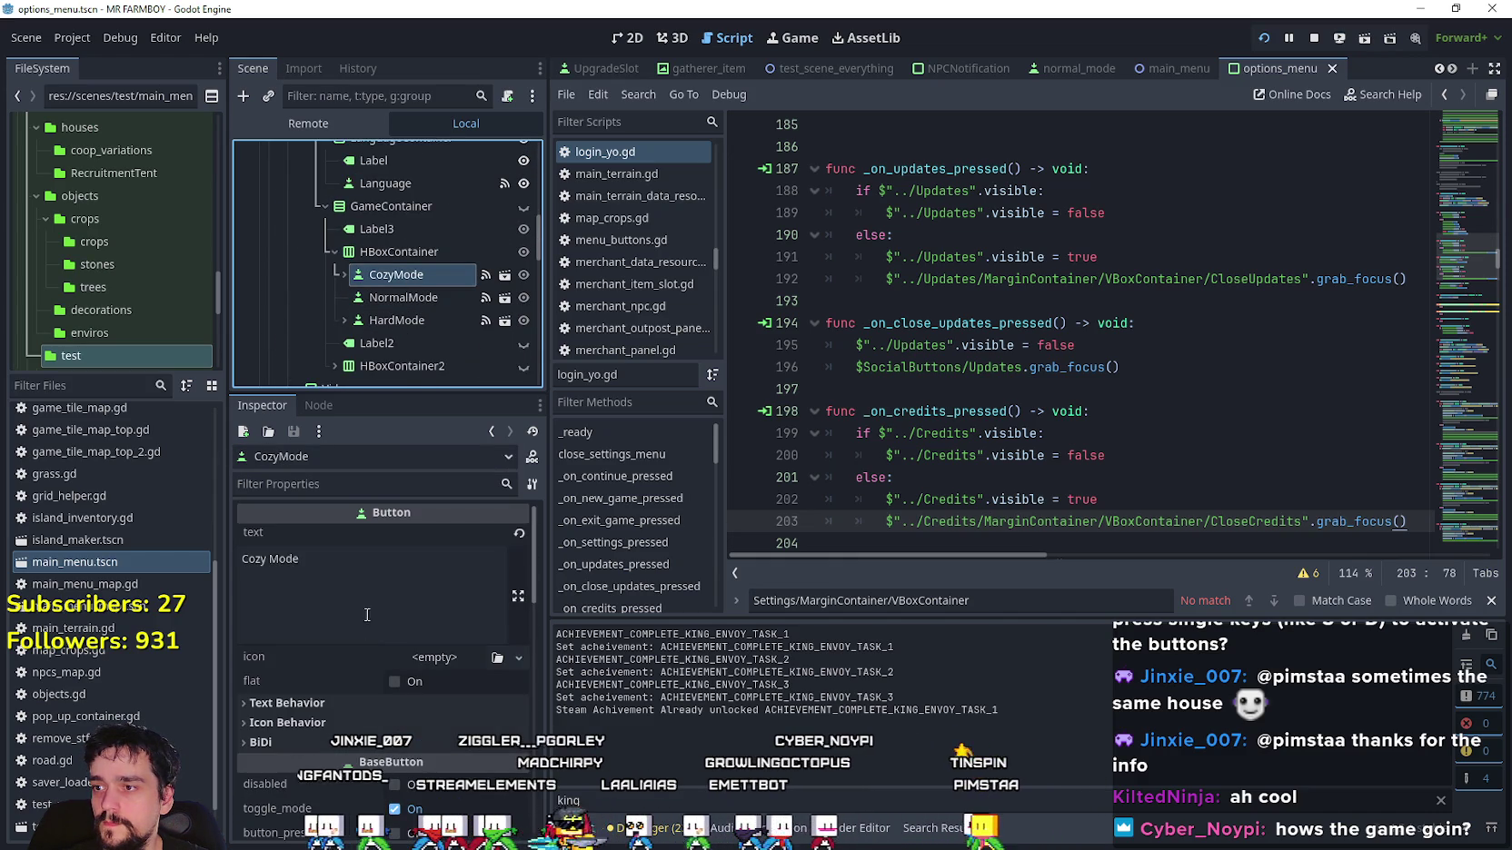
Change the CozyMode and NormalMode texts to Cozy Economy and Balanced Economy.
{"action": "double_click", "coordinate": [348, 573]}
{"action": "type", "text": "Economy"}
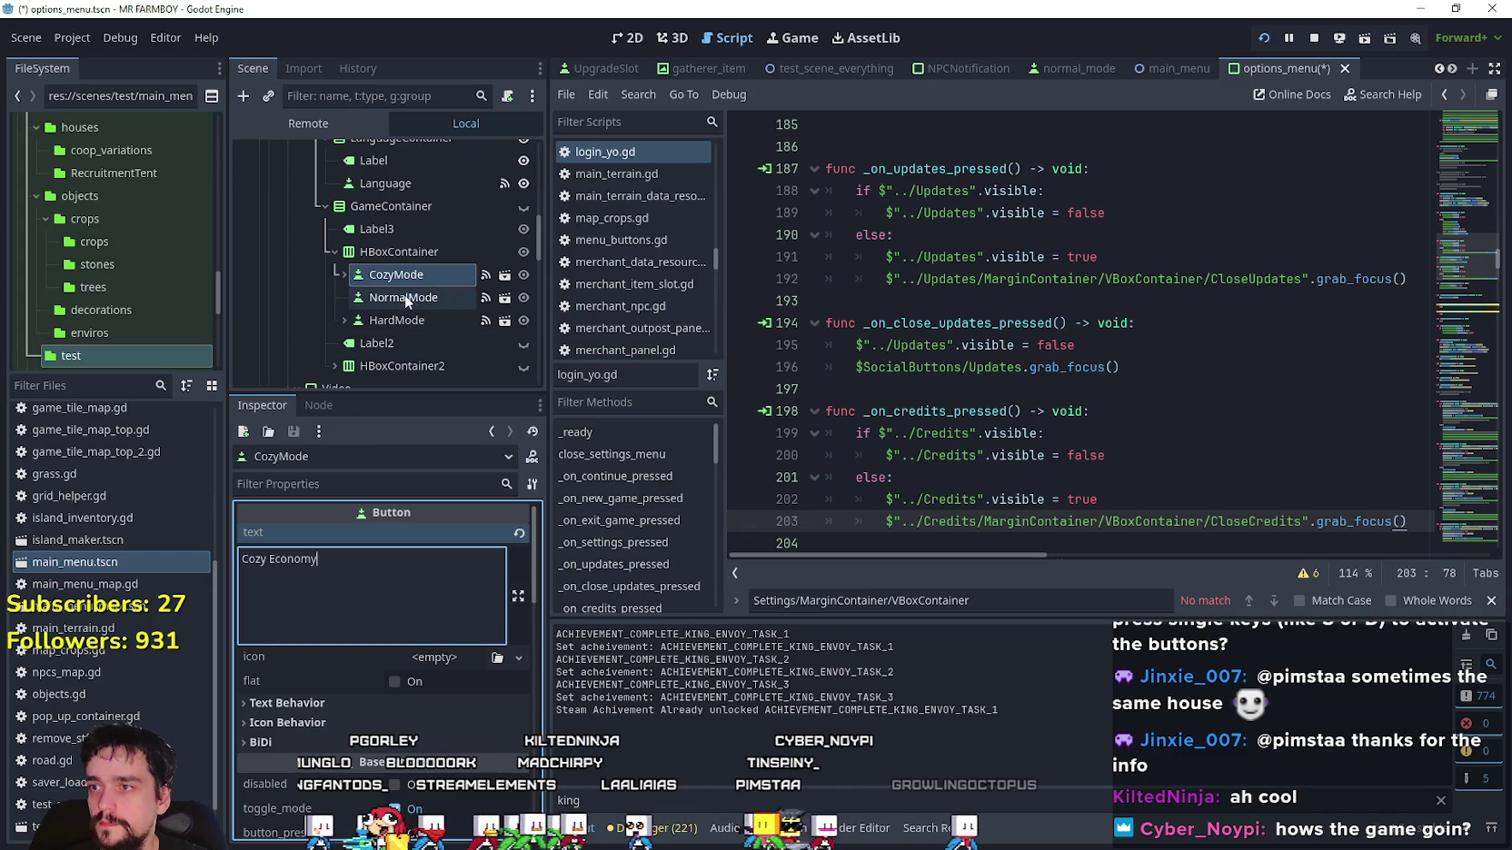
{"action": "left_click", "coordinate": [405, 295]}
{"action": "scroll", "coordinate": [313, 625], "scroll_direction": "up", "scroll_amount": 5}
{"action": "scroll", "coordinate": [357, 614], "scroll_direction": "up", "scroll_amount": 3}
{"action": "double_click", "coordinate": [273, 558]}
{"action": "type", "text": "Balanced Eco"}
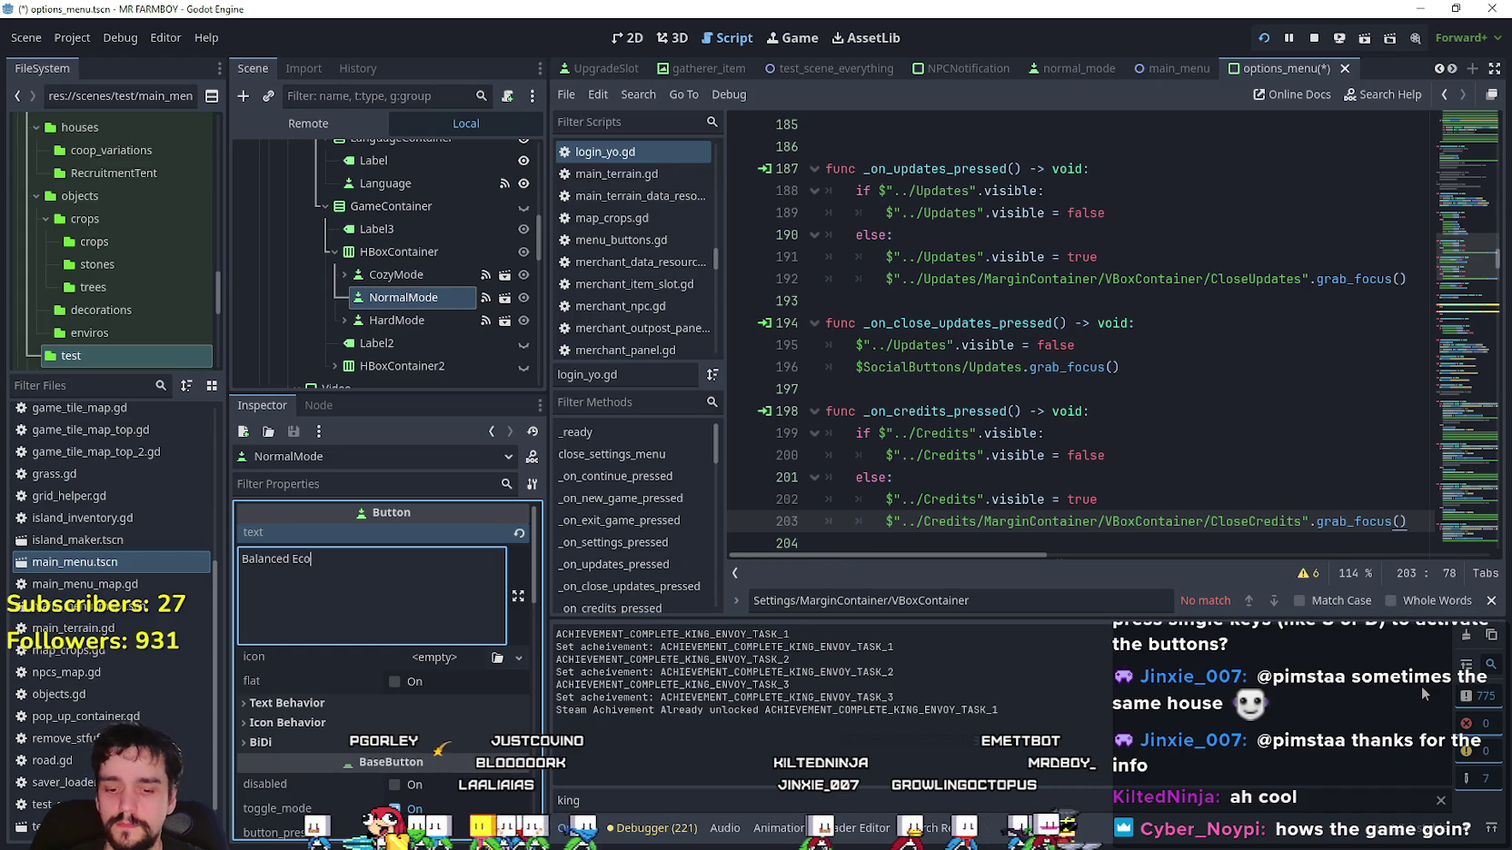
{"action": "type", "text": "nomy"}
Set HardMode's text to Realistic Economy, save options_menu, and restart the game.
{"action": "left_click", "coordinate": [440, 321]}
{"action": "scroll", "coordinate": [339, 636], "scroll_direction": "up", "scroll_amount": 8}
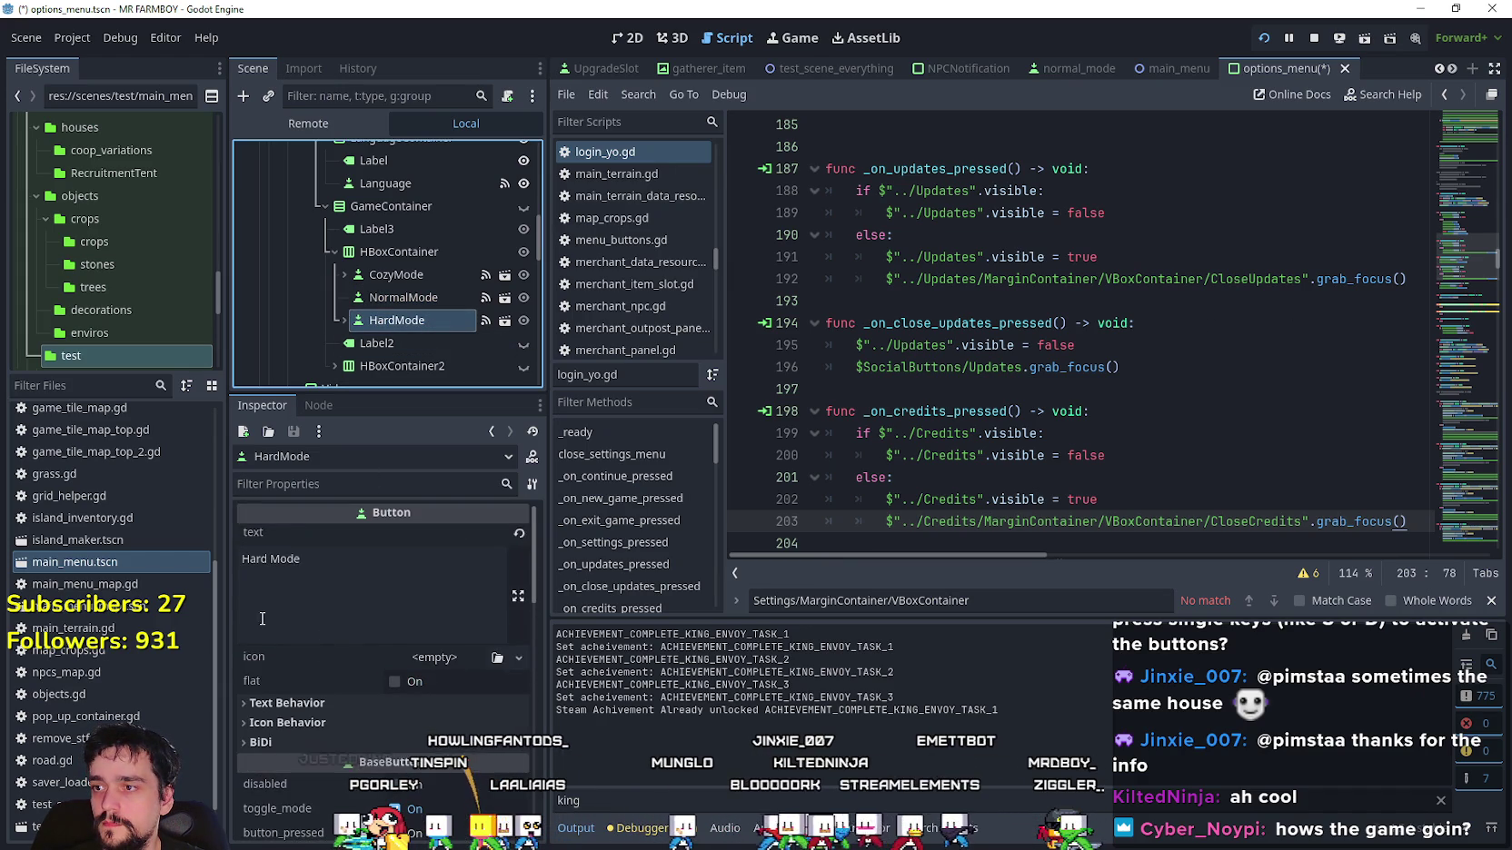
{"action": "left_click_drag", "start_coordinate": [300, 558], "coordinate": [243, 559]}
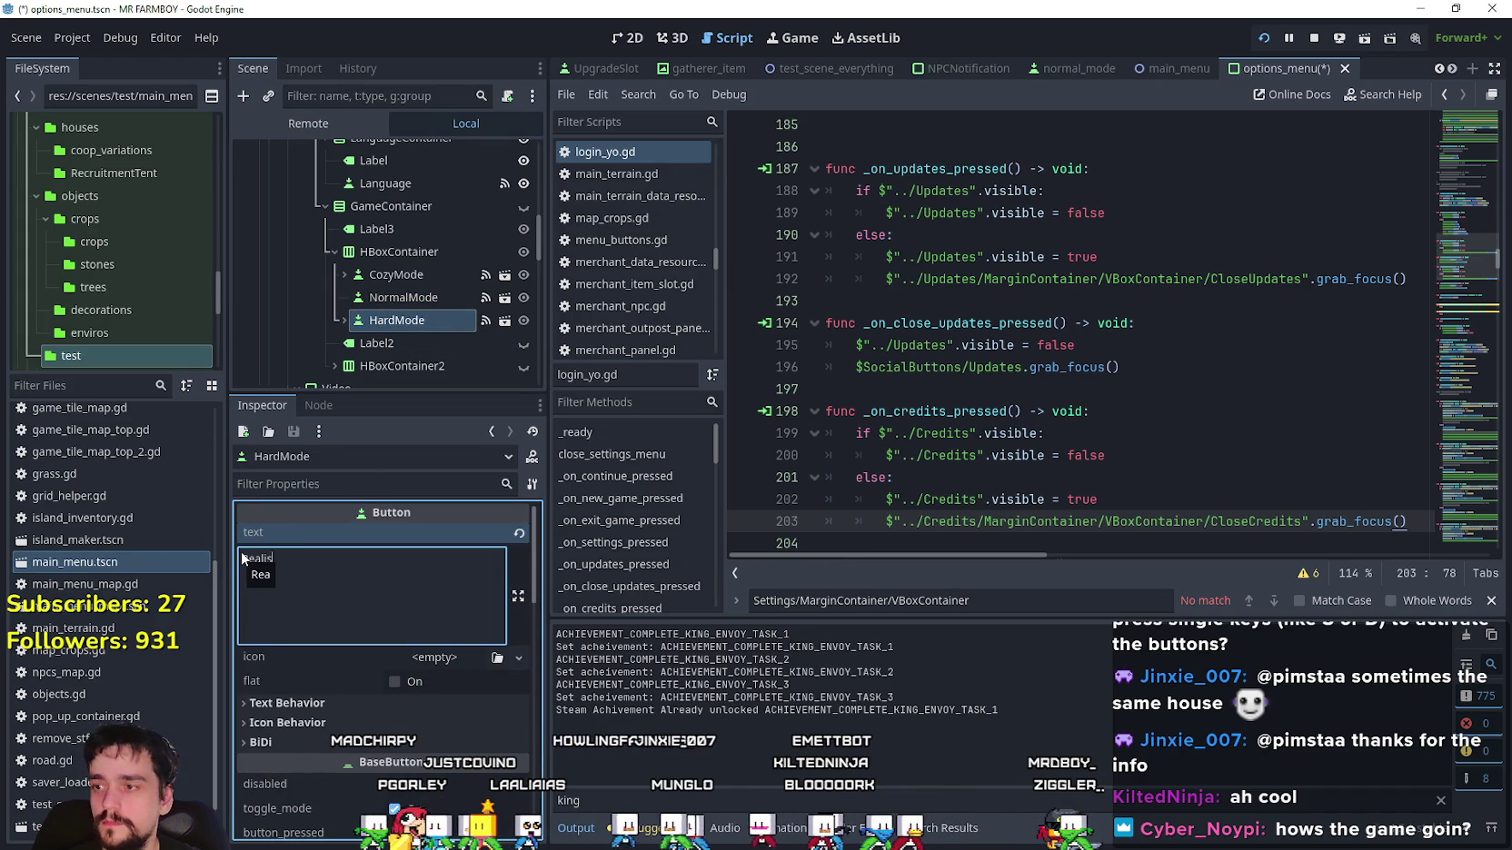
{"action": "key", "text": "BackSpace"}
{"action": "key", "text": "BackSpace"}
{"action": "key", "text": "BackSpace"}
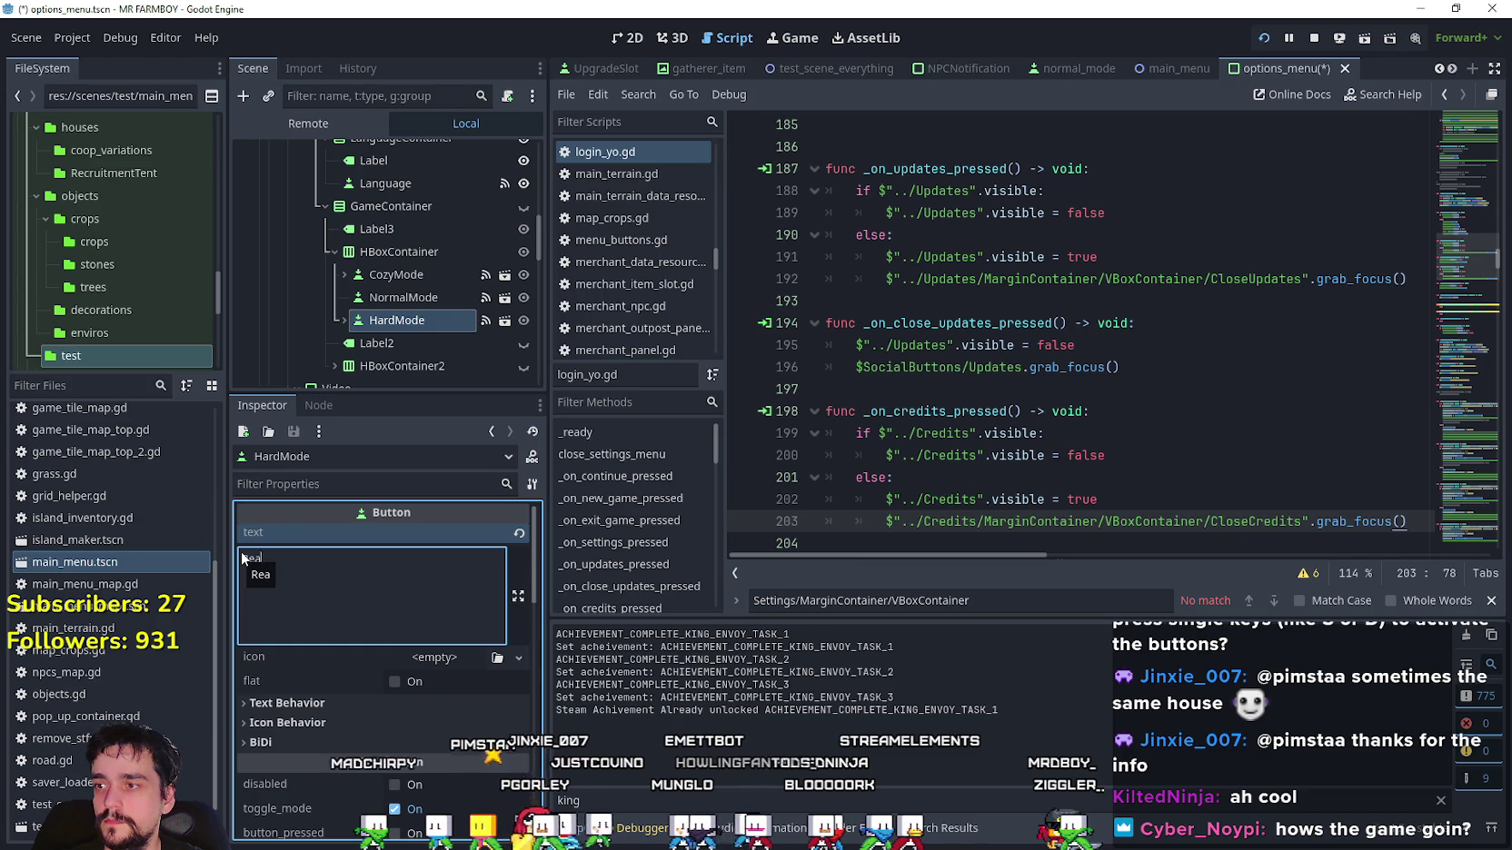
{"action": "type", "text": "listic Economy"}
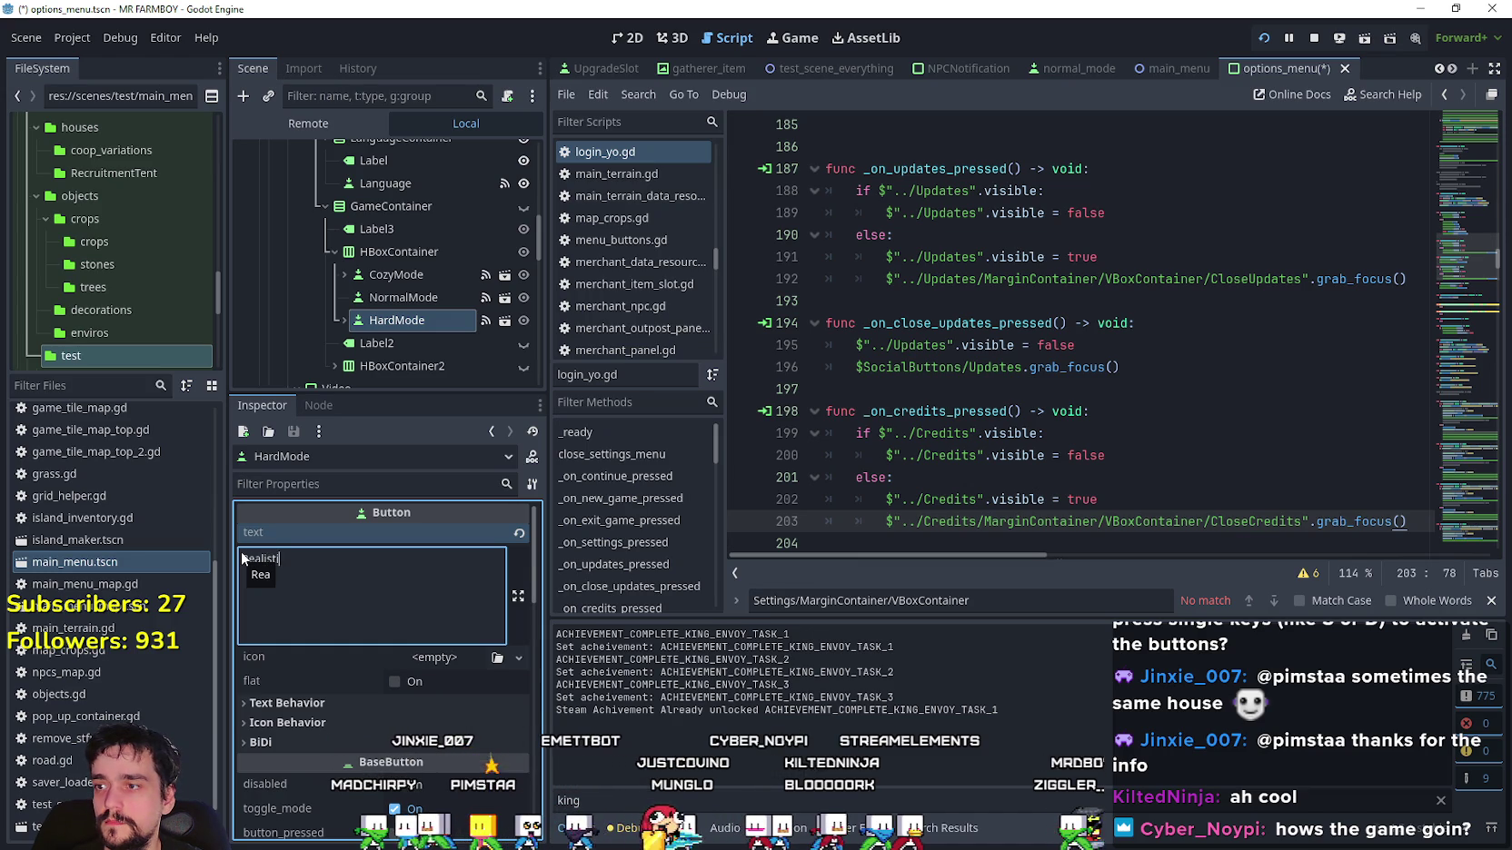
{"action": "key", "text": "ctrl+s"}
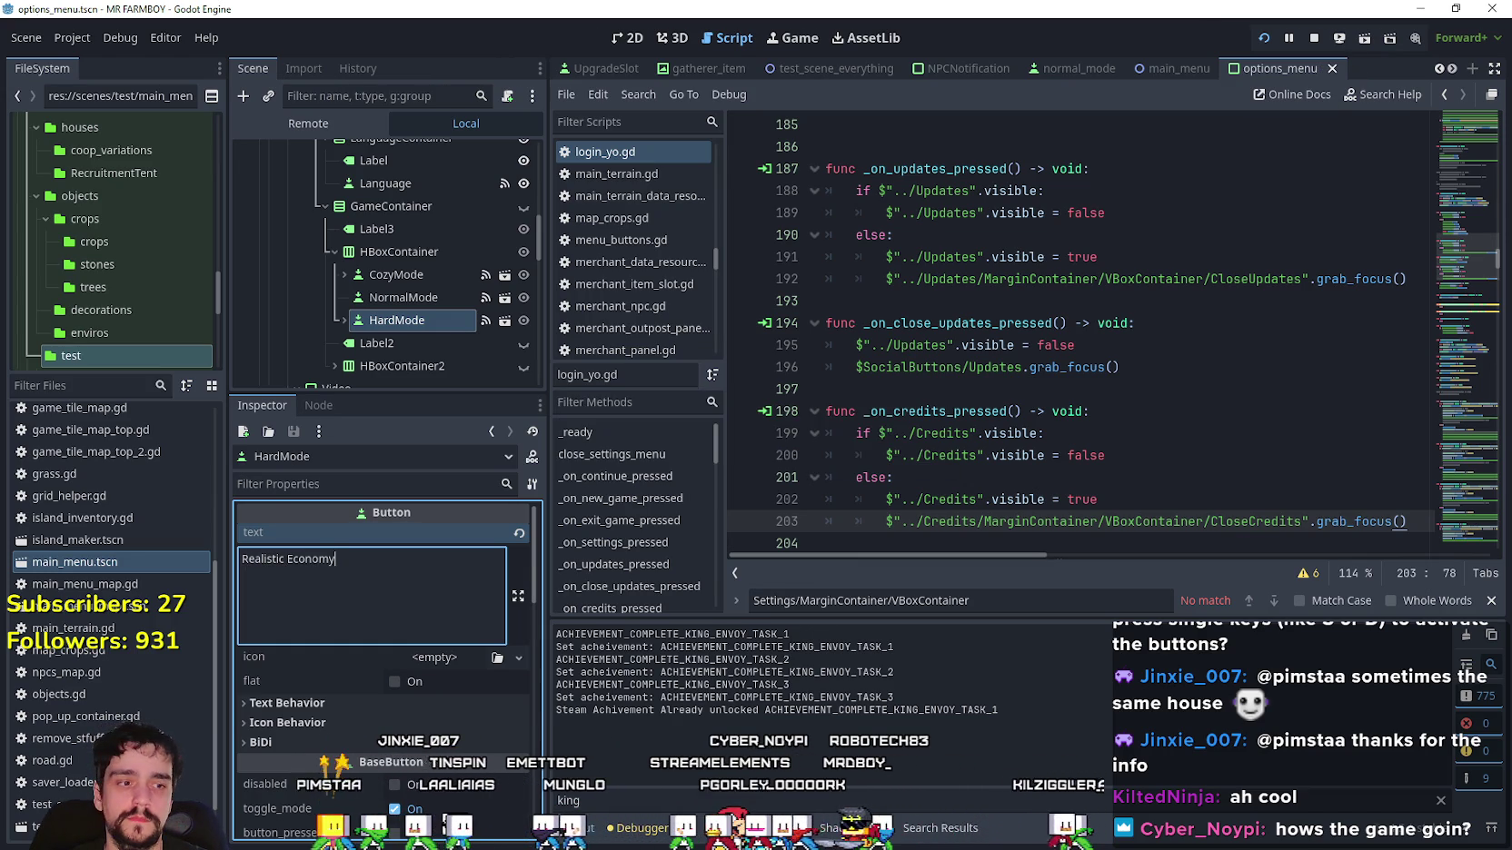
{"action": "left_click", "coordinate": [1263, 37]}
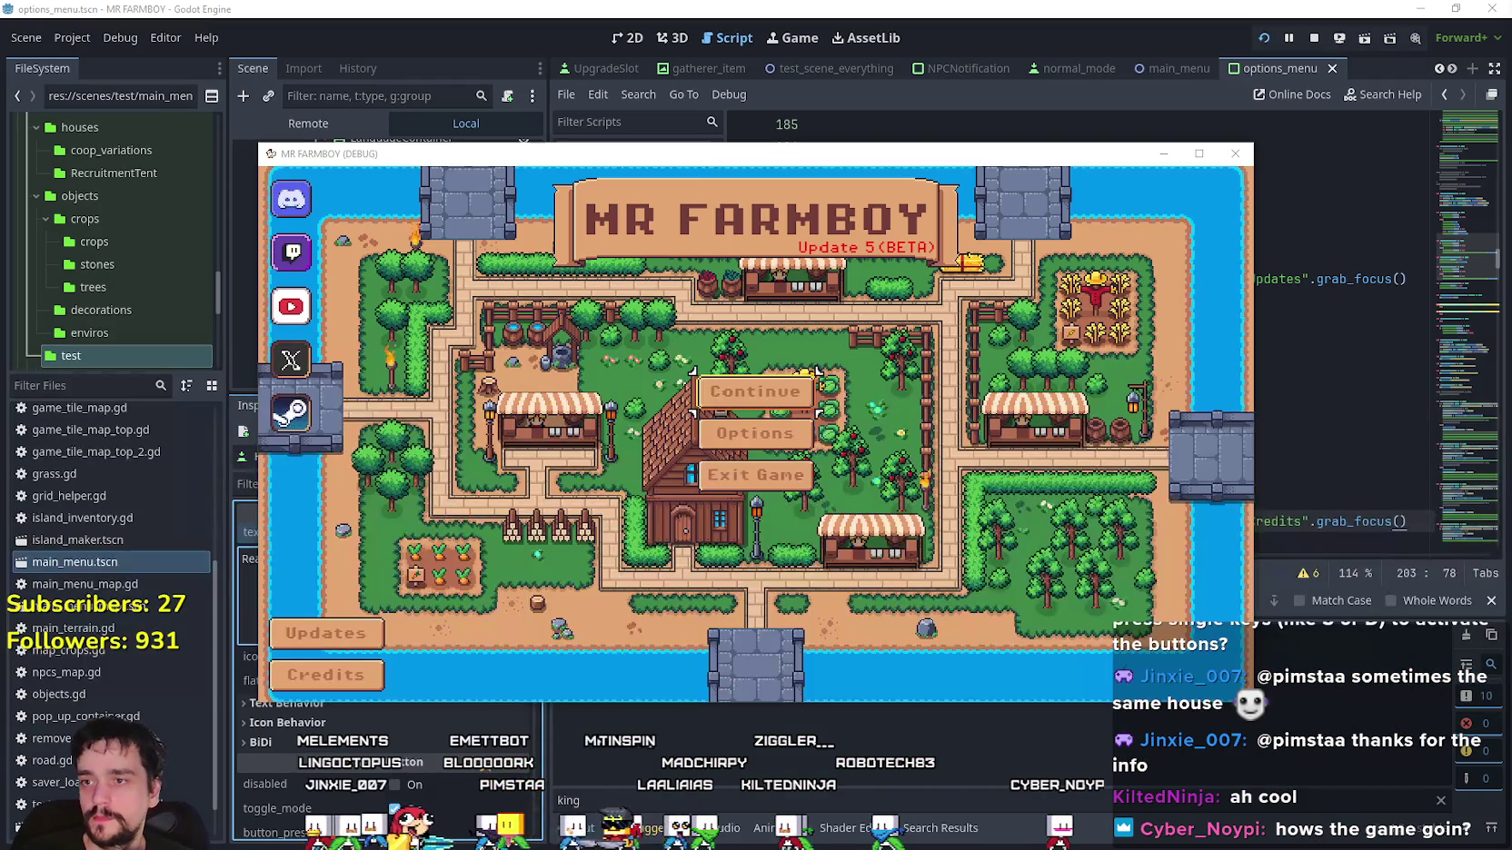
Open New Game and move focus between the Cozy, Balanced and Realistic Economy buttons.
{"action": "key", "text": "Down"}
{"action": "key", "text": "Down"}
{"action": "key", "text": "Down"}
{"action": "key", "text": "Return"}
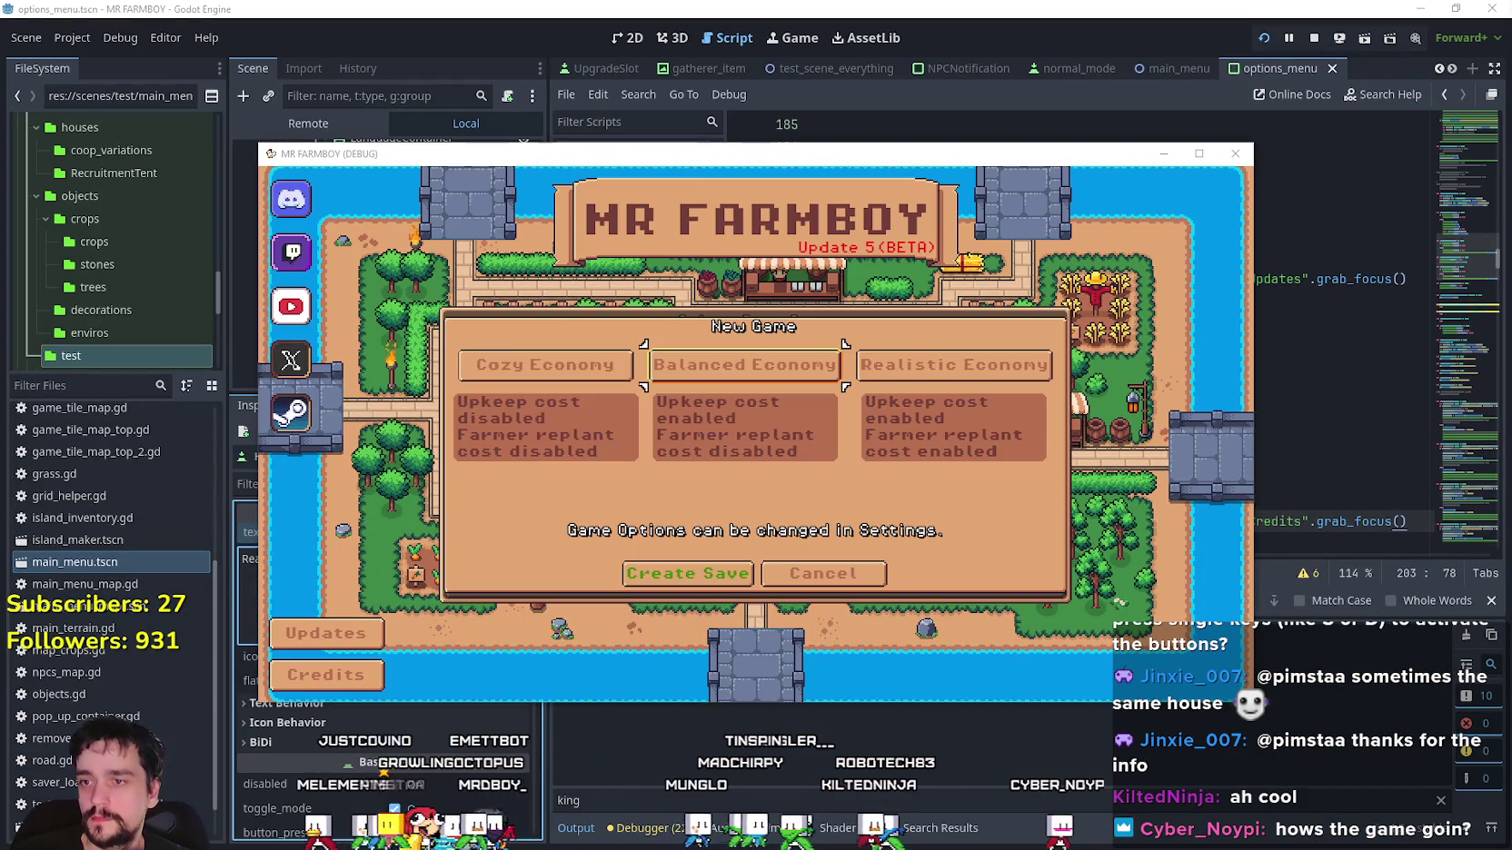
{"action": "key", "text": "Right"}
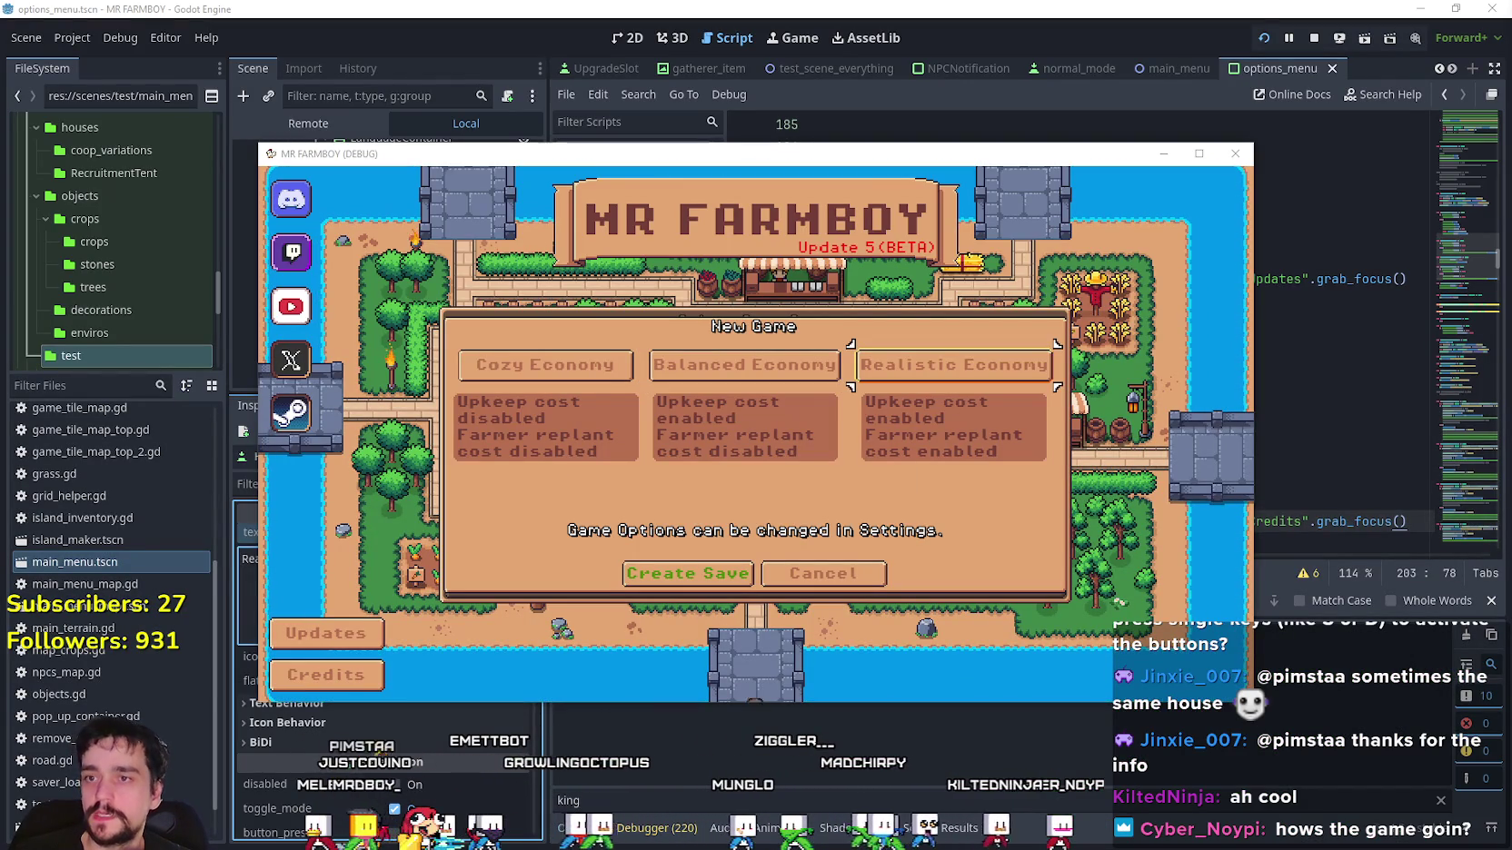
{"action": "key", "text": "Left"}
{"action": "key", "text": "Left"}
{"action": "key", "text": "Right"}
{"action": "key", "text": "Right"}
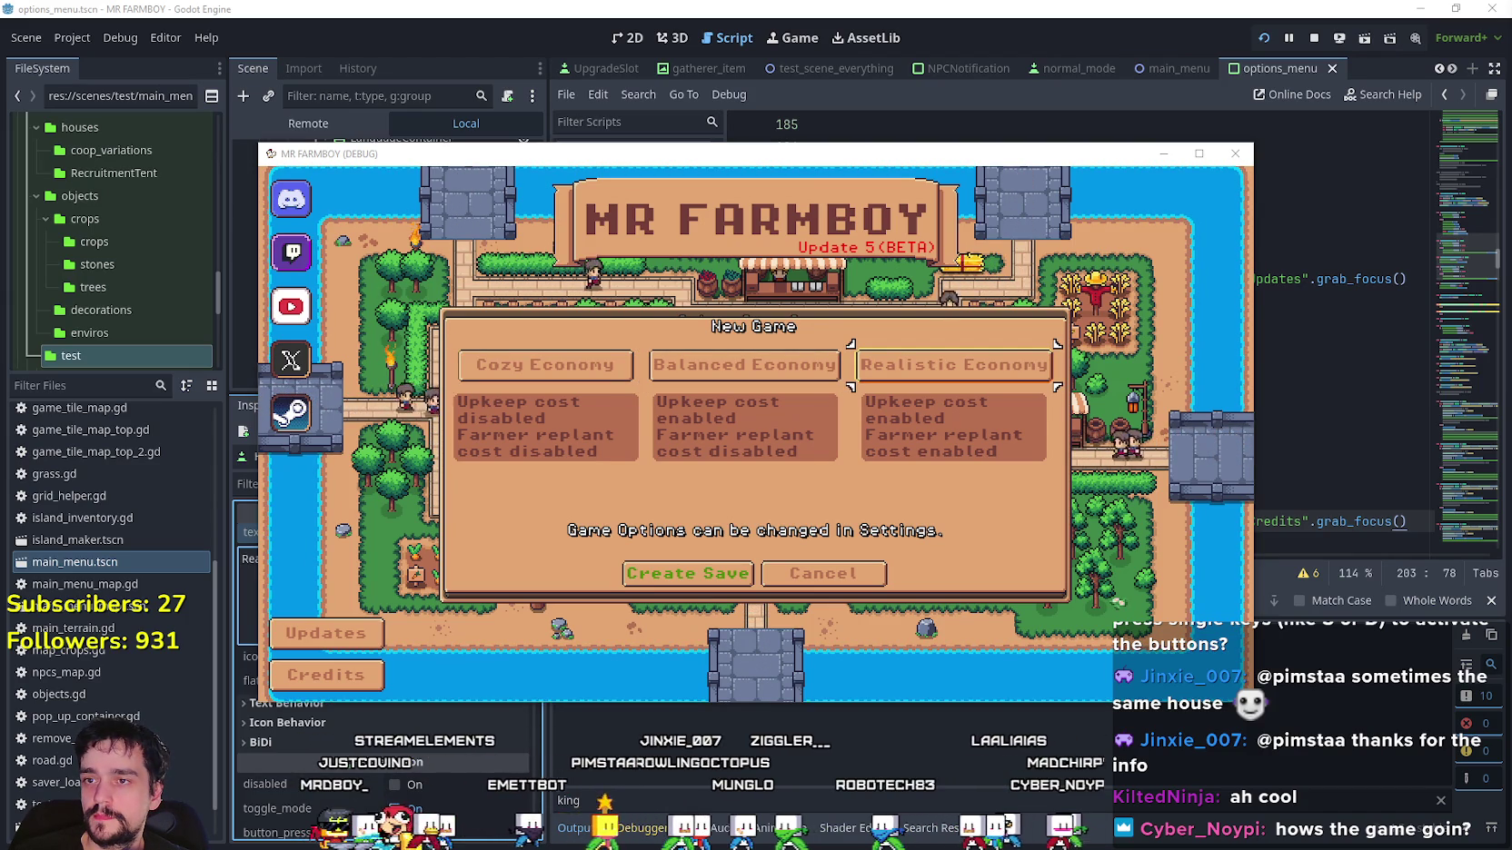
{"action": "key", "text": "Left"}
{"action": "key", "text": "Left"}
{"action": "key", "text": "Right"}
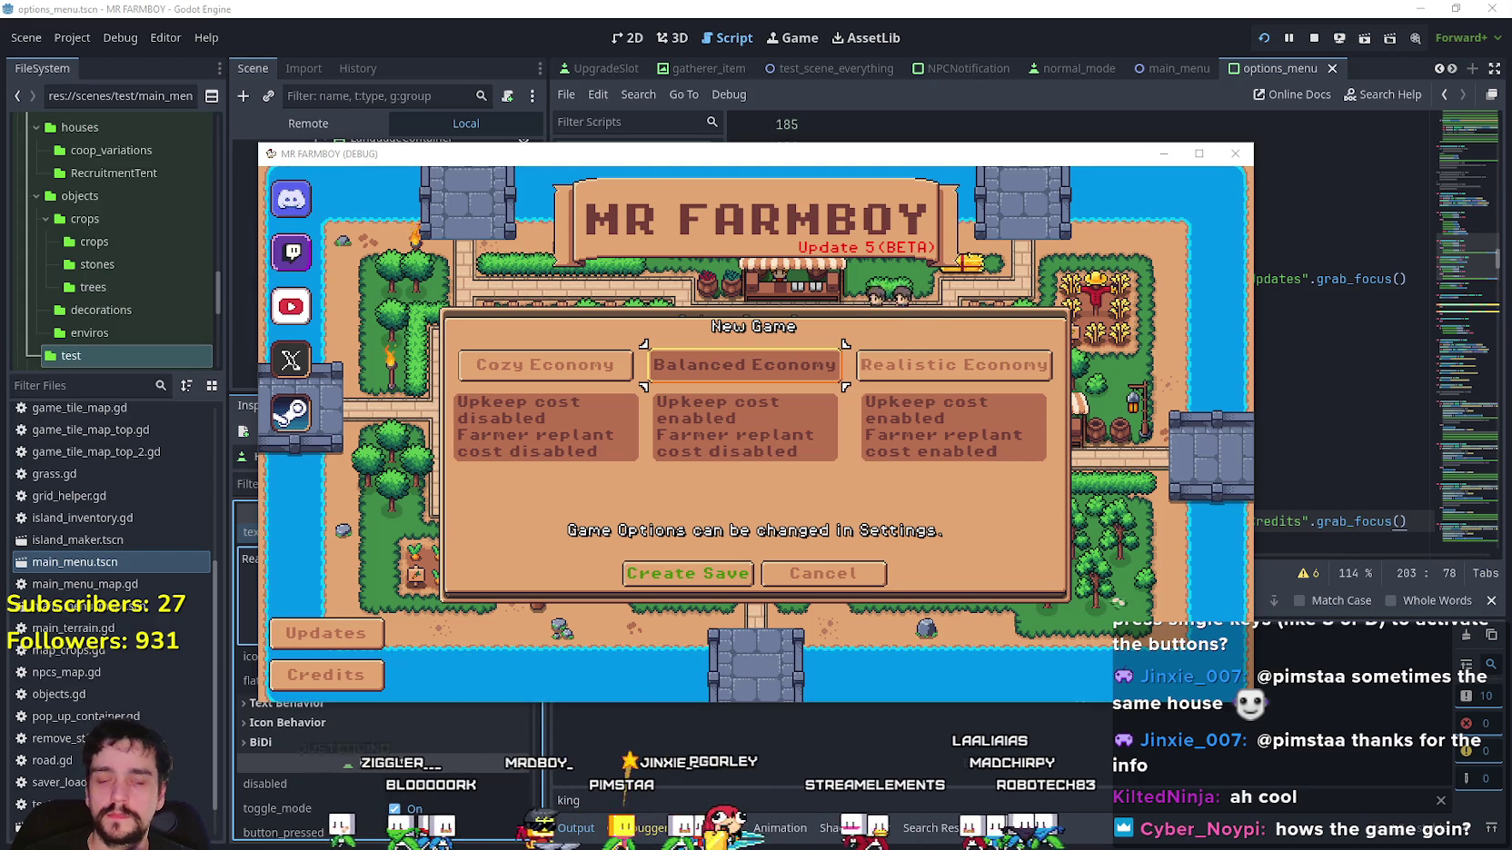
{"action": "key", "text": "alt+Tab"}
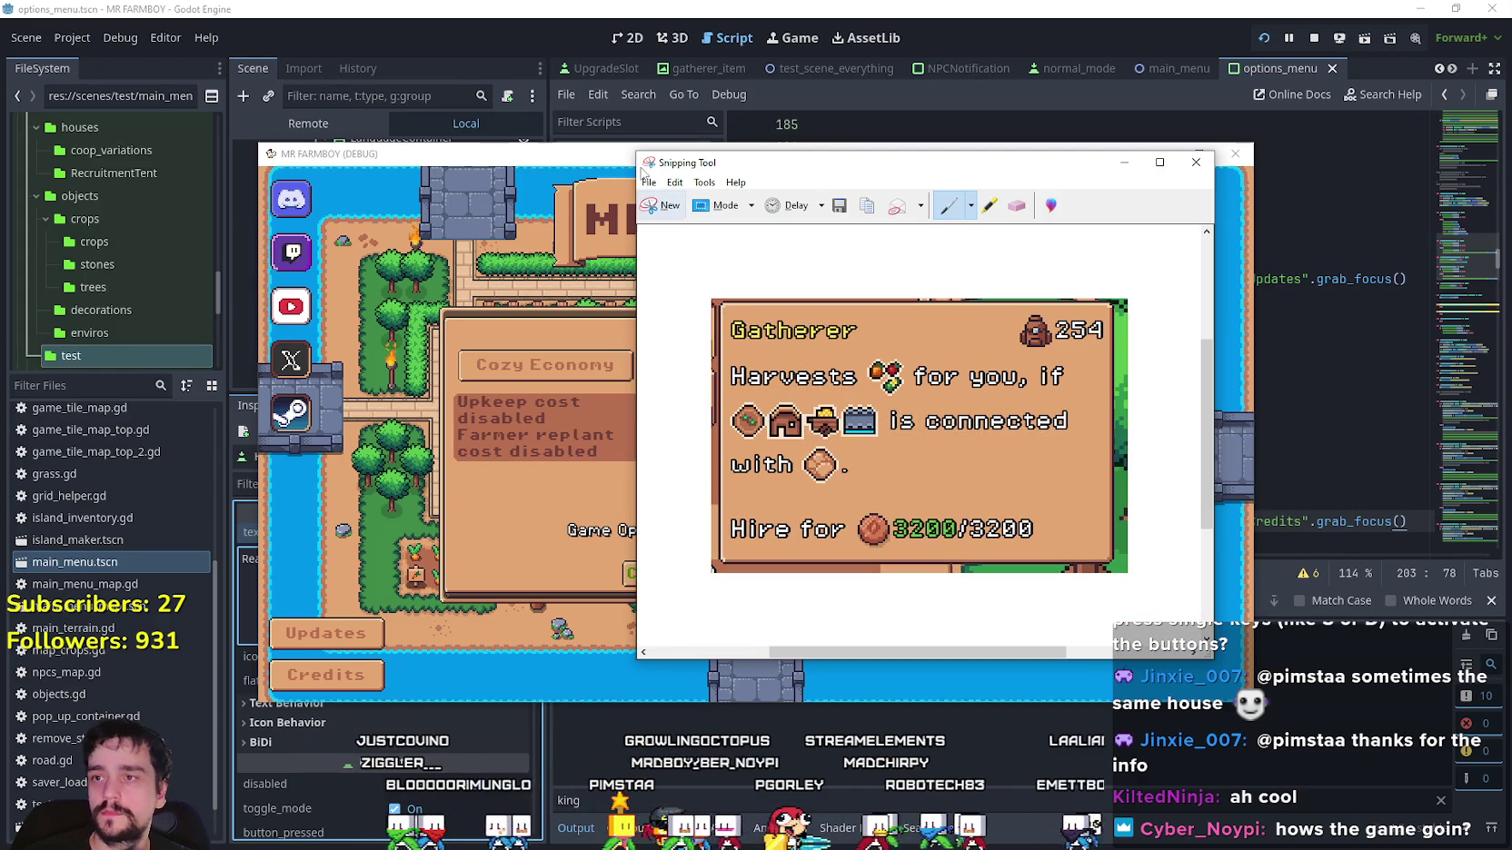
Snip the economy buttons area, copy it via Edit > Copy, and discard it on close.
{"action": "left_click", "coordinate": [664, 209]}
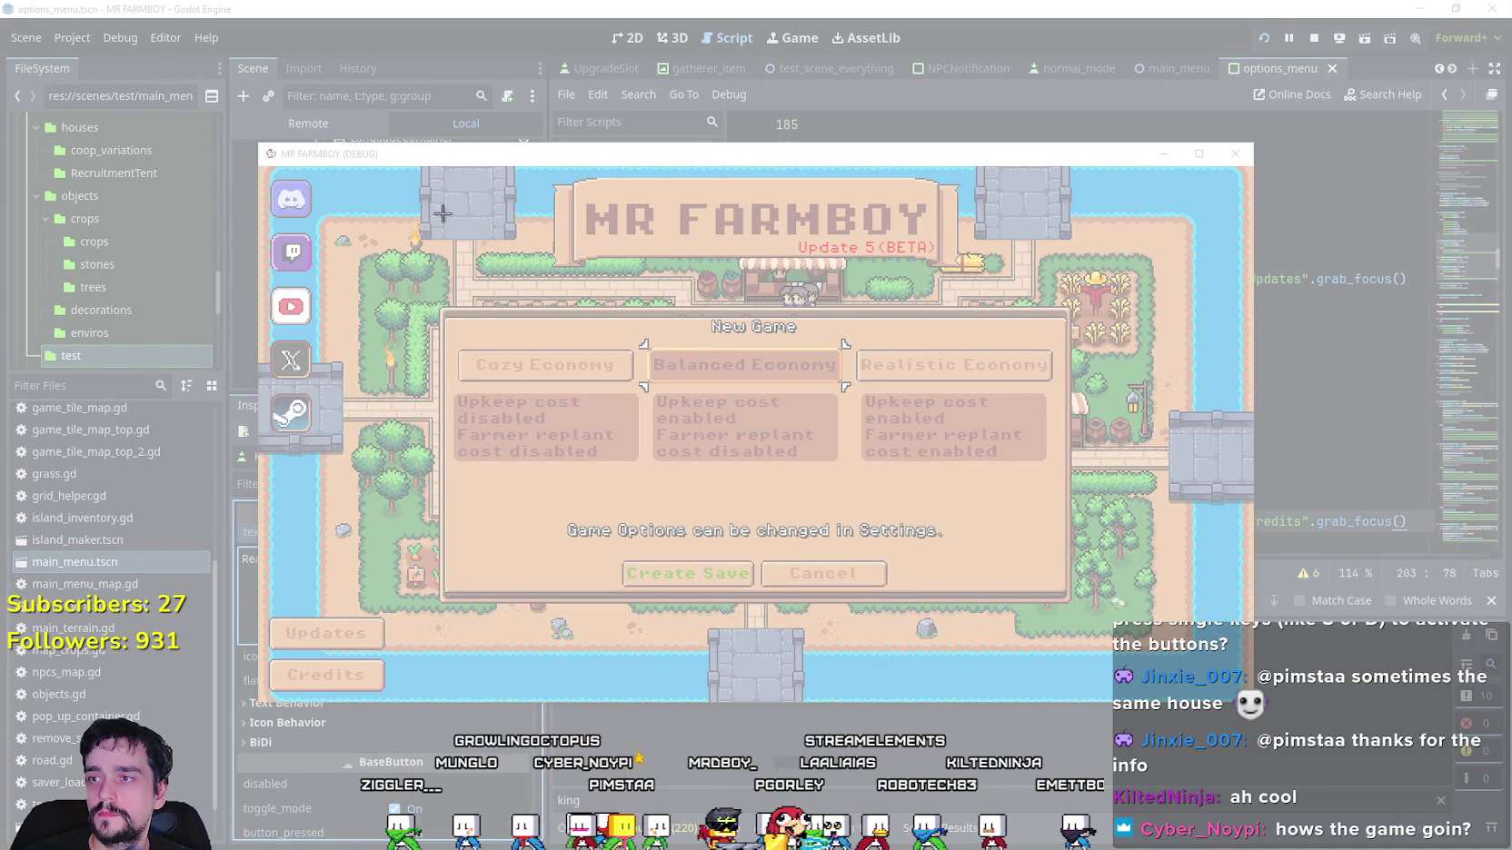
{"action": "left_click_drag", "start_coordinate": [1019, 574], "coordinate": [1079, 611]}
{"action": "left_click", "coordinate": [391, 60]}
{"action": "left_click", "coordinate": [408, 78]}
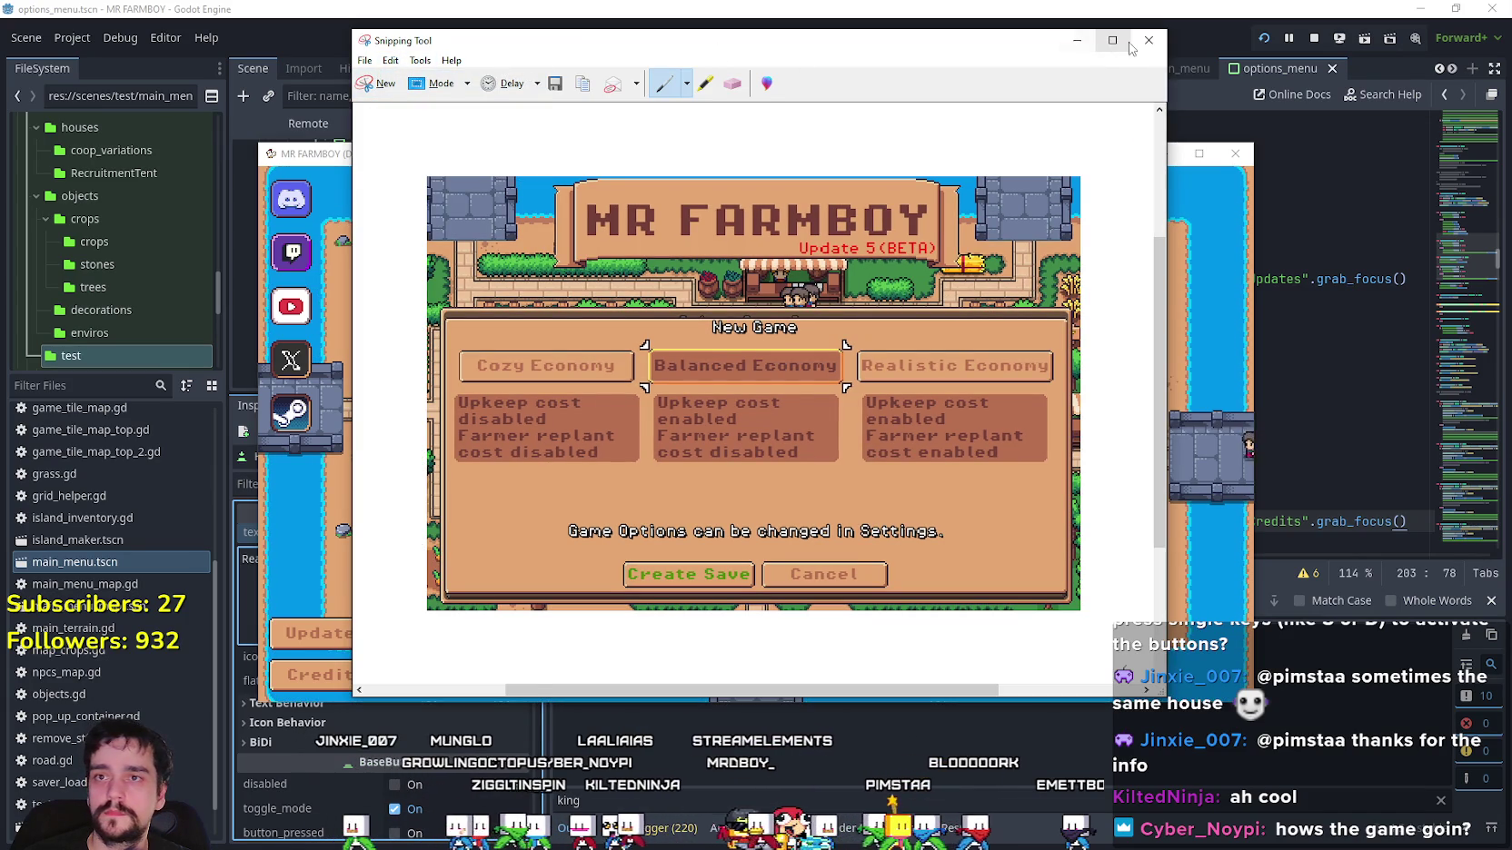
{"action": "left_click", "coordinate": [1149, 40]}
{"action": "left_click", "coordinate": [838, 381]}
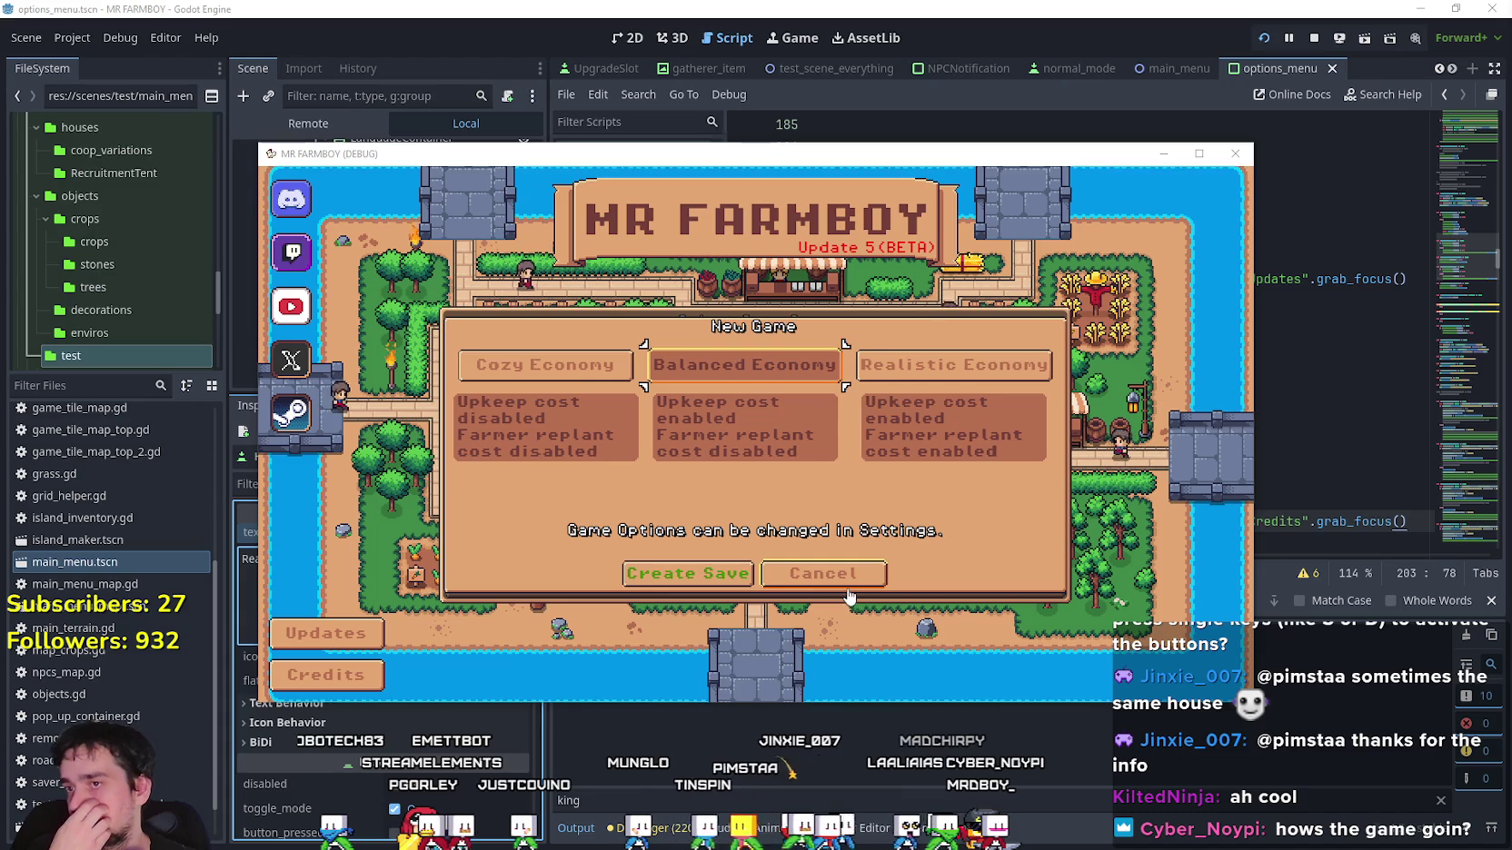
Cancel New Game, load Save 1, walk the farmer, then pause and open Options.
{"action": "left_click", "coordinate": [772, 577]}
{"action": "left_click", "coordinate": [711, 361]}
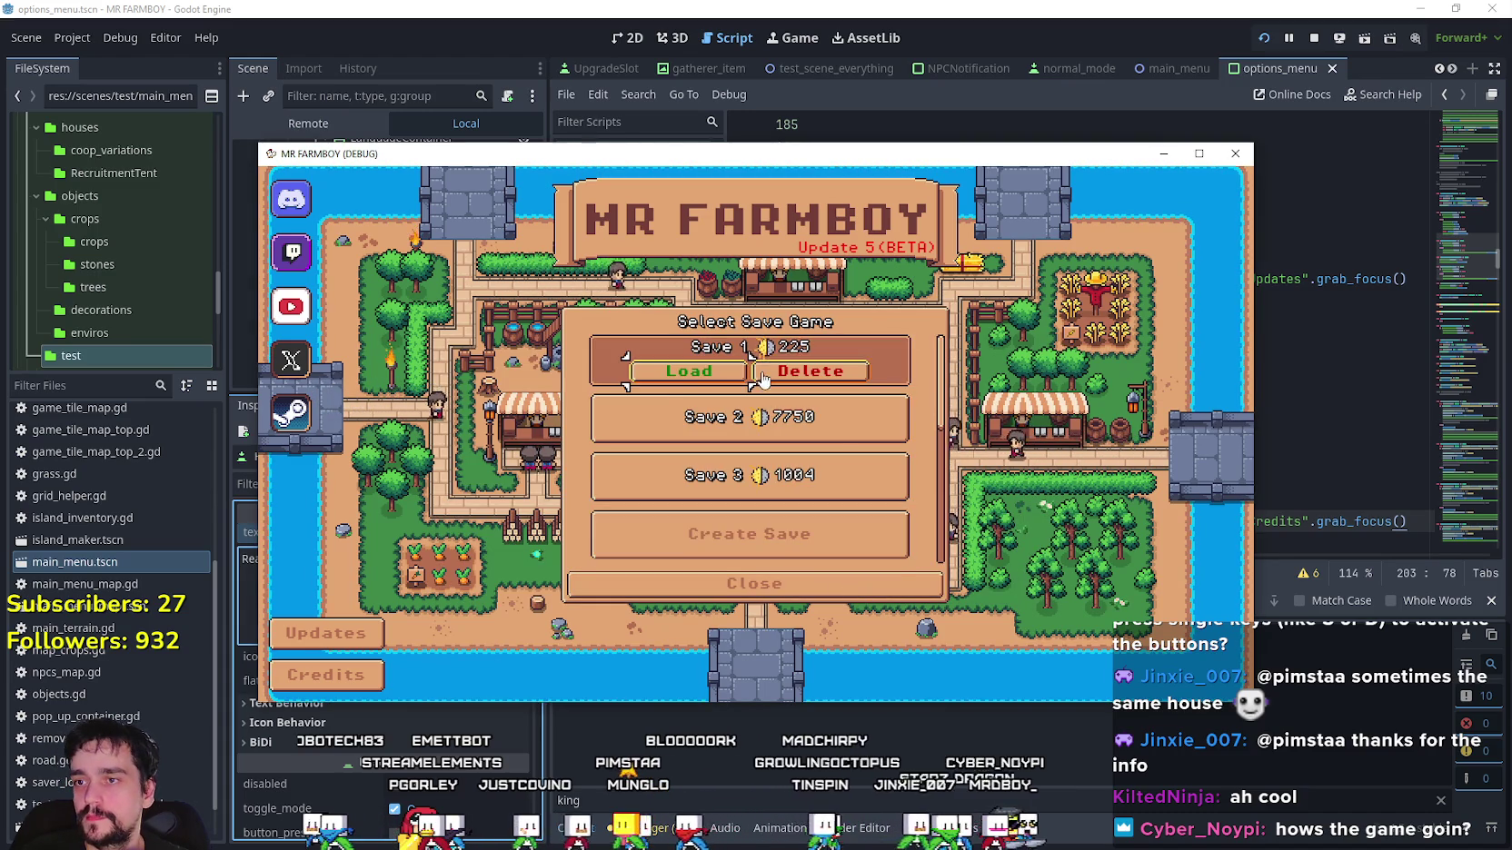
{"action": "left_click", "coordinate": [712, 361]}
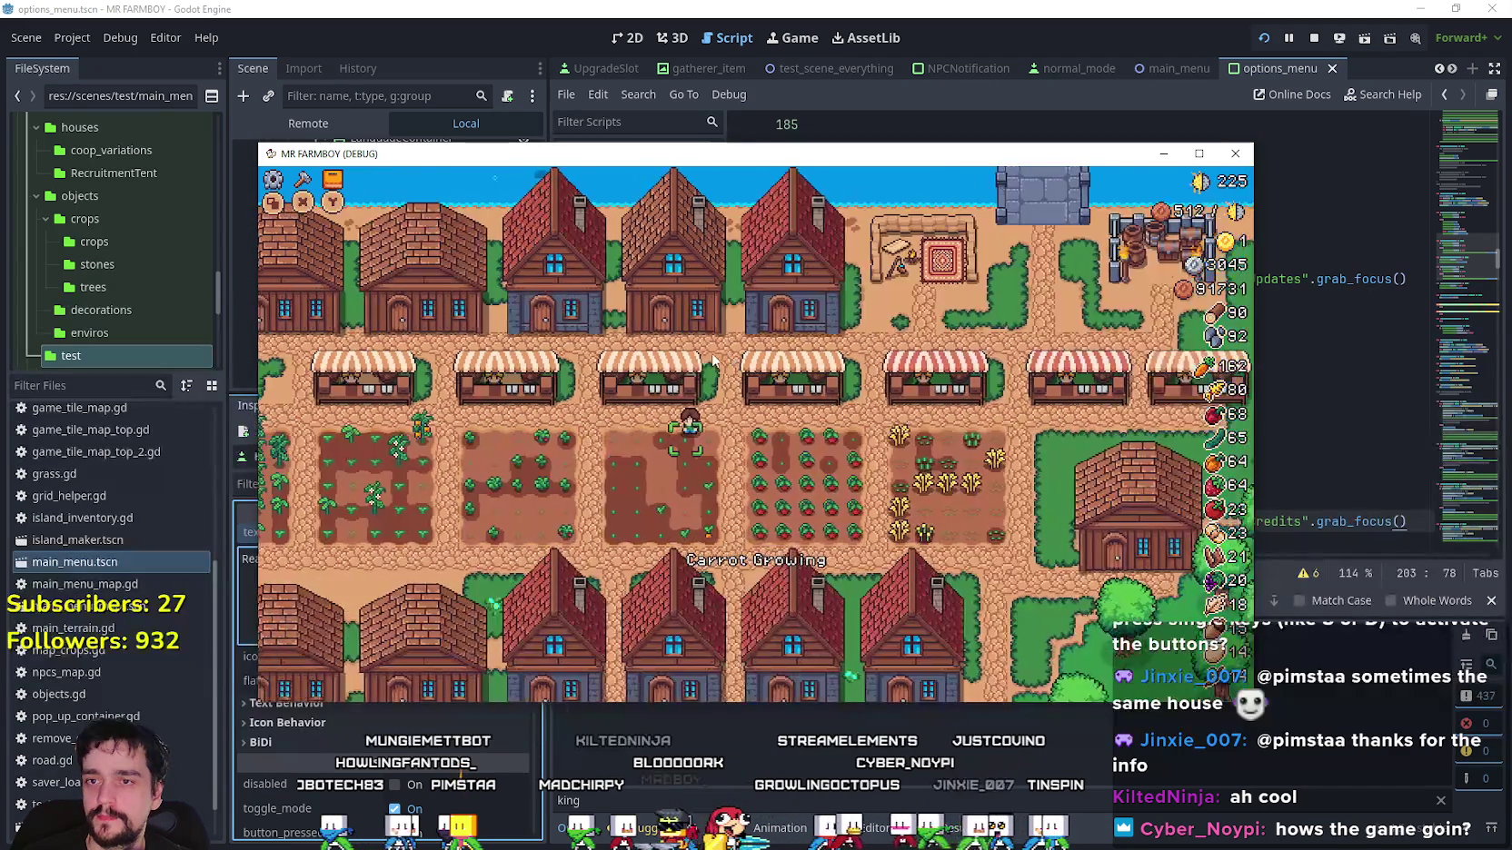
{"action": "key", "text": "s"}
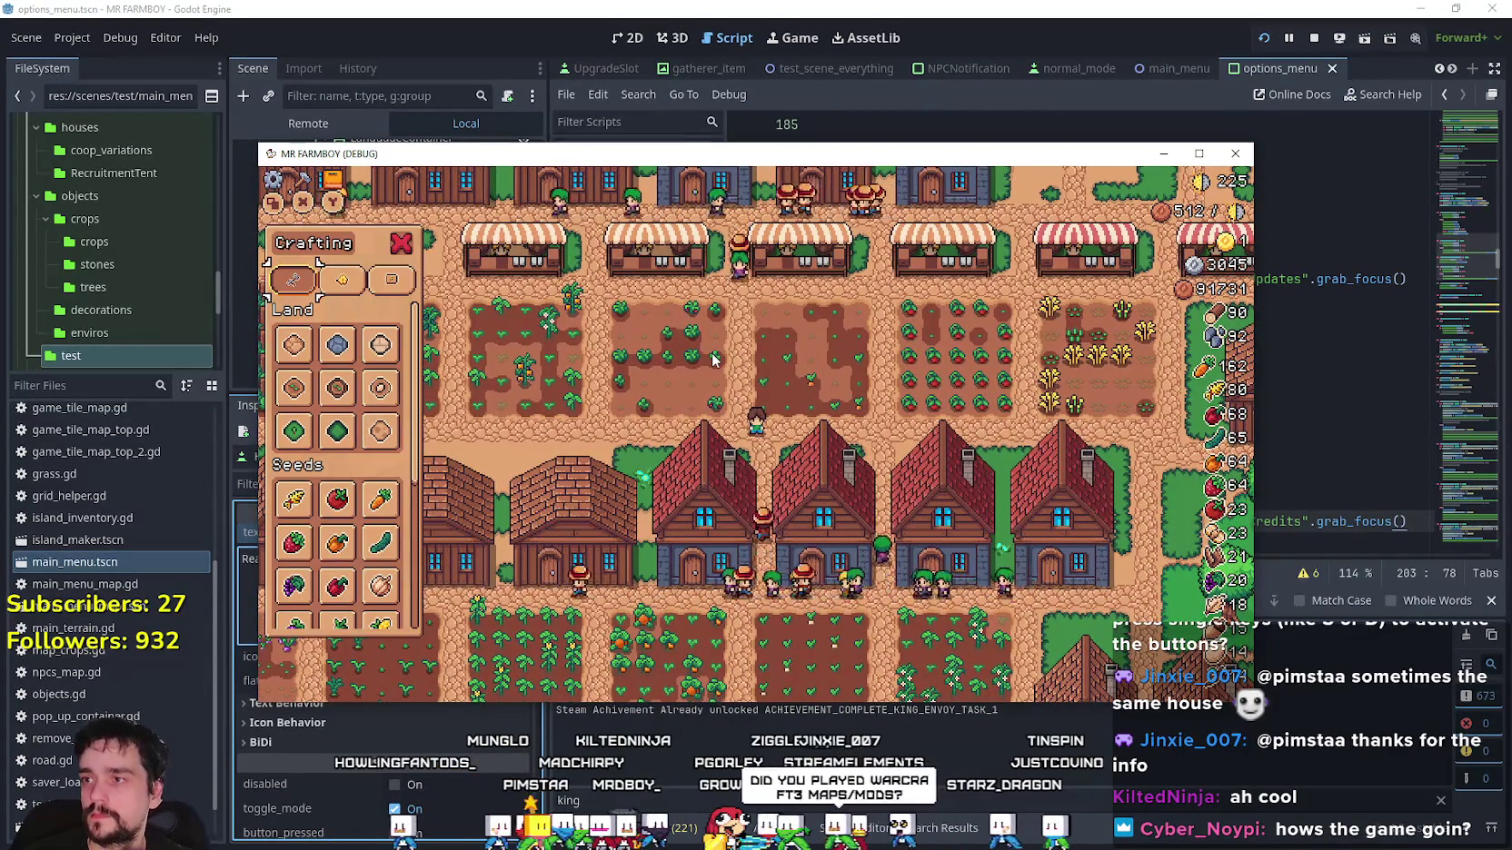
{"action": "key", "text": "Escape"}
{"action": "left_click", "coordinate": [713, 359]}
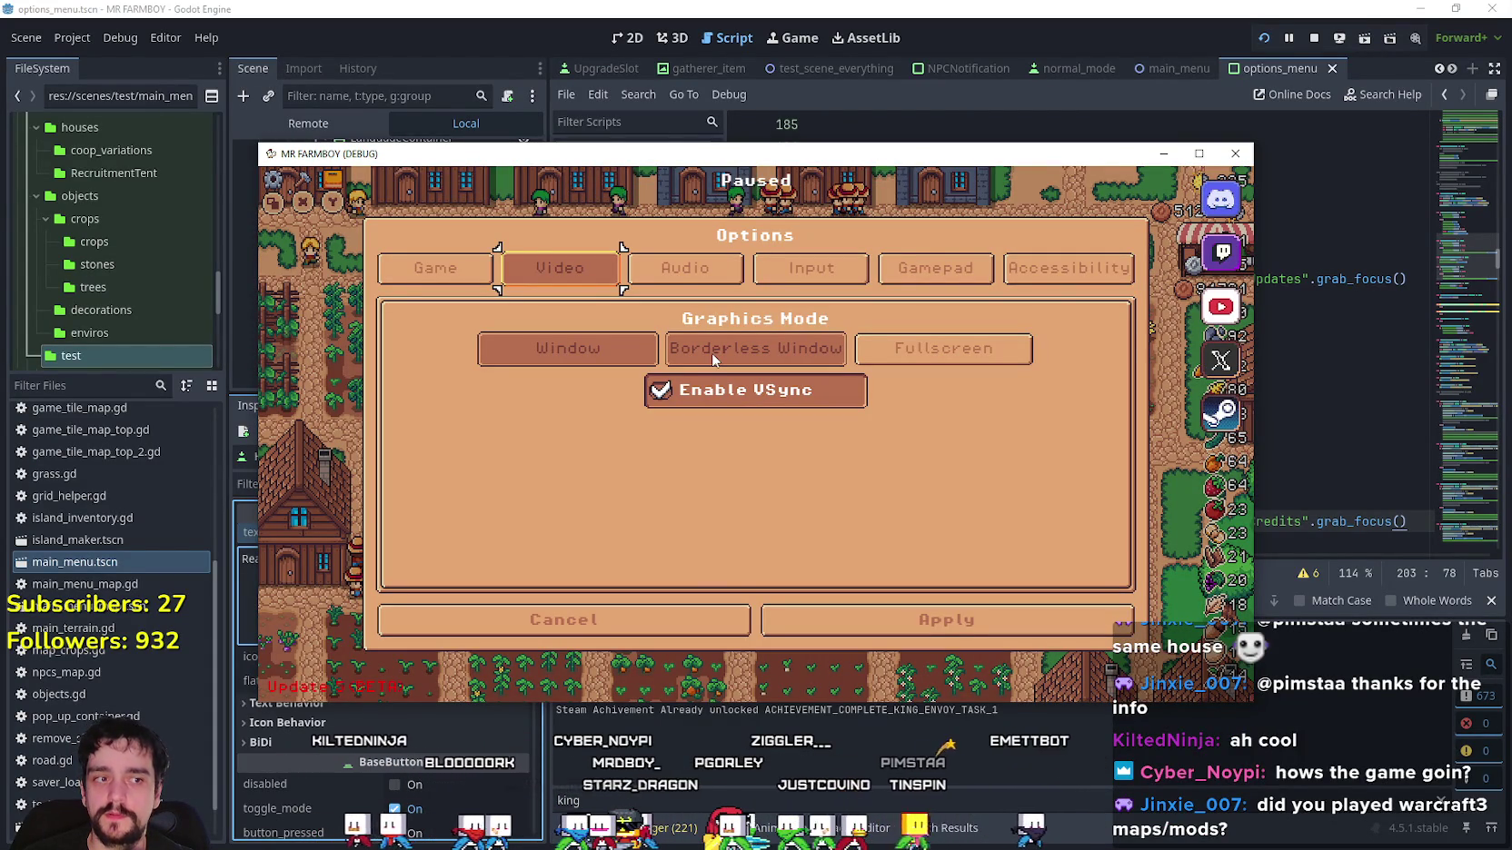
Use Q to move from Video to the Game tab and focus the English language choice.
{"action": "key", "text": "Down"}
{"action": "key", "text": "Up"}
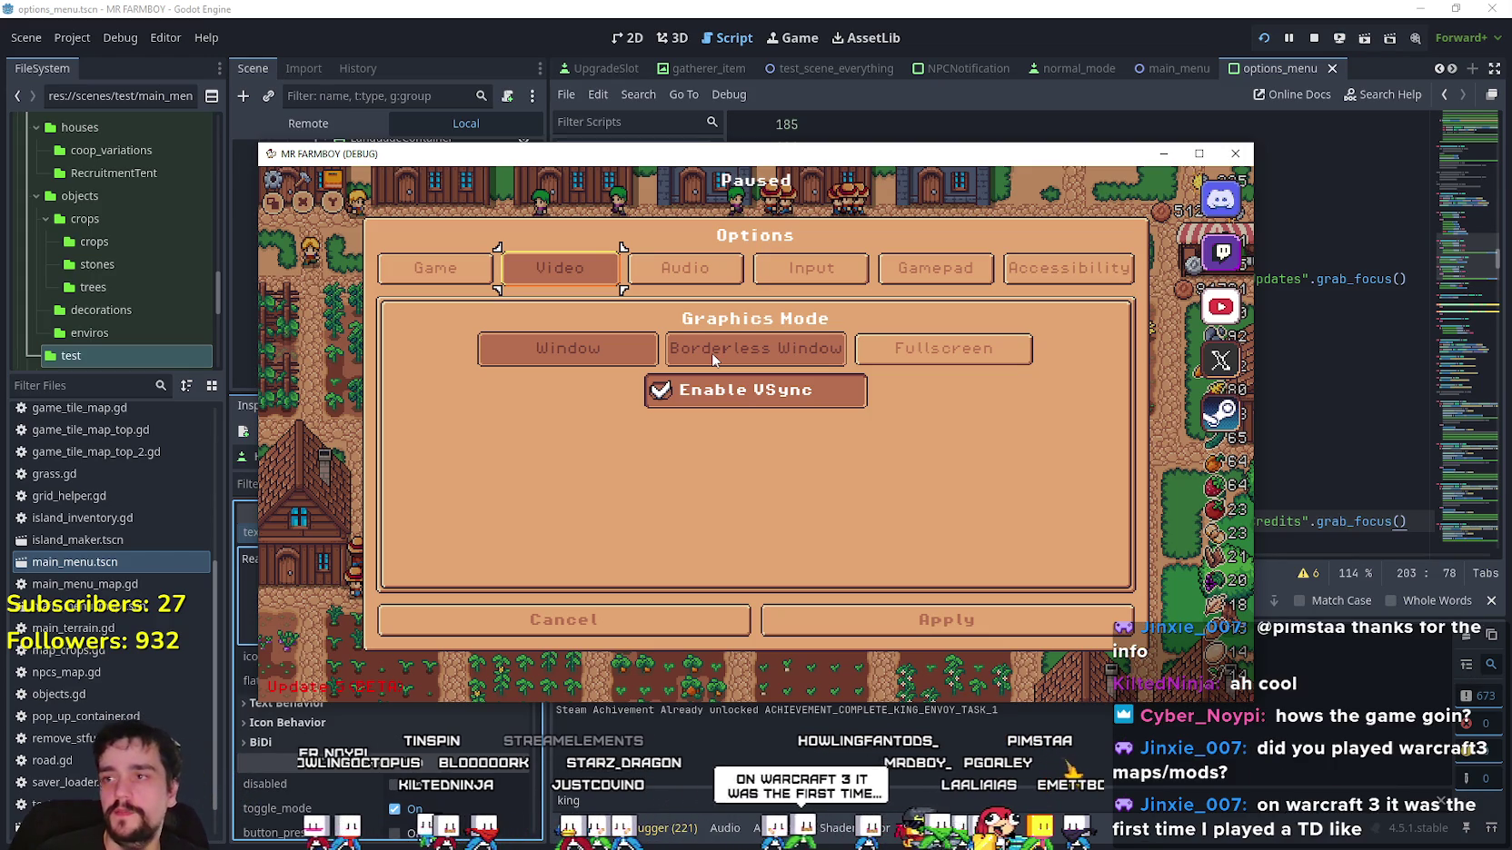
{"action": "key", "text": "q"}
{"action": "key", "text": "Down"}
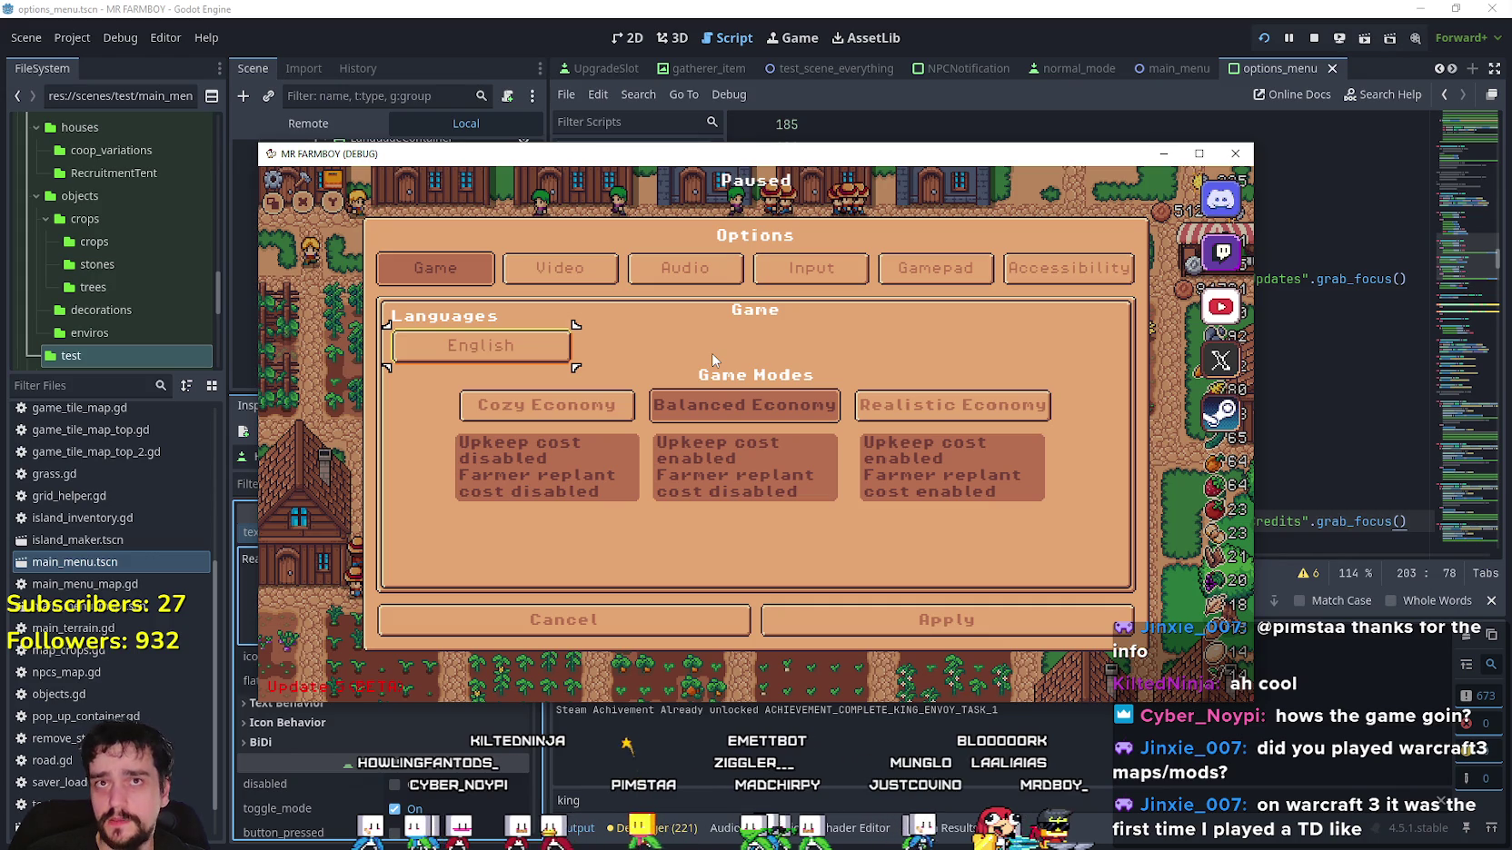
{"action": "key", "text": "Down"}
{"action": "key", "text": "Up"}
{"action": "key", "text": "Down"}
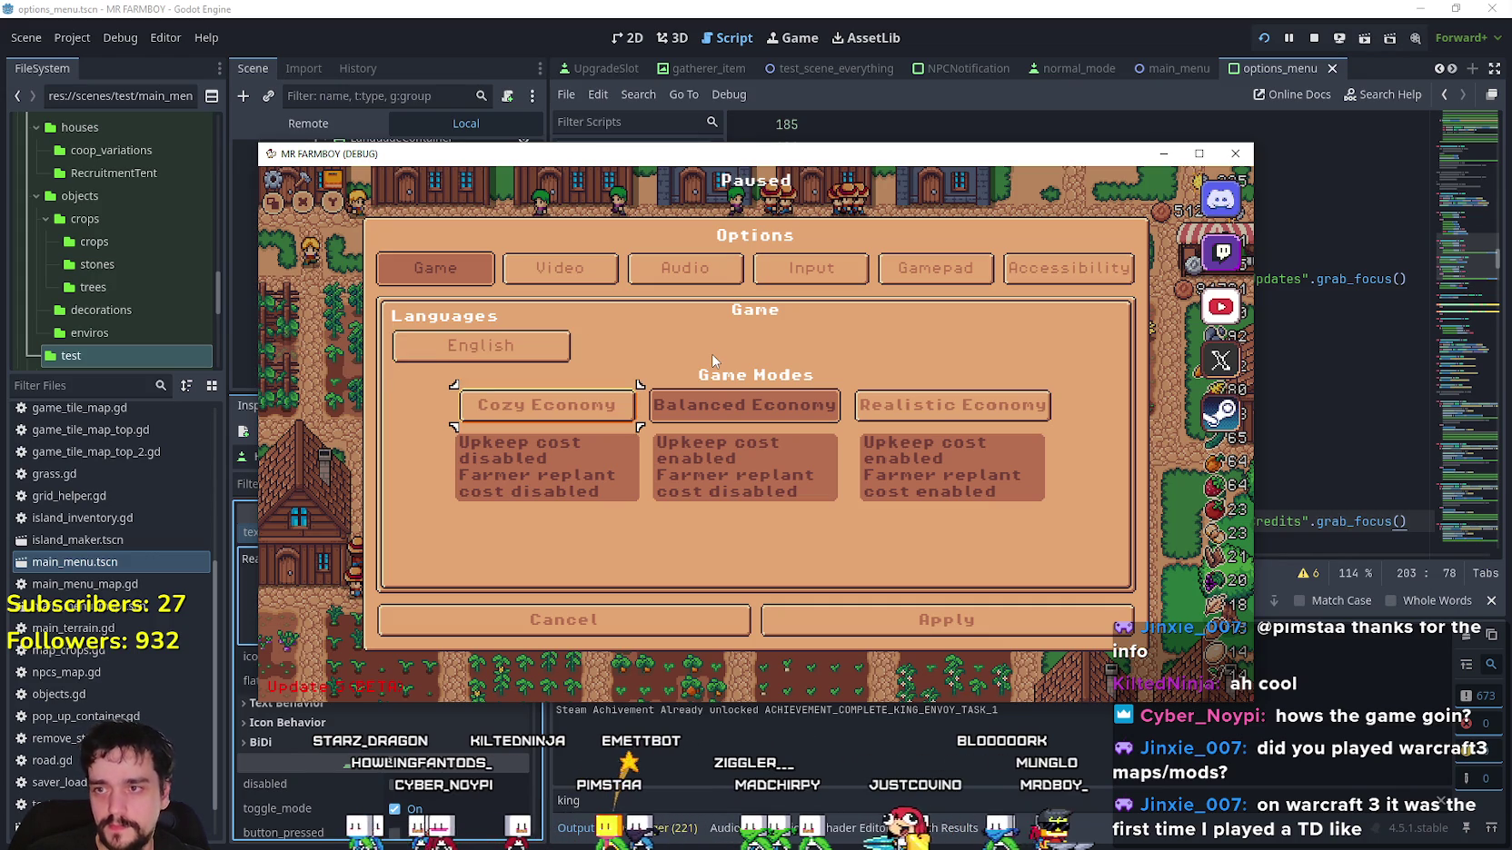
{"action": "key", "text": "Right"}
{"action": "key", "text": "Right"}
{"action": "key", "text": "Left"}
{"action": "key", "text": "Left"}
{"action": "key", "text": "Up"}
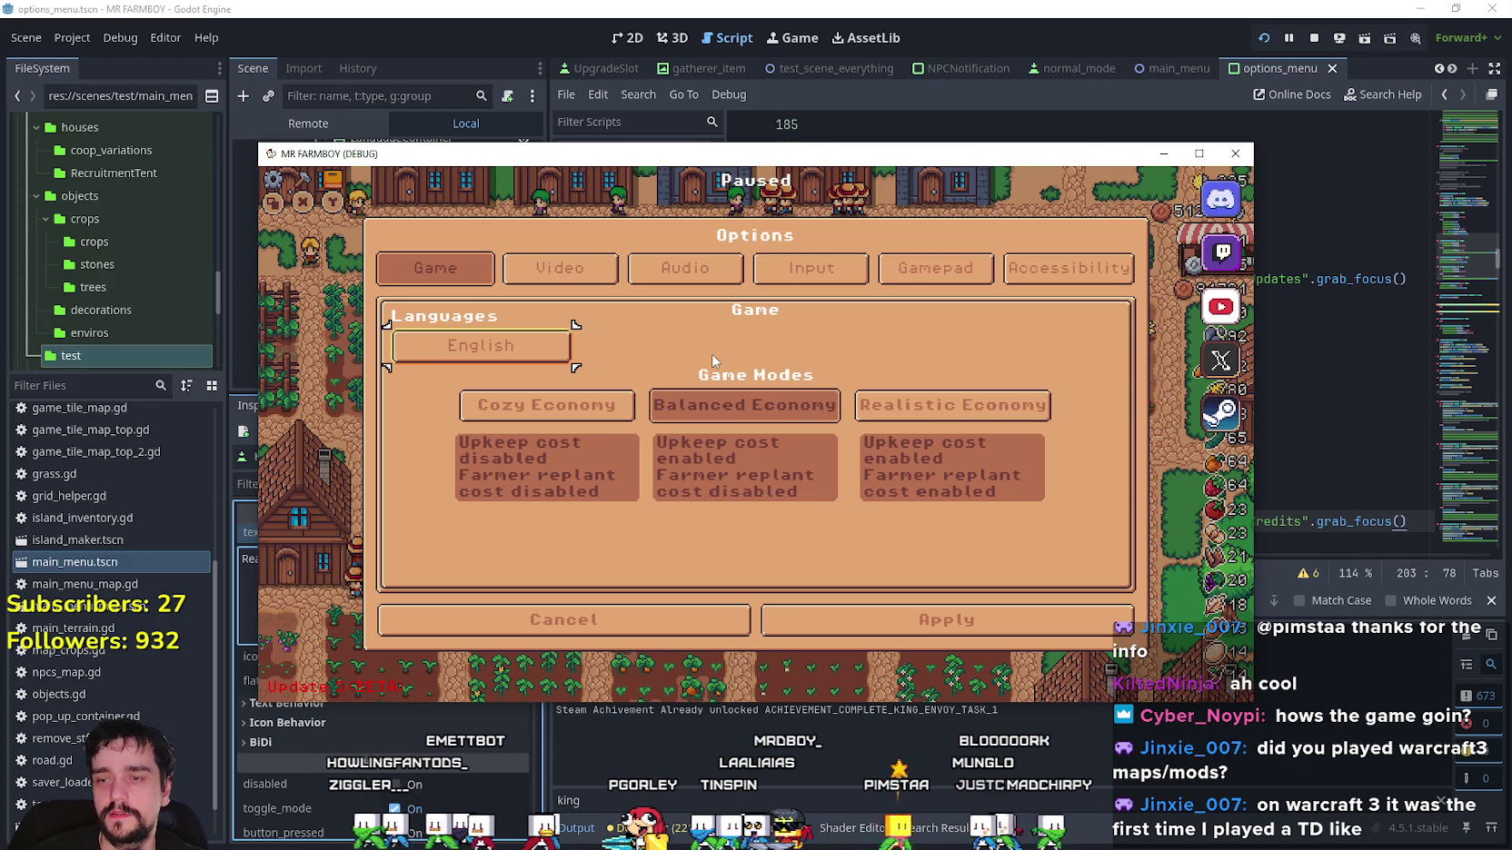
{"action": "key", "text": "Down"}
{"action": "key", "text": "Right"}
{"action": "key", "text": "Right"}
{"action": "key", "text": "Down"}
{"action": "key", "text": "Down"}
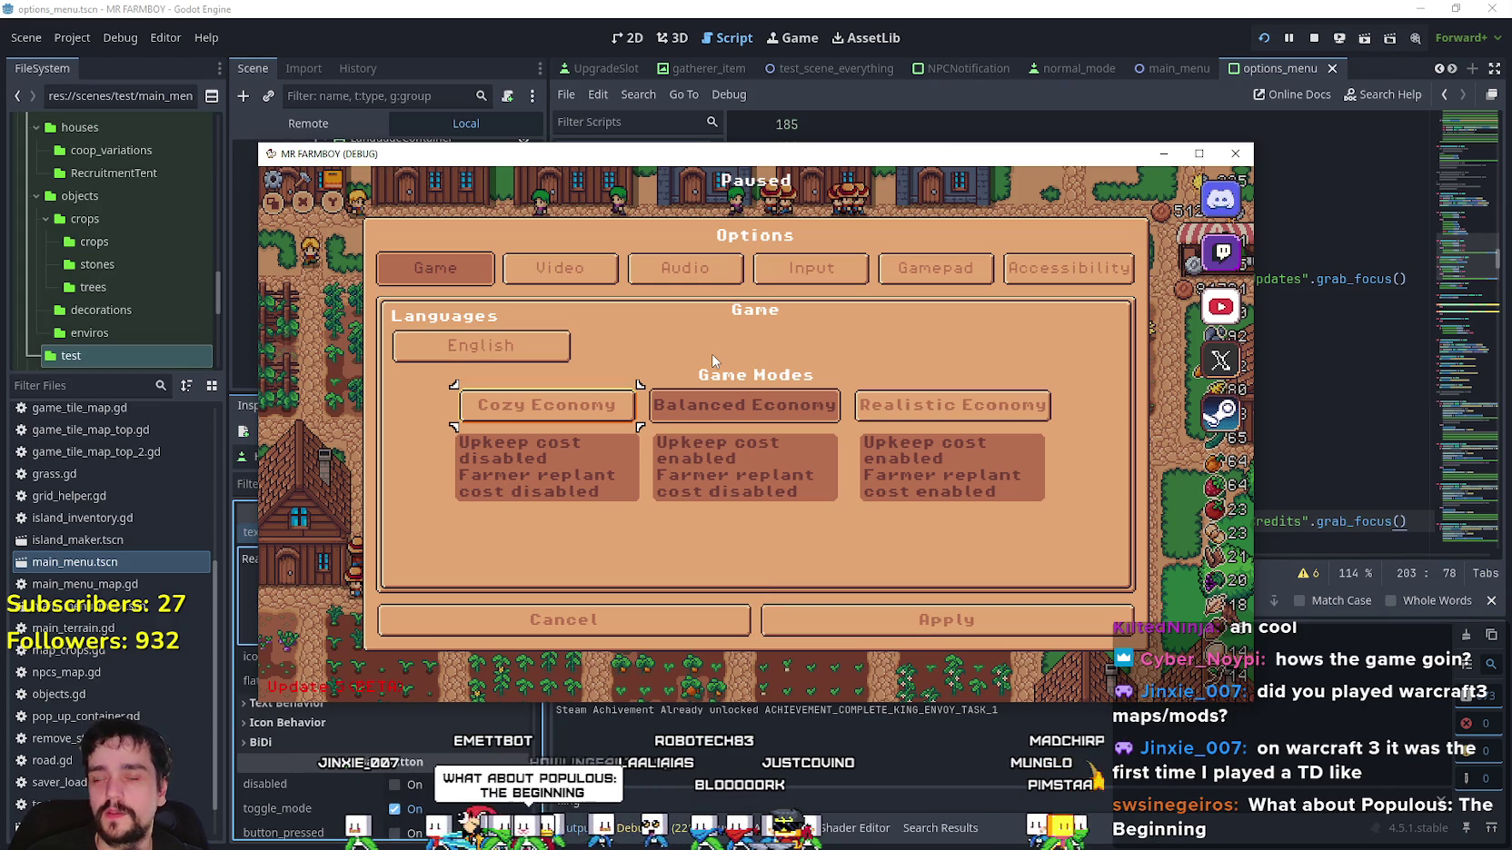
{"action": "key", "text": "Down"}
{"action": "key", "text": "Right"}
{"action": "key", "text": "Right"}
{"action": "key", "text": "Left"}
{"action": "key", "text": "Left"}
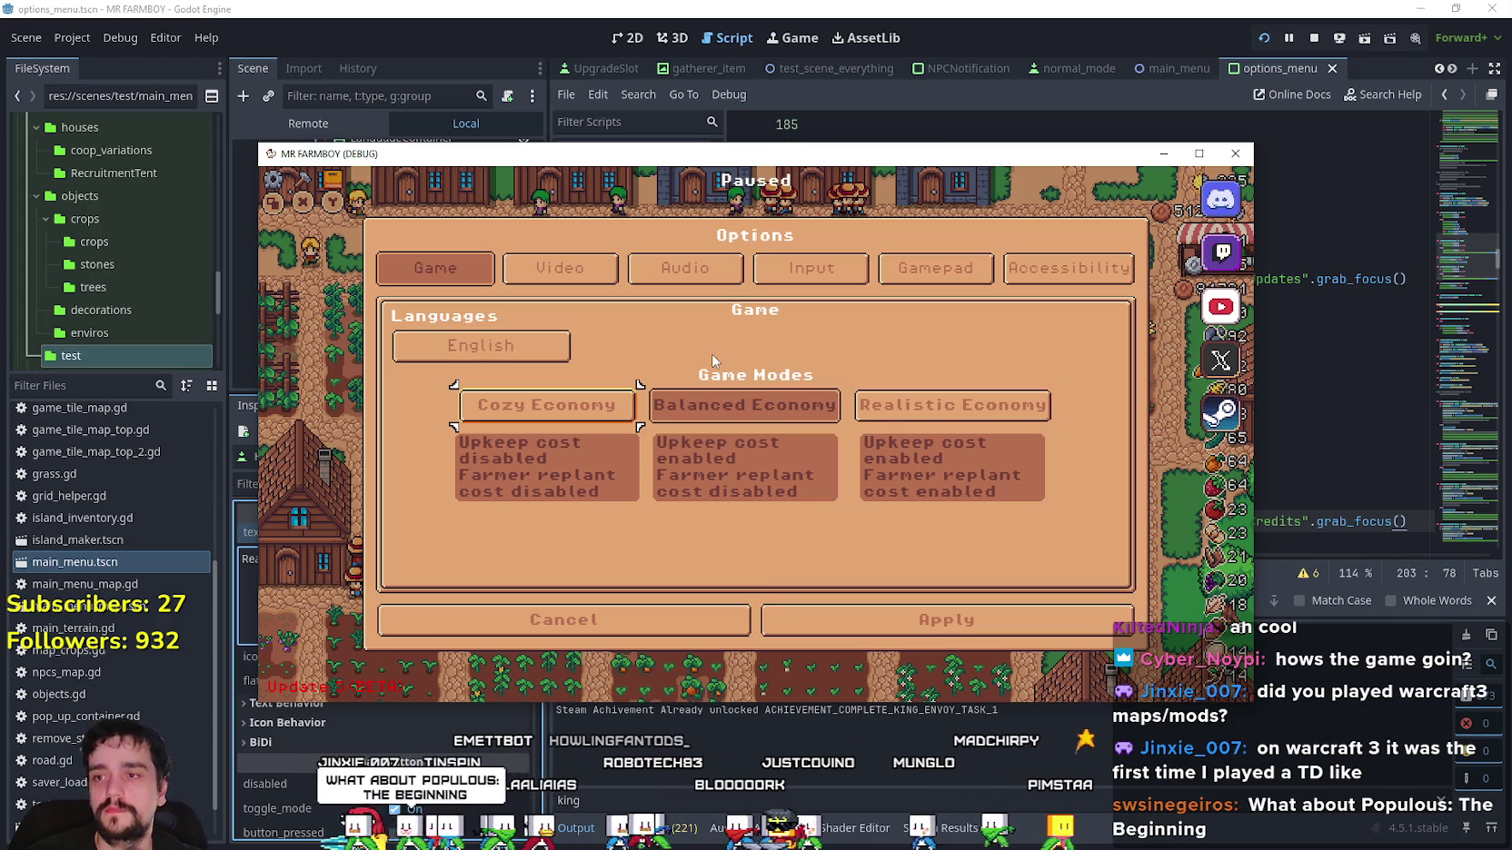
{"action": "key", "text": "Up"}
{"action": "key", "text": "Down"}
{"action": "key", "text": "Up"}
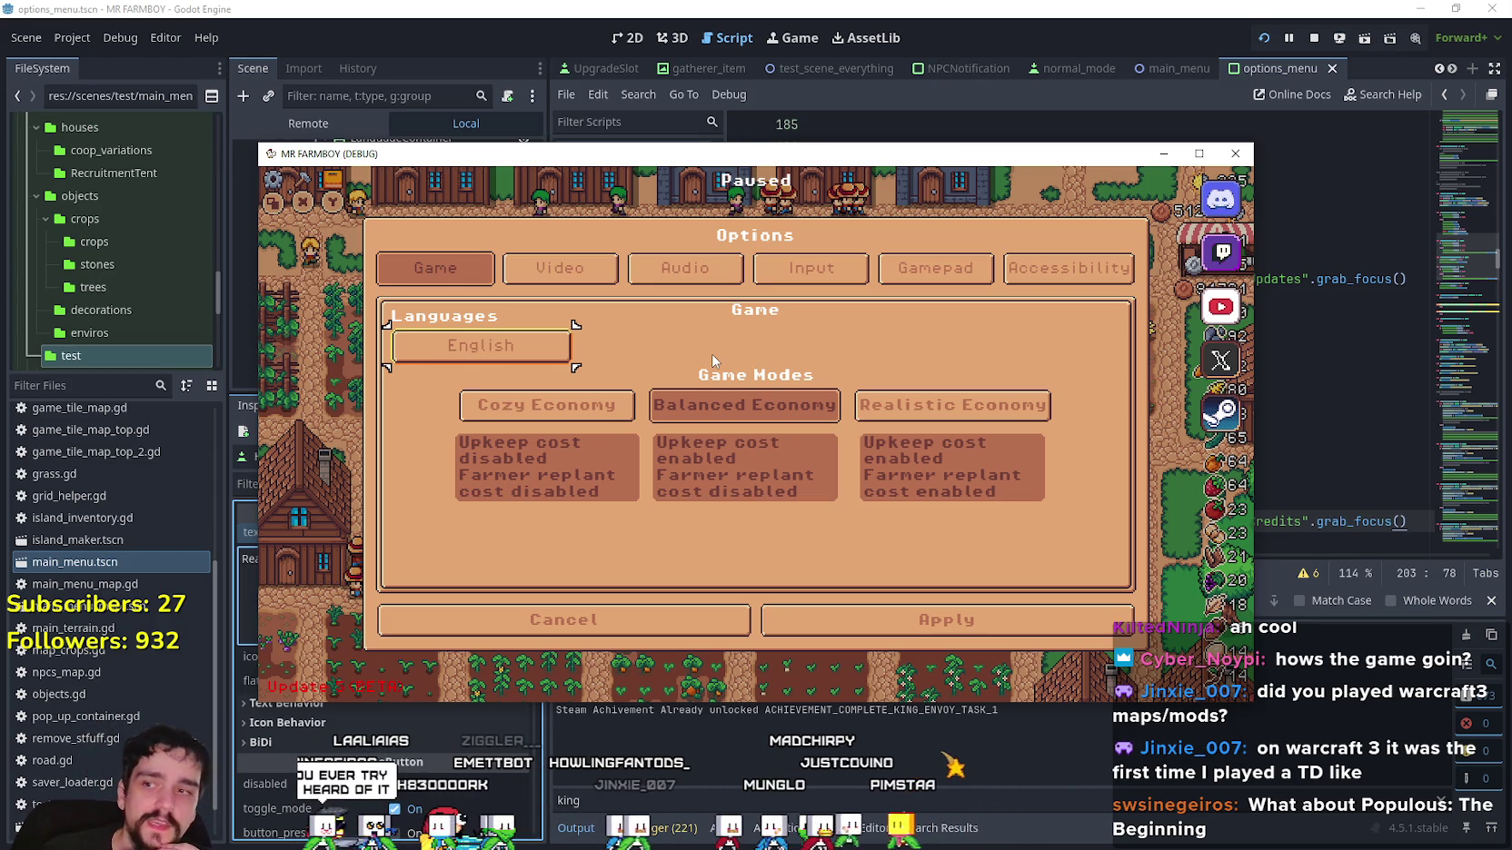
{"action": "key", "text": "Down"}
{"action": "key", "text": "Down"}
{"action": "key", "text": "Up"}
{"action": "key", "text": "Right"}
{"action": "key", "text": "Right"}
{"action": "key", "text": "Left"}
{"action": "key", "text": "Left"}
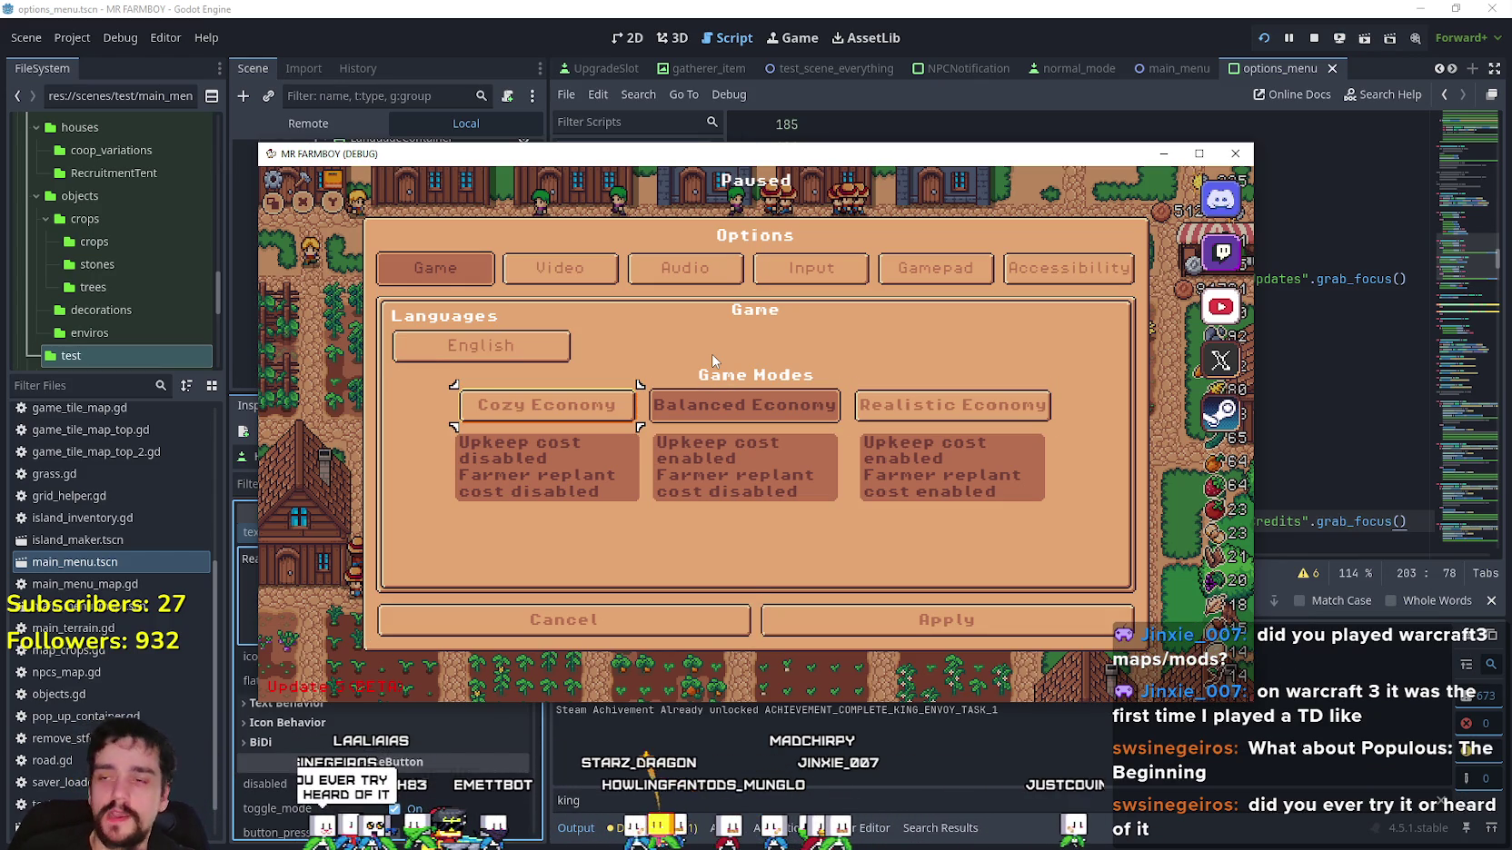
{"action": "key", "text": "Up"}
{"action": "key", "text": "Down"}
{"action": "key", "text": "Right"}
{"action": "key", "text": "Right"}
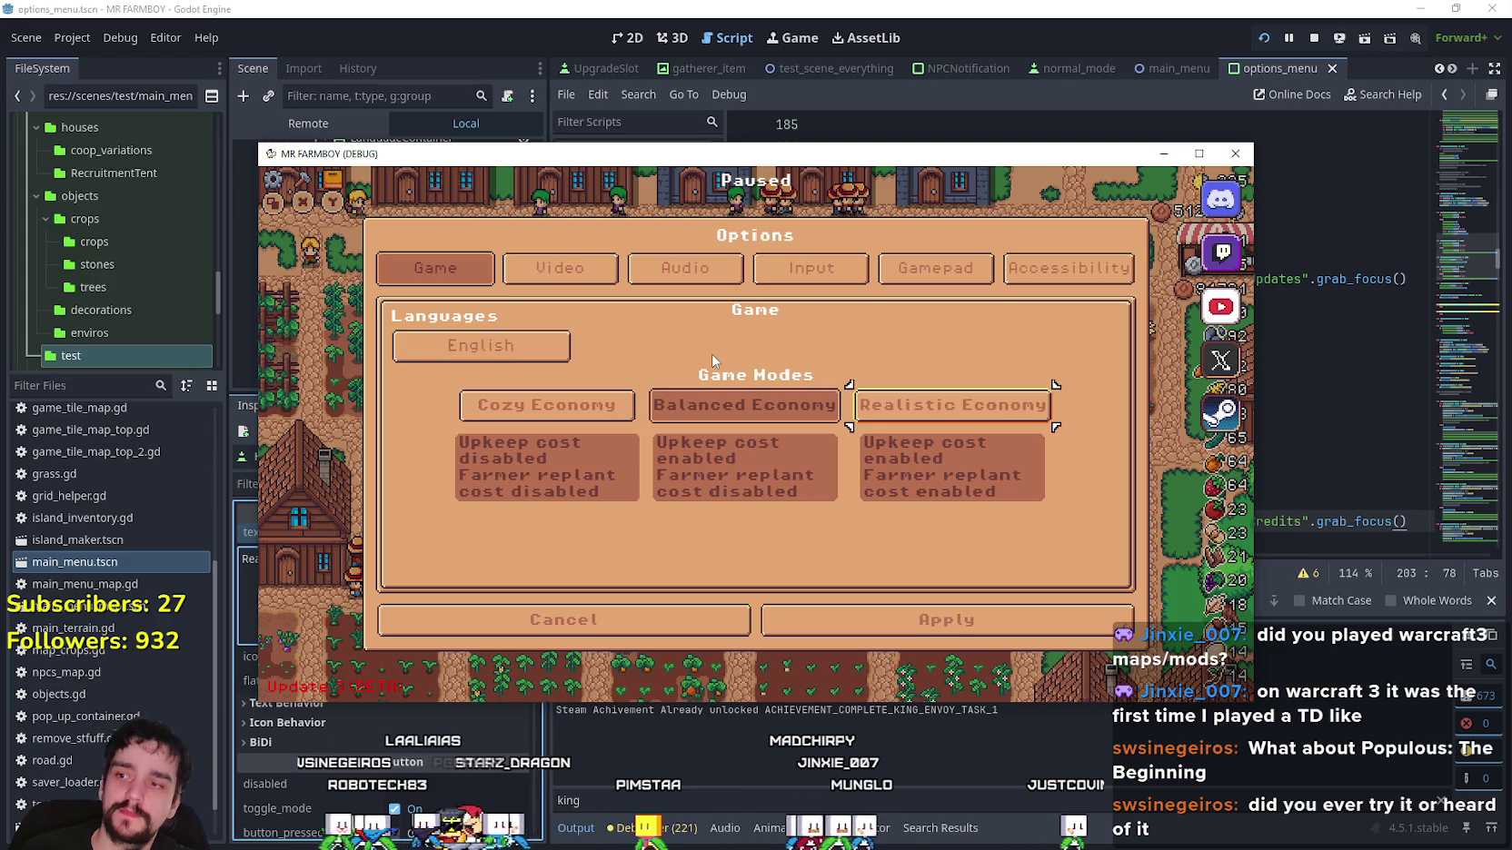
{"action": "key", "text": "Left"}
{"action": "key", "text": "Left"}
{"action": "key", "text": "Right"}
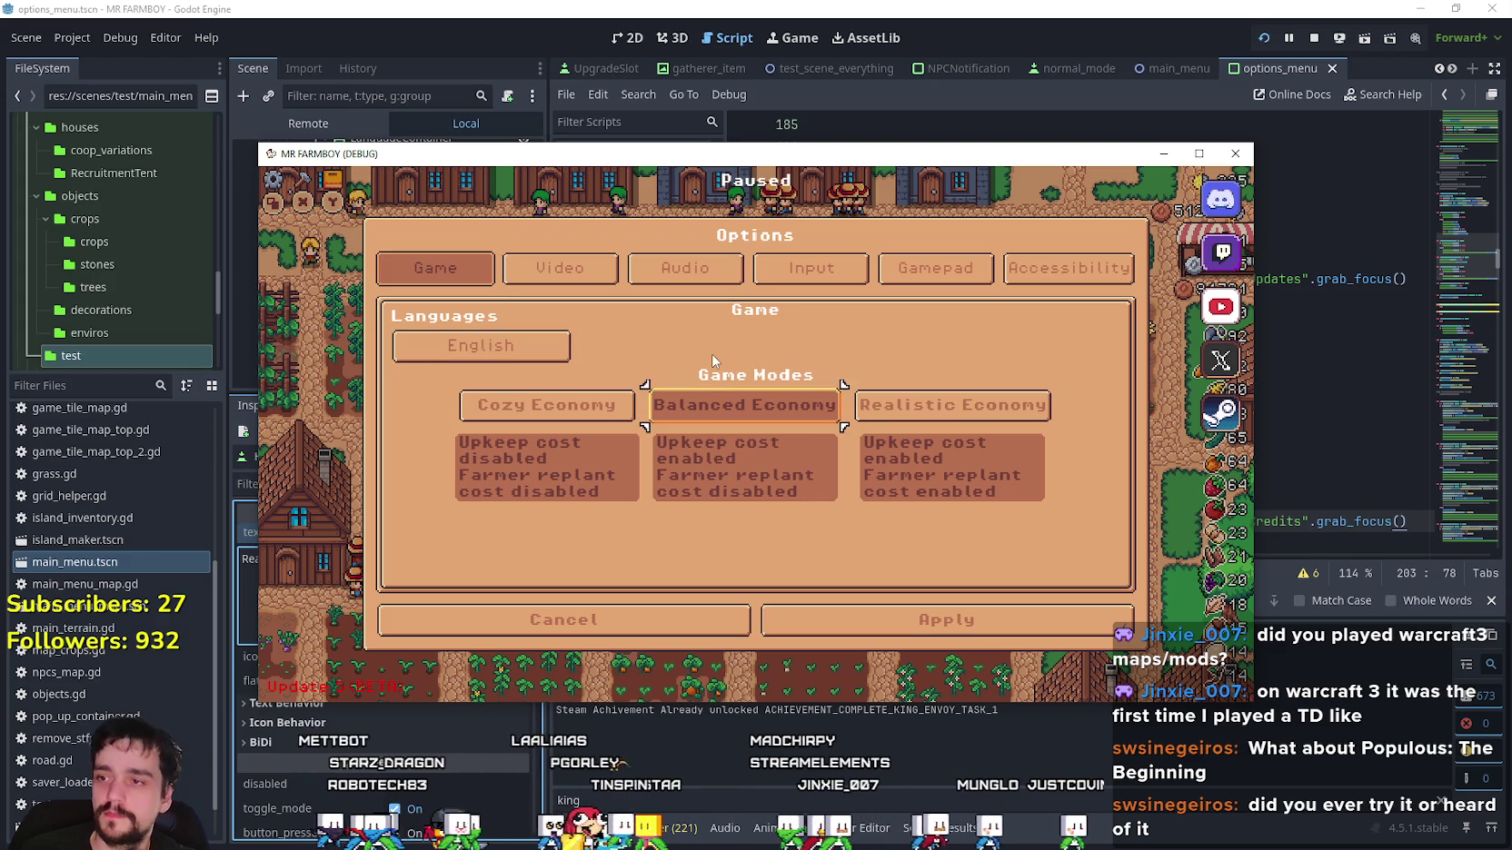
{"action": "key", "text": "Right"}
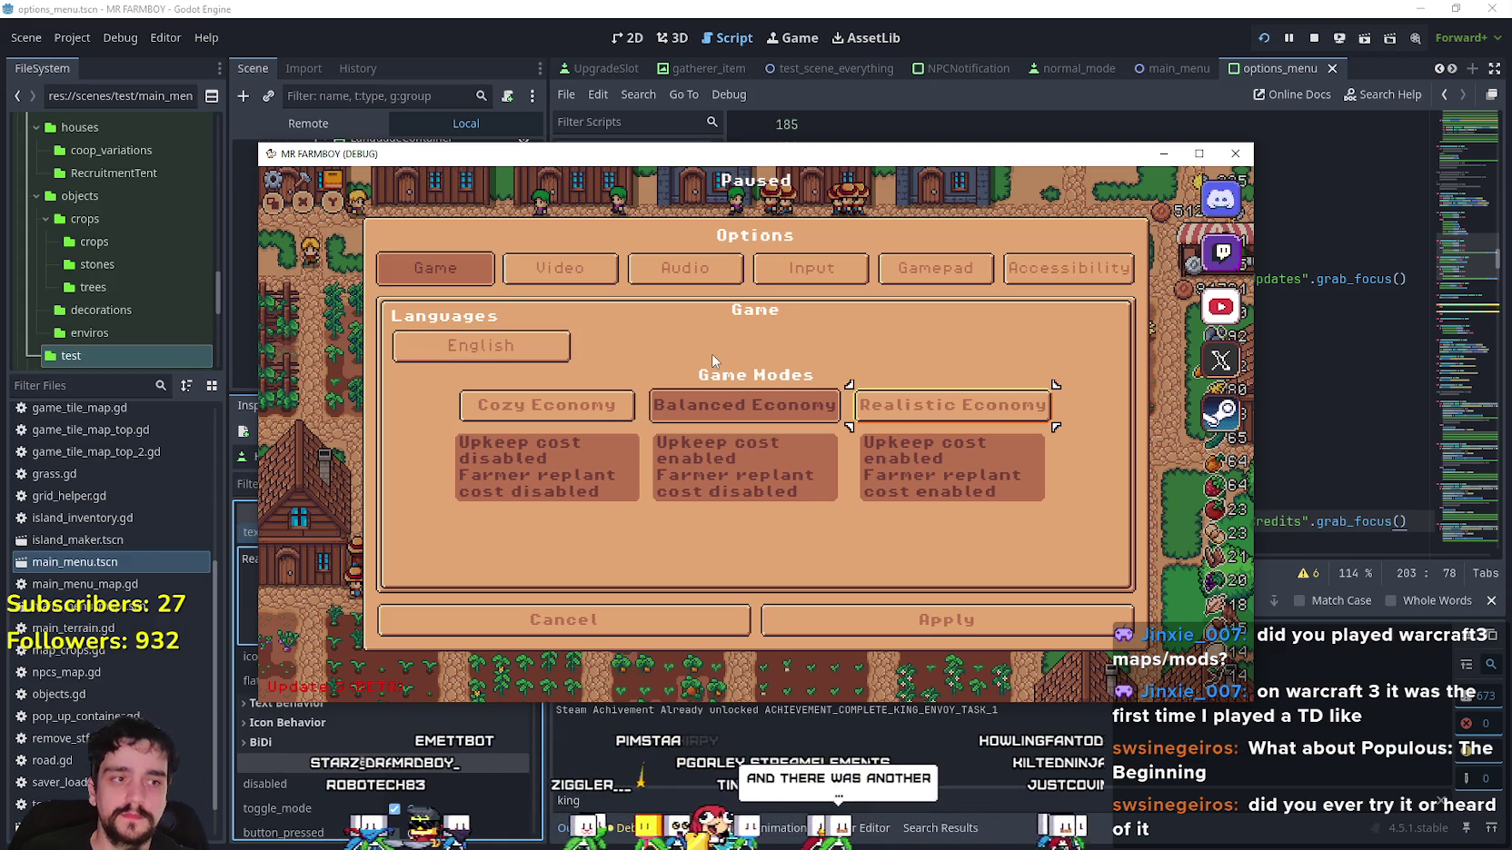
{"action": "key", "text": "Left"}
{"action": "key", "text": "Left"}
{"action": "key", "text": "Up"}
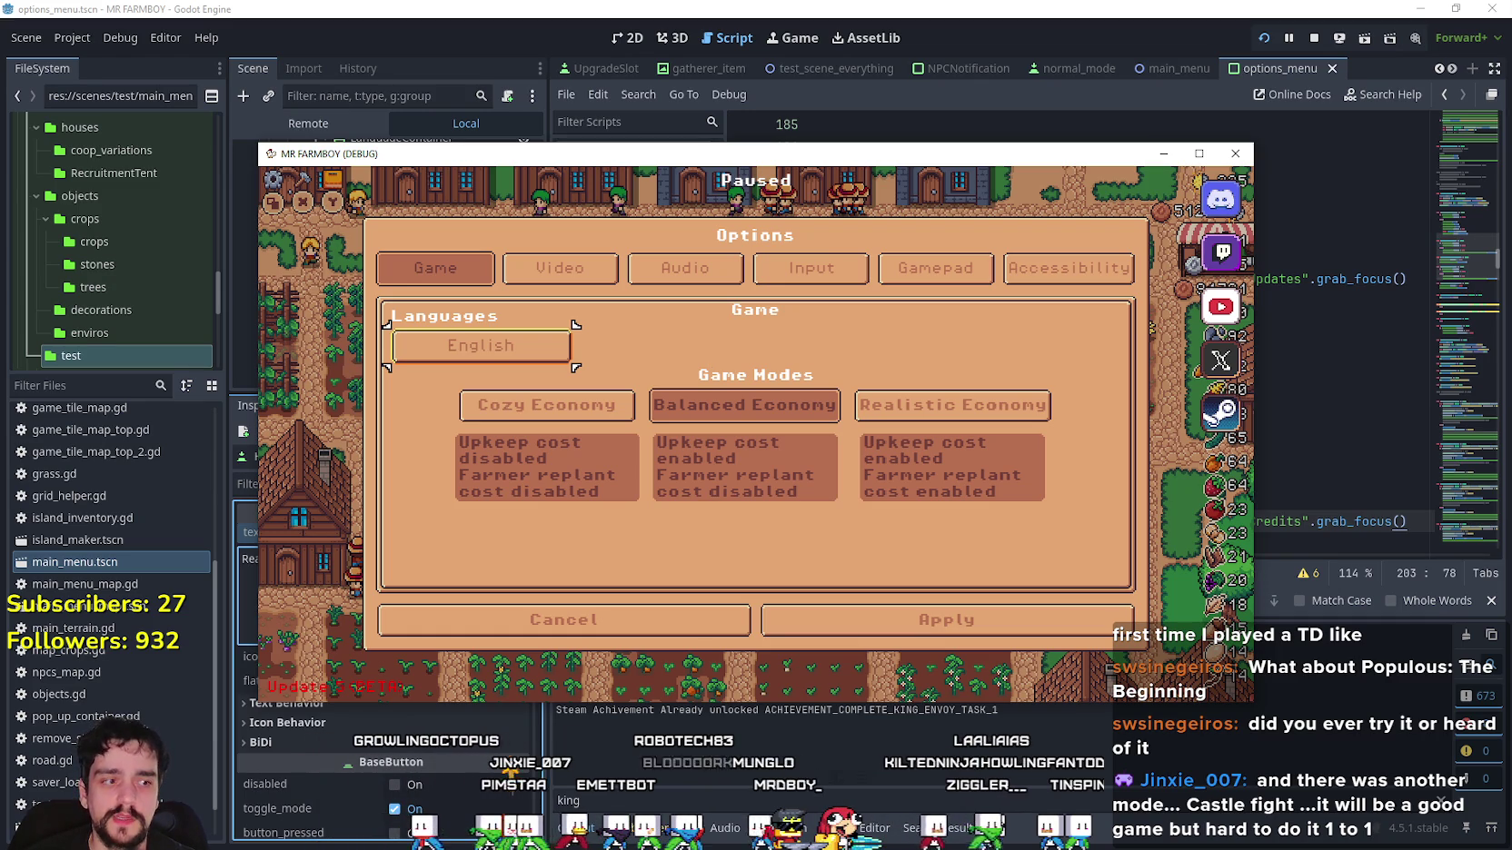
{"action": "left_click", "coordinate": [1221, 413]}
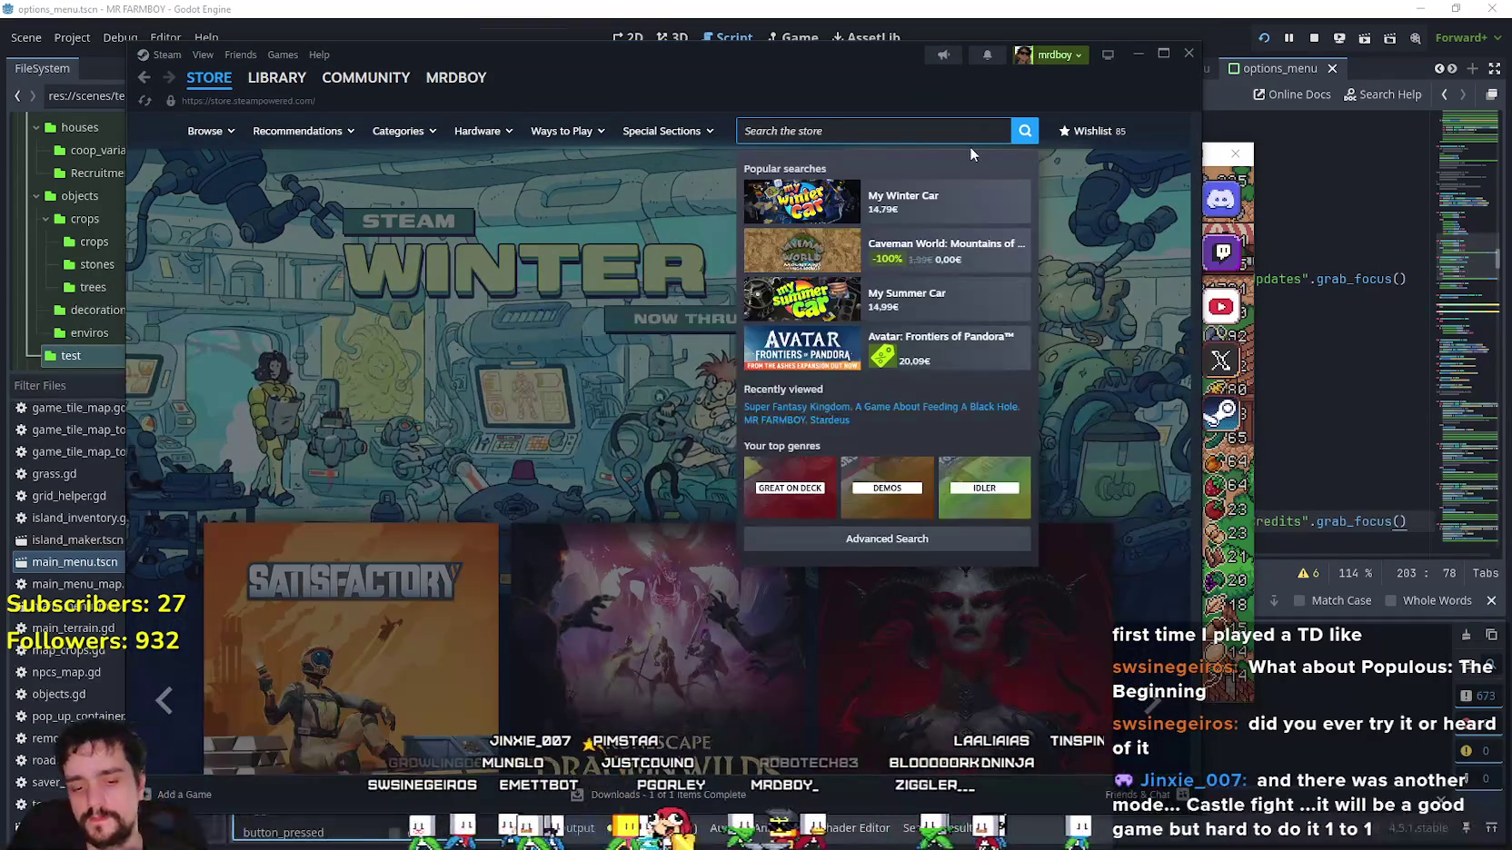
Search the Store for 'MR FARM' and open the MR FARMBOY result.
{"action": "type", "text": "popu"}
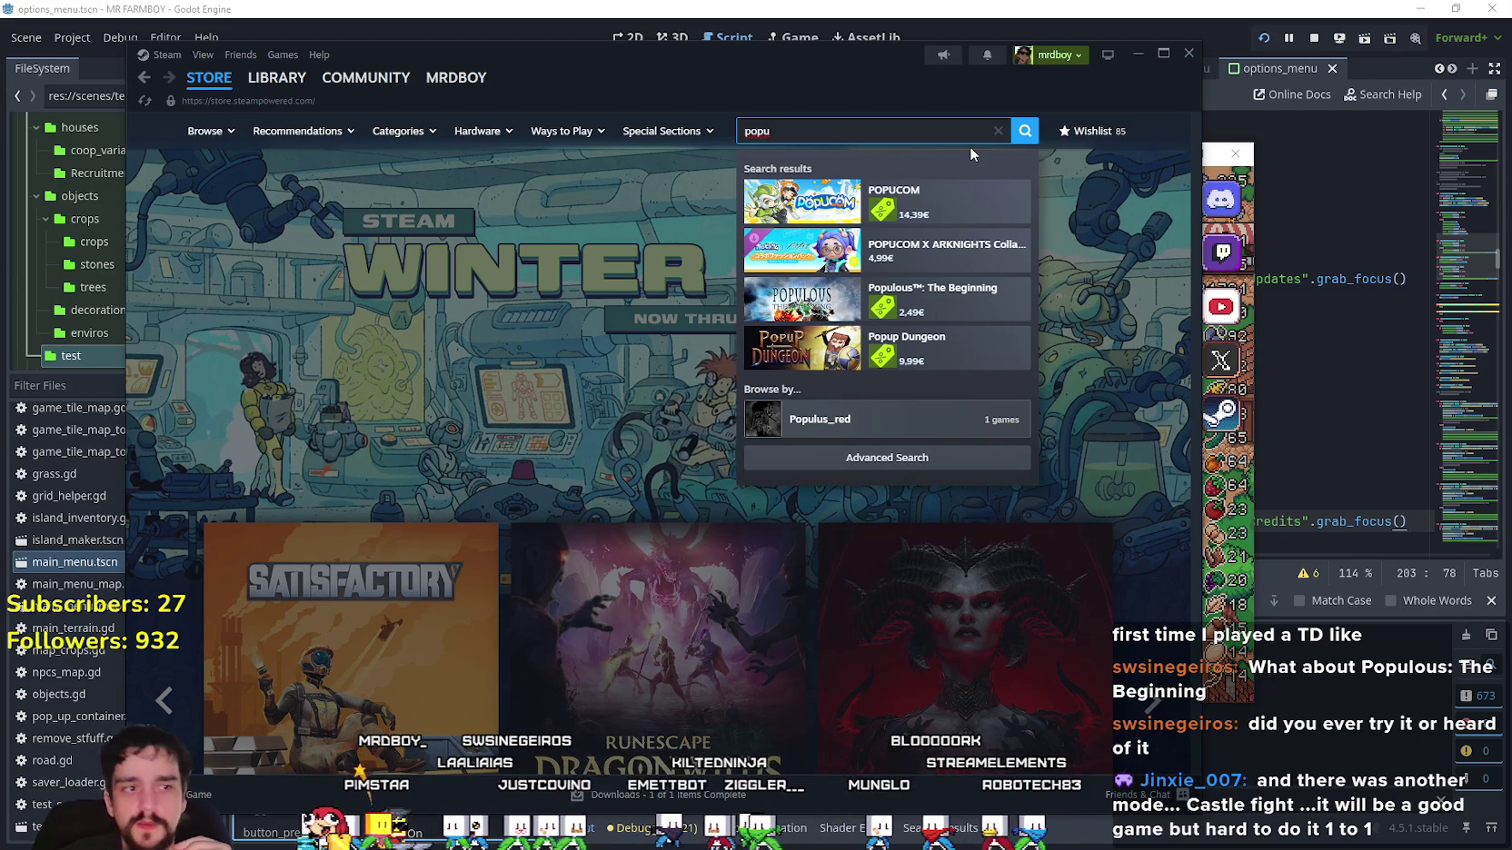
{"action": "type", "text": "l"}
{"action": "key", "text": "BackSpace"}
{"action": "type", "text": "MR FARMBO"}
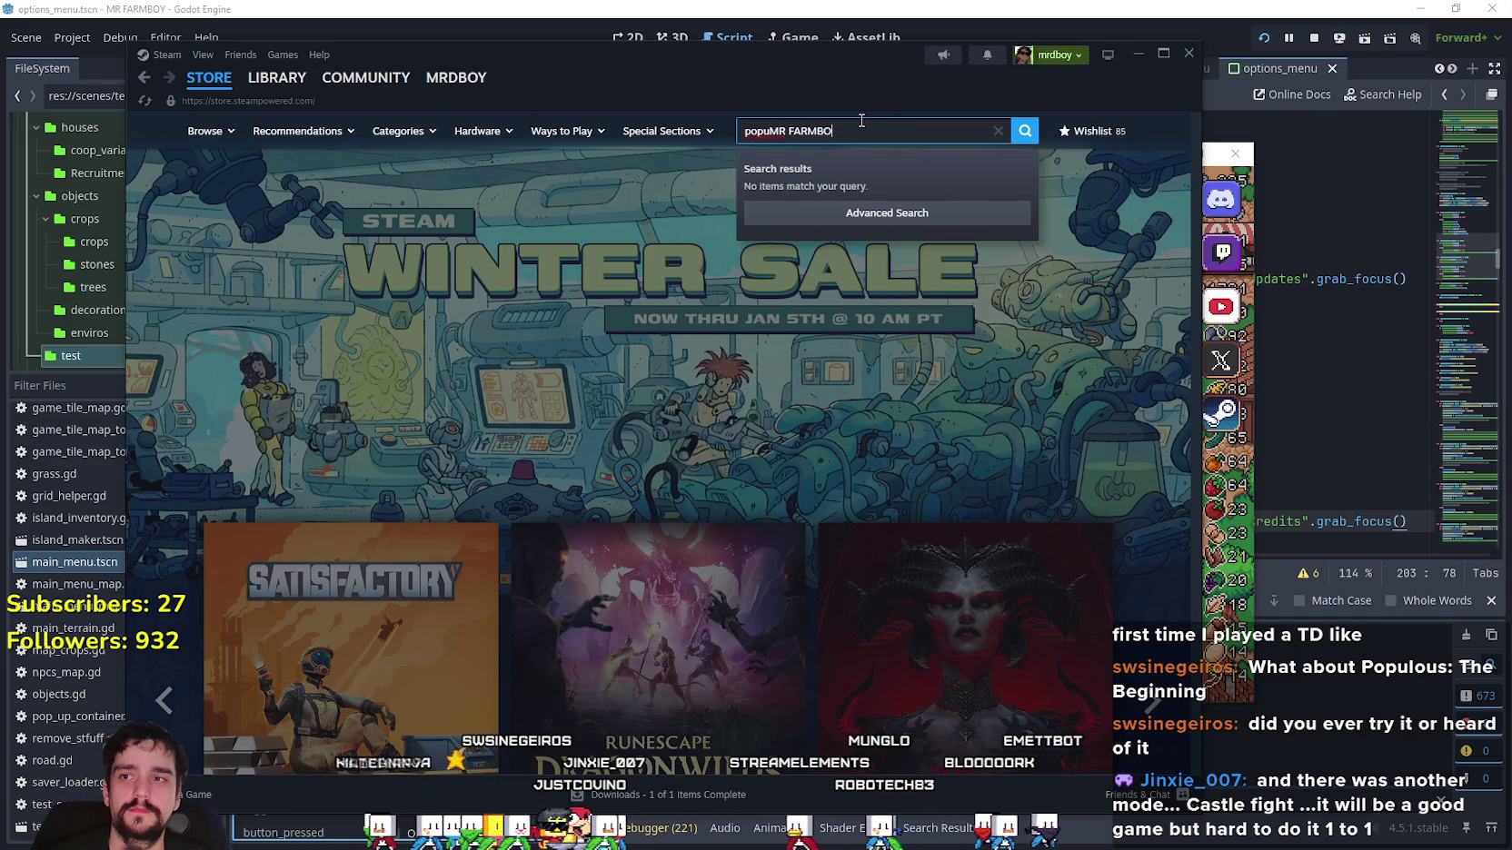
{"action": "key", "text": "ctrl+a"}
{"action": "type", "text": "MR FARM"}
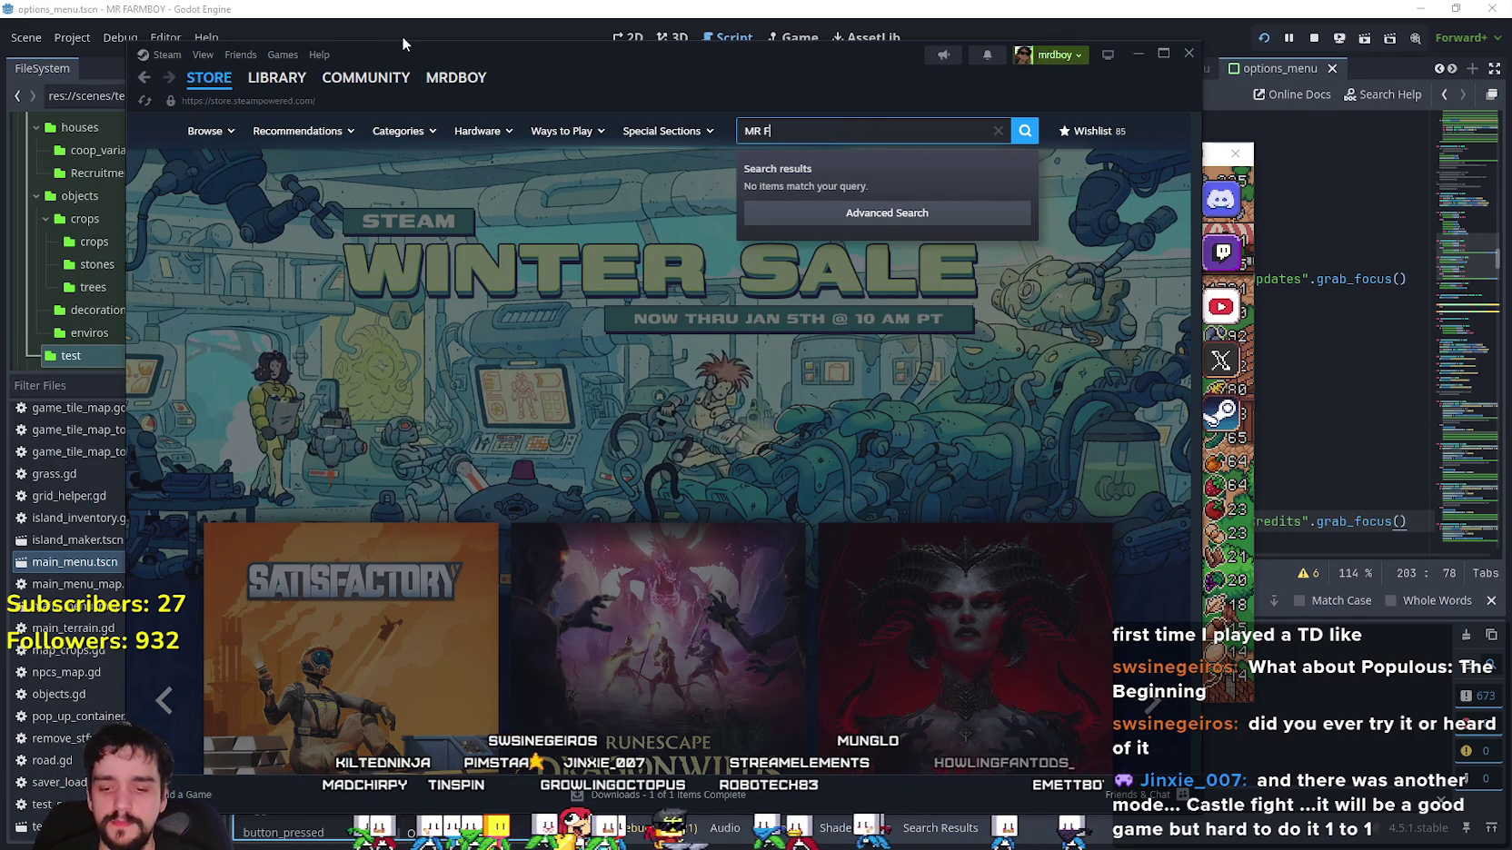
{"action": "left_click", "coordinate": [900, 202]}
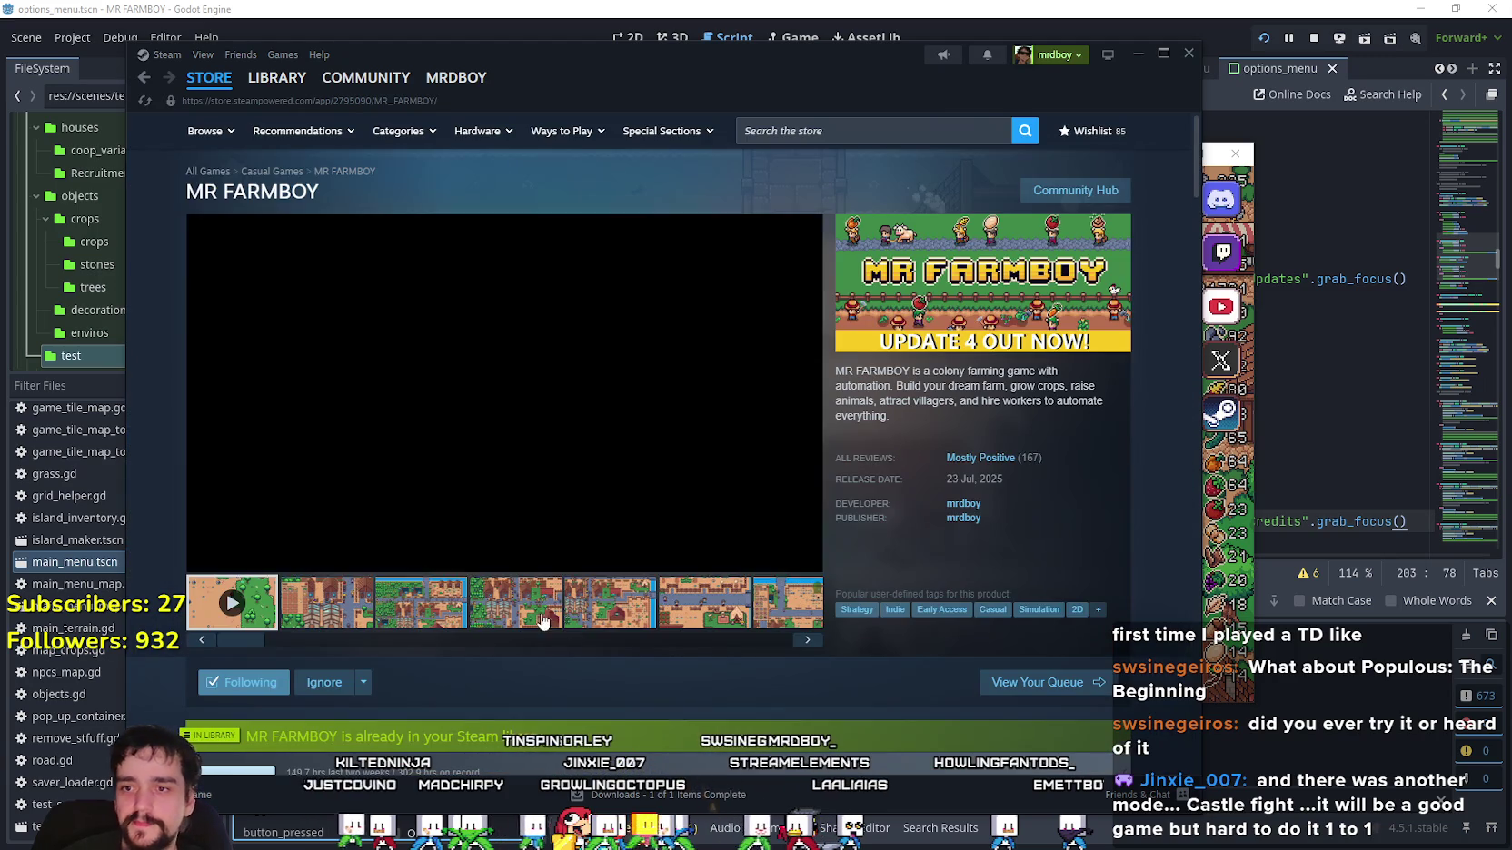
View the fifth MR FARMBOY screenshot, then return to the store search.
{"action": "left_click", "coordinate": [566, 623]}
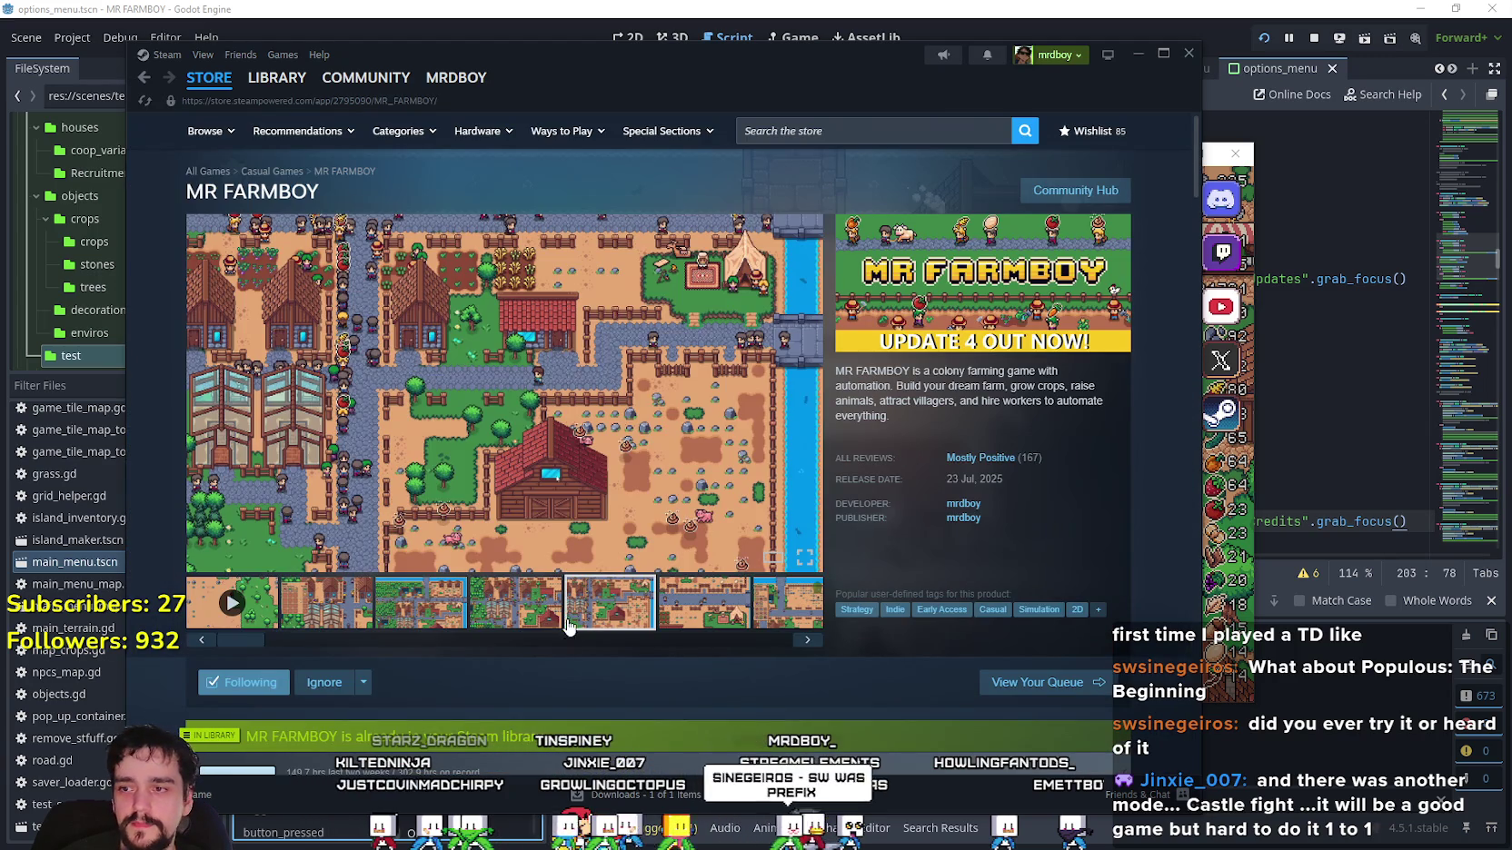
{"action": "left_click", "coordinate": [862, 131]}
{"action": "left_click", "coordinate": [627, 185]}
{"action": "left_click", "coordinate": [778, 124]}
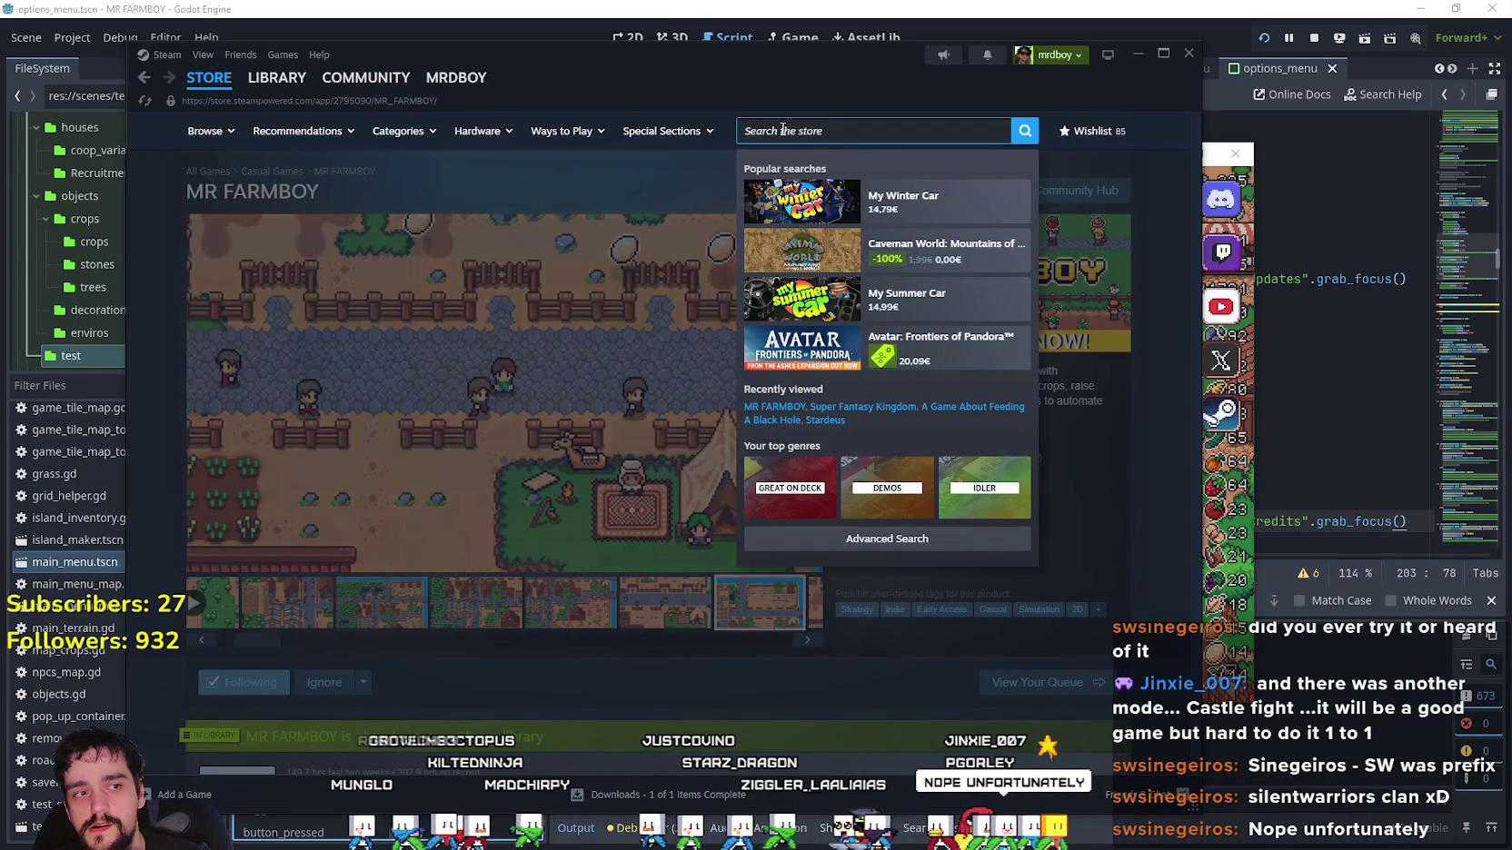
Search the Steam store for 'Populous' and open the Populous: The Beginning page.
{"action": "type", "text": "O"}
{"action": "key", "text": "BackSpace"}
{"action": "key", "text": "BackSpace"}
{"action": "type", "text": "Pop"}
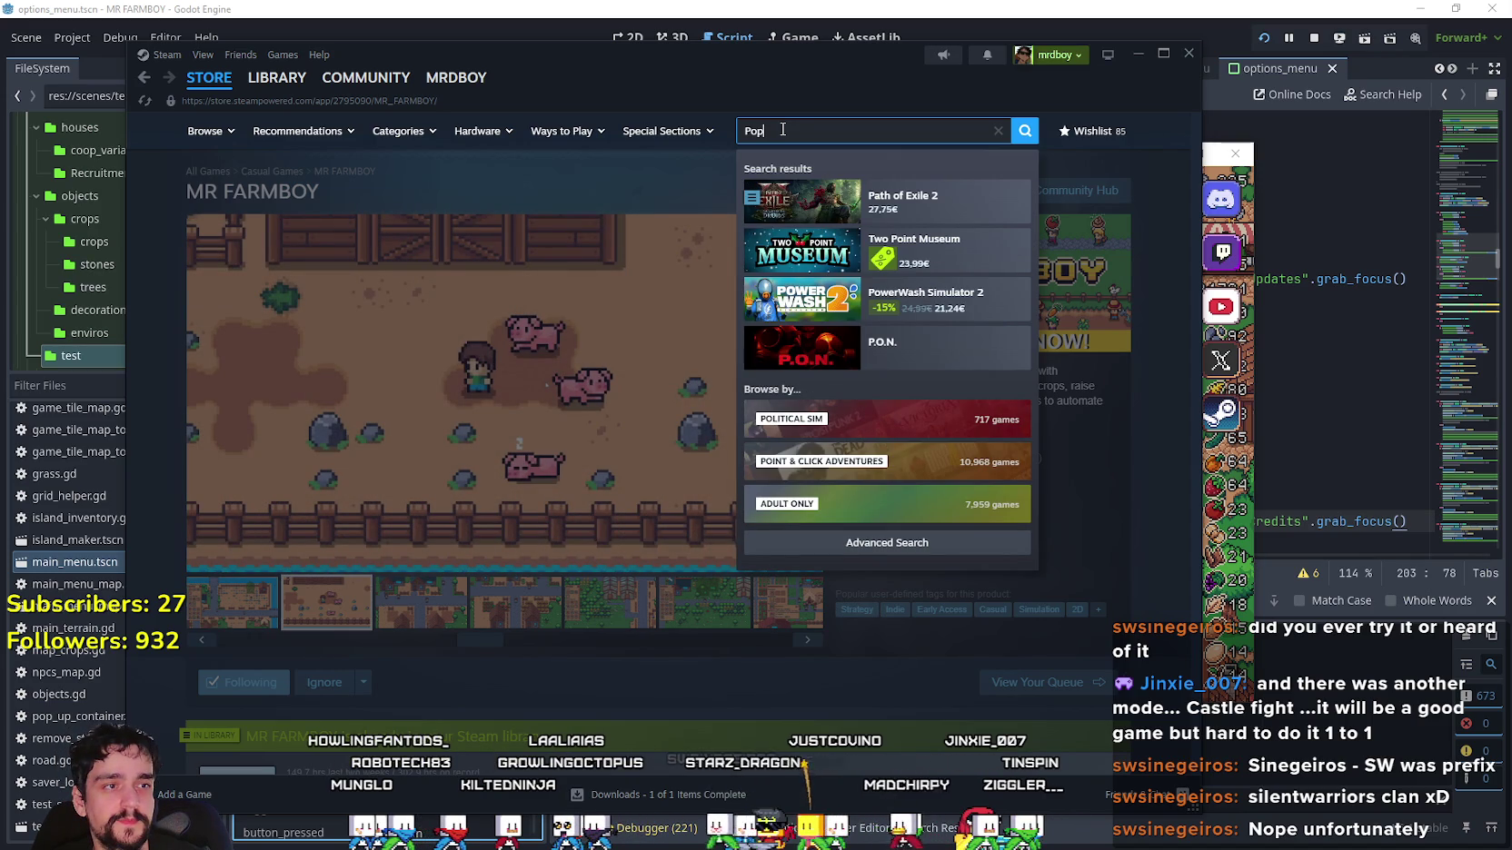
{"action": "type", "text": "ulous"}
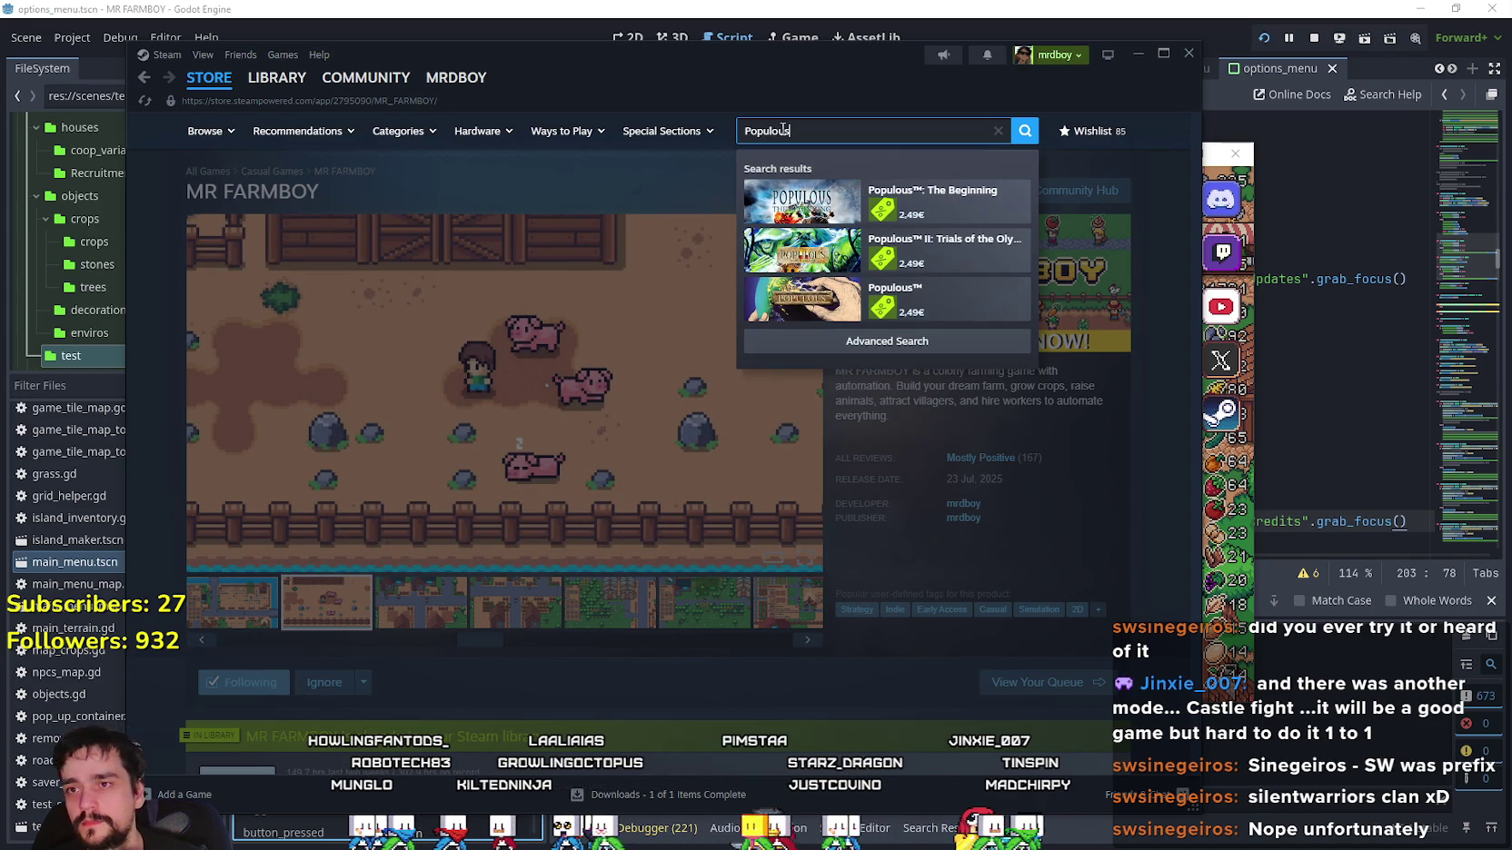
{"action": "left_click", "coordinate": [800, 194]}
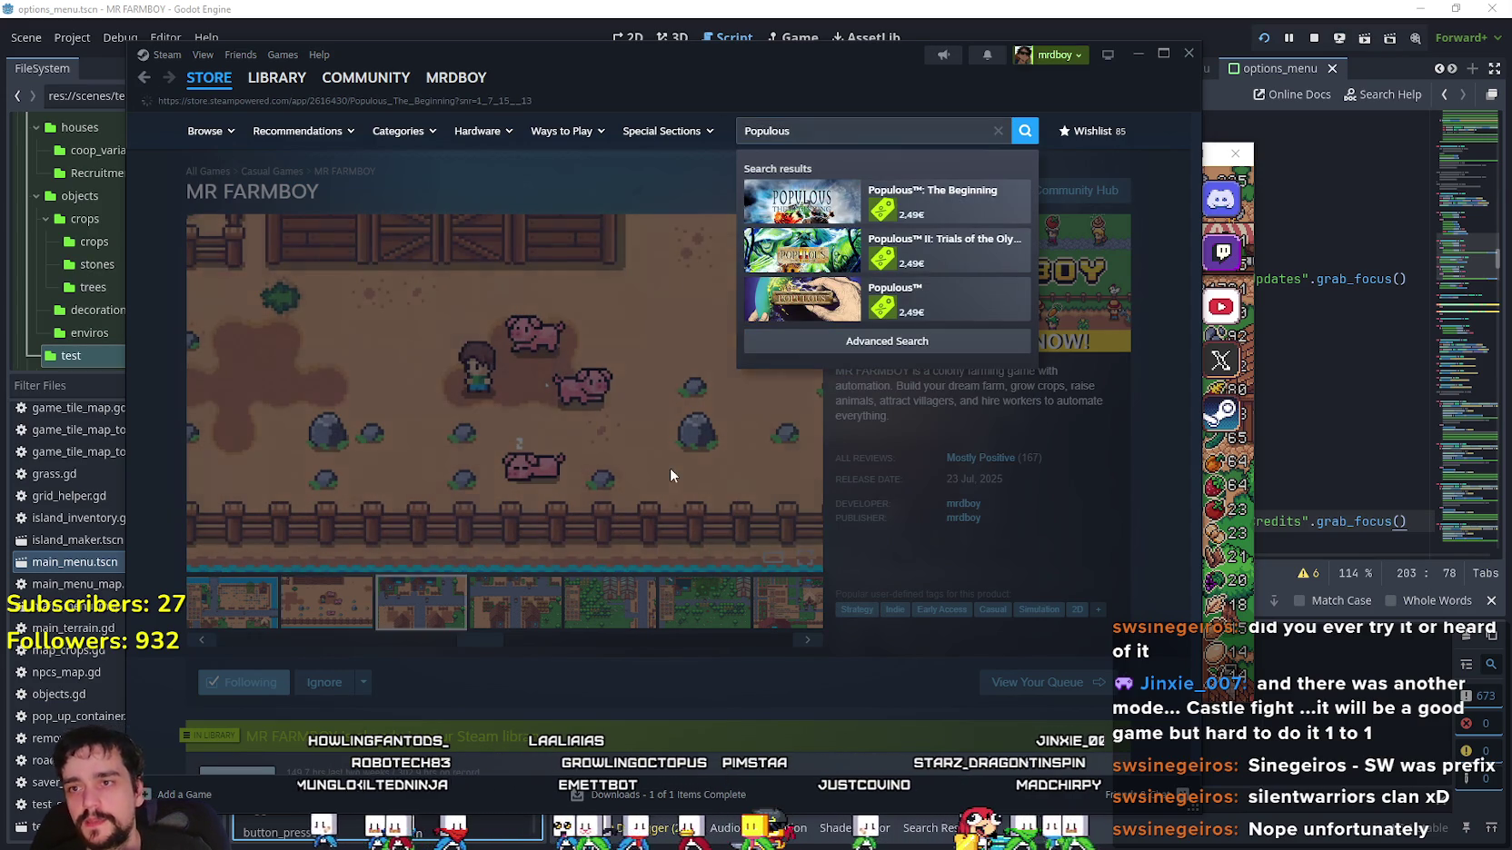
Enlarge the lava screenshot and flip back and forth through the screenshot gallery, then close it.
{"action": "scroll", "coordinate": [618, 553], "scroll_direction": "down", "scroll_amount": 2}
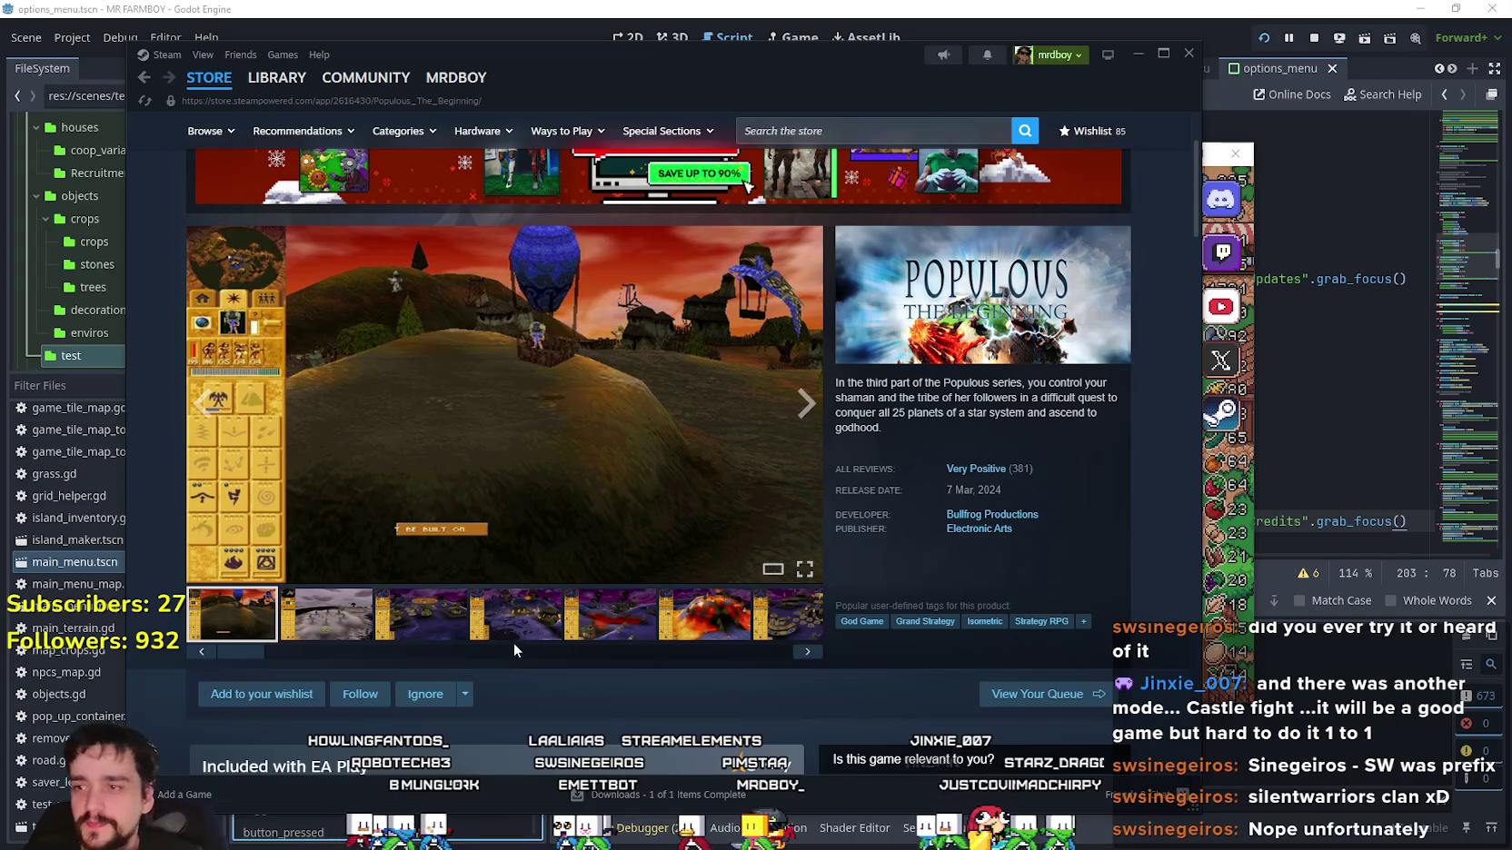
{"action": "left_click", "coordinate": [539, 627]}
{"action": "scroll", "coordinate": [523, 503], "scroll_direction": "down", "scroll_amount": 1}
{"action": "left_click", "coordinate": [645, 524]}
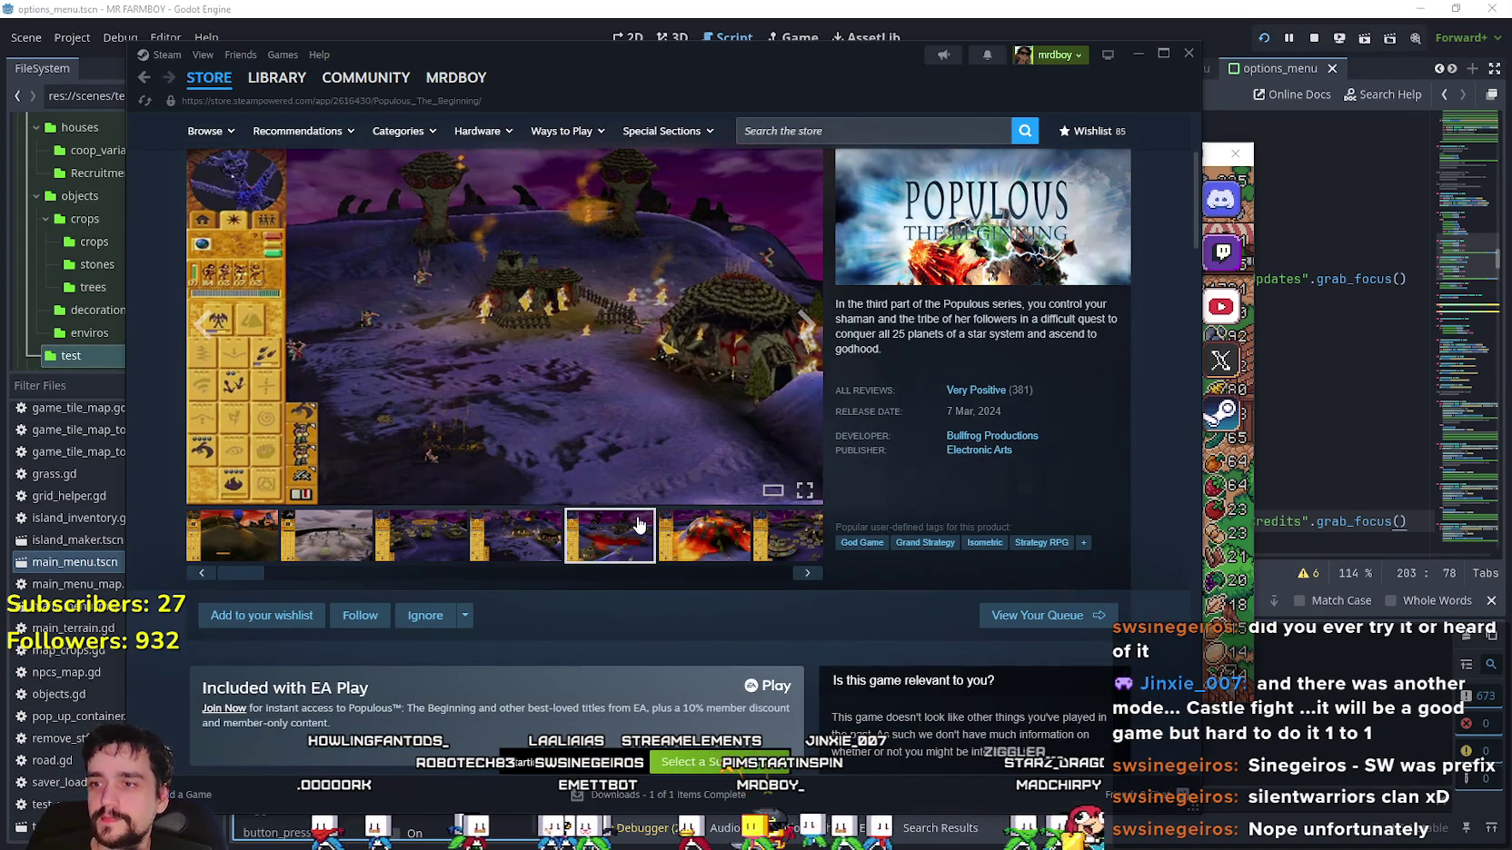
{"action": "left_click", "coordinate": [647, 359]}
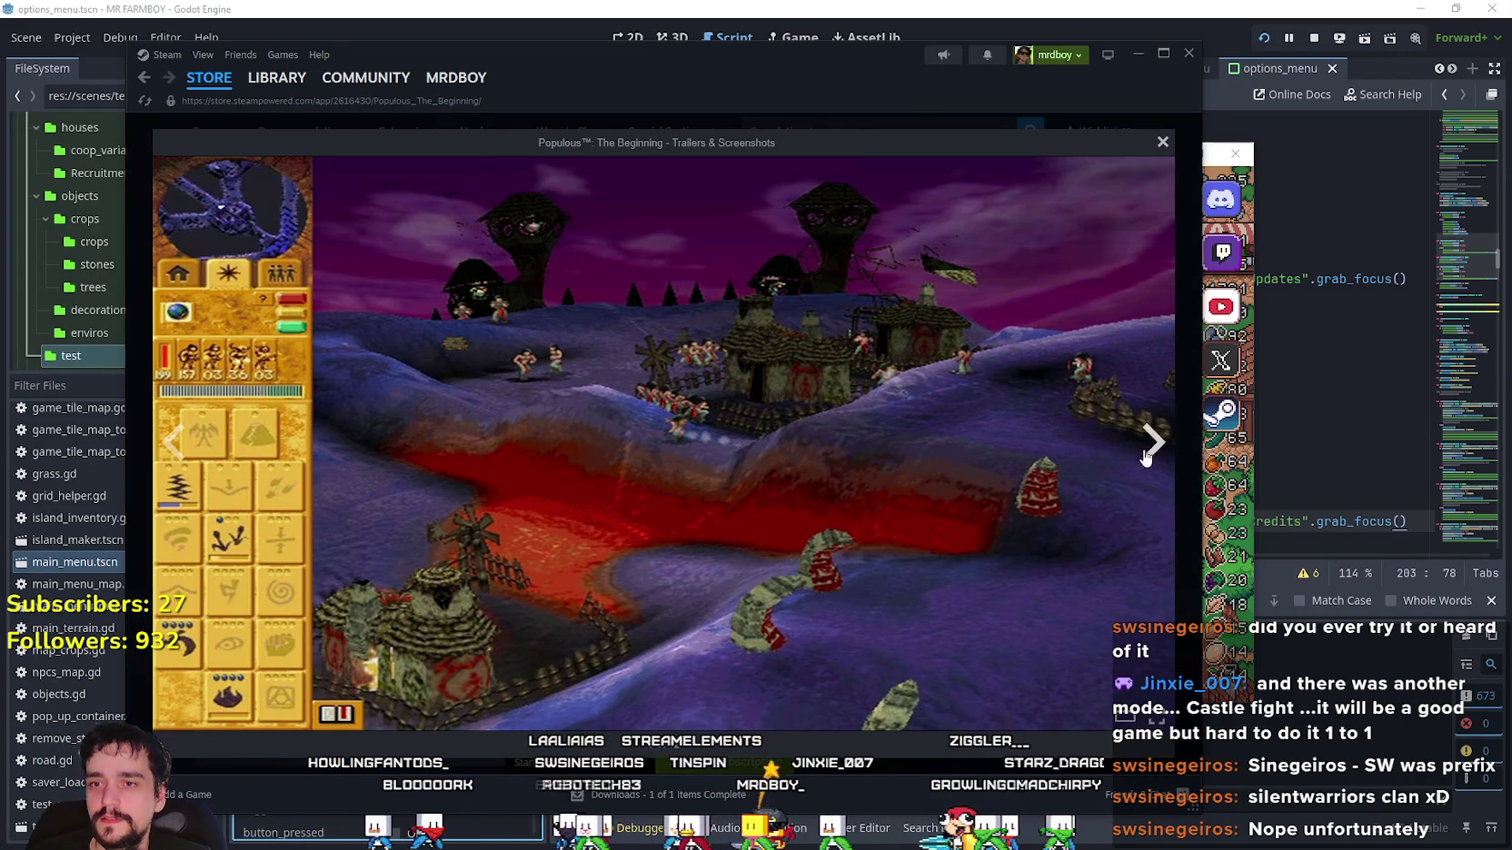
{"action": "left_click", "coordinate": [1141, 451]}
{"action": "left_click", "coordinate": [1146, 452]}
{"action": "left_click", "coordinate": [1148, 453]}
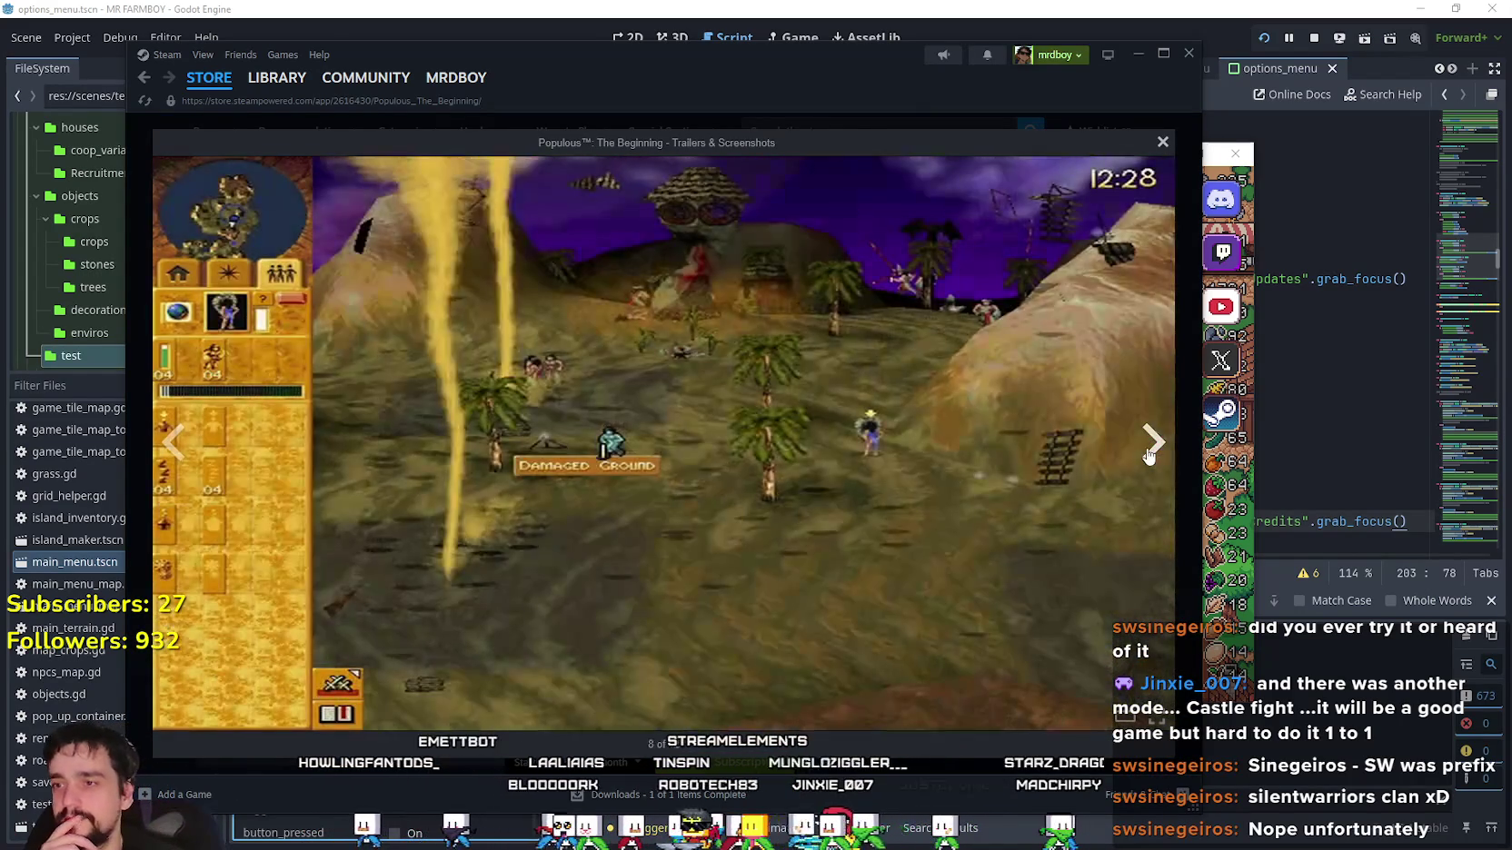
{"action": "left_click", "coordinate": [1148, 453]}
{"action": "left_click", "coordinate": [1149, 453]}
{"action": "left_click", "coordinate": [1148, 454]}
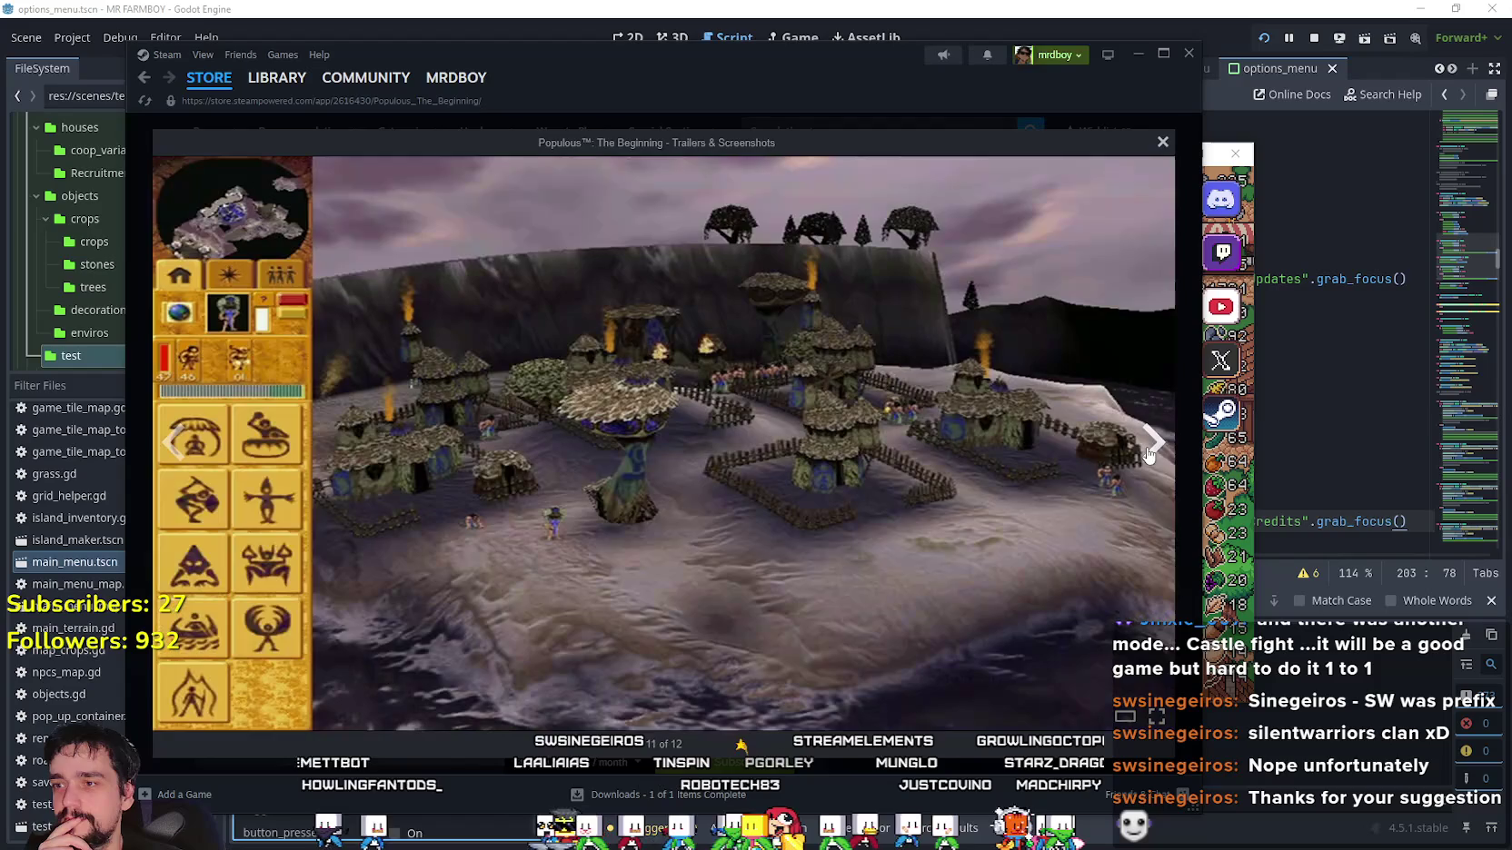
{"action": "left_click", "coordinate": [177, 443]}
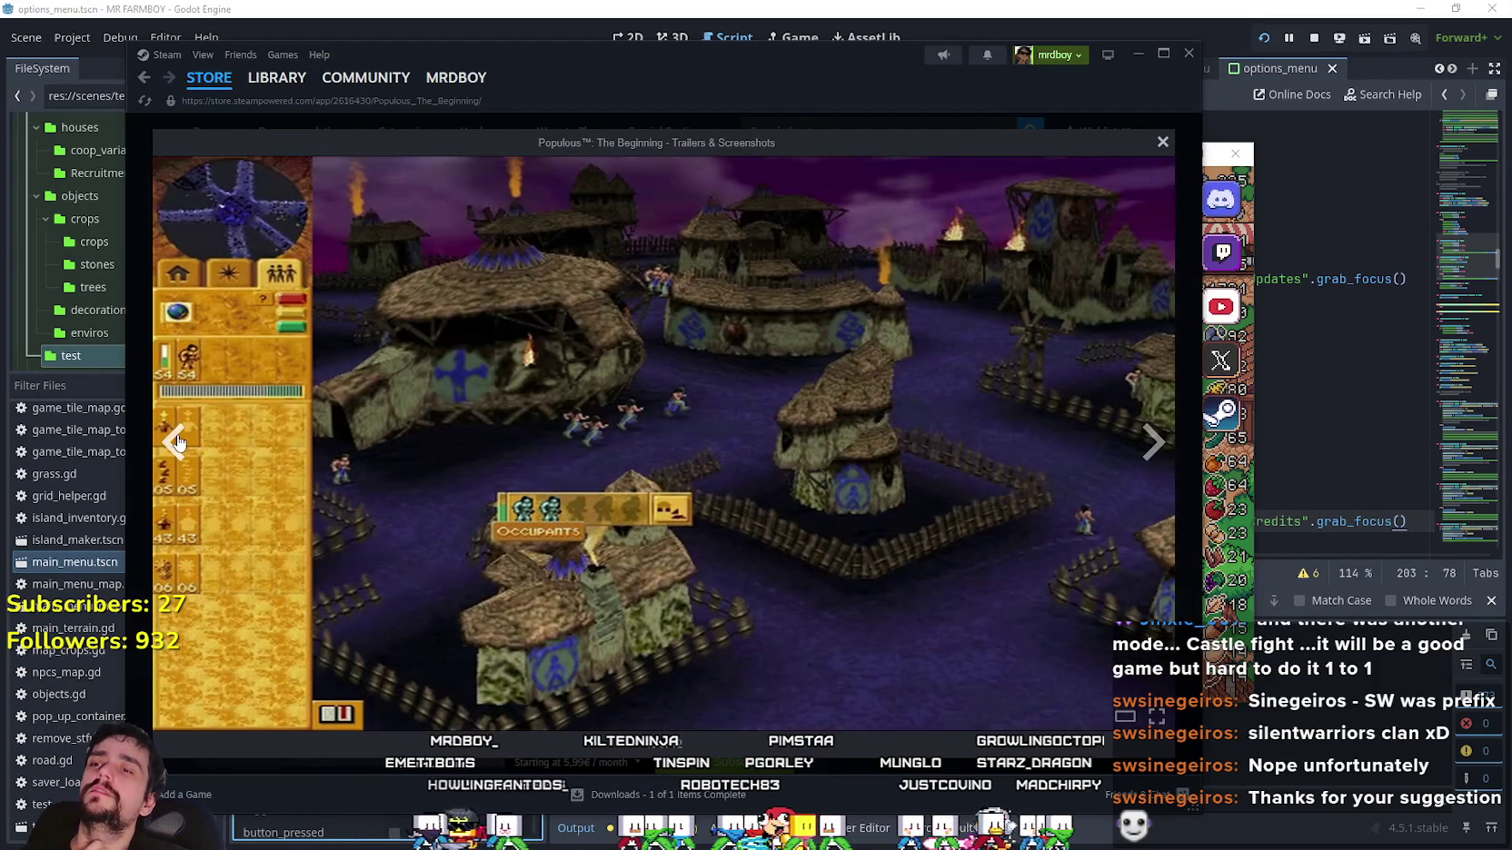
{"action": "left_click", "coordinate": [173, 441]}
{"action": "left_click", "coordinate": [1158, 445]}
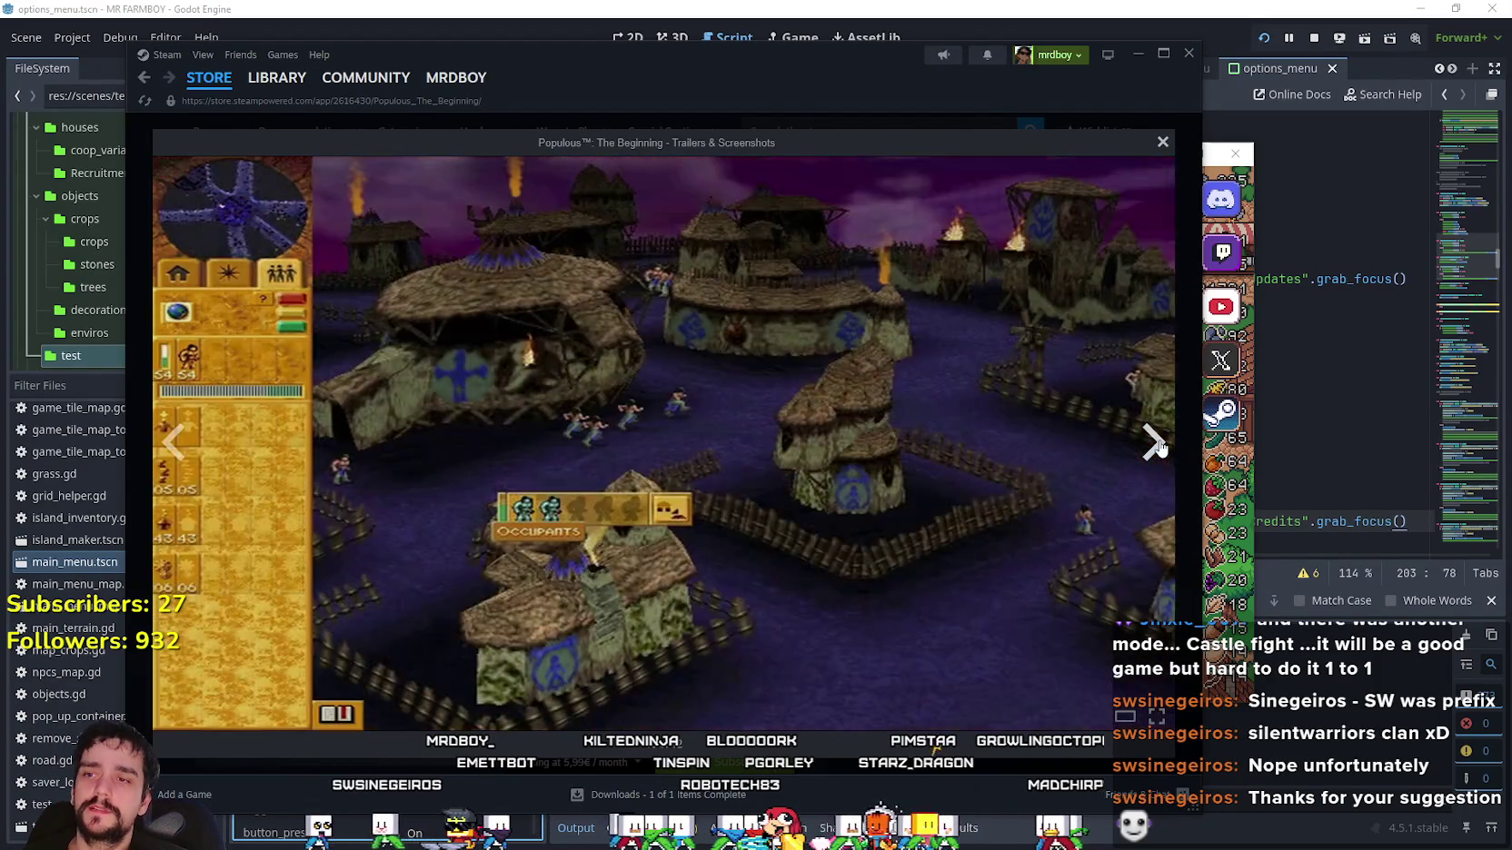
{"action": "left_click", "coordinate": [1158, 445]}
{"action": "left_click", "coordinate": [1159, 445]}
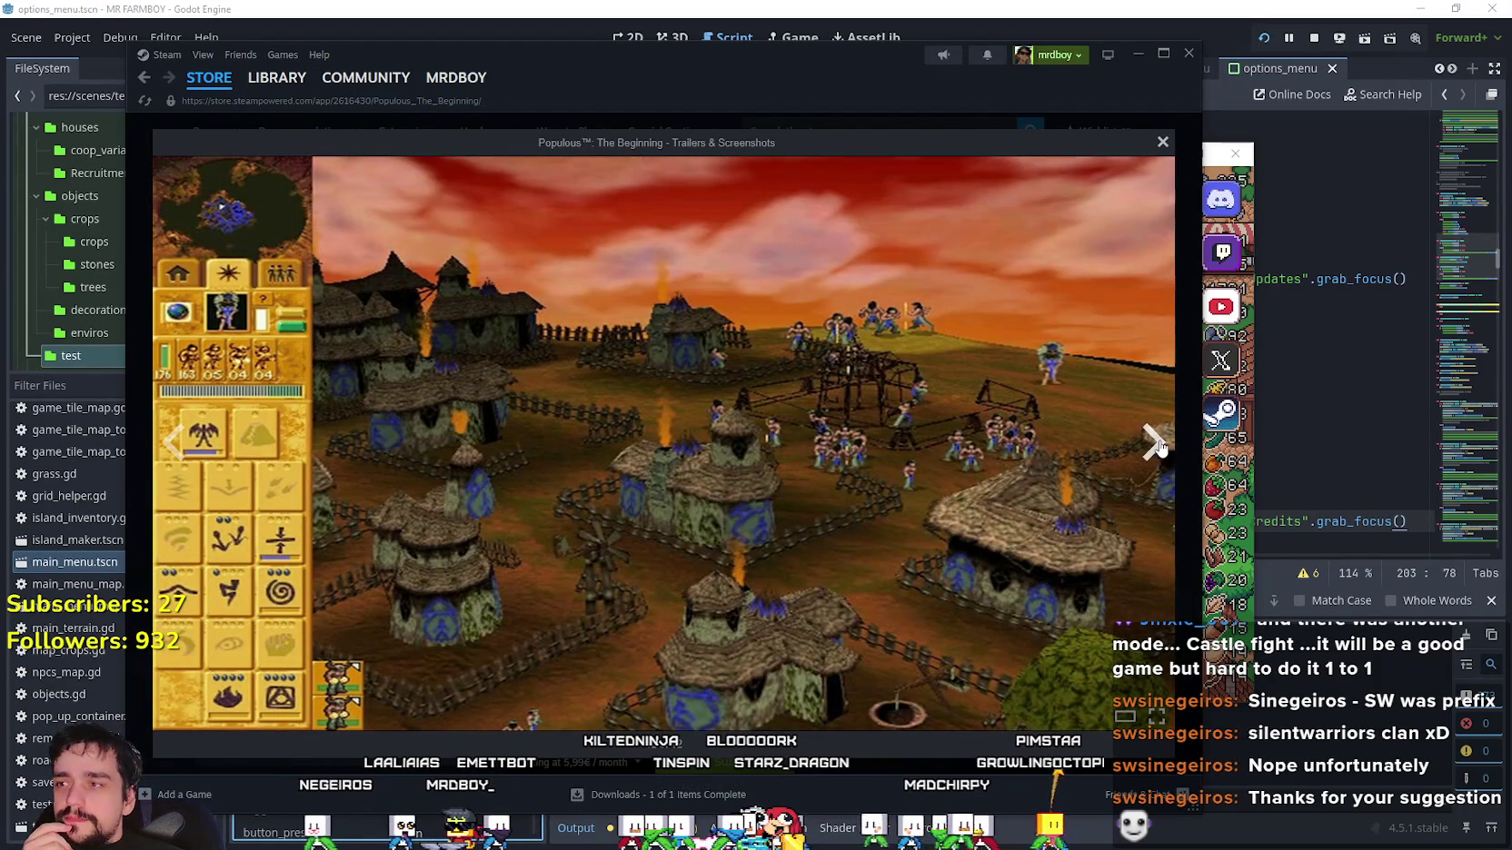
{"action": "left_click", "coordinate": [1158, 445]}
{"action": "left_click", "coordinate": [1159, 445]}
{"action": "left_click", "coordinate": [1156, 443]}
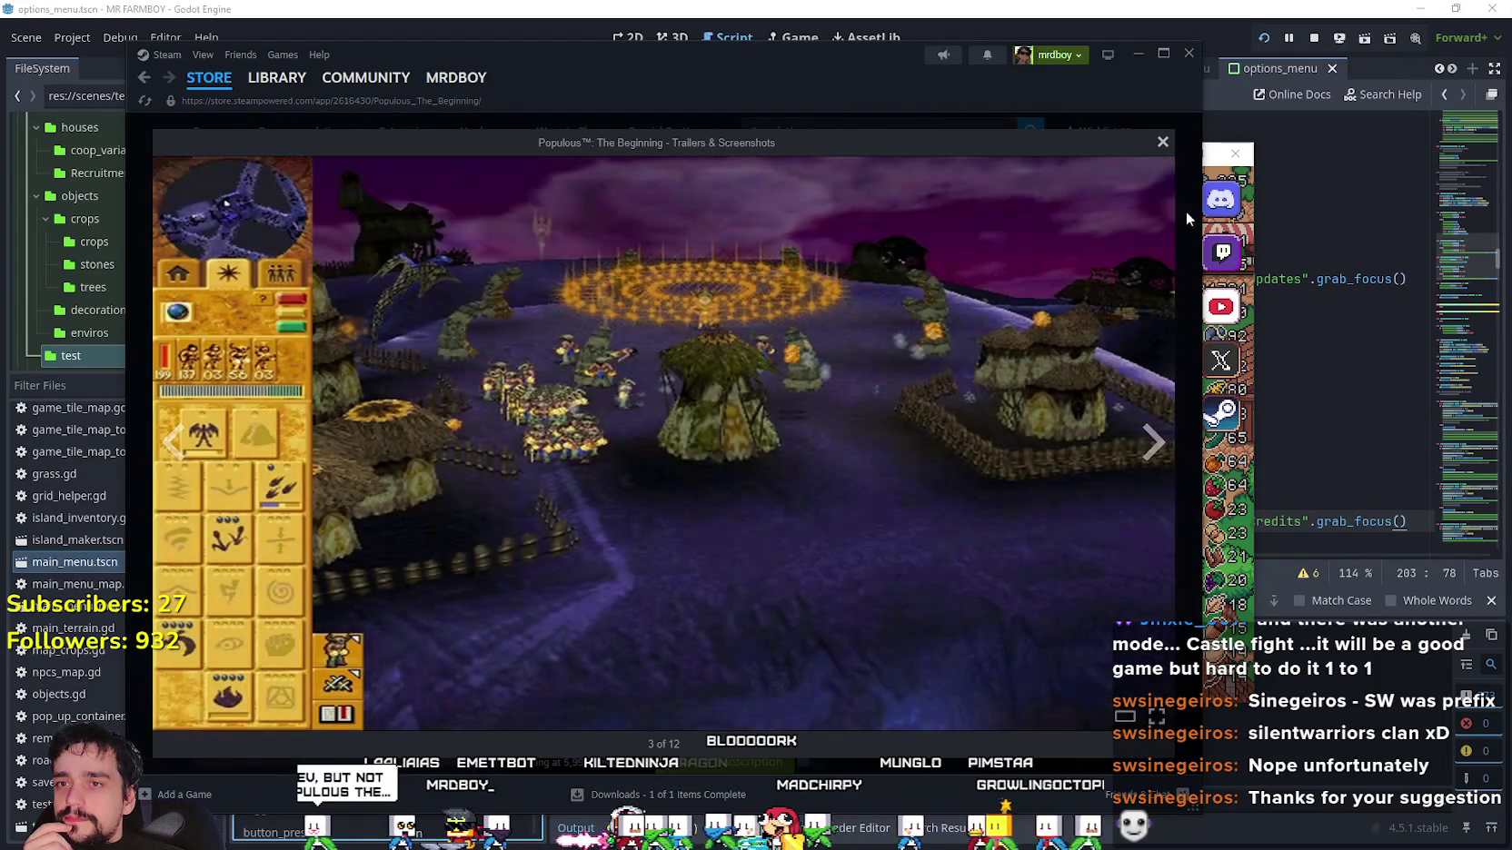
{"action": "left_click", "coordinate": [1162, 142]}
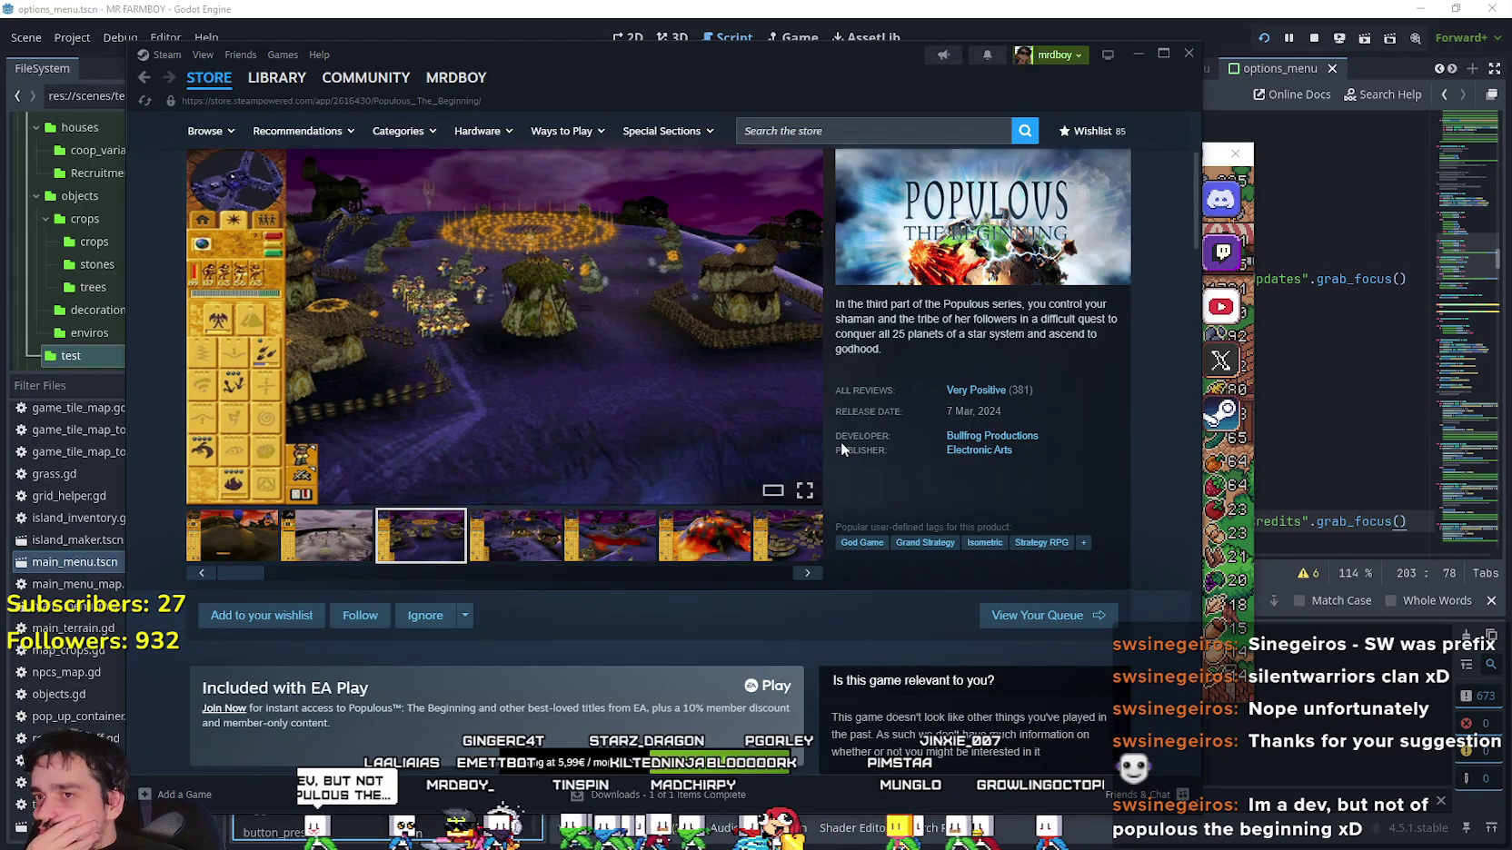
Browse the Electronic Arts publisher page, then return to the Populous: The Beginning page.
{"action": "scroll", "coordinate": [818, 438], "scroll_direction": "down", "scroll_amount": 3}
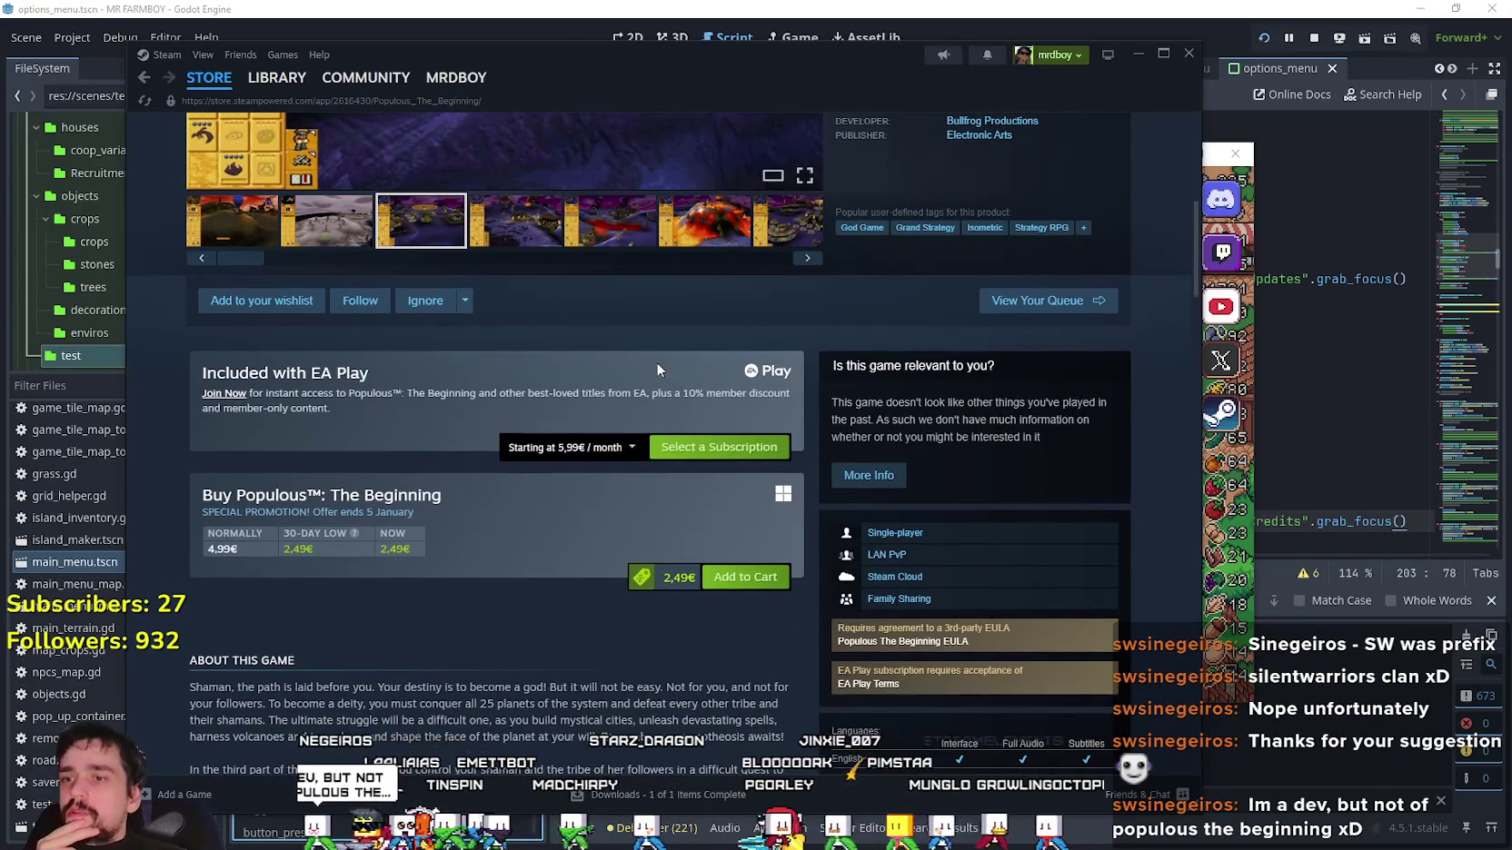
{"action": "scroll", "coordinate": [823, 517], "scroll_direction": "up", "scroll_amount": 3}
{"action": "left_click", "coordinate": [1011, 448]}
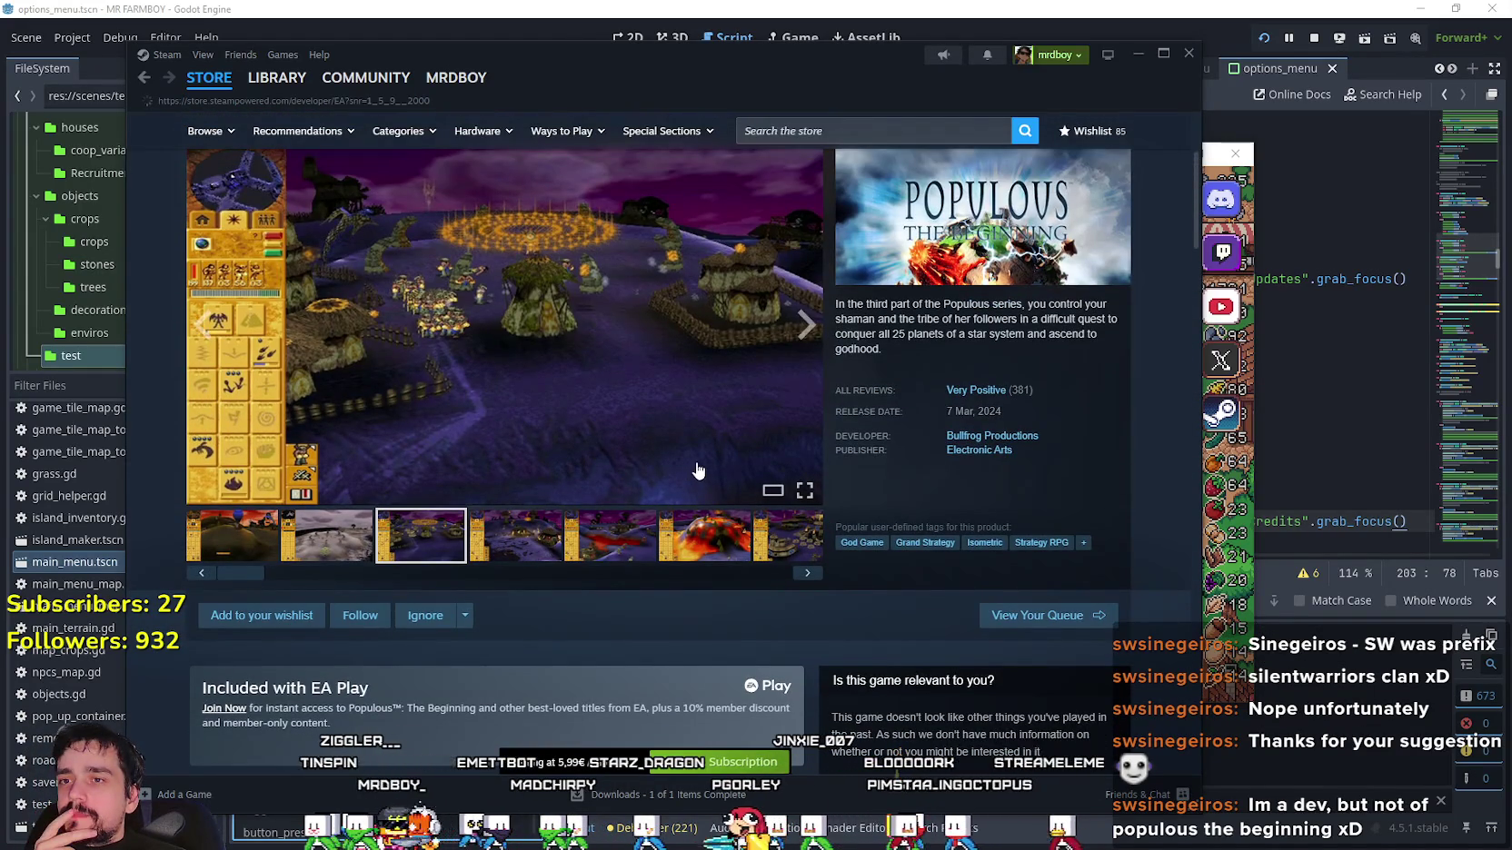
{"action": "scroll", "coordinate": [728, 467], "scroll_direction": "down", "scroll_amount": 3}
{"action": "scroll", "coordinate": [728, 473], "scroll_direction": "down", "scroll_amount": 5}
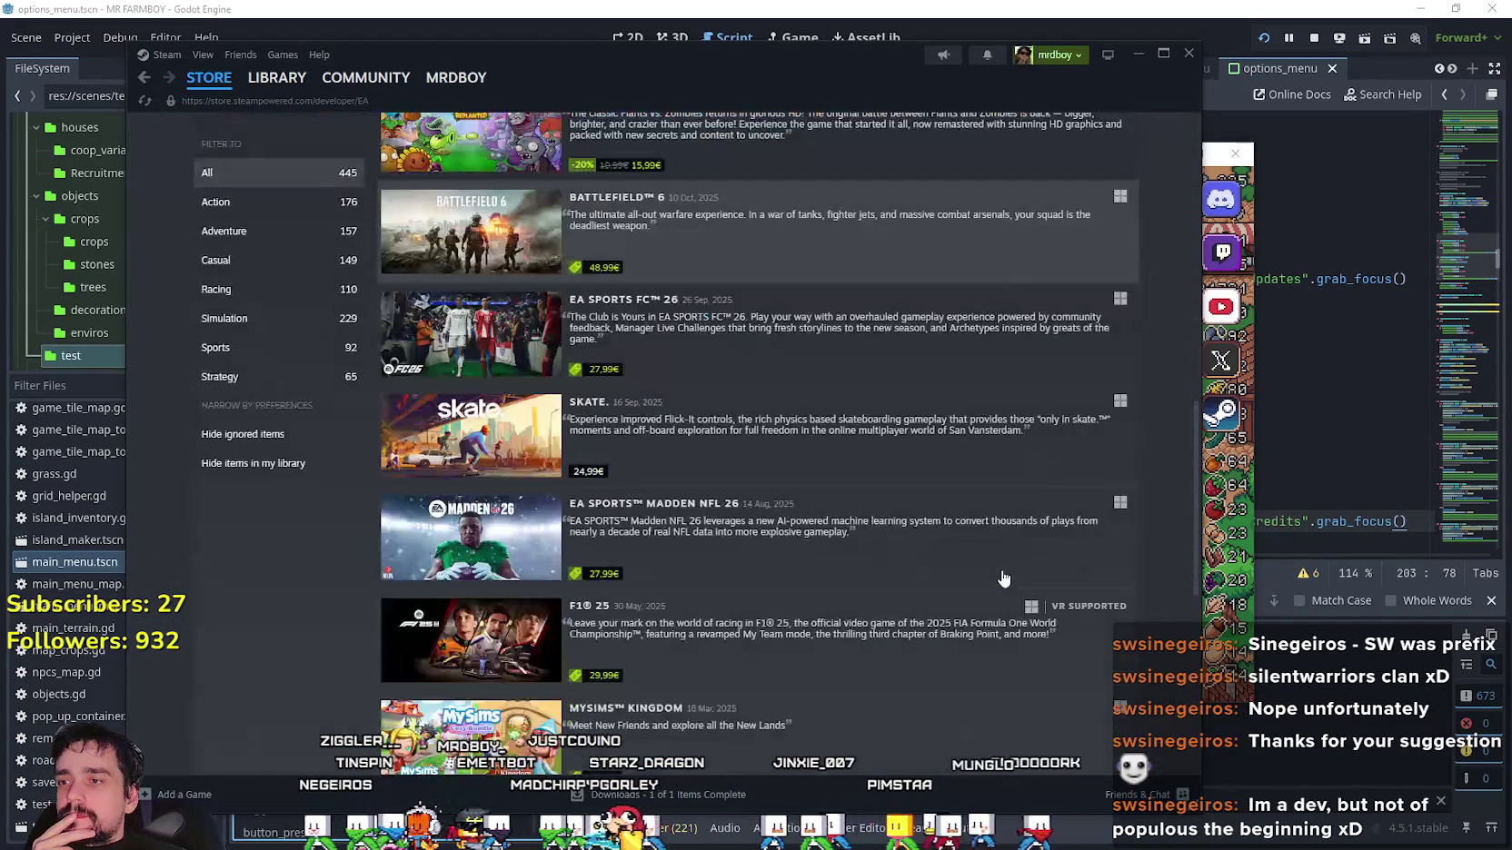
{"action": "scroll", "coordinate": [1000, 575], "scroll_direction": "down", "scroll_amount": 8}
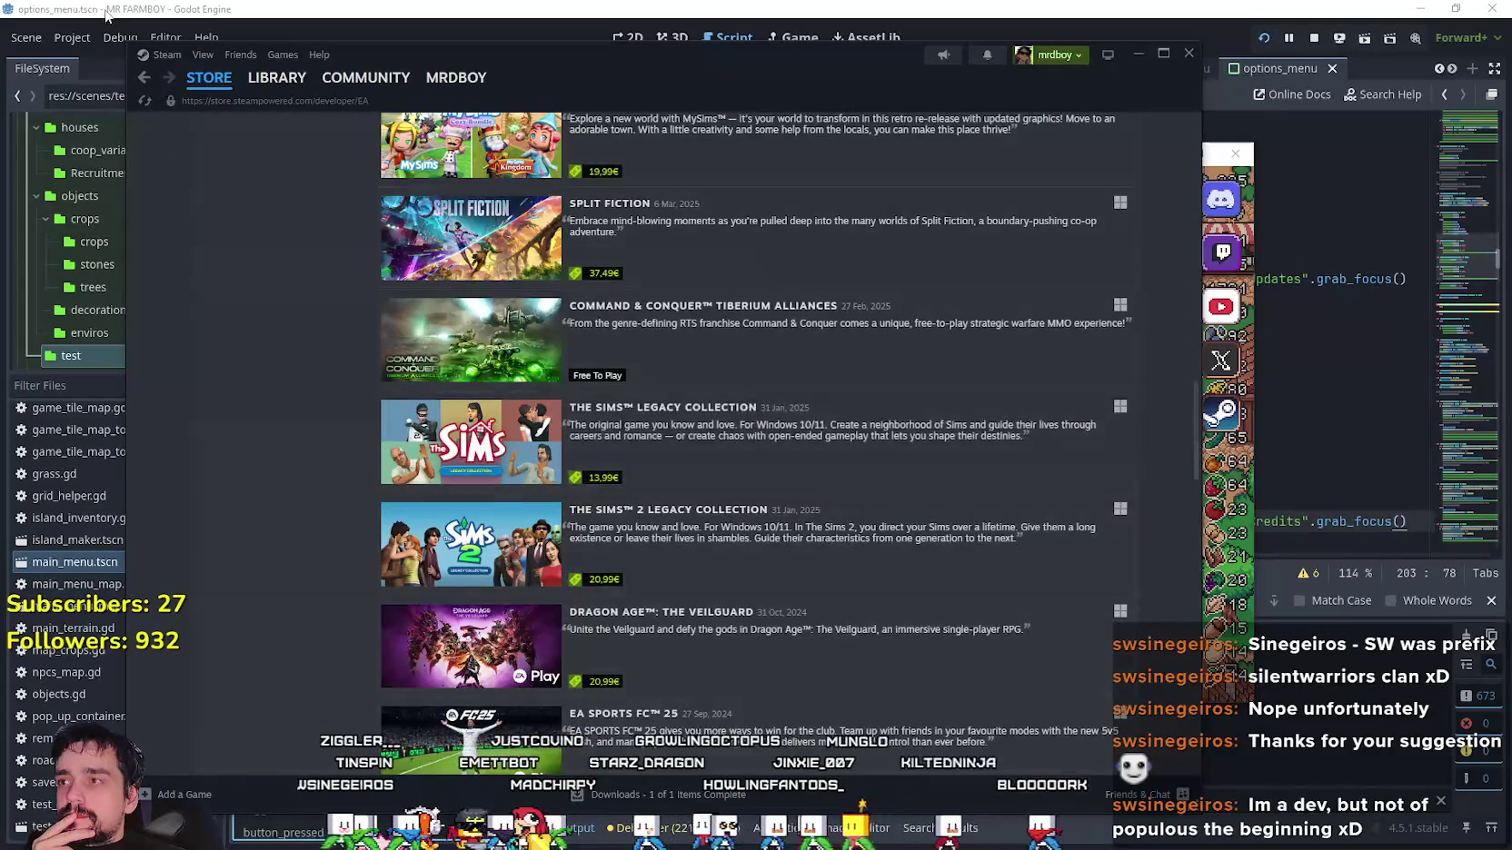
{"action": "left_click", "coordinate": [142, 79]}
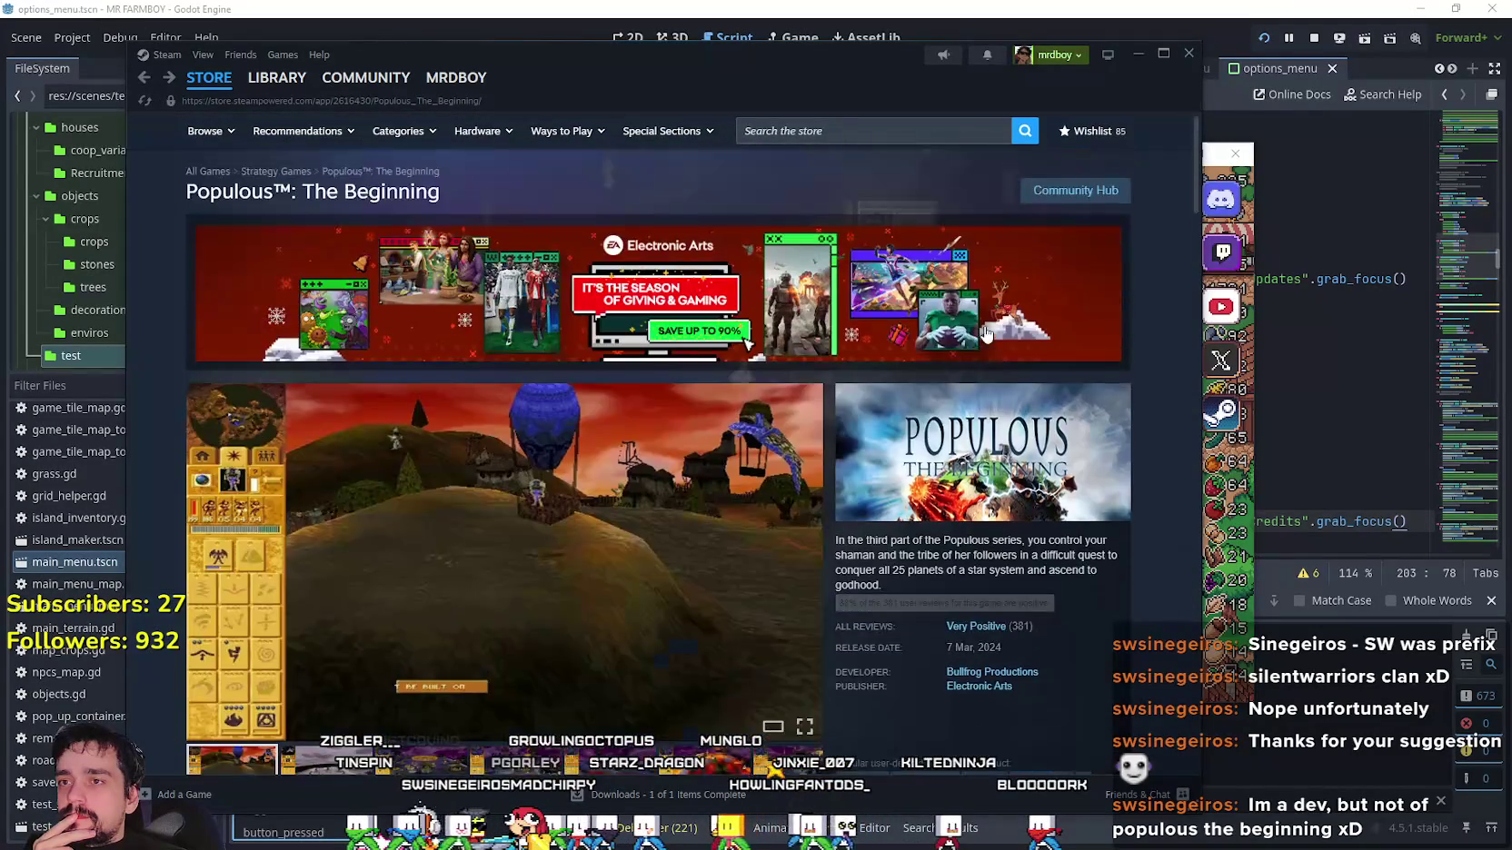
Search the store for Populous and open Populous II: Trials of the Olympian Gods.
{"action": "left_click", "coordinate": [859, 136]}
{"action": "type", "text": "P"}
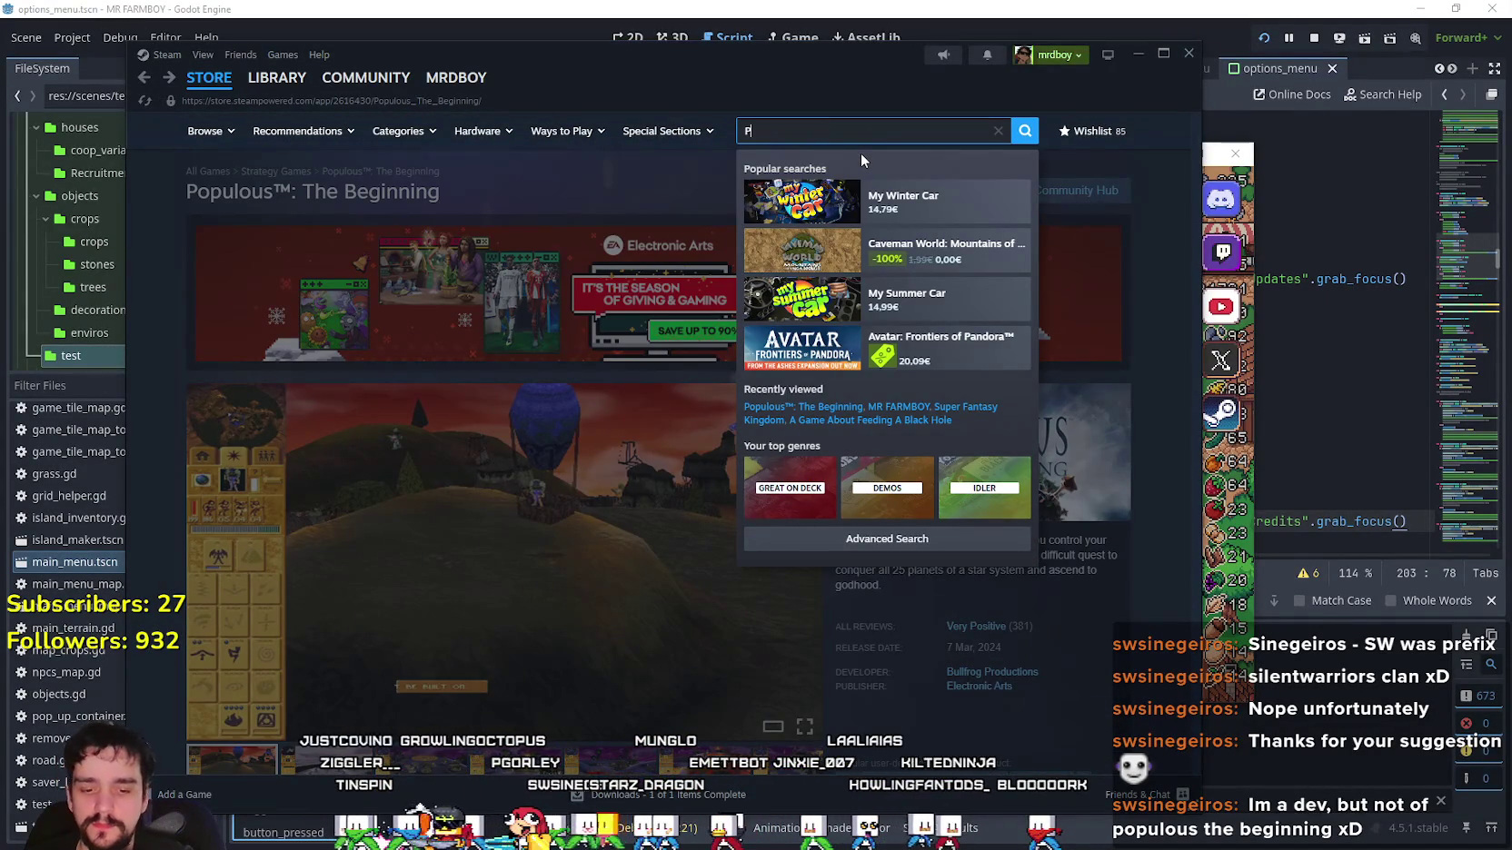
{"action": "type", "text": "opul"}
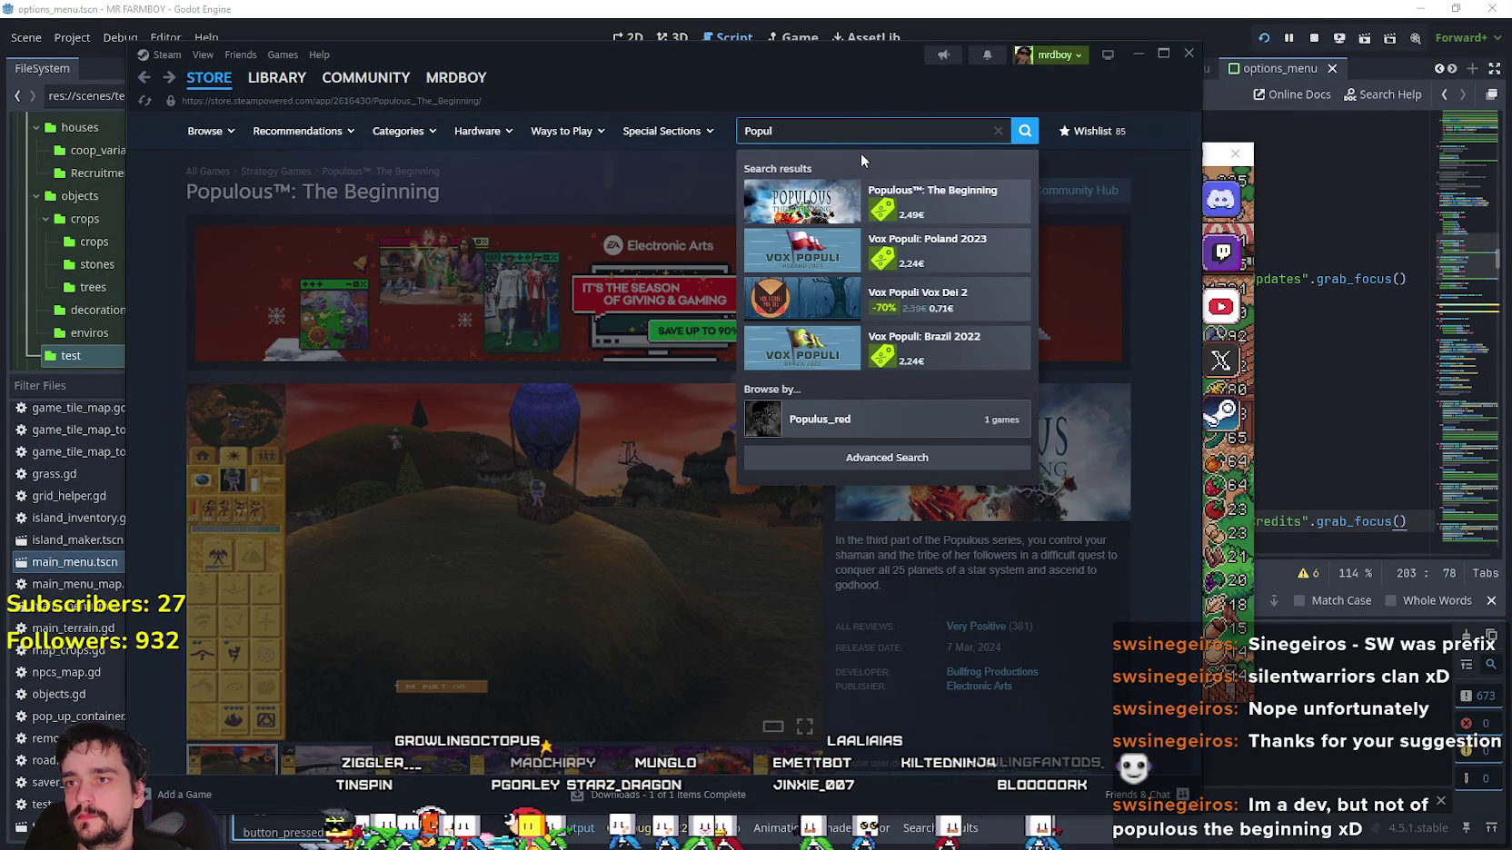
{"action": "type", "text": "ou"}
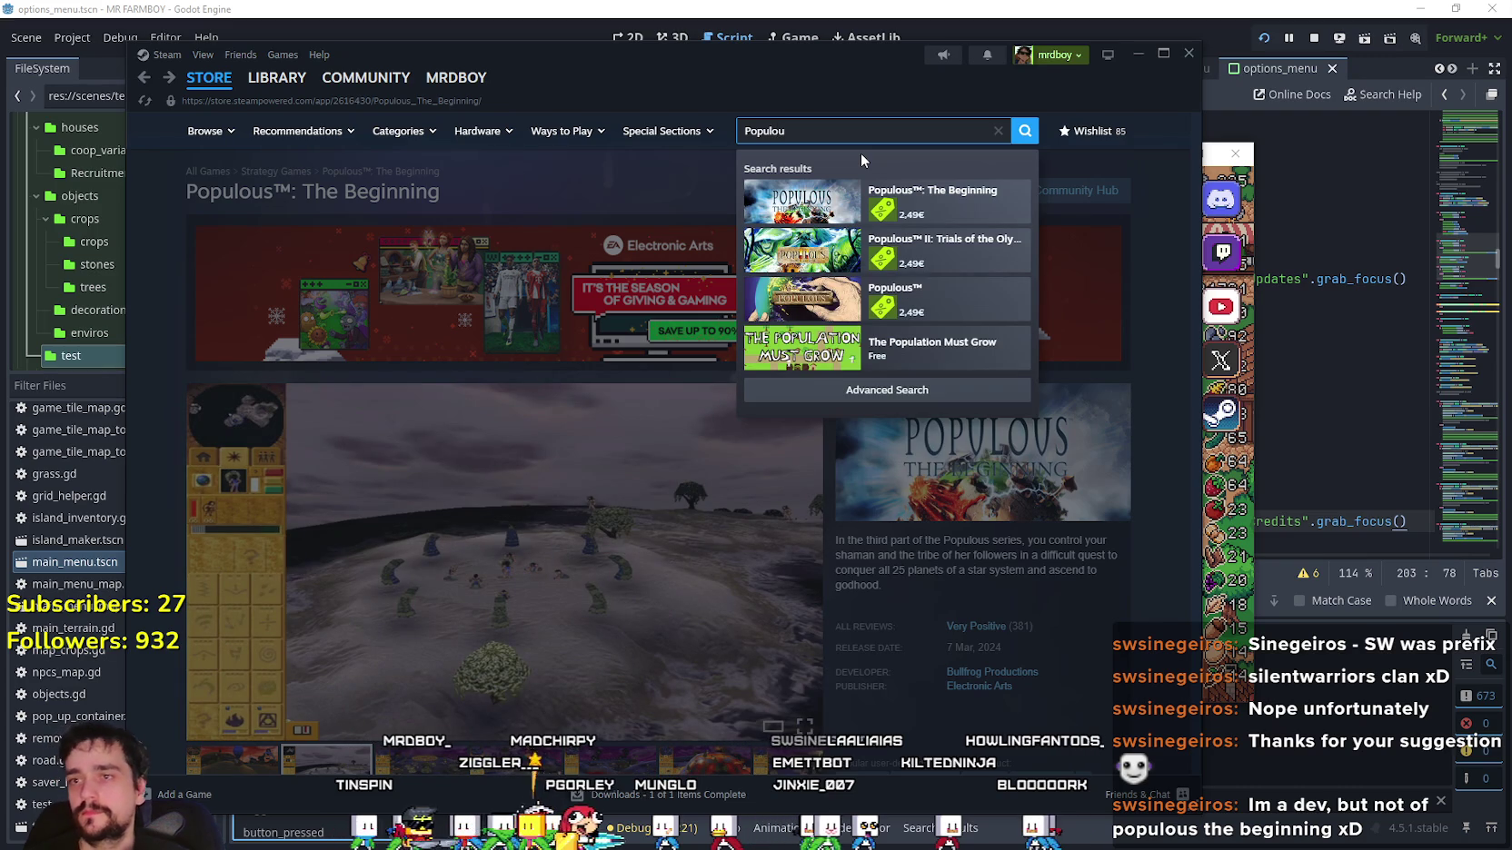
{"action": "left_click", "coordinate": [975, 262]}
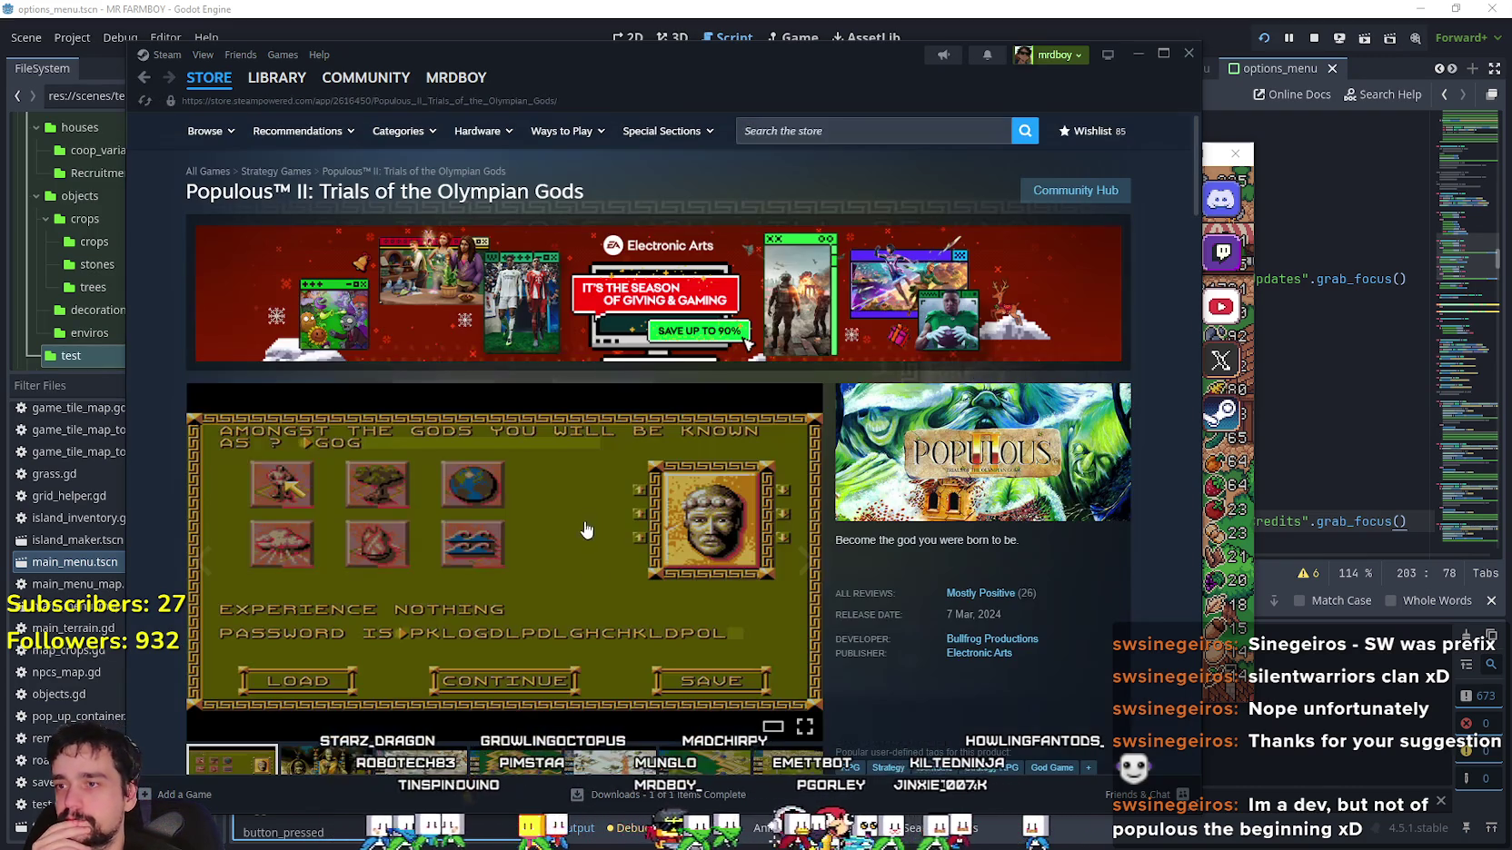
View several Populous II screenshots, enlarge one, and jump to the last (11 of 11).
{"action": "scroll", "coordinate": [727, 668], "scroll_direction": "down", "scroll_amount": 3}
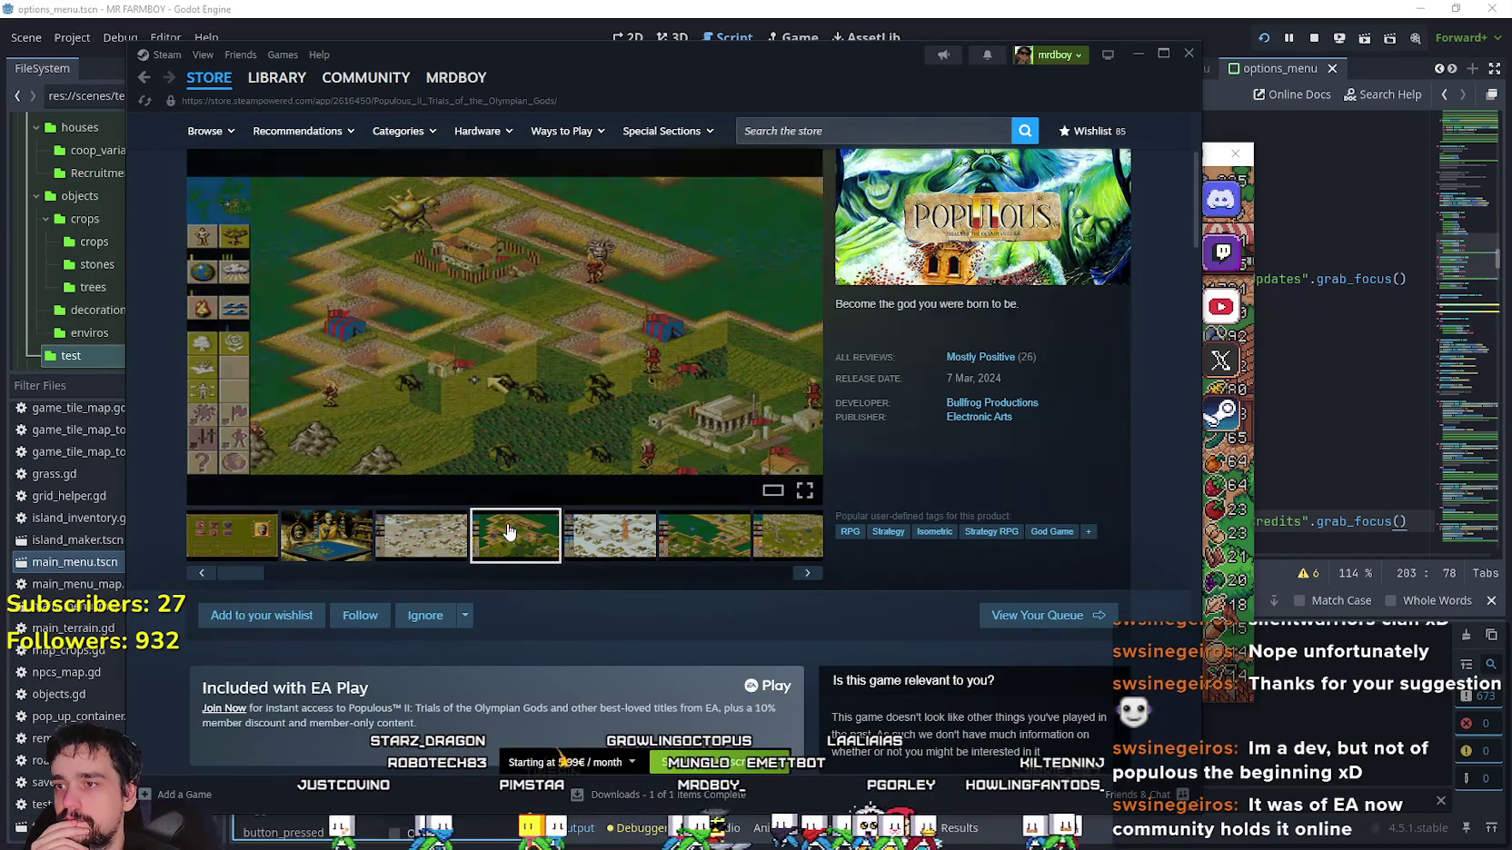
{"action": "left_click", "coordinate": [745, 547]}
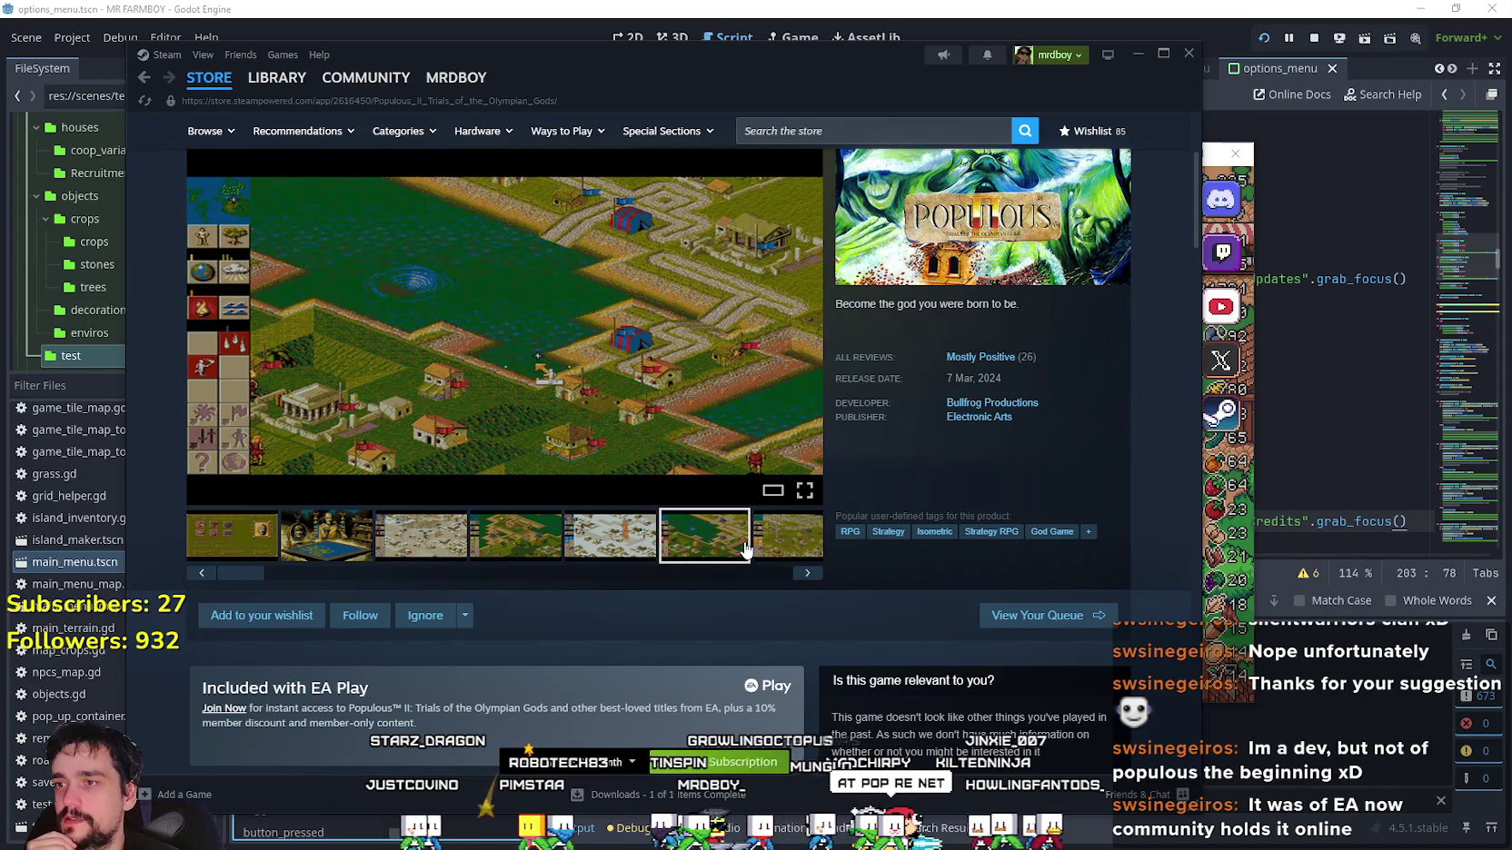
{"action": "left_click", "coordinate": [795, 547]}
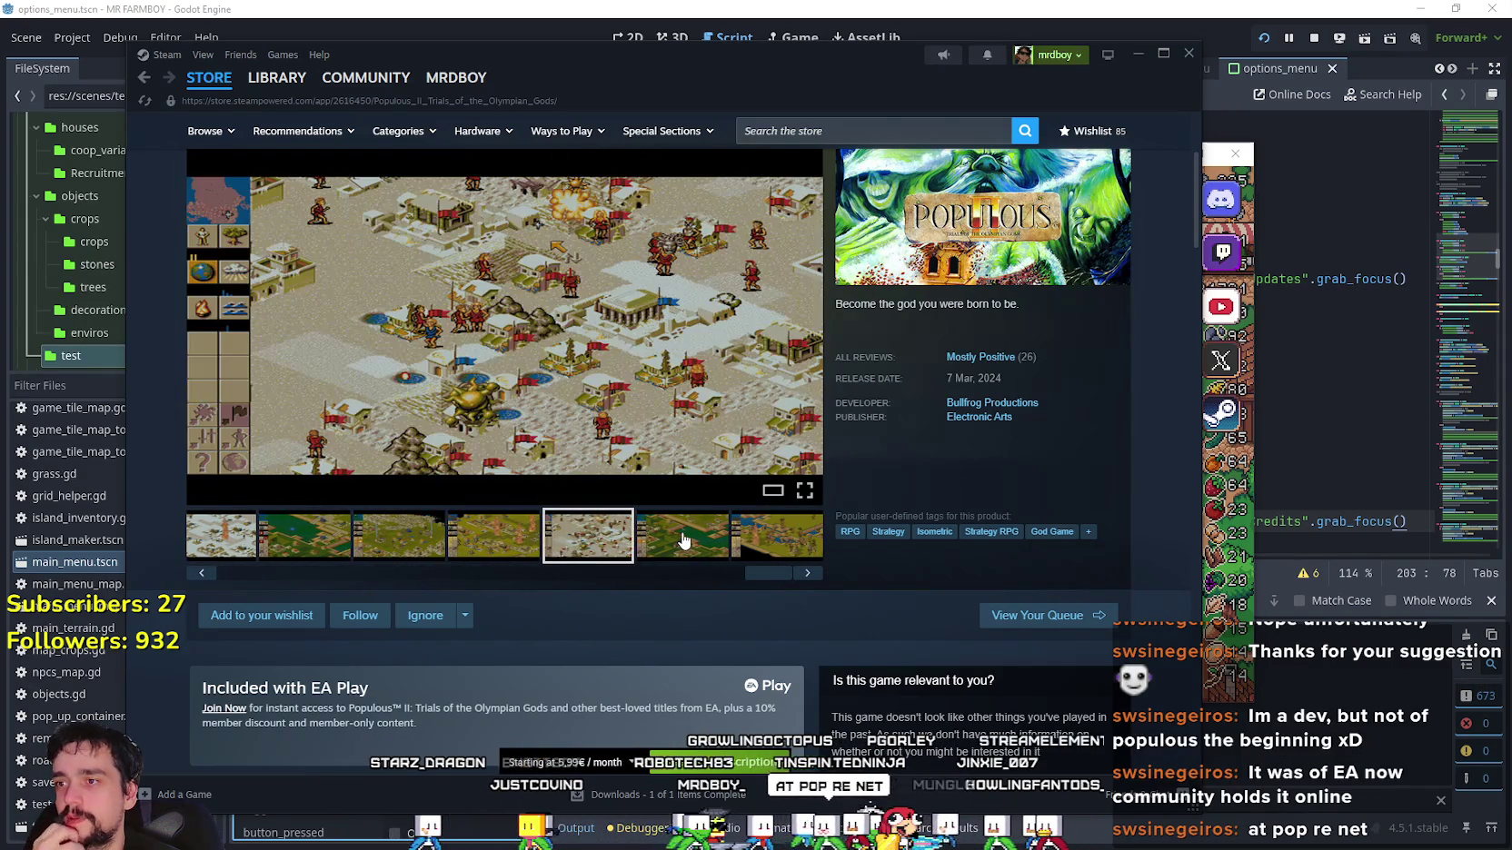
{"action": "left_click", "coordinate": [684, 540]}
{"action": "left_click", "coordinate": [526, 498]}
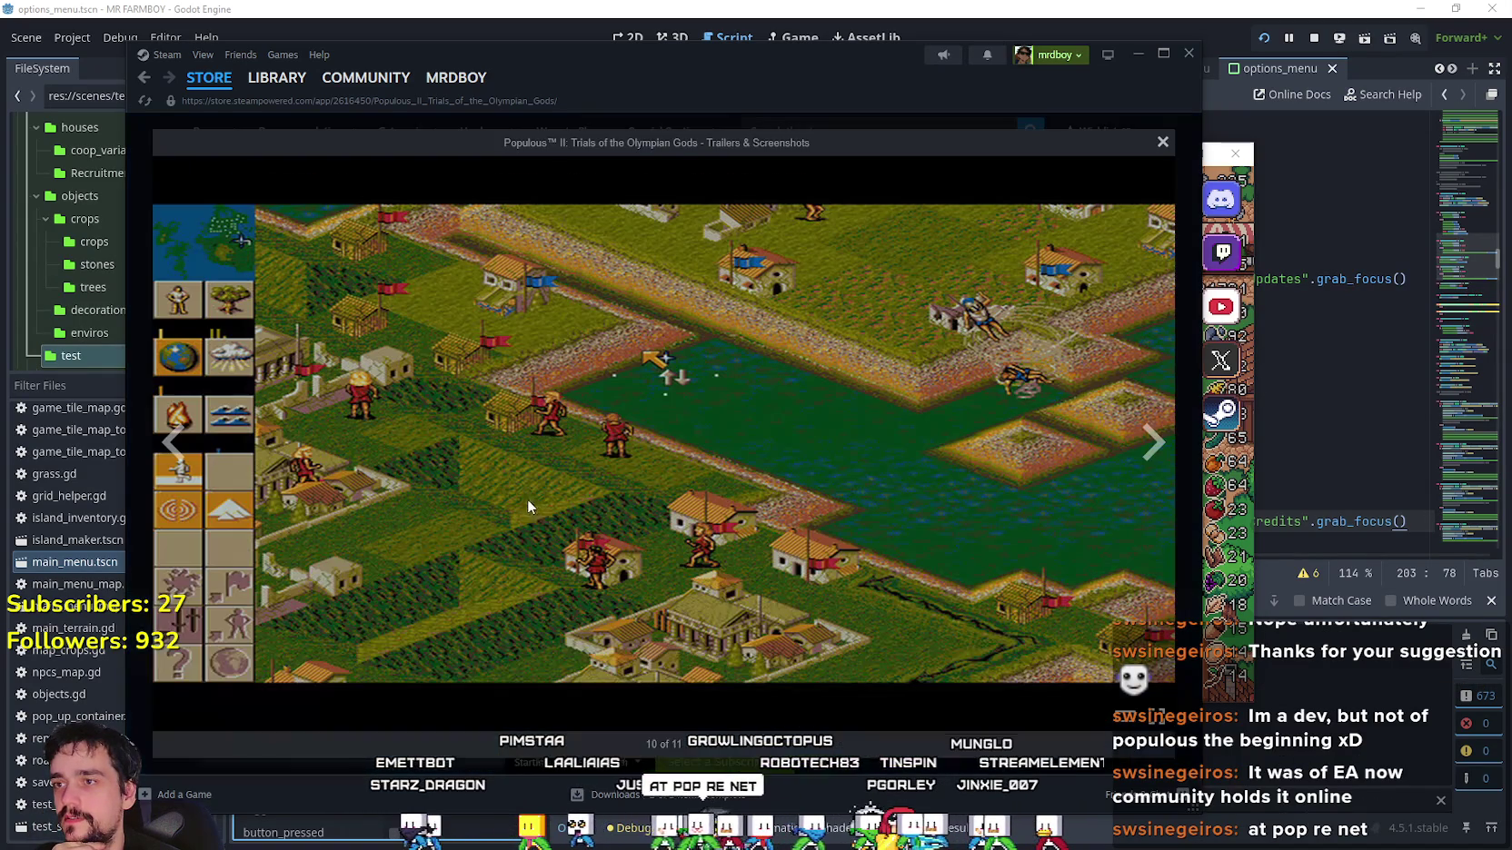
{"action": "left_click", "coordinate": [1155, 461]}
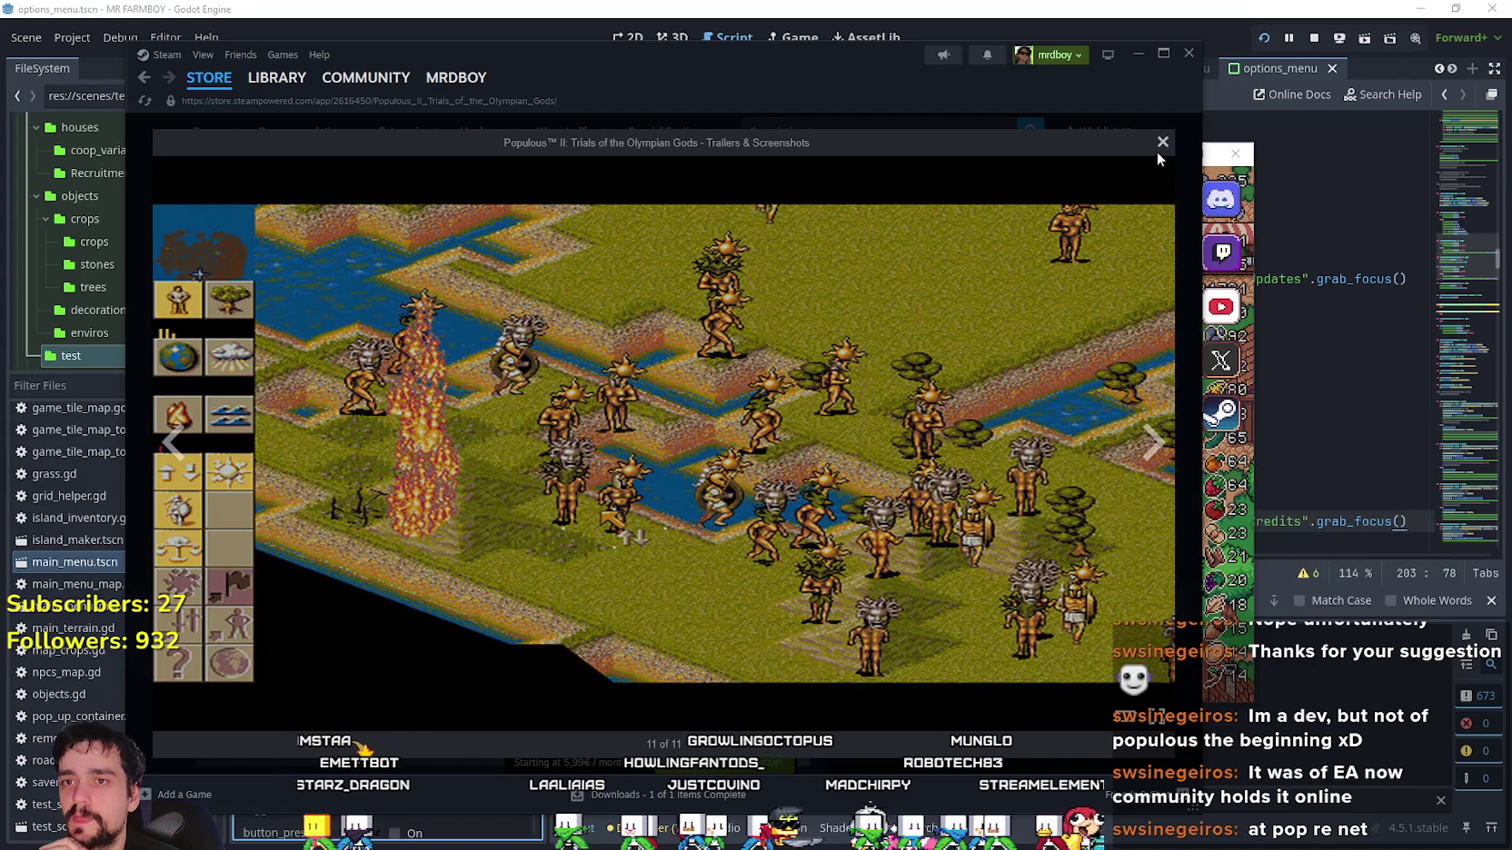
{"action": "left_click", "coordinate": [1162, 143]}
Step through the snowy, statue and green isometric thumbnails, then return to the store home and close Steam.
{"action": "left_click", "coordinate": [458, 549]}
{"action": "left_click", "coordinate": [406, 536]}
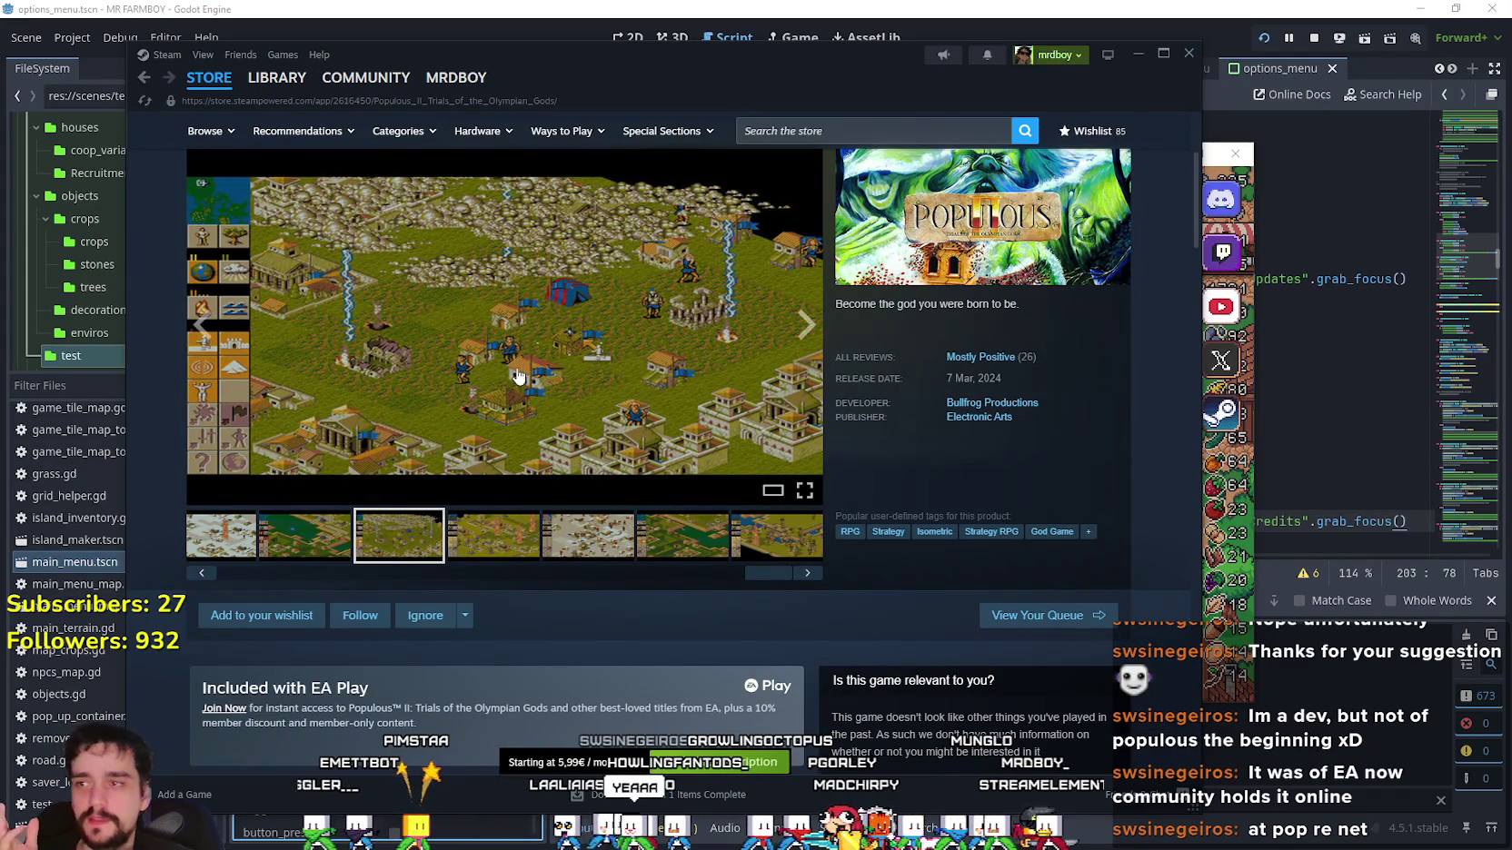
{"action": "left_click", "coordinate": [302, 536]}
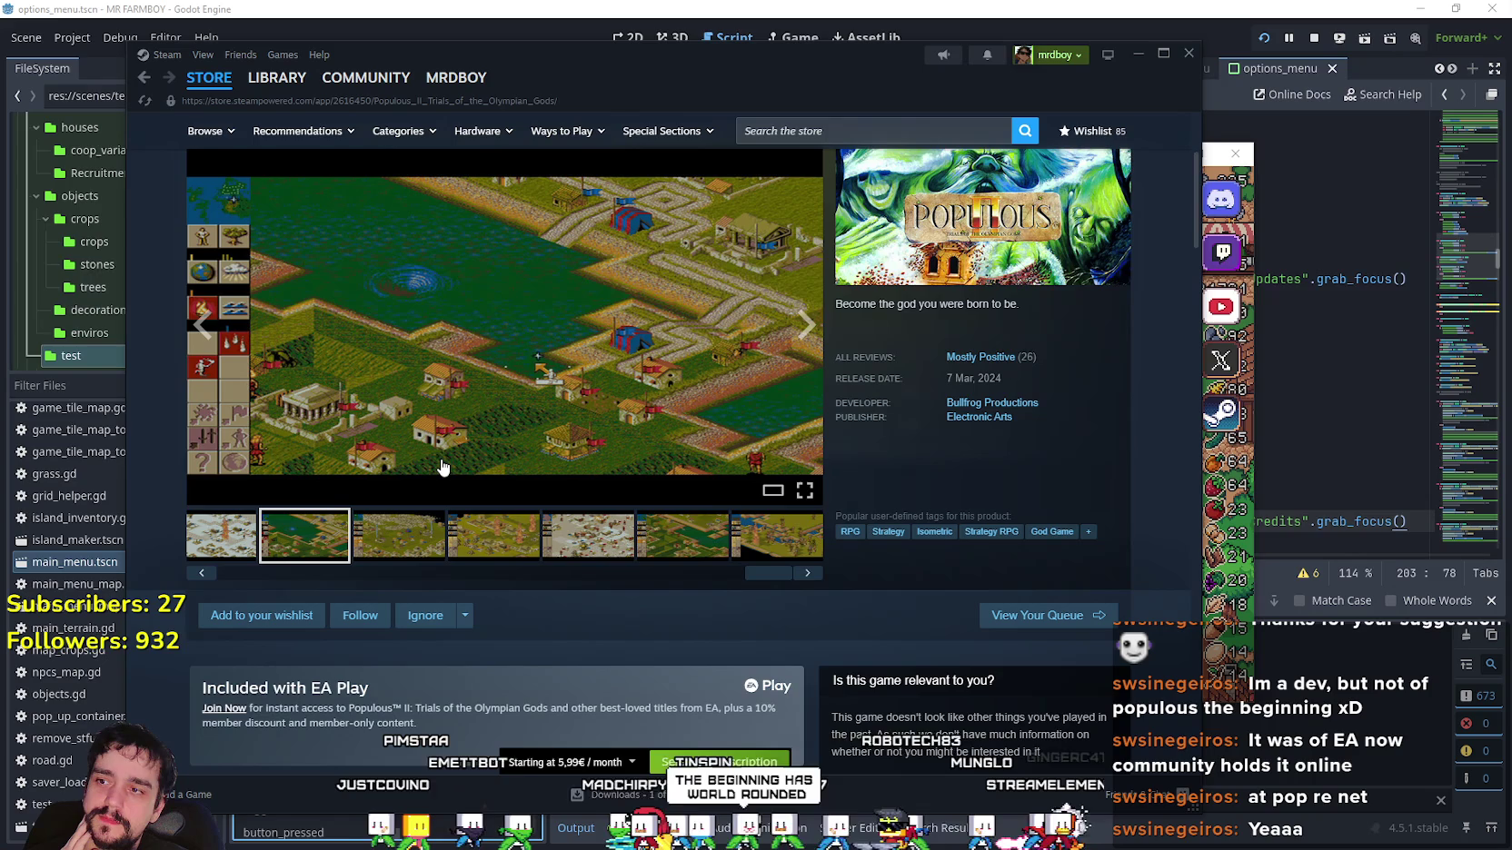
{"action": "left_click", "coordinate": [247, 573]}
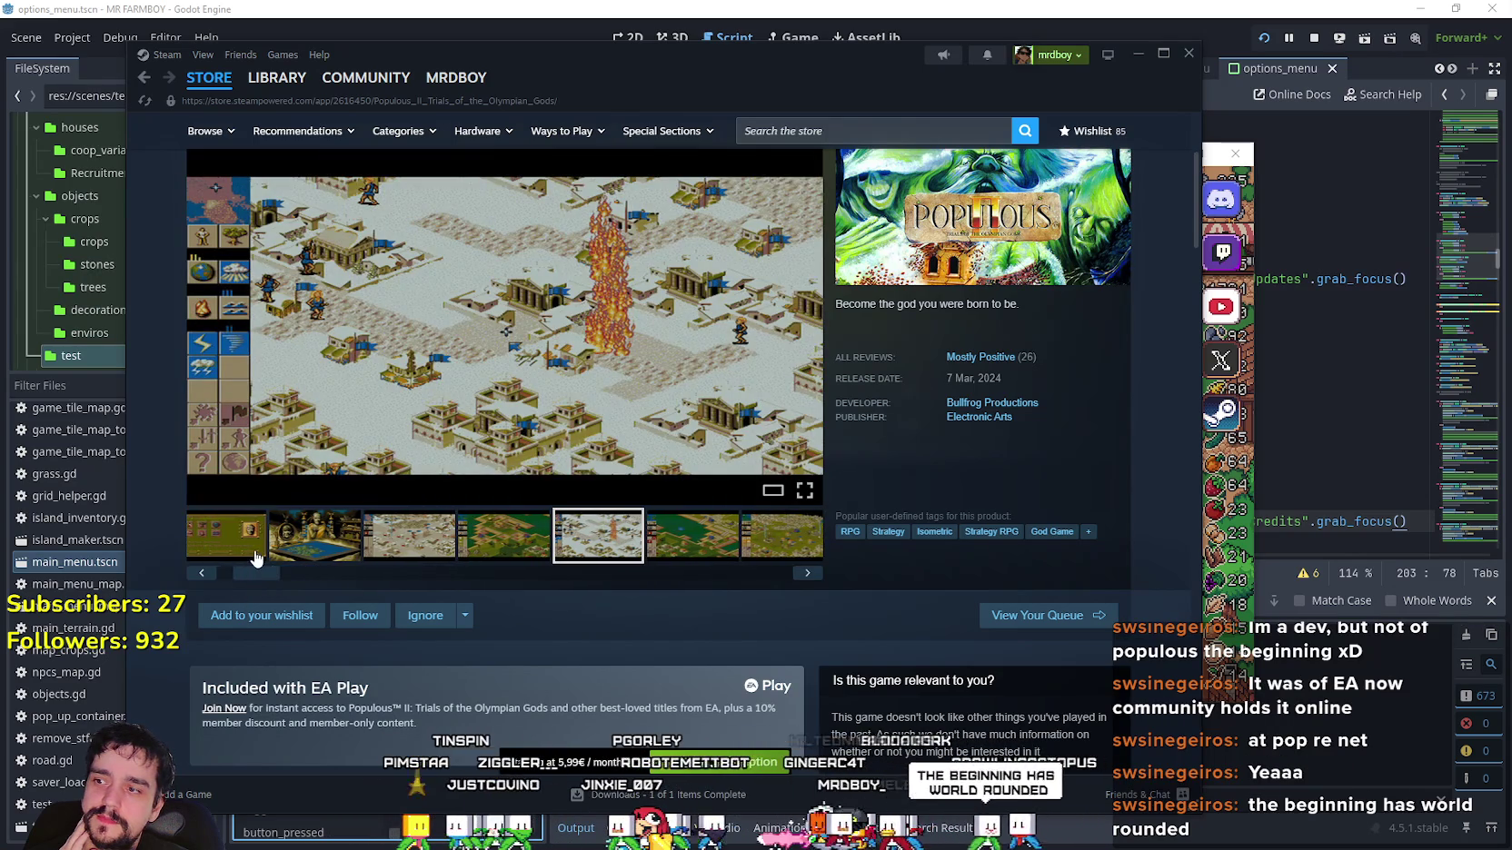
{"action": "left_click", "coordinate": [252, 552]}
{"action": "left_click", "coordinate": [347, 558]}
{"action": "left_click", "coordinate": [447, 545]}
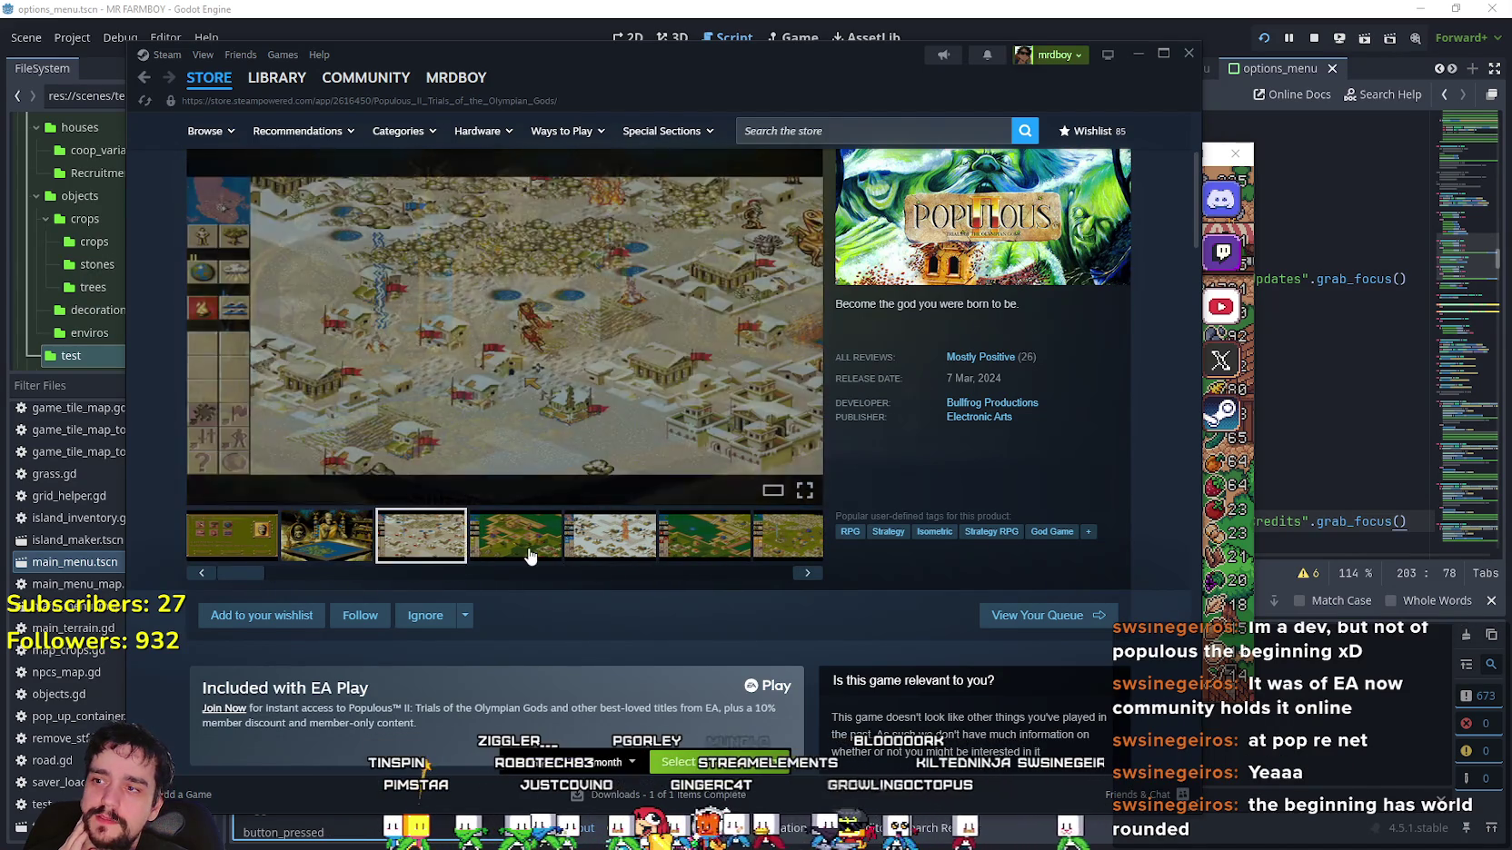
{"action": "left_click", "coordinate": [525, 548]}
{"action": "left_click", "coordinate": [264, 114]}
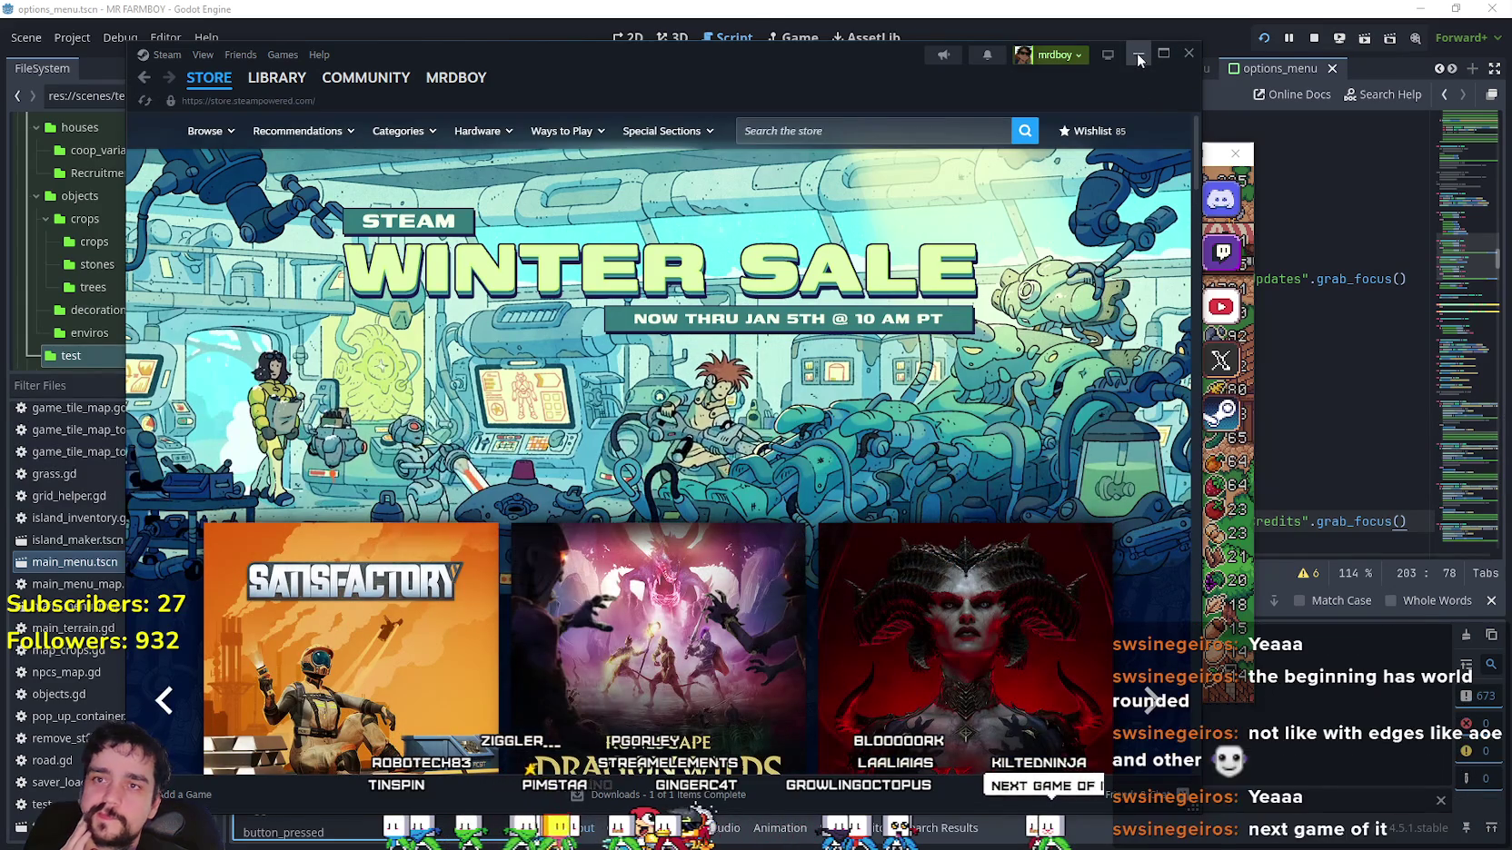
{"action": "left_click", "coordinate": [1187, 55]}
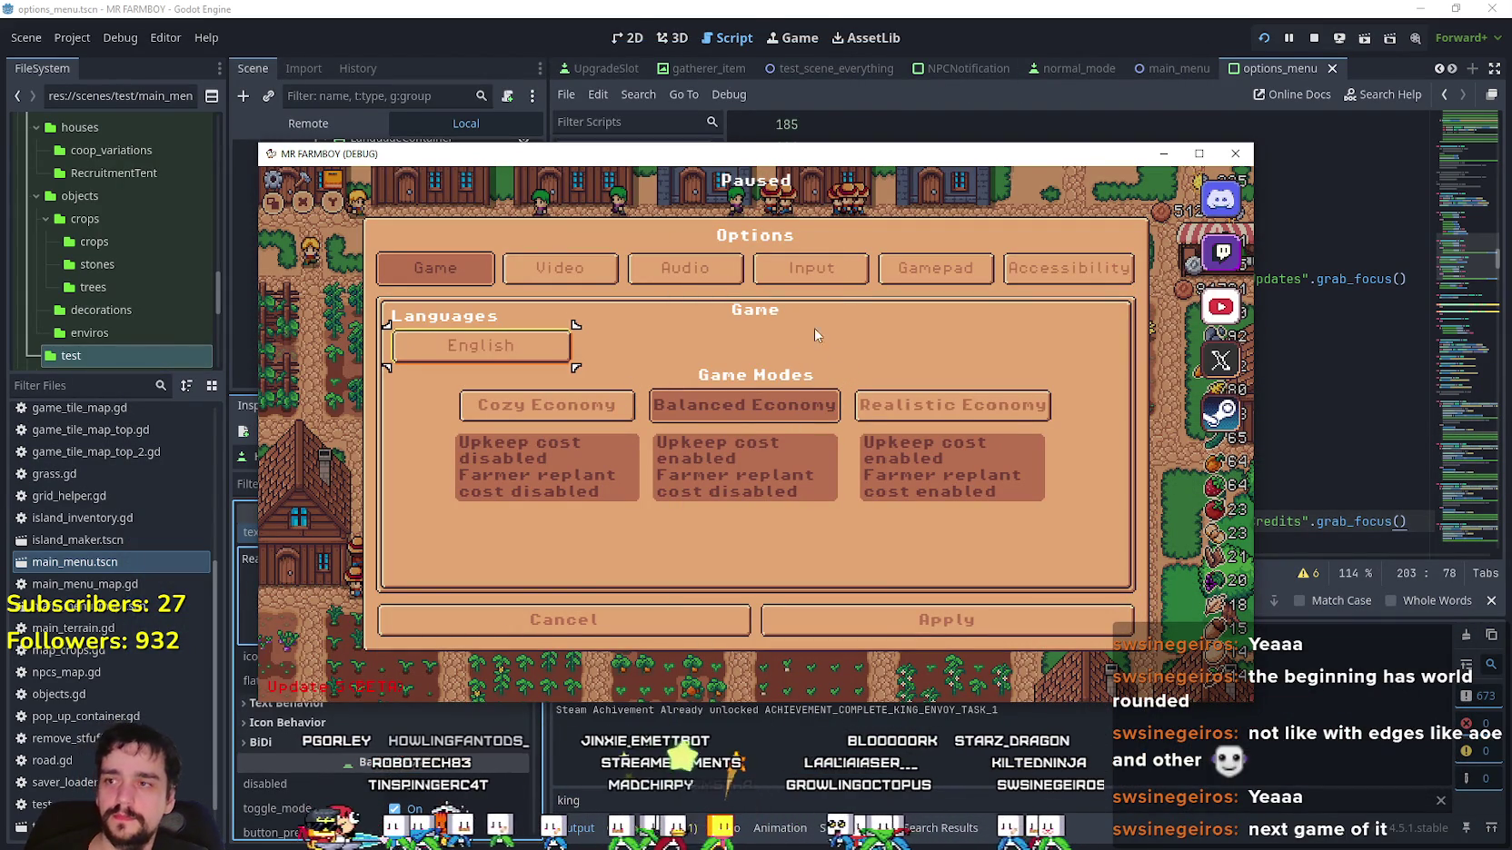
Nudge the game window, then test arrow-key focus between language, Cozy Economy, Apply and Cancel.
{"action": "left_click_drag", "start_coordinate": [741, 161], "coordinate": [801, 142]}
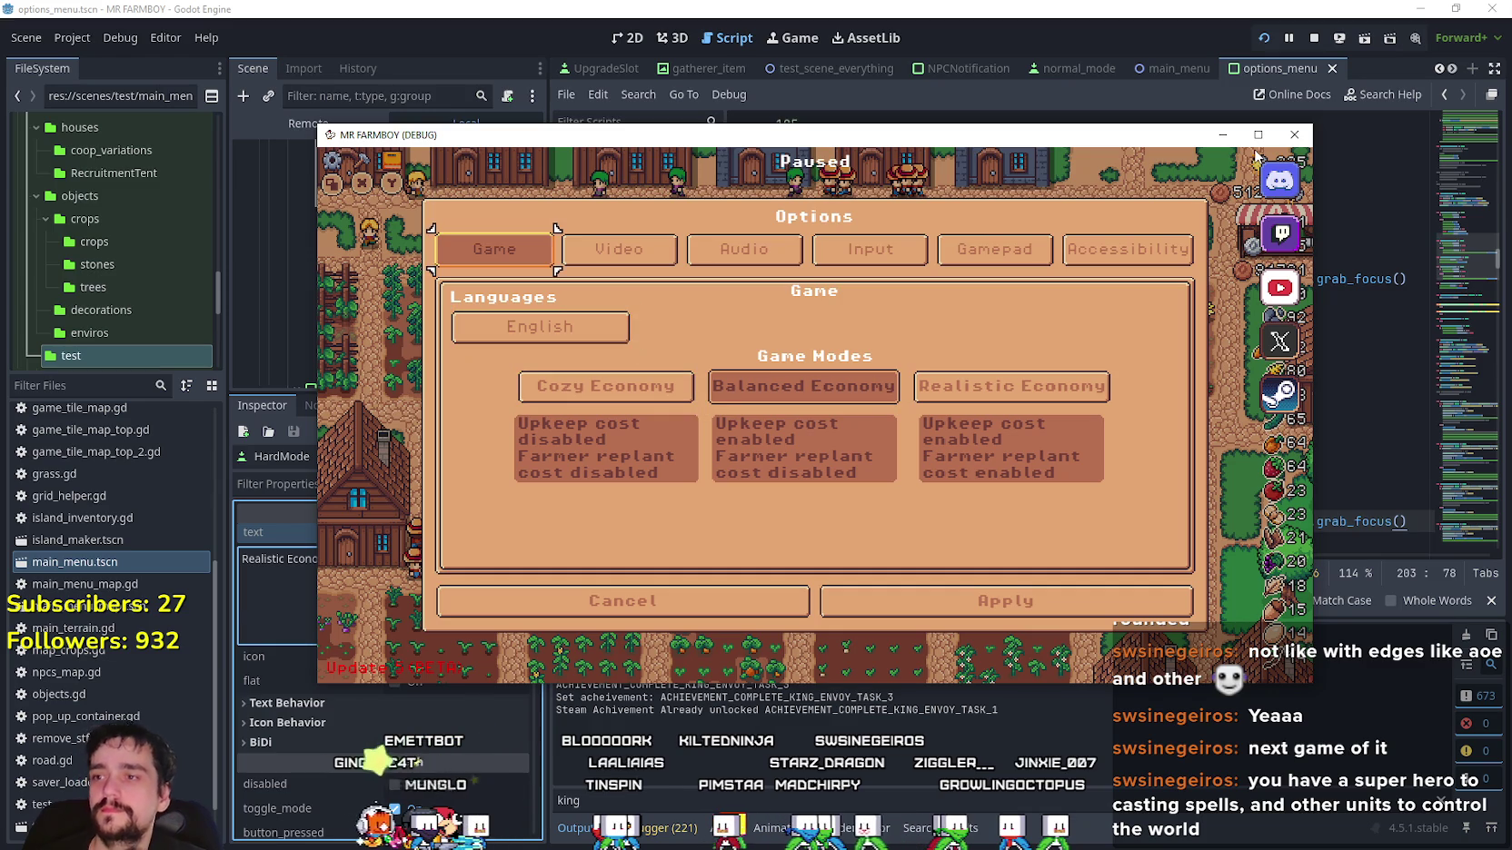
{"action": "key", "text": "Down"}
{"action": "key", "text": "Down"}
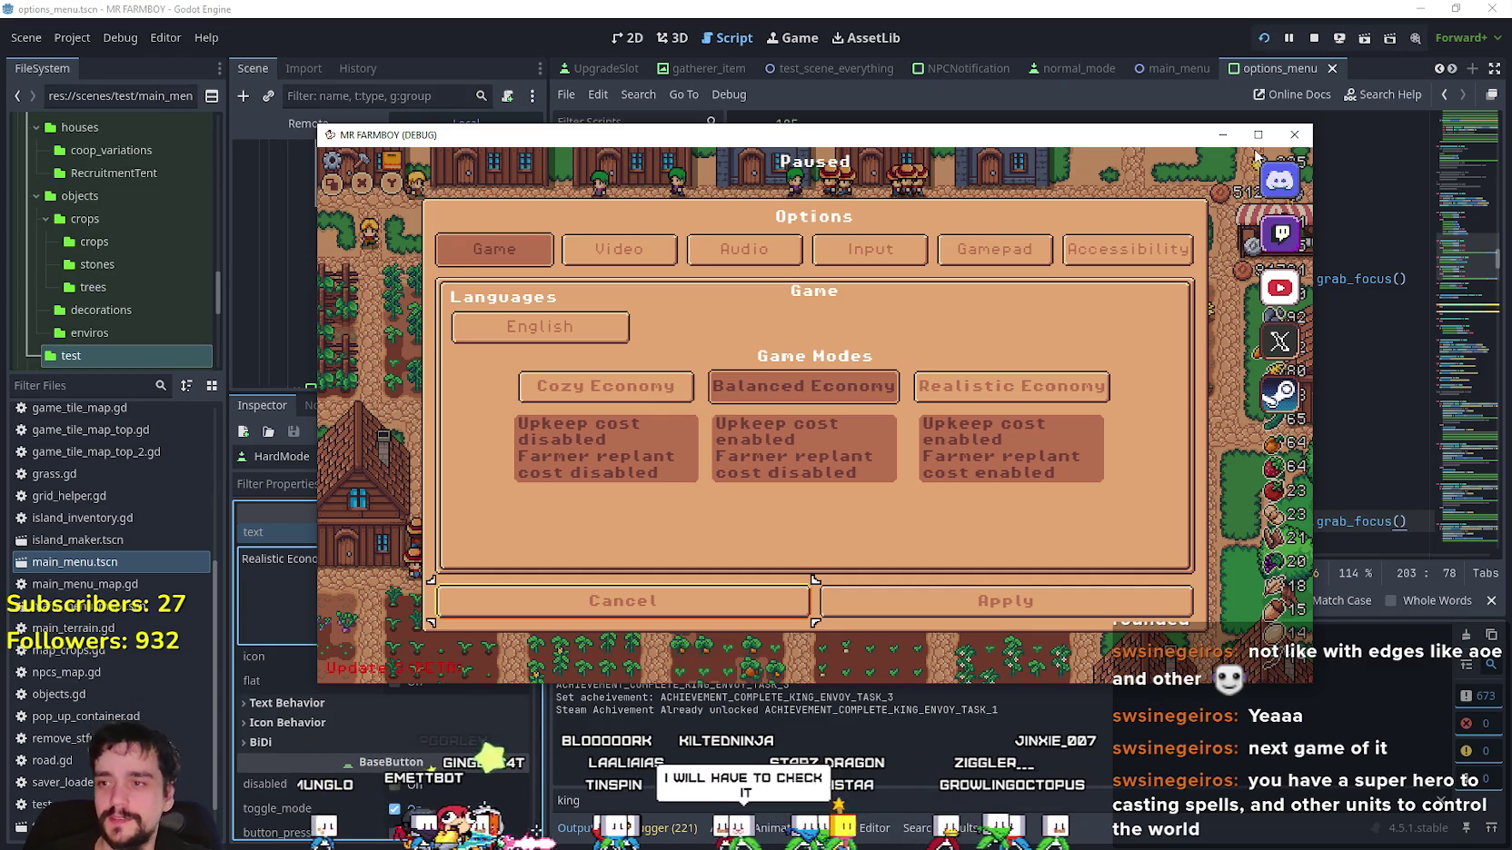
{"action": "key", "text": "Up"}
{"action": "key", "text": "Up"}
{"action": "key", "text": "Down"}
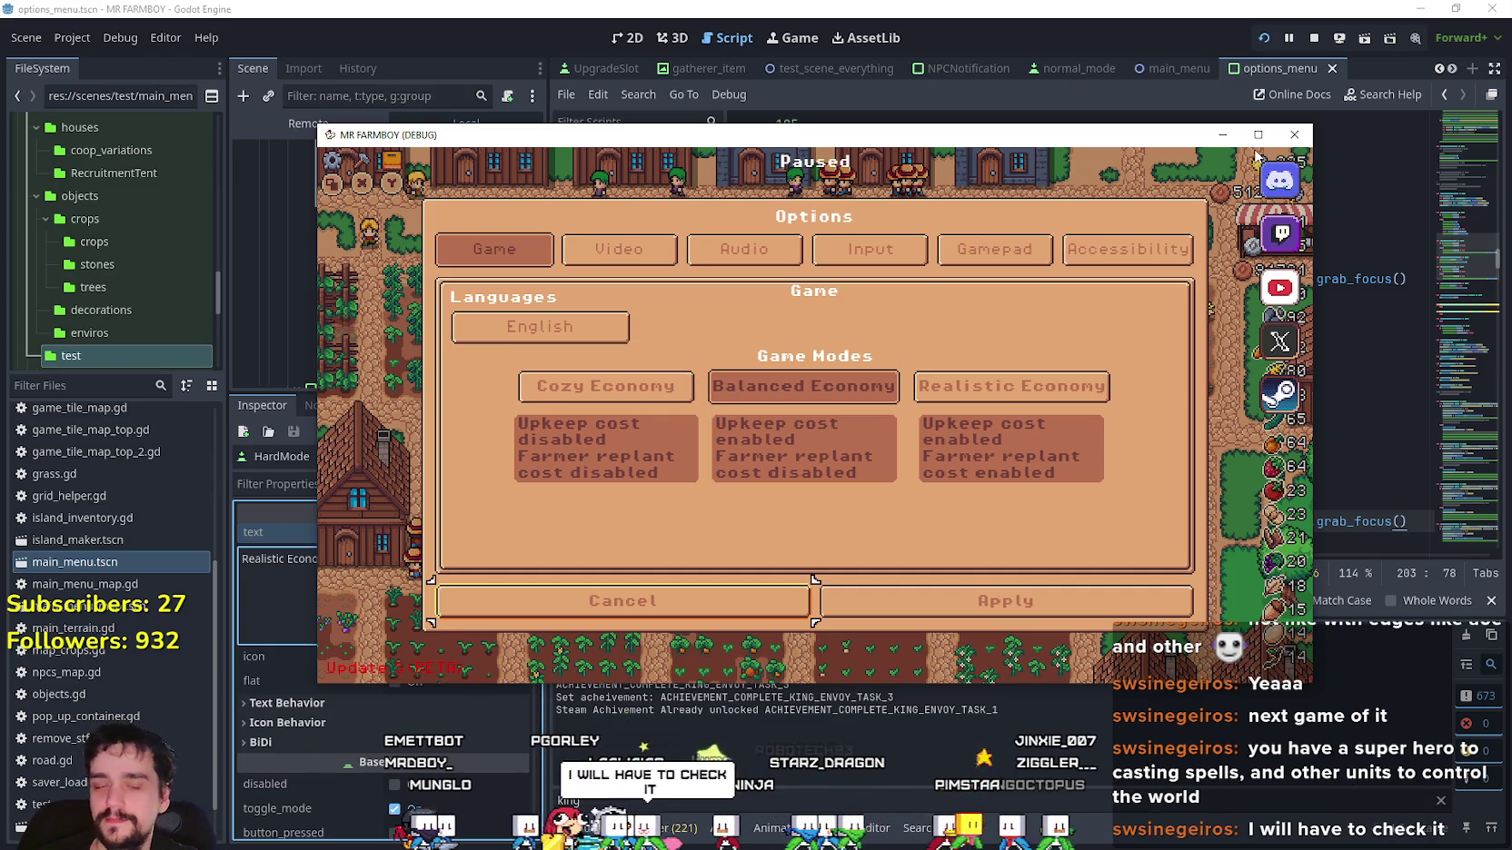
{"action": "key", "text": "Right"}
{"action": "key", "text": "Left"}
{"action": "key", "text": "Up"}
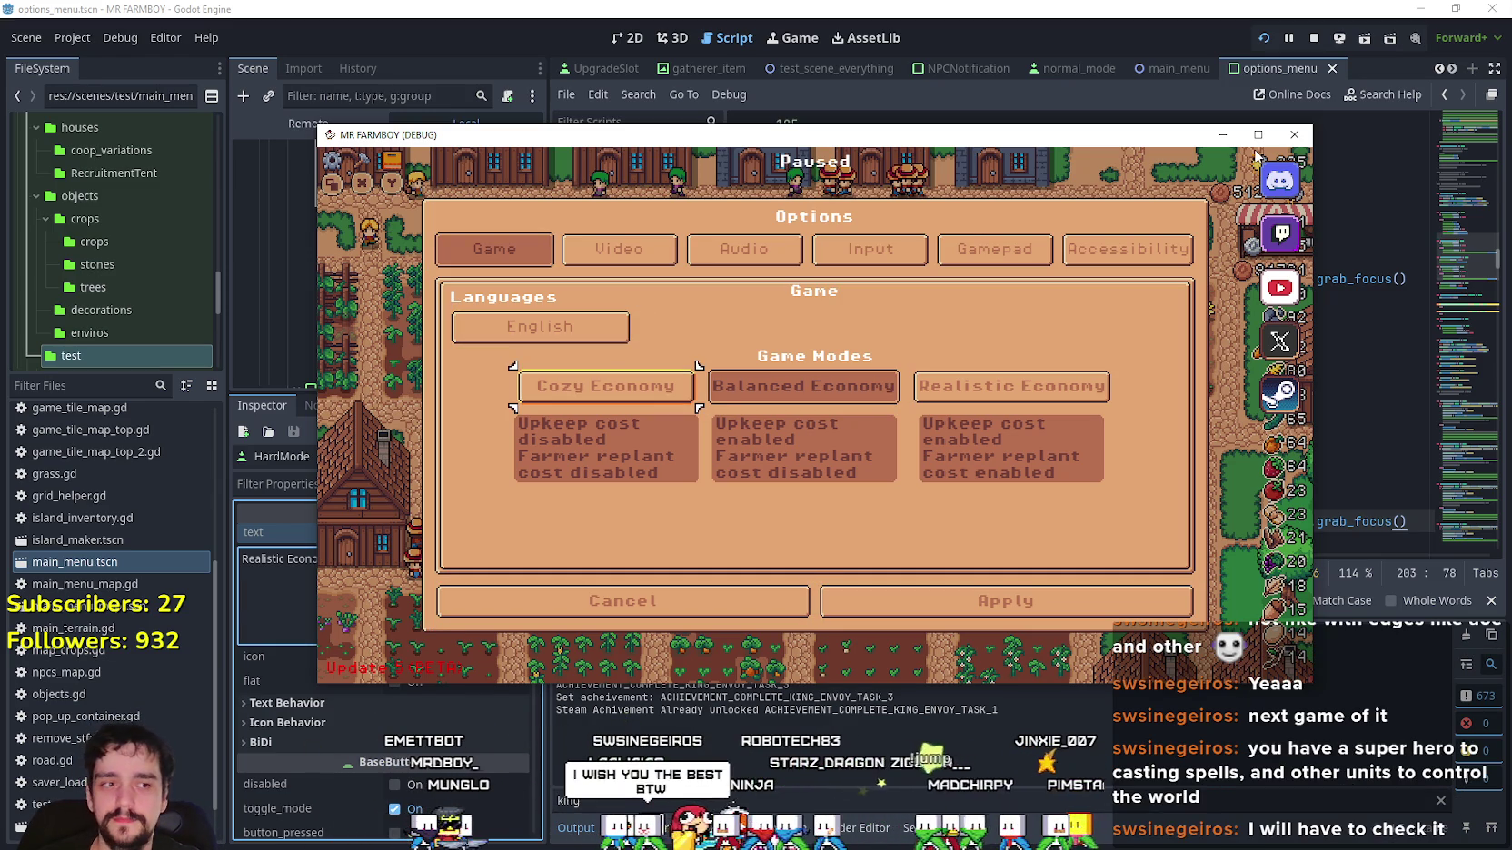
{"action": "key", "text": "Down"}
{"action": "key", "text": "Down"}
{"action": "key", "text": "Right"}
{"action": "key", "text": "Left"}
{"action": "key", "text": "Right"}
{"action": "key", "text": "Left"}
{"action": "key", "text": "Up"}
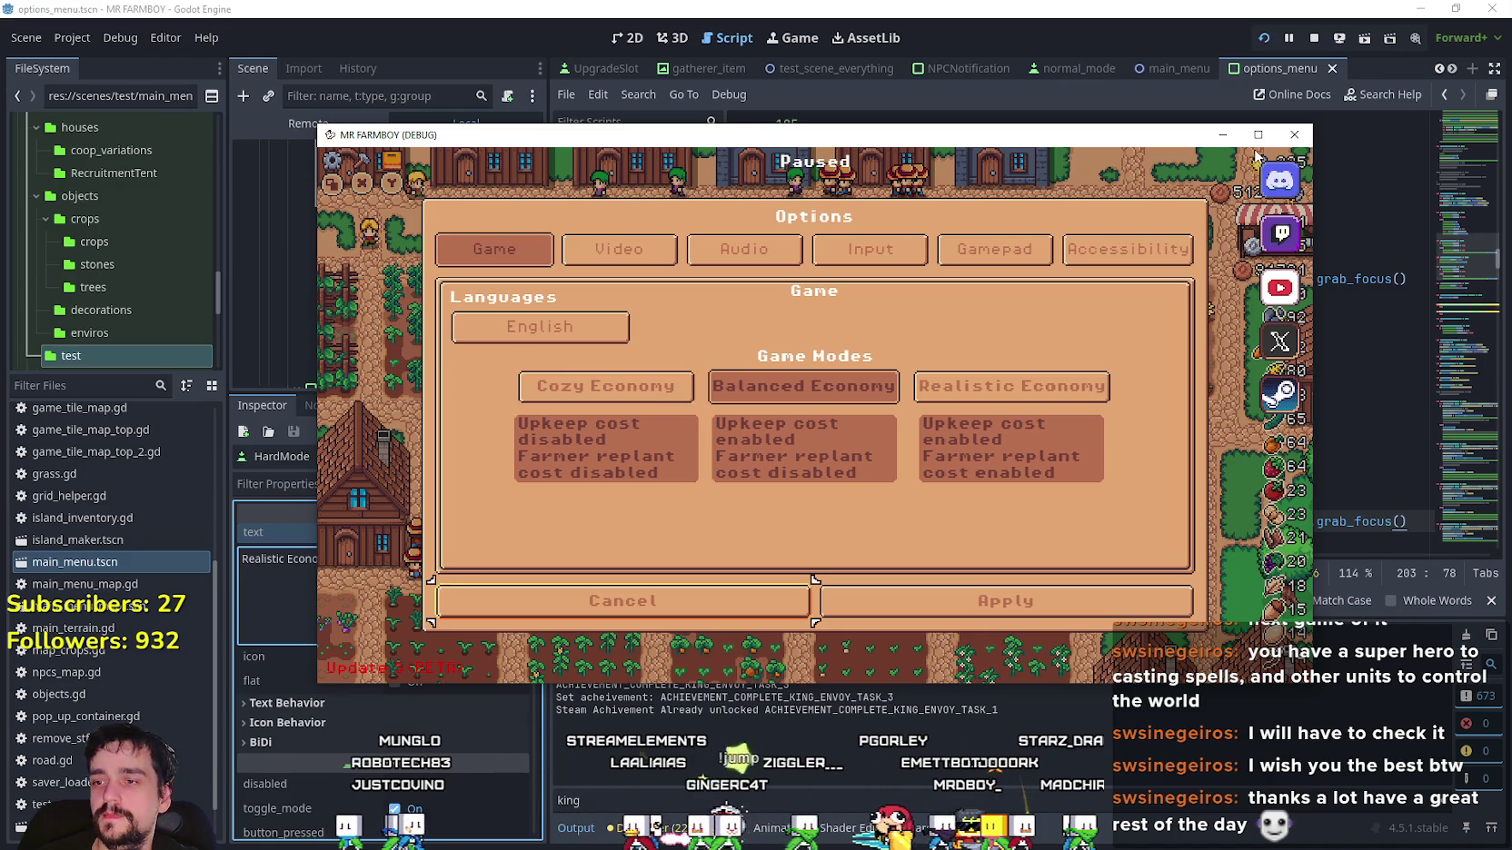
Move focus to Realistic Economy, then close Options without applying.
{"action": "key", "text": "Right"}
{"action": "key", "text": "Right"}
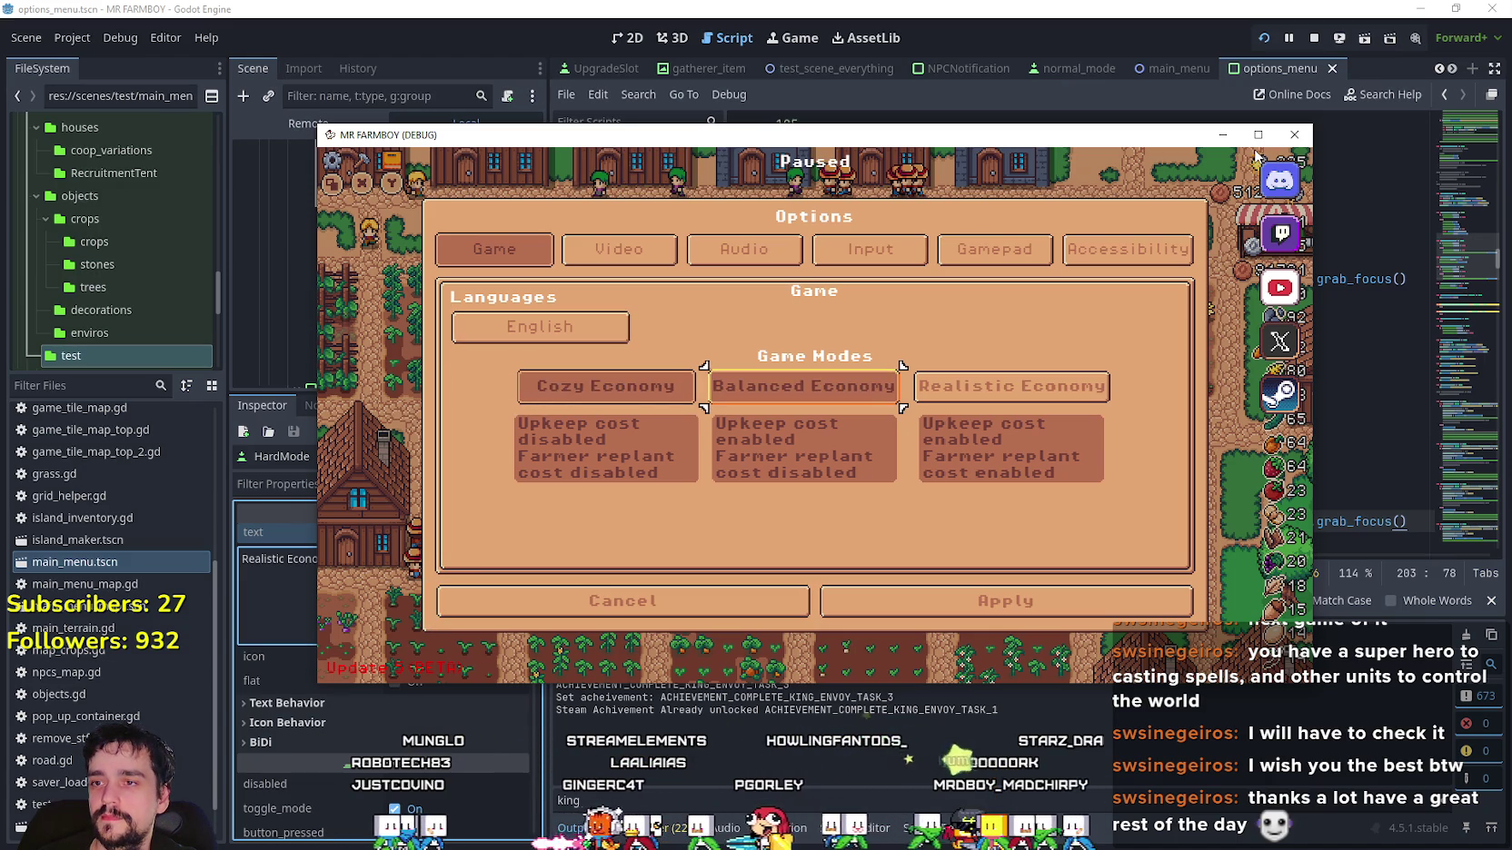
{"action": "key", "text": "Down"}
{"action": "key", "text": "Left"}
{"action": "key", "text": "Return"}
Reopen the Options from the pause menu and close them again.
{"action": "key", "text": "Down"}
{"action": "key", "text": "Return"}
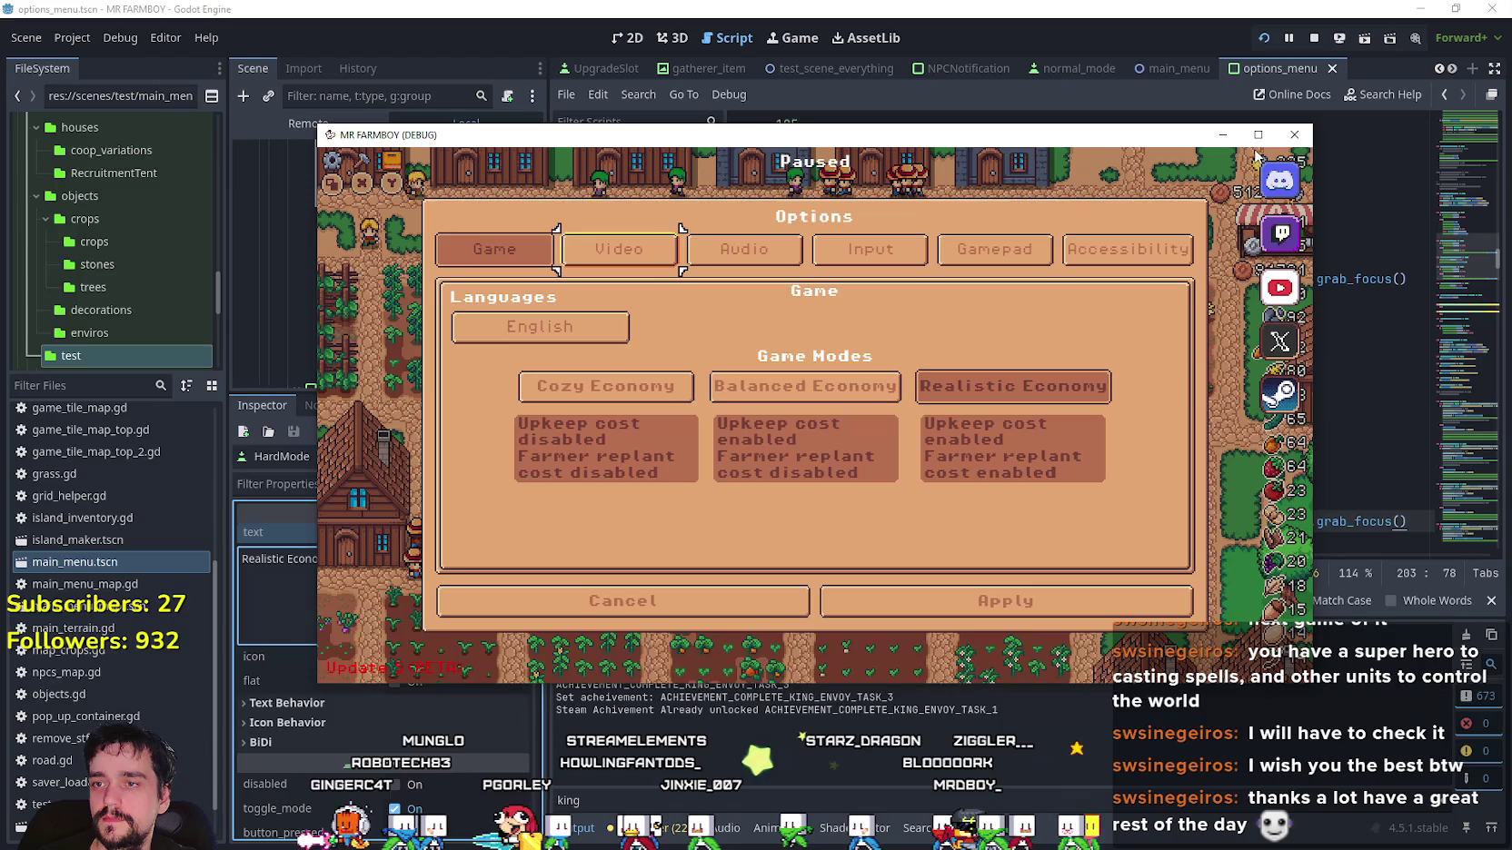
{"action": "key", "text": "Down"}
{"action": "key", "text": "Right"}
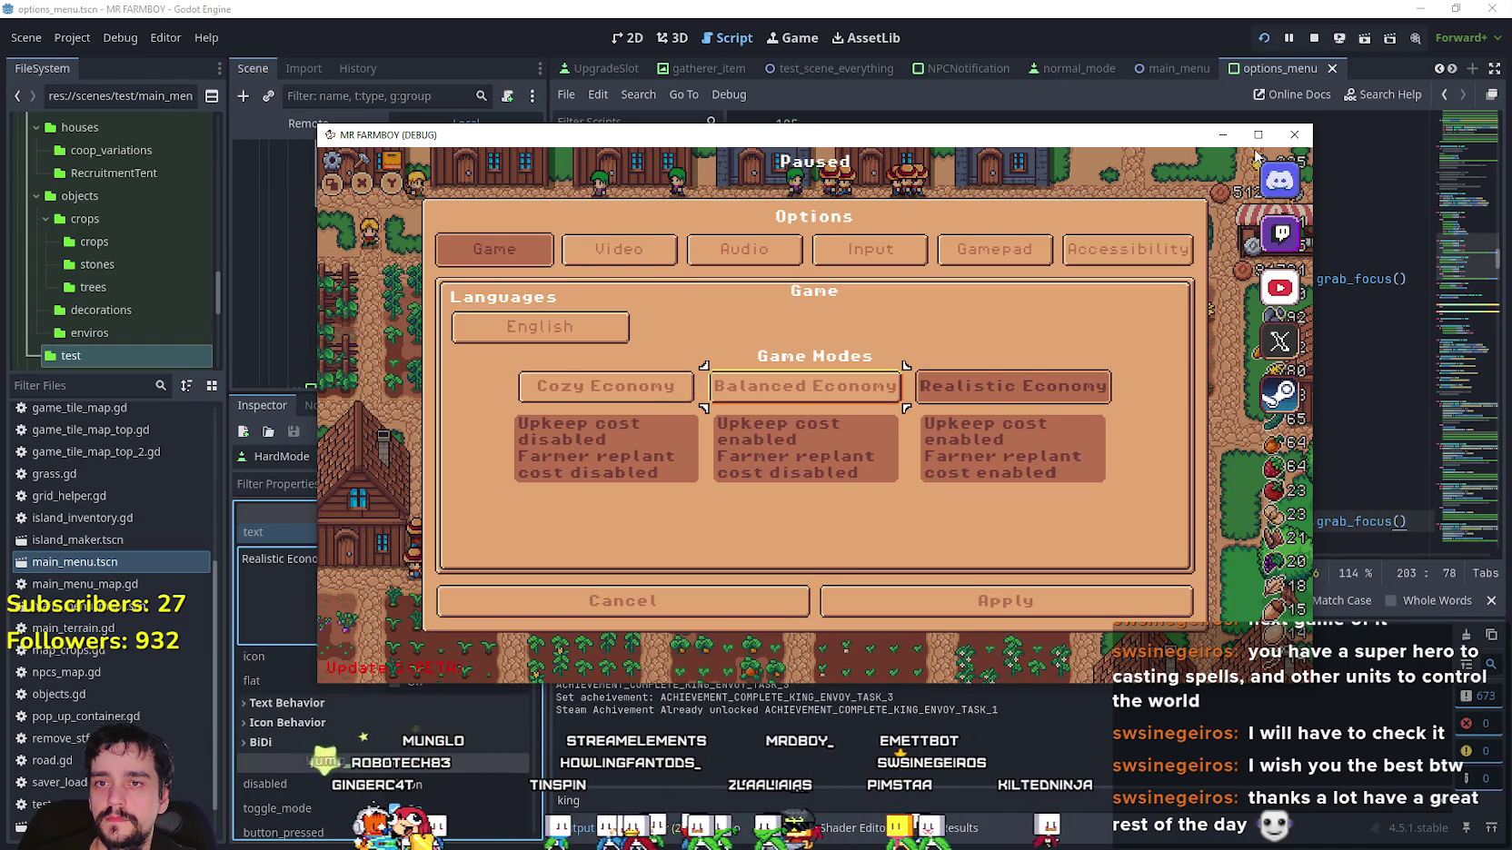
{"action": "key", "text": "Return"}
{"action": "key", "text": "Return"}
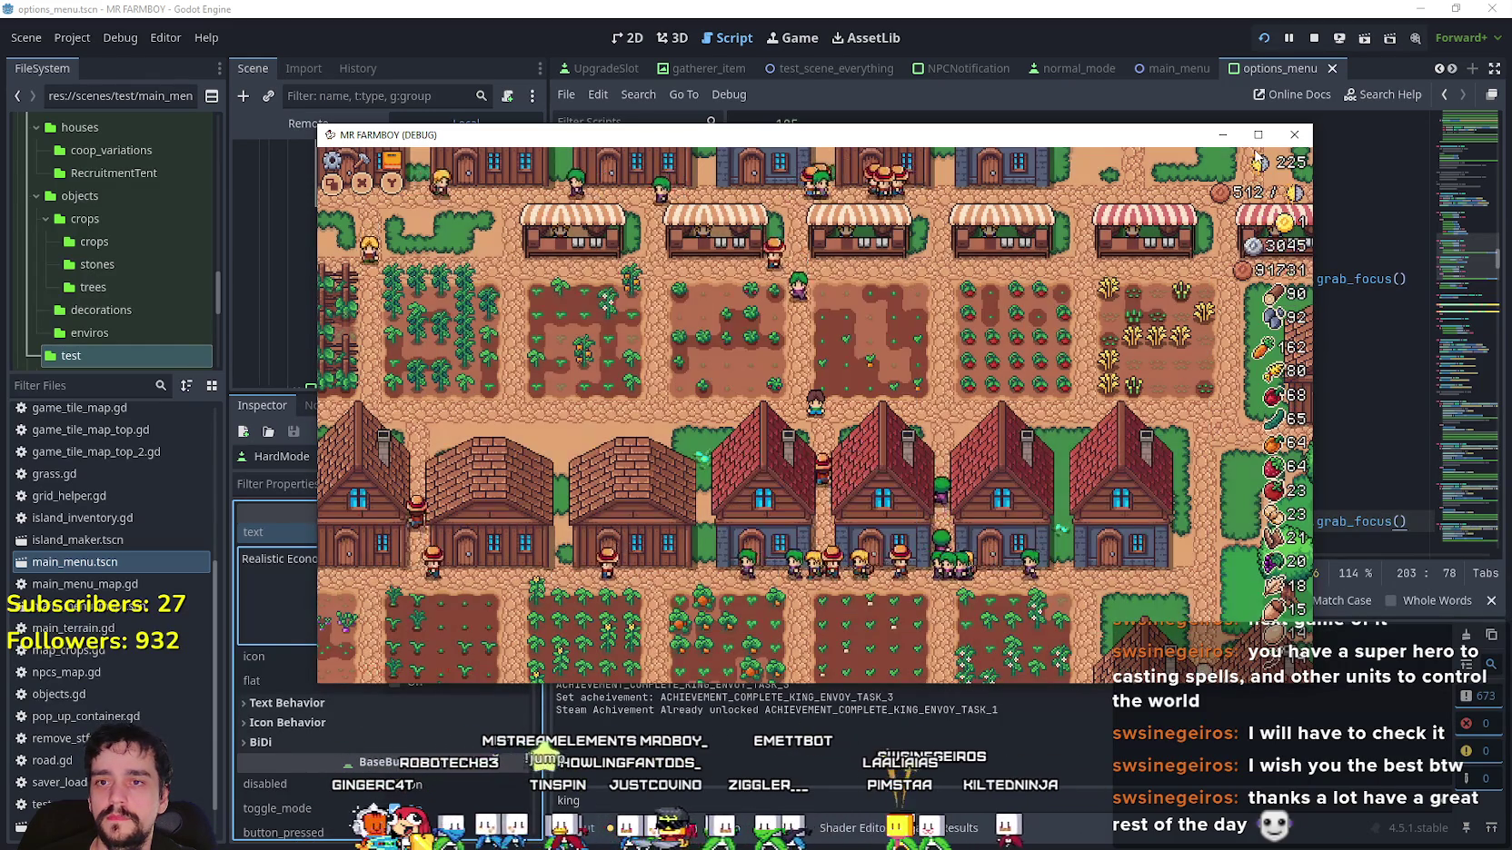
Walk the farmer up through the fields, plant a strawberry, then head right.
{"action": "key", "text": "Up"}
{"action": "key", "text": "Right"}
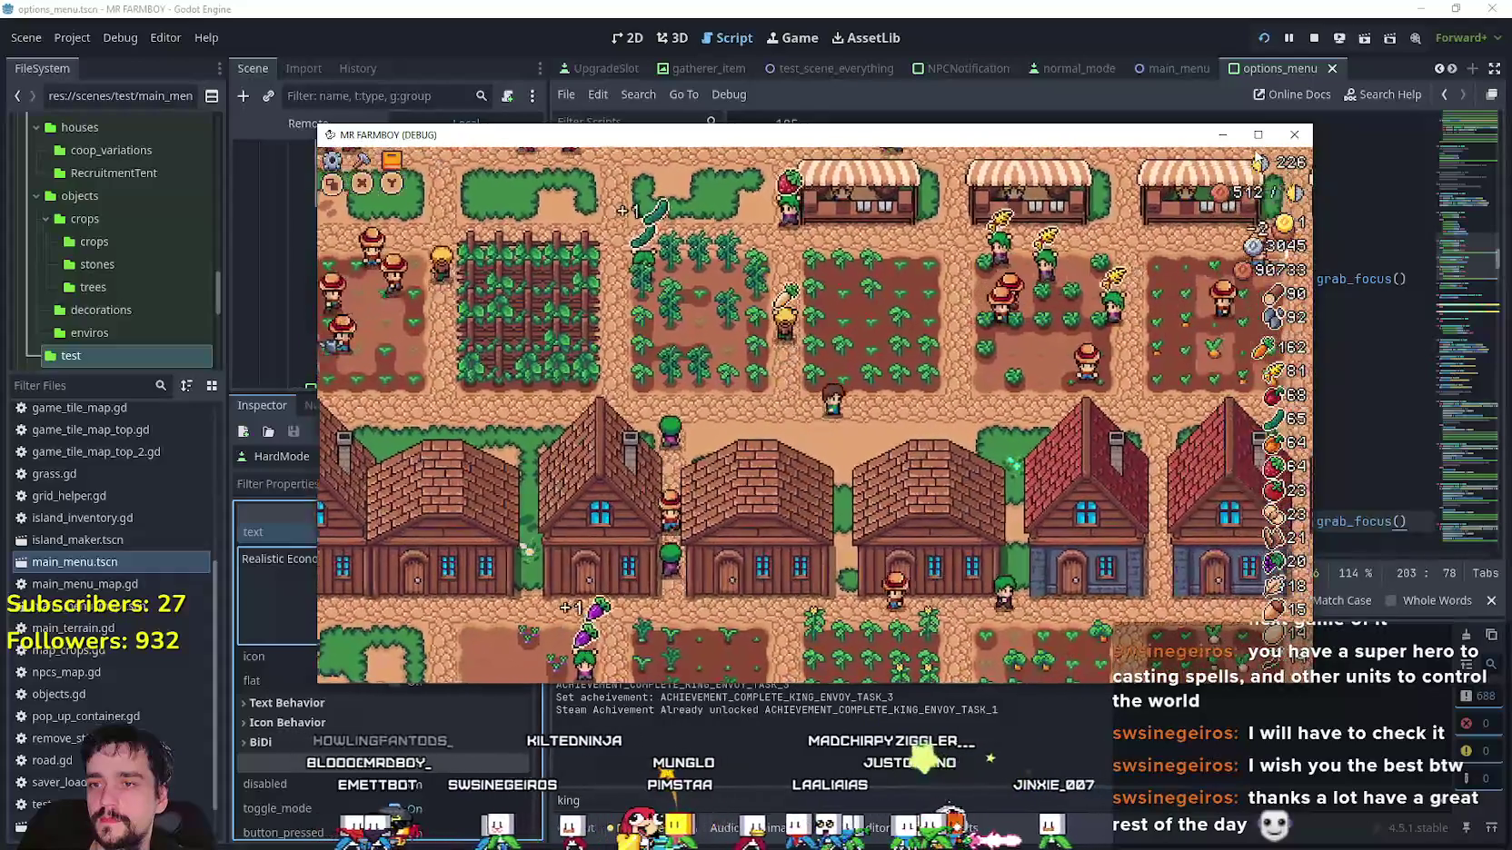
{"action": "key", "text": "space"}
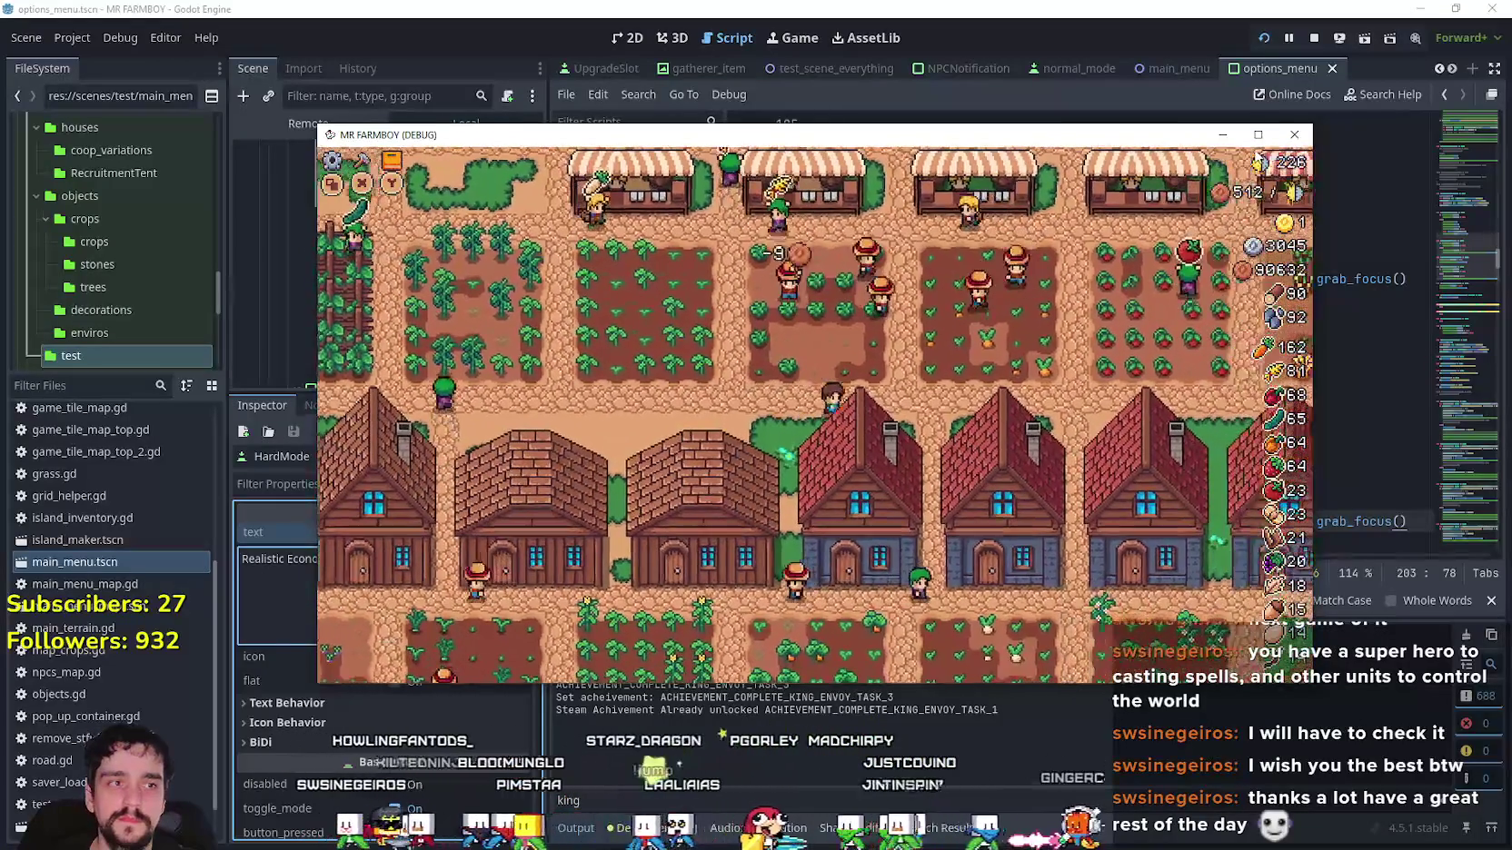
{"action": "key", "text": "d"}
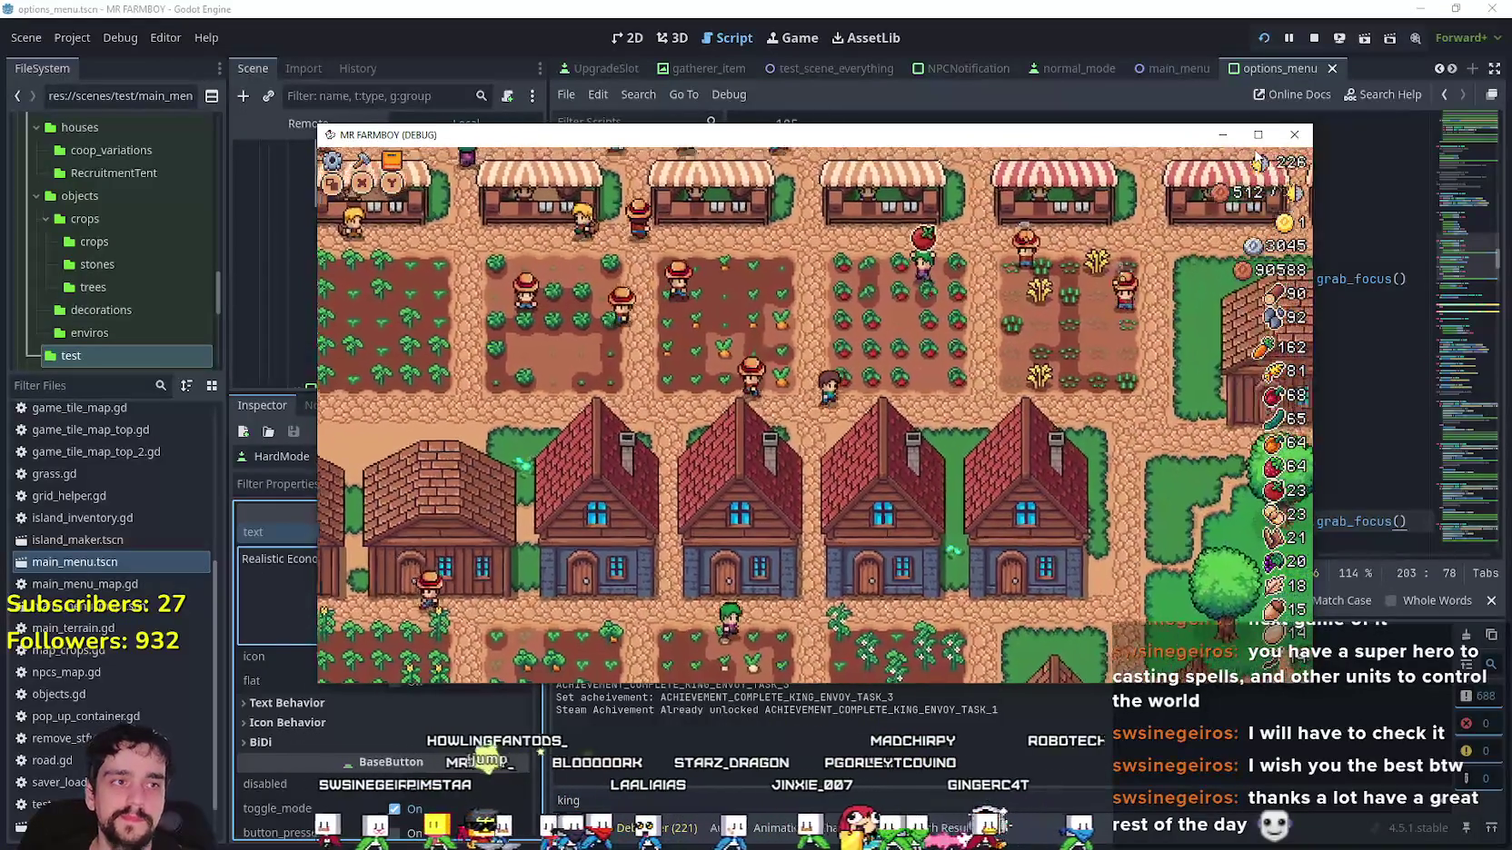
{"action": "key", "text": "d"}
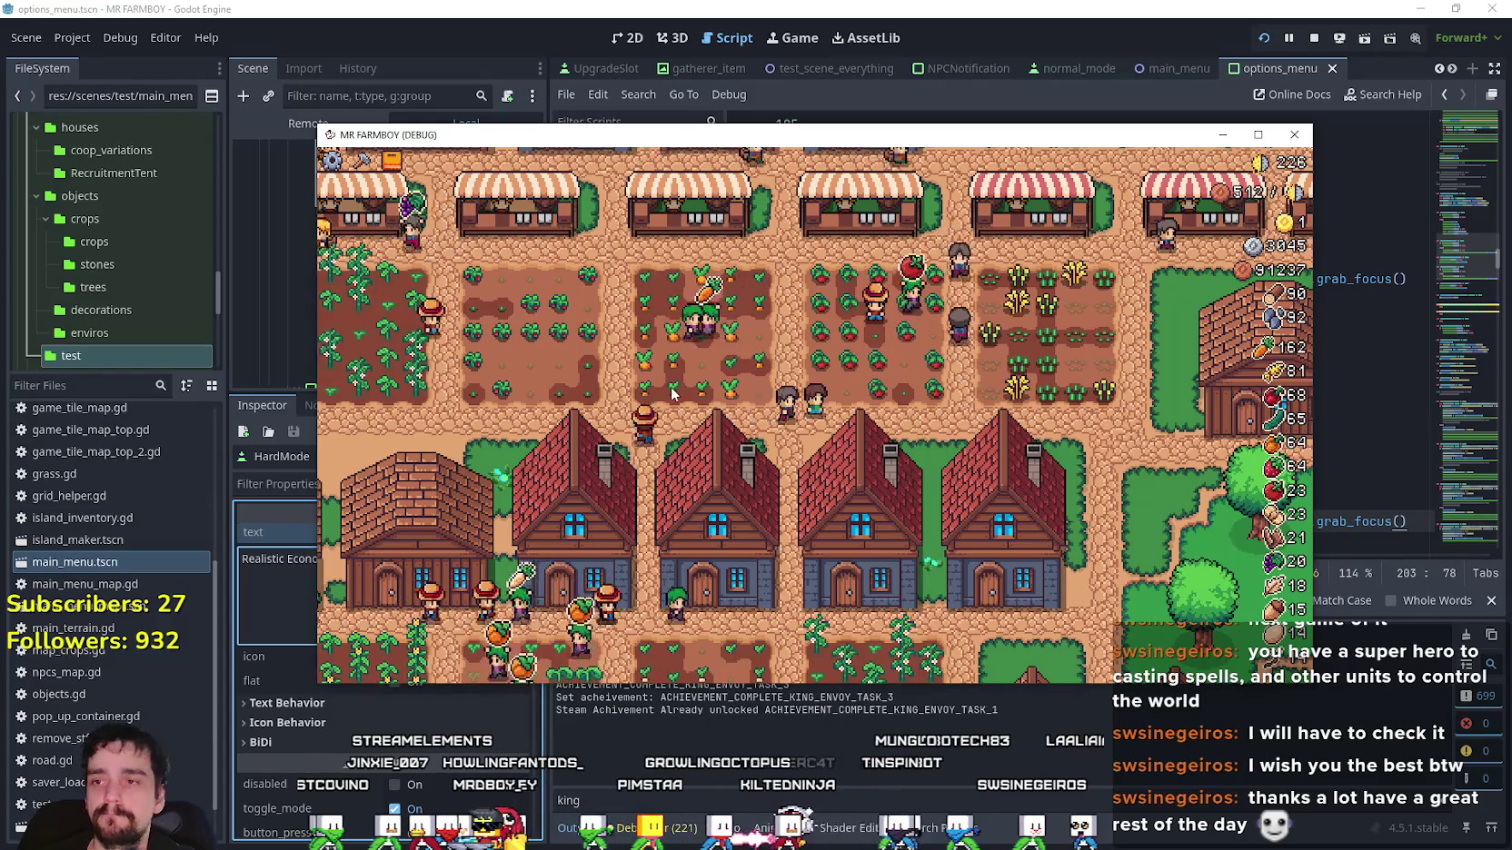
Bring the MR FARMBOY game window into focus.
{"action": "left_click", "coordinate": [753, 376]}
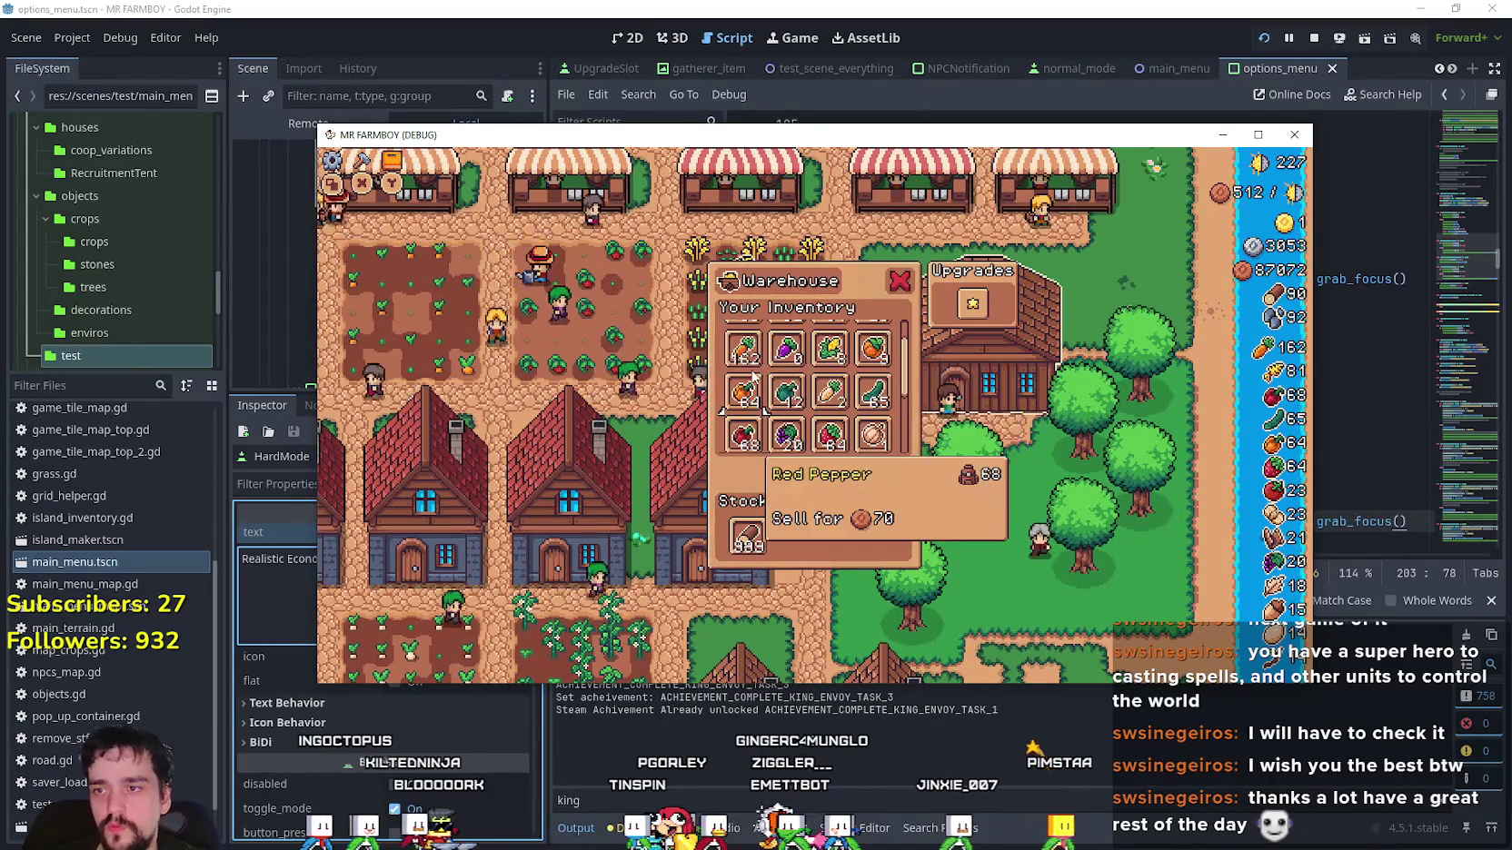
Close the warehouse, open and close the Market panel several times, then stop the debug run.
{"action": "key", "text": "Escape"}
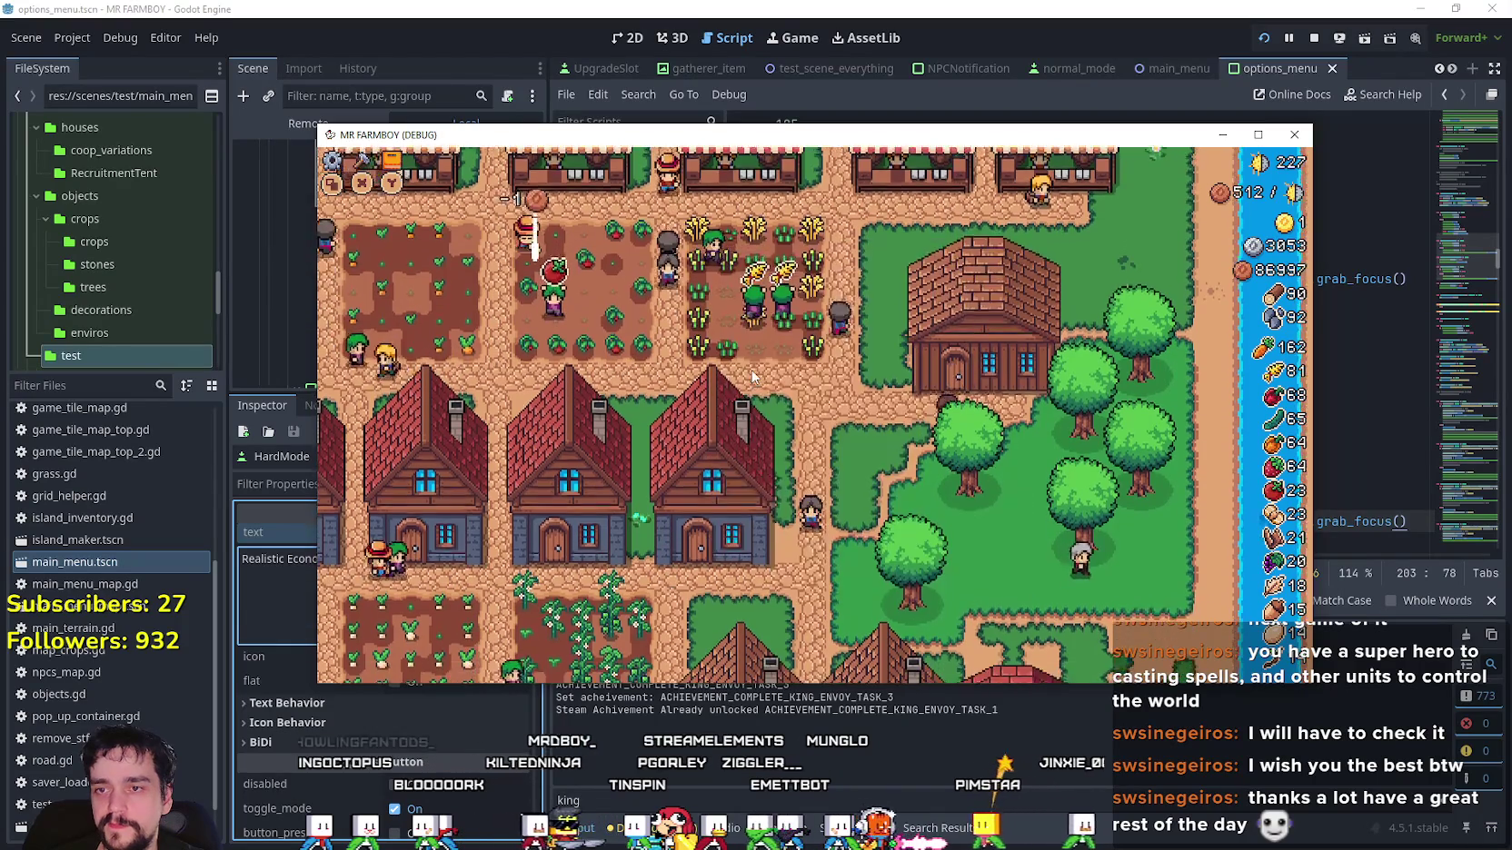
{"action": "key", "text": "m"}
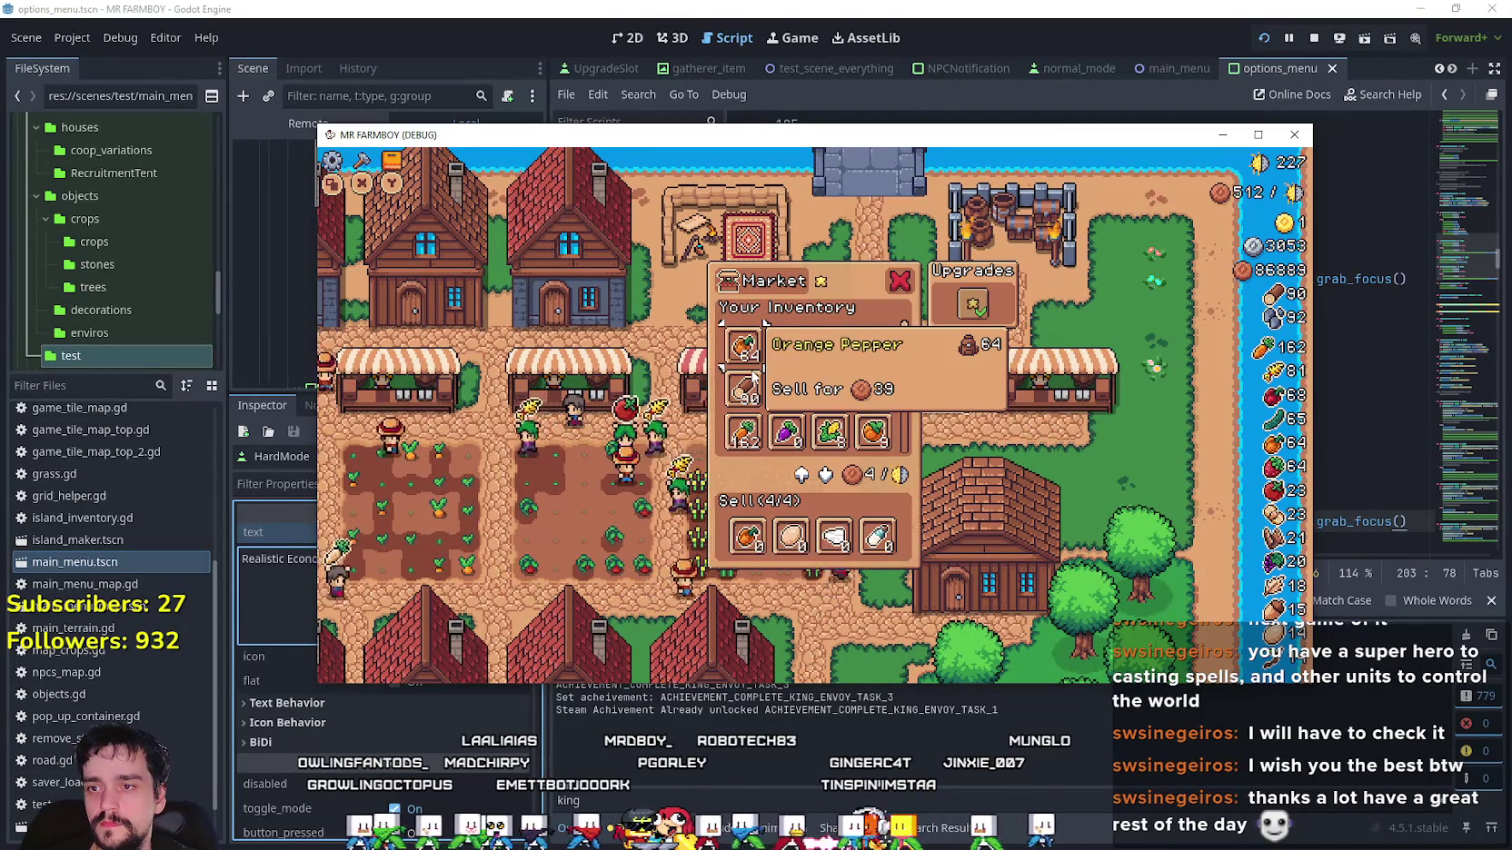
{"action": "key", "text": "Escape"}
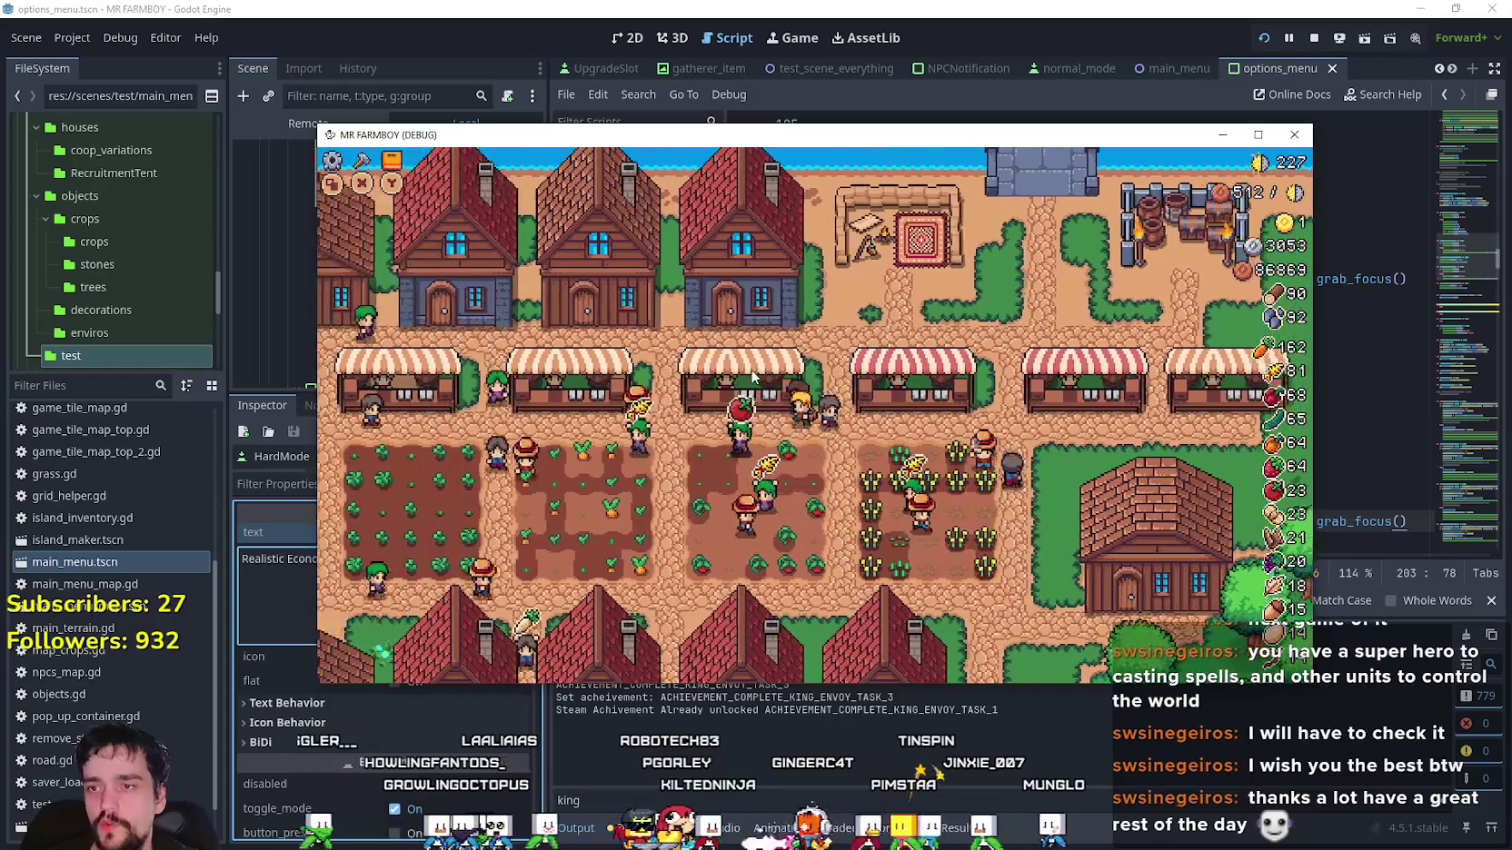
{"action": "key", "text": "m"}
{"action": "key", "text": "Escape"}
{"action": "key", "text": "m"}
{"action": "key", "text": "Escape"}
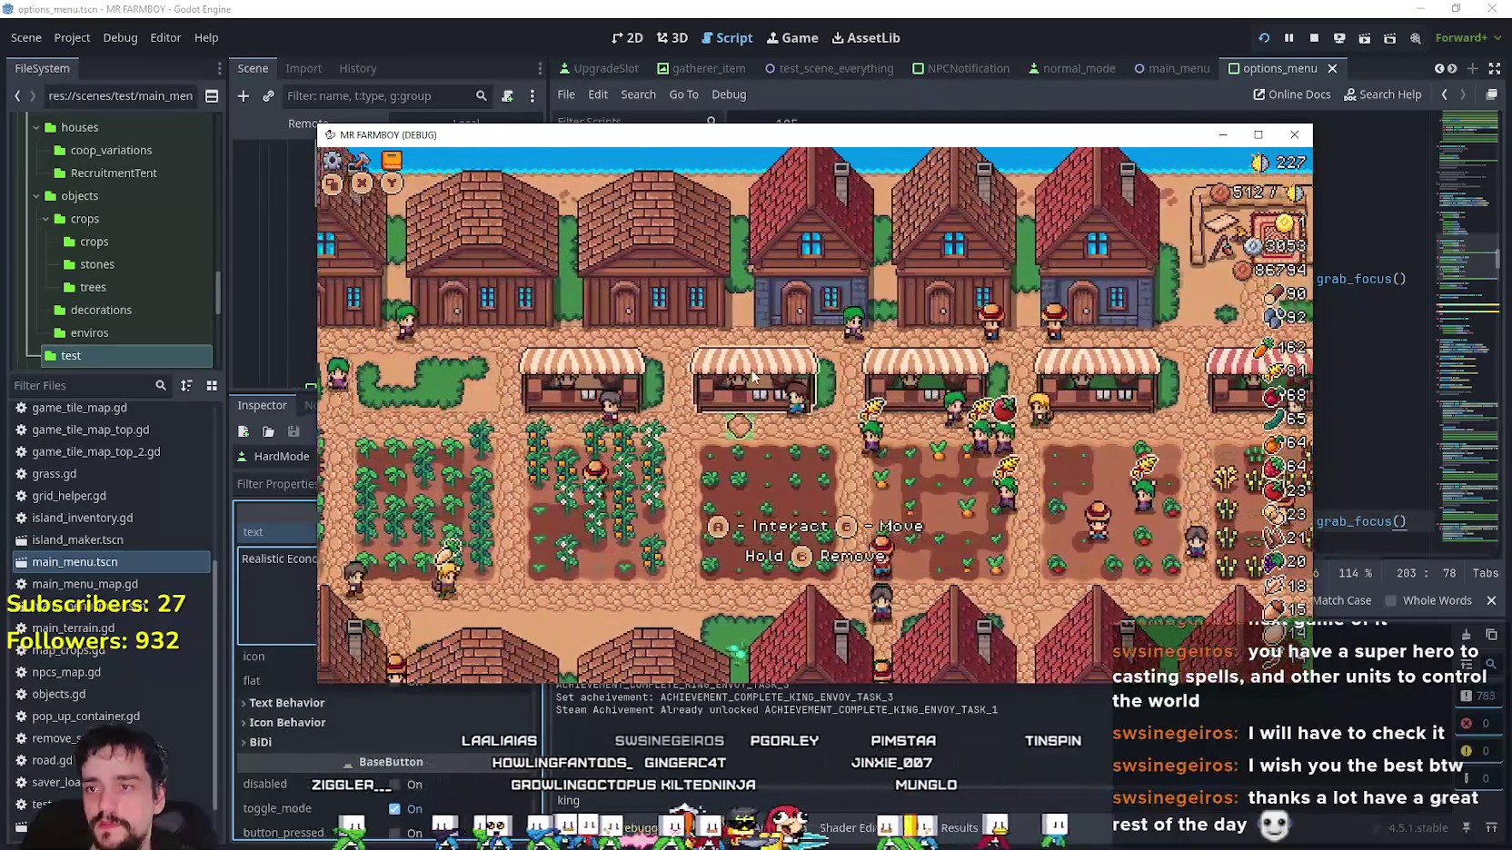
{"action": "key", "text": "m"}
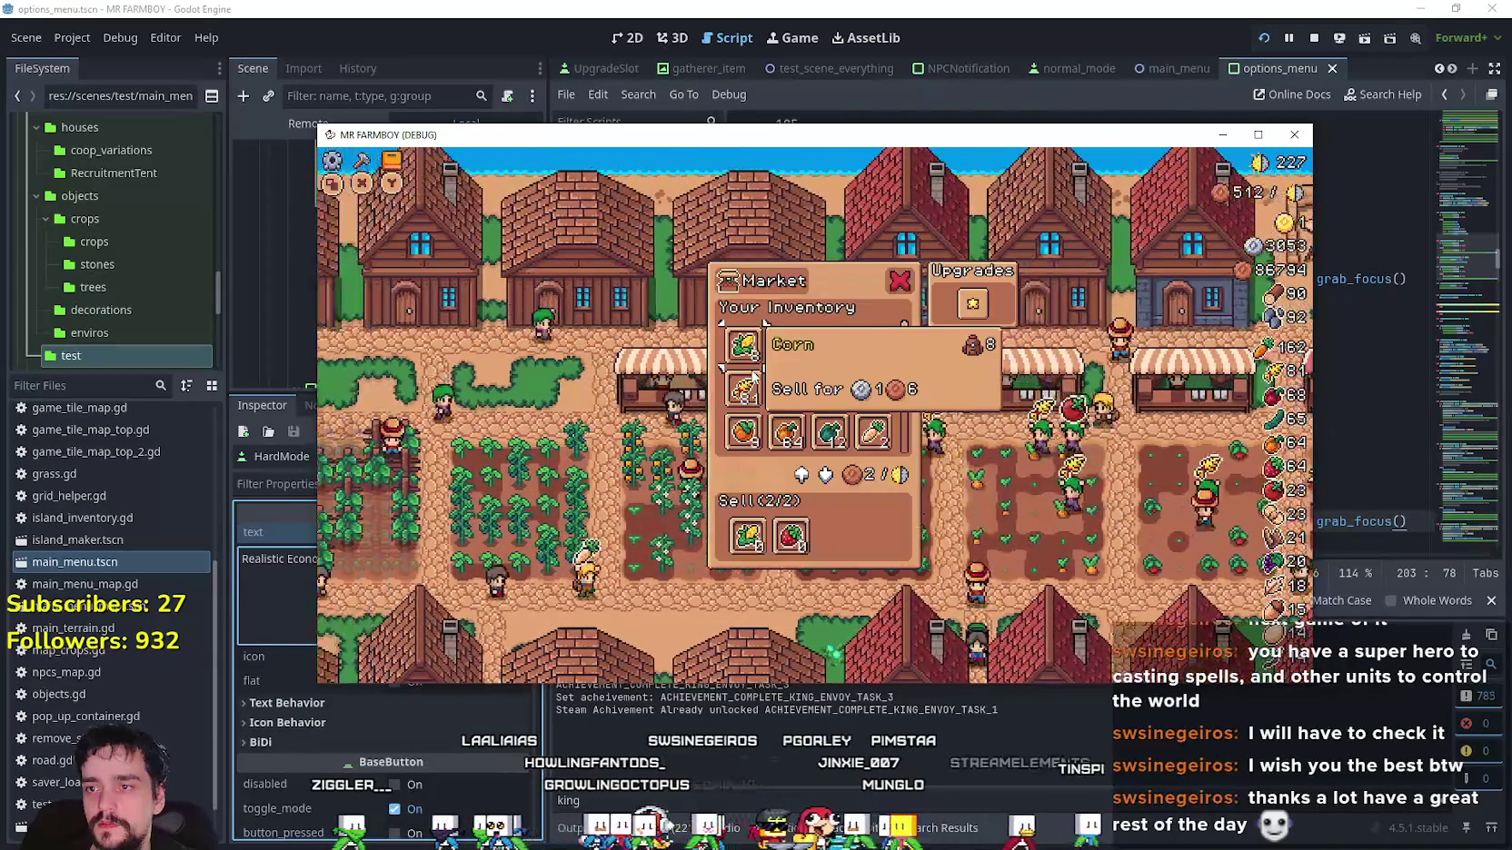
{"action": "key", "text": "Escape"}
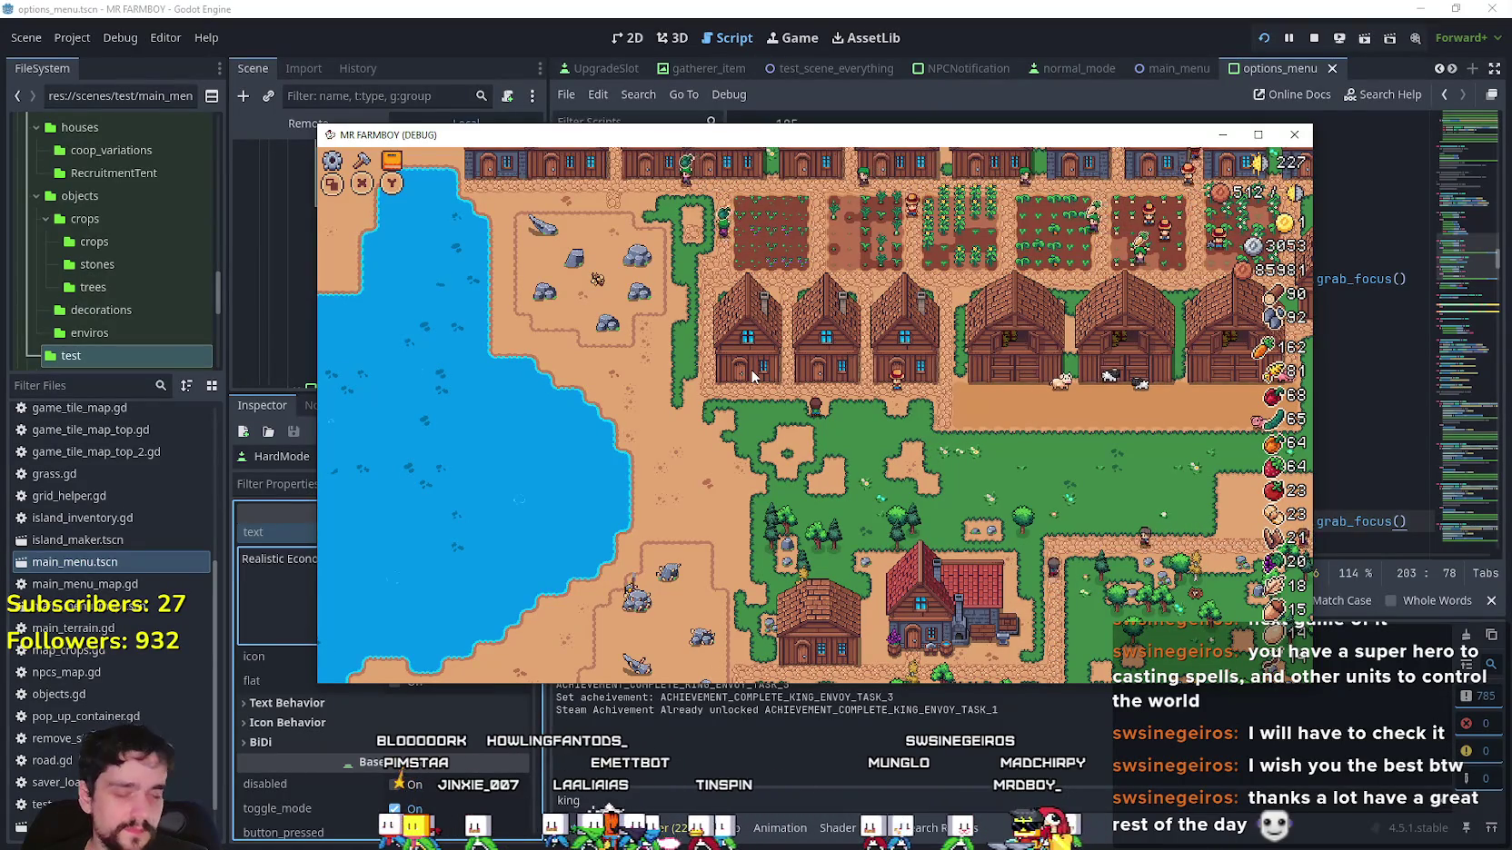
{"action": "left_click", "coordinate": [1315, 38]}
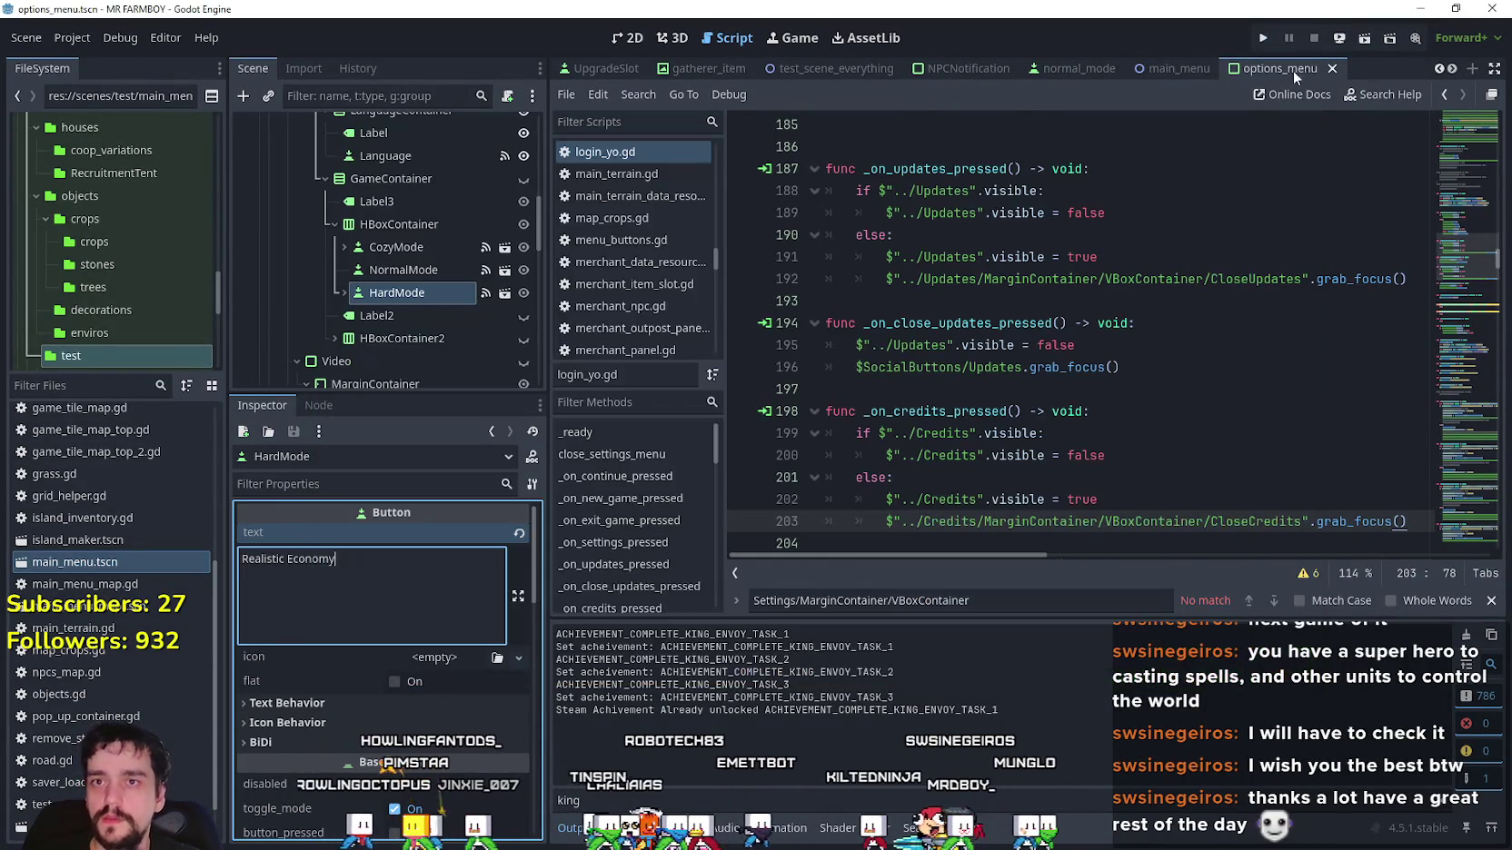
Filter the FileSystem dock for 'house' and open House.tscn.
{"action": "left_click", "coordinate": [1042, 388]}
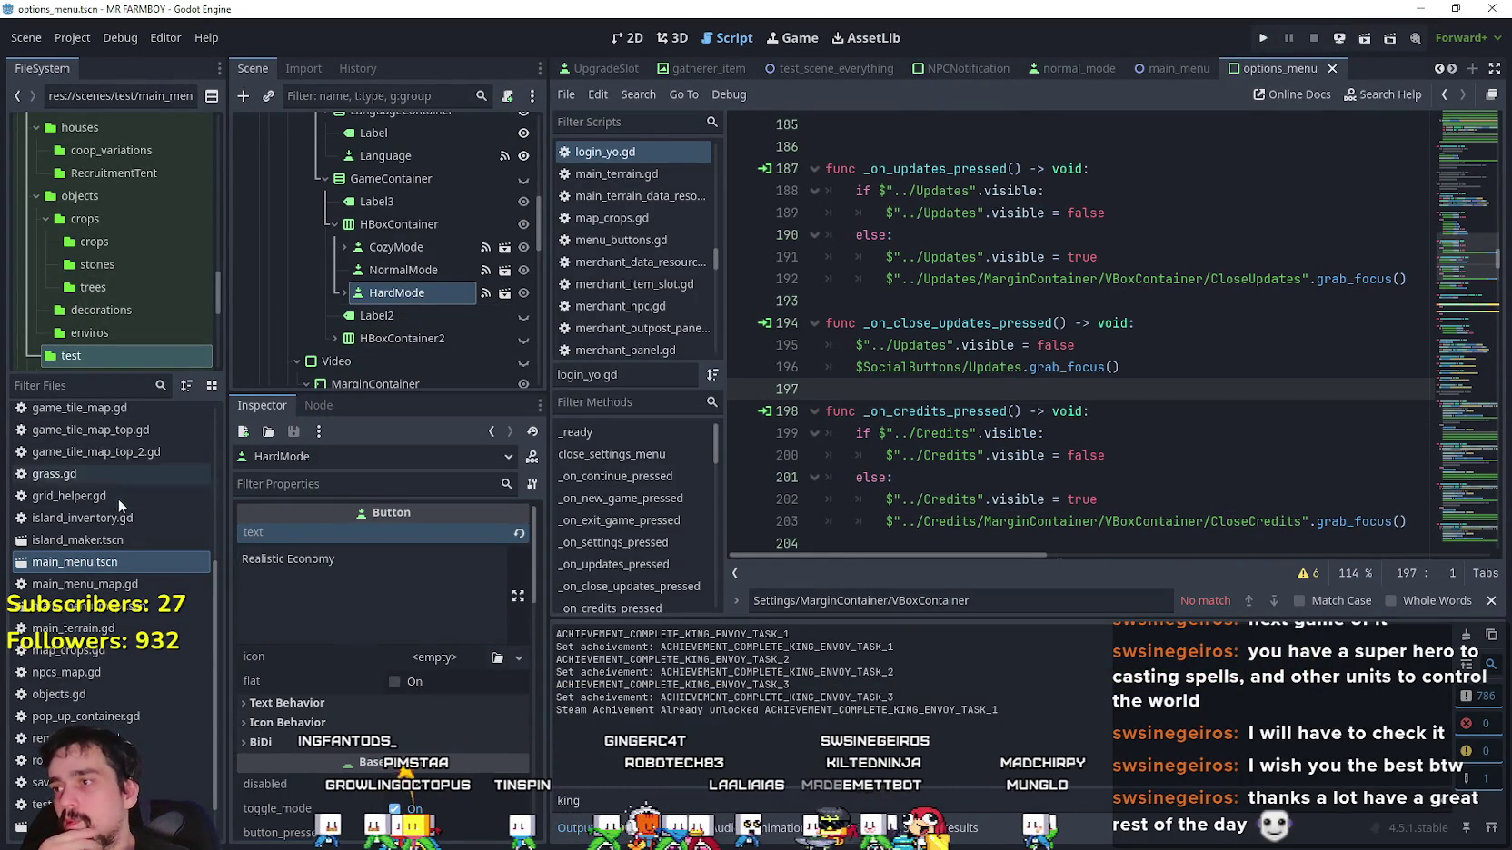
{"action": "left_click", "coordinate": [101, 356]}
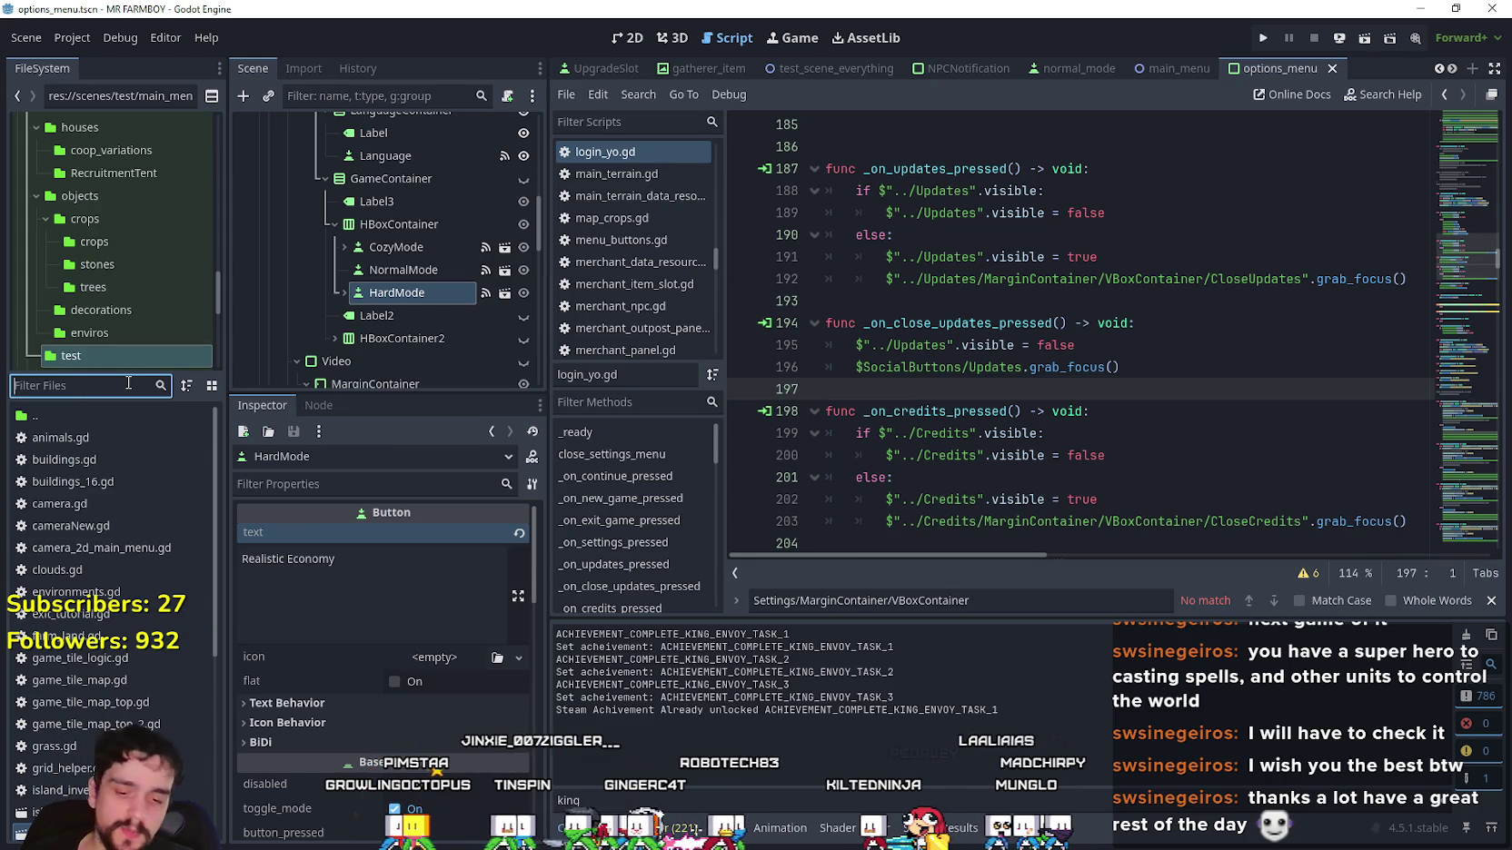
{"action": "left_click", "coordinate": [128, 383]}
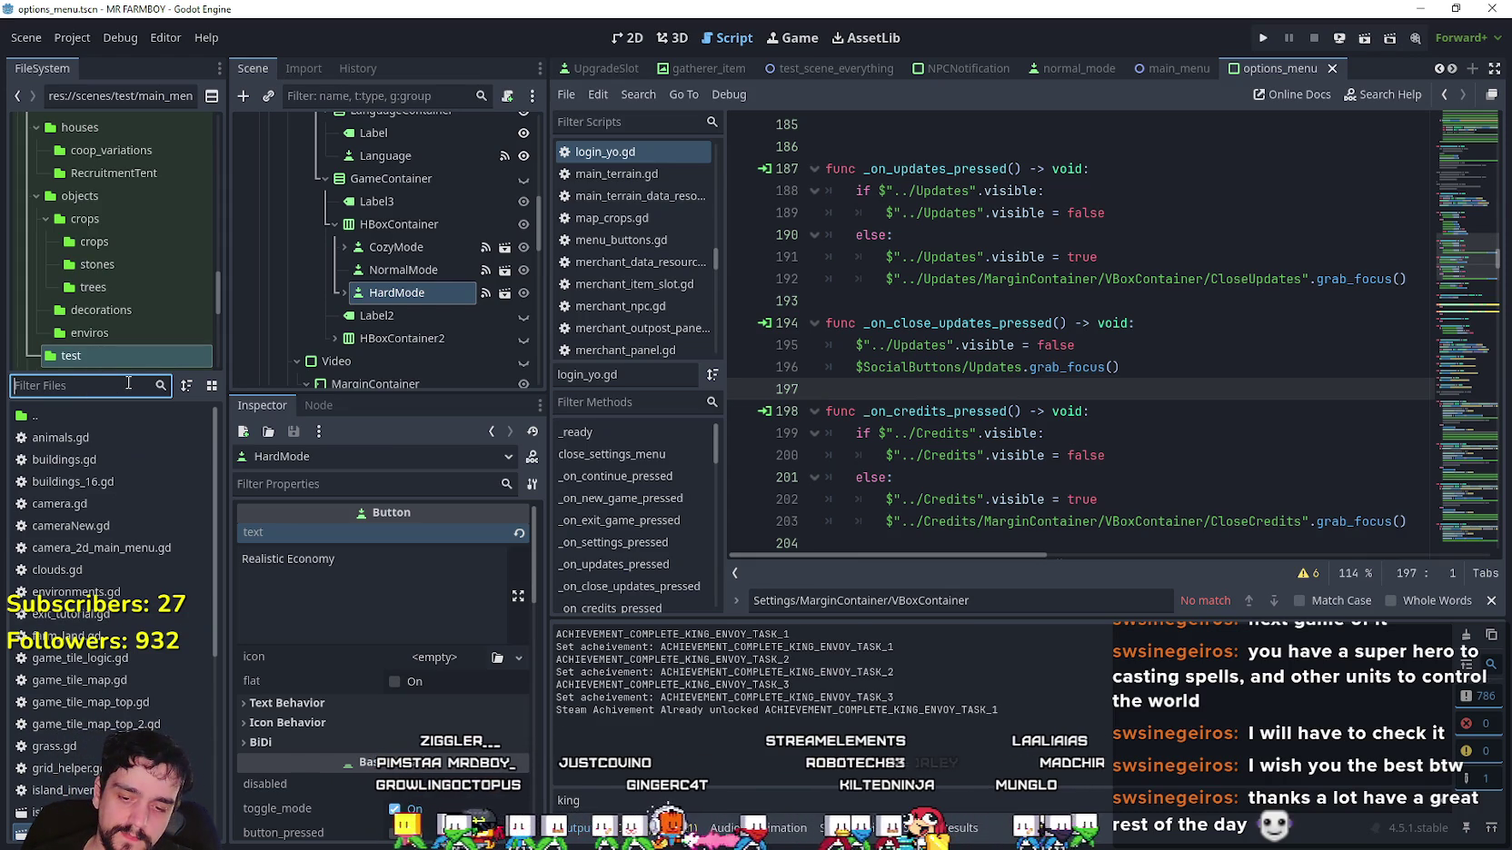
{"action": "type", "text": "house"}
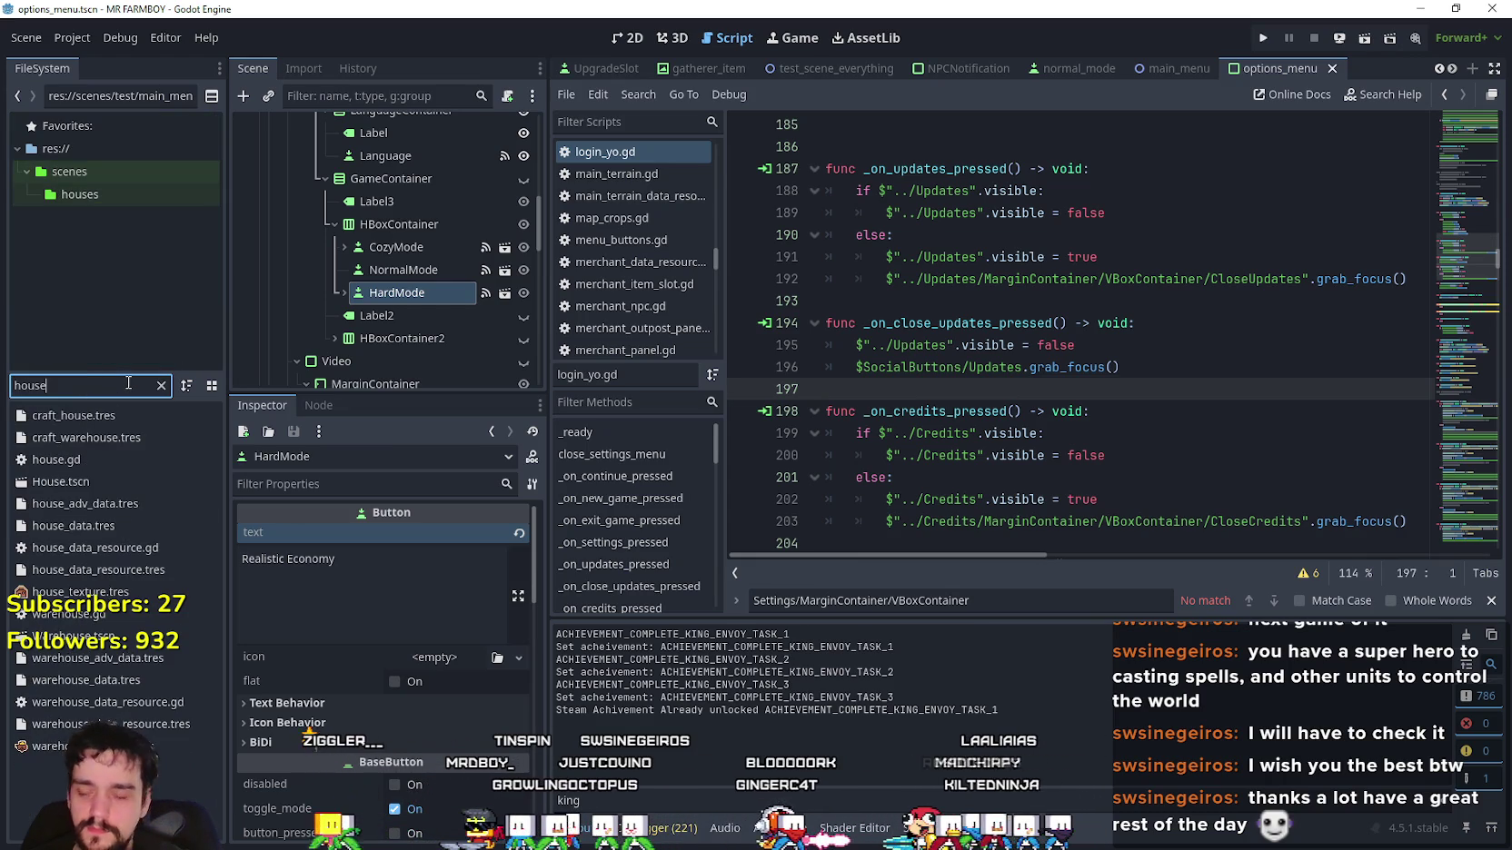
{"action": "double_click", "coordinate": [81, 482]}
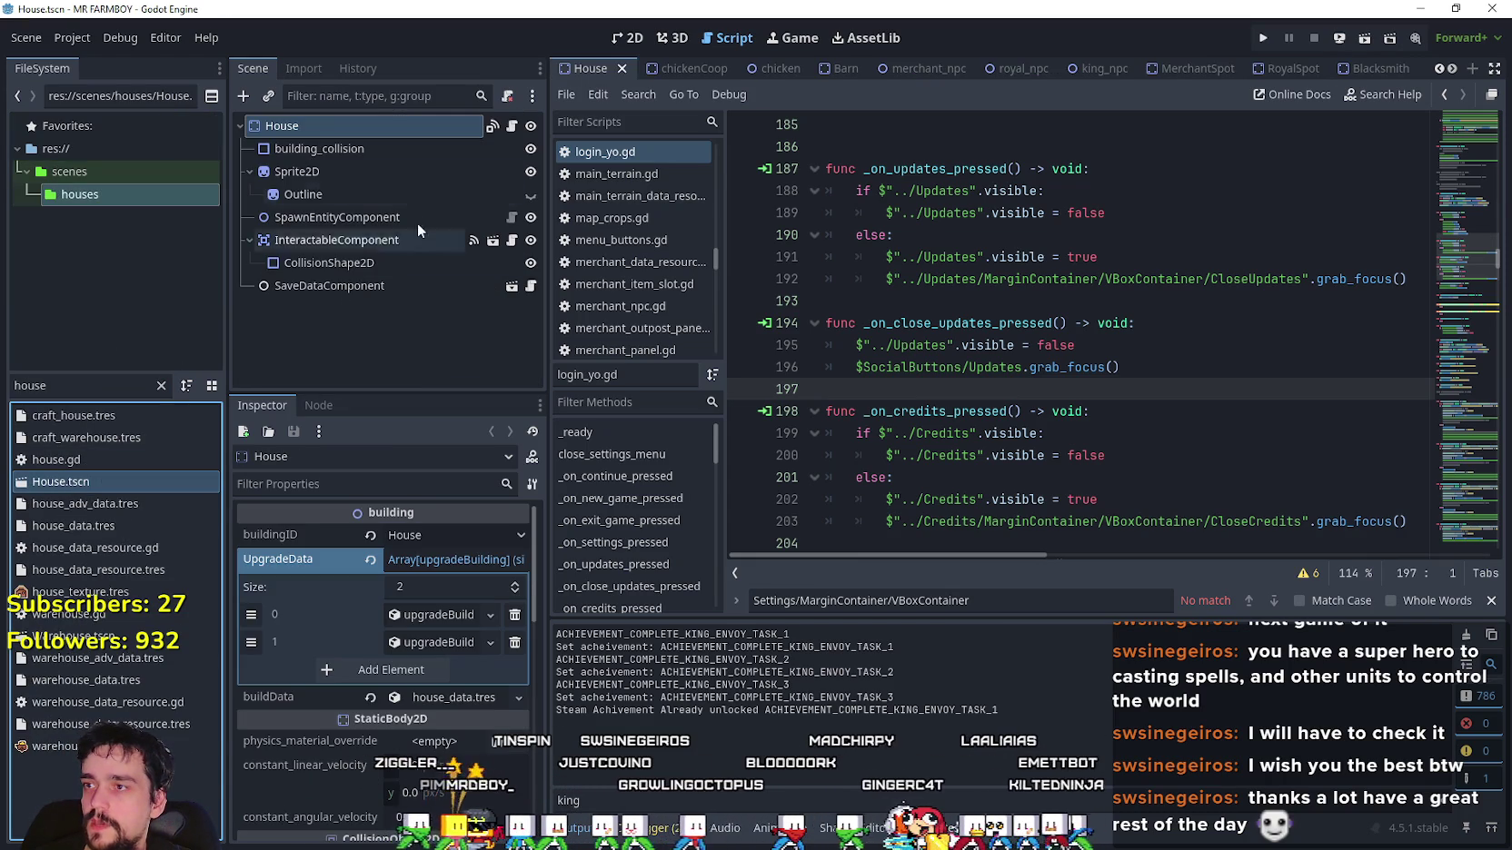
Open house.gd from the House node and scroll through the worker removal code.
{"action": "left_click", "coordinate": [514, 127]}
{"action": "left_click", "coordinate": [514, 127]}
{"action": "scroll", "coordinate": [1221, 405], "scroll_direction": "down", "scroll_amount": 2}
{"action": "left_click", "coordinate": [1226, 389]}
{"action": "scroll", "coordinate": [1247, 314], "scroll_direction": "up", "scroll_amount": 4}
{"action": "scroll", "coordinate": [1236, 316], "scroll_direction": "down", "scroll_amount": 5}
{"action": "scroll", "coordinate": [1172, 320], "scroll_direction": "up", "scroll_amount": 7}
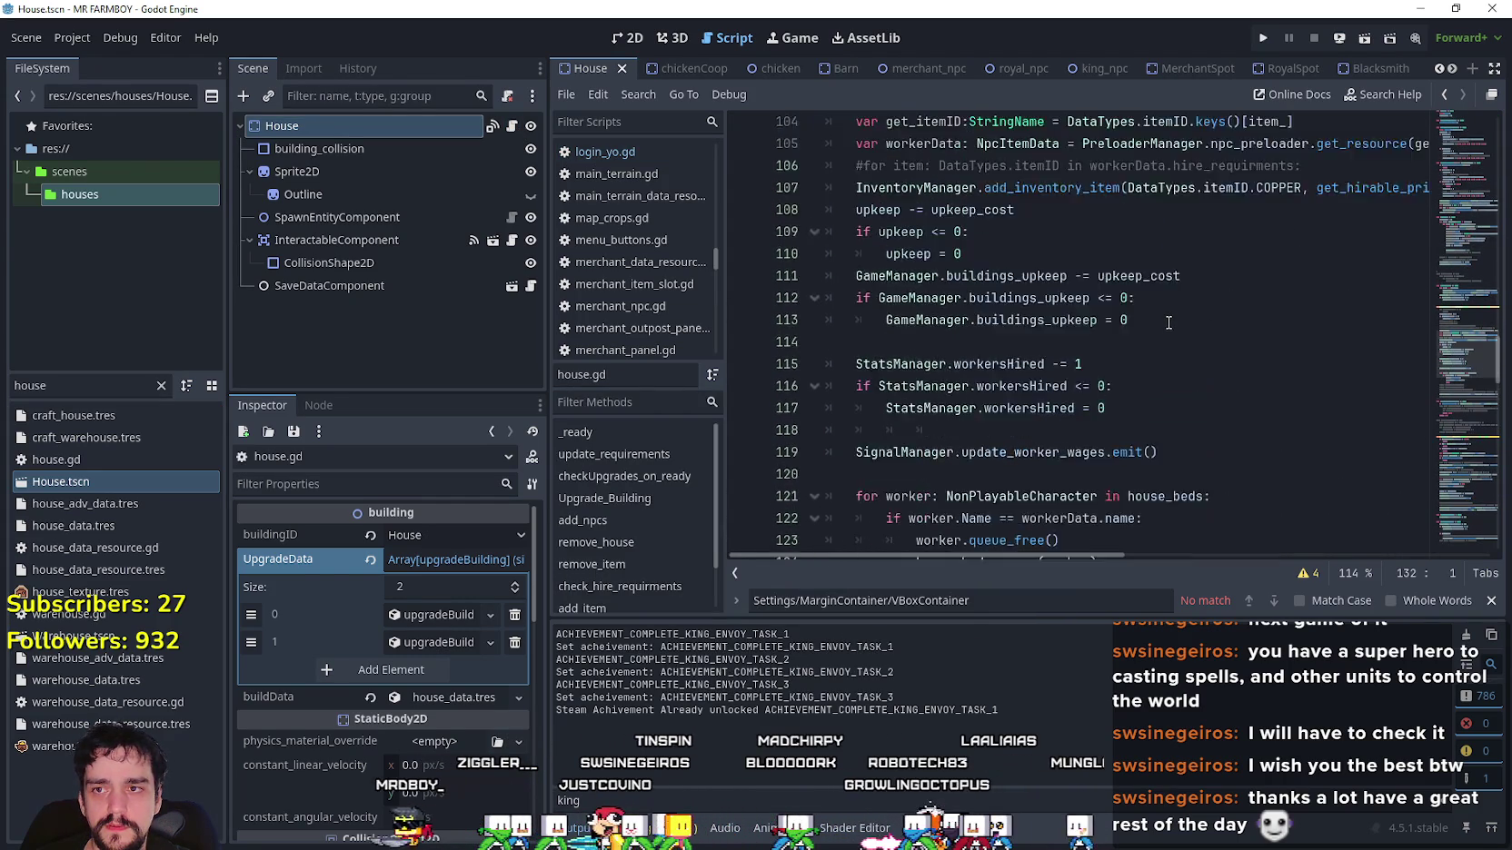
{"action": "scroll", "coordinate": [1169, 327], "scroll_direction": "up", "scroll_amount": 7}
{"action": "left_click_drag", "start_coordinate": [1469, 313], "coordinate": [1466, 217]}
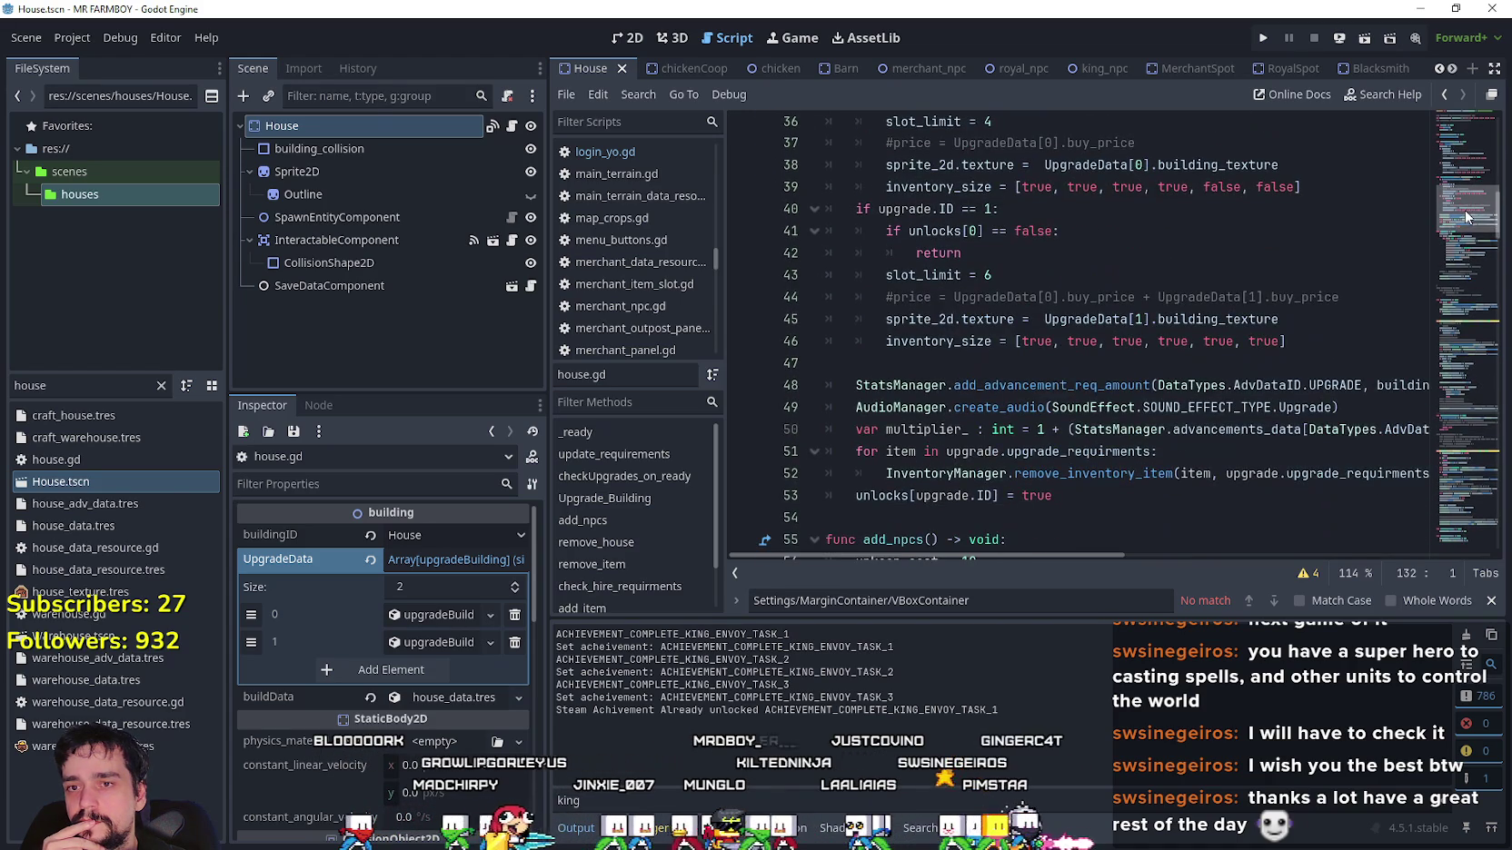
Inspect the multiplier_ line 50 near add_npcs, selecting buildingID in its lookup.
{"action": "left_click", "coordinate": [1041, 545]}
{"action": "left_click", "coordinate": [957, 434]}
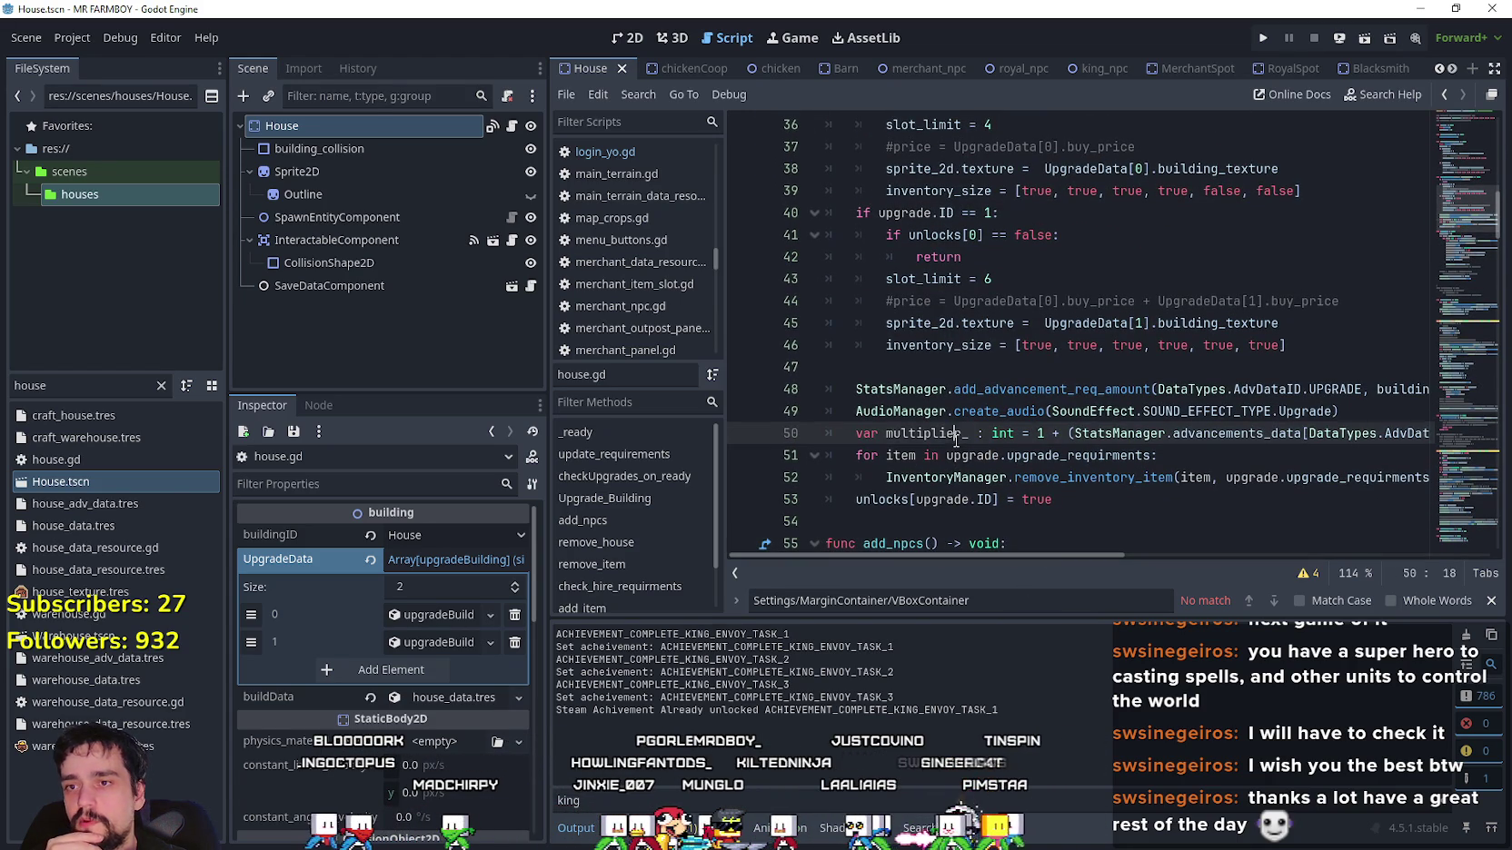
{"action": "mouse_move", "coordinate": [1060, 552]}
{"action": "left_mouse_down"}
{"action": "mouse_move", "coordinate": [1247, 546]}
{"action": "mouse_move", "coordinate": [980, 527]}
{"action": "mouse_move", "coordinate": [1231, 551]}
{"action": "mouse_move", "coordinate": [1109, 530]}
{"action": "mouse_move", "coordinate": [1230, 538]}
{"action": "left_mouse_up"}
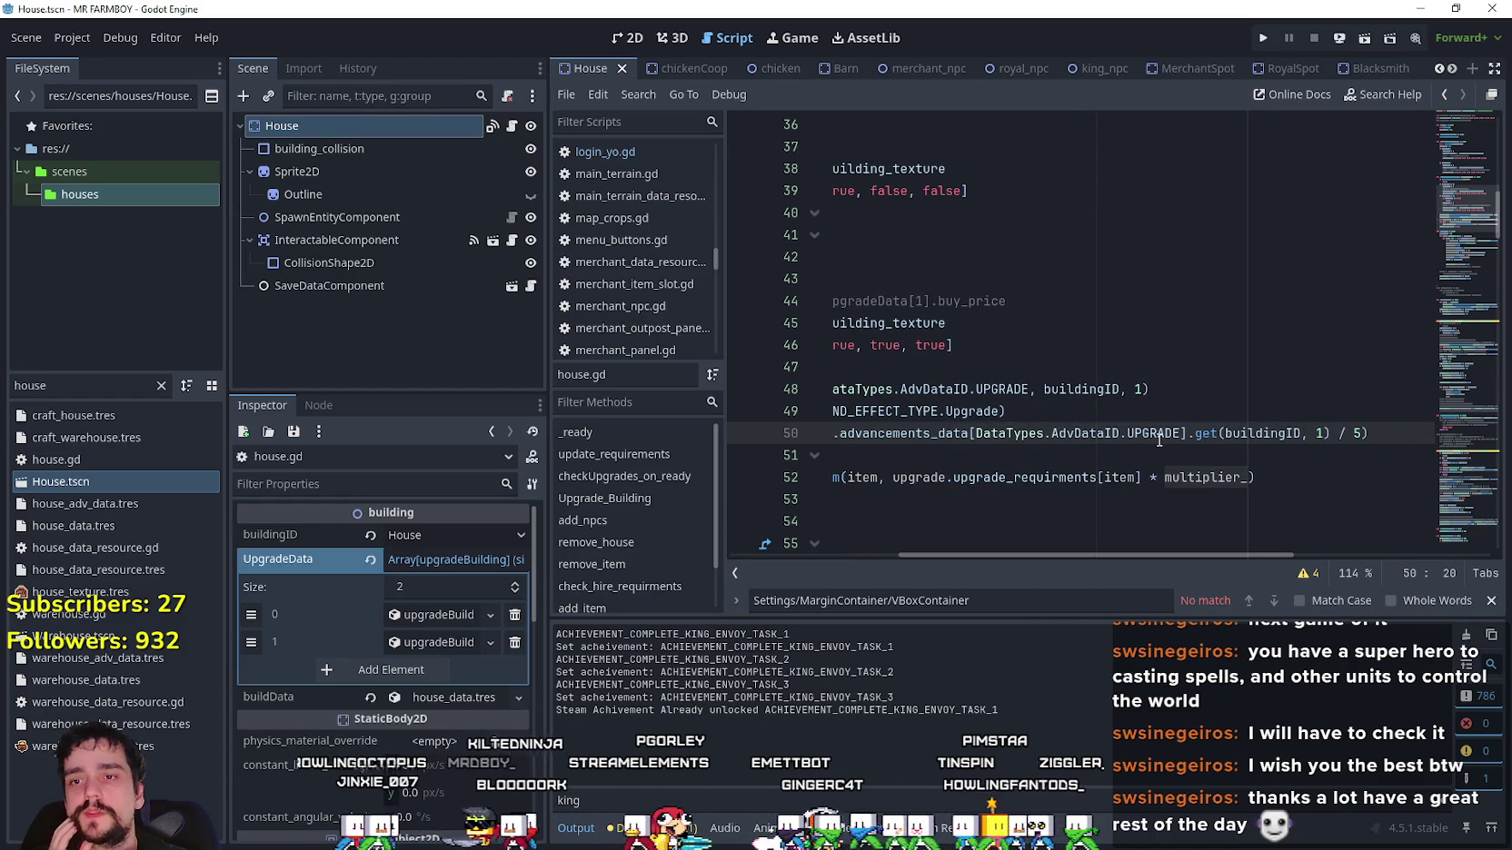
{"action": "left_click", "coordinate": [1140, 406]}
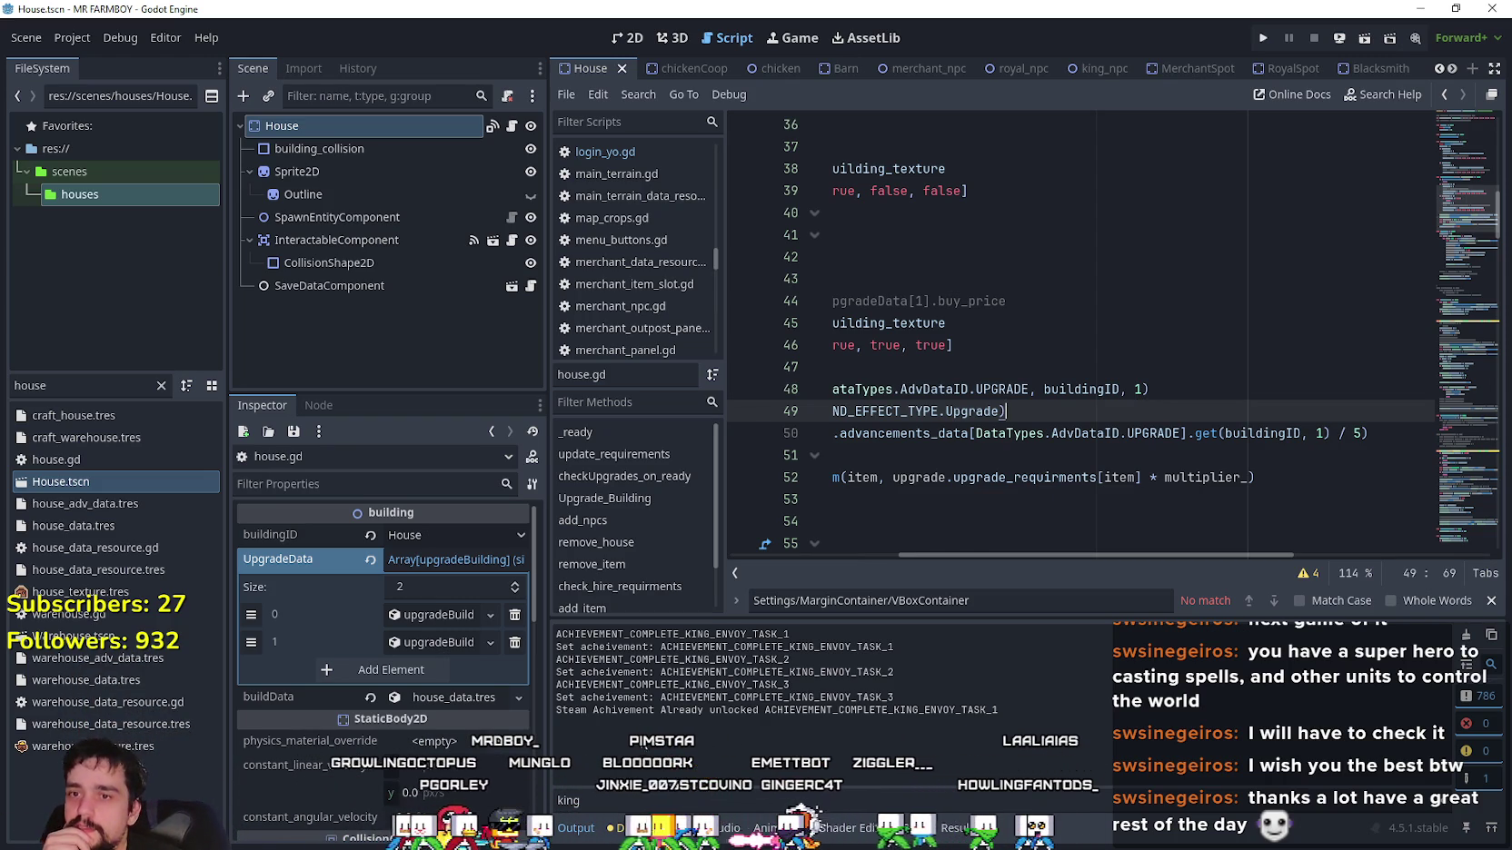
{"action": "double_click", "coordinate": [1263, 433]}
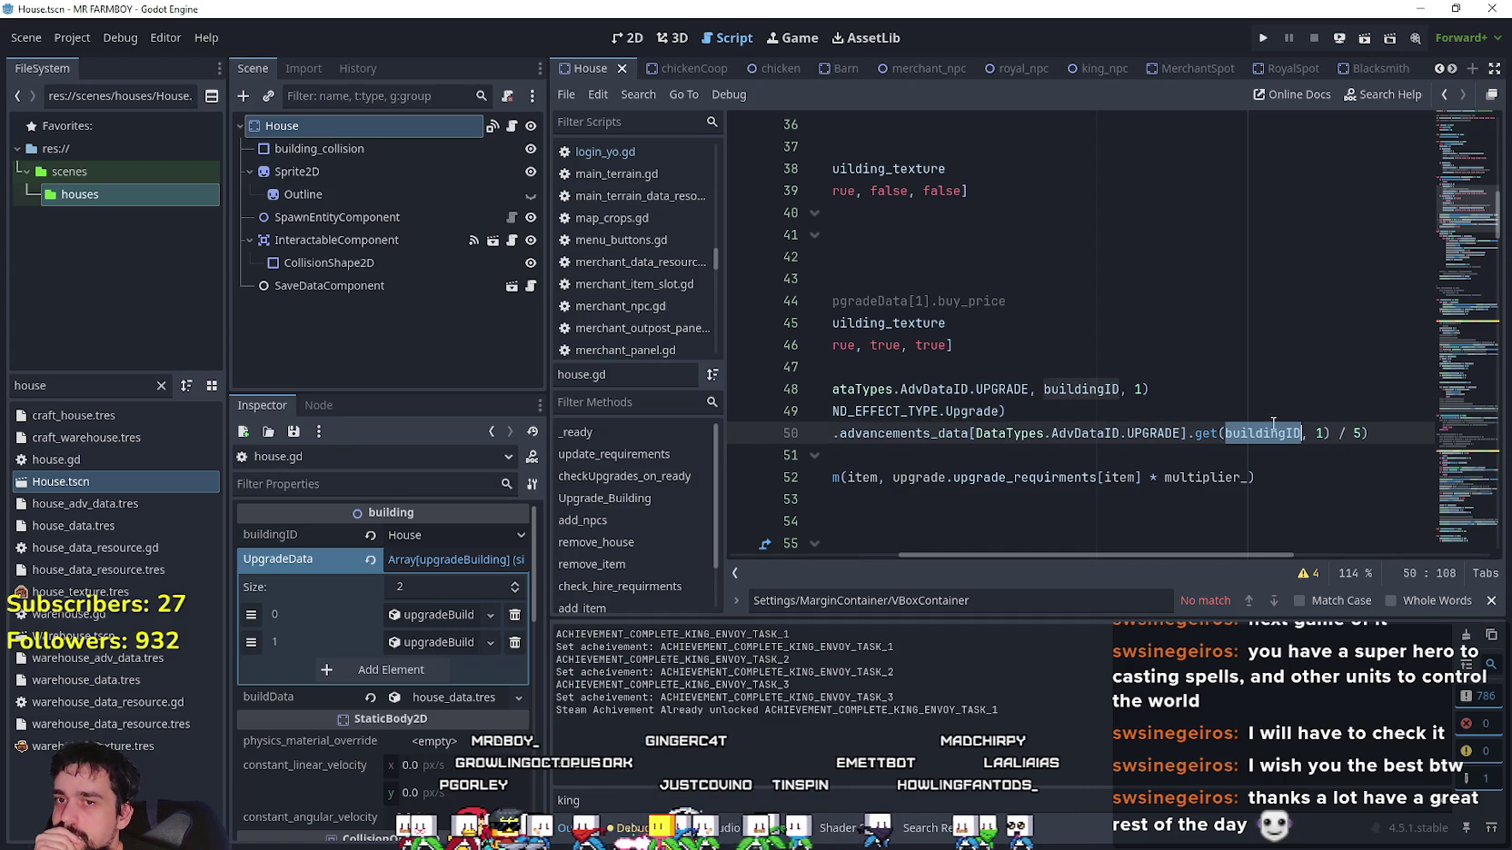
{"action": "mouse_move", "coordinate": [1206, 555]}
{"action": "left_mouse_down"}
{"action": "mouse_move", "coordinate": [950, 536]}
{"action": "mouse_move", "coordinate": [1115, 525]}
{"action": "left_mouse_up"}
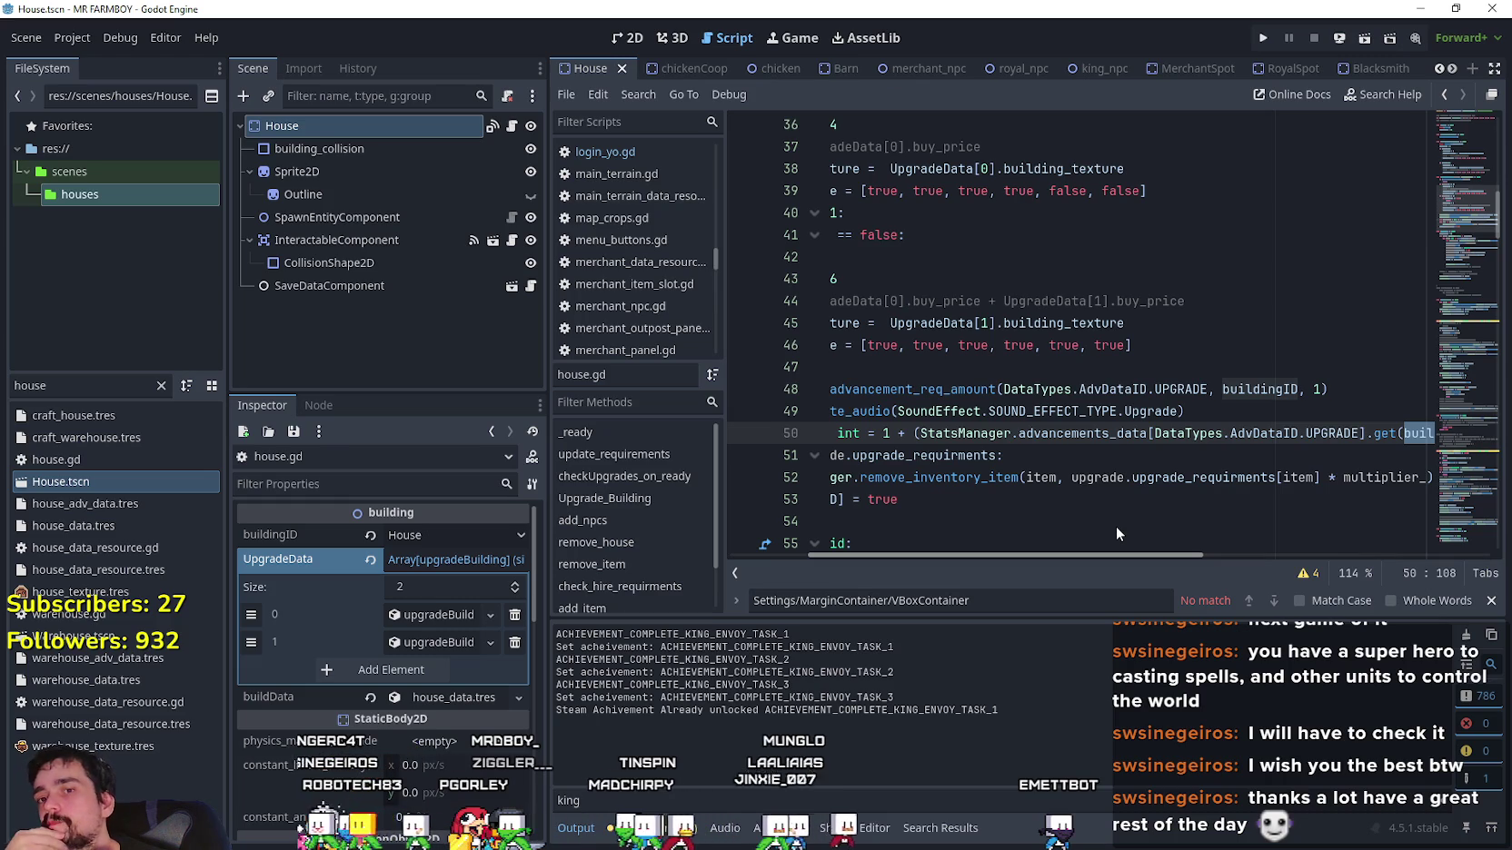
{"action": "mouse_move", "coordinate": [1116, 525]}
{"action": "left_mouse_down"}
{"action": "mouse_move", "coordinate": [1202, 528]}
{"action": "mouse_move", "coordinate": [1120, 527]}
{"action": "left_mouse_up"}
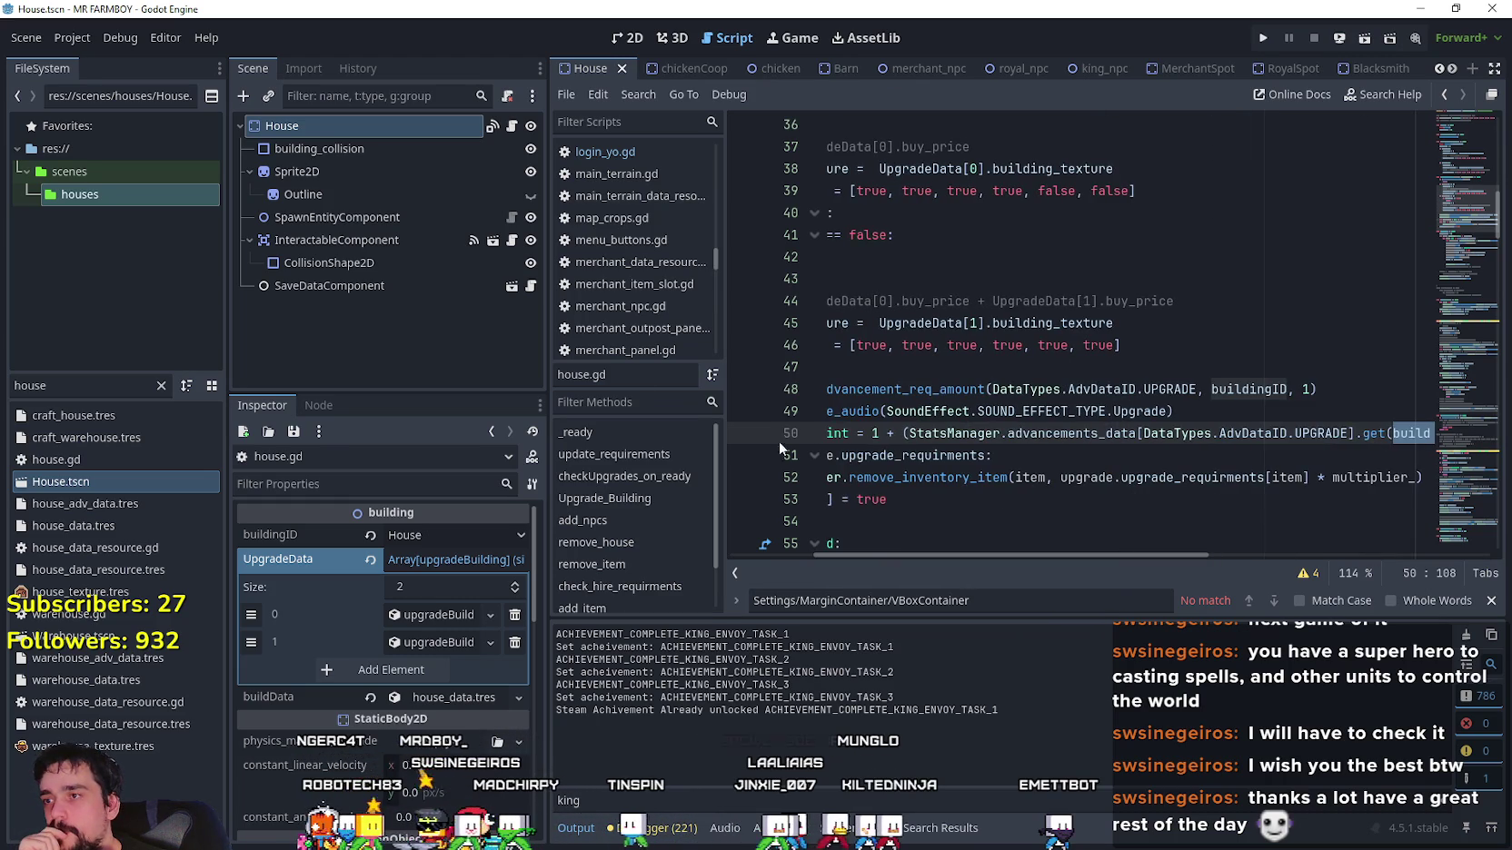
Expand the House's first and second UpgradeData entries and their requirements dictionary in the Inspector.
{"action": "left_click", "coordinate": [432, 615]}
{"action": "scroll", "coordinate": [392, 766], "scroll_direction": "down", "scroll_amount": 5}
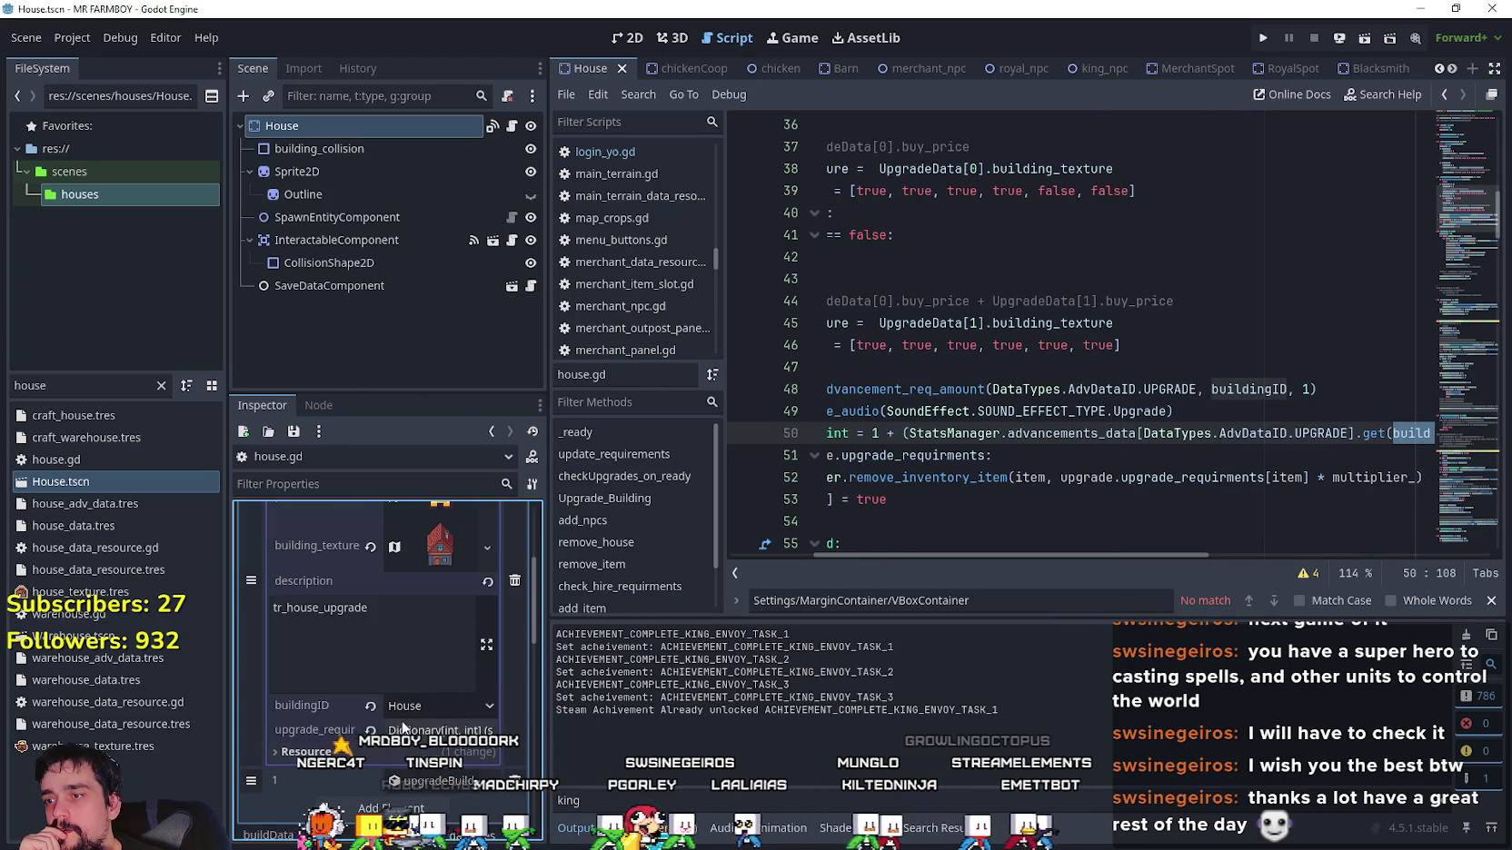
{"action": "left_click", "coordinate": [441, 730]}
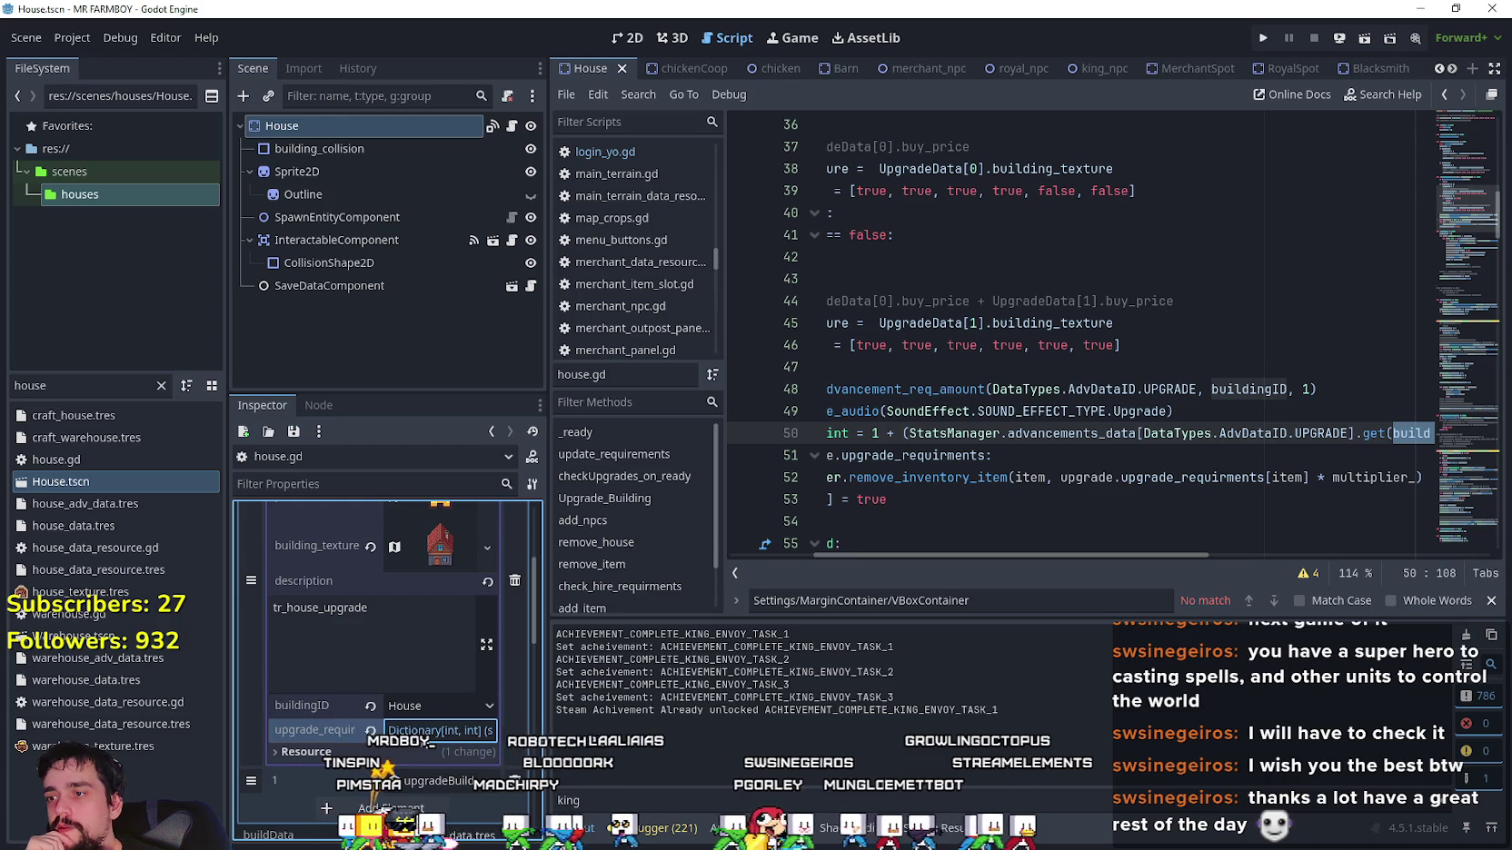
{"action": "left_click", "coordinate": [440, 729]}
{"action": "scroll", "coordinate": [440, 731], "scroll_direction": "down", "scroll_amount": 4}
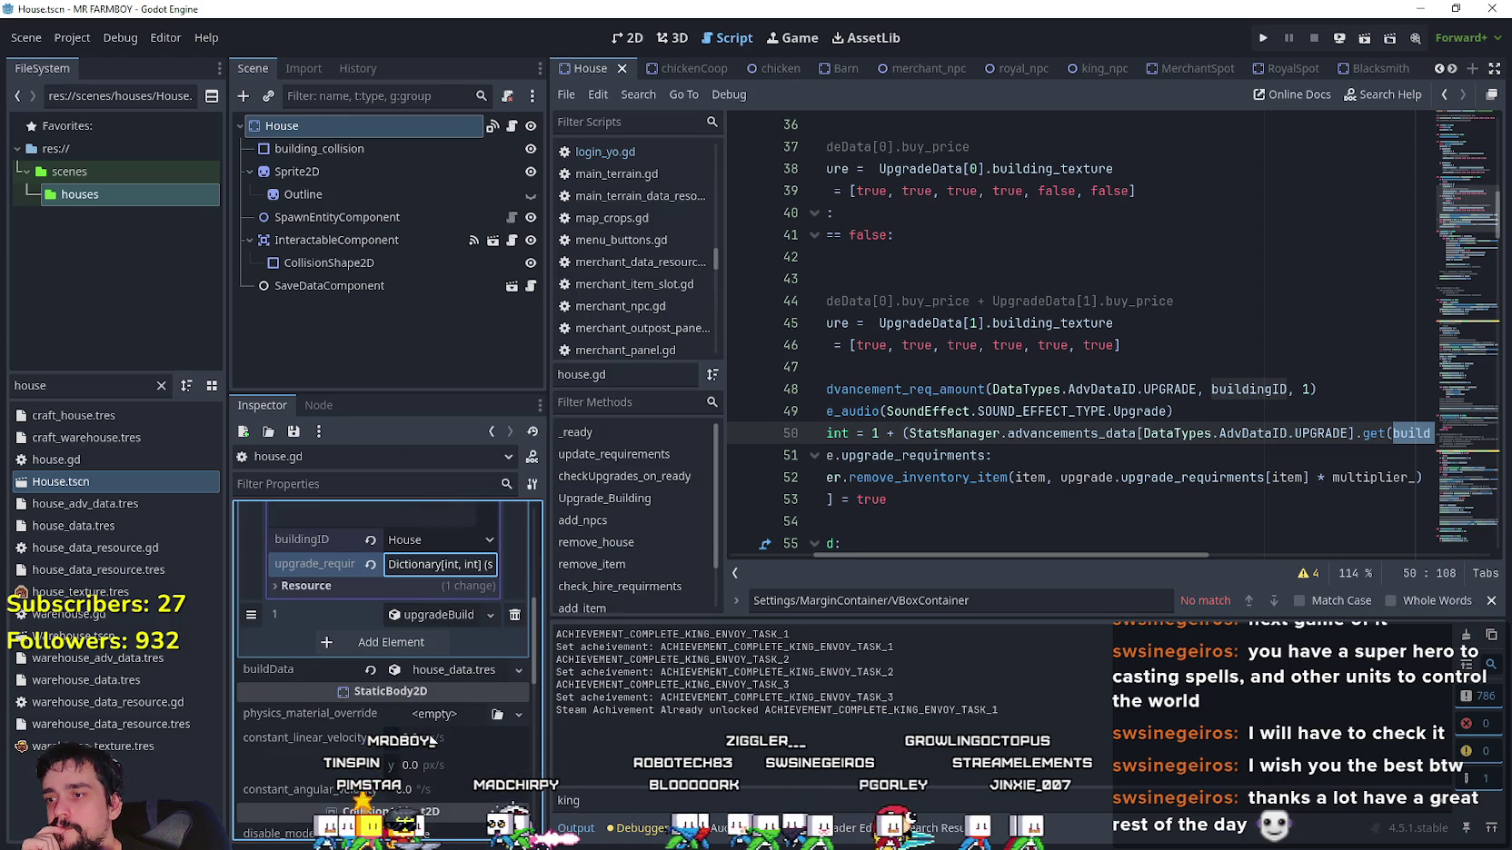
{"action": "left_click", "coordinate": [417, 612]}
{"action": "scroll", "coordinate": [426, 618], "scroll_direction": "up", "scroll_amount": 6}
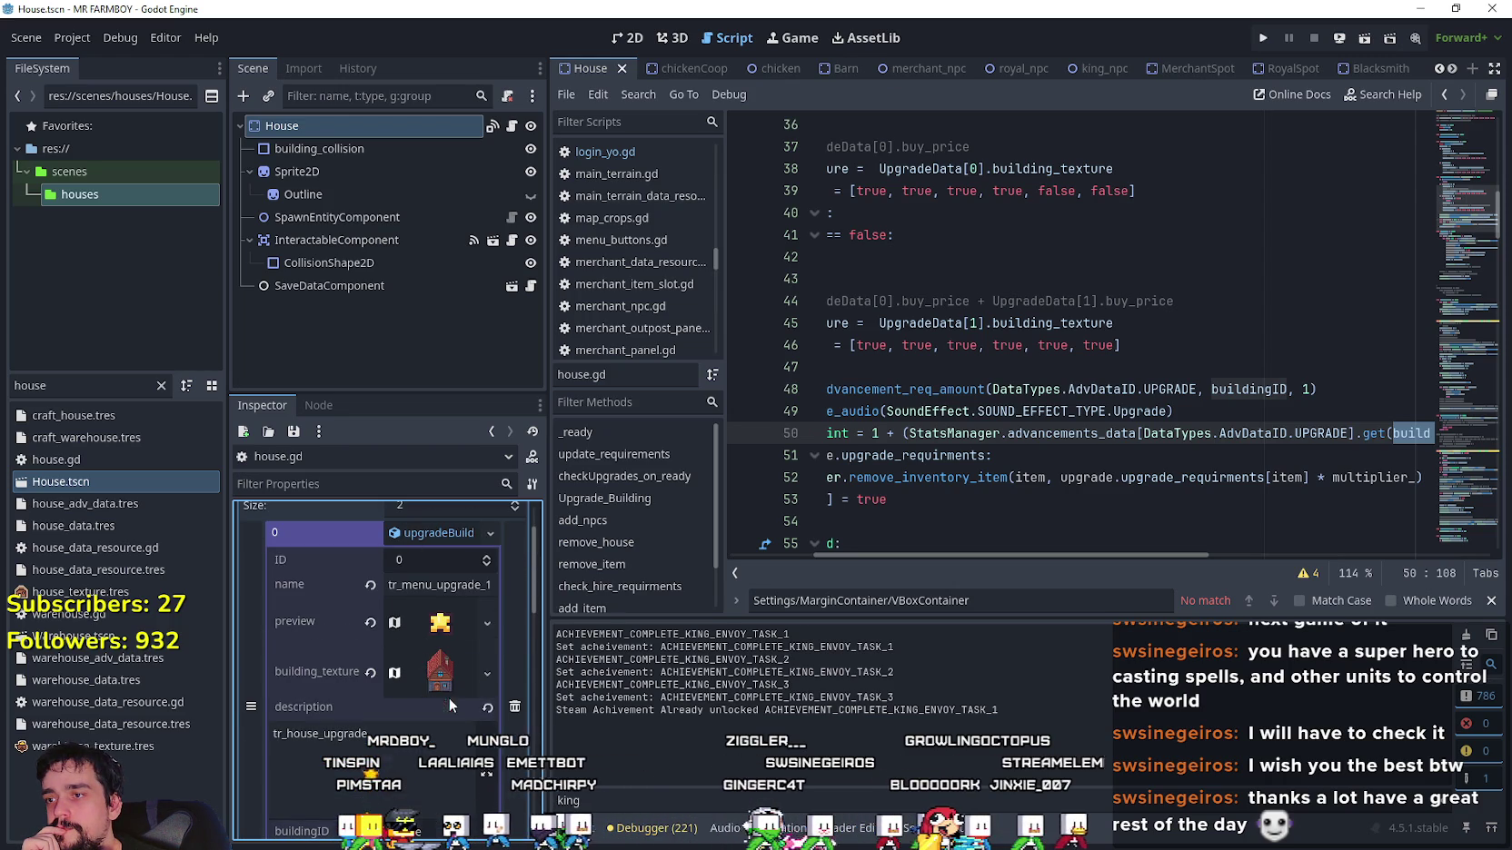
{"action": "scroll", "coordinate": [425, 623], "scroll_direction": "up", "scroll_amount": 2}
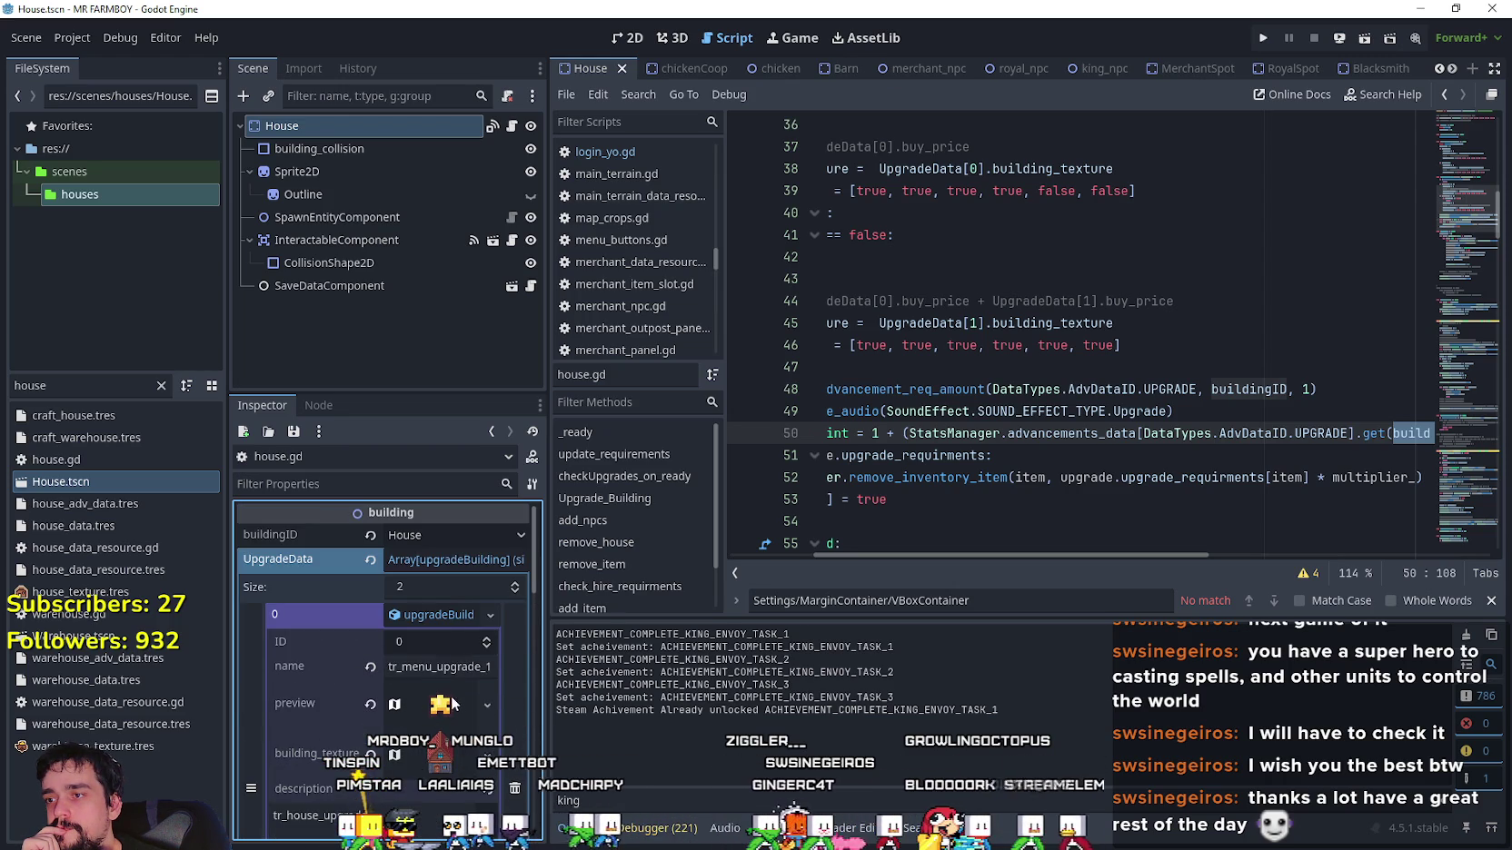
Close the find bar, scroll the code sideways, and narrow the Inspector to read the multiplier line.
{"action": "left_click", "coordinate": [1490, 602]}
{"action": "mouse_move", "coordinate": [1176, 587]}
{"action": "left_mouse_down"}
{"action": "mouse_move", "coordinate": [1312, 586]}
{"action": "mouse_move", "coordinate": [1038, 568]}
{"action": "left_mouse_up"}
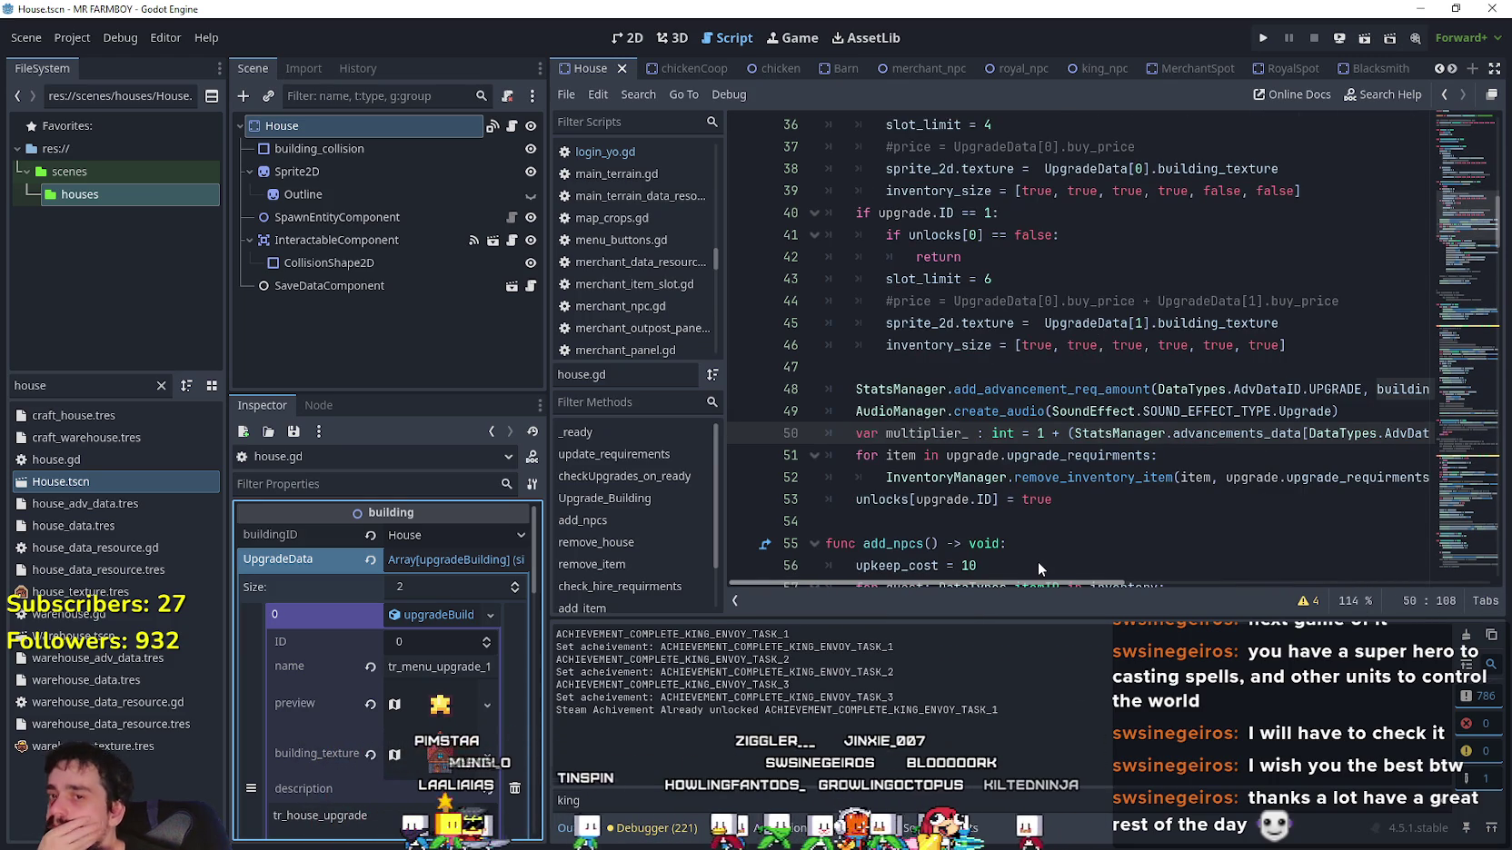
{"action": "left_click_drag", "start_coordinate": [1051, 582], "coordinate": [1143, 586]}
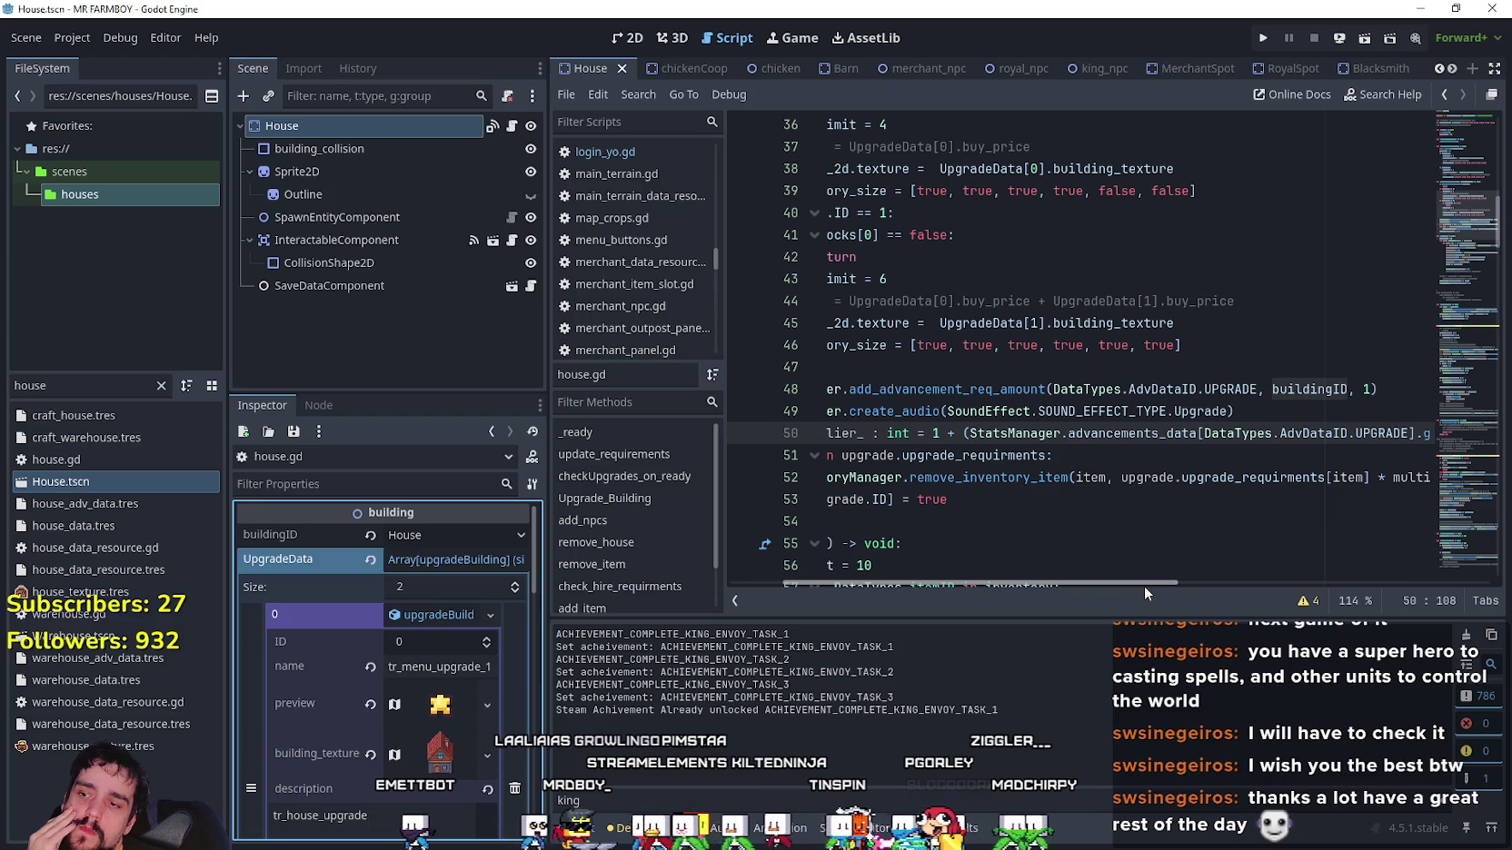
{"action": "mouse_move", "coordinate": [1143, 586]}
{"action": "left_mouse_down"}
{"action": "mouse_move", "coordinate": [1281, 576]}
{"action": "mouse_move", "coordinate": [1161, 571]}
{"action": "mouse_move", "coordinate": [1344, 571]}
{"action": "mouse_move", "coordinate": [1048, 570]}
{"action": "mouse_move", "coordinate": [1311, 582]}
{"action": "left_mouse_up"}
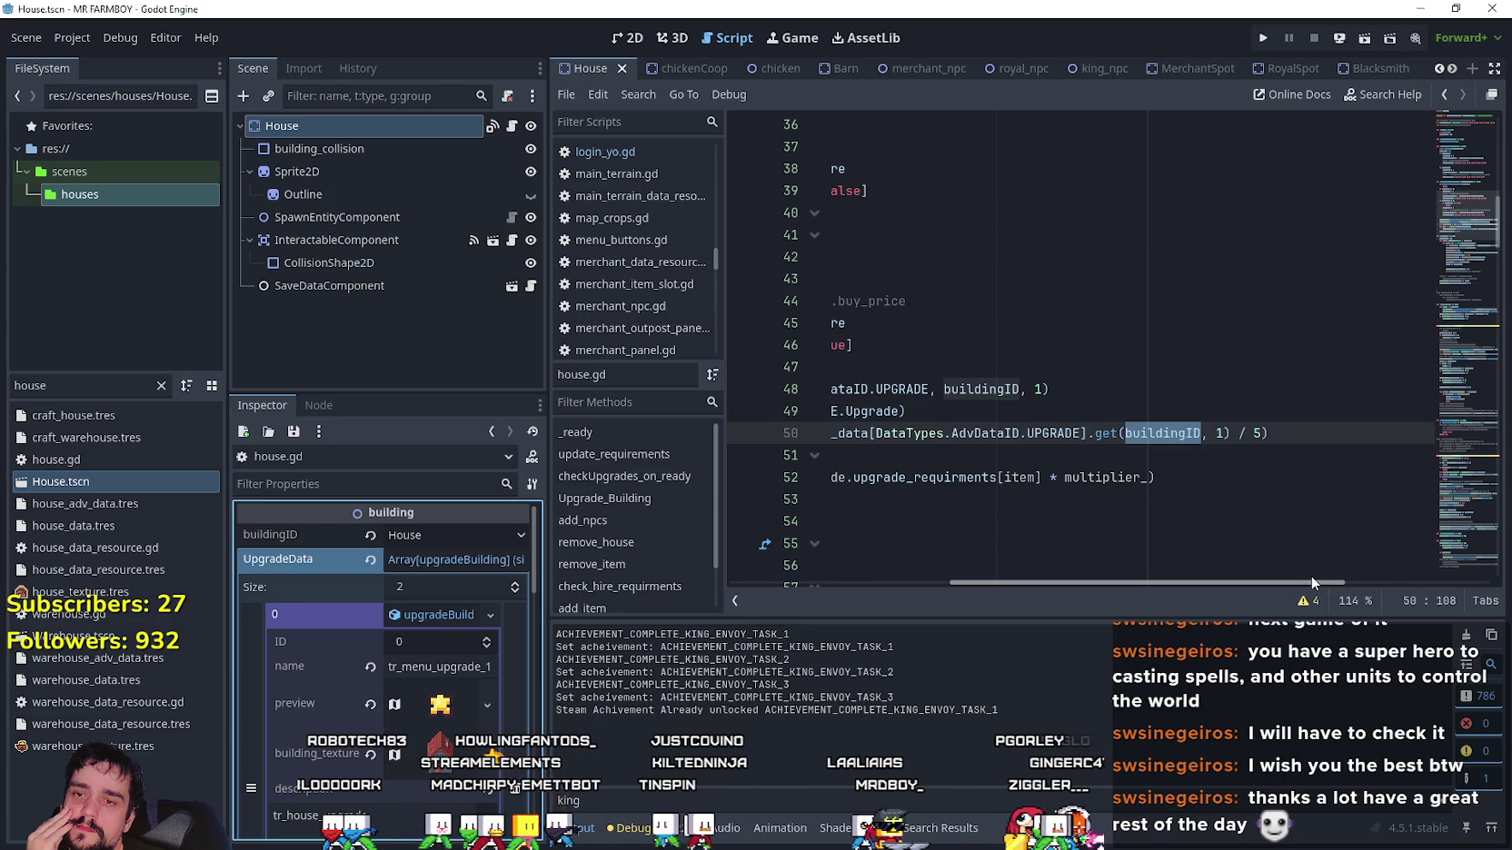
{"action": "left_click_drag", "start_coordinate": [547, 432], "coordinate": [501, 432]}
{"action": "left_click_drag", "start_coordinate": [1013, 586], "coordinate": [748, 551]}
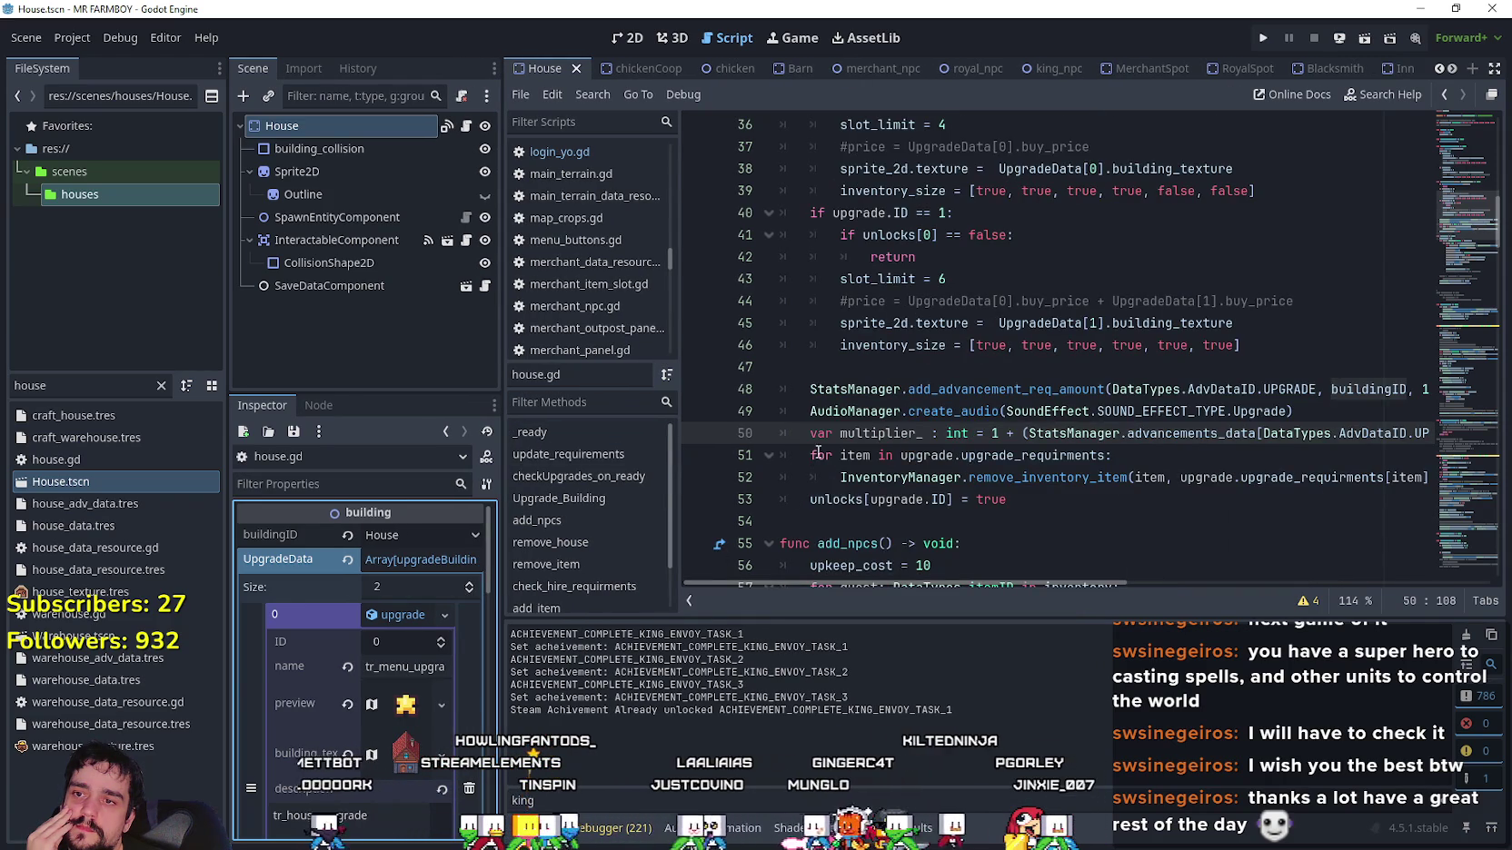
Scroll back to the start of Upgrade_Building and review the upgrade code.
{"action": "scroll", "coordinate": [818, 450], "scroll_direction": "up", "scroll_amount": 3}
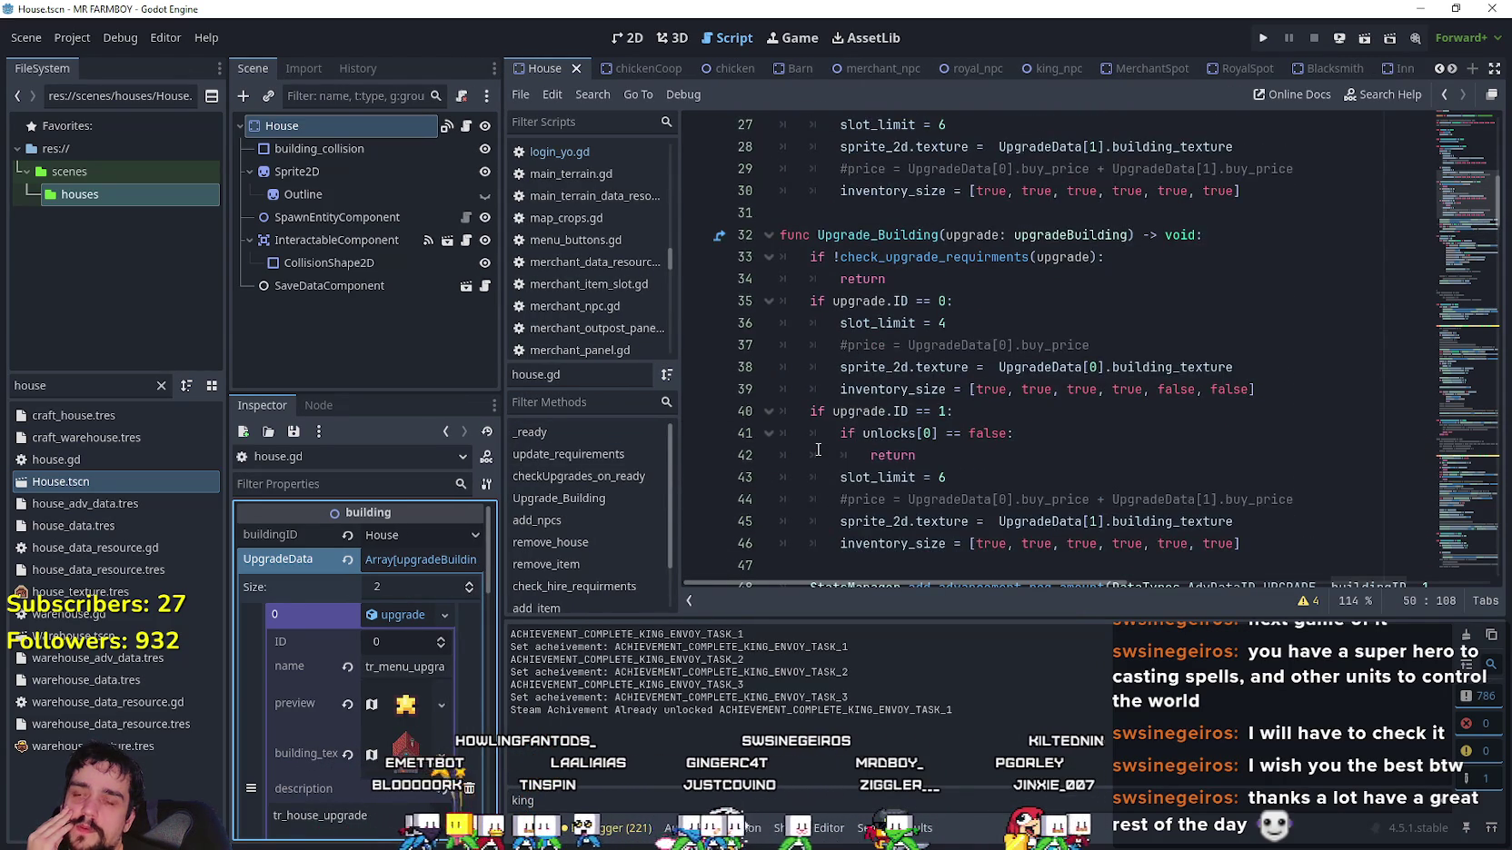
{"action": "scroll", "coordinate": [822, 454], "scroll_direction": "up", "scroll_amount": 1}
{"action": "left_click", "coordinate": [830, 436]}
{"action": "scroll", "coordinate": [831, 460], "scroll_direction": "up", "scroll_amount": 2}
{"action": "left_click", "coordinate": [844, 413]}
{"action": "scroll", "coordinate": [852, 427], "scroll_direction": "up", "scroll_amount": 4}
{"action": "scroll", "coordinate": [858, 439], "scroll_direction": "down", "scroll_amount": 12}
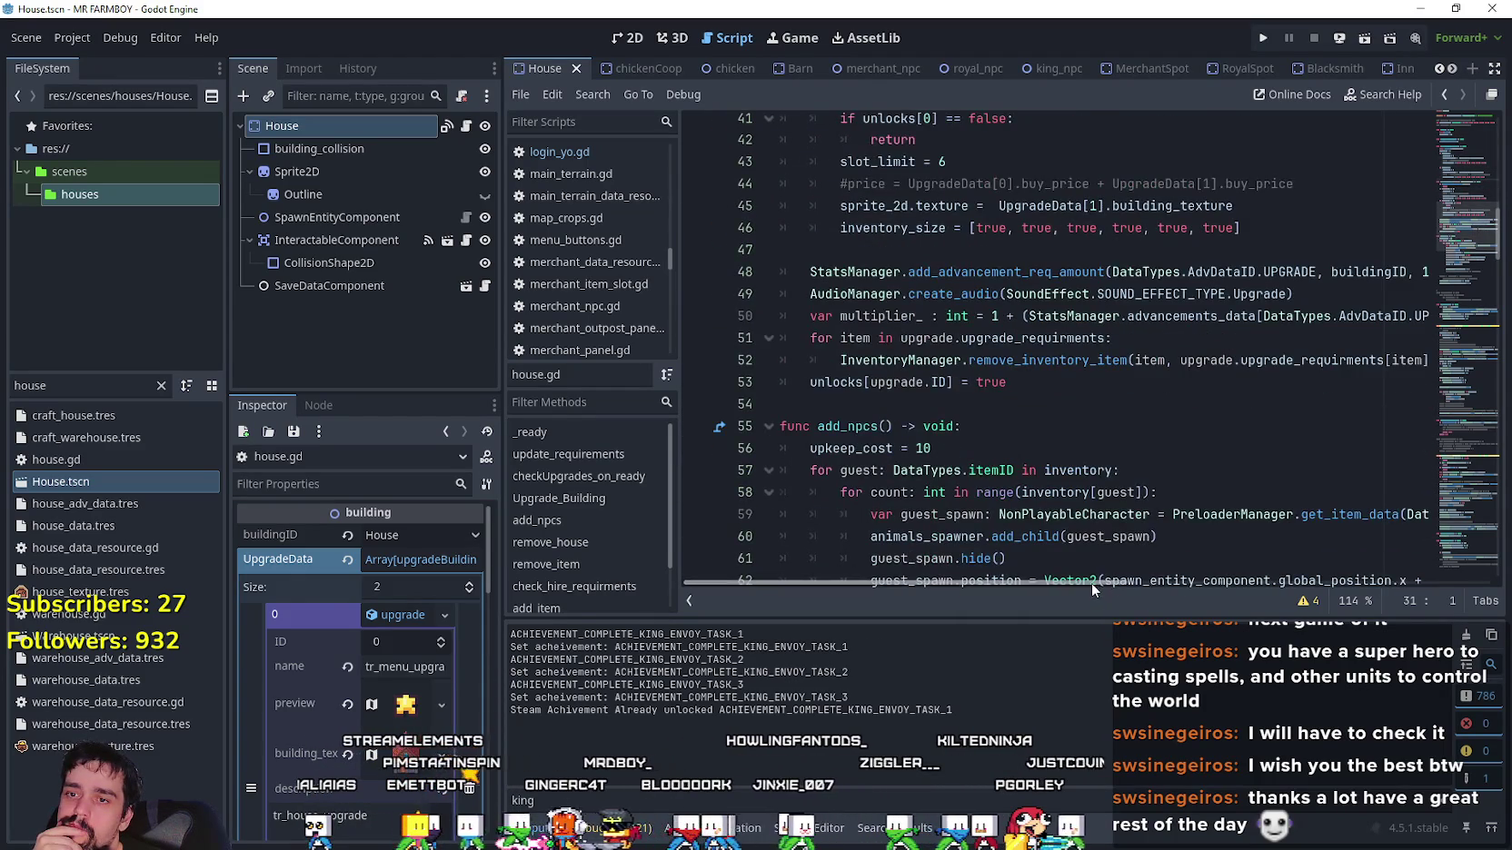
{"action": "left_click_drag", "start_coordinate": [1091, 583], "coordinate": [1288, 574]}
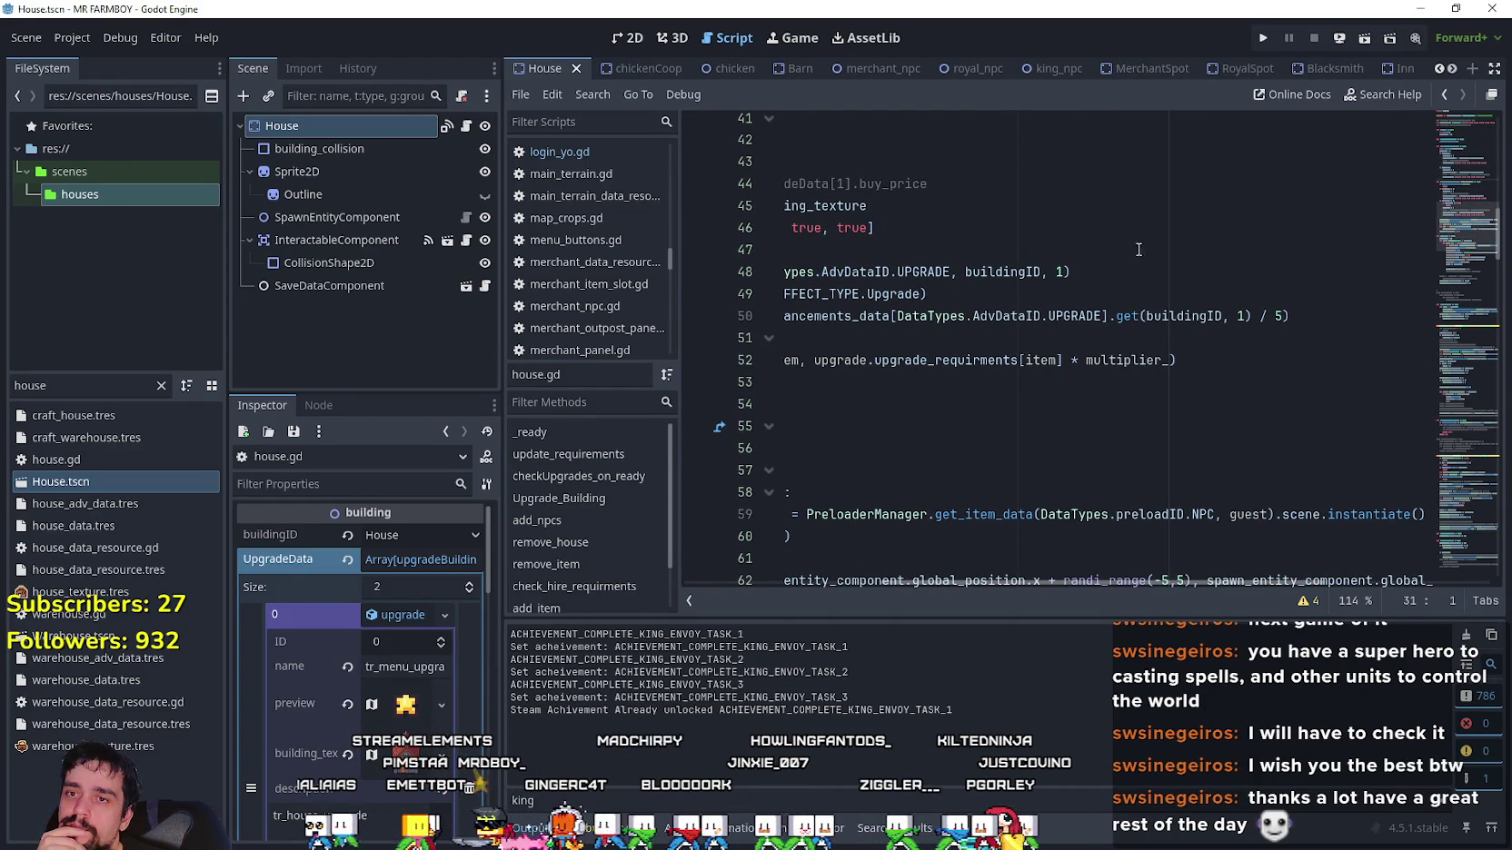
Place the caret on lines 49–51, then widen the Inspector and scroll its UpgradeData entries.
{"action": "left_click", "coordinate": [1098, 311]}
{"action": "left_click", "coordinate": [1082, 294]}
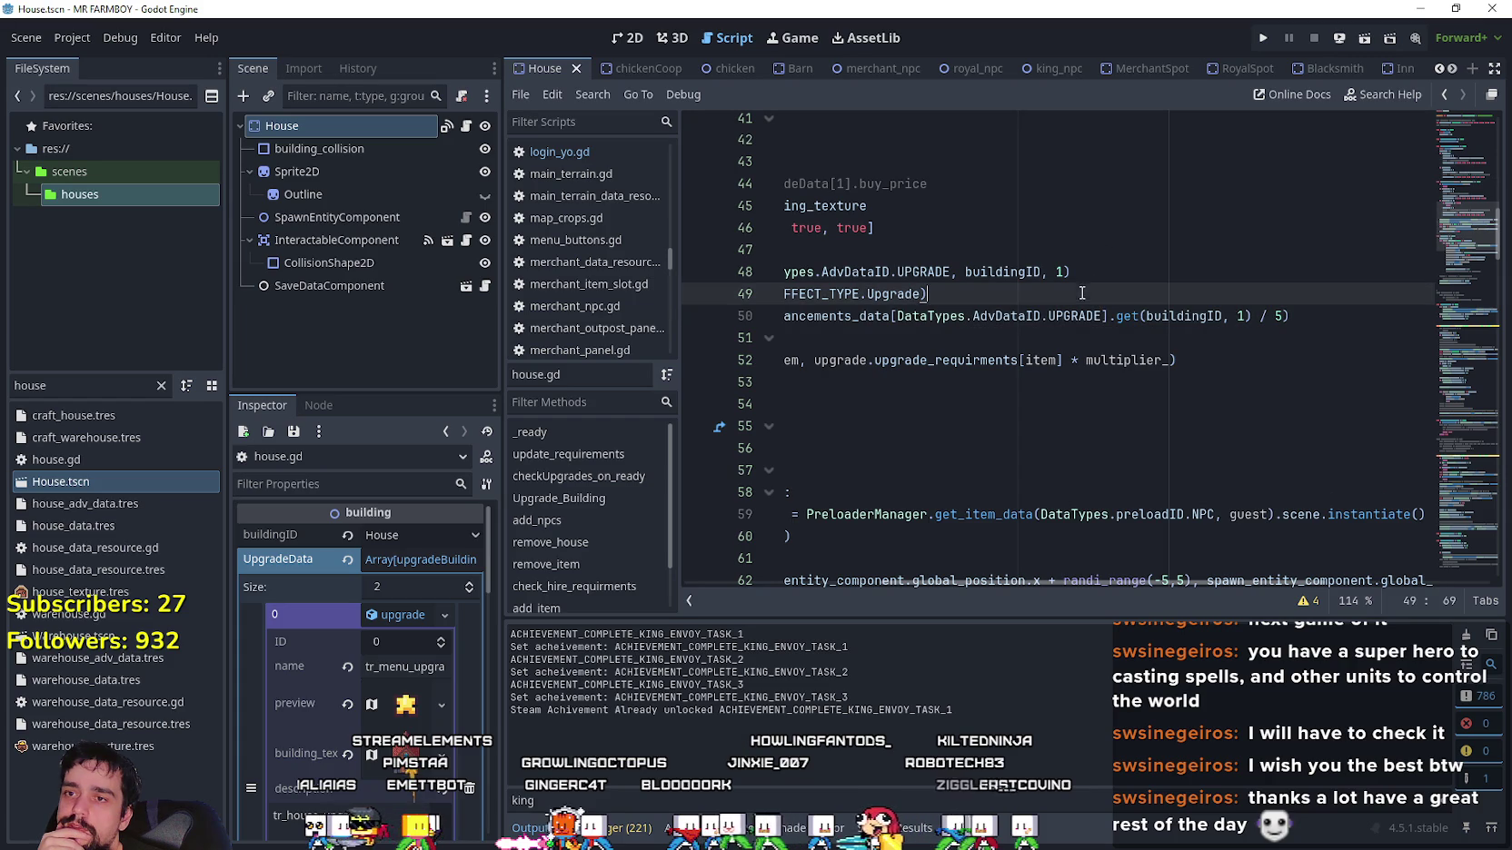
{"action": "key", "text": "Down"}
{"action": "key", "text": "Down"}
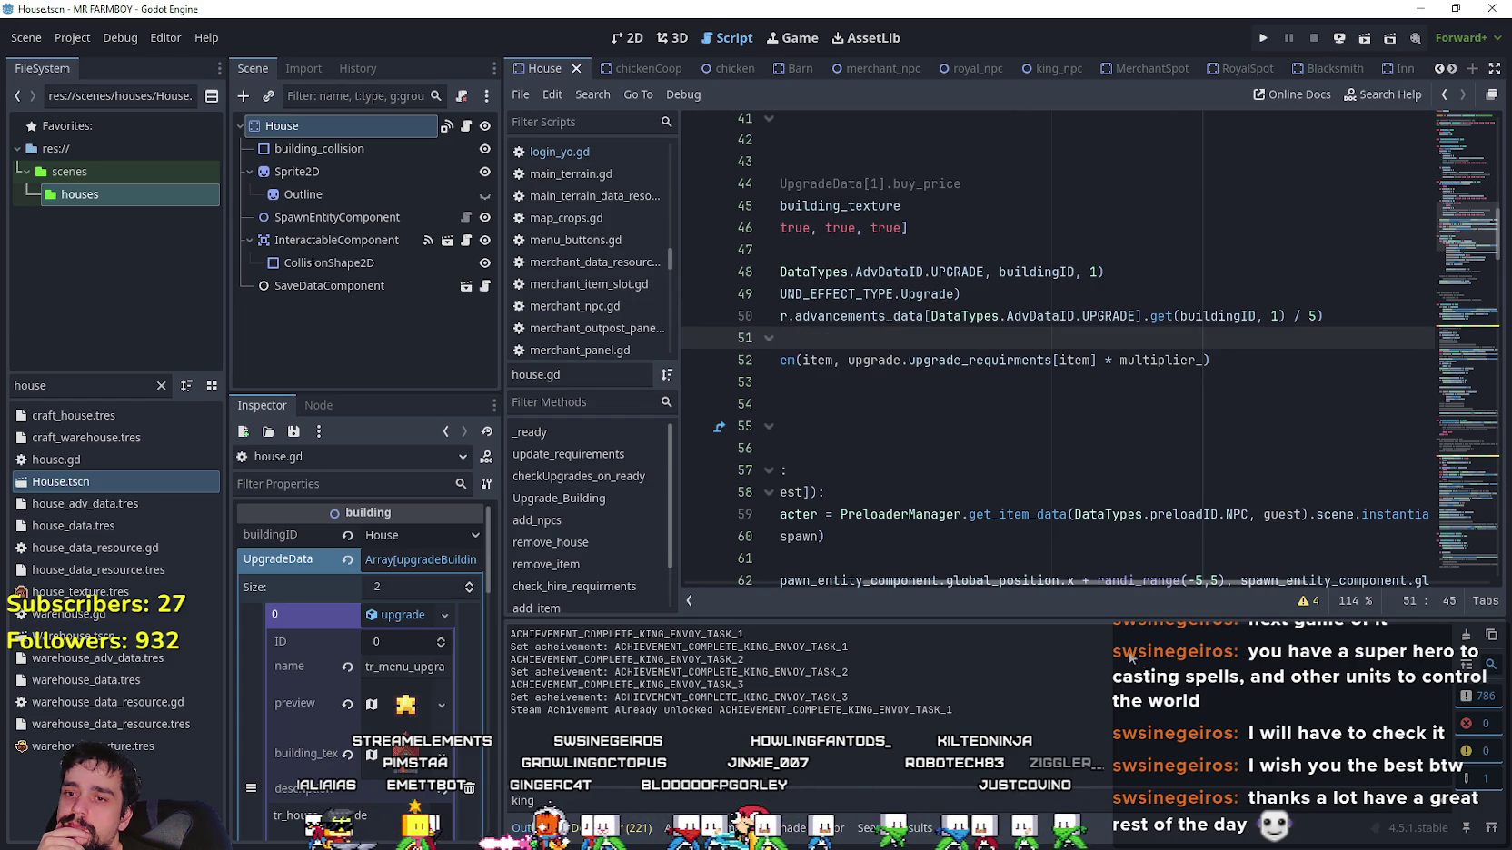
{"action": "left_click_drag", "start_coordinate": [501, 744], "coordinate": [560, 744]}
{"action": "scroll", "coordinate": [560, 737], "scroll_direction": "down", "scroll_amount": 2}
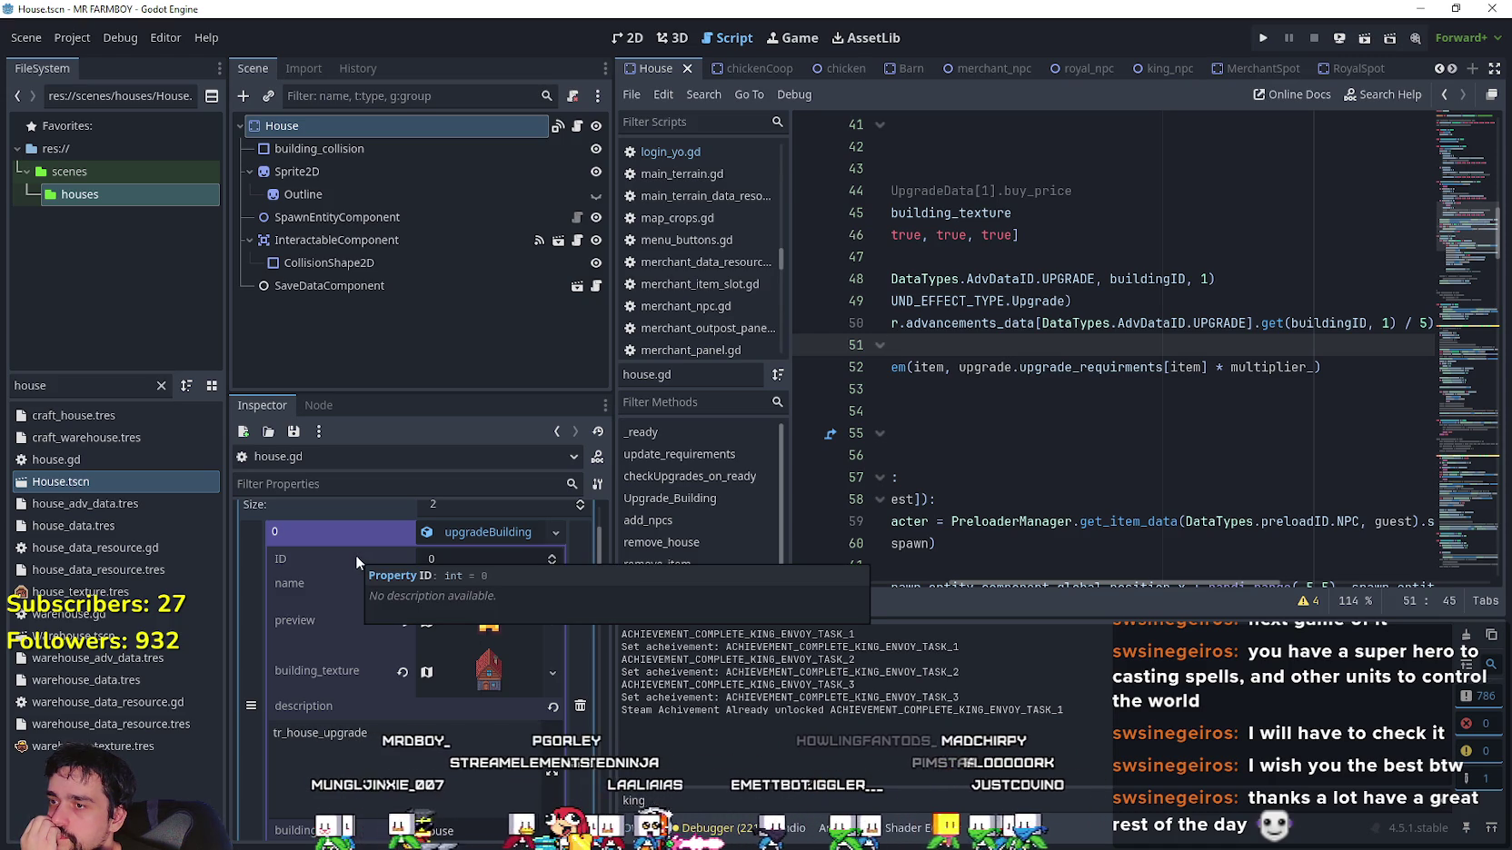
Scroll through the House's UpgradeData entries in the Inspector and widen the script editor.
{"action": "scroll", "coordinate": [324, 726], "scroll_direction": "down", "scroll_amount": 3}
{"action": "scroll", "coordinate": [323, 695], "scroll_direction": "down", "scroll_amount": 2}
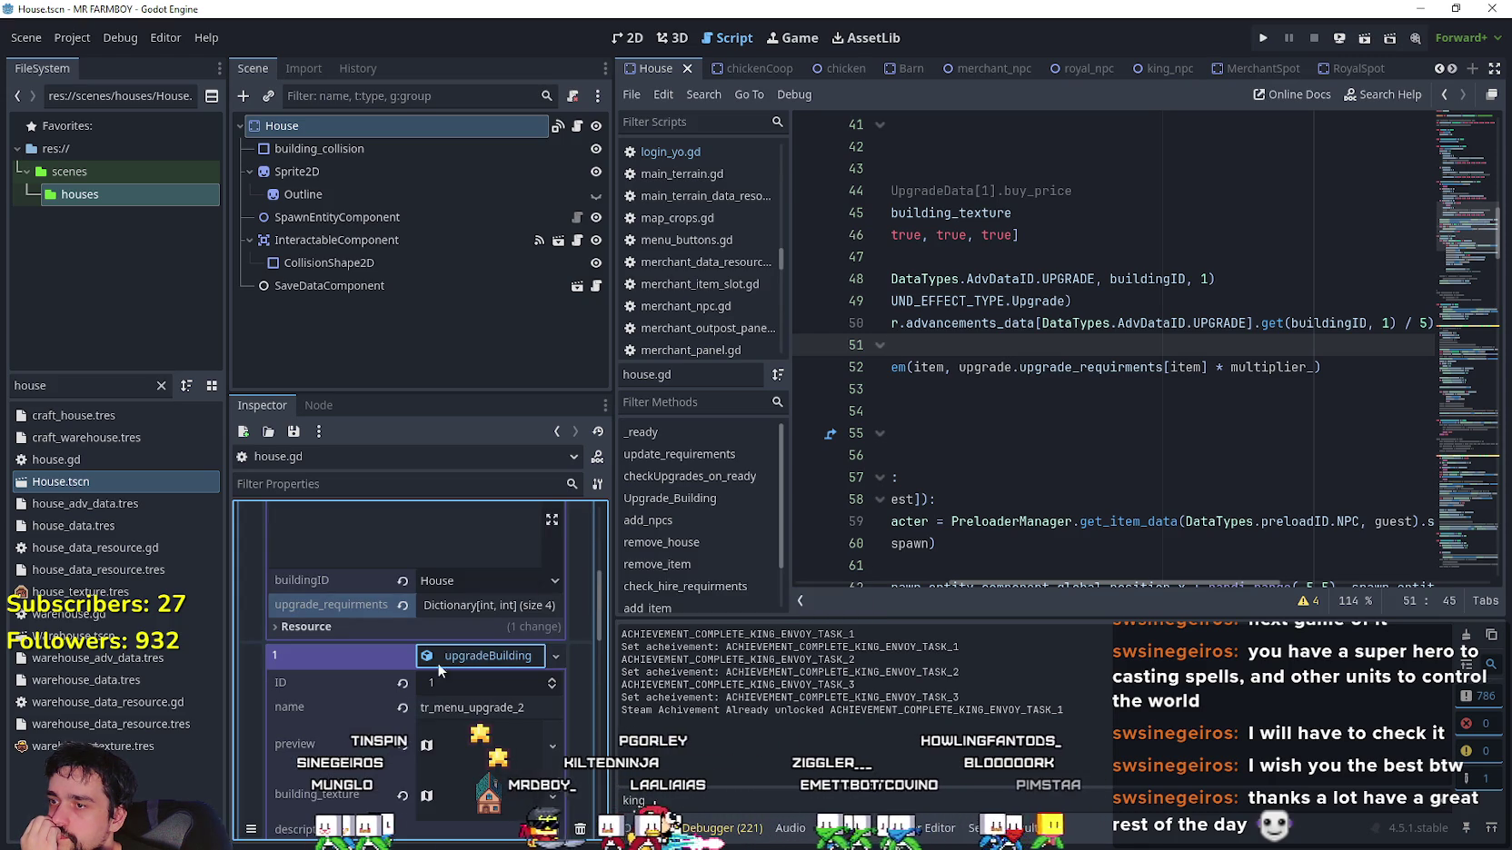
{"action": "scroll", "coordinate": [322, 686], "scroll_direction": "up", "scroll_amount": 3}
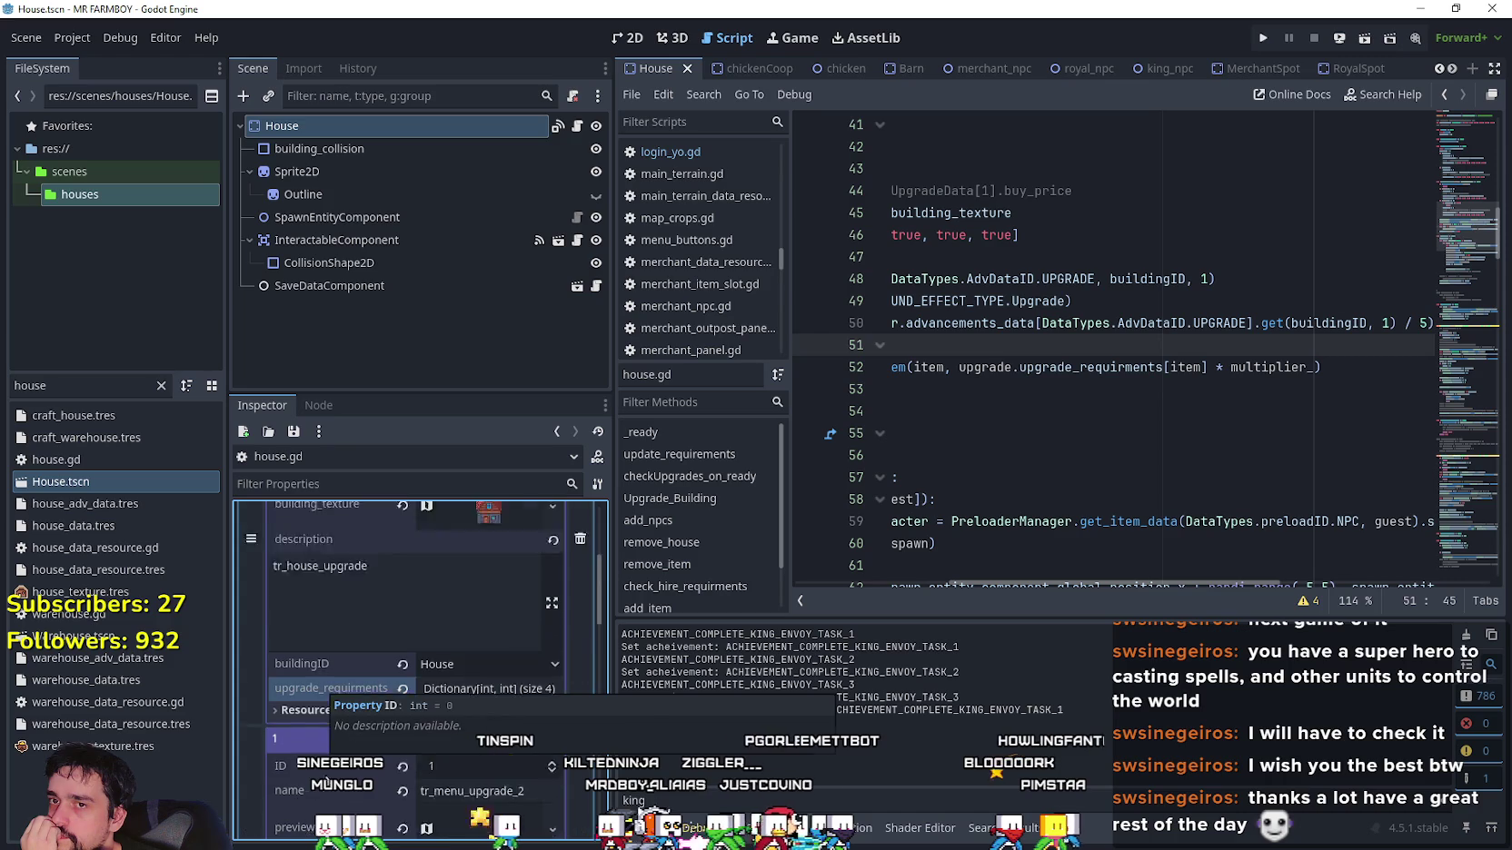
{"action": "scroll", "coordinate": [474, 736], "scroll_direction": "up", "scroll_amount": 4}
{"action": "mouse_move", "coordinate": [1096, 586]}
{"action": "left_mouse_down"}
{"action": "mouse_move", "coordinate": [897, 578]}
{"action": "mouse_move", "coordinate": [1141, 589]}
{"action": "mouse_move", "coordinate": [930, 610]}
{"action": "left_mouse_up"}
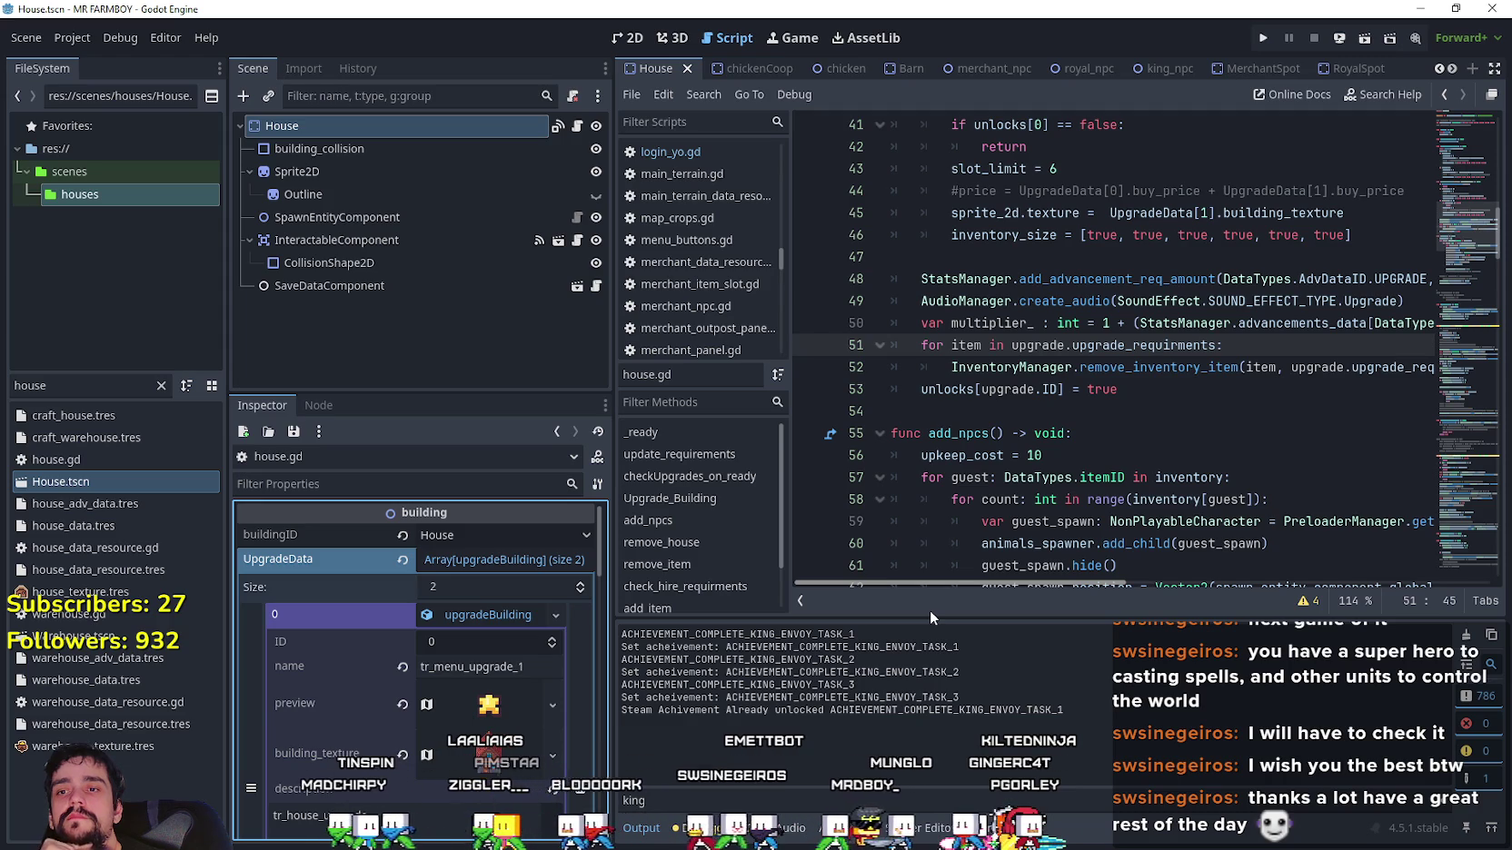
{"action": "mouse_move", "coordinate": [611, 408]}
{"action": "left_mouse_down"}
{"action": "mouse_move", "coordinate": [456, 407]}
{"action": "mouse_move", "coordinate": [502, 404]}
{"action": "left_mouse_up"}
{"action": "left_click_drag", "start_coordinate": [971, 576], "coordinate": [1143, 579]}
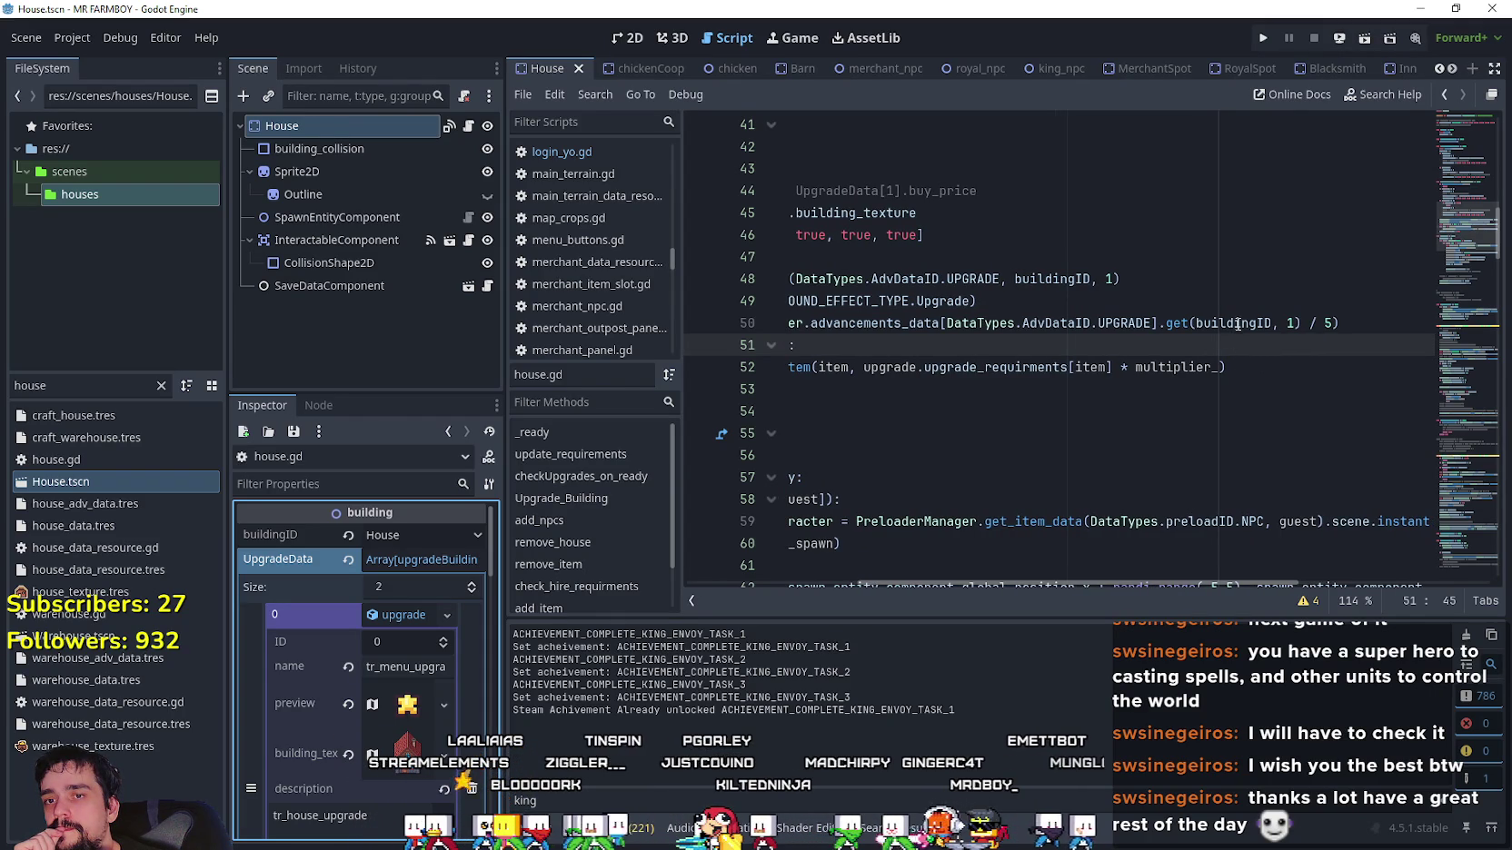
Expand UpgradeData elements 0 and 1, collapse the second again, and put the caret at the end of line 50.
{"action": "mouse_move", "coordinate": [1236, 323]}
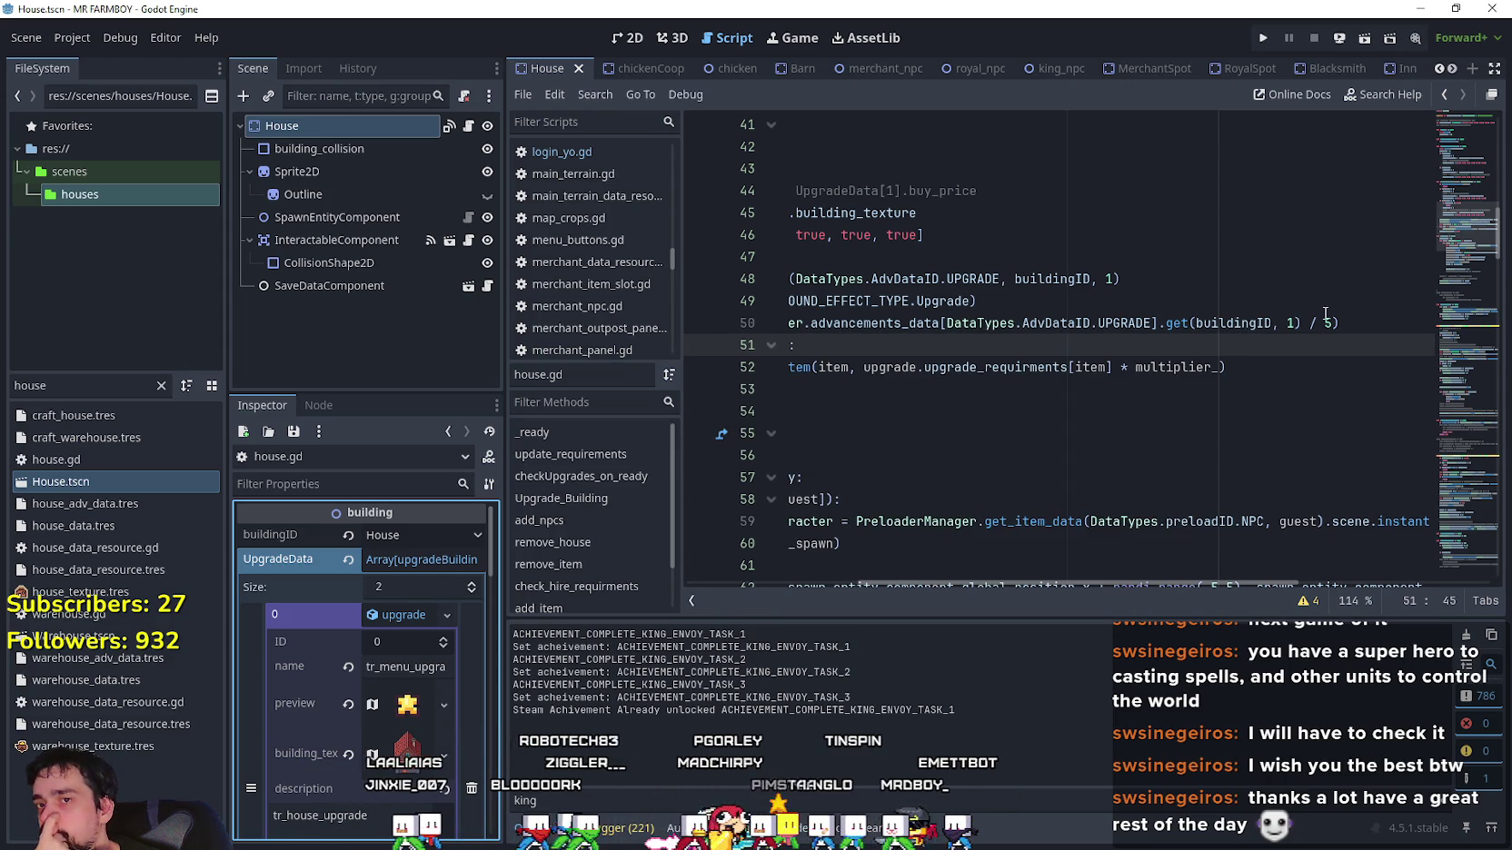
{"action": "left_click", "coordinate": [404, 614]}
{"action": "left_click", "coordinate": [401, 642]}
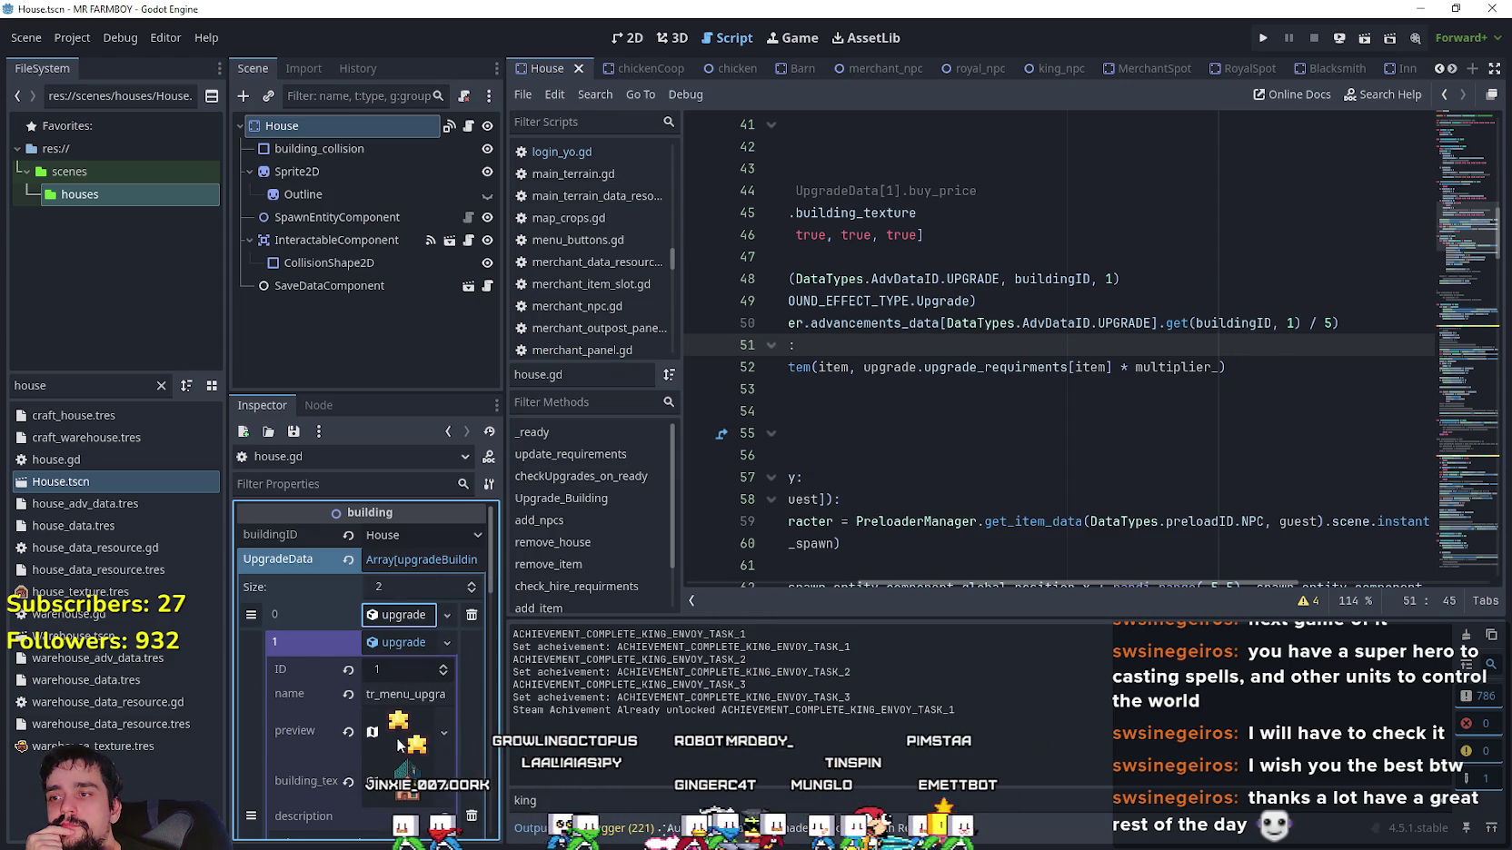
{"action": "left_click", "coordinate": [400, 643]}
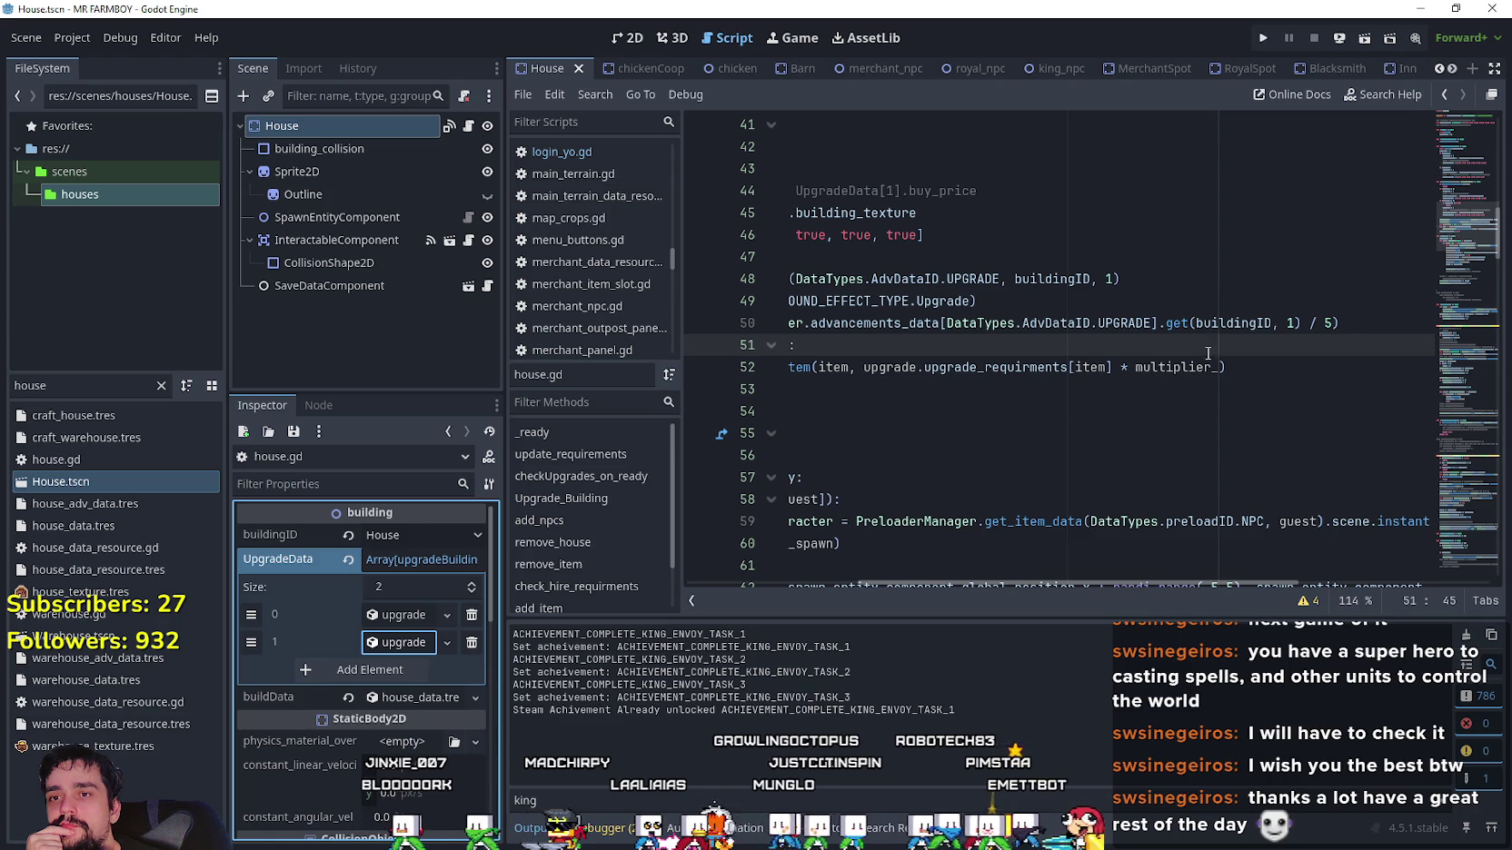
{"action": "left_click", "coordinate": [1350, 323]}
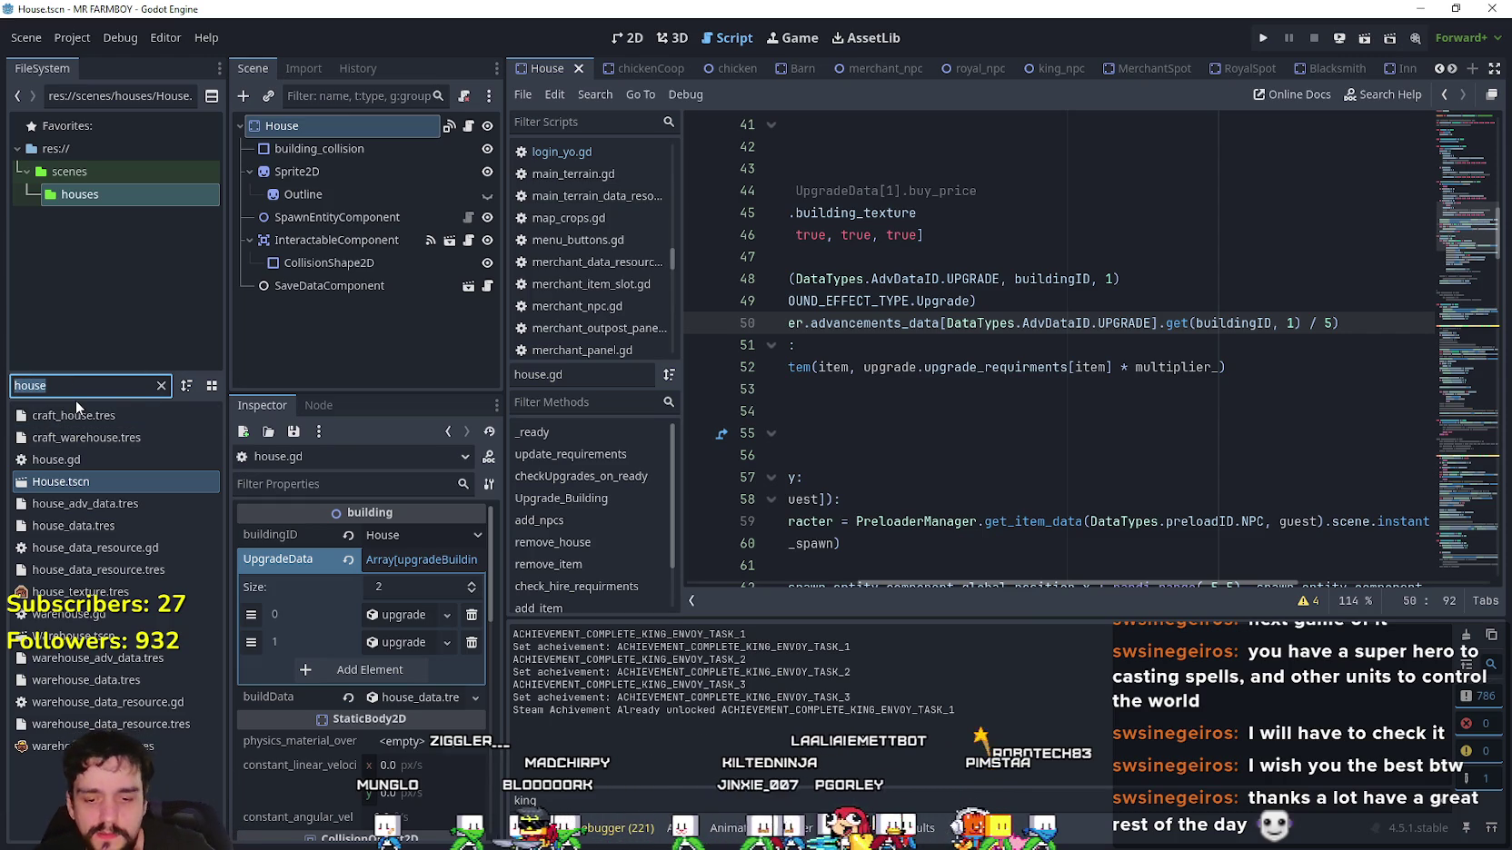
Filter the FileSystem dock for 'typ' and open data_types.gd in the script editor.
{"action": "type", "text": "typ"}
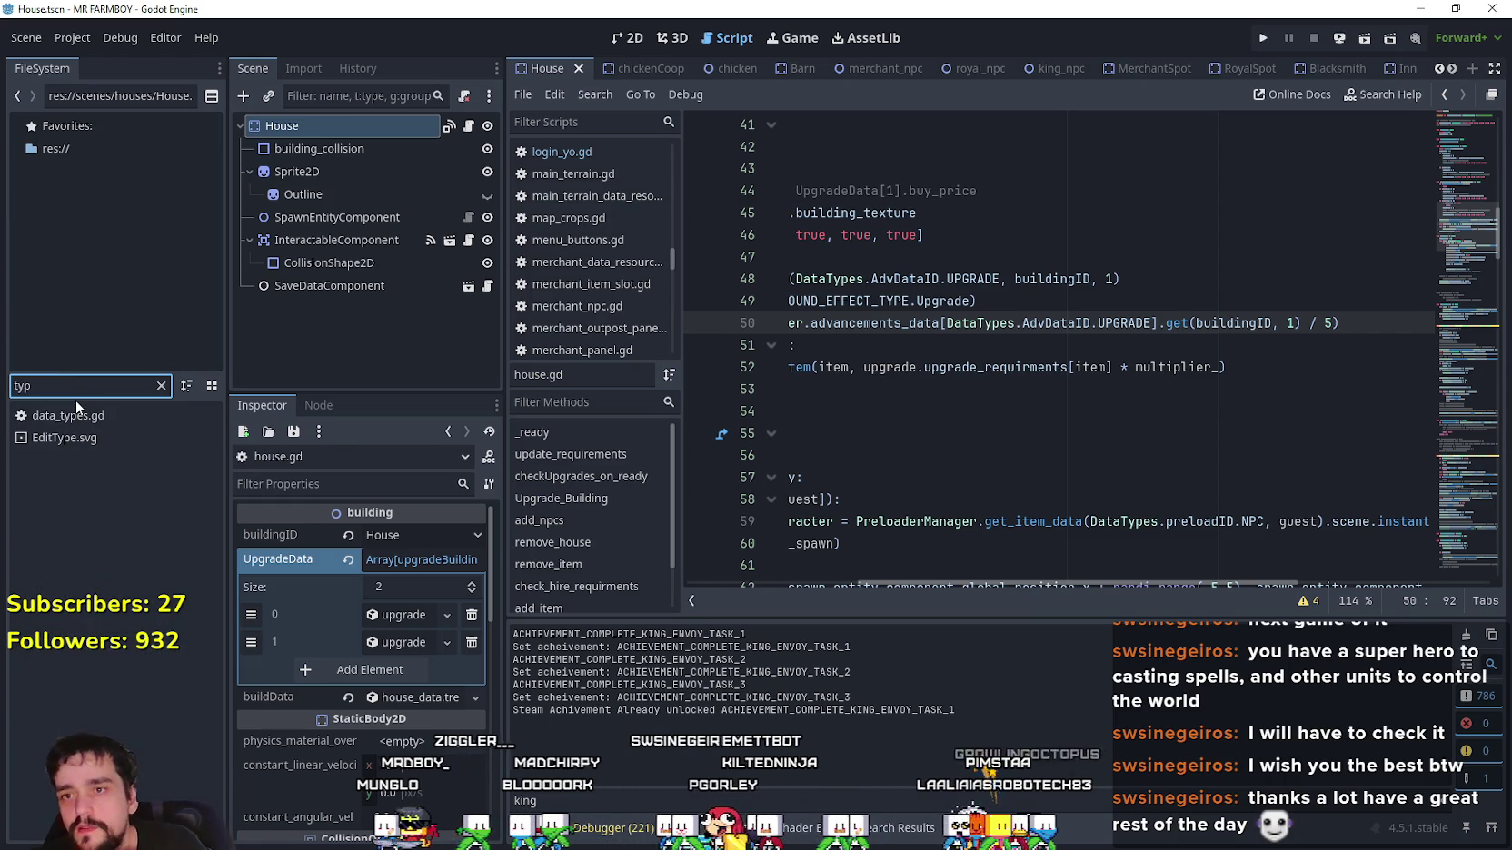
{"action": "left_click", "coordinate": [123, 418]}
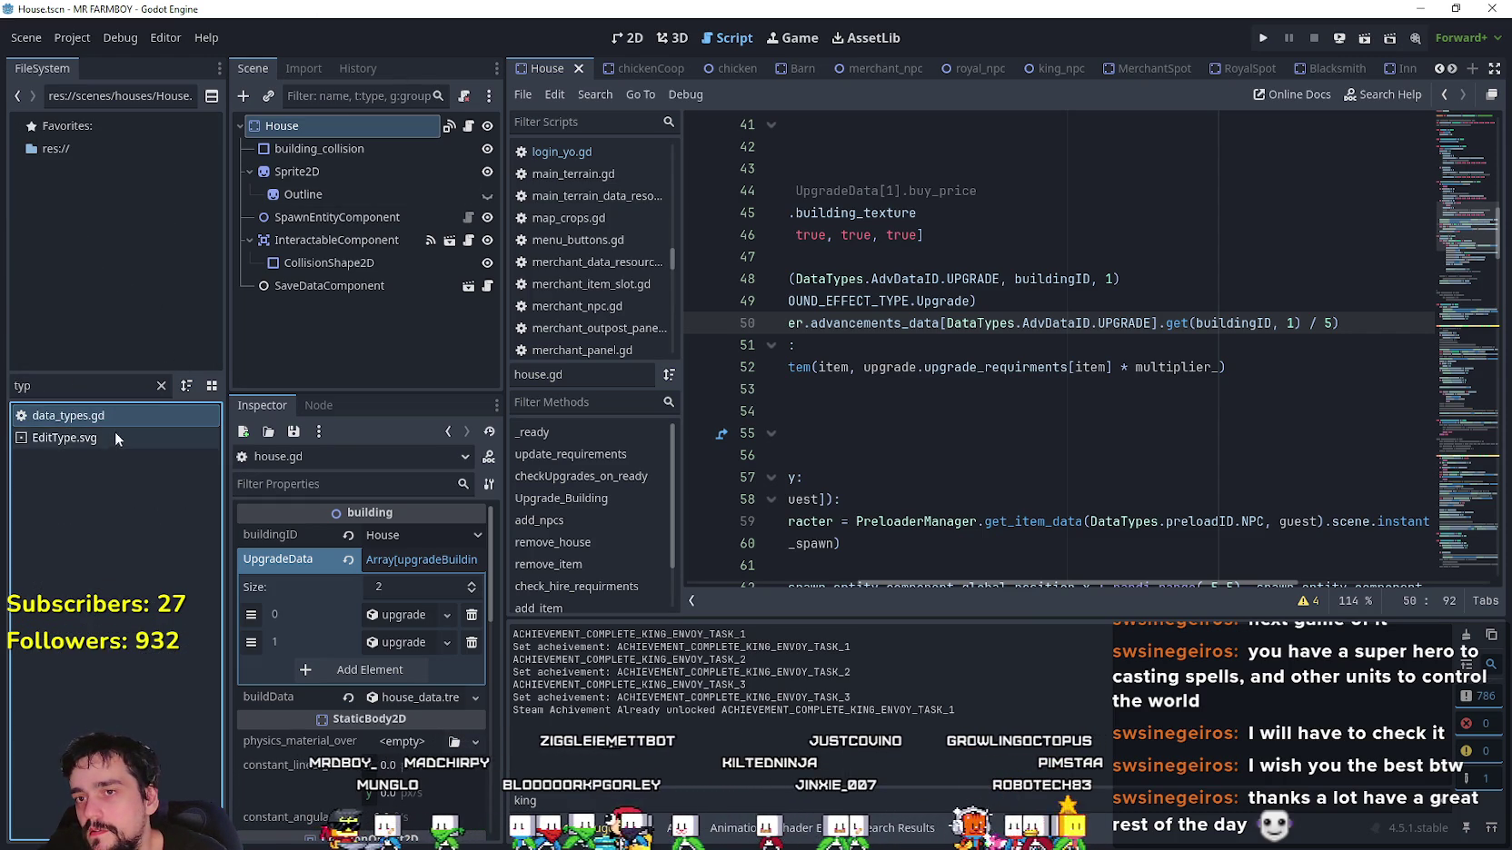
{"action": "double_click", "coordinate": [98, 421]}
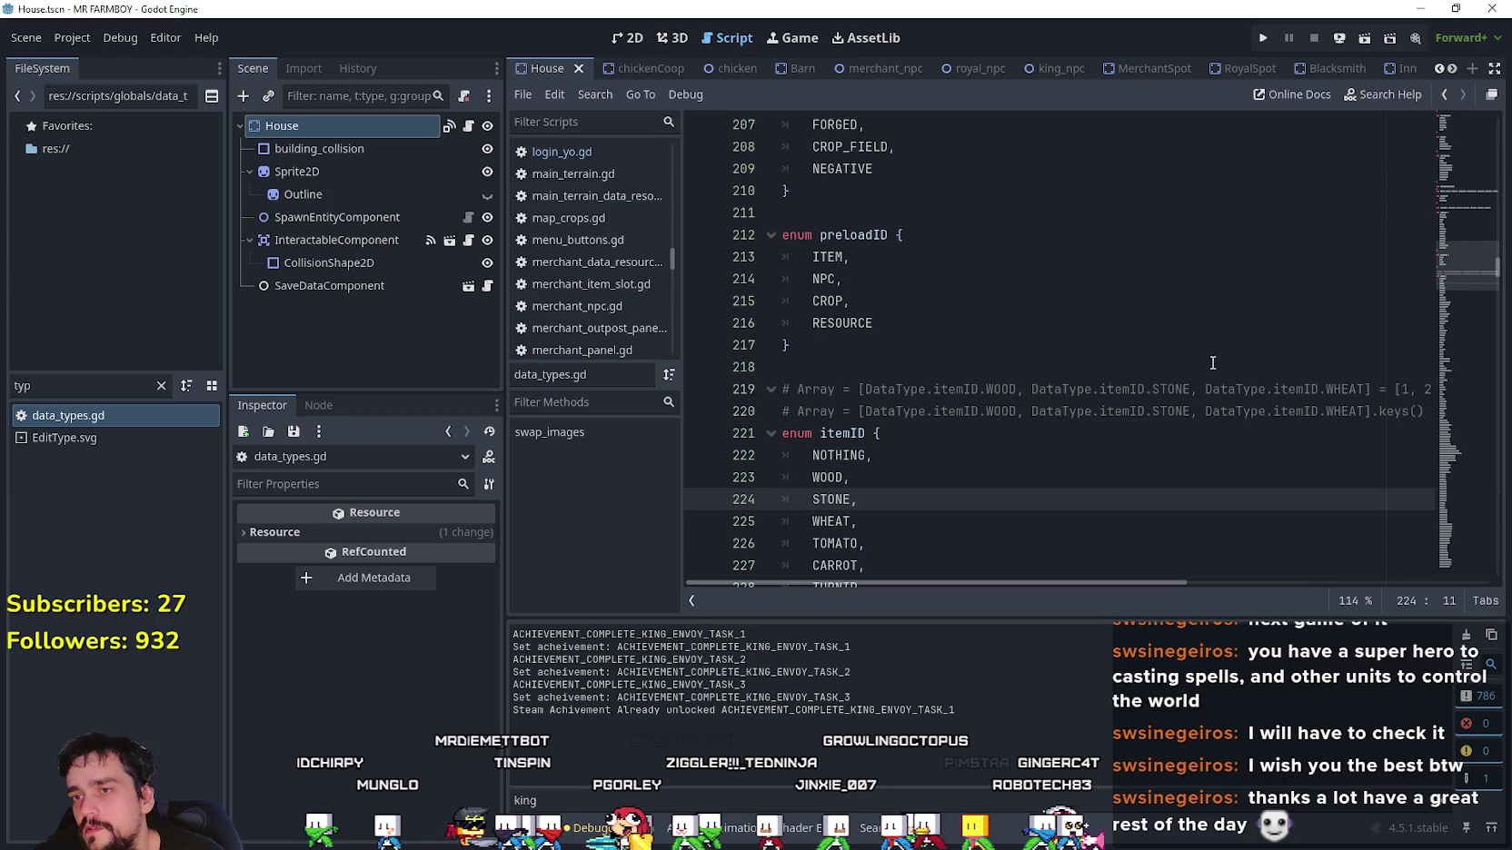
{"action": "scroll", "coordinate": [1215, 366], "scroll_direction": "down", "scroll_amount": 7}
Widen the script editor and review the itemID enum around the FEEDER entry.
{"action": "mouse_move", "coordinate": [1462, 296]}
{"action": "left_mouse_down"}
{"action": "mouse_move", "coordinate": [1467, 543]}
{"action": "mouse_move", "coordinate": [1447, 313]}
{"action": "left_mouse_up"}
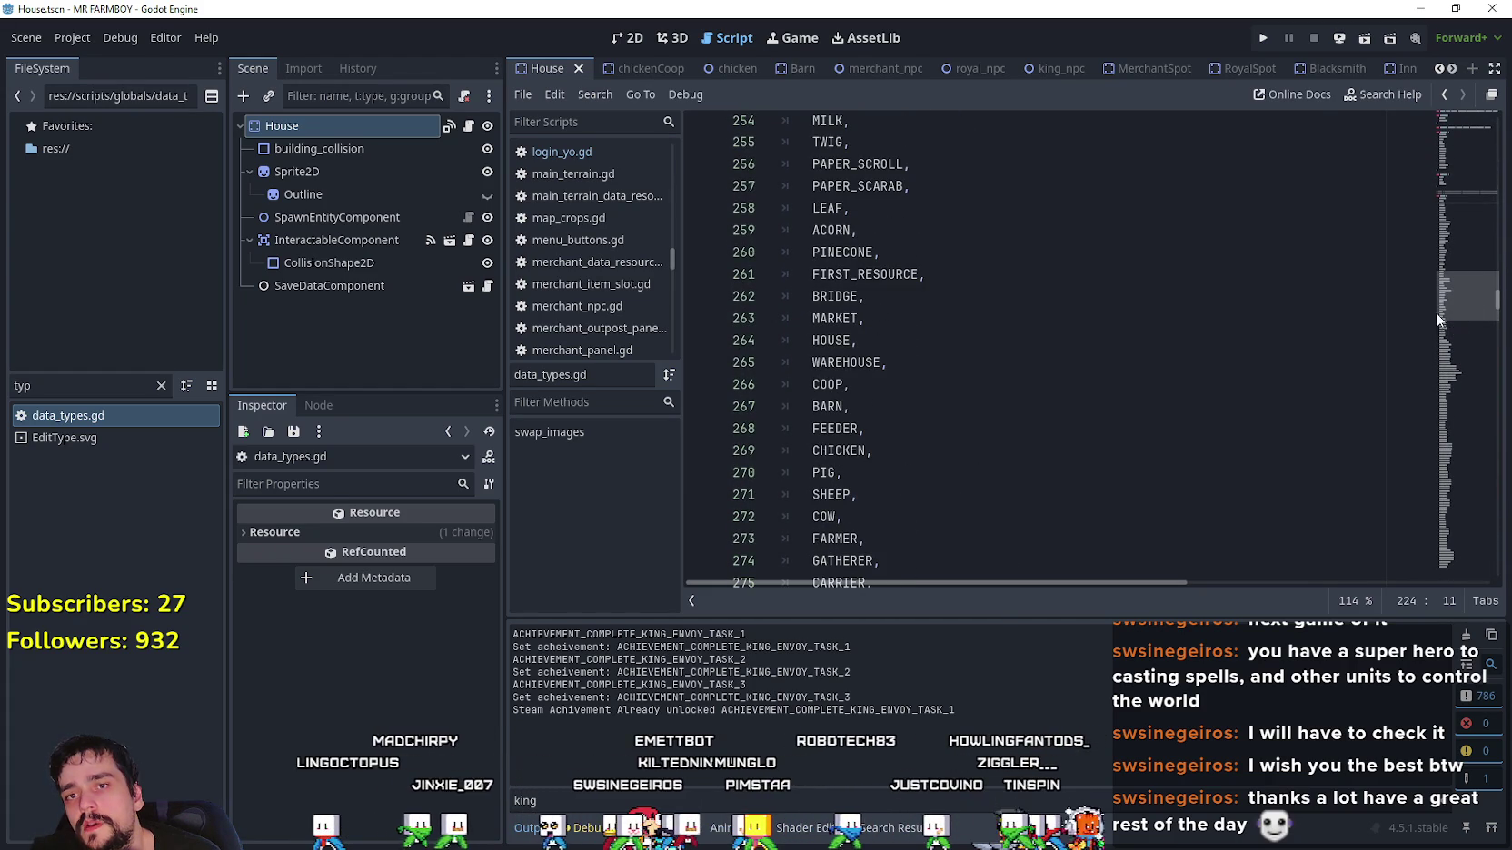
{"action": "left_click_drag", "start_coordinate": [501, 417], "coordinate": [387, 396]}
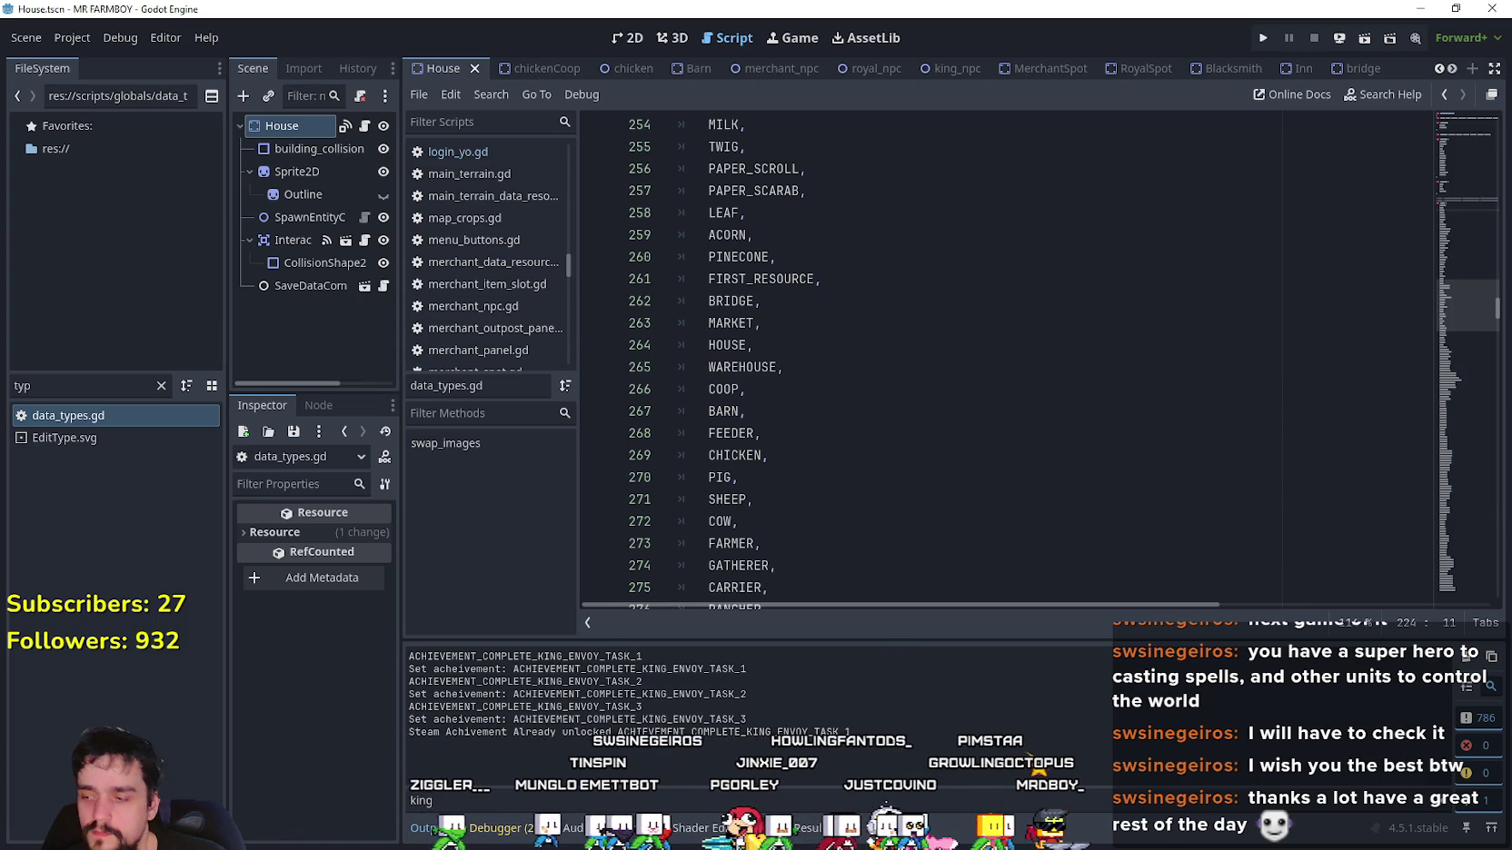
{"action": "left_click", "coordinate": [892, 424]}
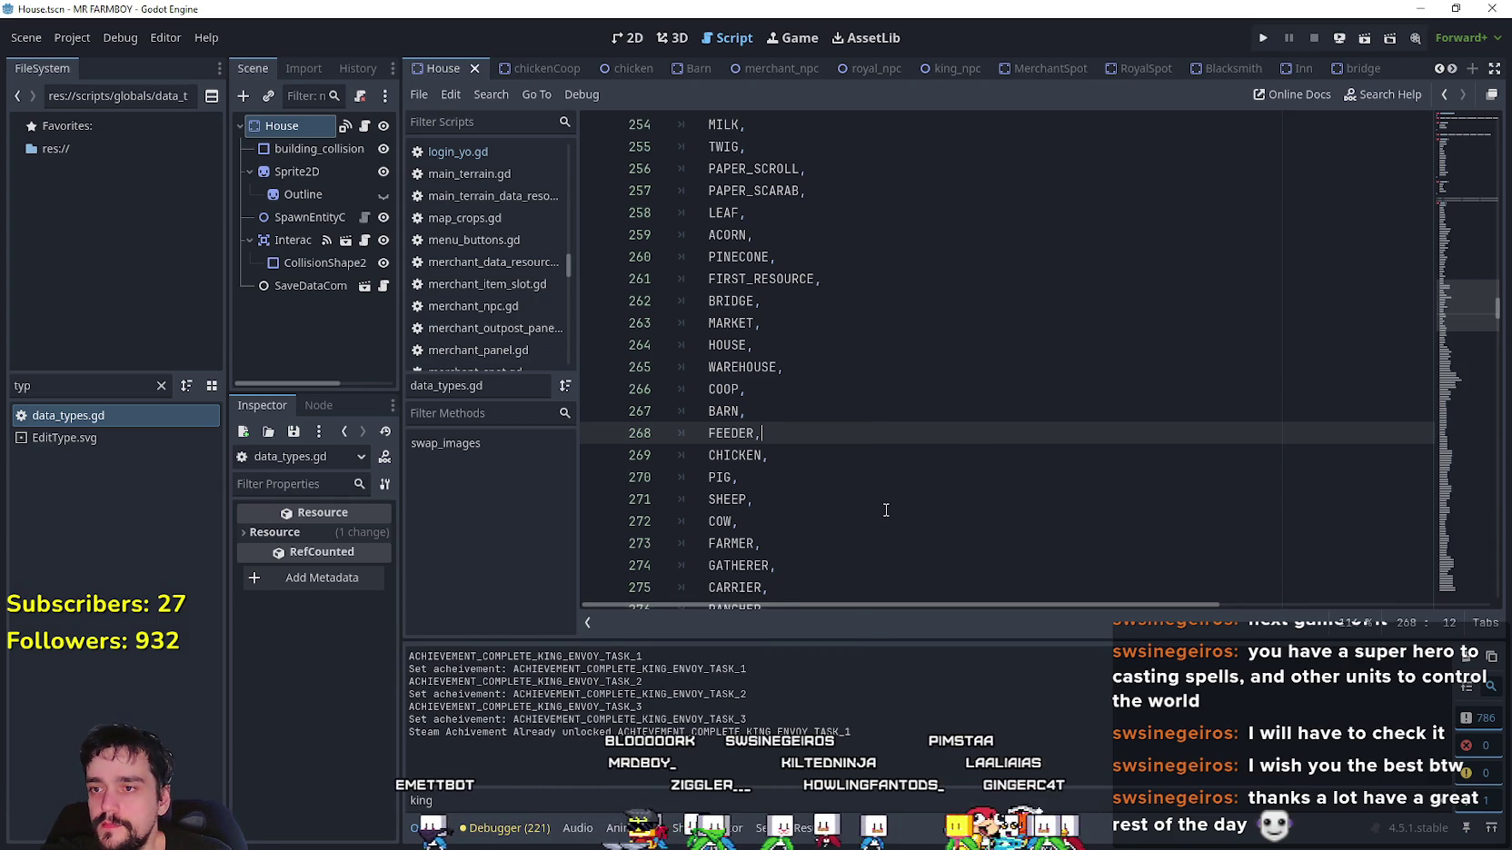
{"action": "scroll", "coordinate": [884, 506], "scroll_direction": "down", "scroll_amount": 4}
{"action": "scroll", "coordinate": [884, 479], "scroll_direction": "up", "scroll_amount": 3}
{"action": "scroll", "coordinate": [863, 467], "scroll_direction": "up", "scroll_amount": 3}
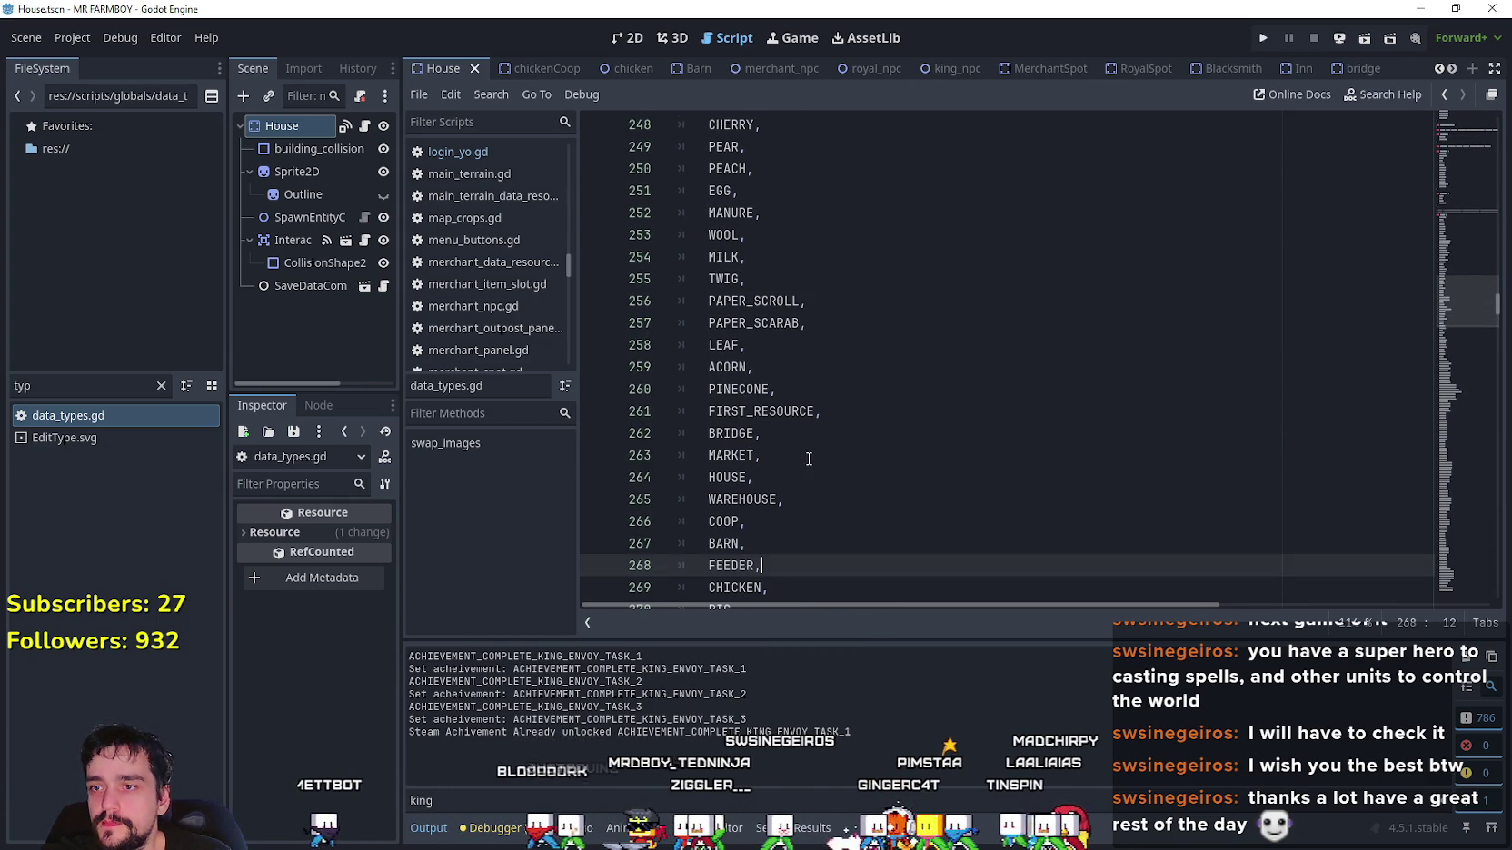